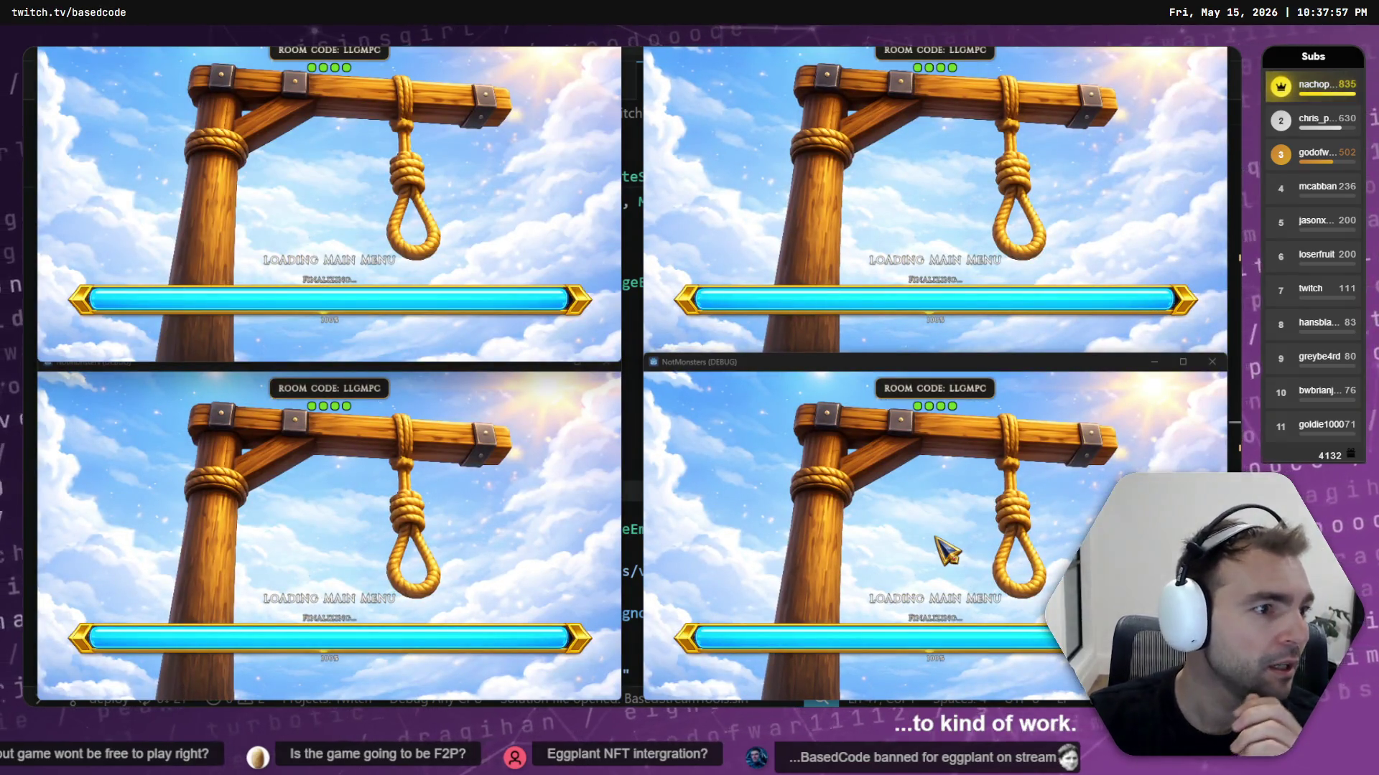
Stop the four running game instances with F8 and open the Debugger's error list
{"action": "key", "text": "F8"}
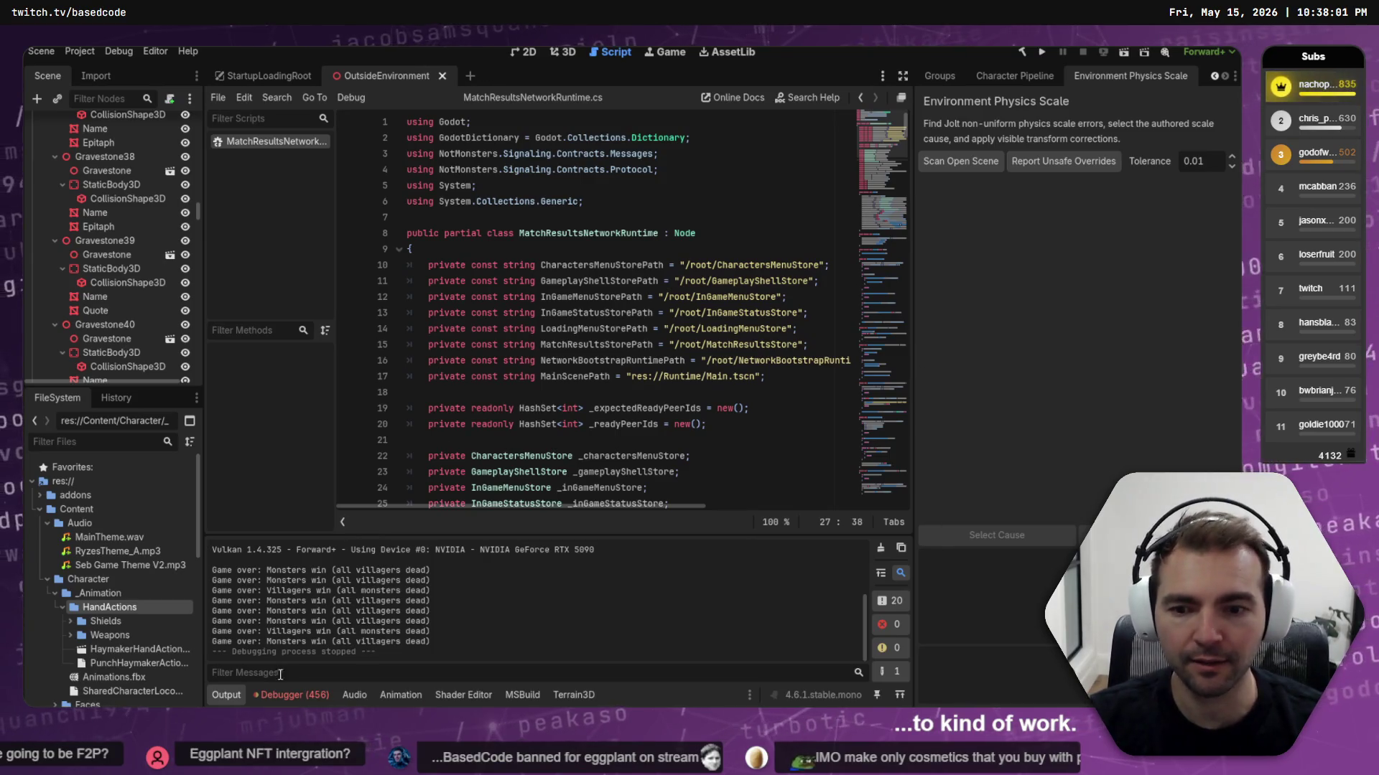
{"action": "left_click", "coordinate": [291, 695]}
{"action": "left_click", "coordinate": [291, 695]}
{"action": "left_click", "coordinate": [291, 695]}
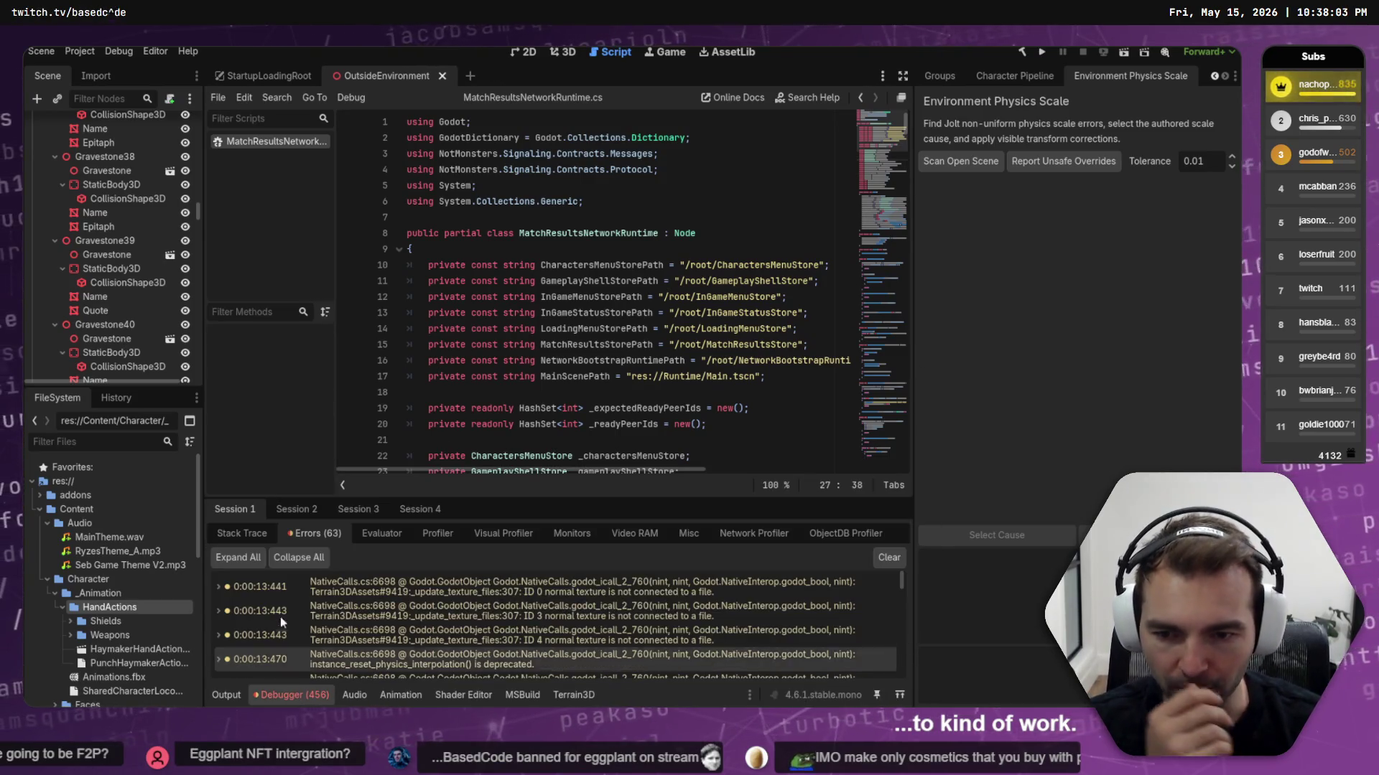
Scroll through the errors reported by debug Session 2
{"action": "left_click", "coordinate": [295, 515]}
{"action": "left_click", "coordinate": [290, 532]}
{"action": "scroll", "coordinate": [703, 618], "scroll_direction": "down", "scroll_amount": 3}
{"action": "scroll", "coordinate": [745, 614], "scroll_direction": "down", "scroll_amount": 10}
{"action": "left_click_drag", "start_coordinate": [901, 628], "coordinate": [897, 692]}
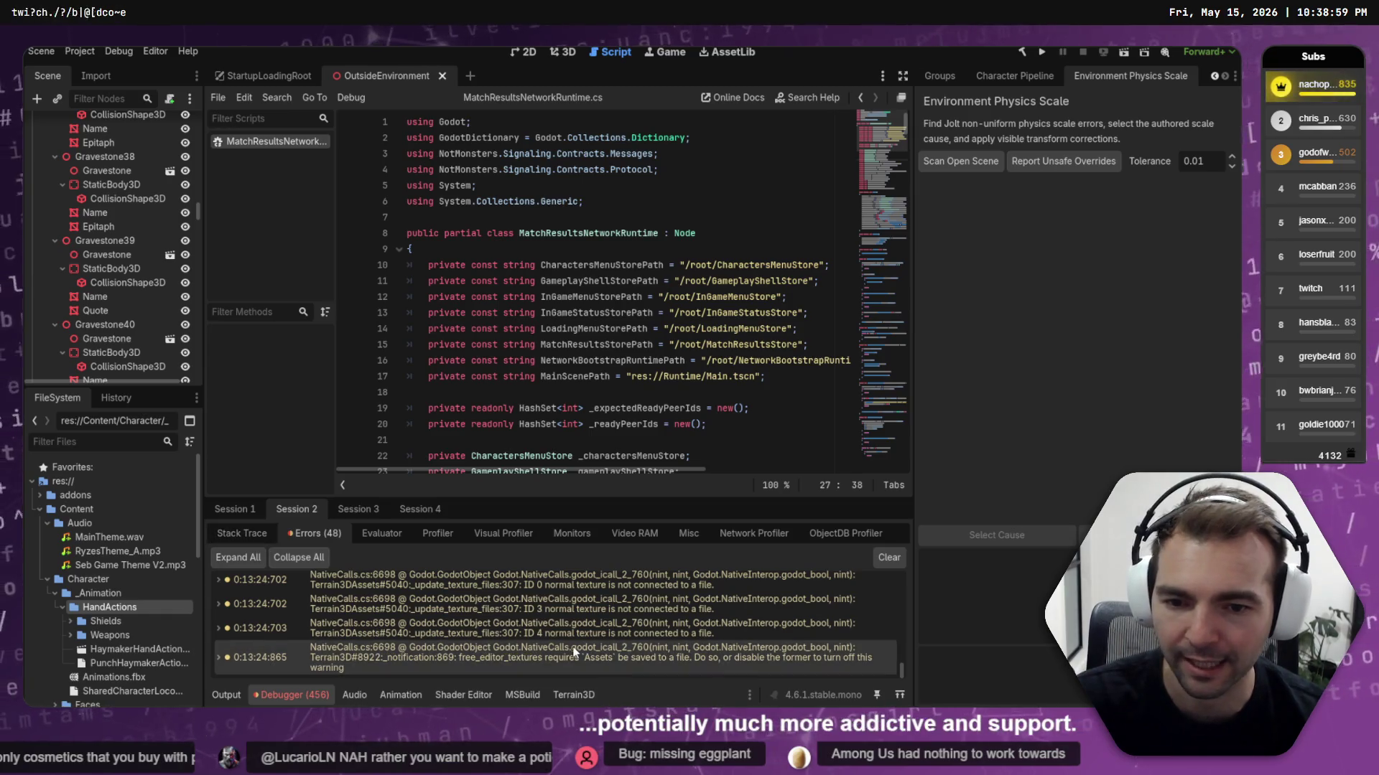
{"action": "left_click", "coordinate": [356, 508]}
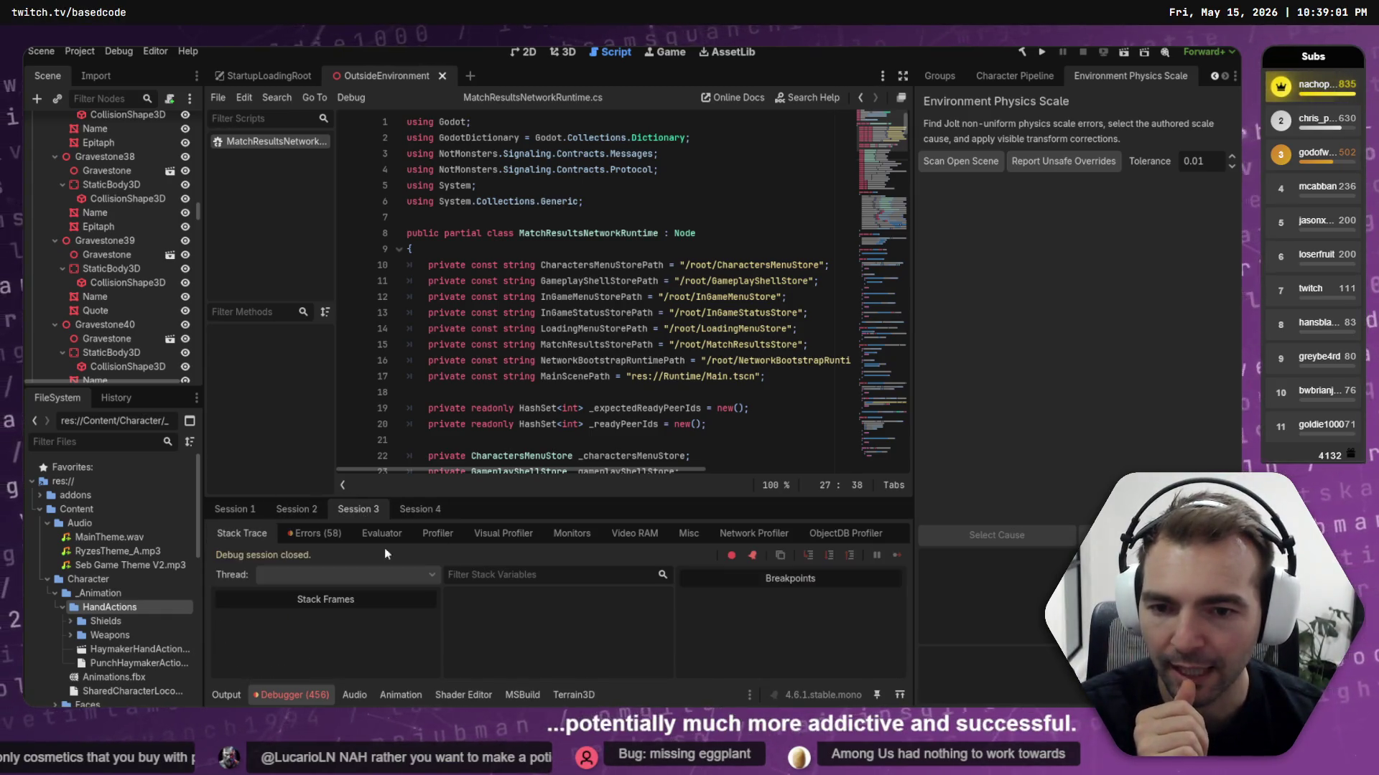
Show Session 3's Errors tab and scroll down through its 58 errors
{"action": "left_click", "coordinate": [327, 538]}
{"action": "scroll", "coordinate": [527, 622], "scroll_direction": "down", "scroll_amount": 10}
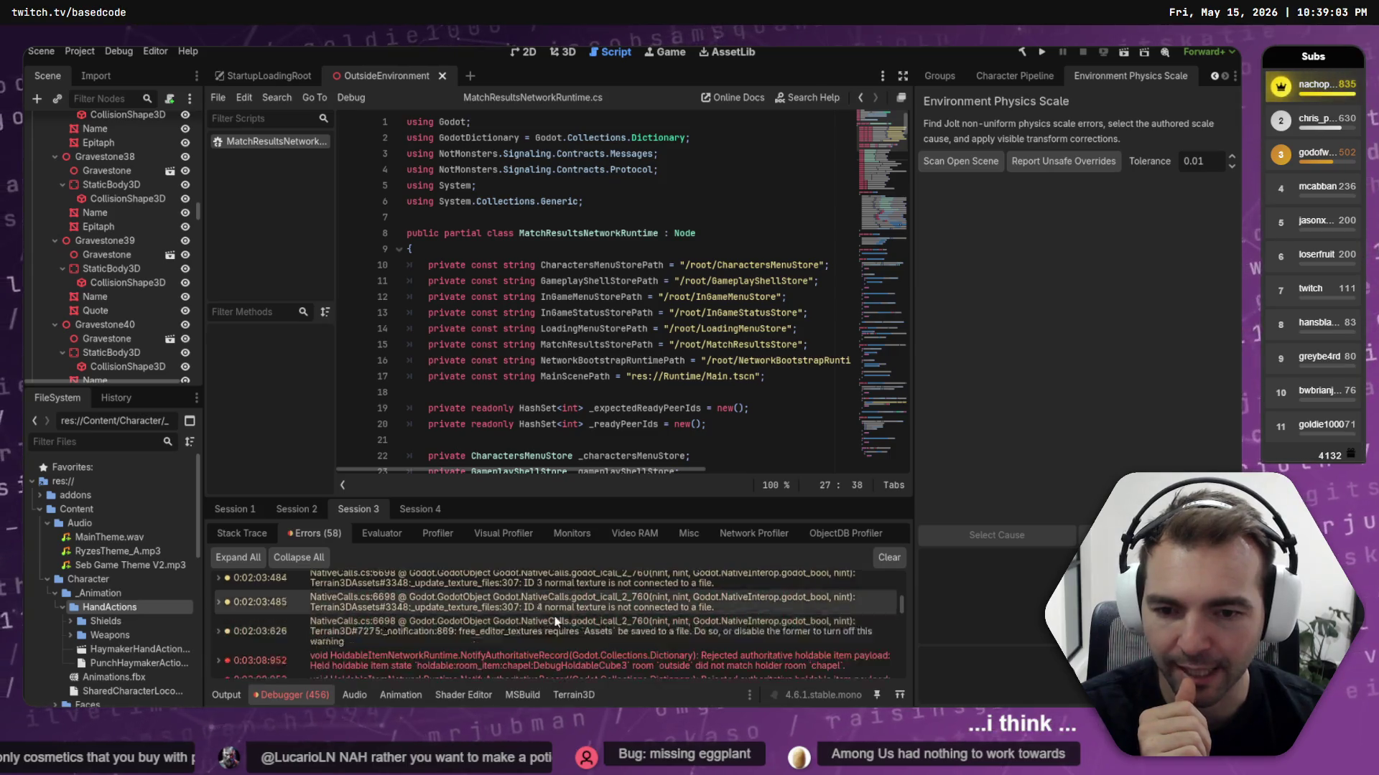
{"action": "scroll", "coordinate": [587, 612], "scroll_direction": "down", "scroll_amount": 10}
{"action": "left_click_drag", "start_coordinate": [899, 627], "coordinate": [910, 678]}
{"action": "scroll", "coordinate": [909, 678], "scroll_direction": "down", "scroll_amount": 3}
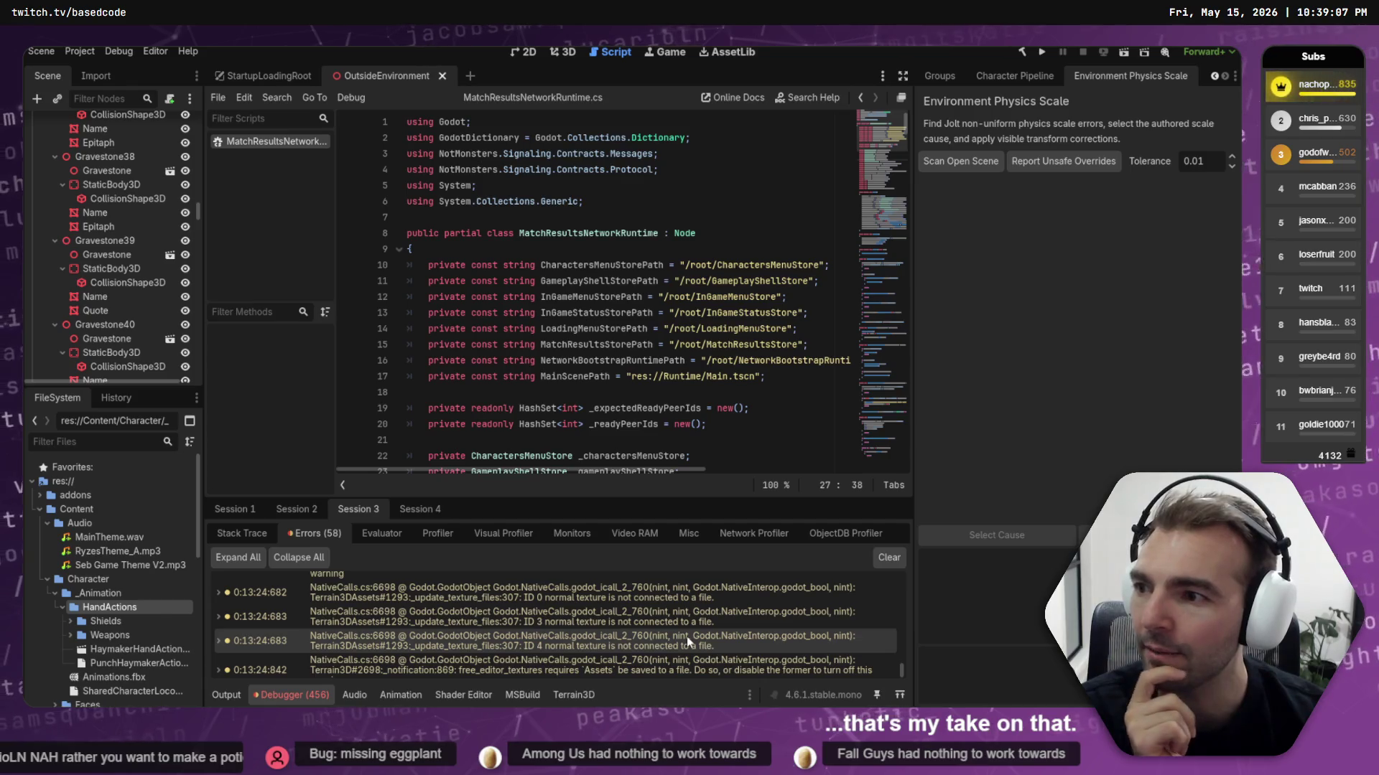
{"action": "mouse_move", "coordinate": [532, 612]}
Scroll back up to read the rejected holdable item and AnimationMixer warning stack traces
{"action": "scroll", "coordinate": [693, 639], "scroll_direction": "up", "scroll_amount": 5}
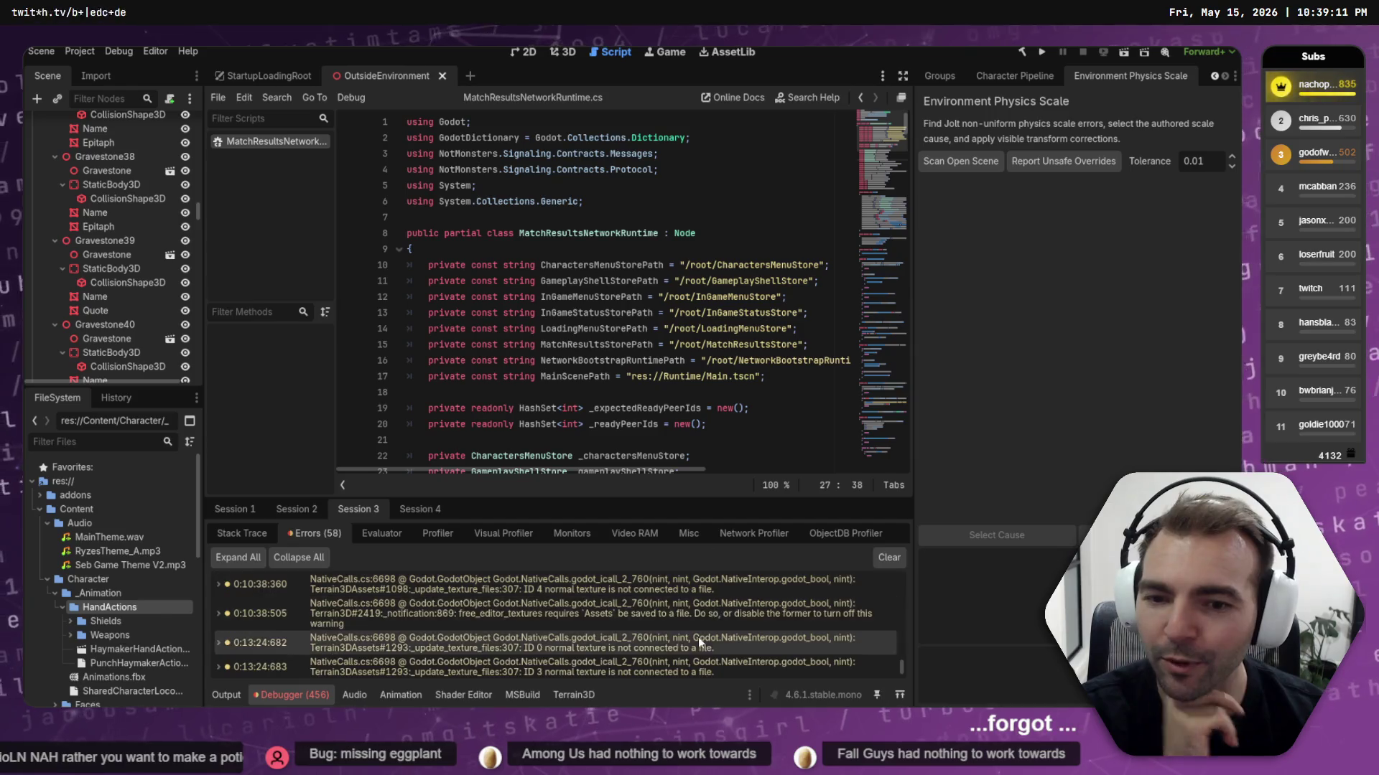
{"action": "scroll", "coordinate": [686, 645], "scroll_direction": "up", "scroll_amount": 5}
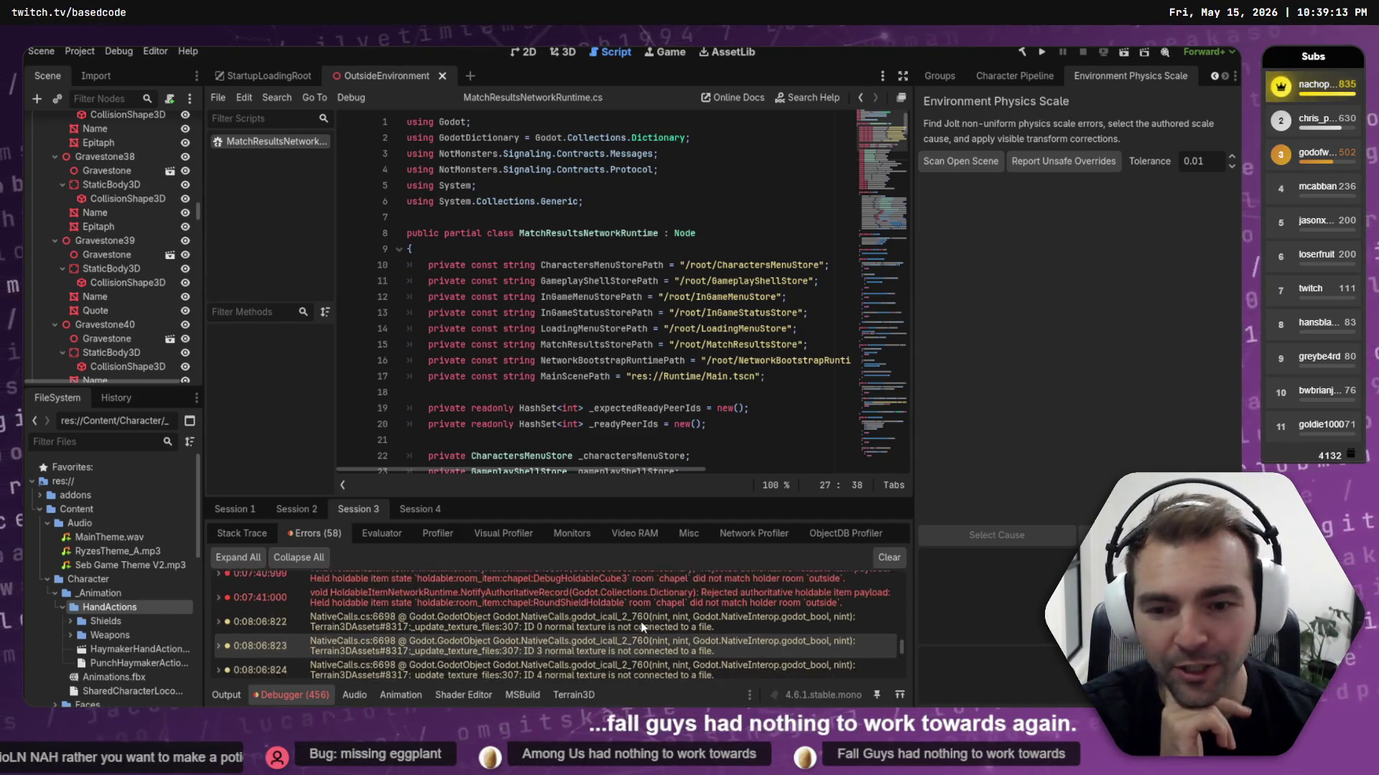
{"action": "scroll", "coordinate": [622, 624], "scroll_direction": "up", "scroll_amount": 5}
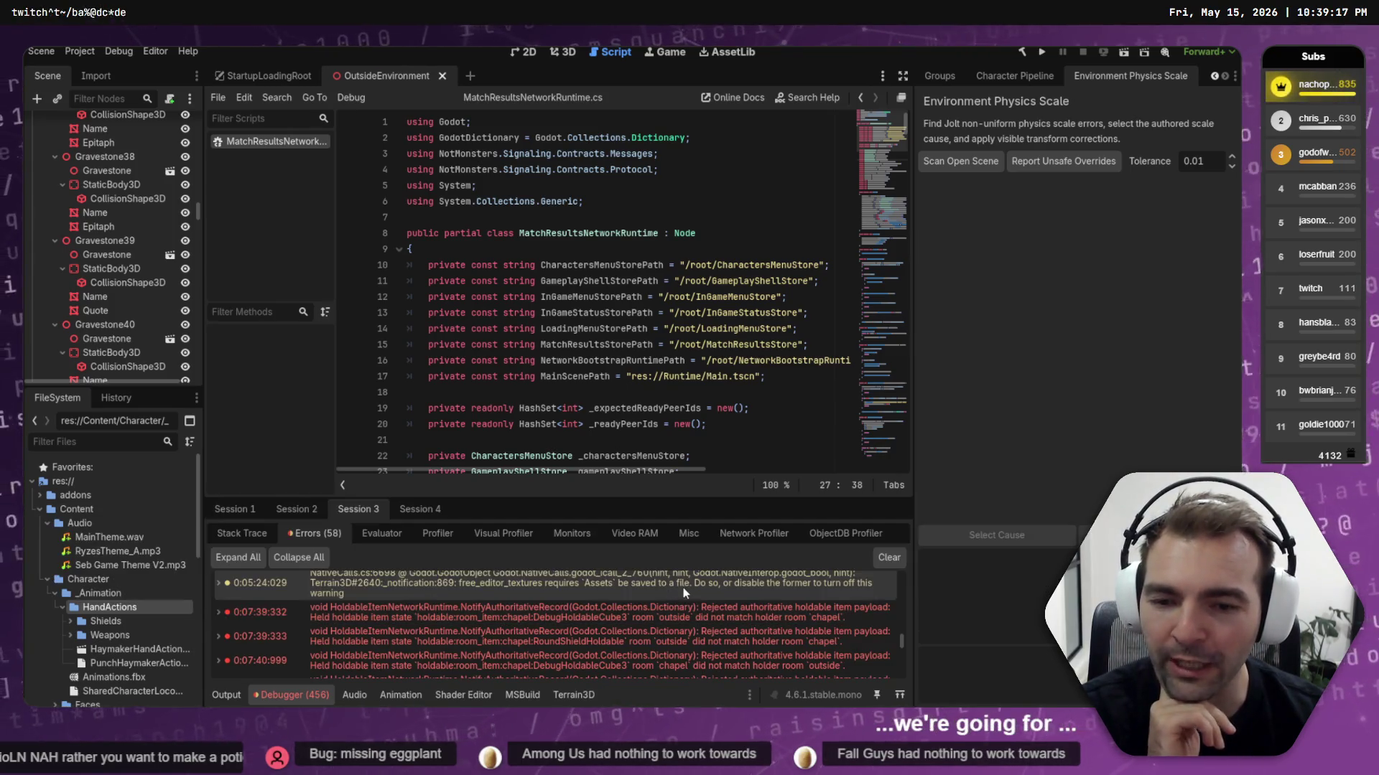
{"action": "mouse_move", "coordinate": [577, 611]}
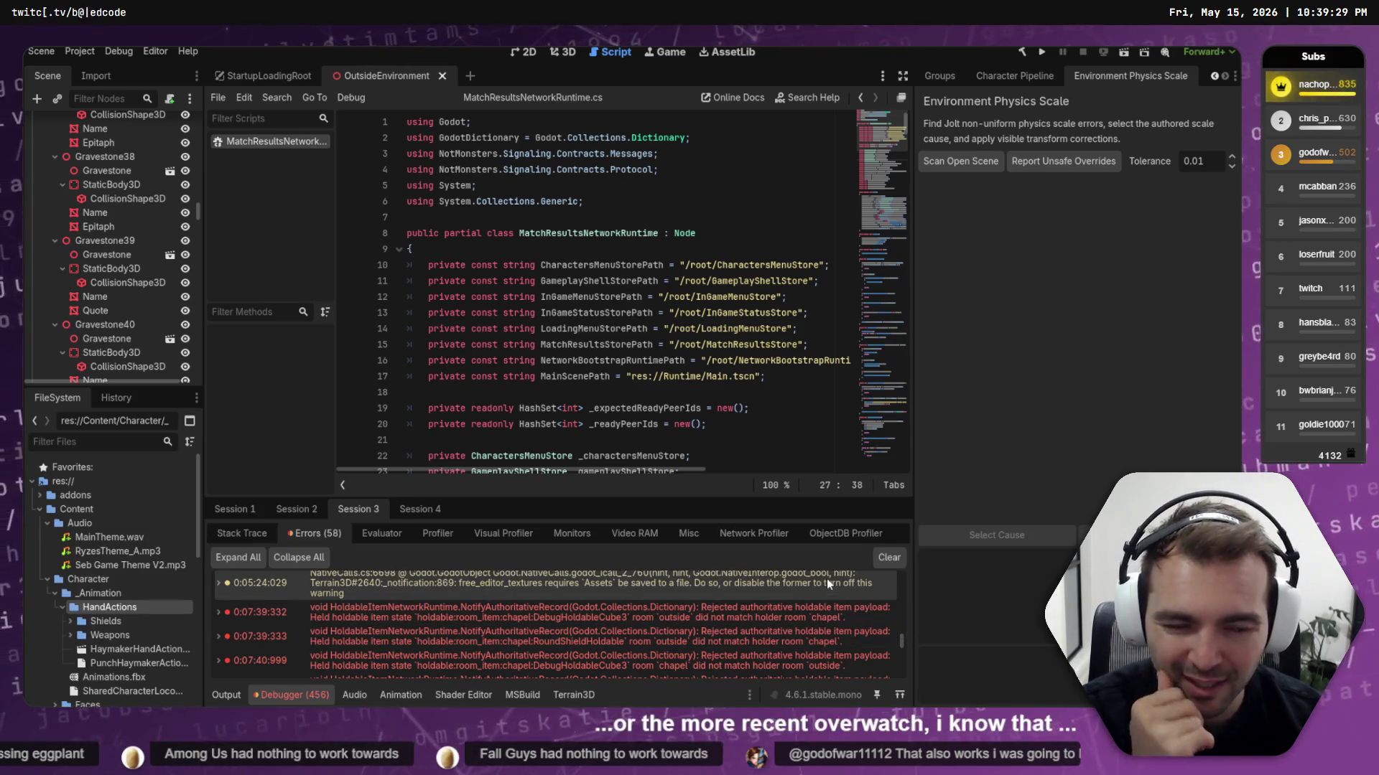
{"action": "mouse_move", "coordinate": [827, 583]}
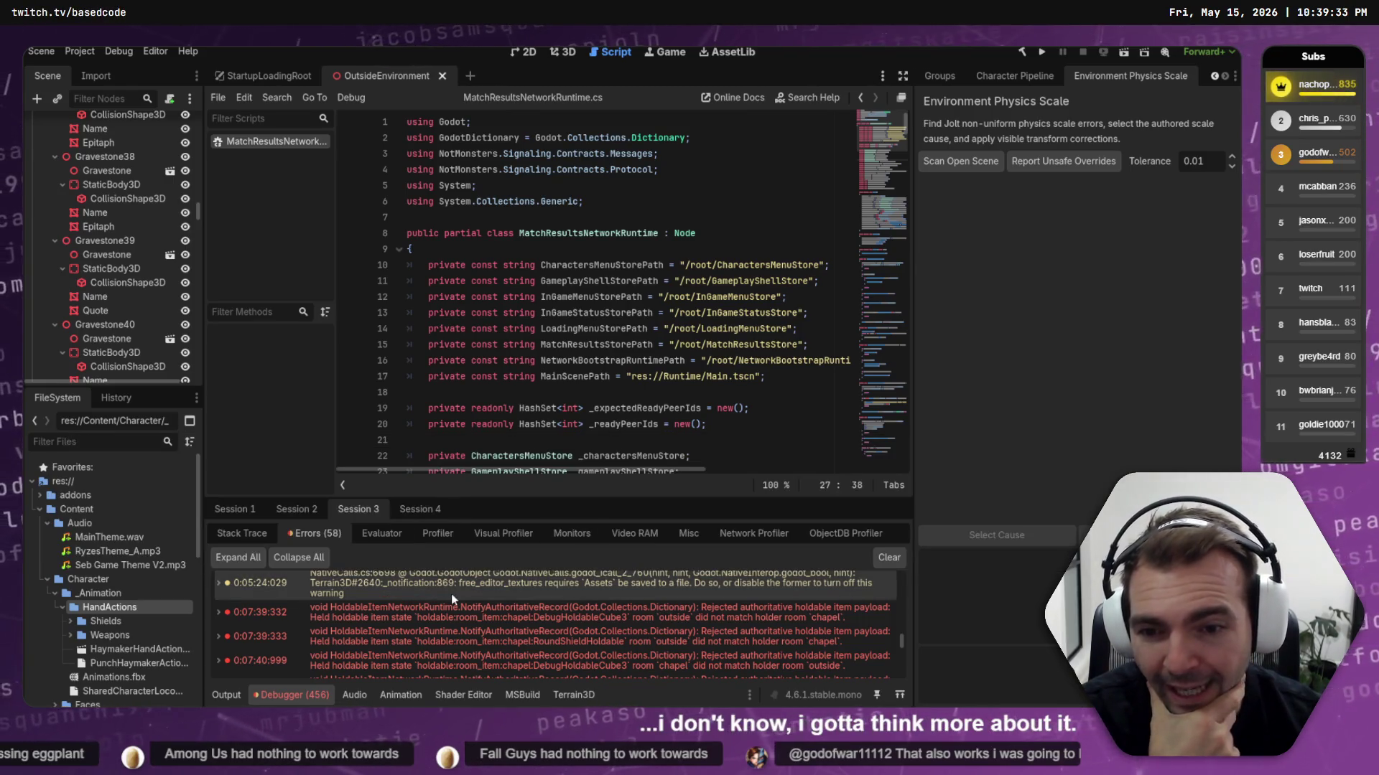
{"action": "scroll", "coordinate": [451, 593], "scroll_direction": "up", "scroll_amount": 2}
{"action": "scroll", "coordinate": [451, 593], "scroll_direction": "up", "scroll_amount": 10}
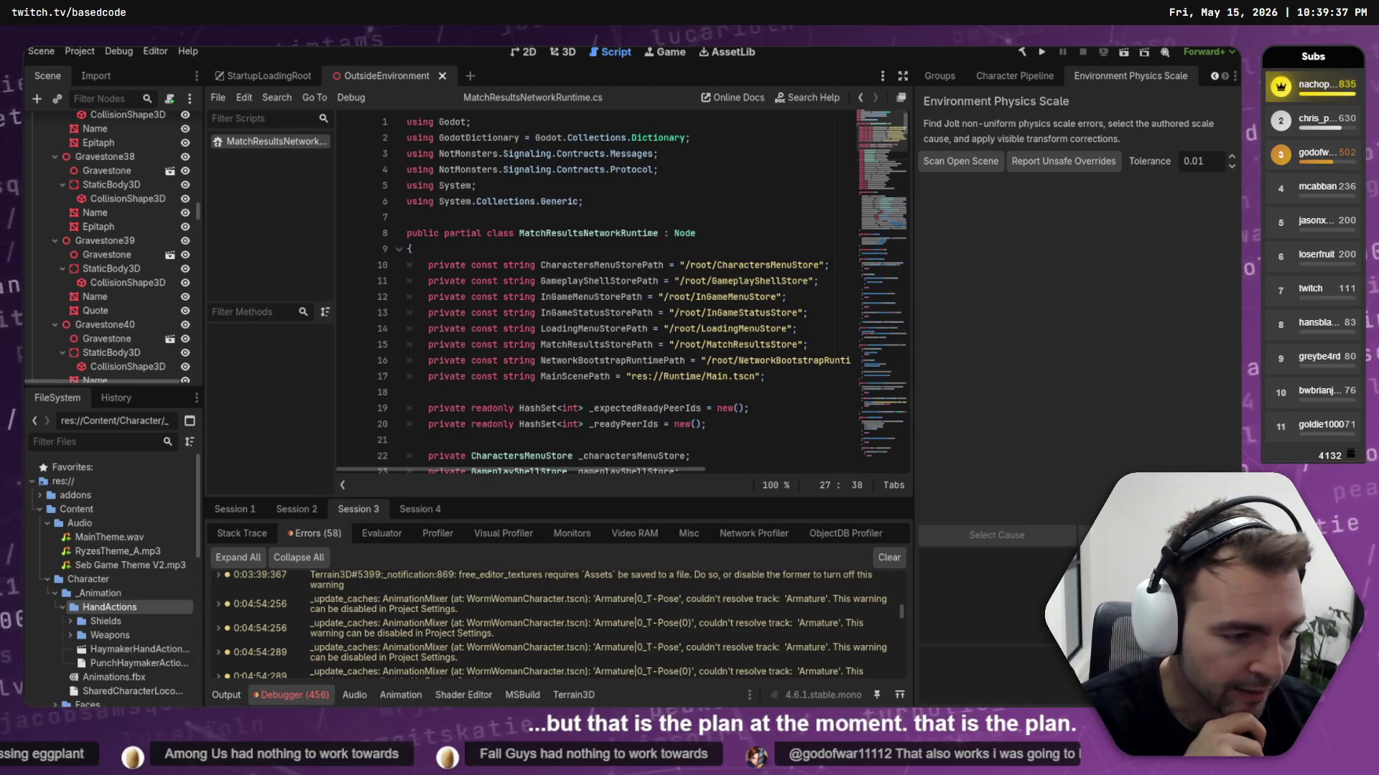
{"action": "key", "text": "alt+Tab"}
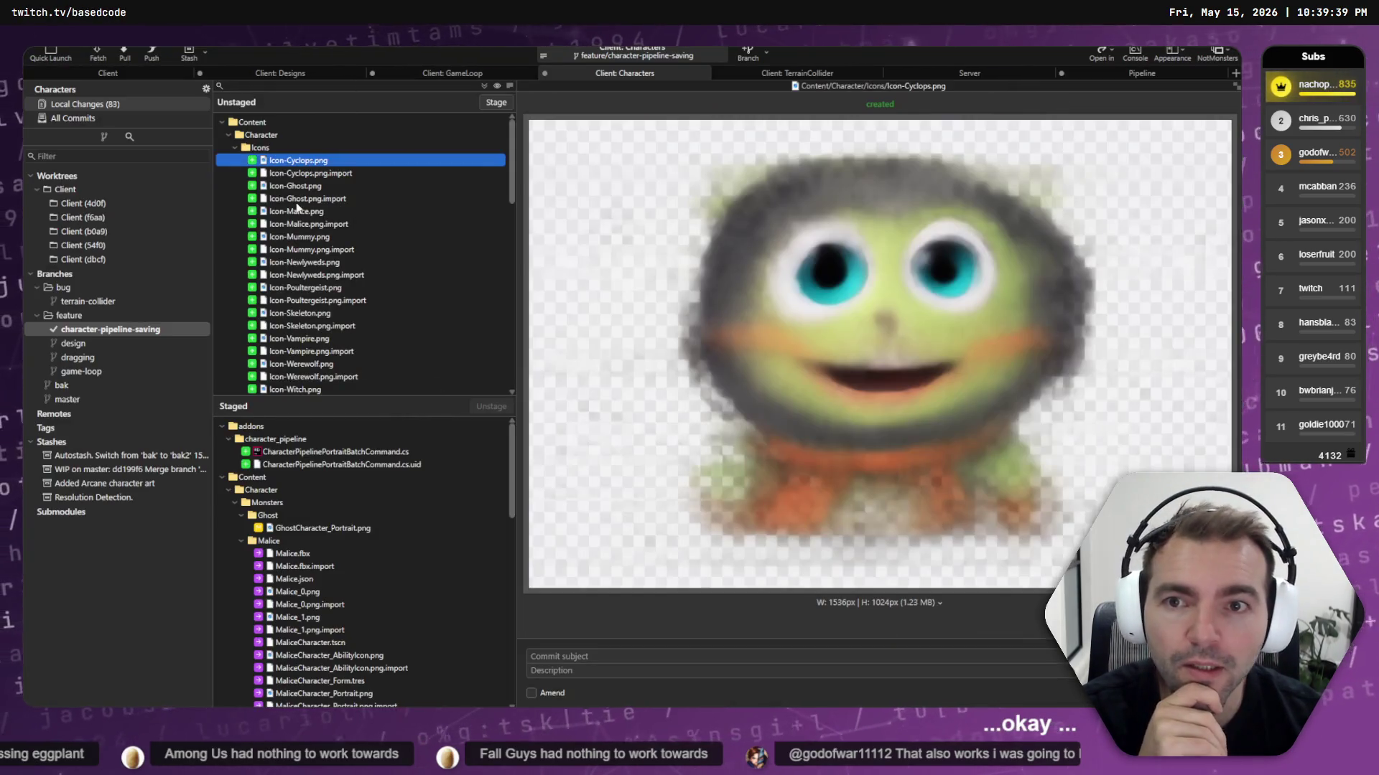
Preview the new Ghost, Malice, Mummy, Newlyweds, Poultergeist and Skeleton icon images
{"action": "left_click", "coordinate": [316, 188]}
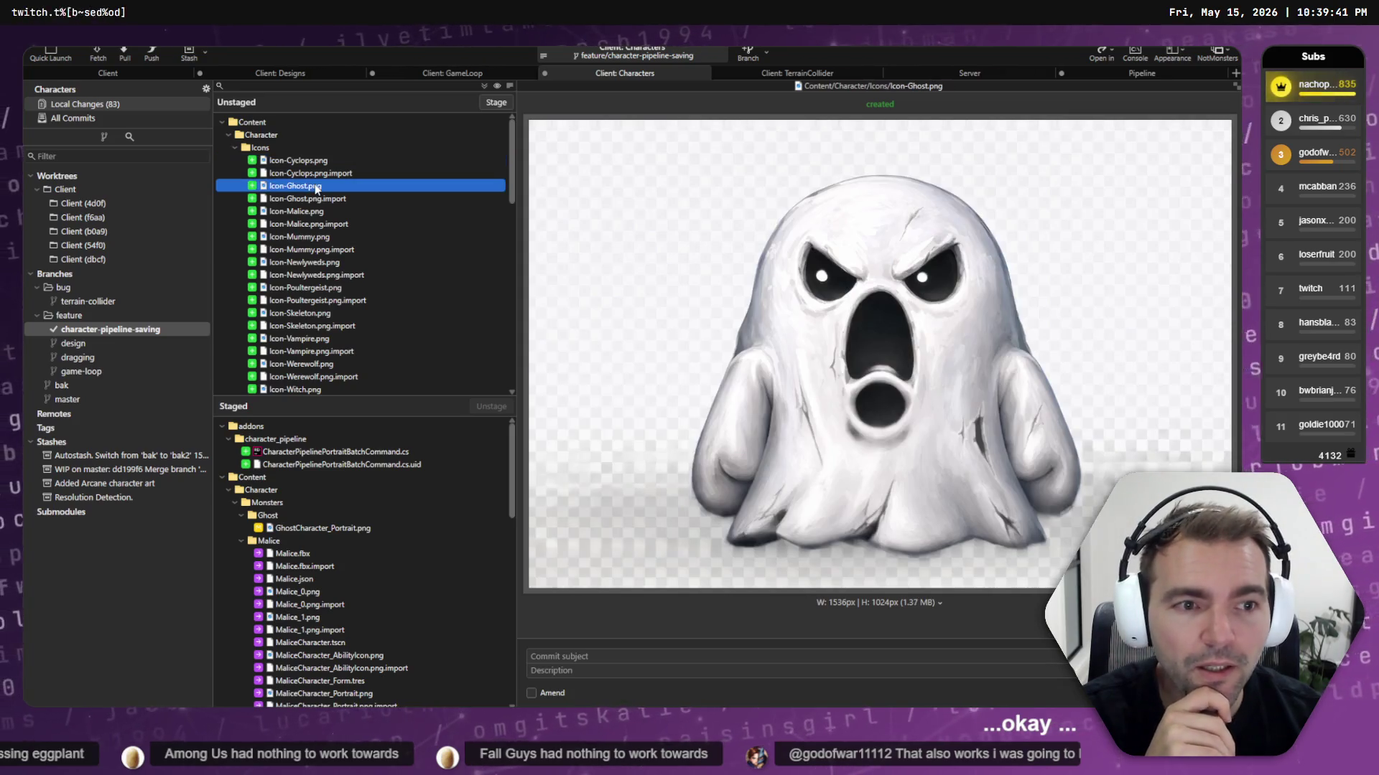
{"action": "left_click", "coordinate": [320, 214]}
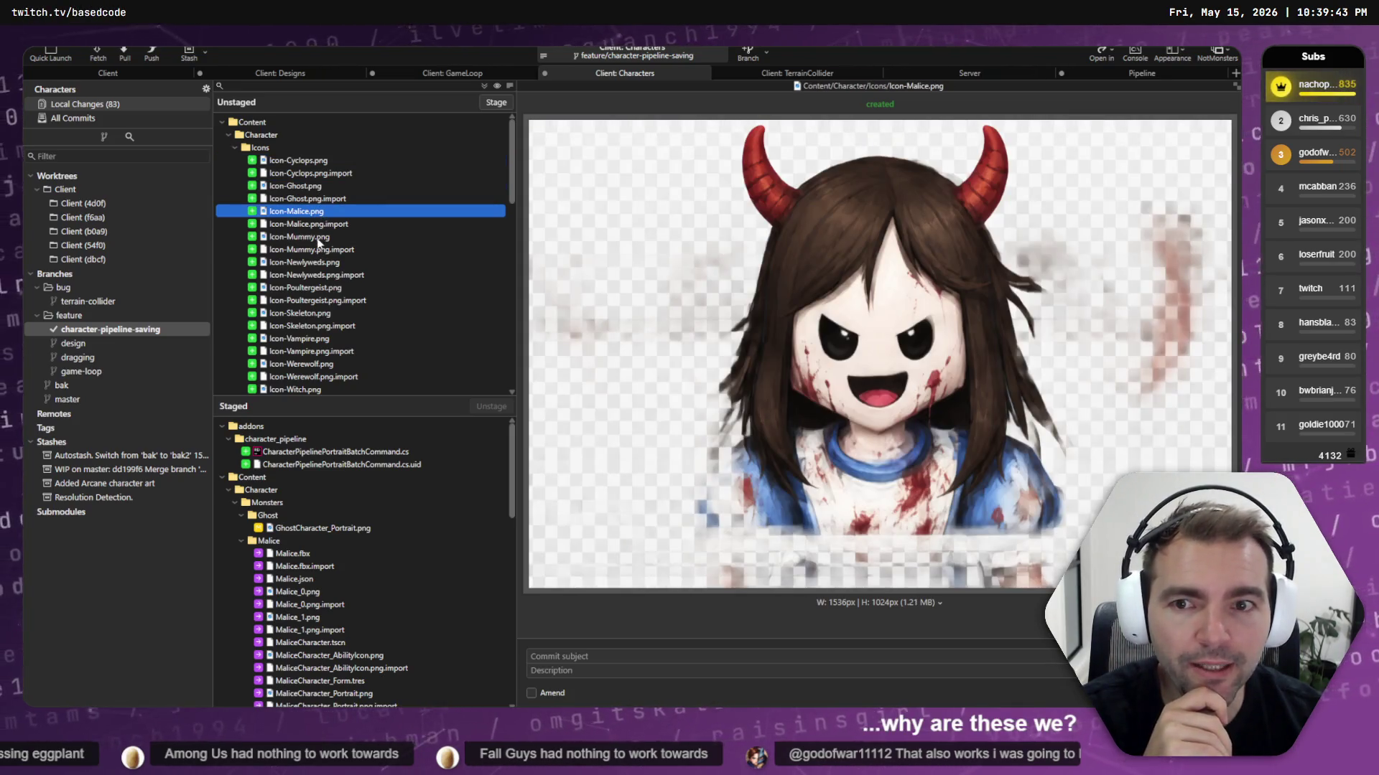
{"action": "left_click", "coordinate": [318, 240]}
{"action": "left_click", "coordinate": [313, 264]}
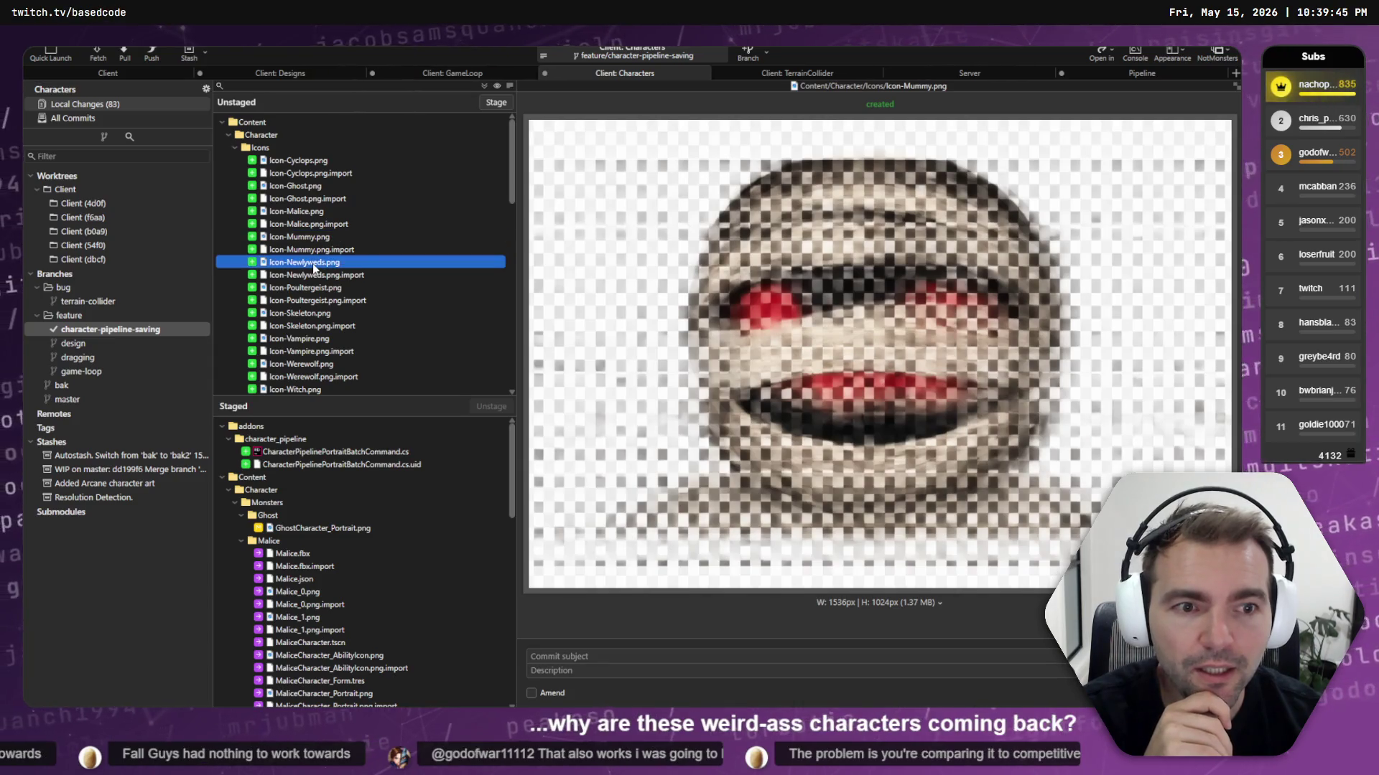
{"action": "left_click", "coordinate": [312, 288]}
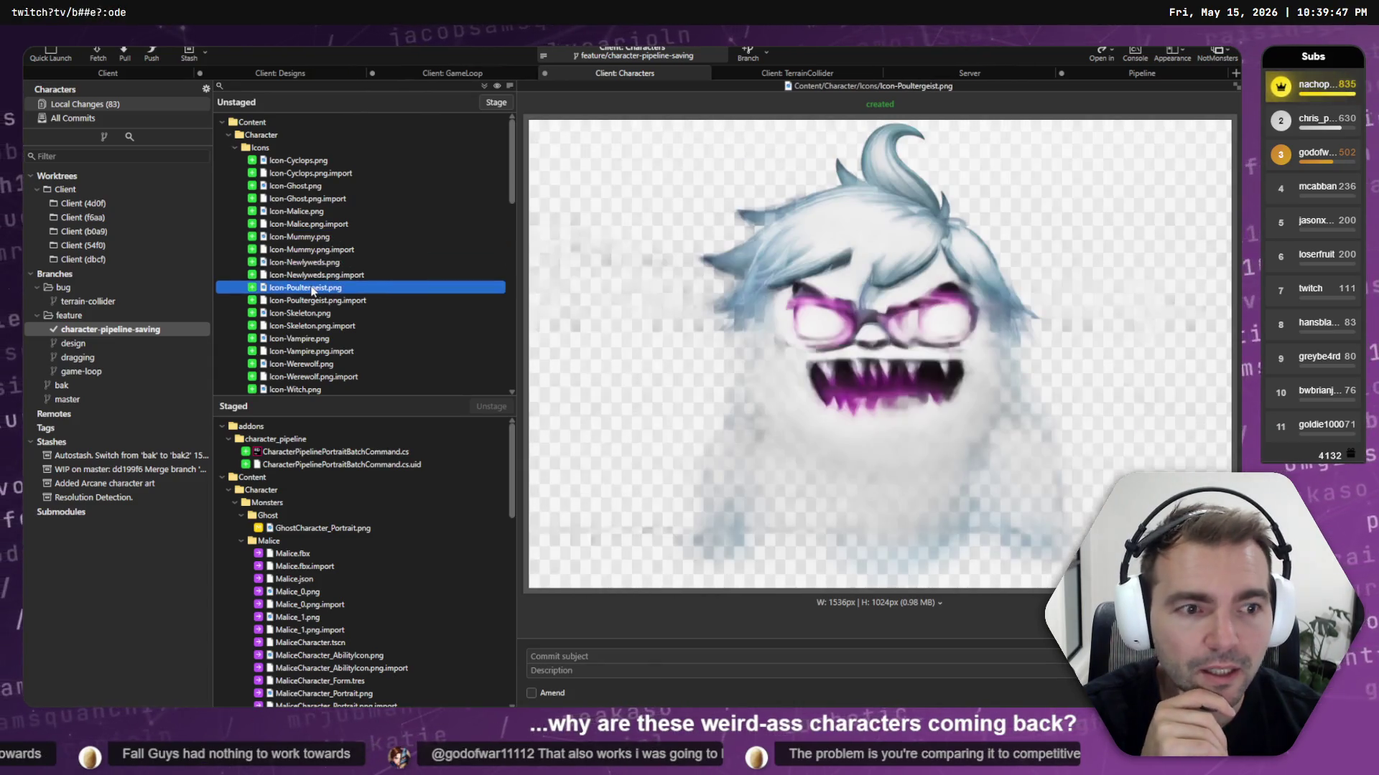
{"action": "scroll", "coordinate": [312, 288], "scroll_direction": "down", "scroll_amount": 1}
{"action": "left_click", "coordinate": [312, 278]}
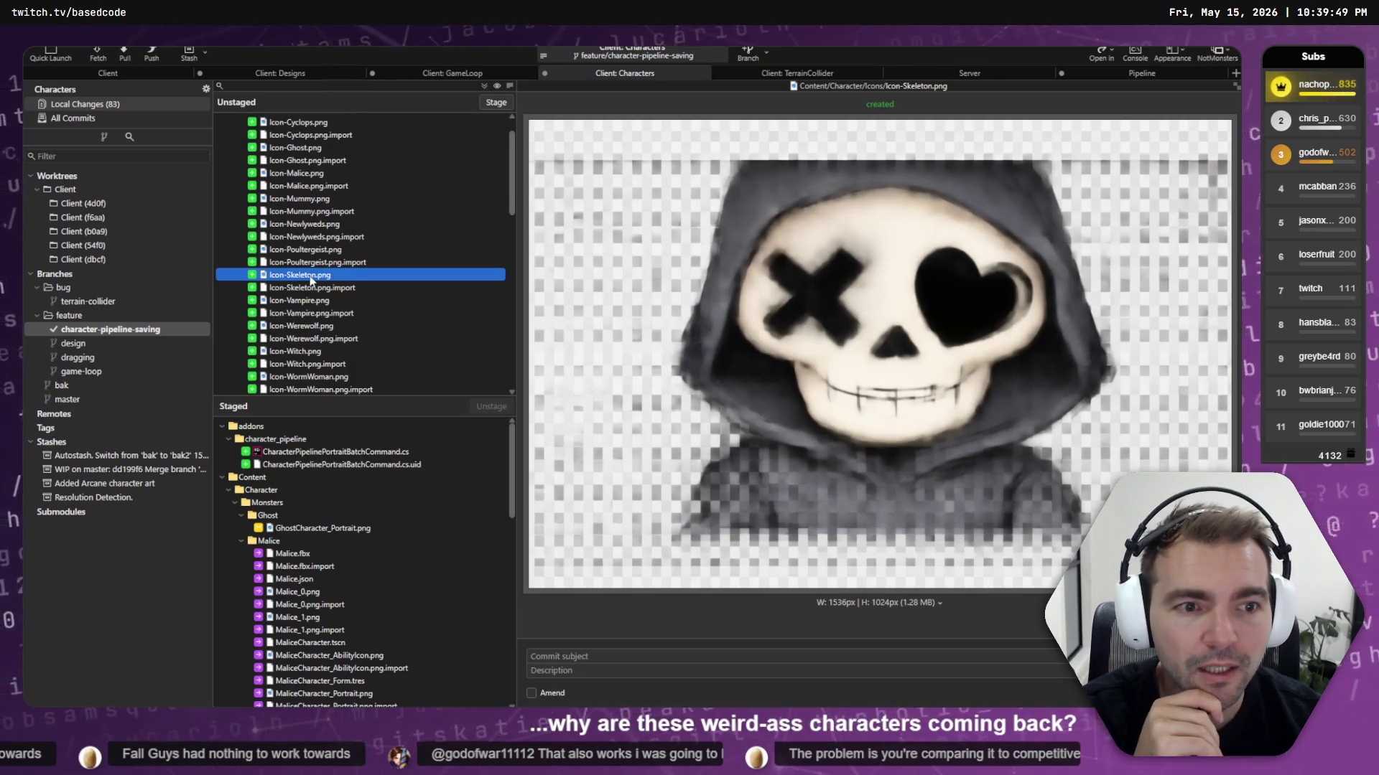
Preview the new Vampire, Werewolf, Witch and WormWoman icon images
{"action": "scroll", "coordinate": [310, 280], "scroll_direction": "down", "scroll_amount": 1}
{"action": "left_click", "coordinate": [307, 263]}
{"action": "left_click", "coordinate": [311, 288]}
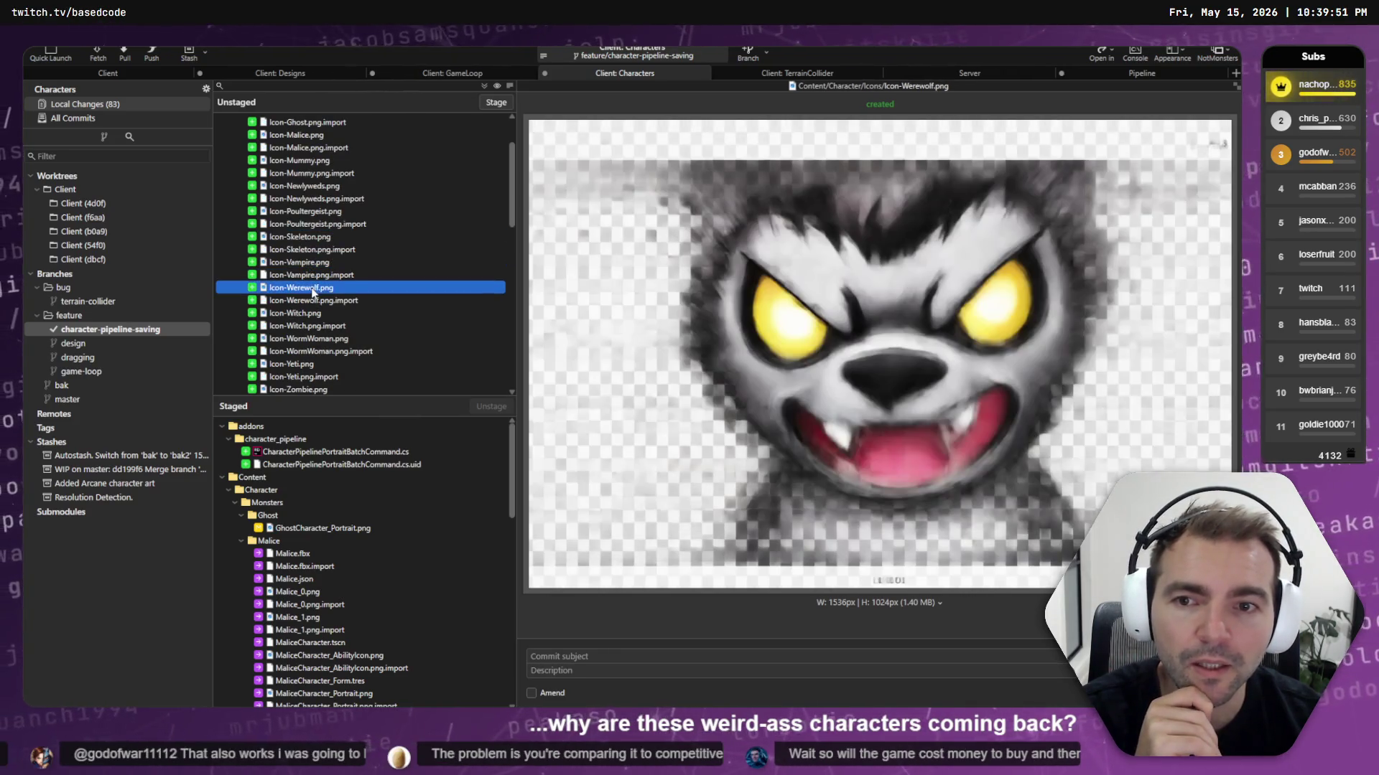
{"action": "scroll", "coordinate": [308, 284], "scroll_direction": "down", "scroll_amount": 1}
{"action": "left_click", "coordinate": [307, 276]}
{"action": "left_click", "coordinate": [310, 300]}
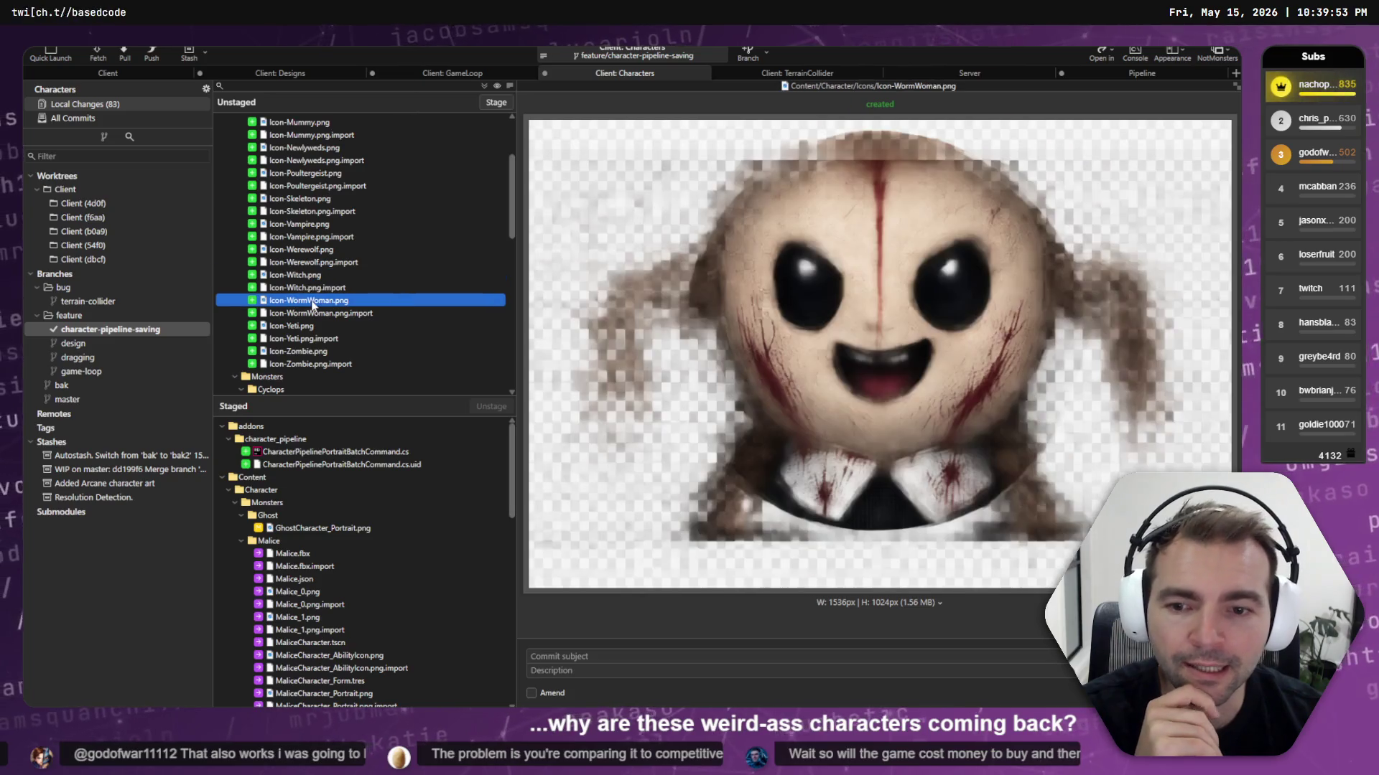
{"action": "scroll", "coordinate": [324, 321], "scroll_direction": "down", "scroll_amount": 6}
{"action": "scroll", "coordinate": [325, 321], "scroll_direction": "down", "scroll_amount": 7}
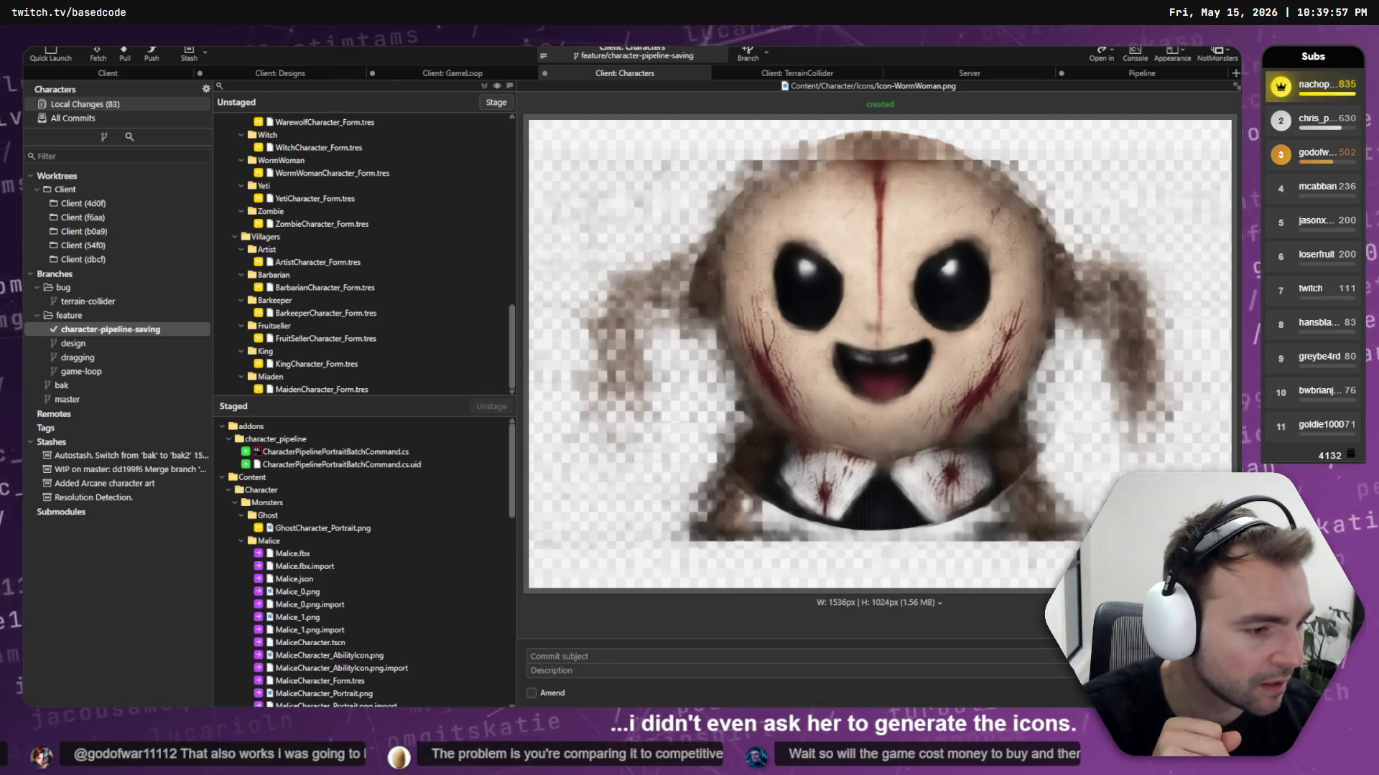
Check the Codex terminal, then select the first staged villager portrait in Fork
{"action": "key", "text": "alt+Tab"}
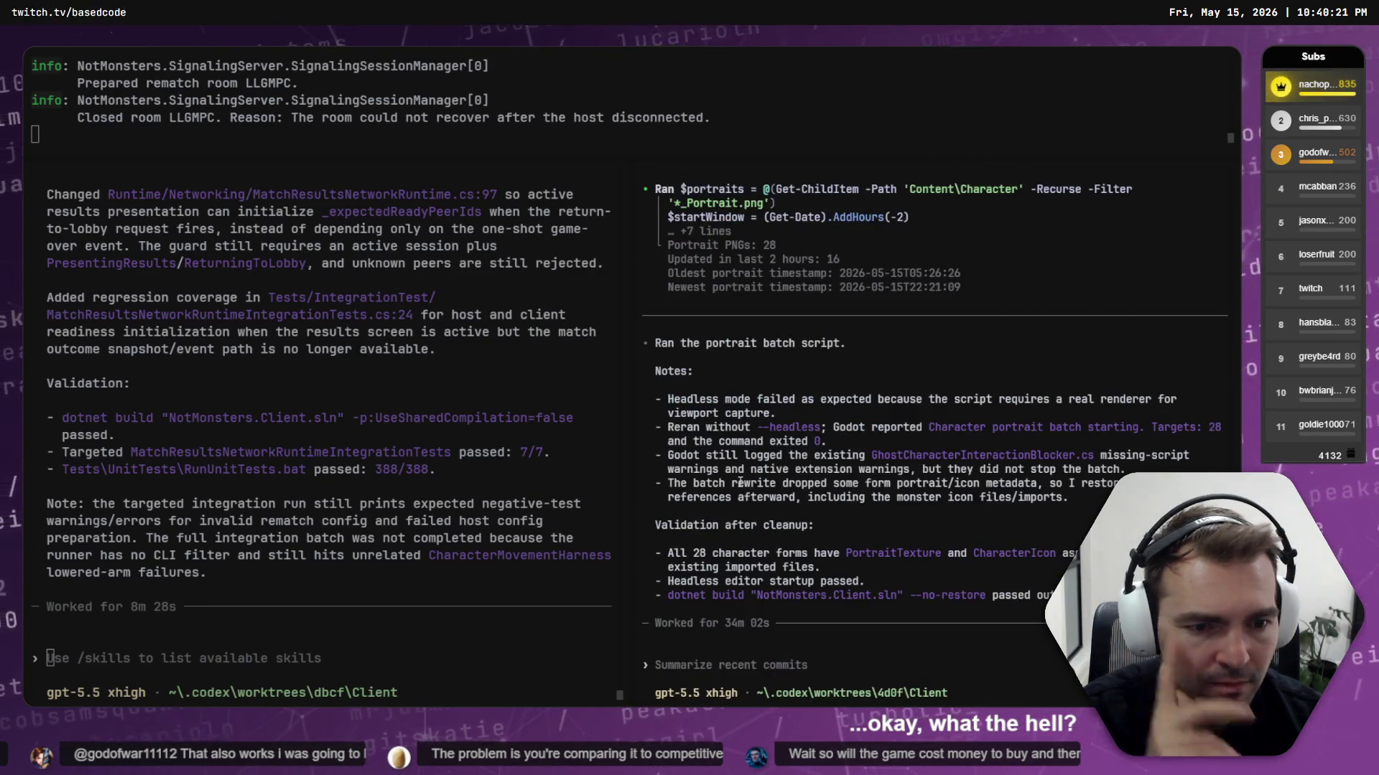
{"action": "key", "text": "alt+Tab"}
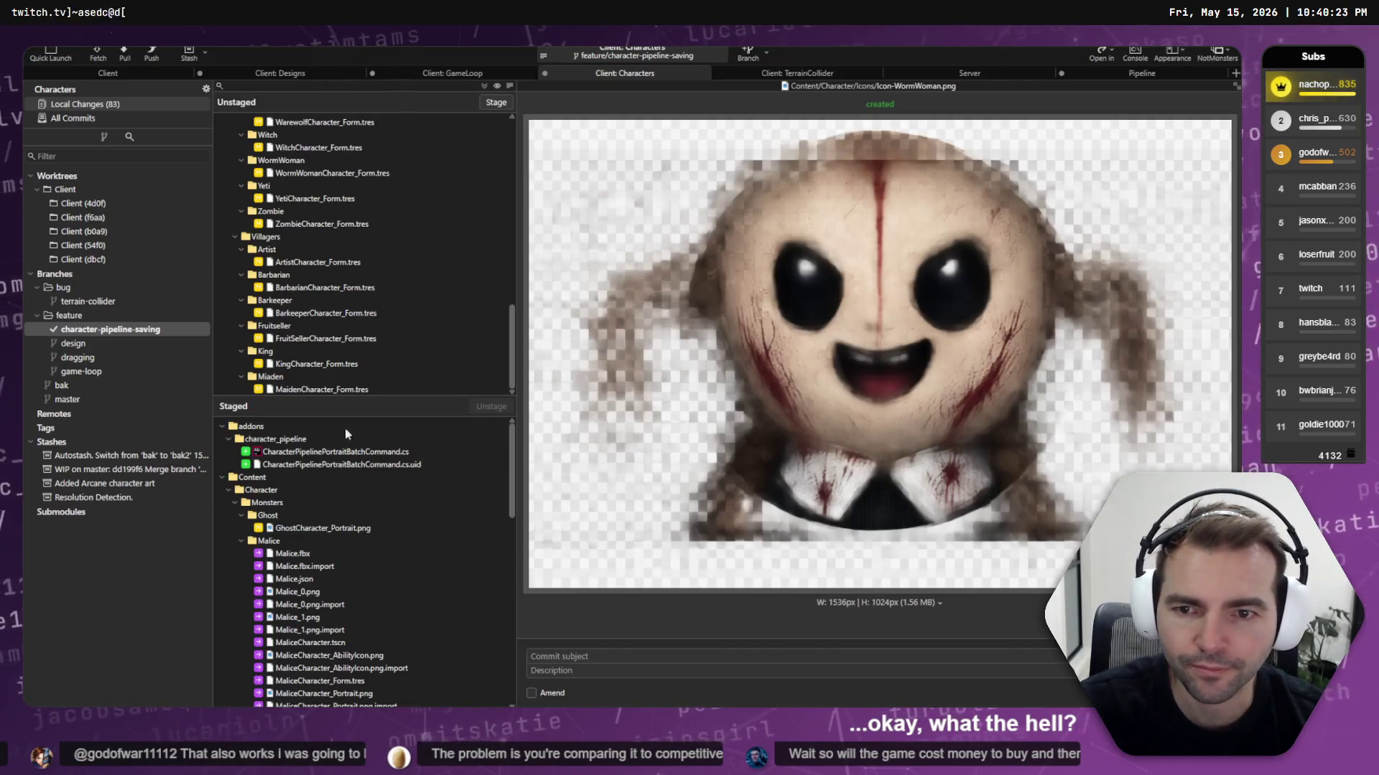
{"action": "scroll", "coordinate": [378, 559], "scroll_direction": "down", "scroll_amount": 10}
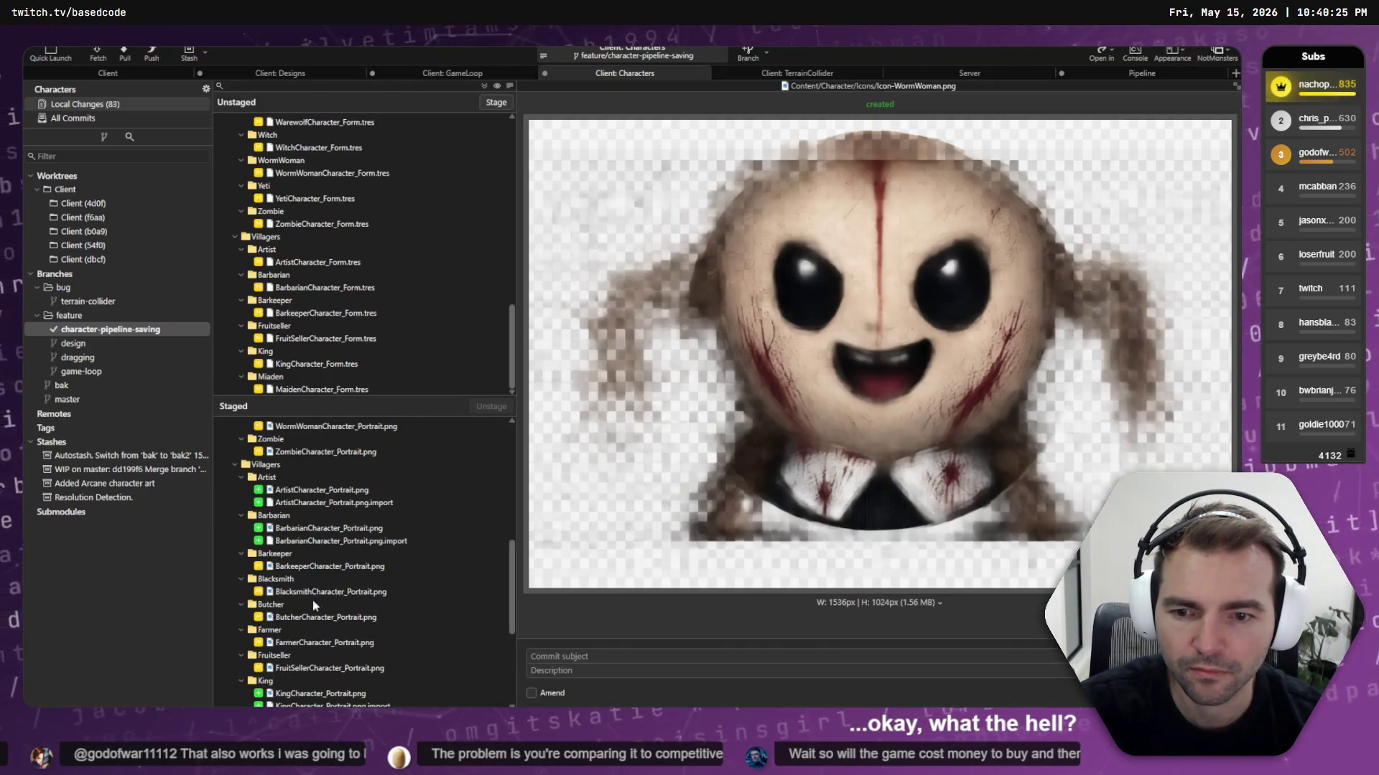
{"action": "left_click", "coordinate": [358, 577]}
Compare old and new Barkeeper, Blacksmith, Butcher, Farmer, FruitSeller, Priest, Shepard and Vagabond portraits
{"action": "left_click", "coordinate": [358, 567]}
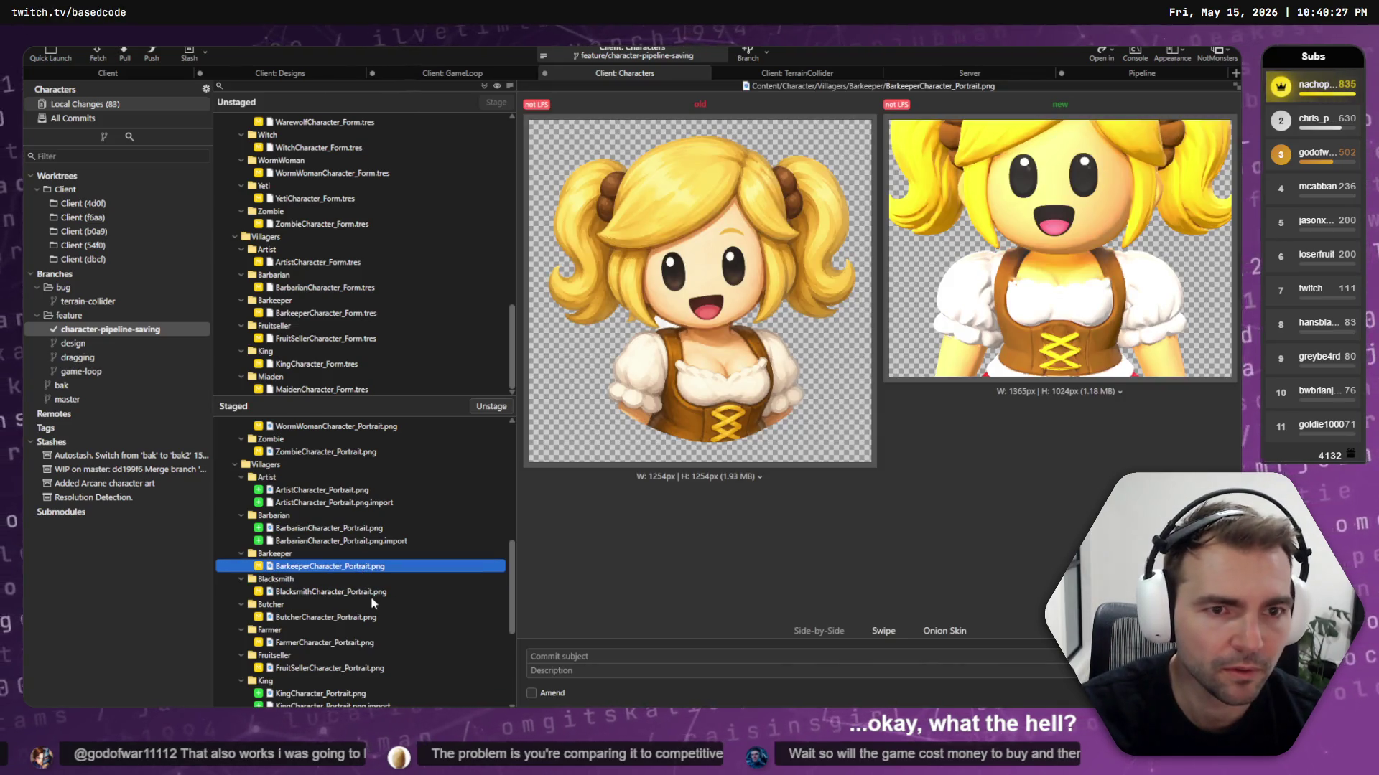
{"action": "left_click", "coordinate": [372, 596]}
{"action": "left_click", "coordinate": [374, 619]}
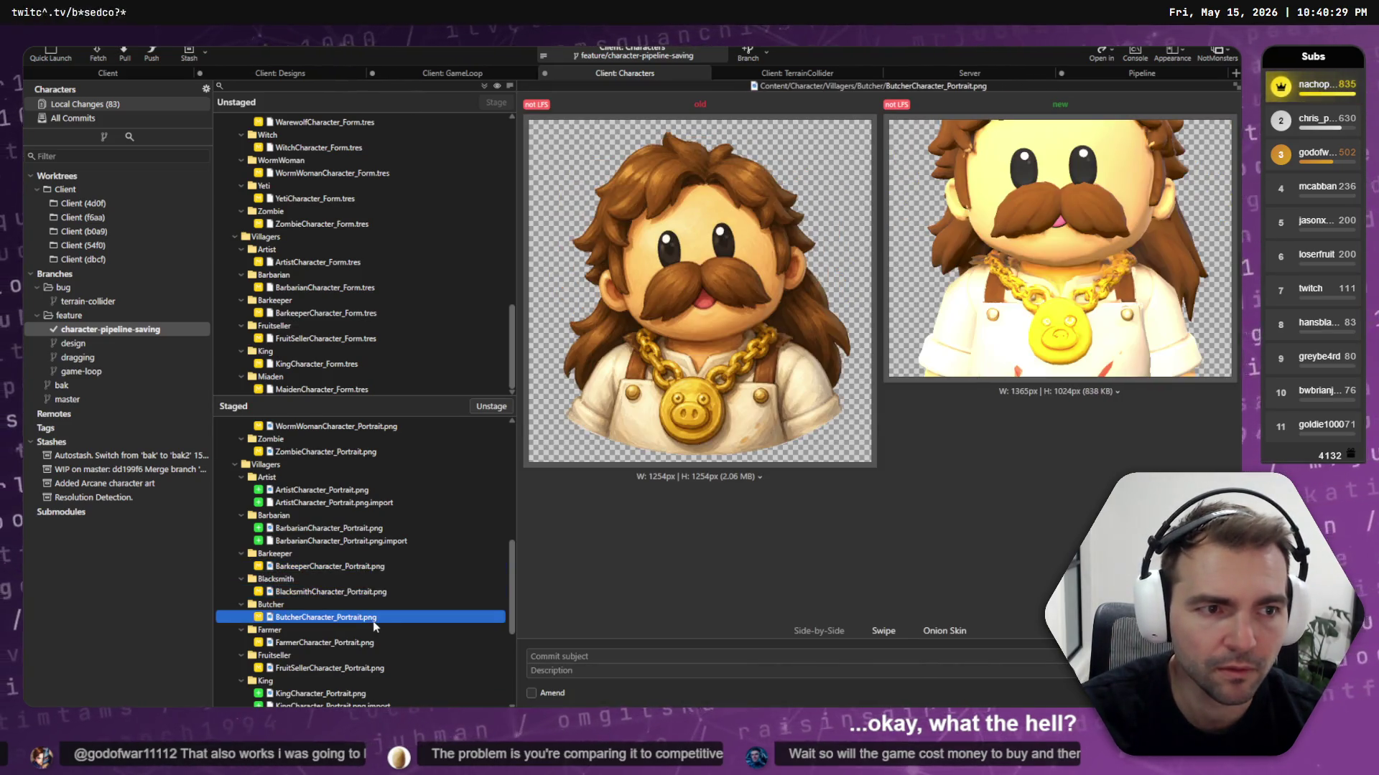
{"action": "left_click", "coordinate": [366, 643]}
{"action": "left_click", "coordinate": [368, 668]}
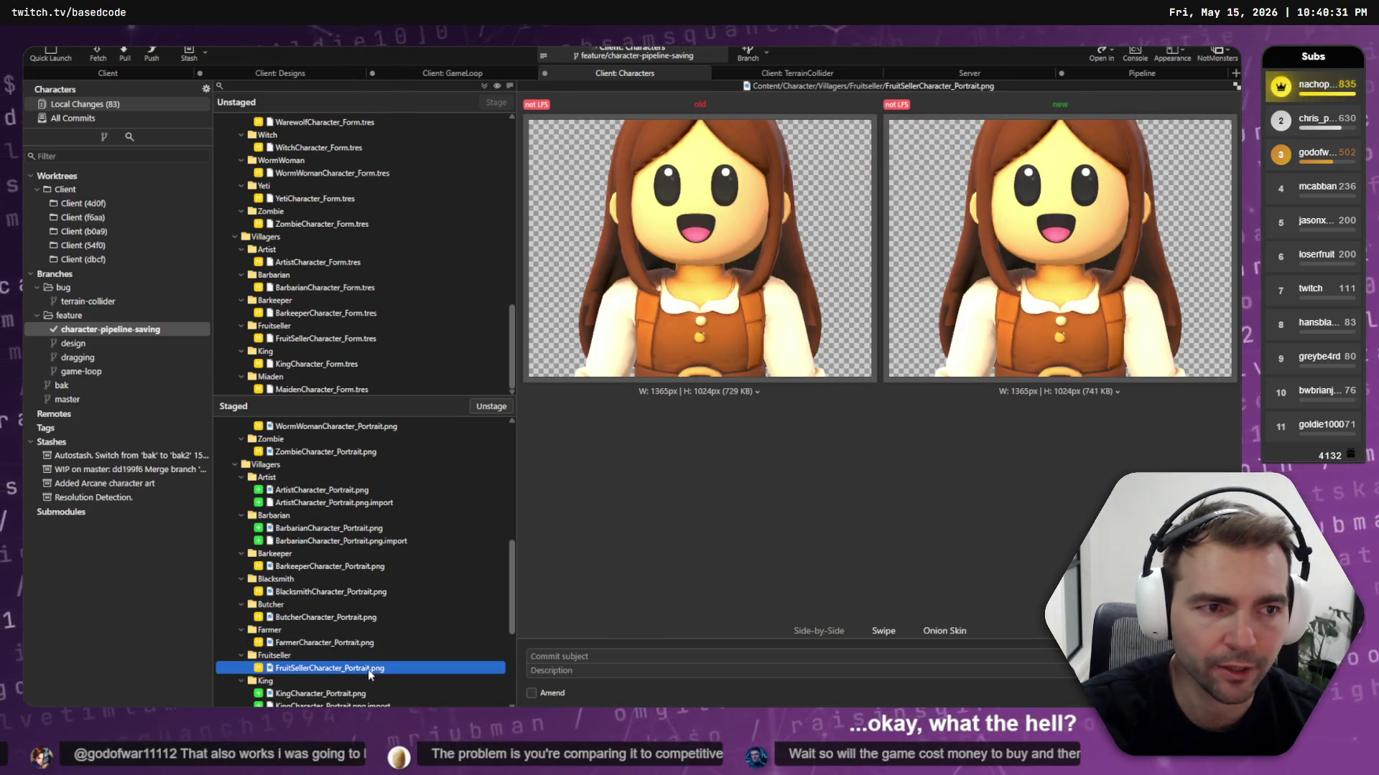
{"action": "scroll", "coordinate": [373, 670], "scroll_direction": "down", "scroll_amount": 5}
{"action": "left_click", "coordinate": [363, 618]}
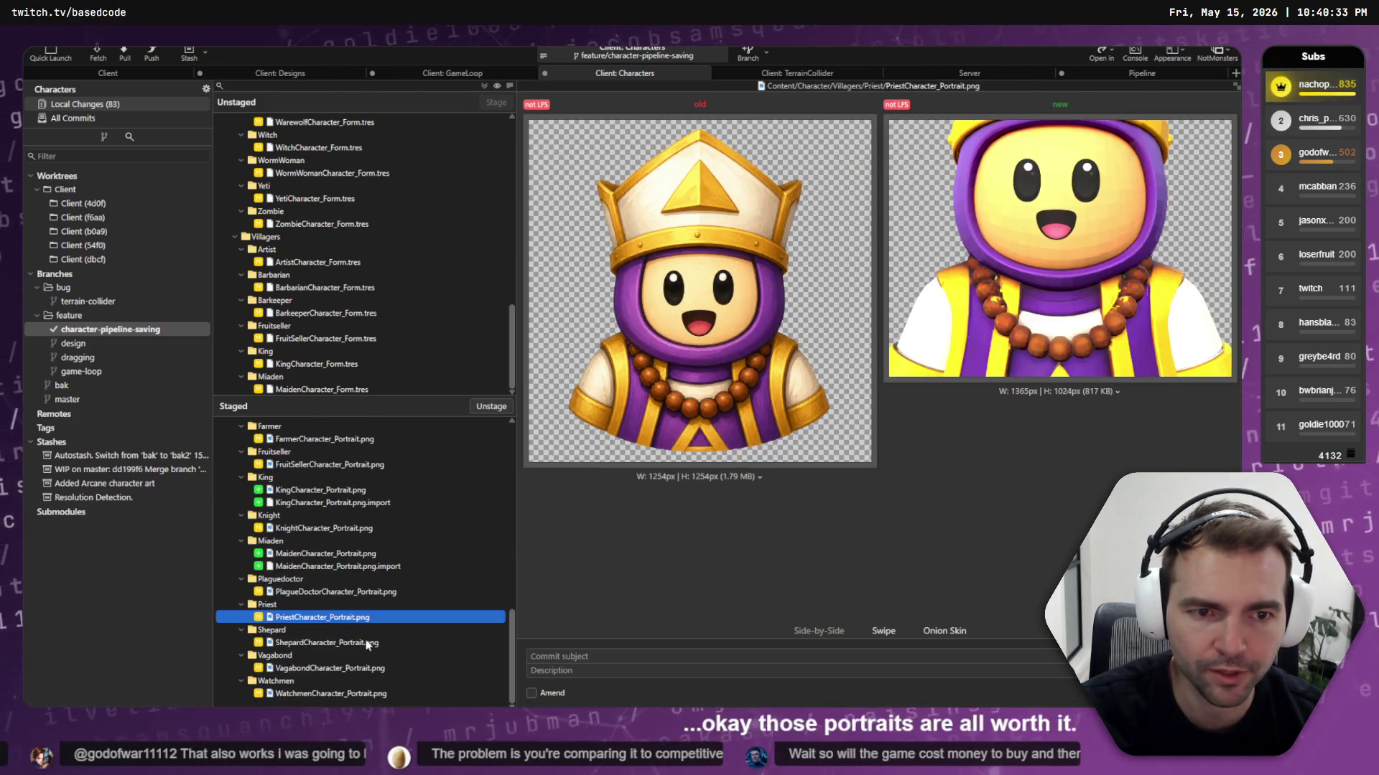
{"action": "left_click", "coordinate": [346, 646]}
{"action": "left_click", "coordinate": [343, 671]}
Enter the commit subject 'Regenerate Character Portraits.'
{"action": "left_click", "coordinate": [587, 669]}
{"action": "type", "text": "Regen"}
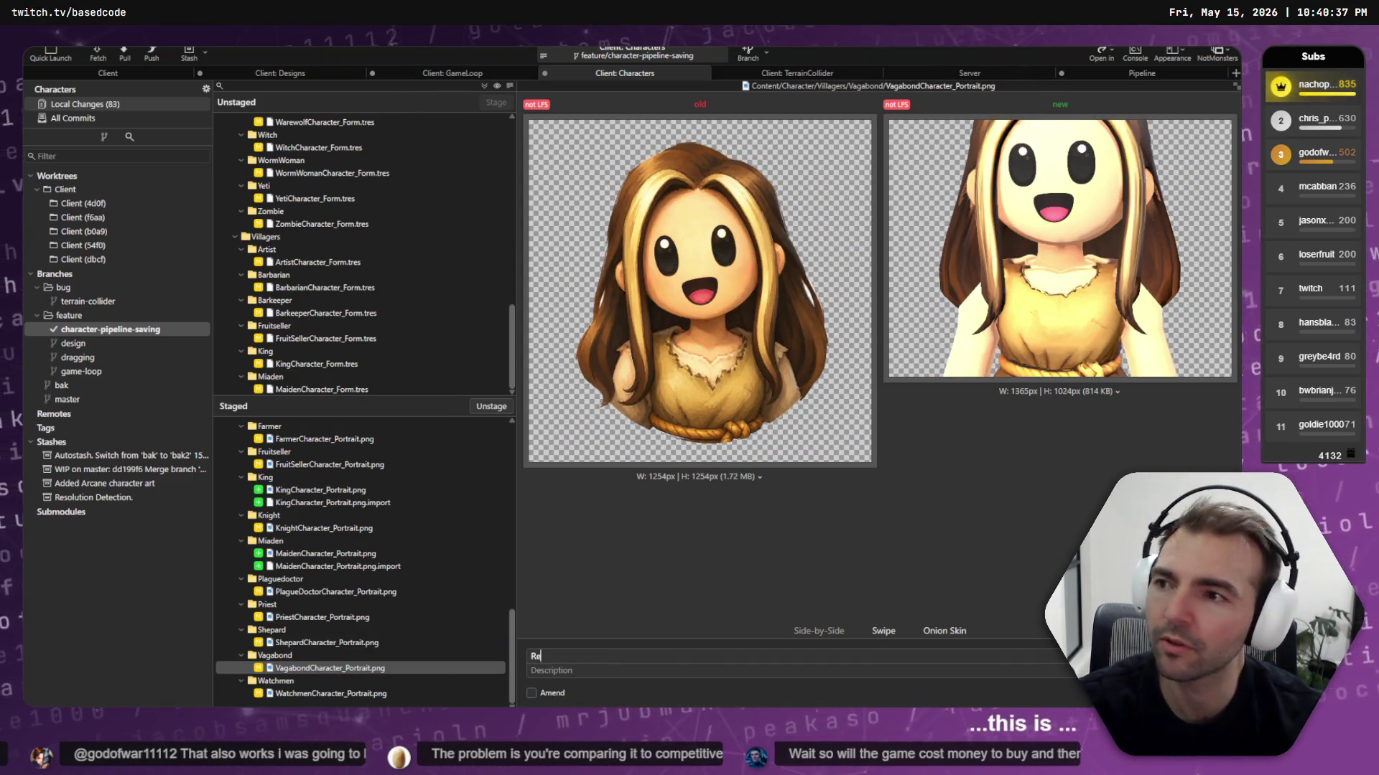
{"action": "key", "text": "ctrl+a"}
{"action": "key", "text": "BackSpace"}
{"action": "type", "text": "Reg"}
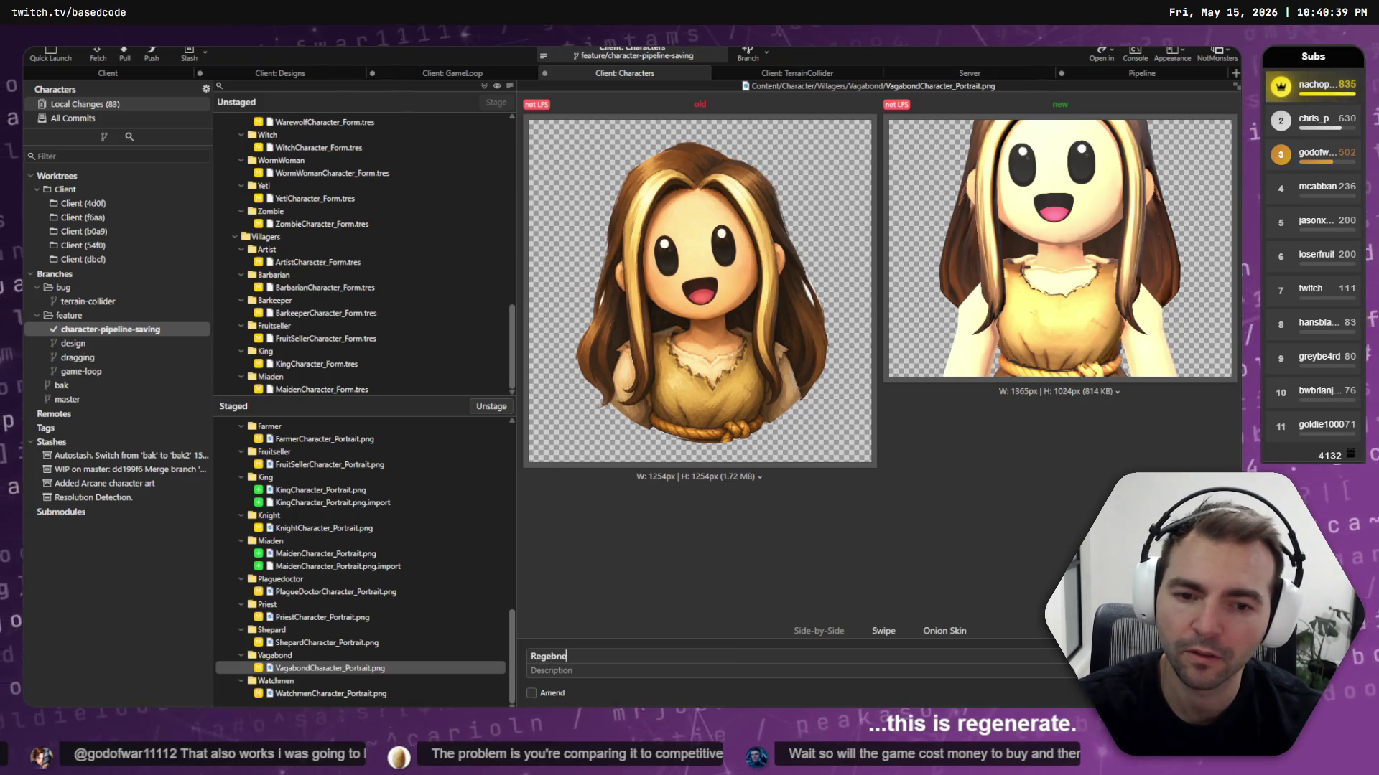
{"action": "type", "text": "enerate cC"}
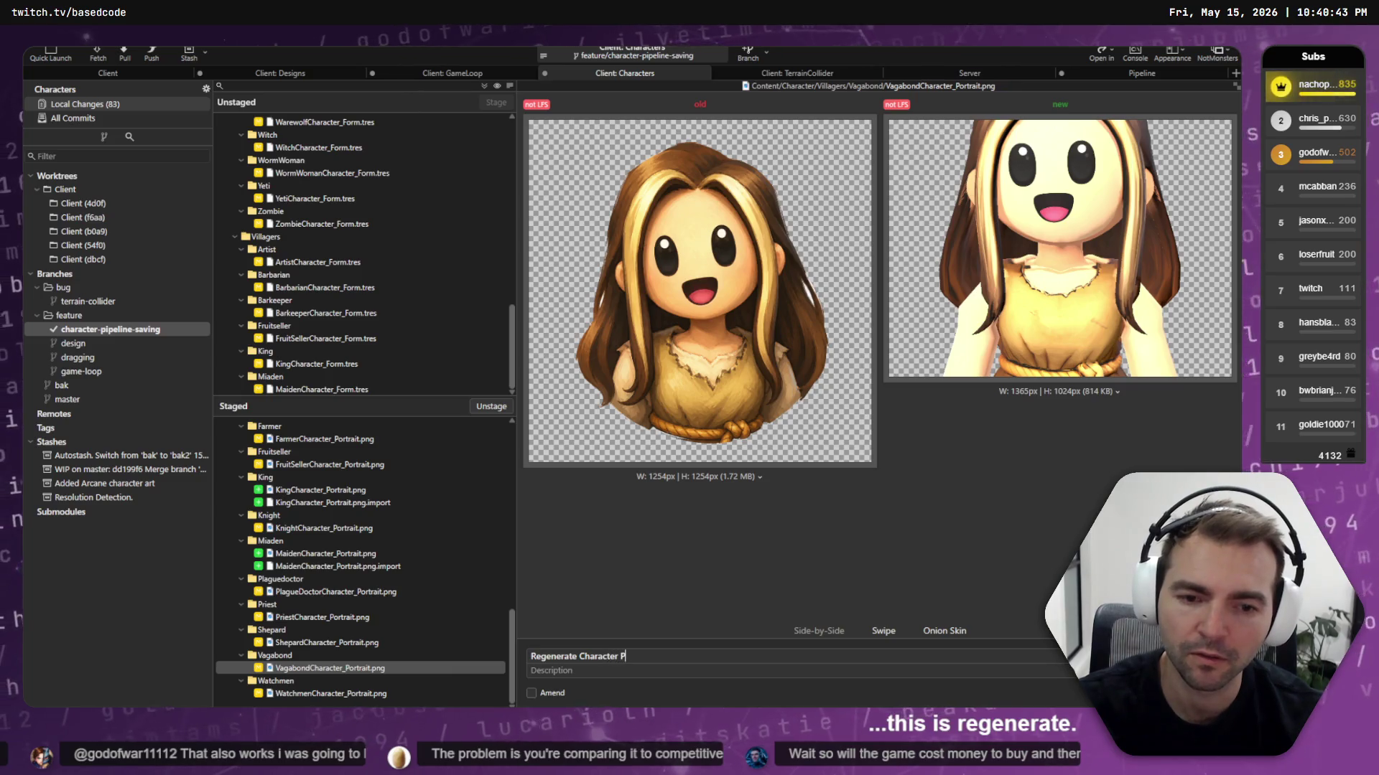
{"action": "type", "text": "raits."}
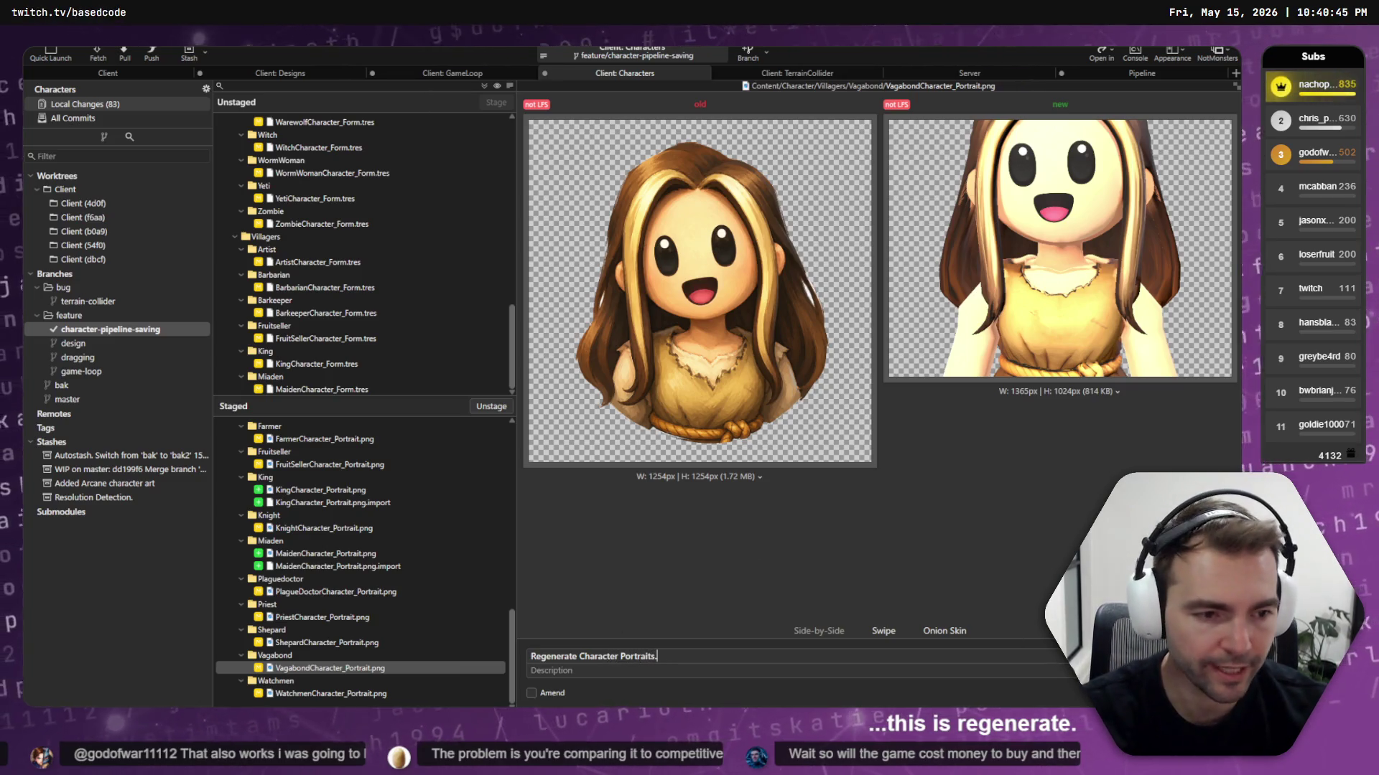
{"action": "scroll", "coordinate": [366, 694], "scroll_direction": "up", "scroll_amount": 15}
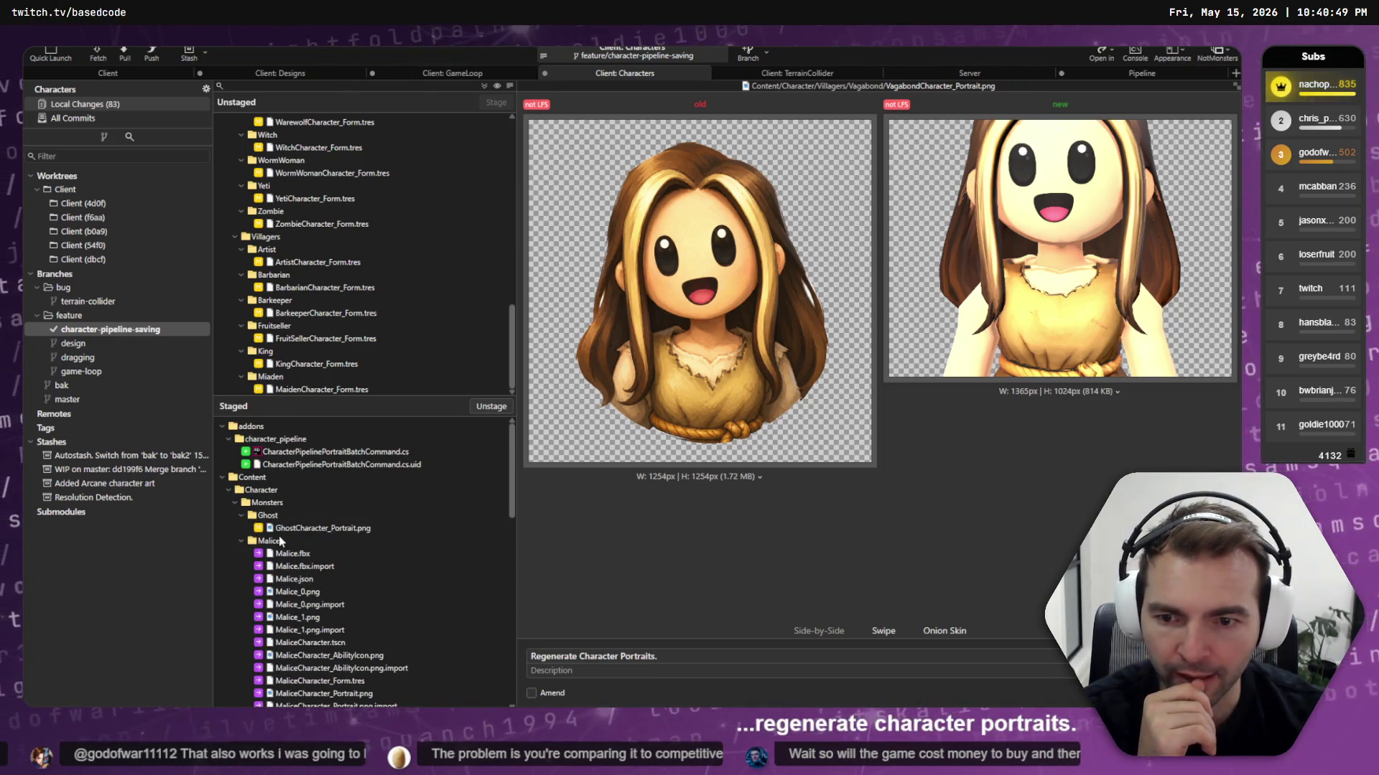
Unstage the Malice folder and review the portrait batch command script changes
{"action": "left_click", "coordinate": [279, 541]}
{"action": "left_click", "coordinate": [496, 408]}
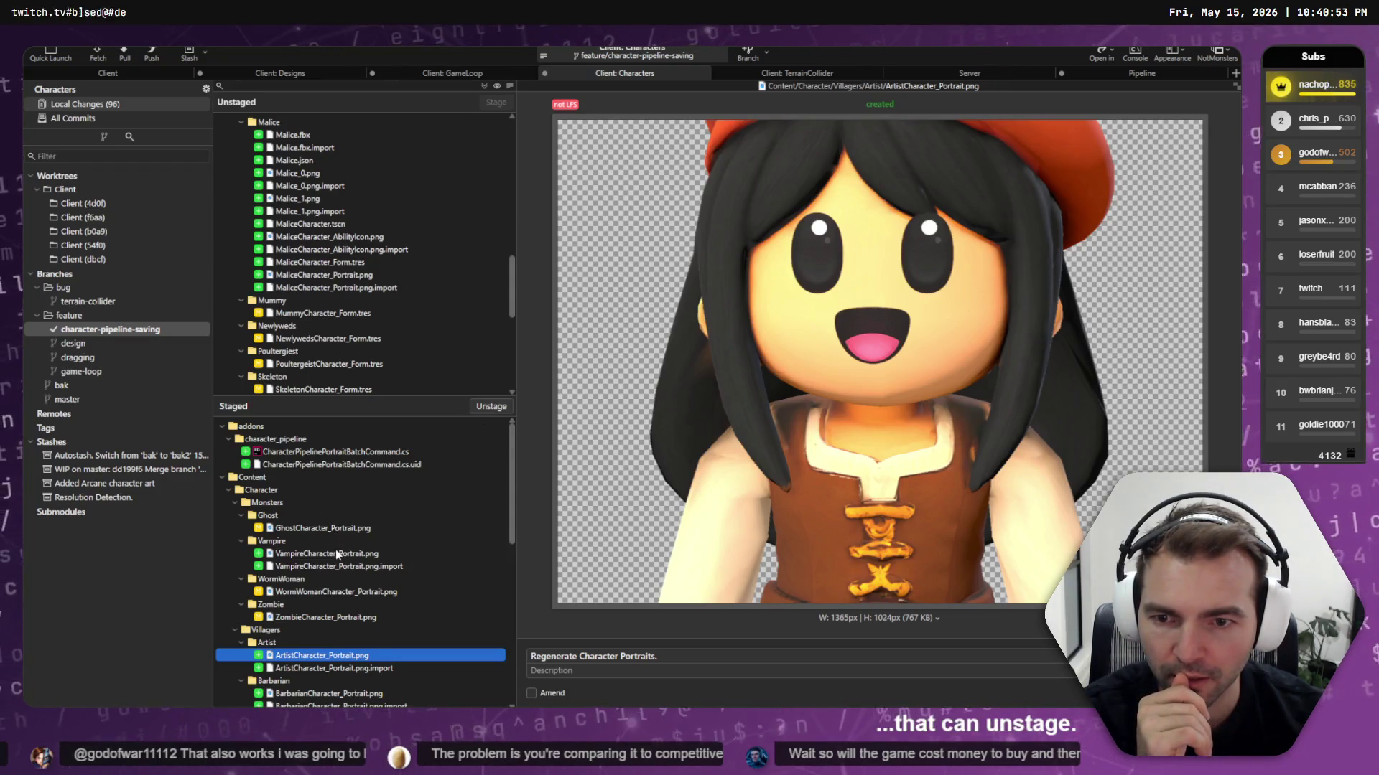
{"action": "left_click", "coordinate": [330, 454]}
Commit the remaining staged portrait changes
{"action": "key", "text": "Down"}
{"action": "key", "text": "Down"}
{"action": "key", "text": "Down"}
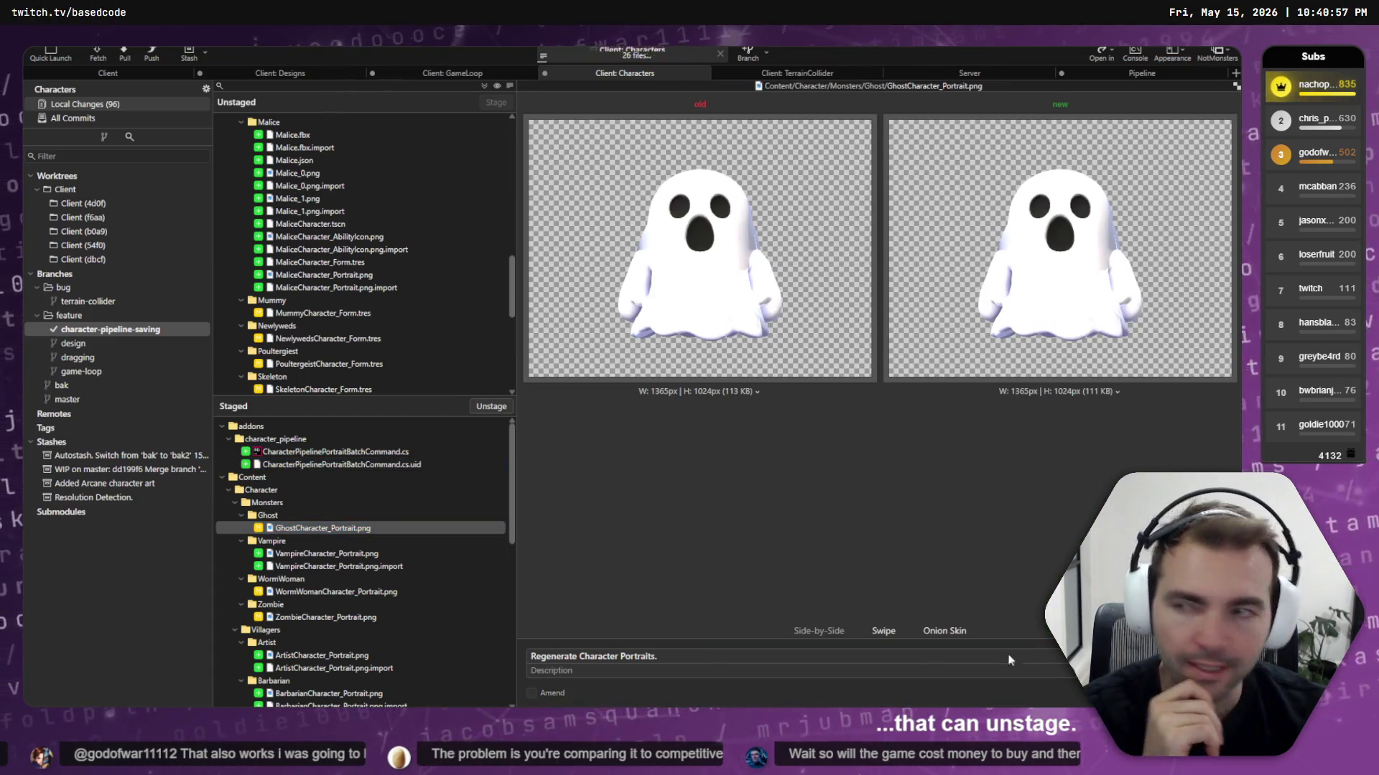
{"action": "key", "text": "ctrl+Return"}
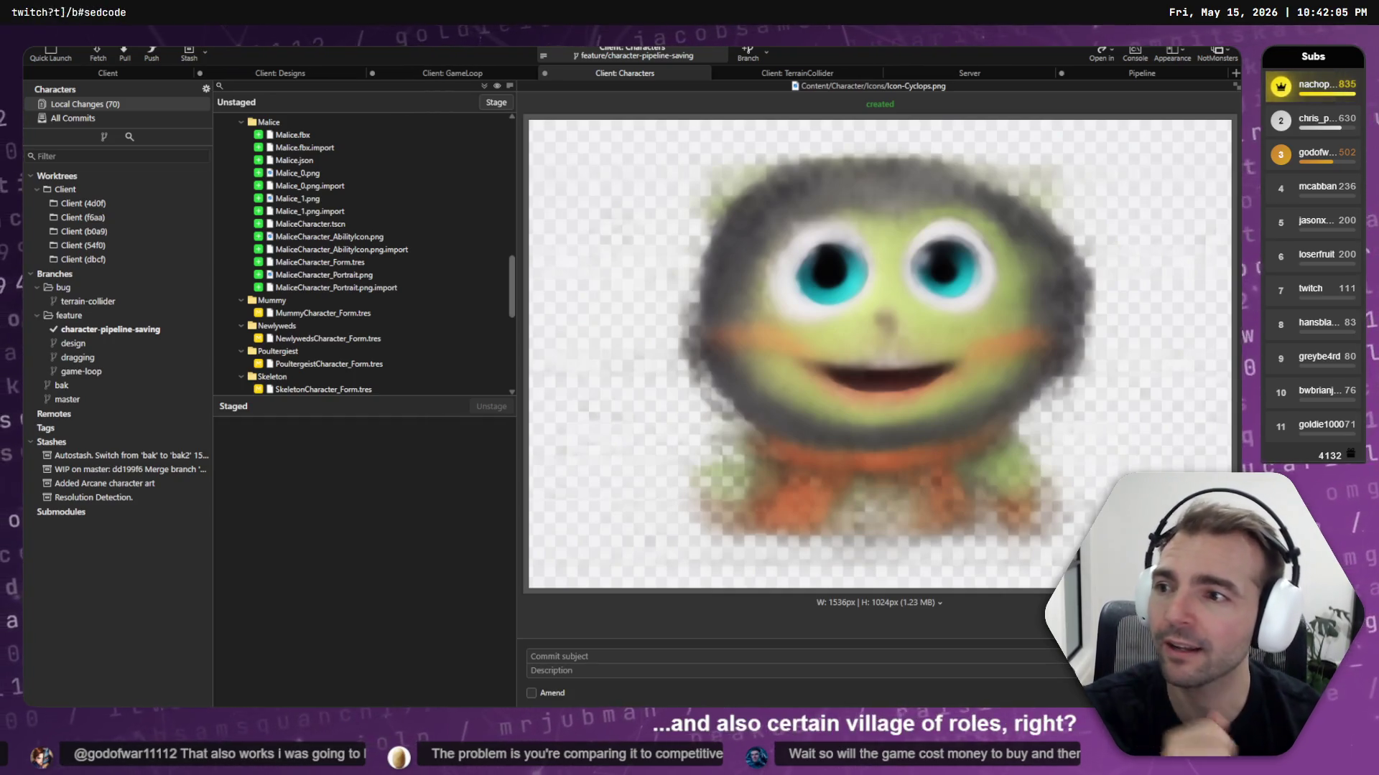
{"action": "left_click", "coordinate": [290, 122]}
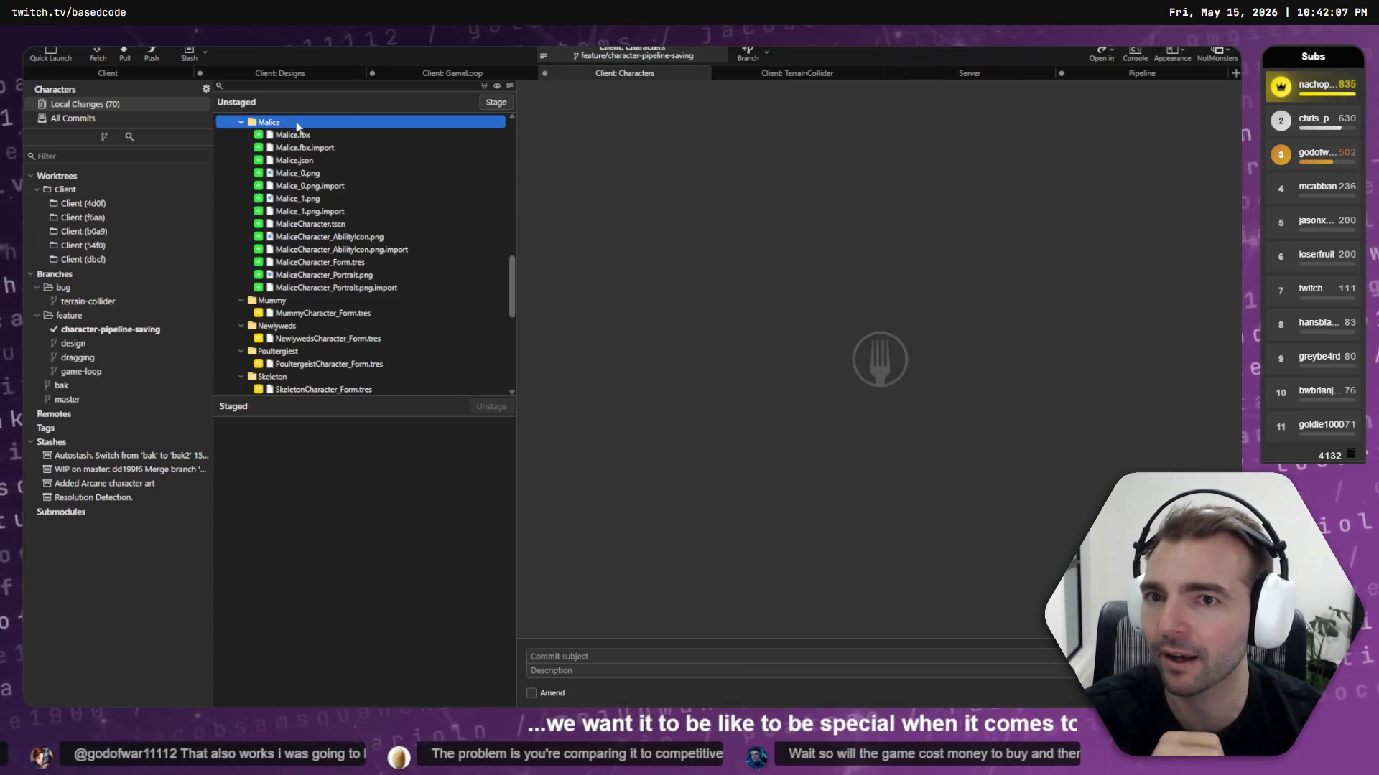
Stage the Malice character files and the AliceBunny folder changes
{"action": "left_click", "coordinate": [495, 102]}
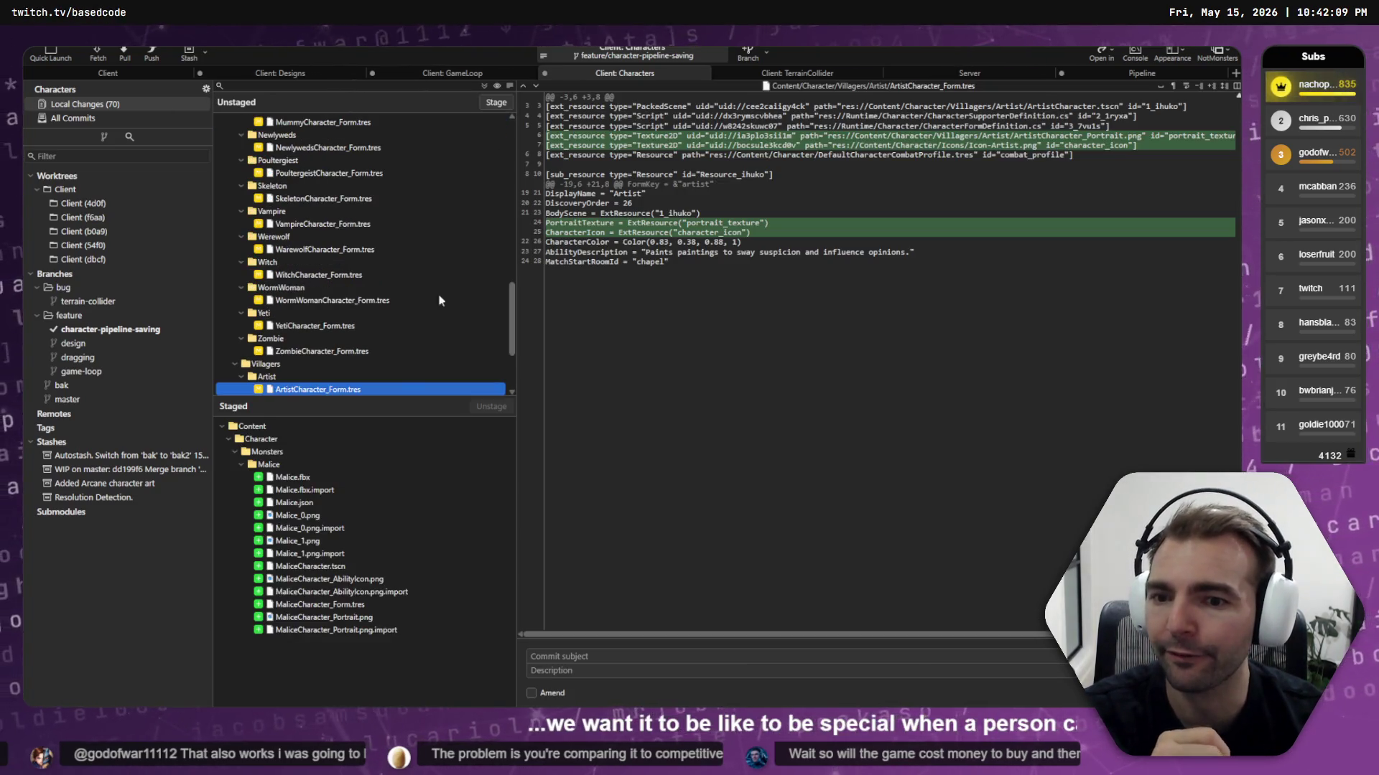
{"action": "scroll", "coordinate": [390, 357], "scroll_direction": "up", "scroll_amount": 15}
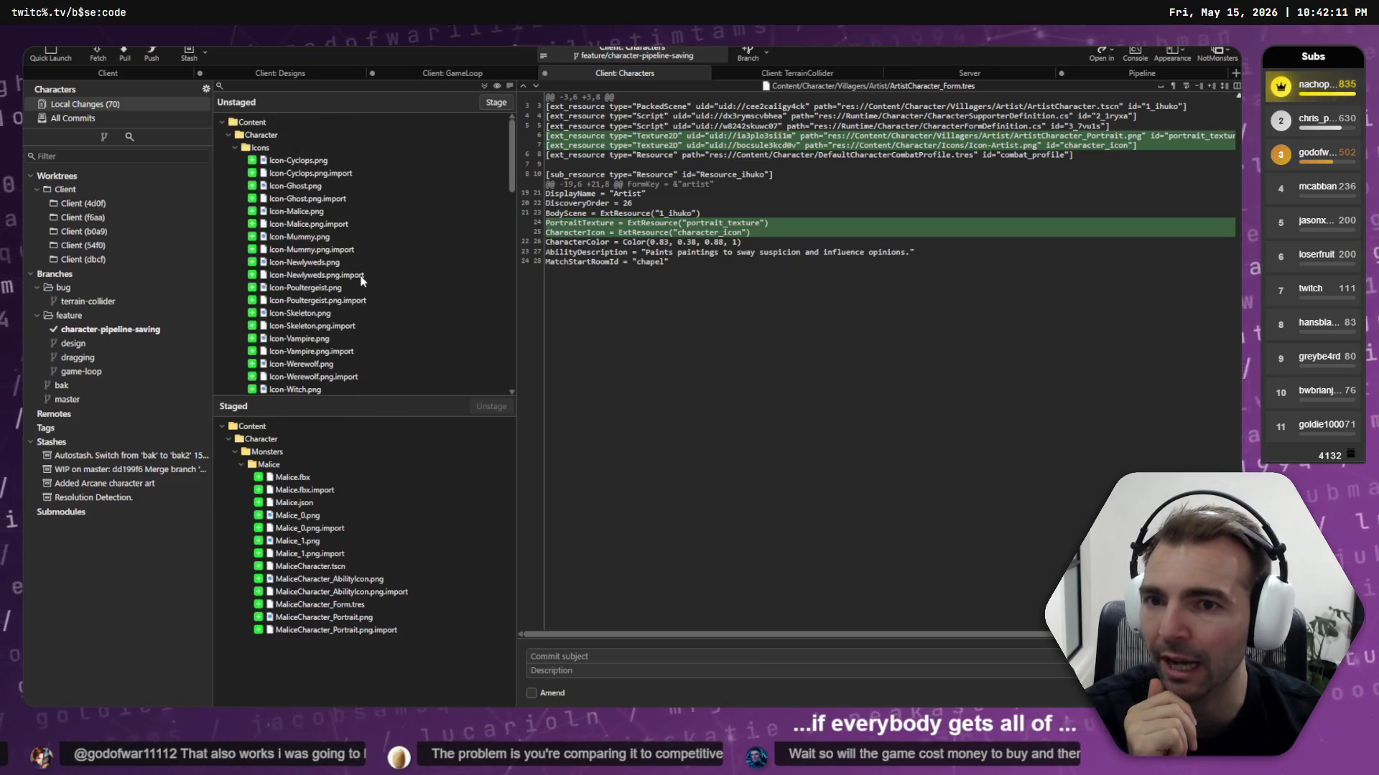
{"action": "scroll", "coordinate": [363, 282], "scroll_direction": "down", "scroll_amount": 4}
{"action": "left_click", "coordinate": [292, 337]}
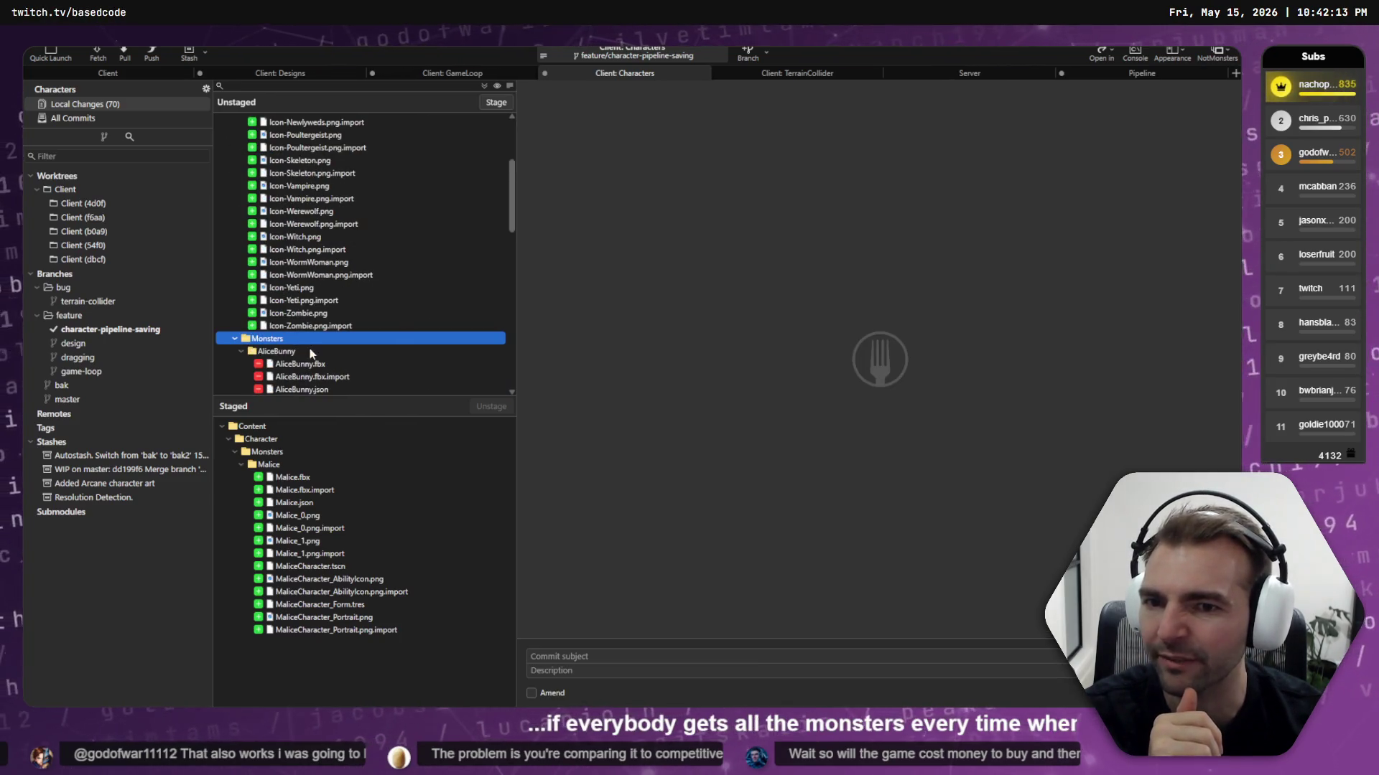
{"action": "left_click", "coordinate": [312, 352]}
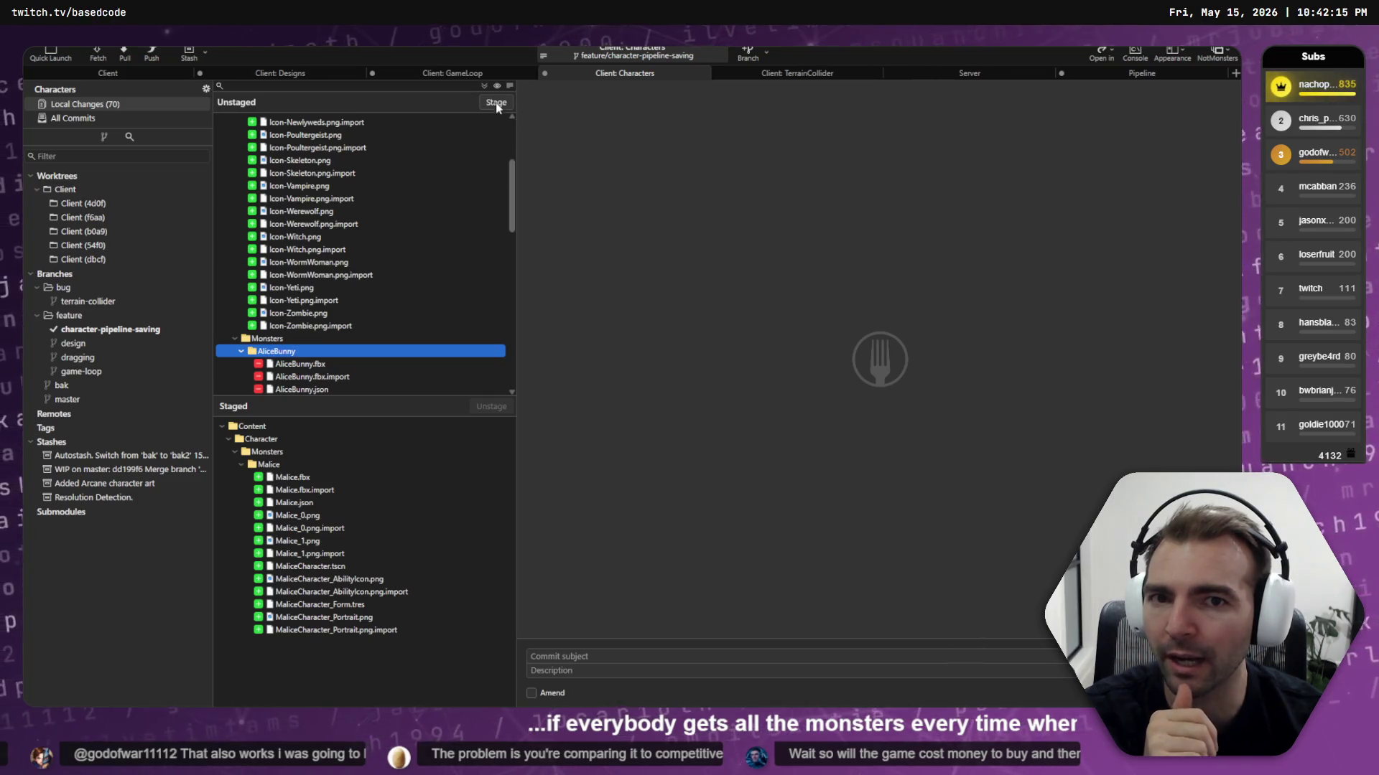
{"action": "left_click", "coordinate": [496, 102]}
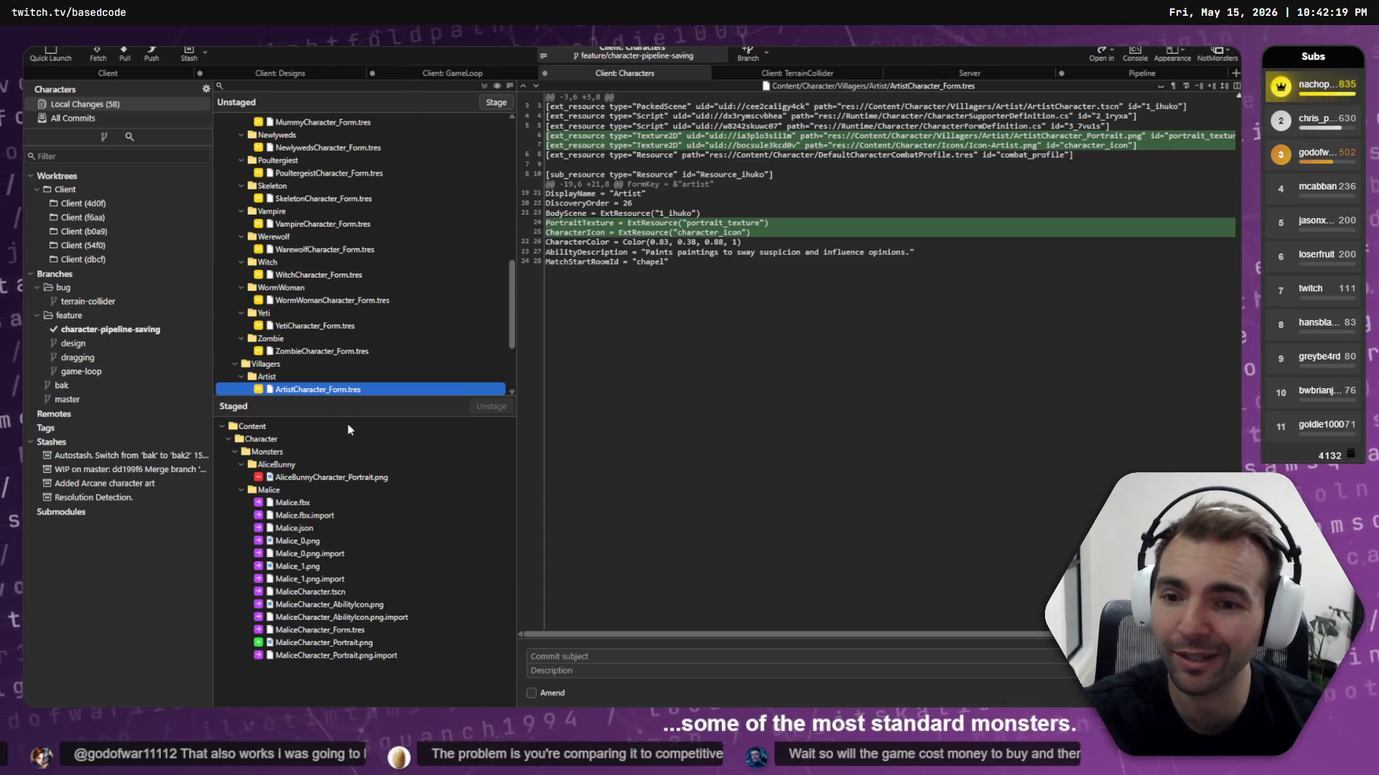
Collapse the Icons, Monsters, Artist and Villagers folders and preview the removed AliceBunny portrait
{"action": "scroll", "coordinate": [373, 339], "scroll_direction": "down", "scroll_amount": 3}
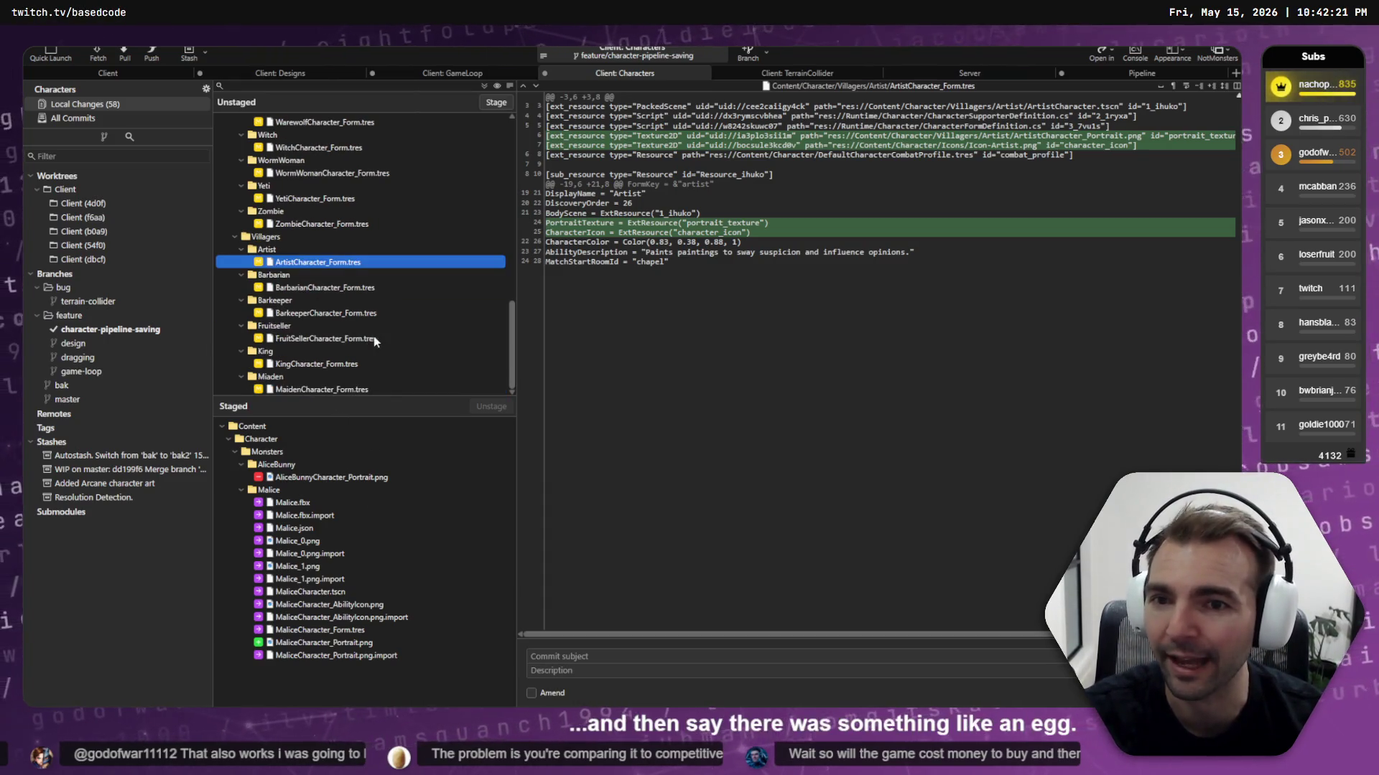
{"action": "scroll", "coordinate": [402, 332], "scroll_direction": "up", "scroll_amount": 10}
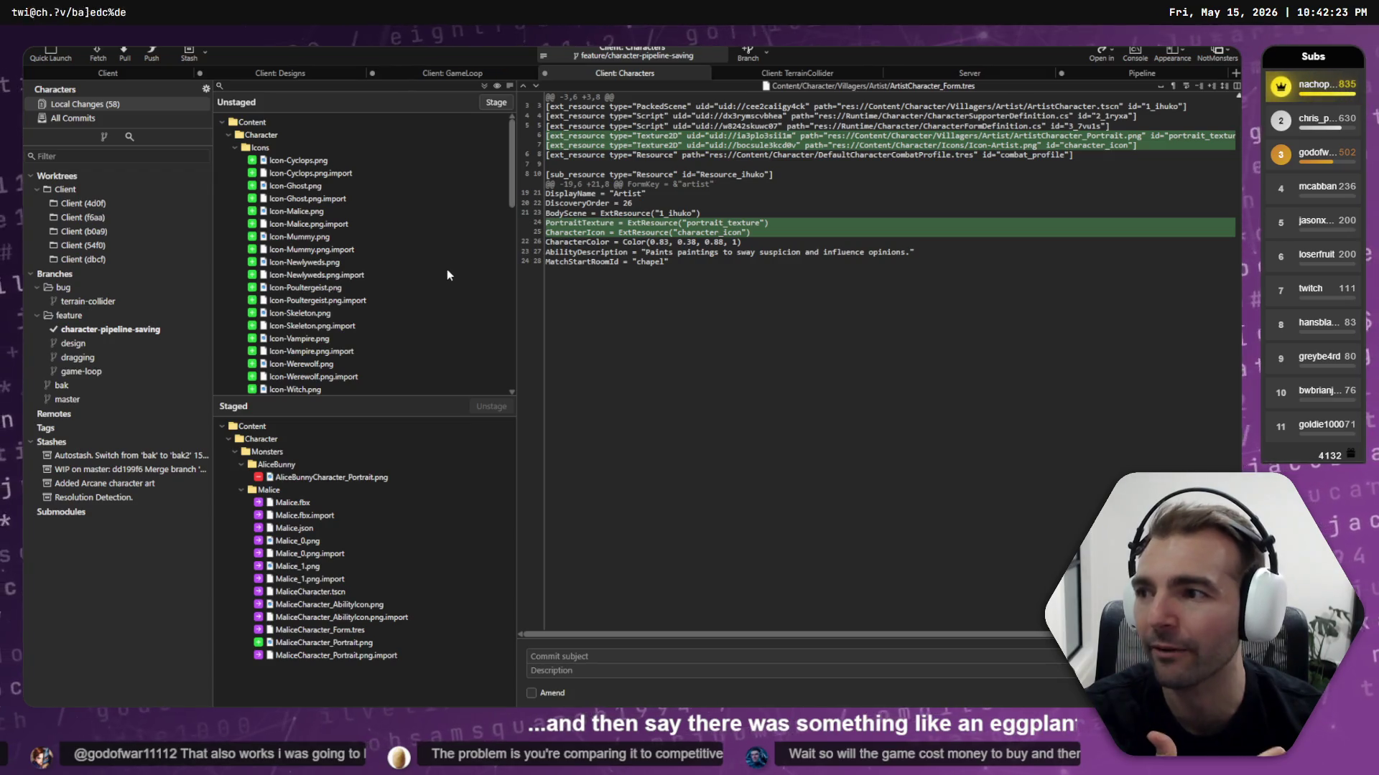
{"action": "left_click", "coordinate": [235, 148]}
{"action": "left_click", "coordinate": [236, 160]}
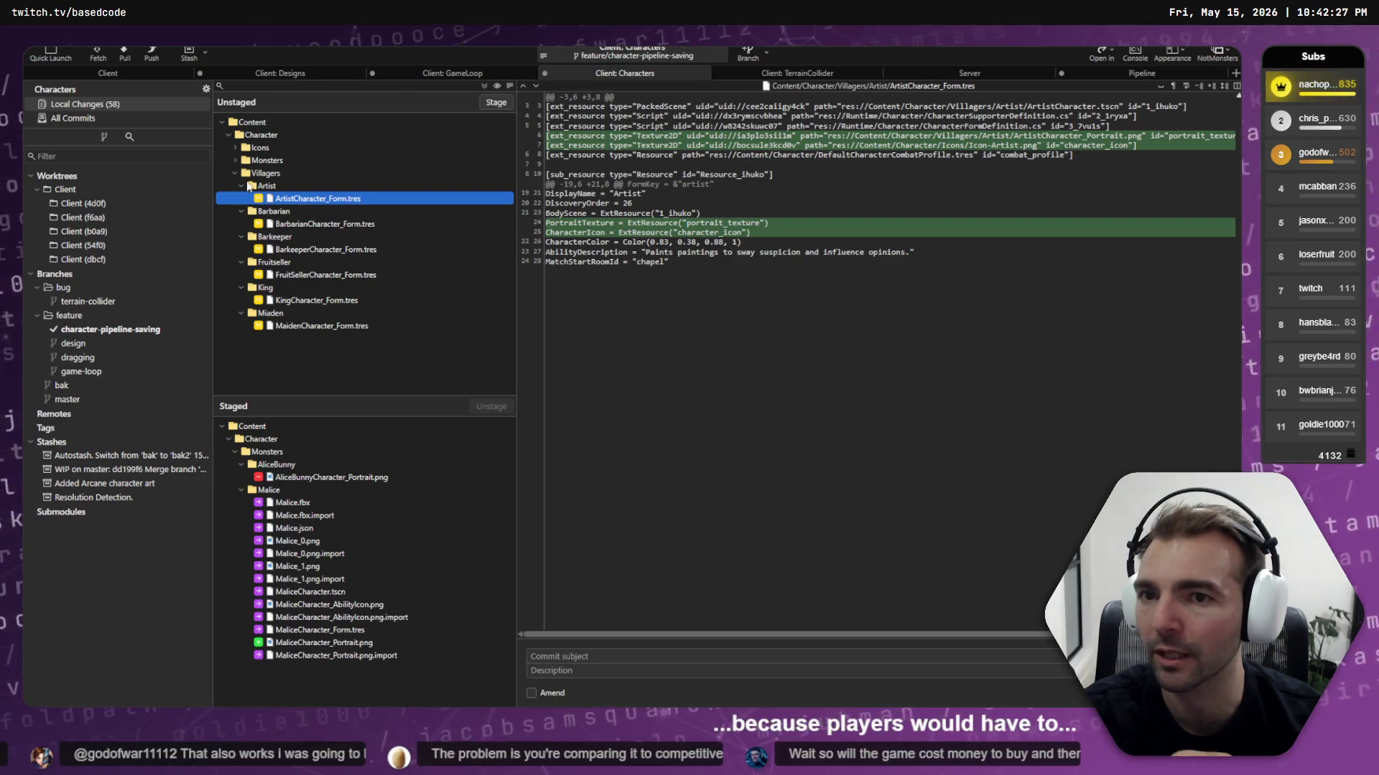
{"action": "left_click", "coordinate": [241, 186]}
{"action": "left_click", "coordinate": [234, 174]}
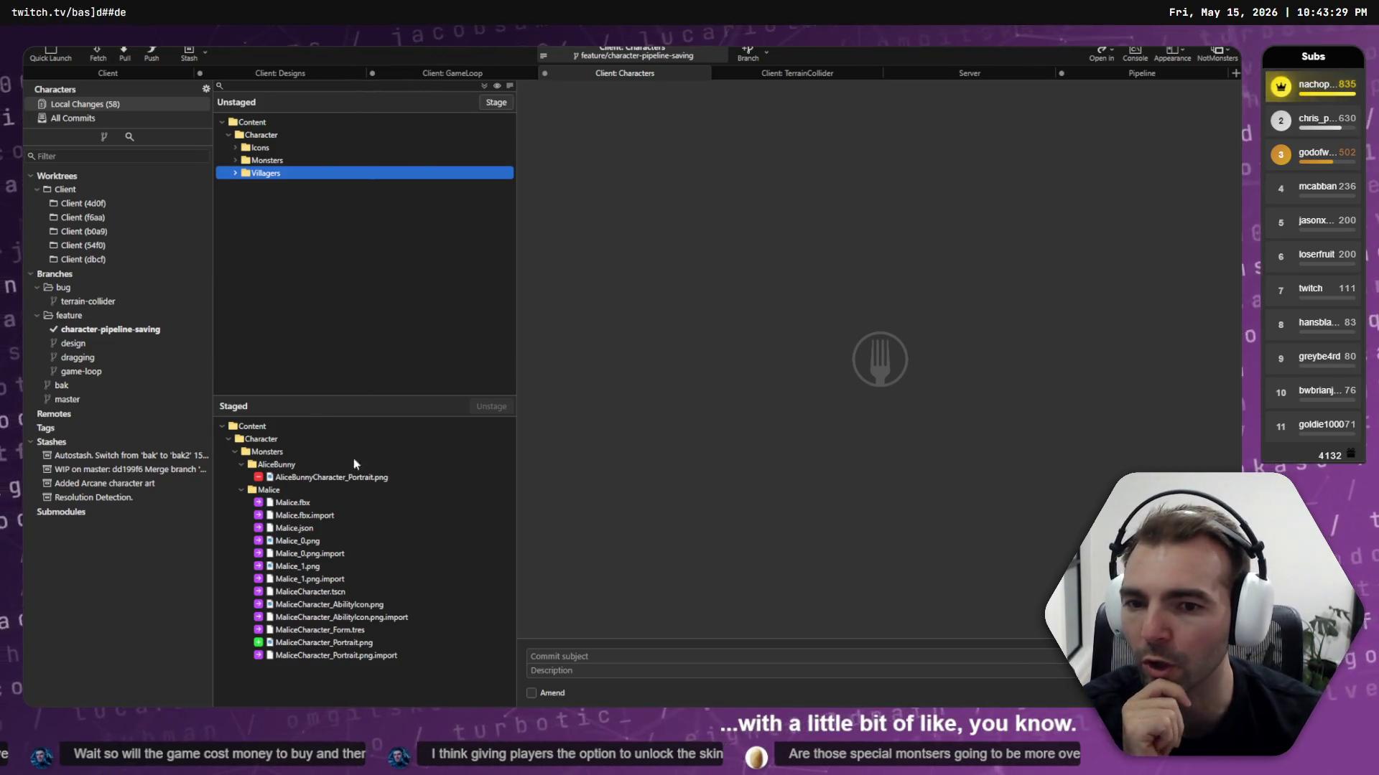
{"action": "left_click", "coordinate": [301, 478]}
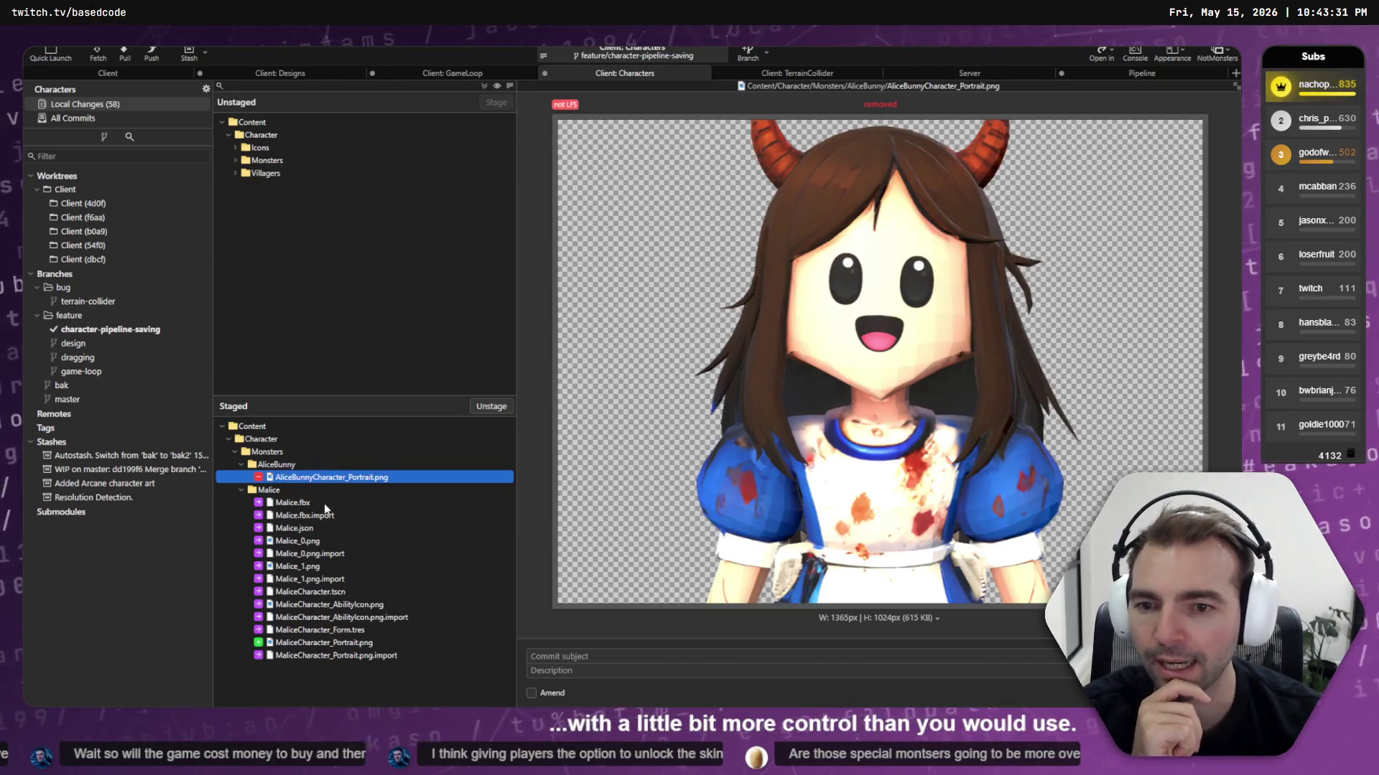
Review the staged Malice portrait image and form file changes
{"action": "left_click", "coordinate": [302, 491]}
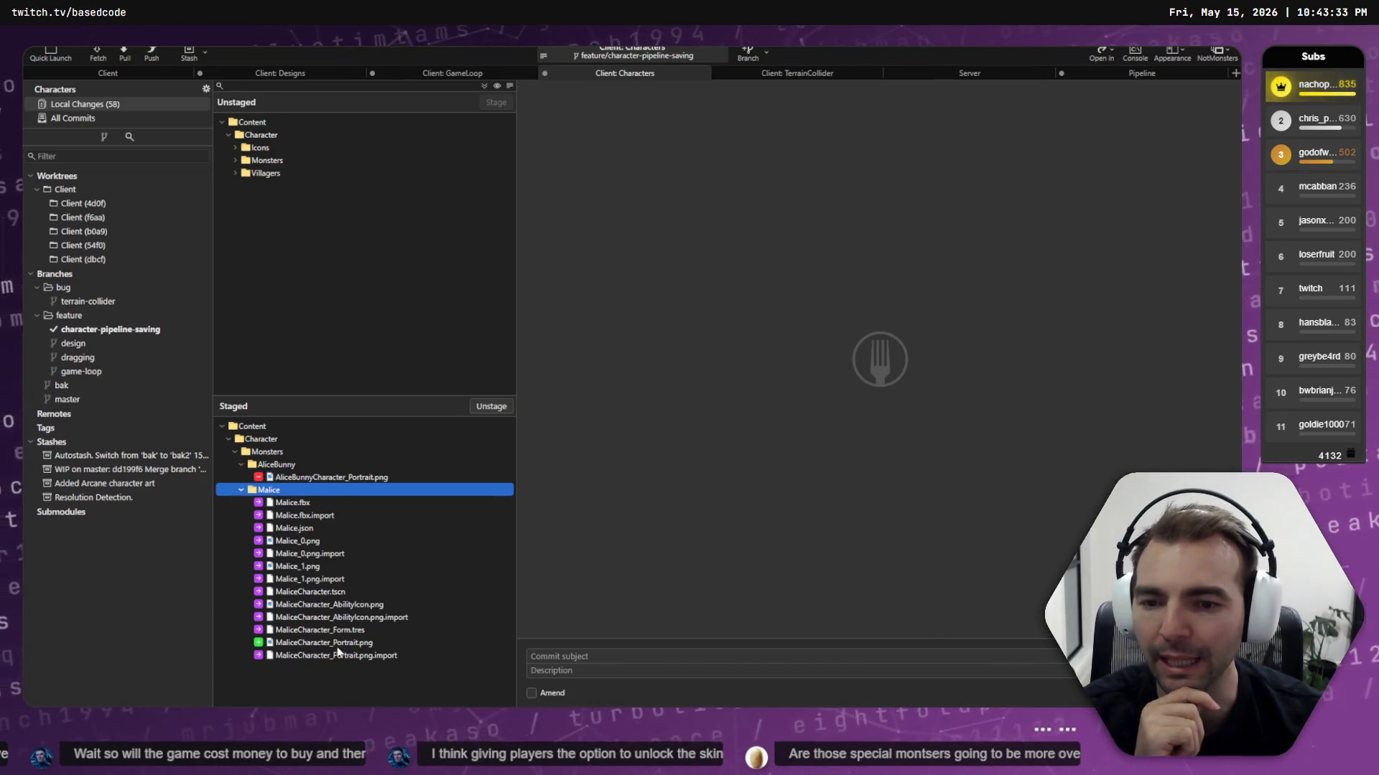
{"action": "left_click", "coordinate": [337, 643]}
{"action": "key", "text": "Up"}
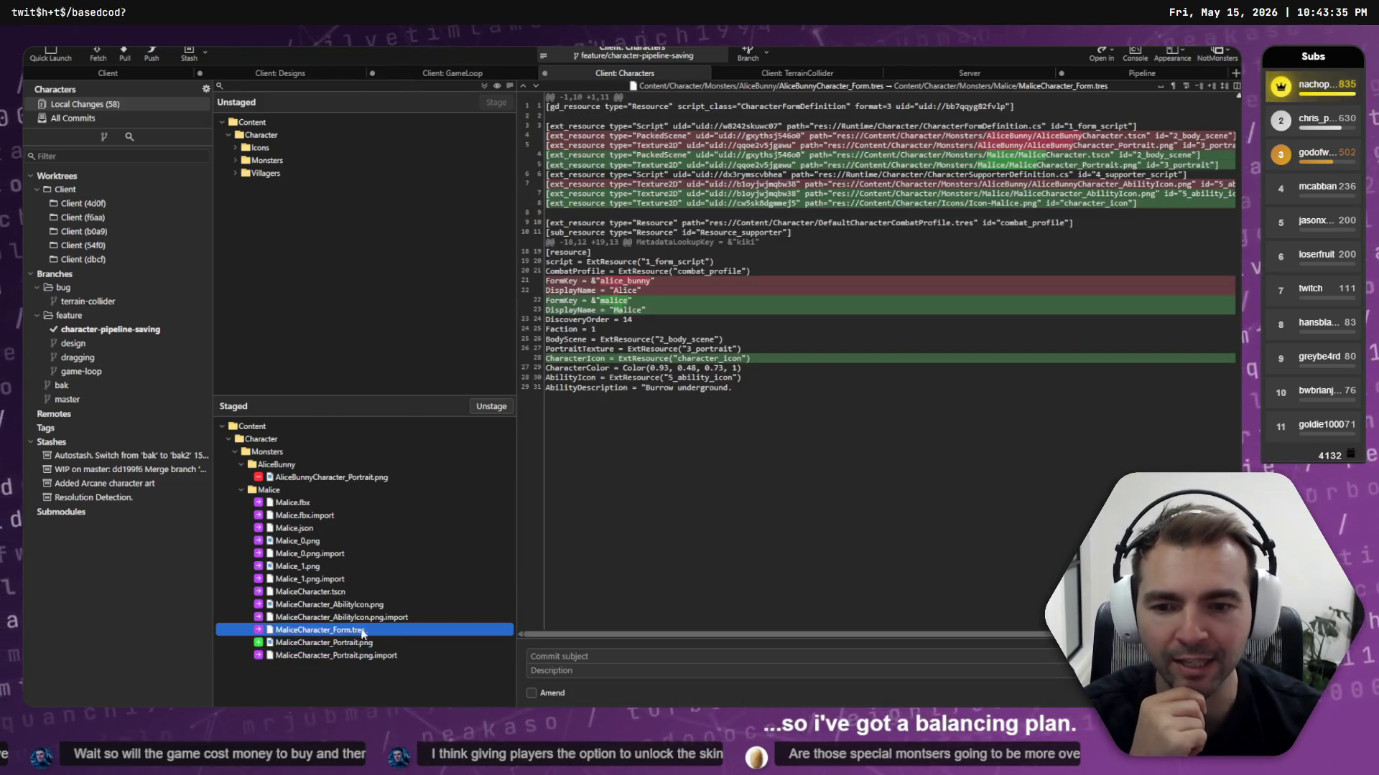
Commit the staged files with the subject 'Rename AliceBunny to "Malice".'
{"action": "left_click", "coordinate": [535, 657]}
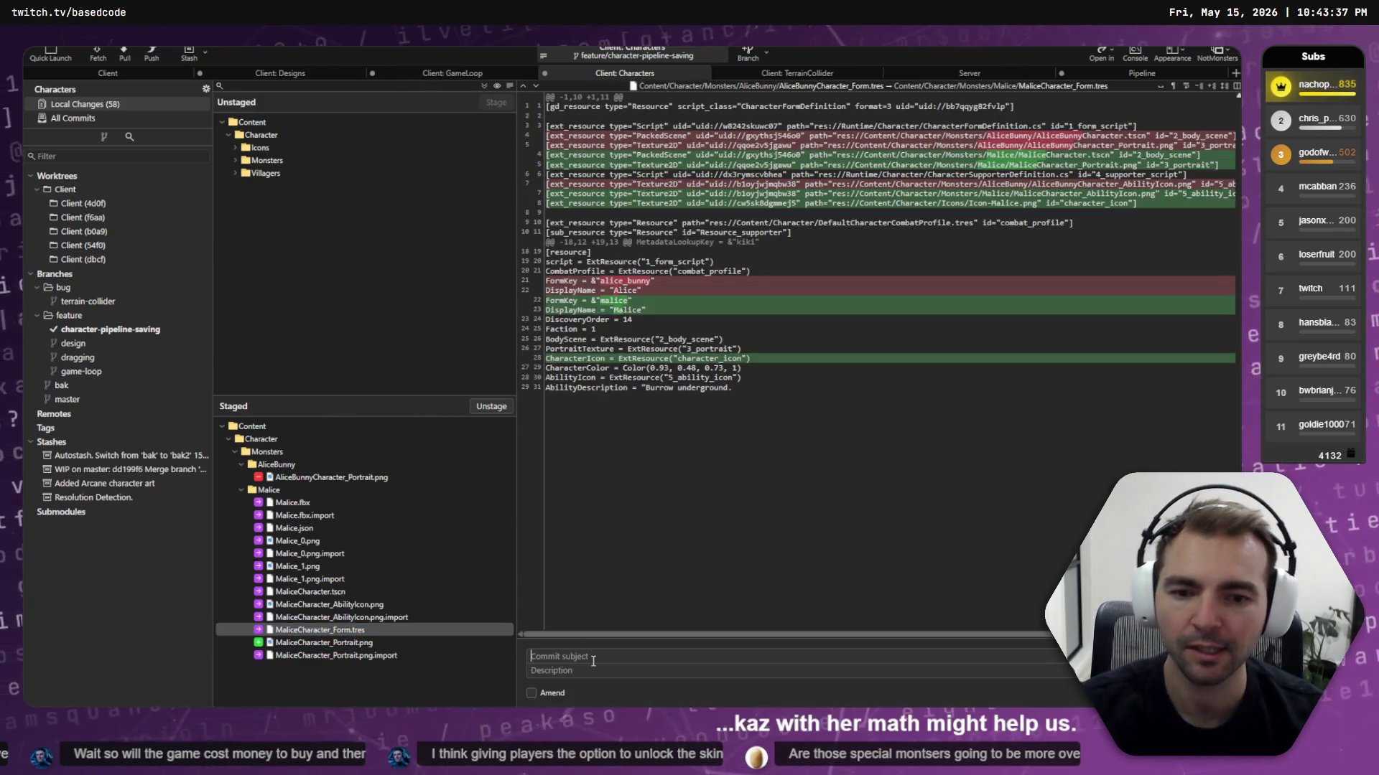
{"action": "type", "text": "Rename AliceBunn"}
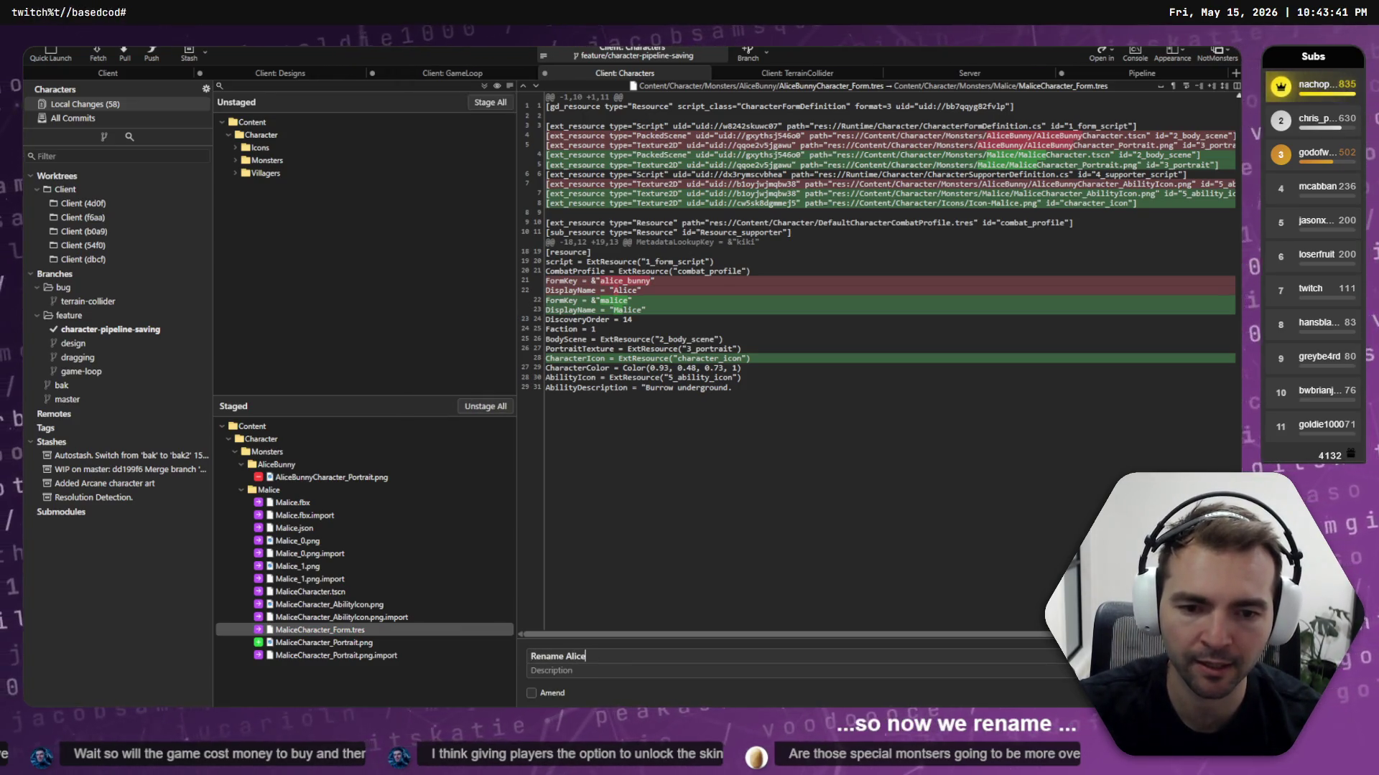
{"action": "type", "text": "y to "}
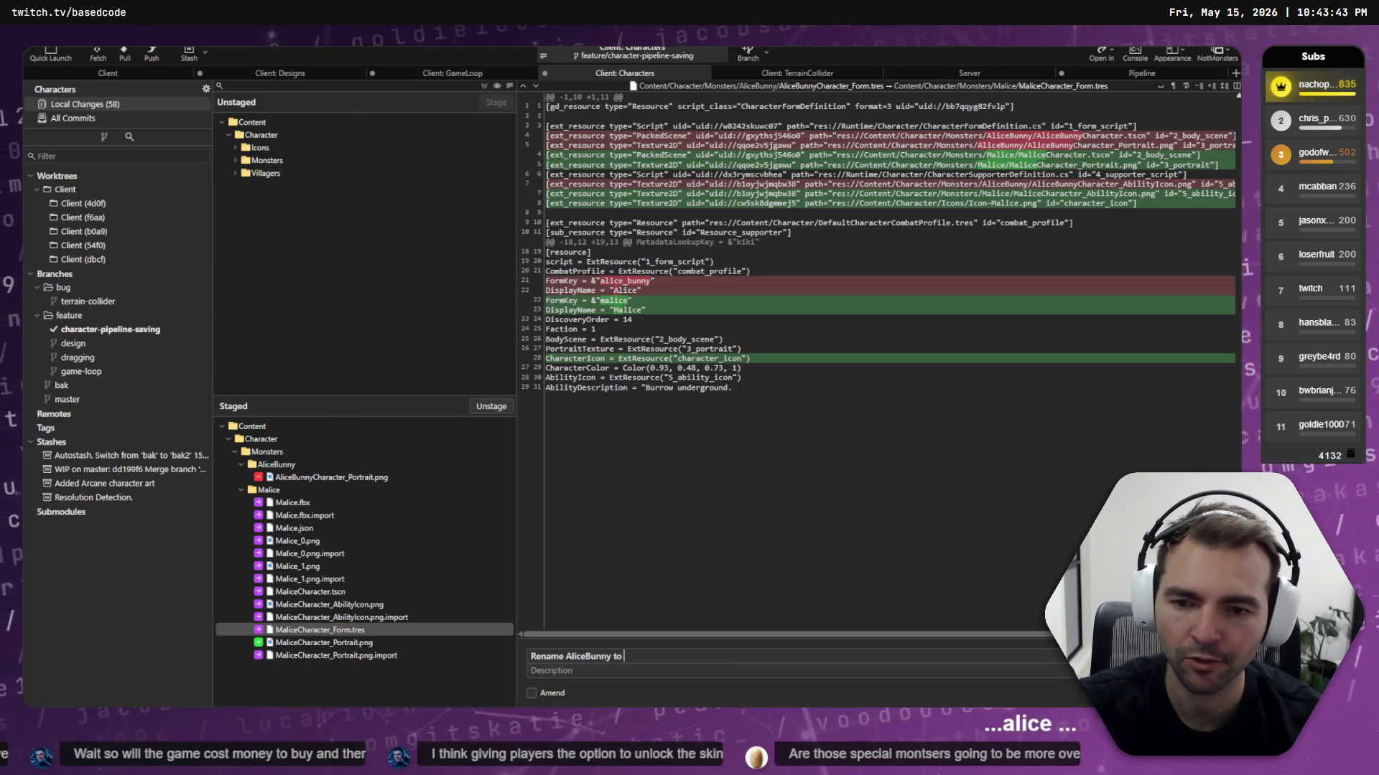
{"action": "type", "text": "Malice"}
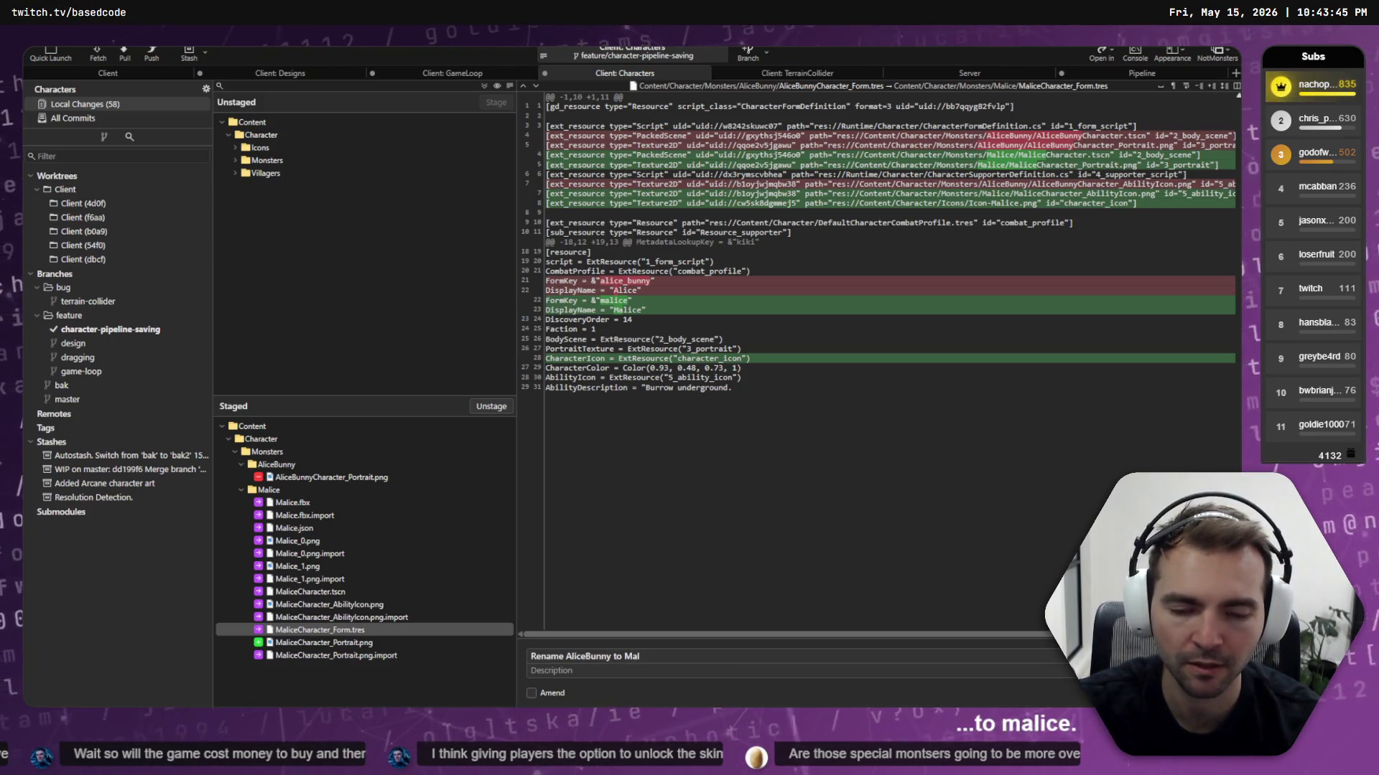
{"action": "key", "text": "ctrl+Left"}
{"action": "type", "text": "\""}
{"action": "key", "text": "End"}
{"action": "type", "text": "\""}
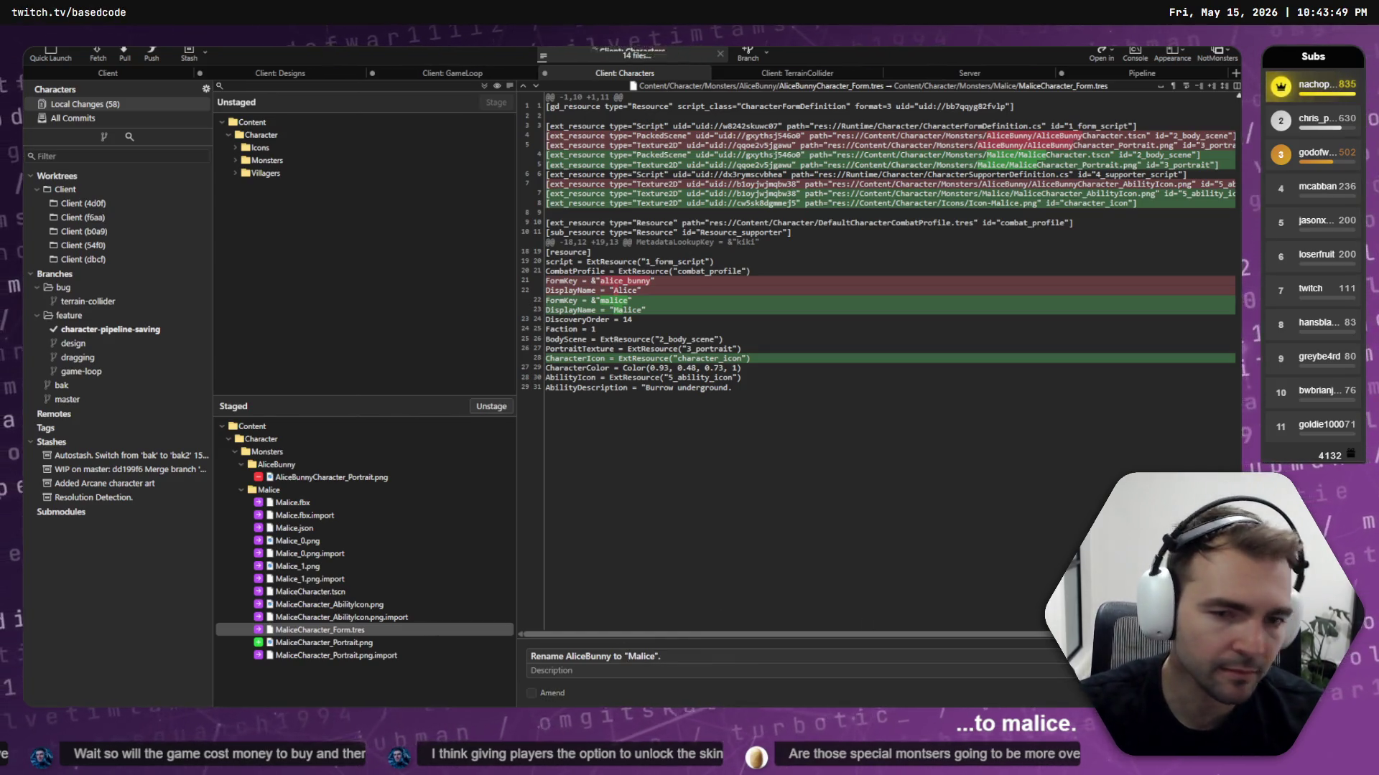
{"action": "key", "text": "ctrl+Return"}
Expand the unstaged Villagers folder and view the Barbarian form file's changes
{"action": "left_click", "coordinate": [288, 175]}
{"action": "double_click", "coordinate": [289, 178]}
{"action": "left_click", "coordinate": [293, 212]}
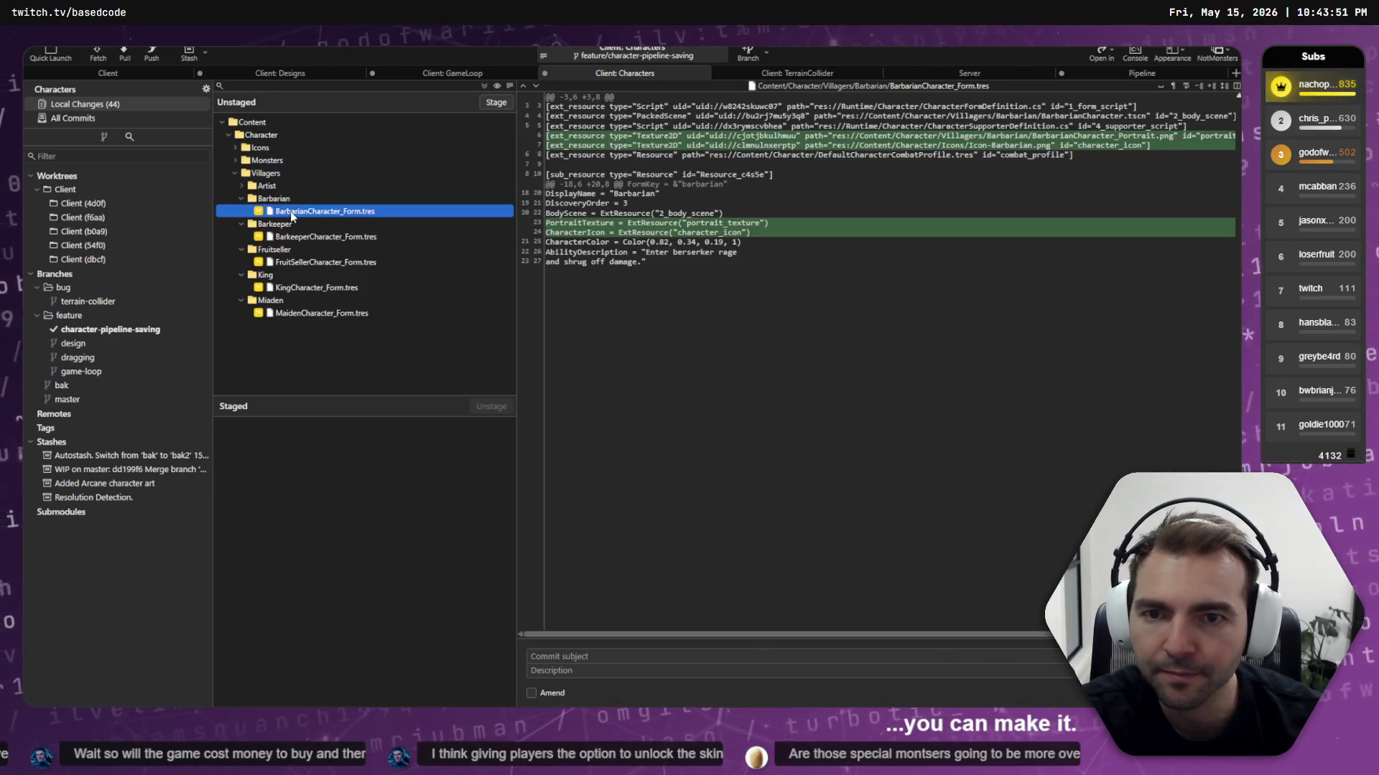
View the Artist, Maiden, King and Fruitseller form file changes
{"action": "left_click", "coordinate": [241, 185]}
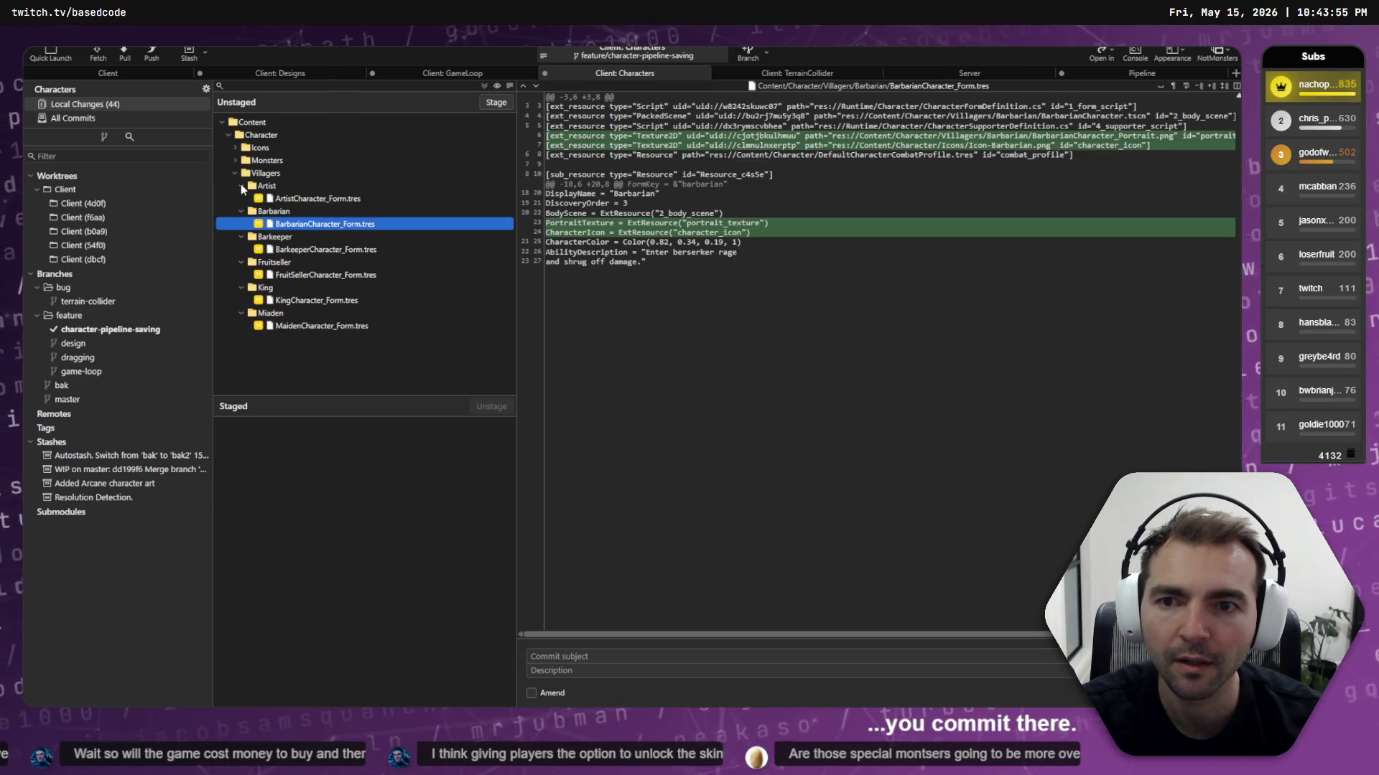
{"action": "left_click", "coordinate": [302, 201]}
{"action": "left_click", "coordinate": [308, 327]}
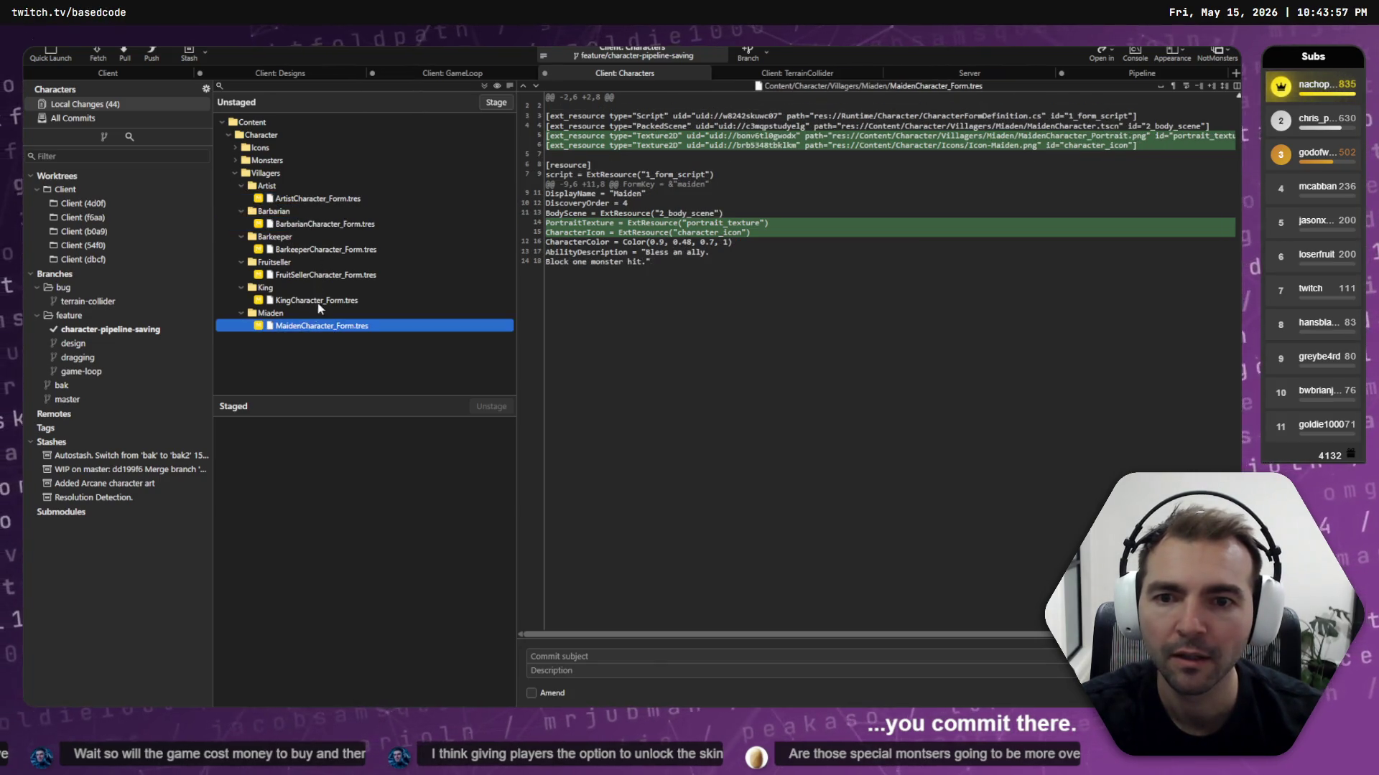
{"action": "left_click", "coordinate": [318, 302]}
{"action": "left_click", "coordinate": [316, 276]}
Expand the Monsters and Icons folders and preview the new icon files
{"action": "left_click", "coordinate": [236, 161]}
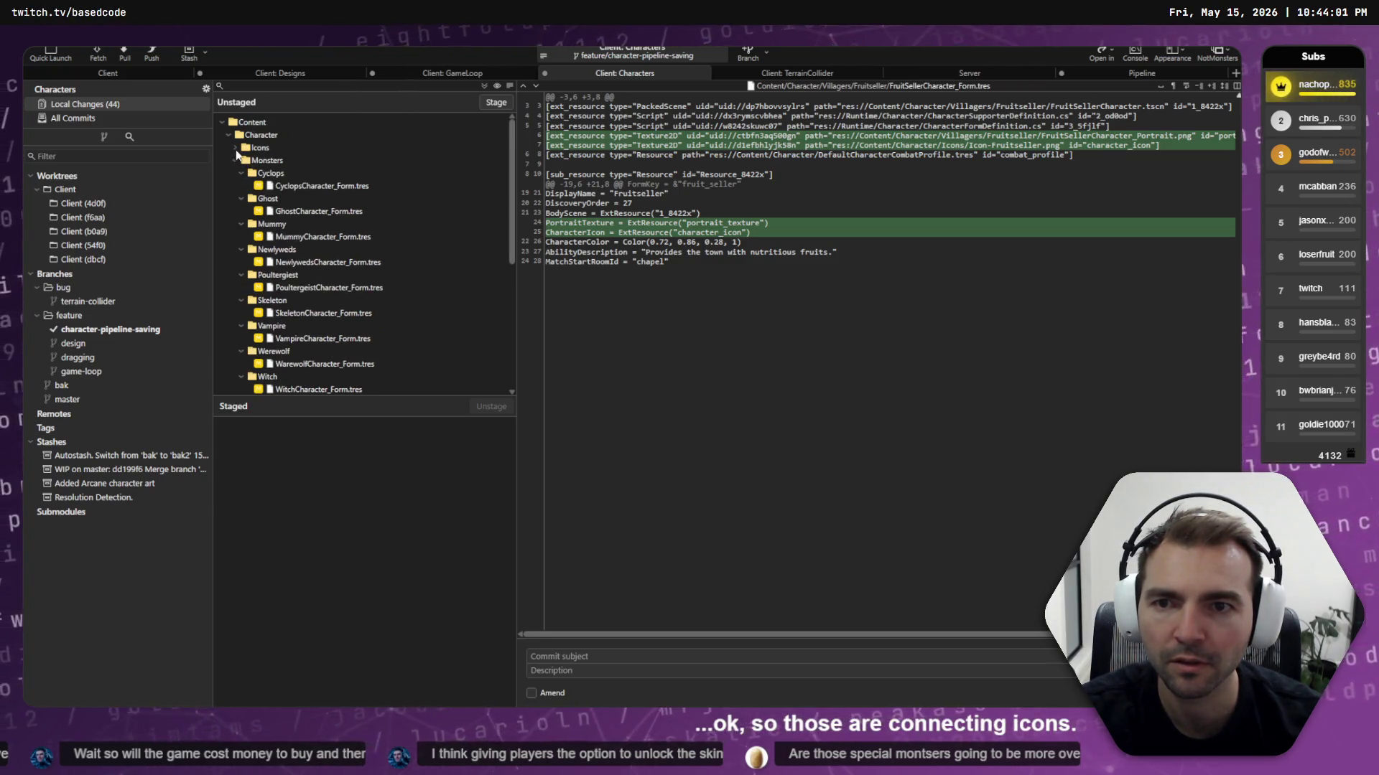
{"action": "left_click", "coordinate": [236, 148]}
{"action": "scroll", "coordinate": [325, 208], "scroll_direction": "down", "scroll_amount": 3}
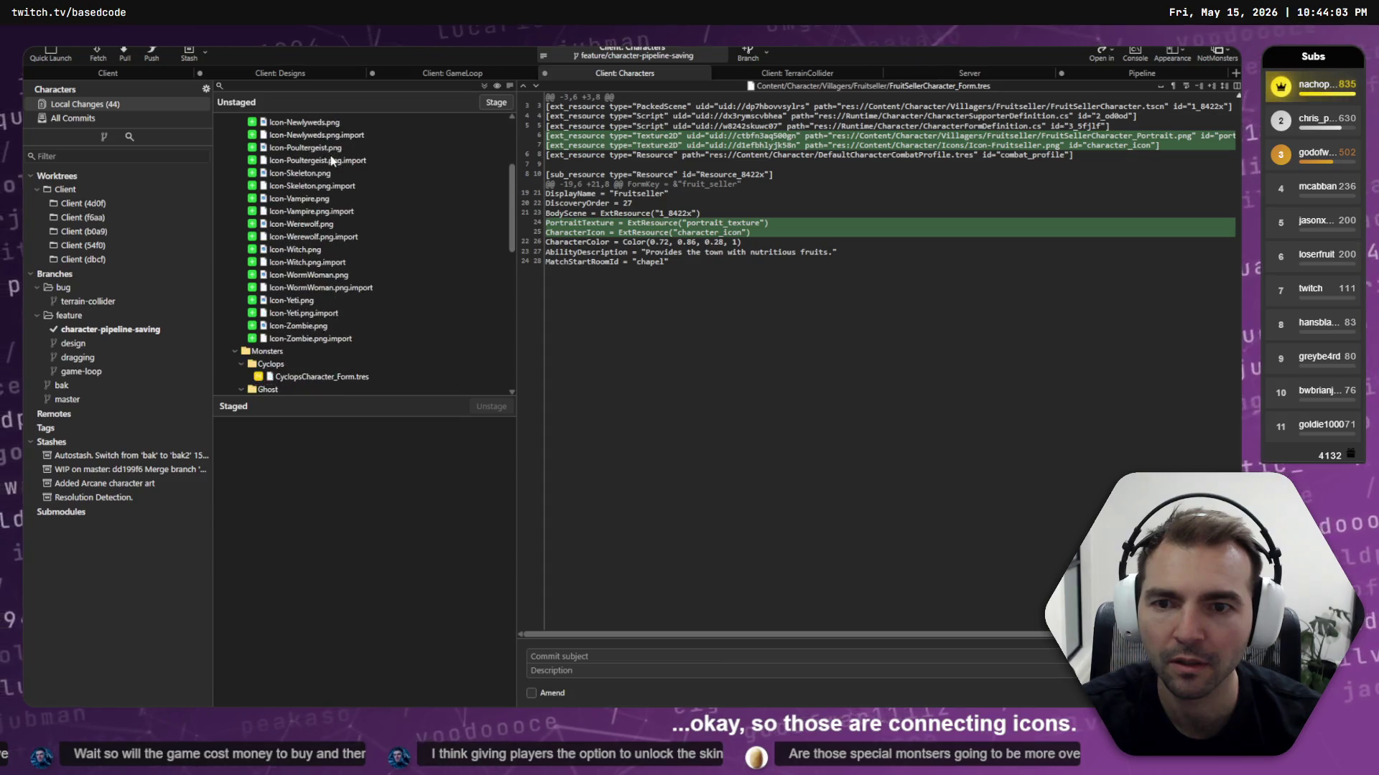
{"action": "scroll", "coordinate": [341, 296], "scroll_direction": "up", "scroll_amount": 5}
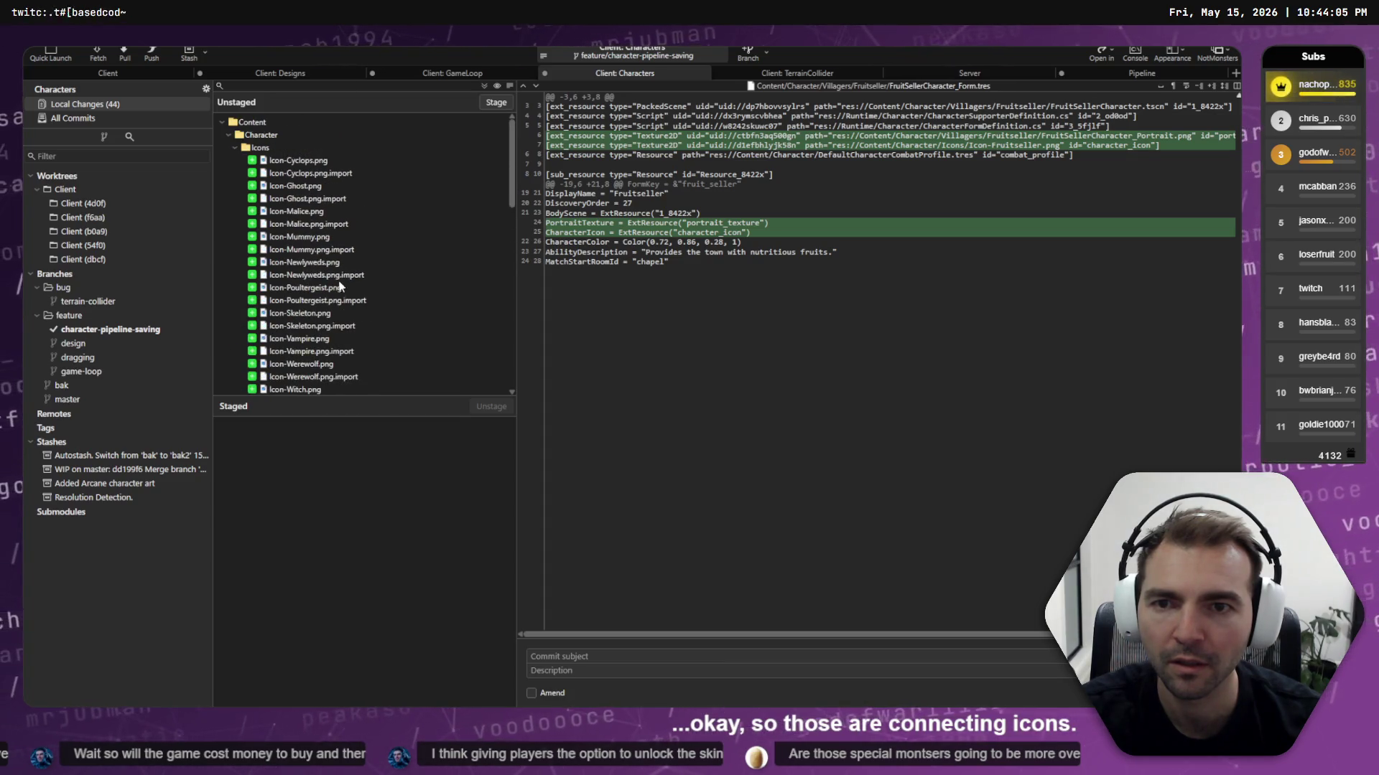
{"action": "left_click", "coordinate": [287, 165]}
{"action": "key", "text": "Down"}
{"action": "key", "text": "Down"}
{"action": "key", "text": "Down"}
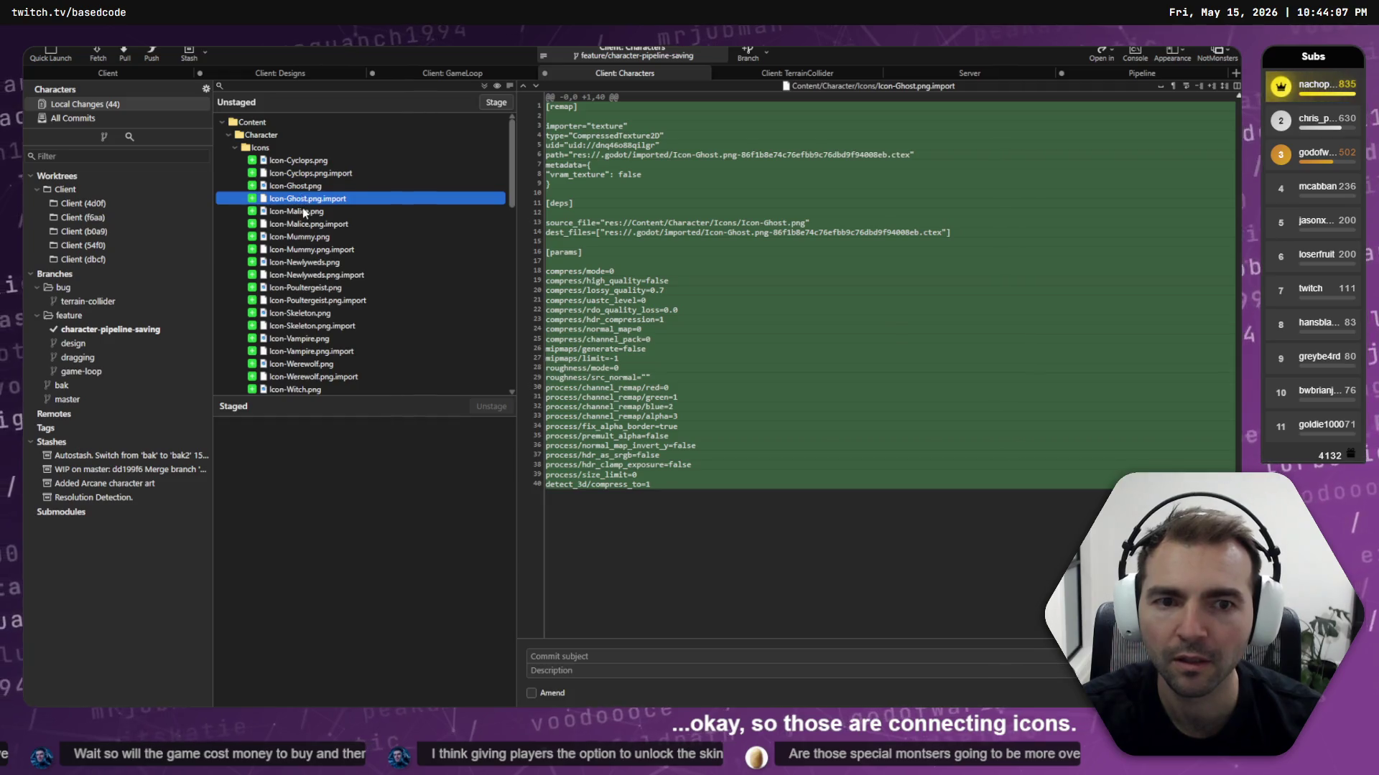
{"action": "scroll", "coordinate": [291, 225], "scroll_direction": "down", "scroll_amount": 5}
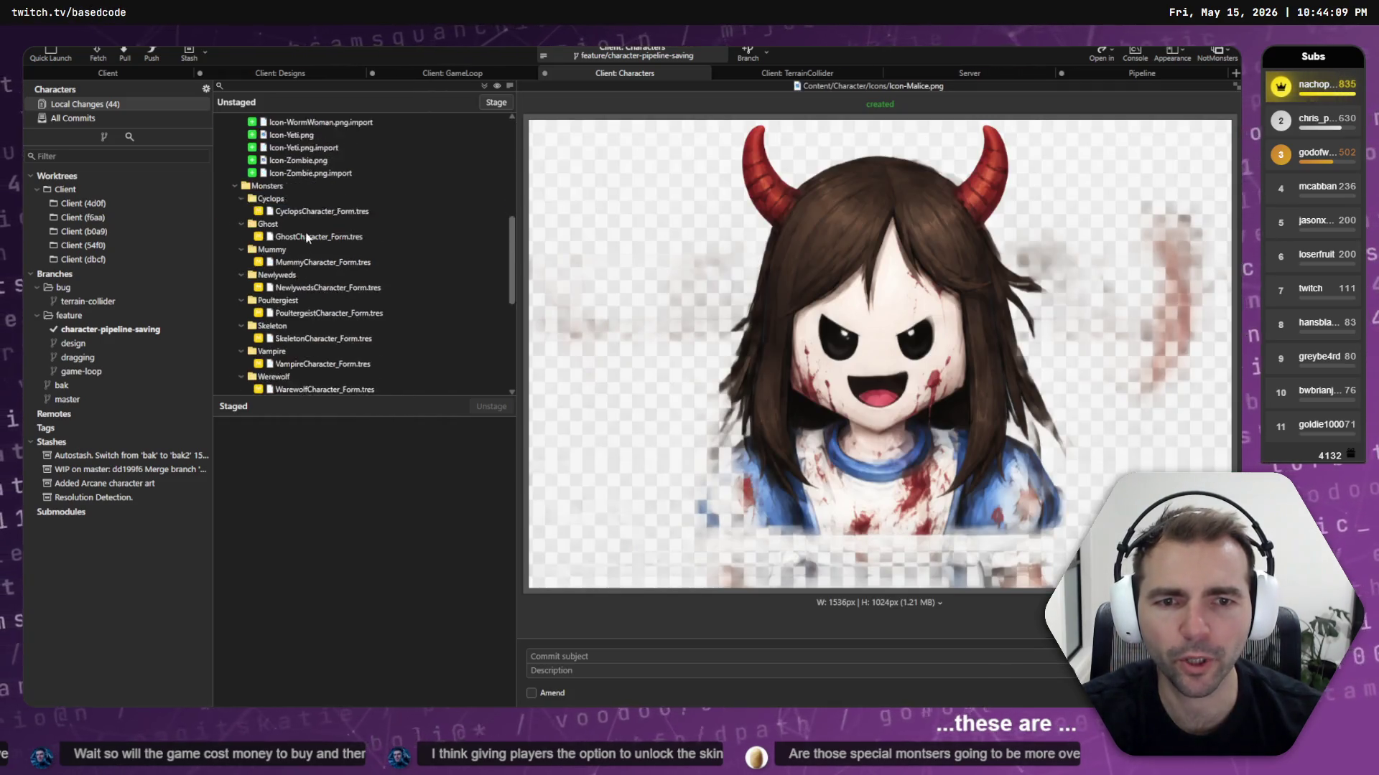
Show VampireCharacter_Form.tres's diff adding portrait and Icon-Vampire.png references
{"action": "left_click", "coordinate": [318, 327]}
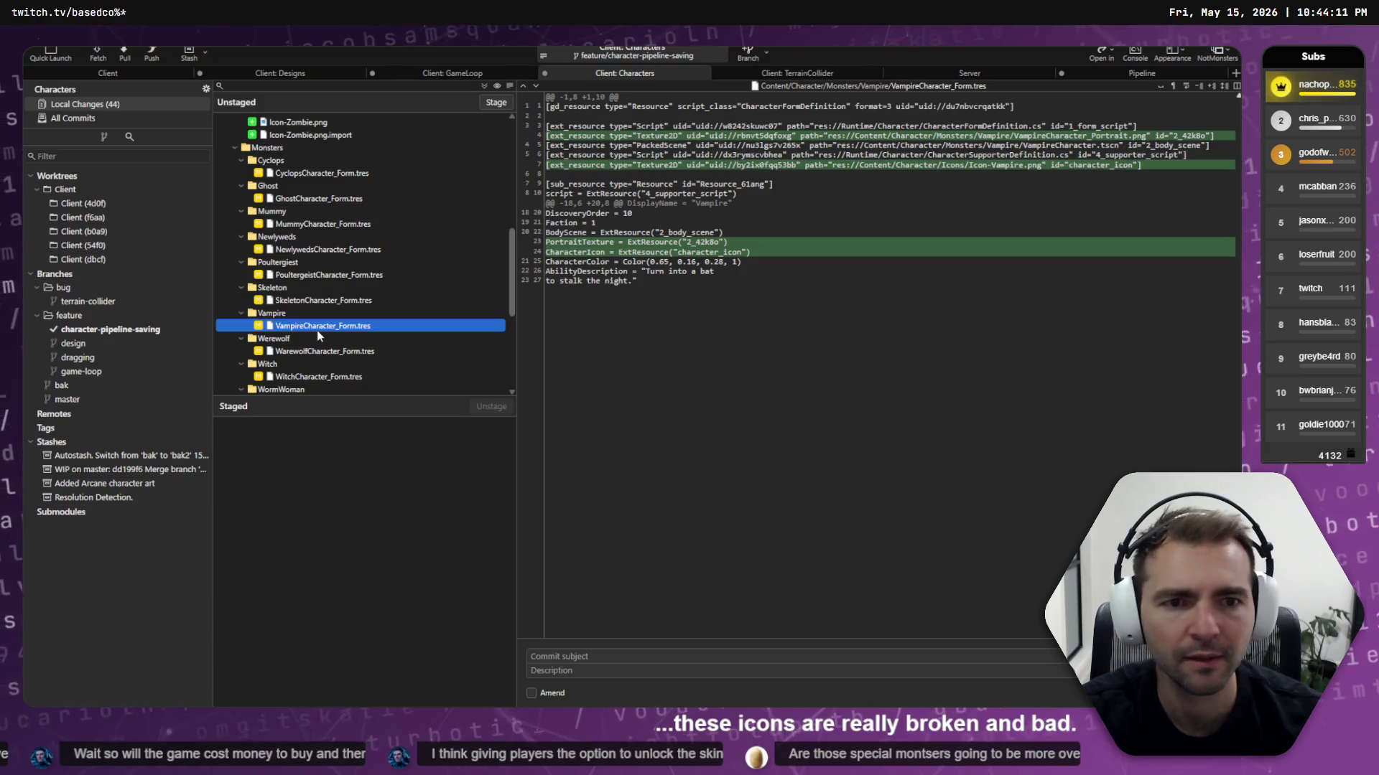
{"action": "scroll", "coordinate": [318, 334], "scroll_direction": "up", "scroll_amount": 3}
{"action": "scroll", "coordinate": [318, 335], "scroll_direction": "up", "scroll_amount": 5}
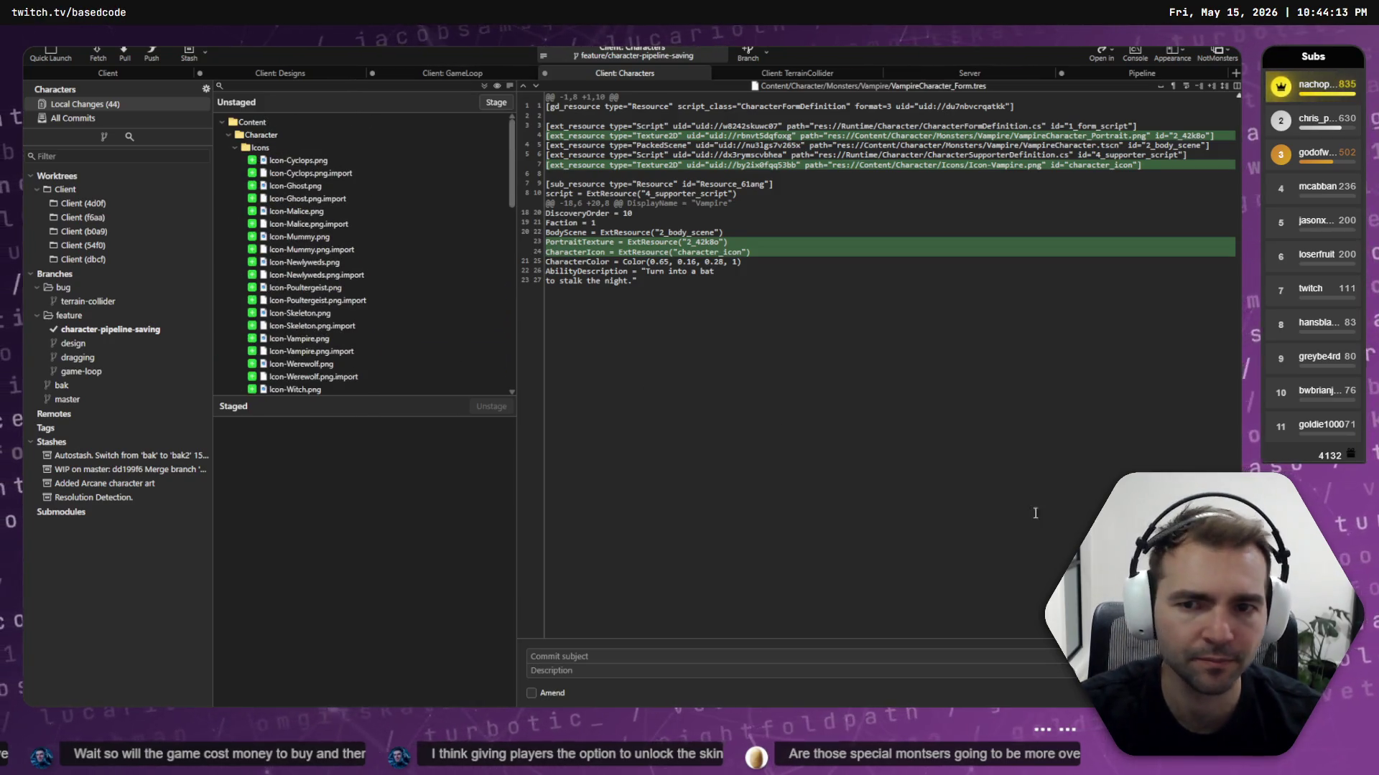
Tell the Codex agent 'monster icons that were generated came out really bad they should be unlinked.'
{"action": "key", "text": "alt+Tab"}
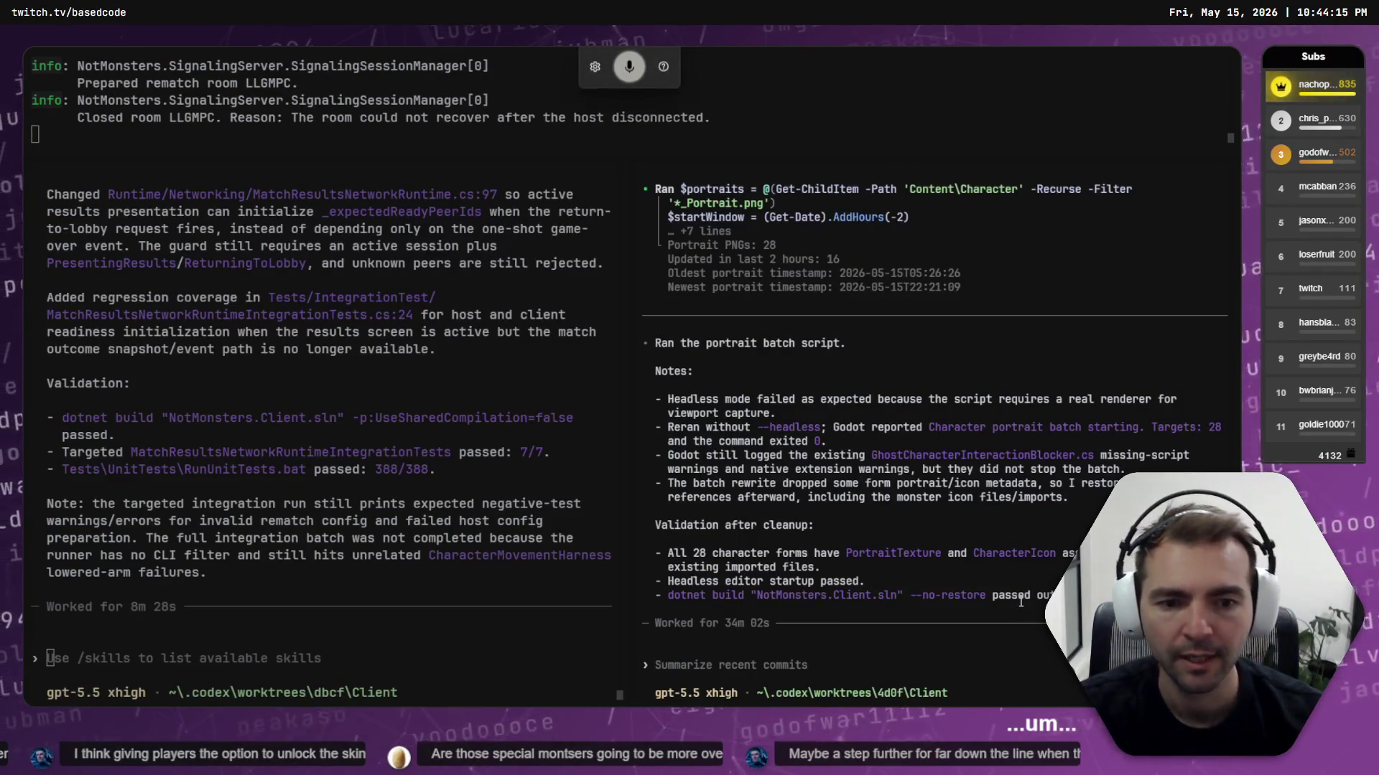
{"action": "type", "text": "monster"}
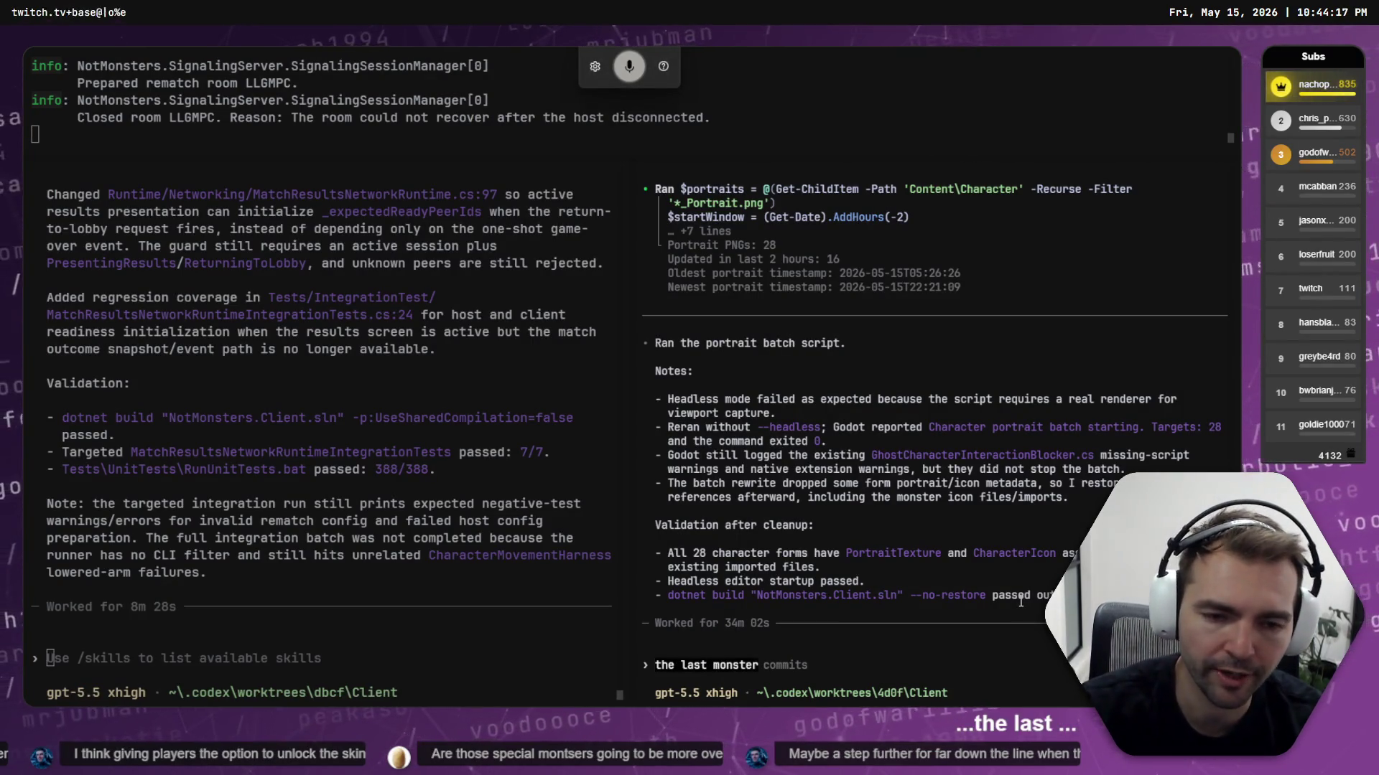
{"action": "type", "text": " icons that were generated came out really bad they should be unlinked."}
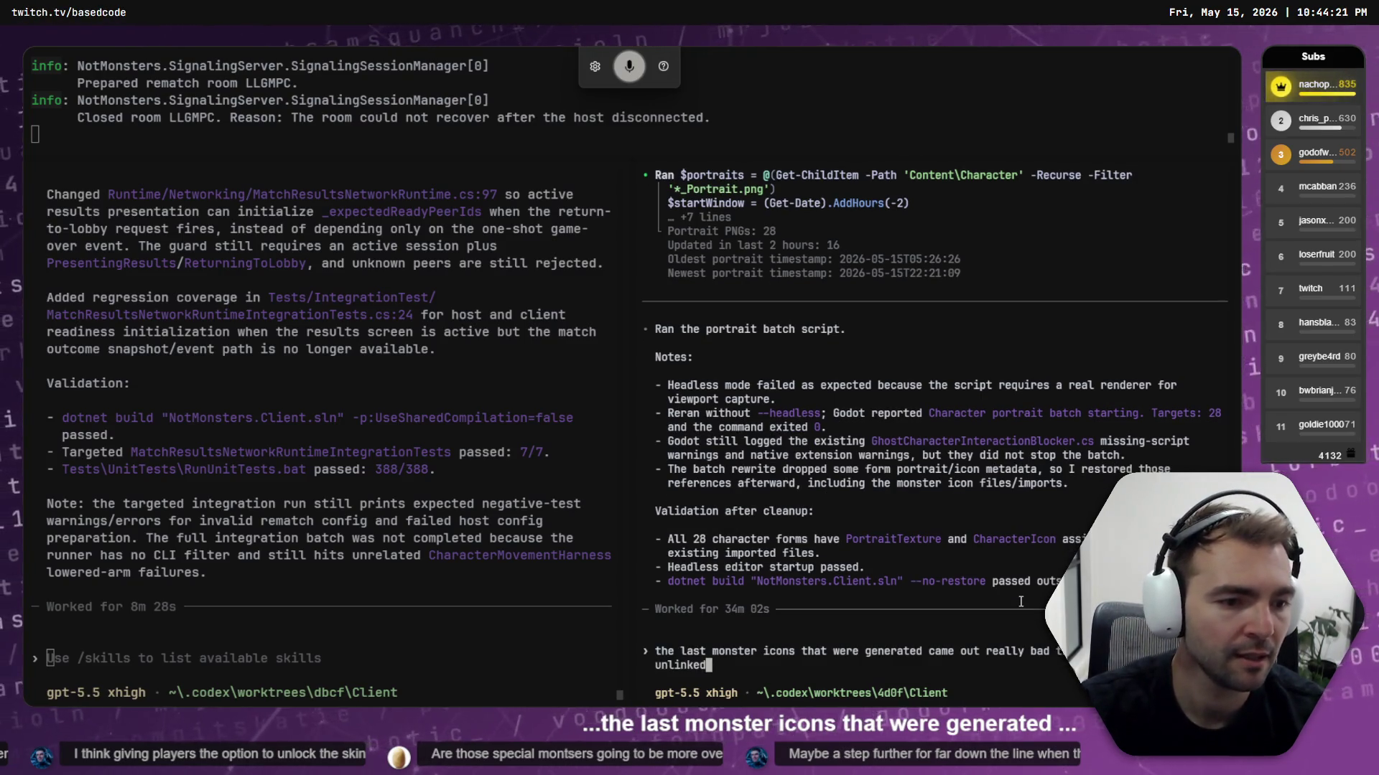
{"action": "key", "text": "Return"}
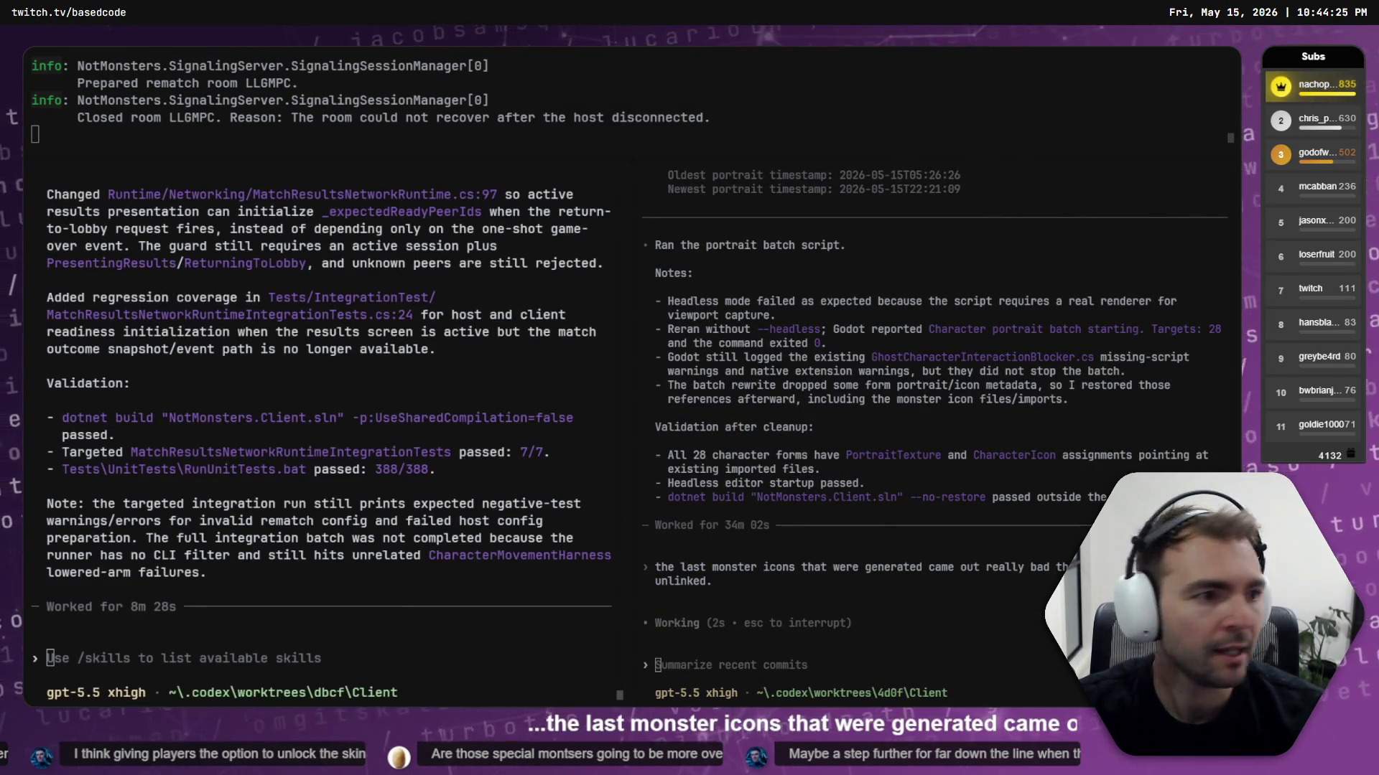
{"action": "key", "text": "alt+Tab"}
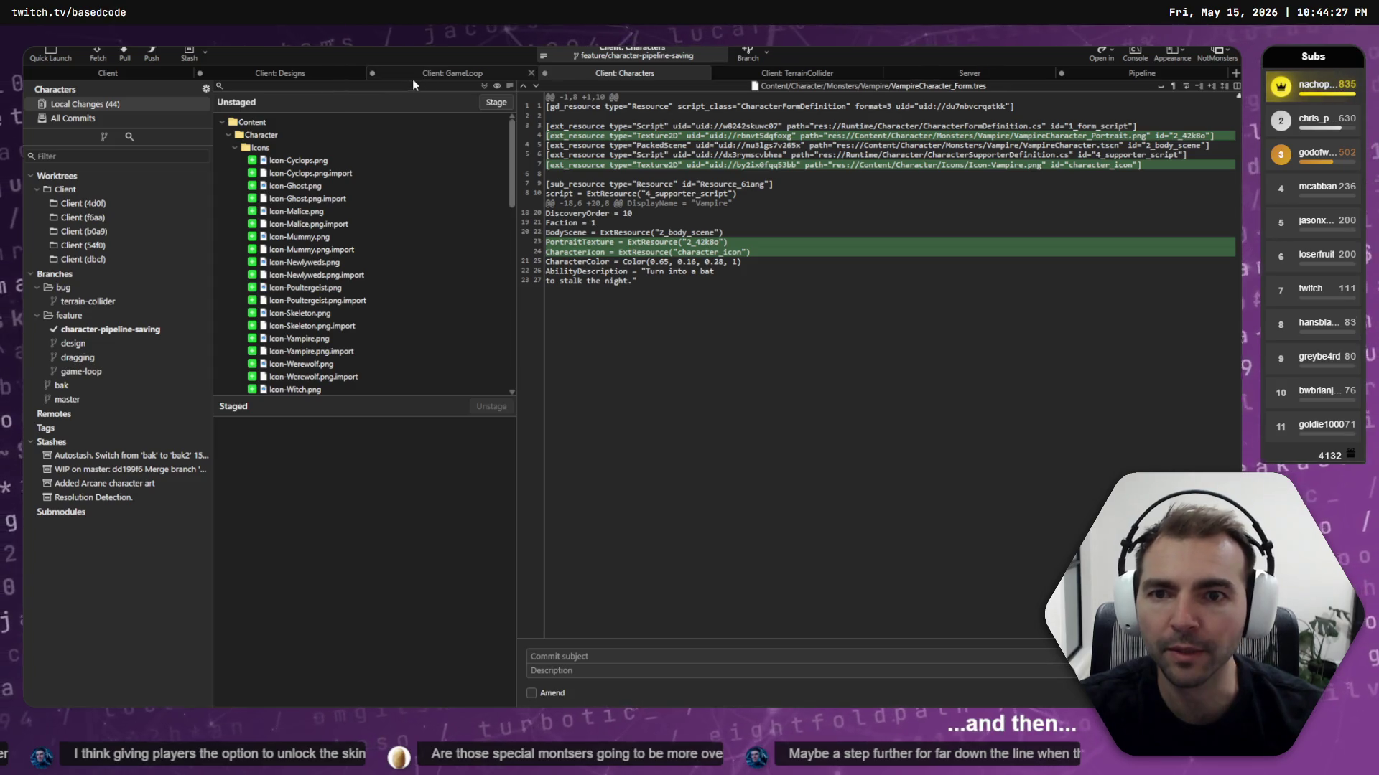
Stage MatchResultsNetworkRuntime.cs and its integration test in the GameLoop repository
{"action": "left_click", "coordinate": [424, 74]}
{"action": "left_click", "coordinate": [79, 104]}
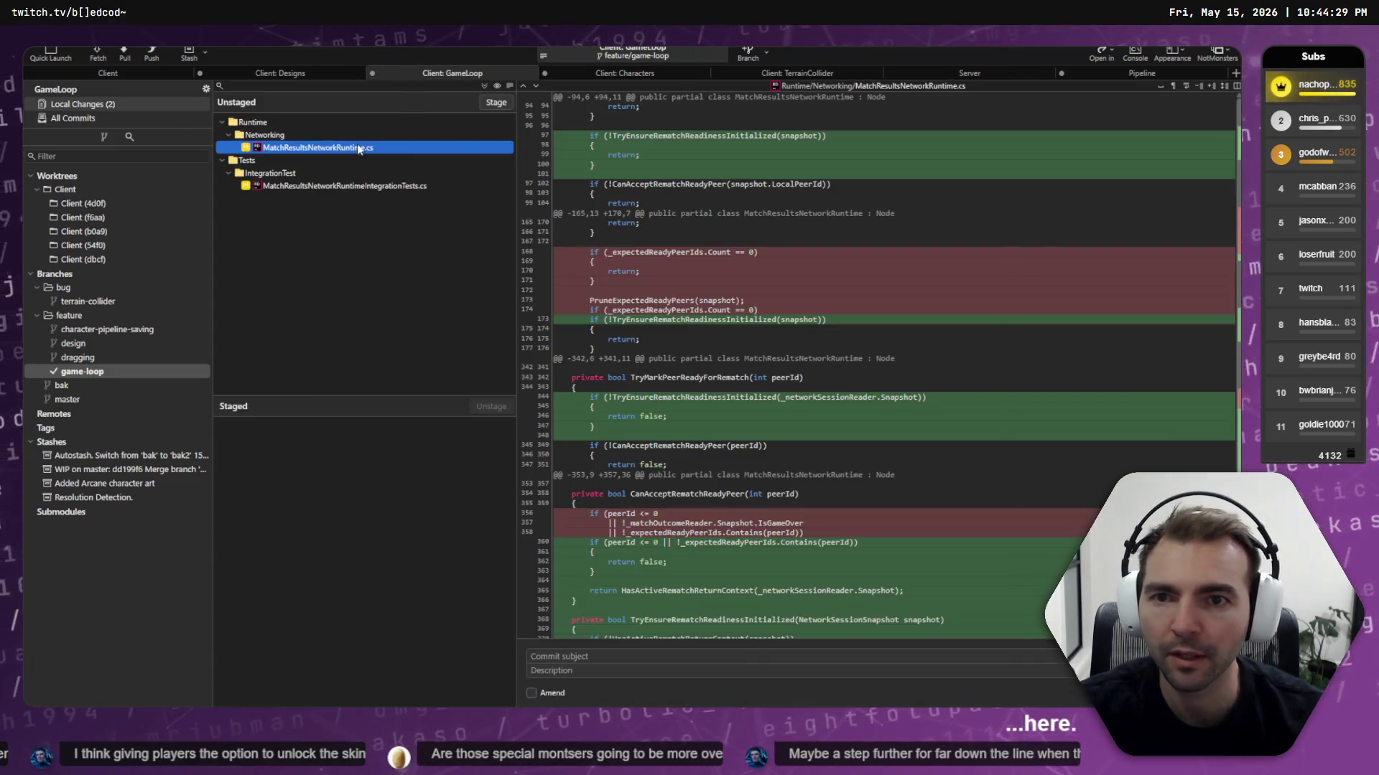
{"action": "left_click", "coordinate": [372, 186]}
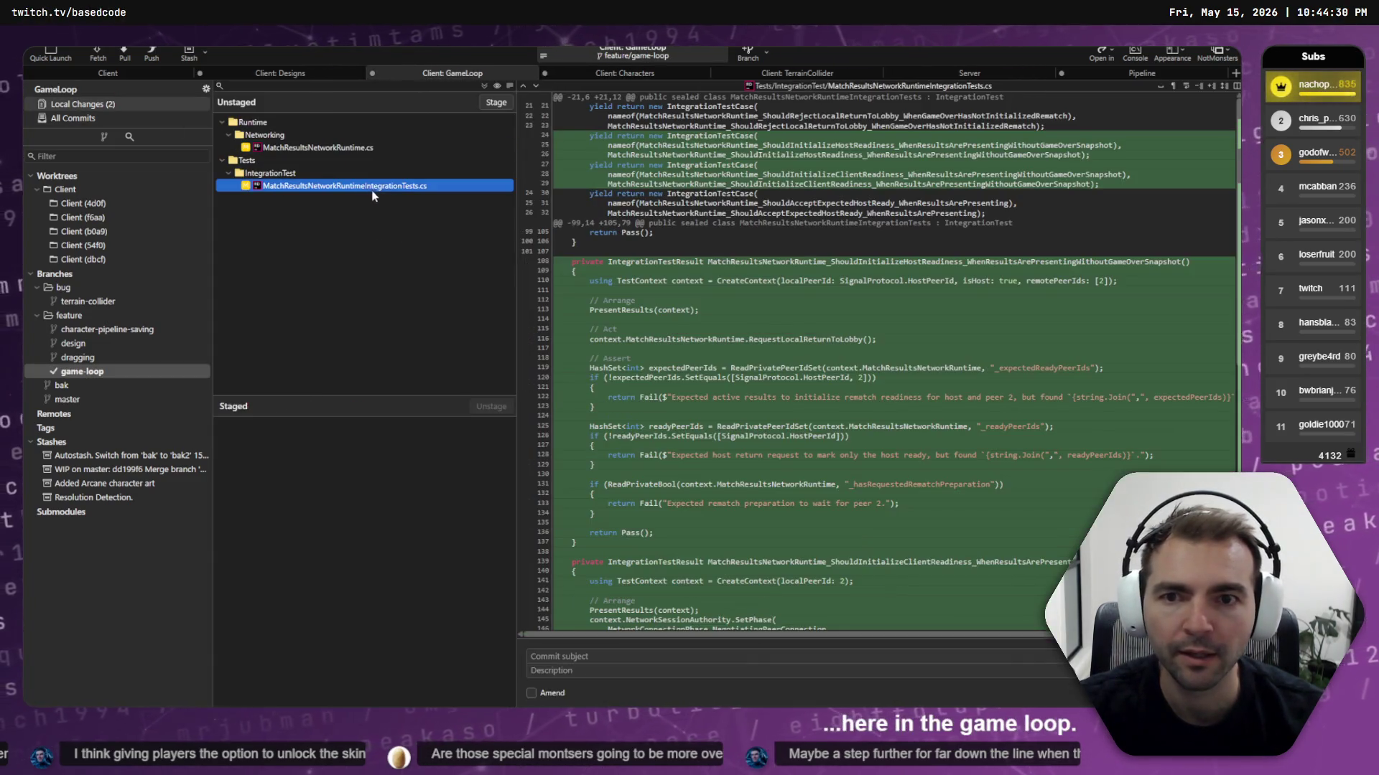
{"action": "left_click", "coordinate": [366, 148], "text": "ctrl"}
{"action": "left_click", "coordinate": [496, 102]}
Toggle the Amend option on and back off to keep a new commit
{"action": "left_click", "coordinate": [553, 694]}
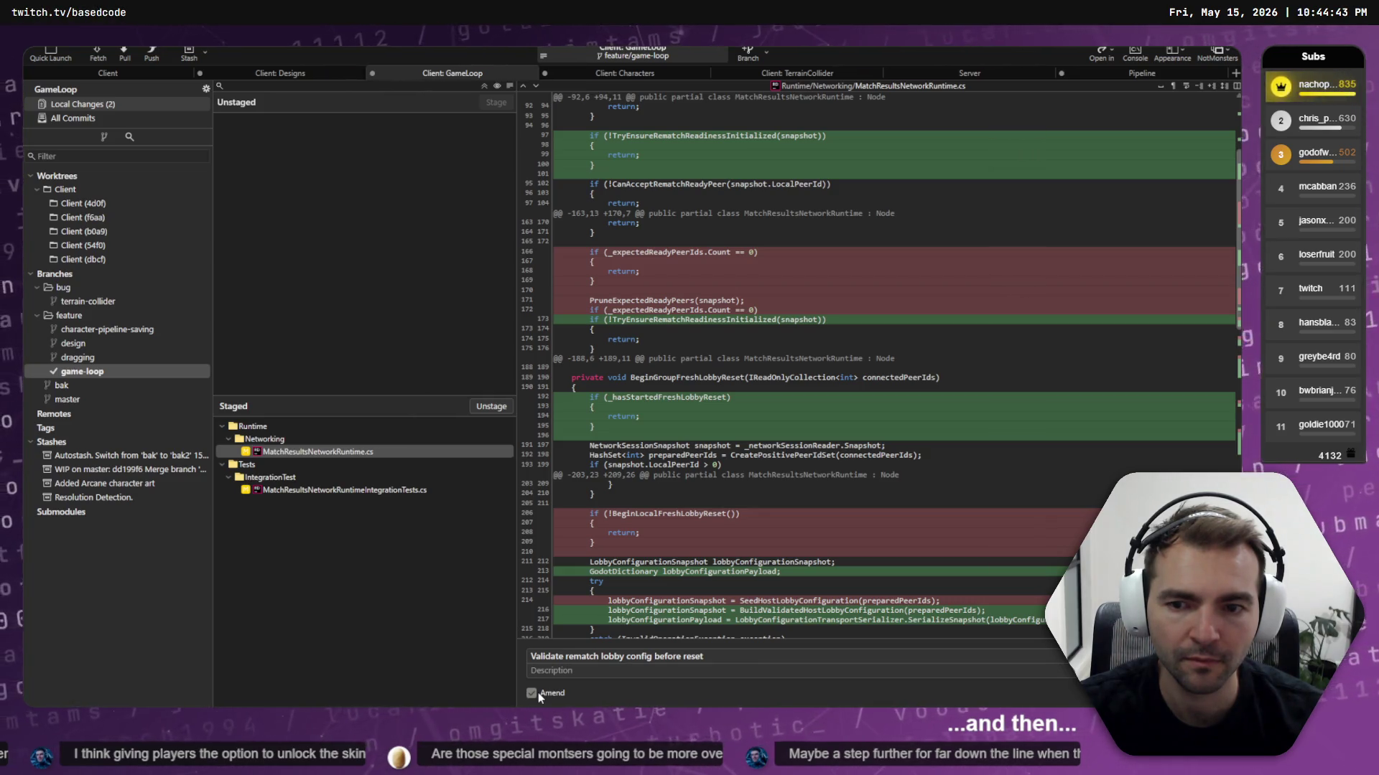
{"action": "left_click", "coordinate": [537, 692]}
{"action": "key", "text": "alt+Tab"}
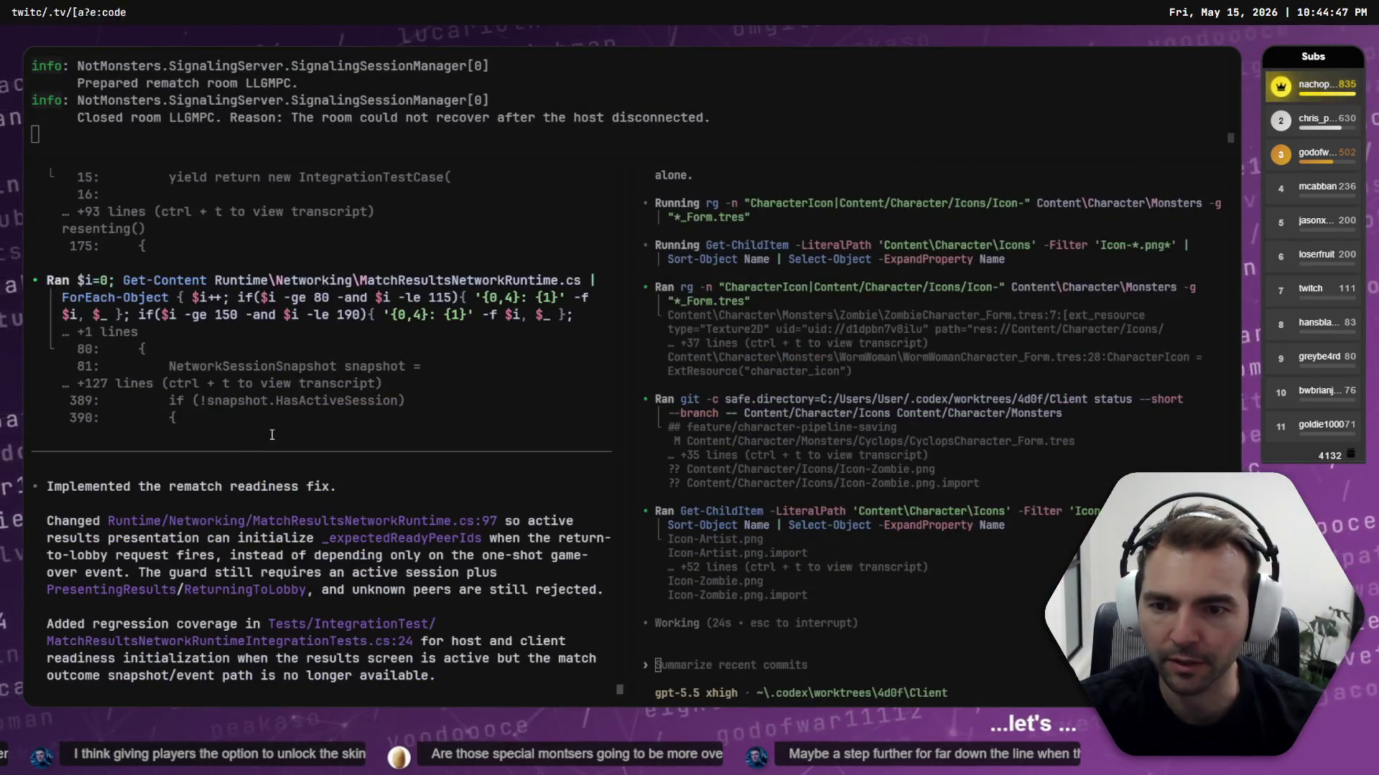
Scroll the left Codex transcript to review the rematch readiness fix and its validation
{"action": "scroll", "coordinate": [171, 508], "scroll_direction": "down", "scroll_amount": 6}
{"action": "scroll", "coordinate": [154, 332], "scroll_direction": "up", "scroll_amount": 15}
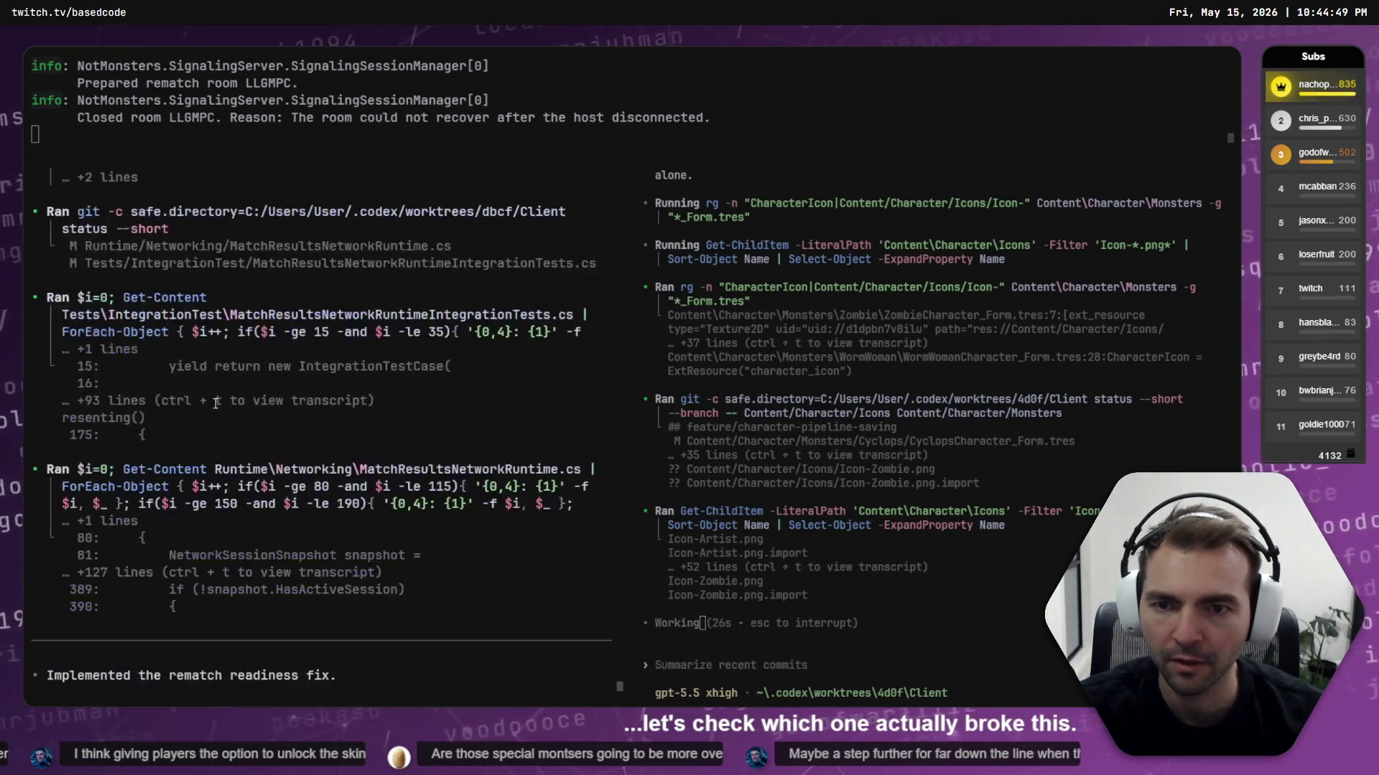
{"action": "scroll", "coordinate": [301, 425], "scroll_direction": "up", "scroll_amount": 10}
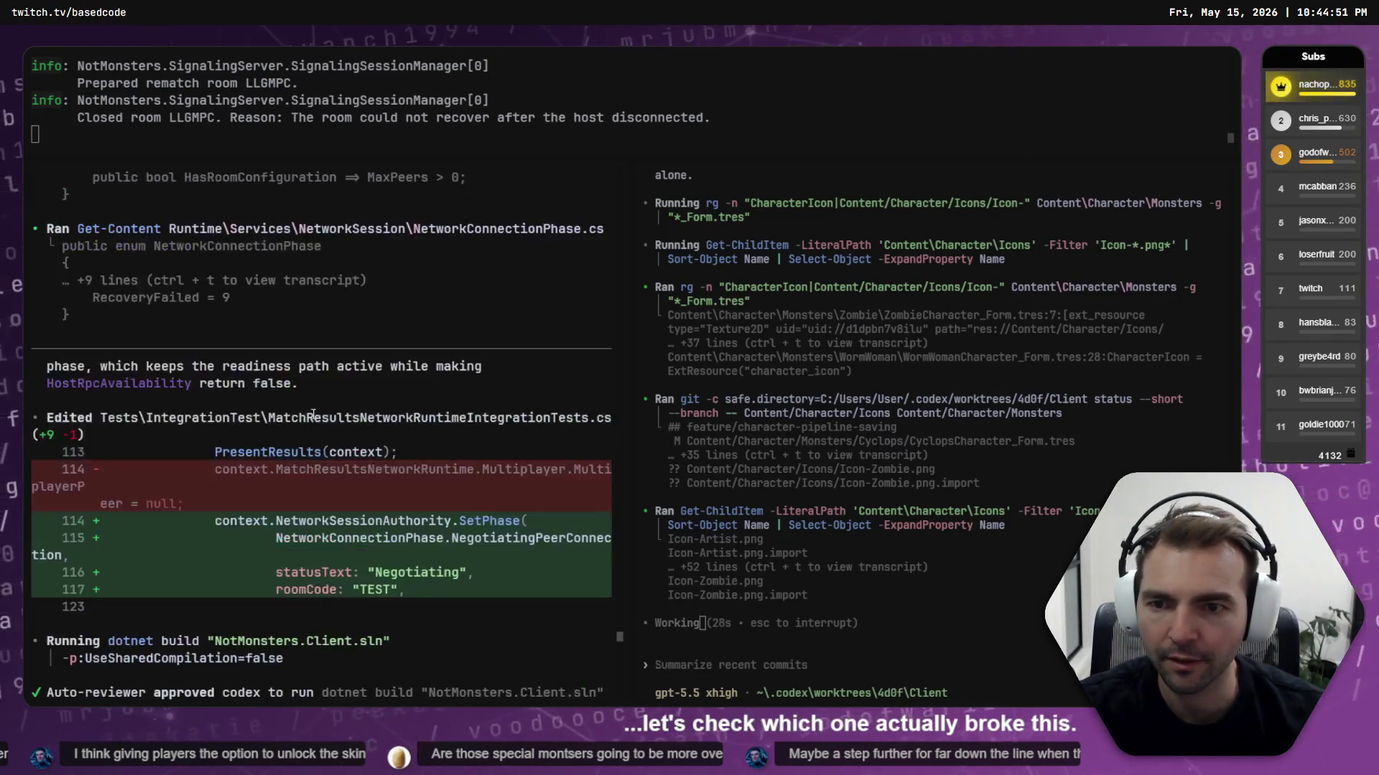
{"action": "scroll", "coordinate": [315, 414], "scroll_direction": "up", "scroll_amount": 10}
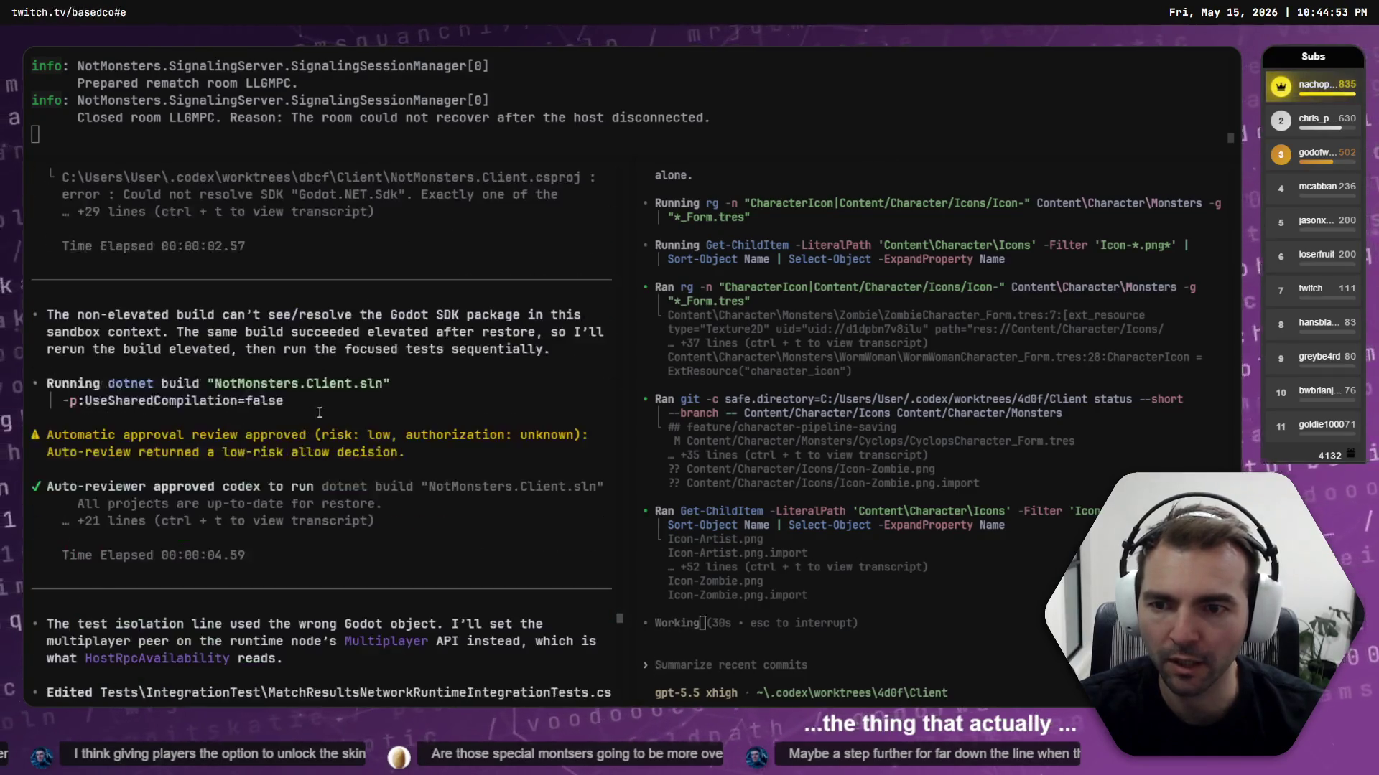
{"action": "scroll", "coordinate": [323, 413], "scroll_direction": "down", "scroll_amount": 8}
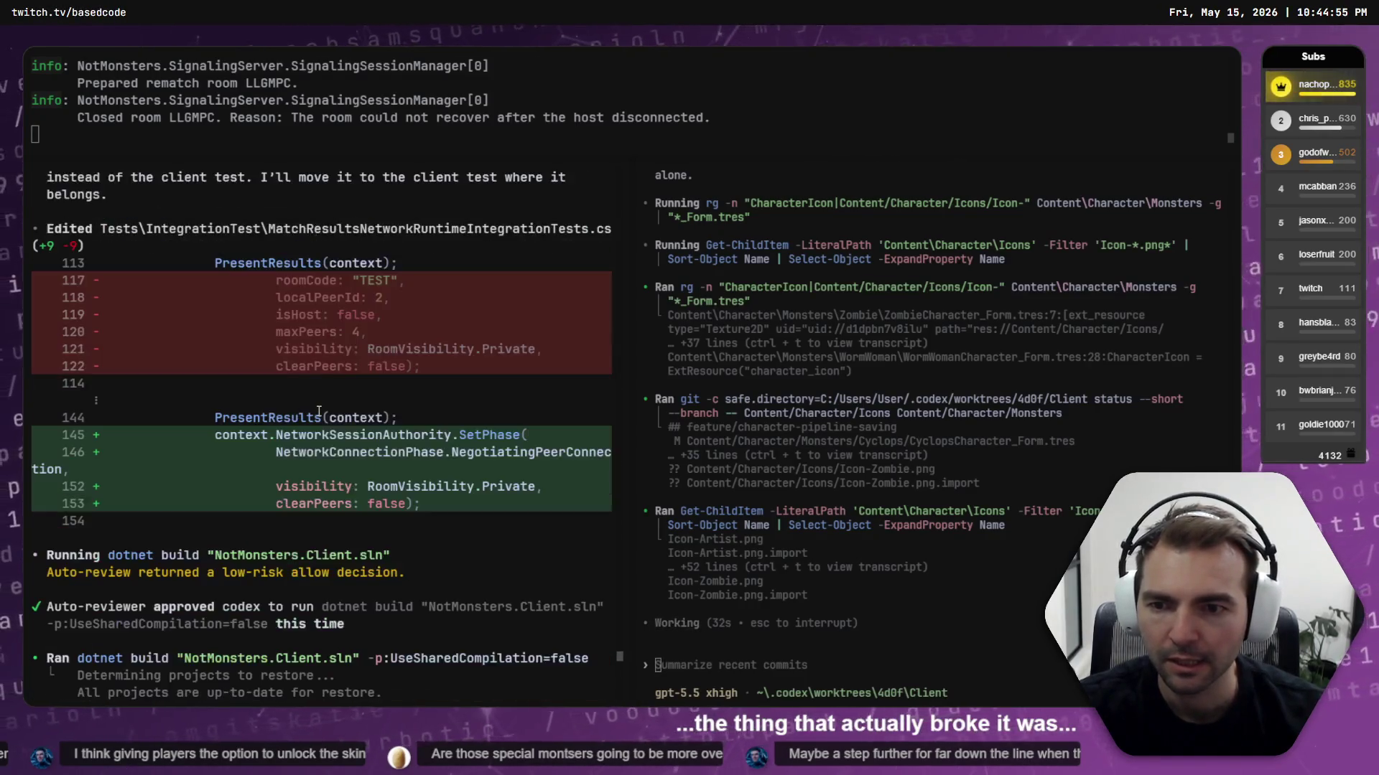
{"action": "scroll", "coordinate": [319, 411], "scroll_direction": "down", "scroll_amount": 15}
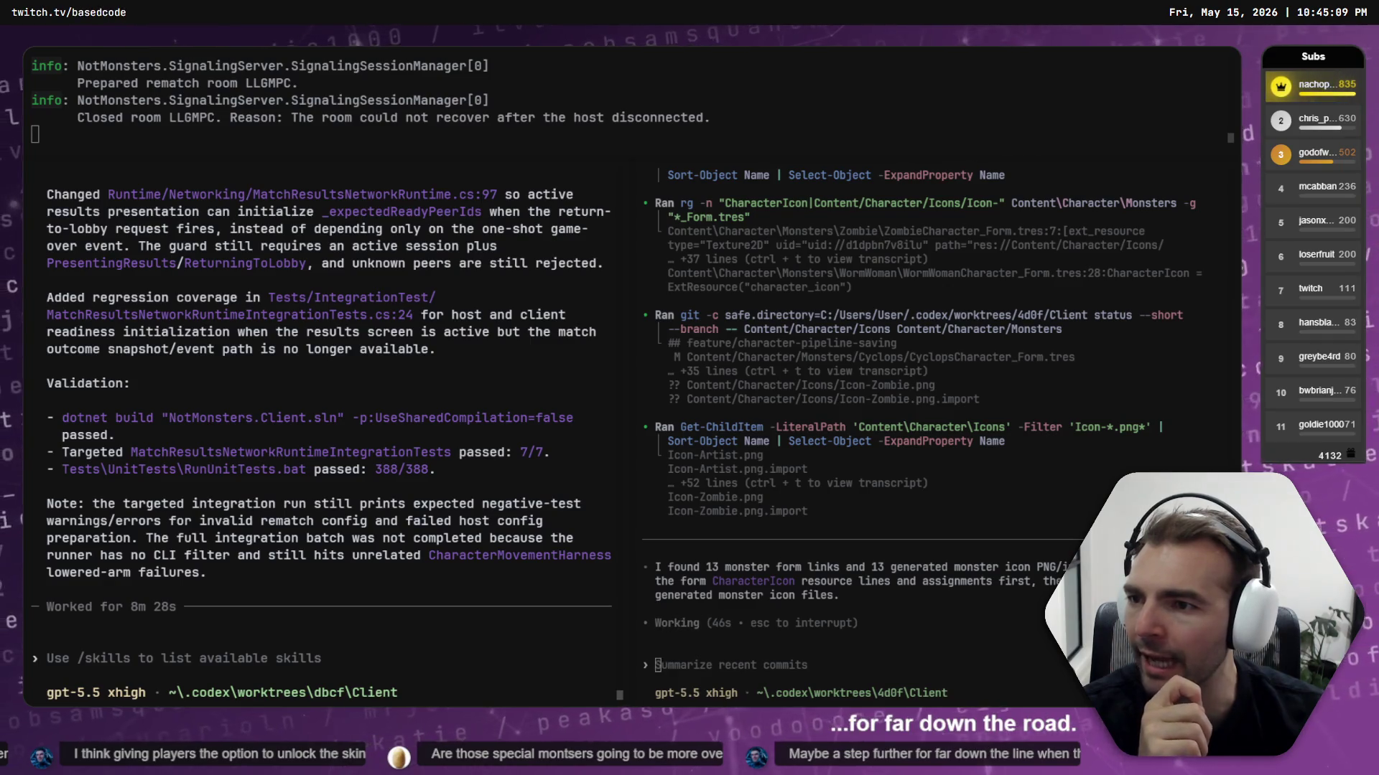
Focus the left agent's prompt, then the right agent's, and switch to the Godot editor
{"action": "left_click", "coordinate": [50, 658]}
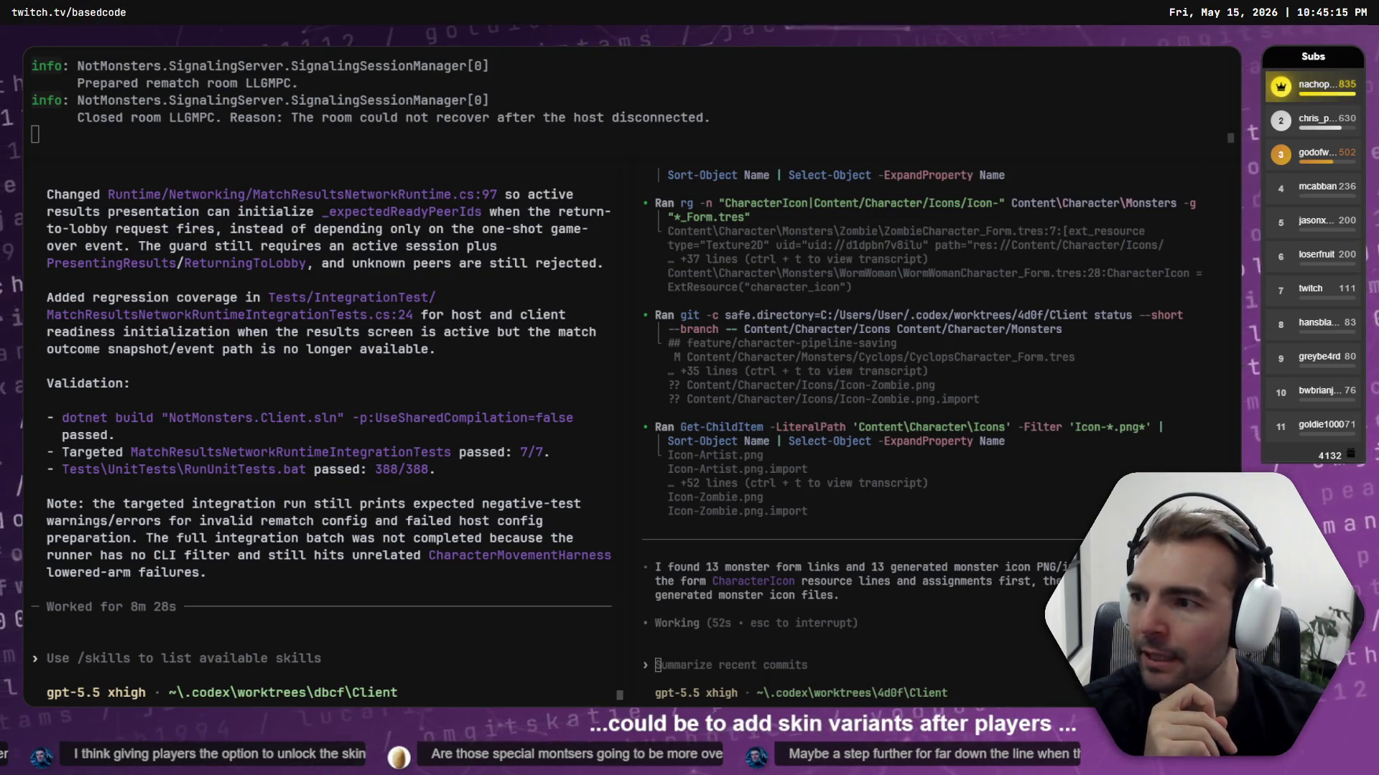
{"action": "left_click", "coordinate": [658, 665]}
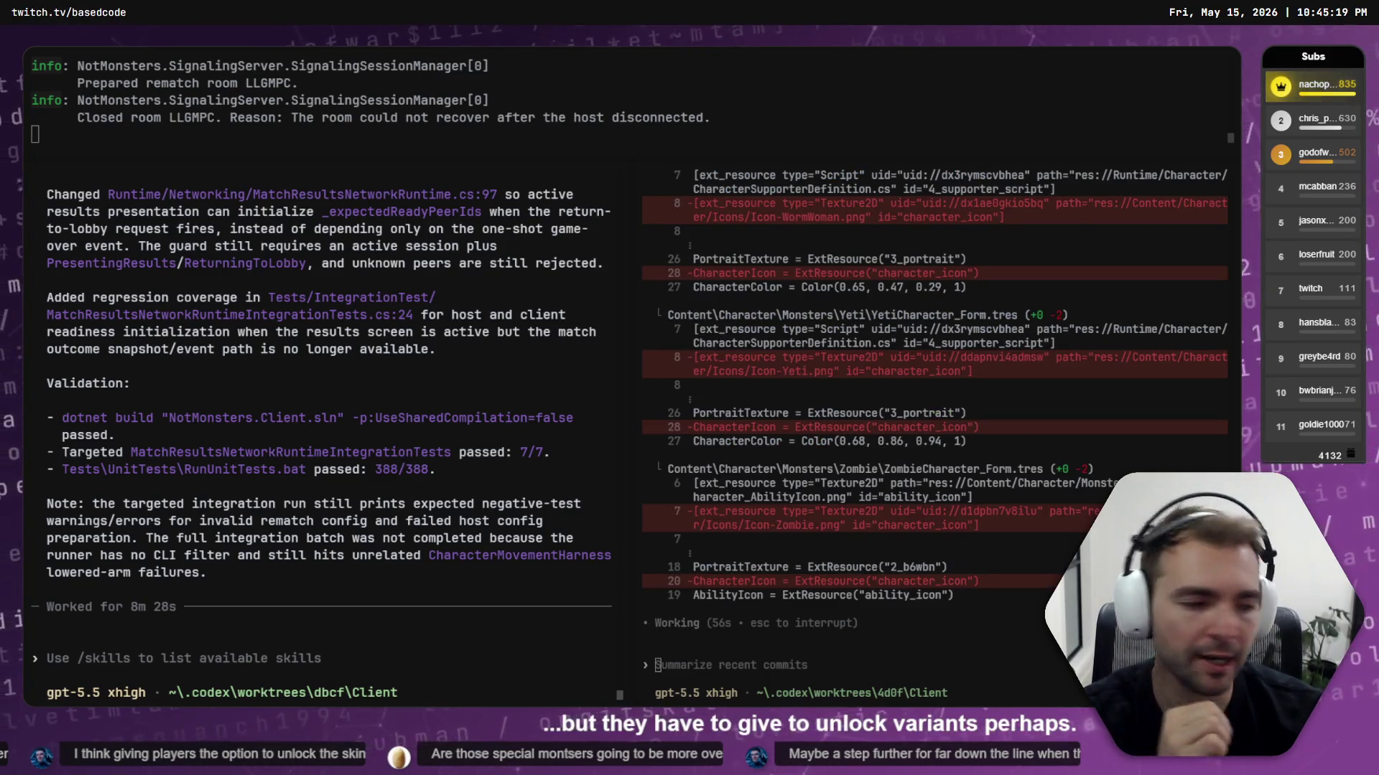
{"action": "key", "text": "alt+Tab"}
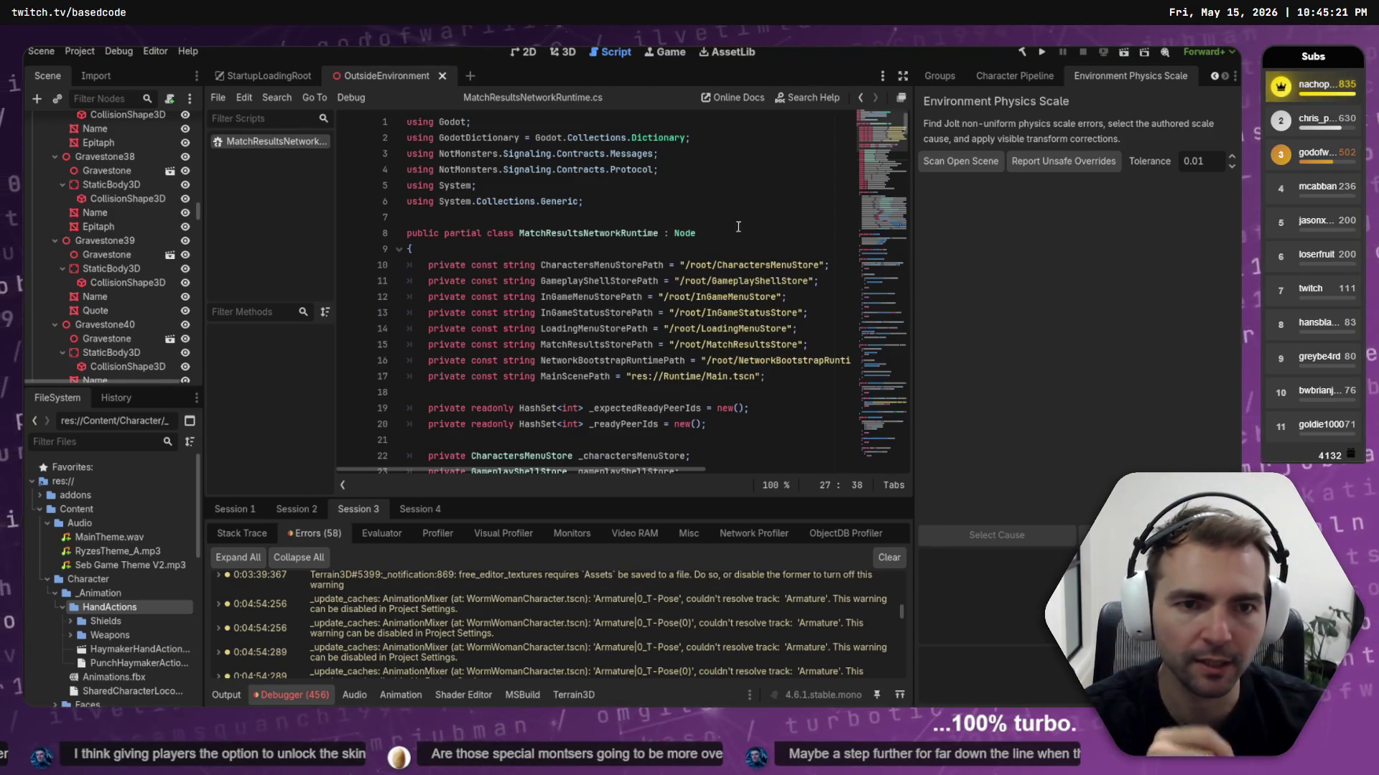
Run the project to build it and launch four Not Monsters game instances
{"action": "left_click", "coordinate": [567, 52]}
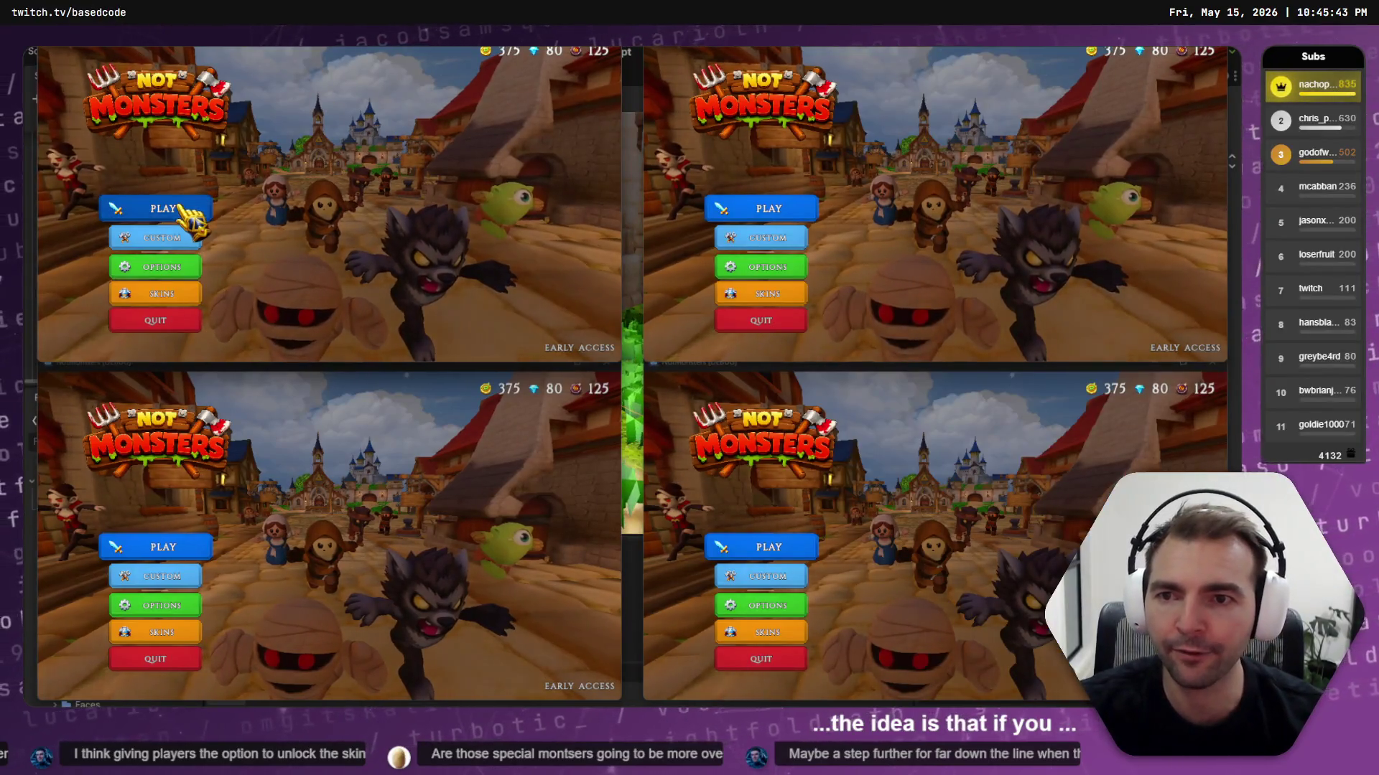
In the top-left game window, back out of Play and open Skins to reach the Characters screen
{"action": "left_click", "coordinate": [173, 210]}
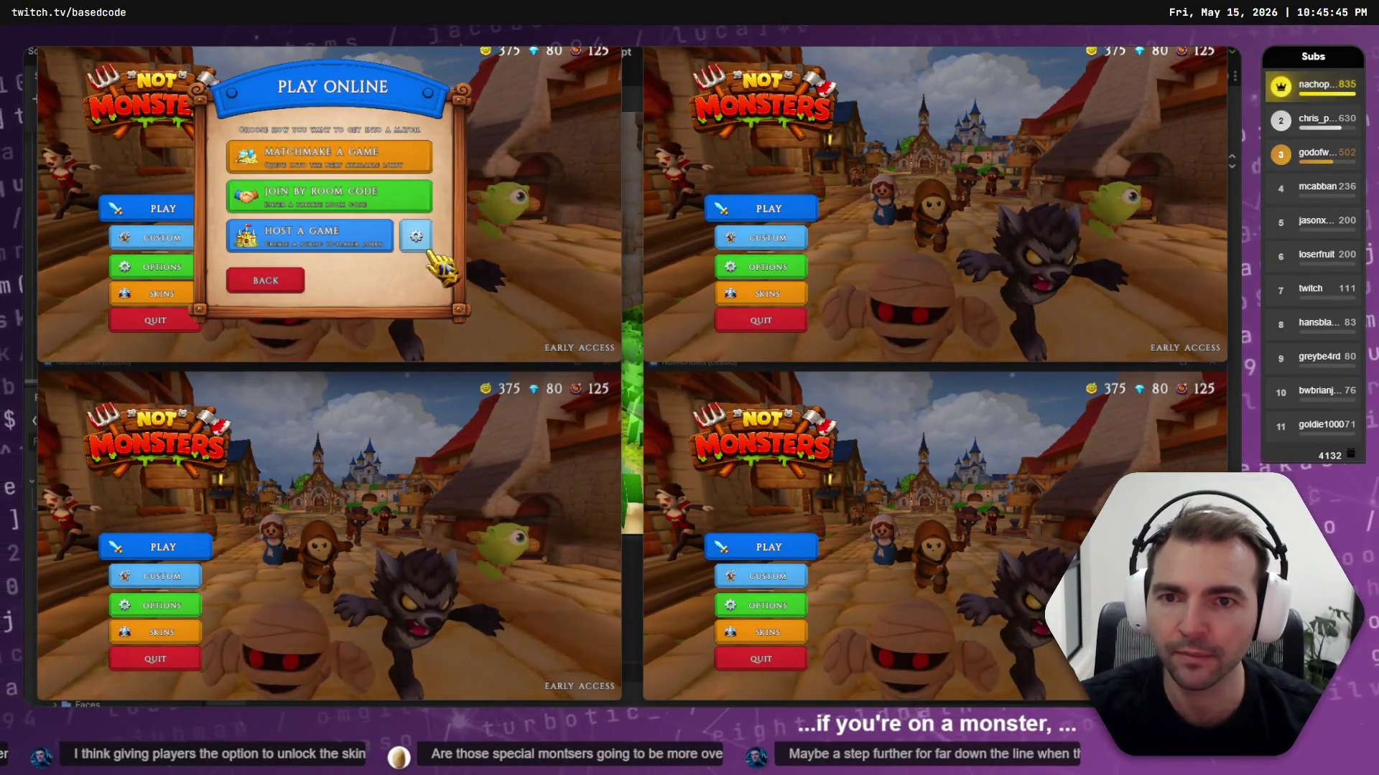
{"action": "left_click", "coordinate": [269, 282]}
{"action": "left_click", "coordinate": [182, 296]}
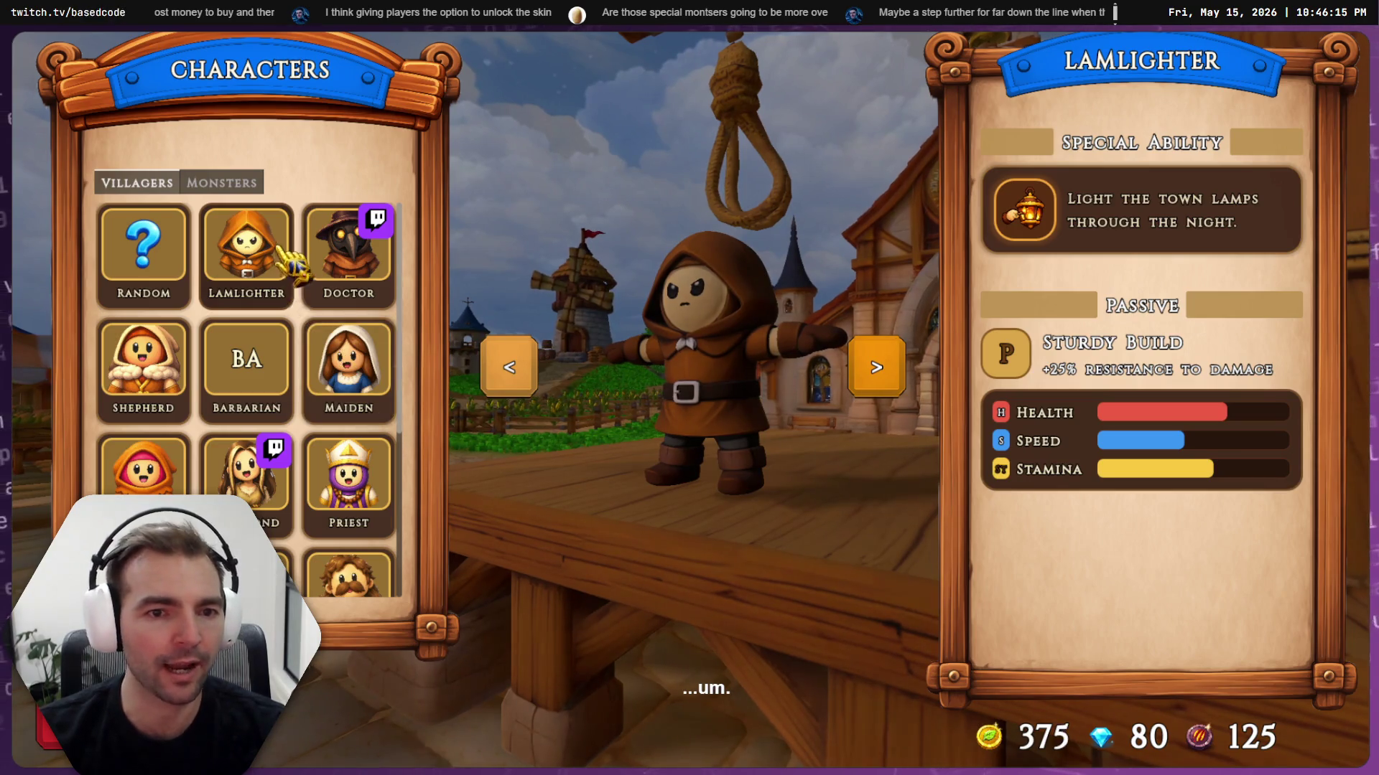
Browse the monster characters' portraits on the Characters screen
{"action": "scroll", "coordinate": [295, 273], "scroll_direction": "down", "scroll_amount": 3}
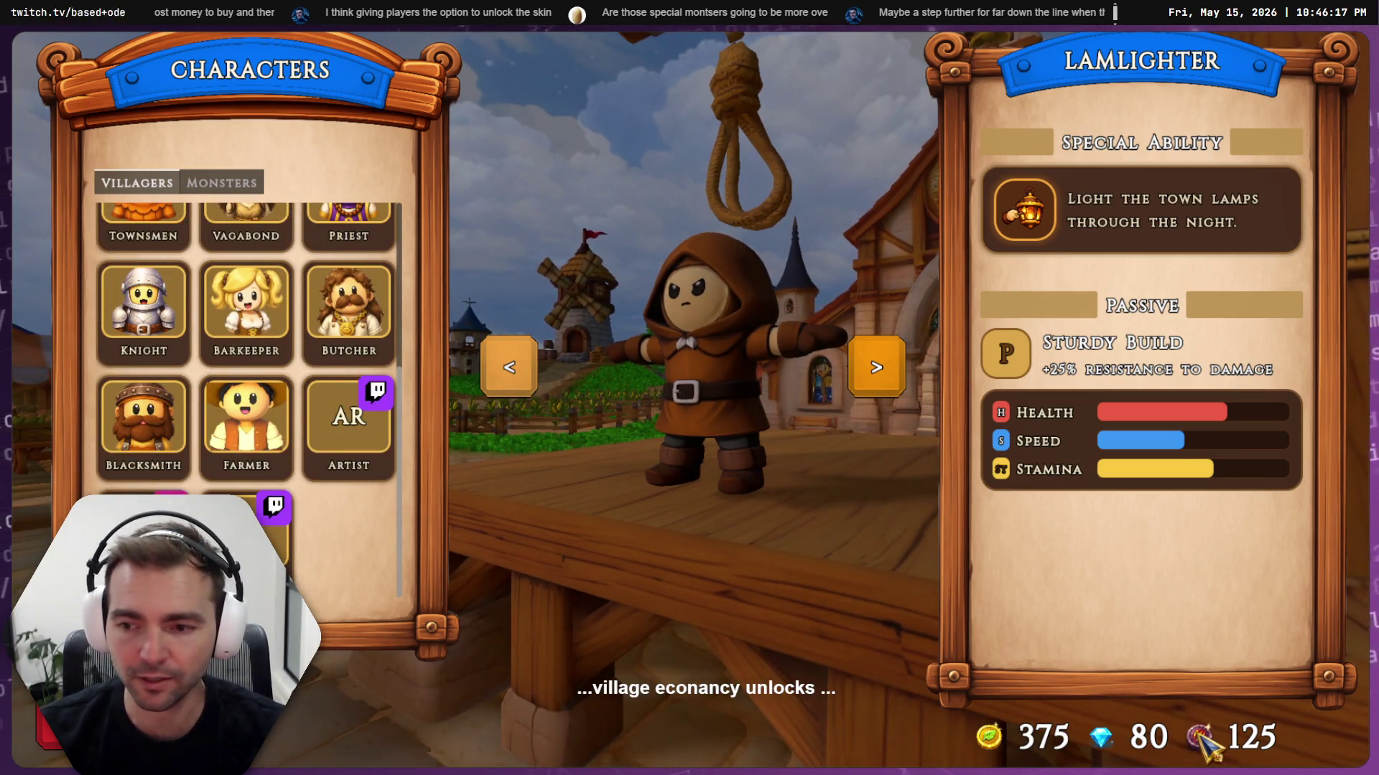
{"action": "left_click", "coordinate": [235, 190]}
{"action": "scroll", "coordinate": [279, 488], "scroll_direction": "down", "scroll_amount": 2}
{"action": "scroll", "coordinate": [294, 502], "scroll_direction": "up", "scroll_amount": 3}
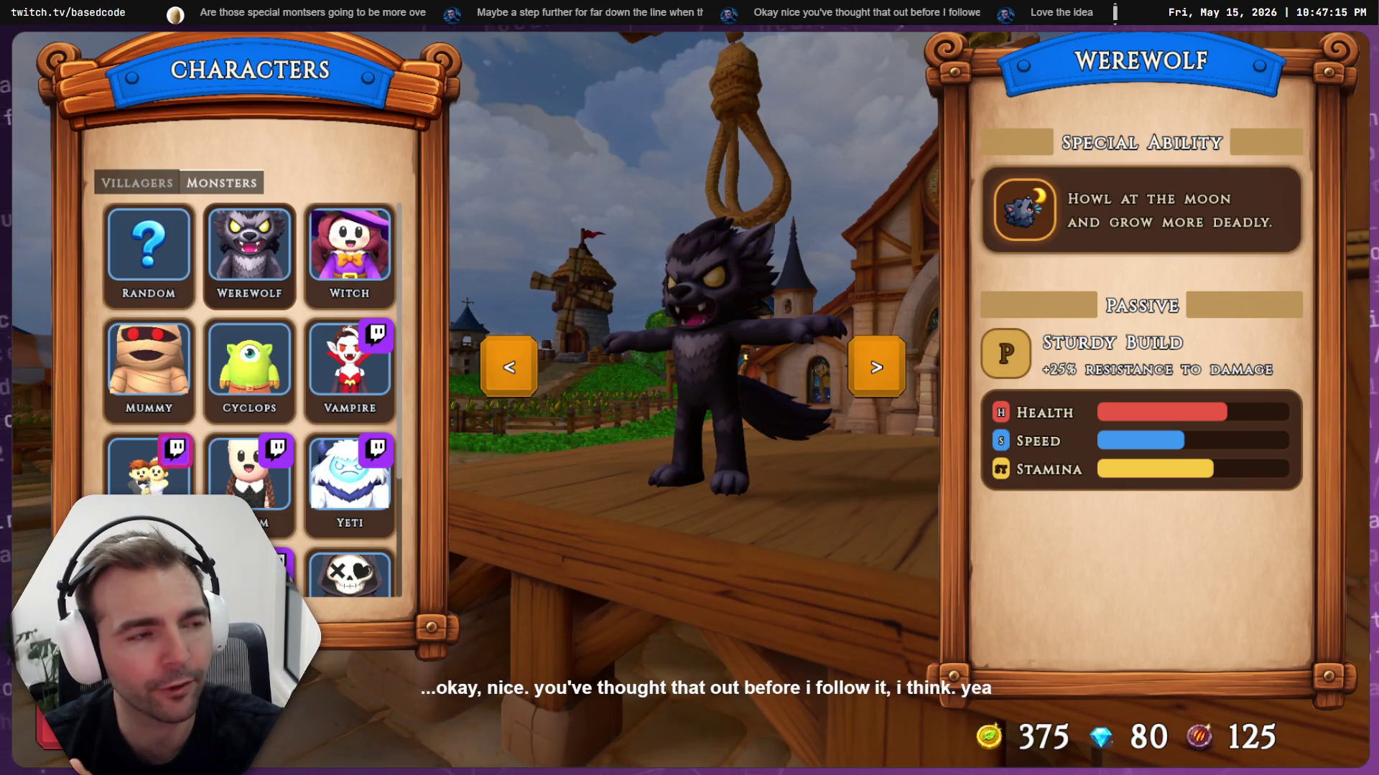
Switch back to villagers and check the Lamlighter, Doctor, Shepherd, Maiden, Priest and Barbarian portraits
{"action": "left_click", "coordinate": [136, 182]}
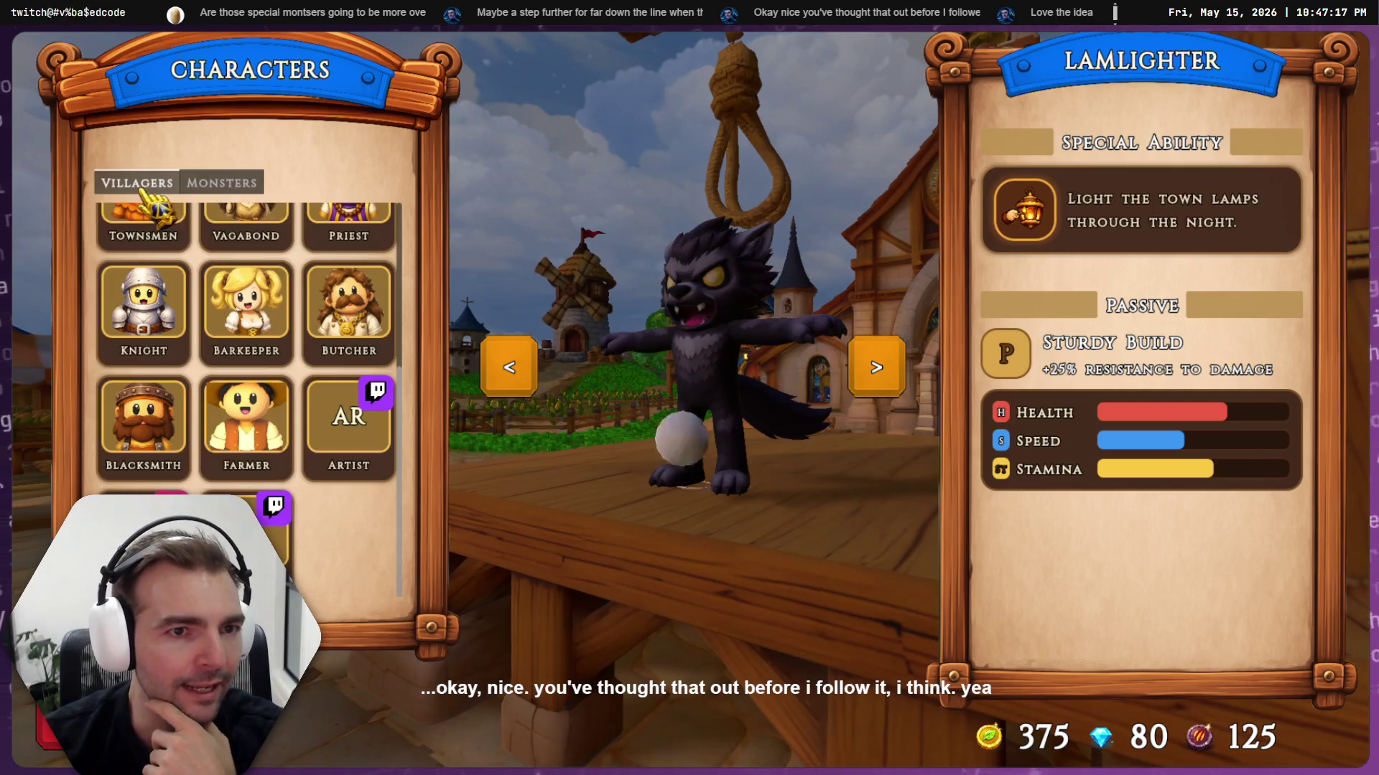
{"action": "scroll", "coordinate": [201, 205], "scroll_direction": "down", "scroll_amount": 1}
{"action": "scroll", "coordinate": [204, 216], "scroll_direction": "up", "scroll_amount": 3}
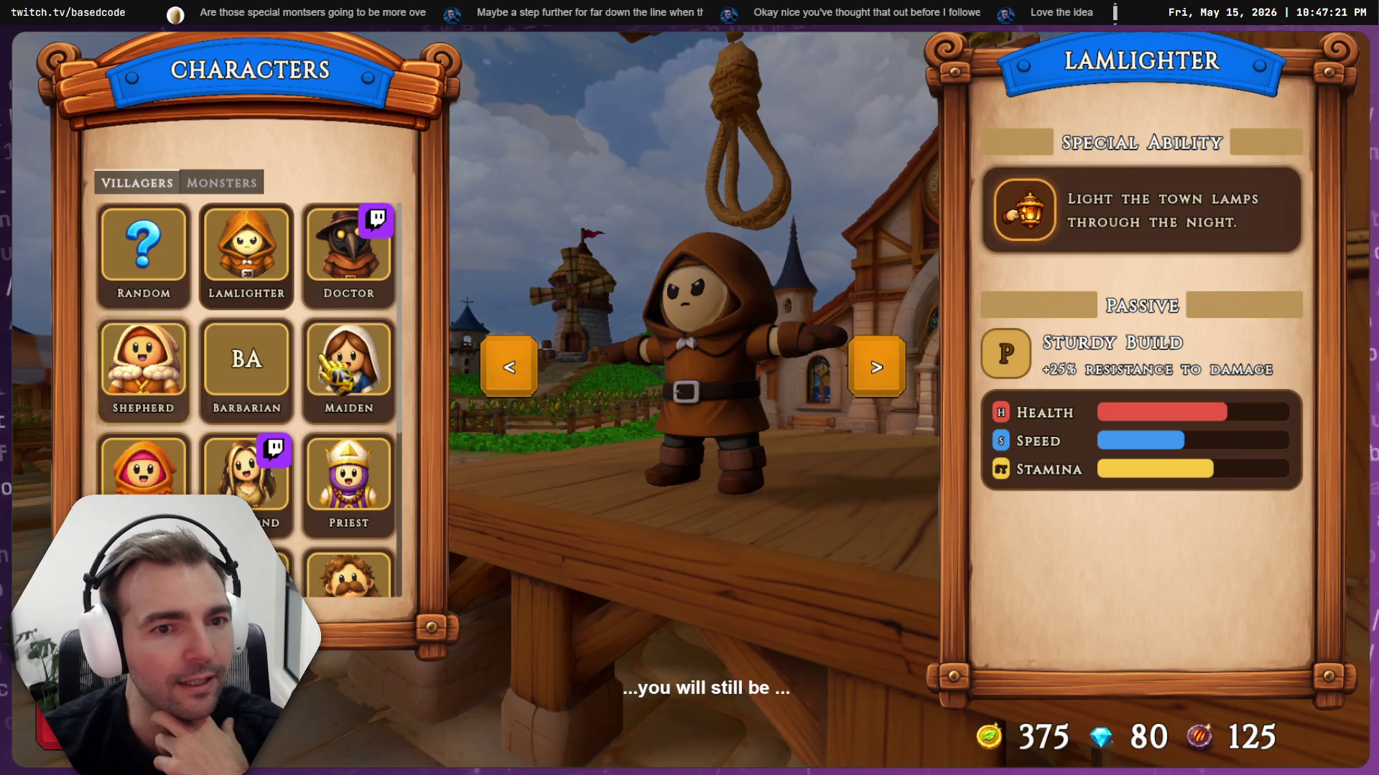
{"action": "scroll", "coordinate": [233, 417], "scroll_direction": "down", "scroll_amount": 1}
{"action": "scroll", "coordinate": [240, 427], "scroll_direction": "down", "scroll_amount": 4}
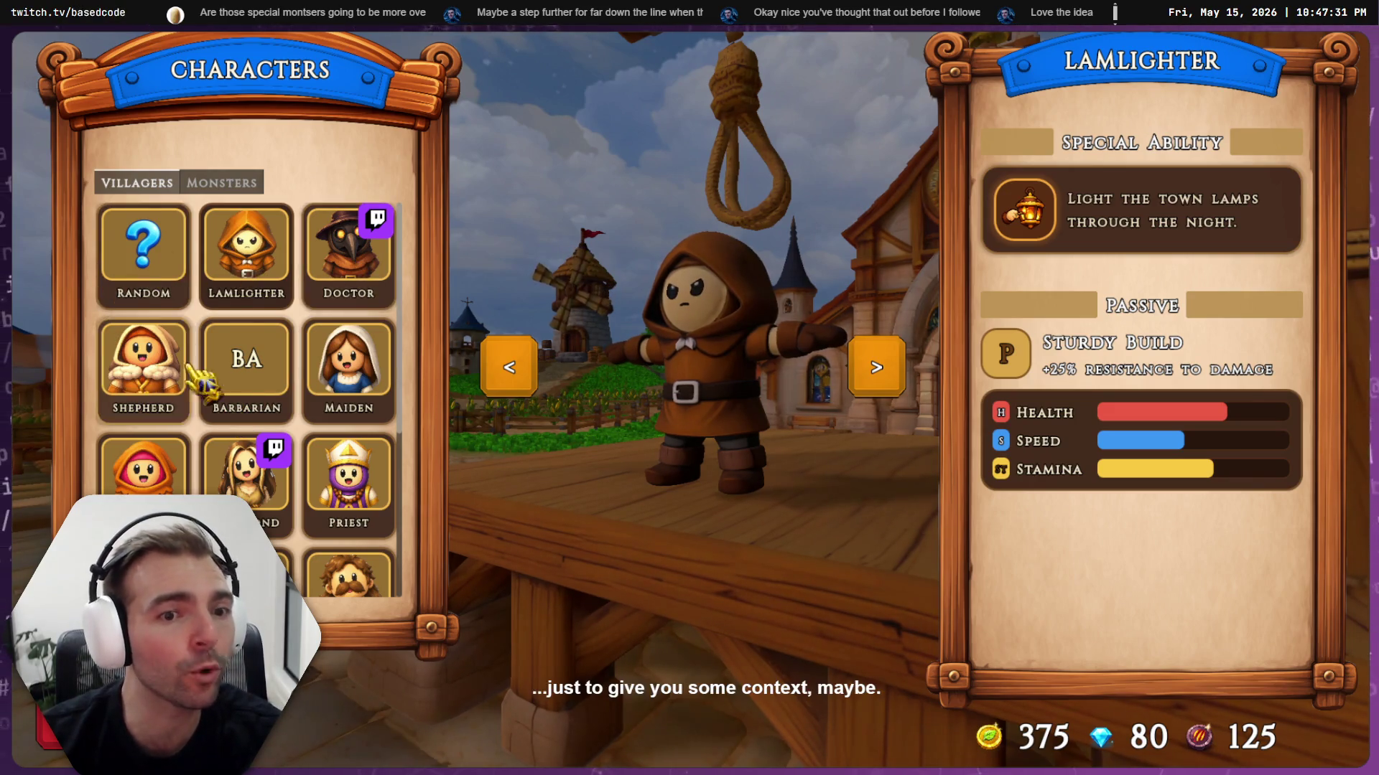
{"action": "scroll", "coordinate": [141, 454], "scroll_direction": "down", "scroll_amount": 4}
{"action": "scroll", "coordinate": [327, 463], "scroll_direction": "up", "scroll_amount": 4}
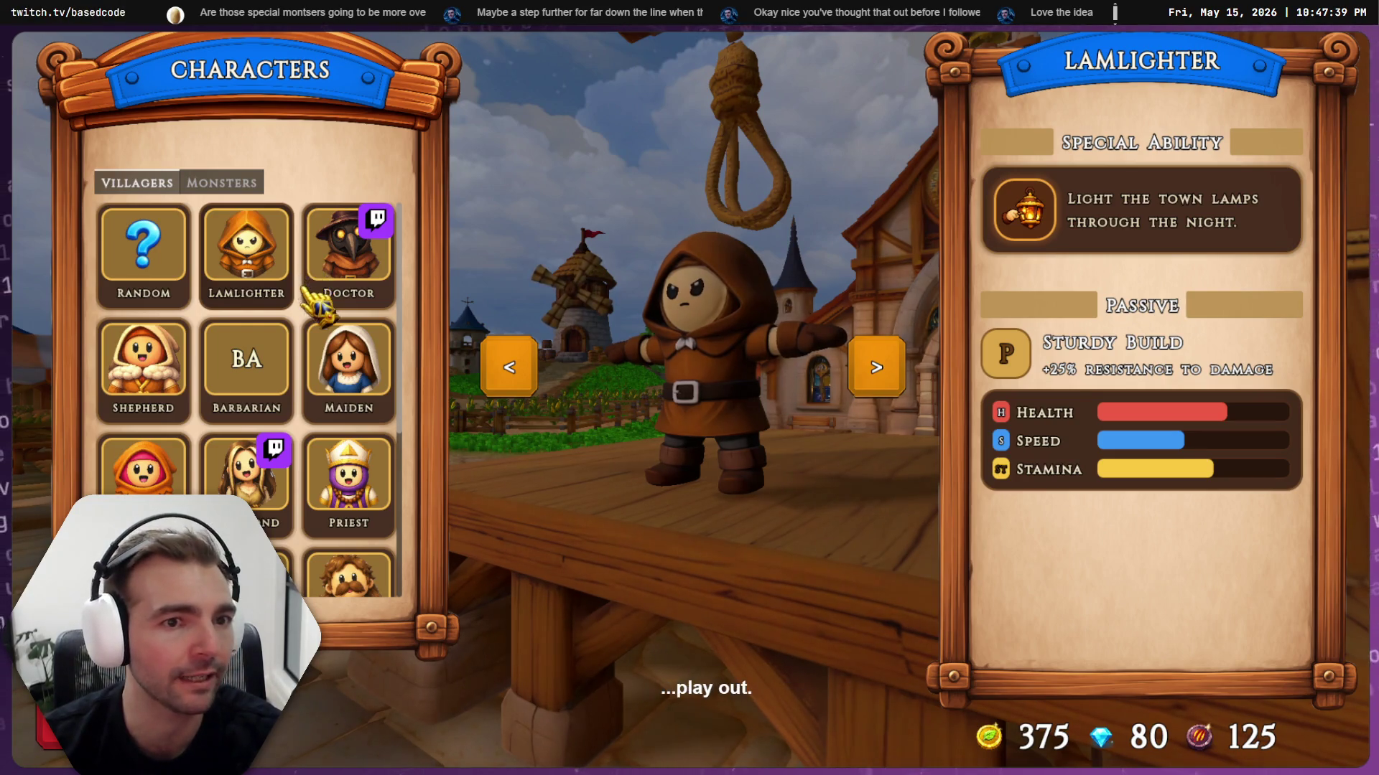
Preview the Barbarian, then join a match and reserve the Doctor with Witch as monster form
{"action": "left_click", "coordinate": [277, 393]}
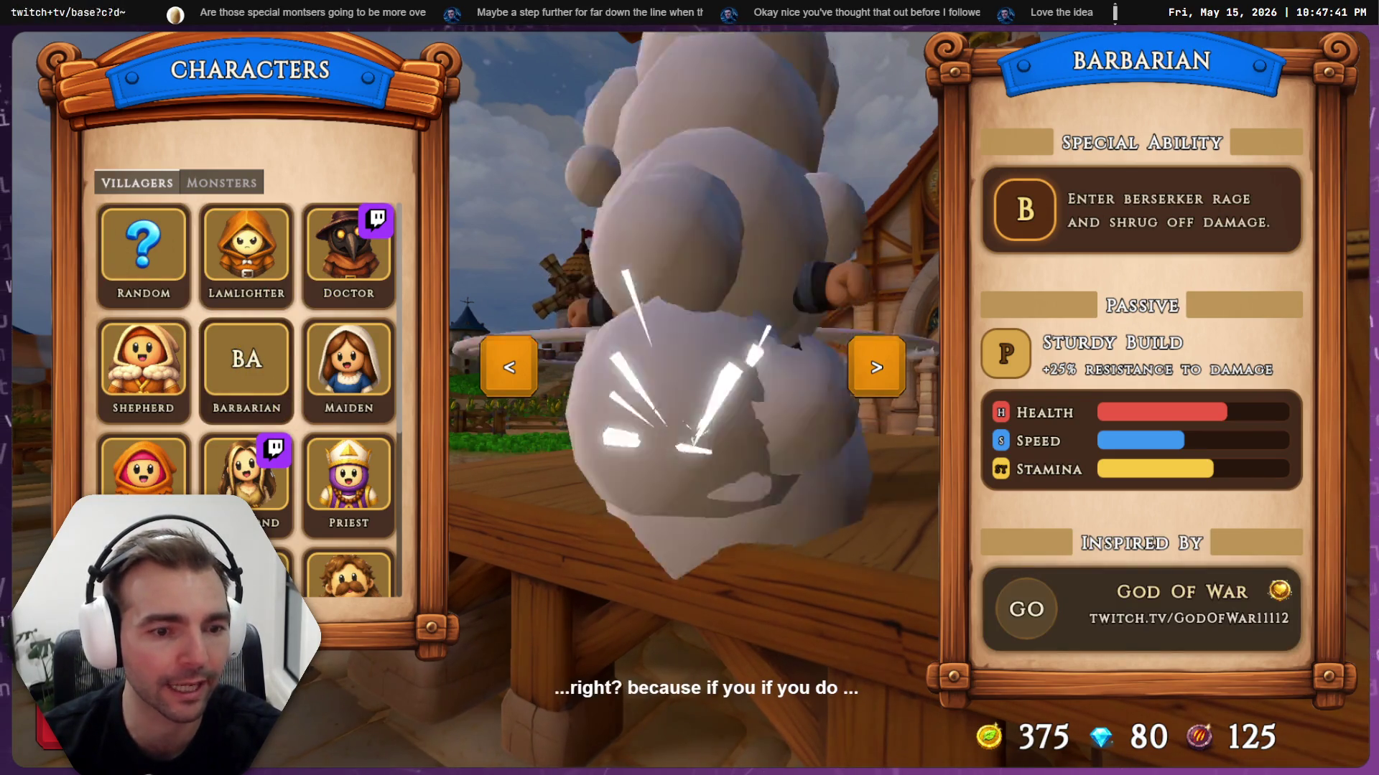
{"action": "key", "text": "Escape"}
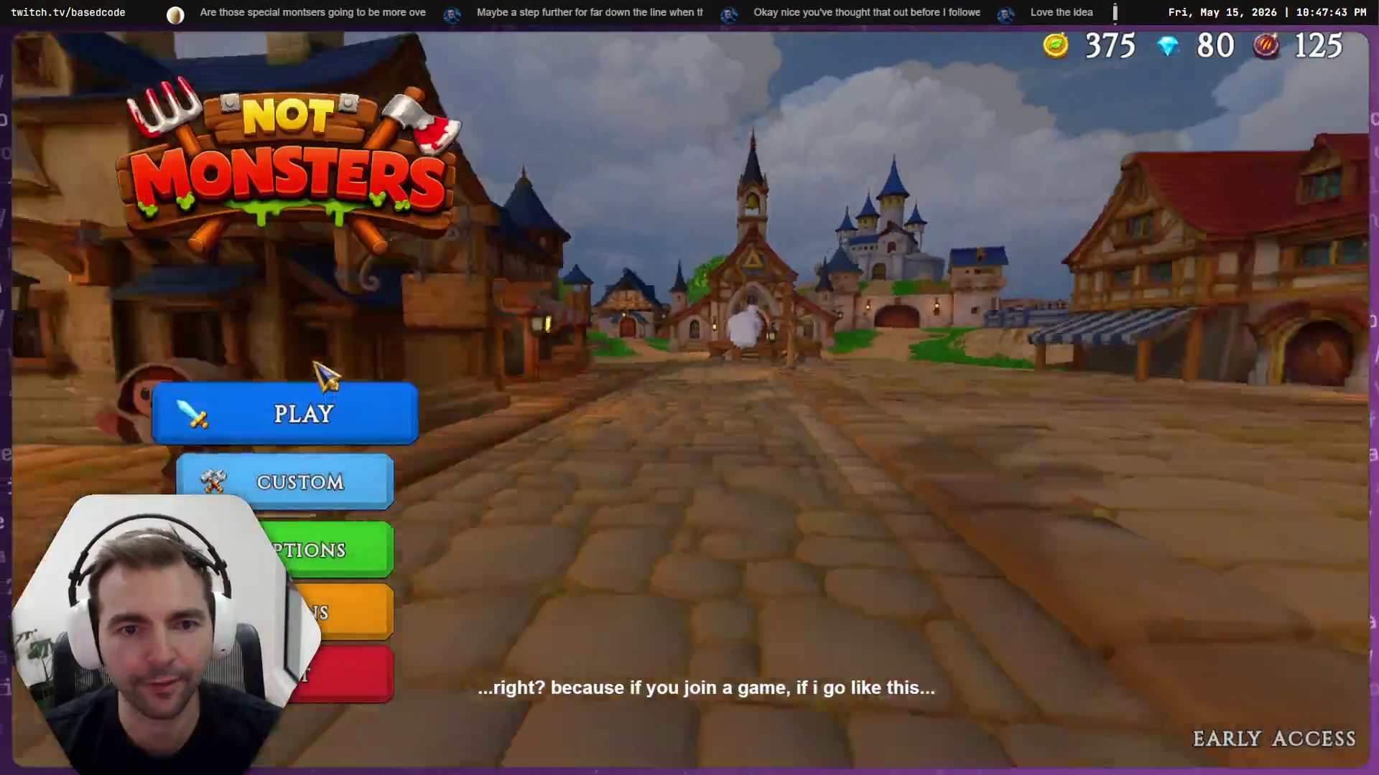
{"action": "left_click", "coordinate": [316, 413]}
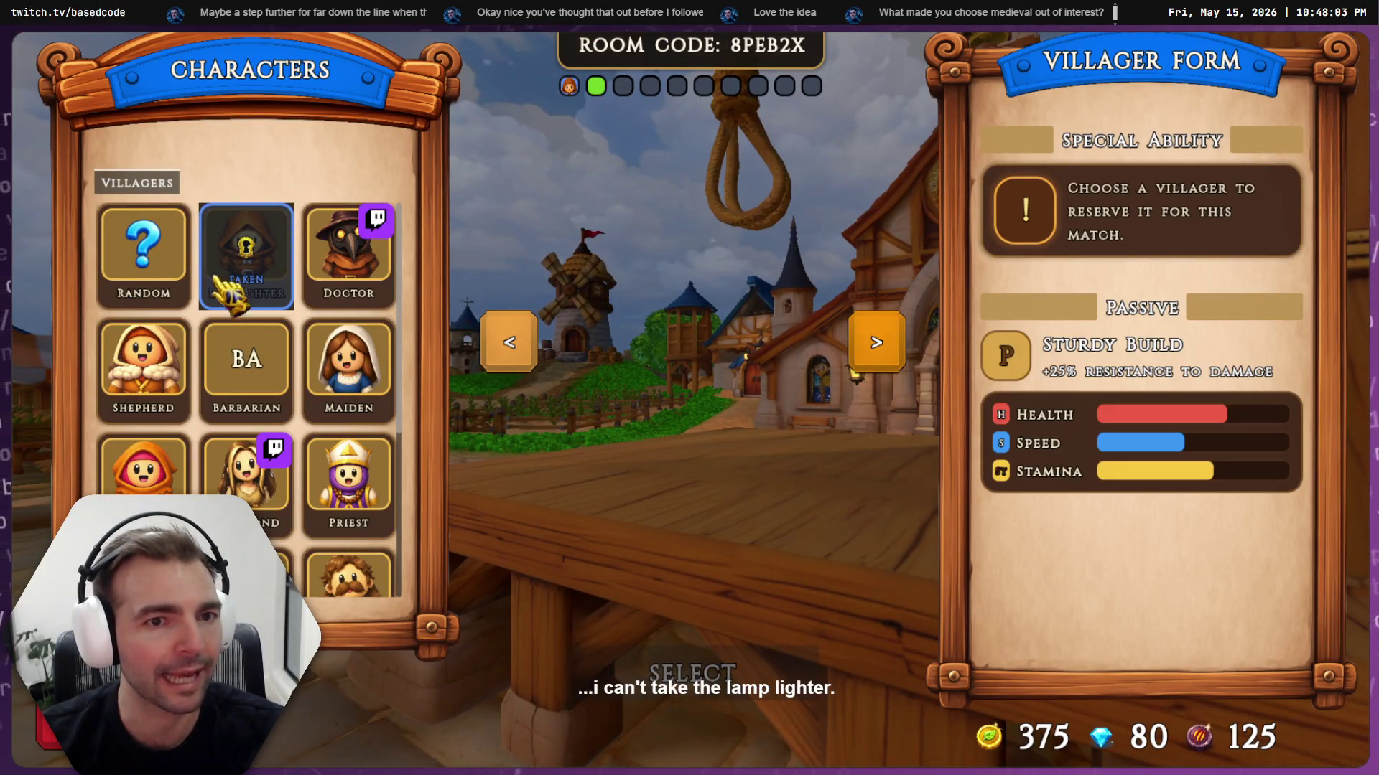
{"action": "left_click", "coordinate": [348, 251]}
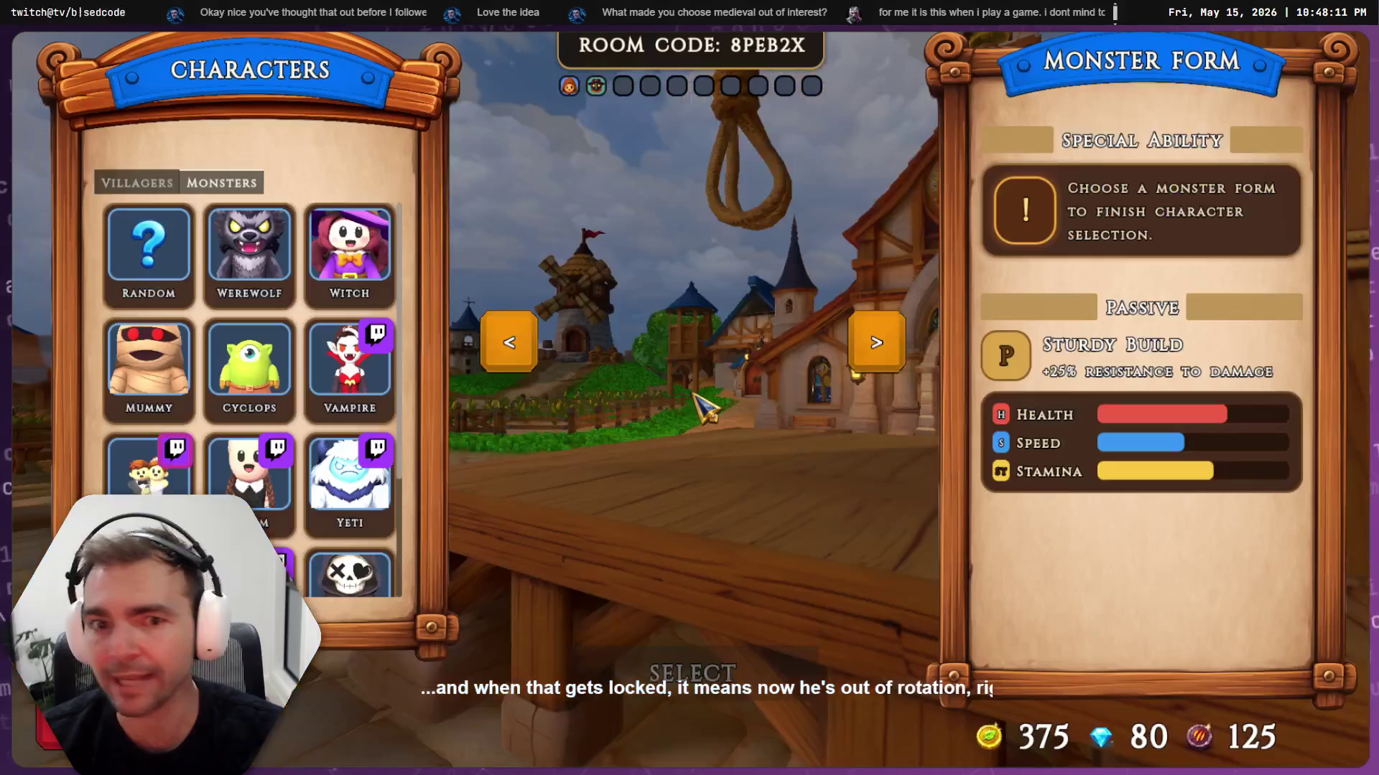
{"action": "left_click", "coordinate": [152, 276]}
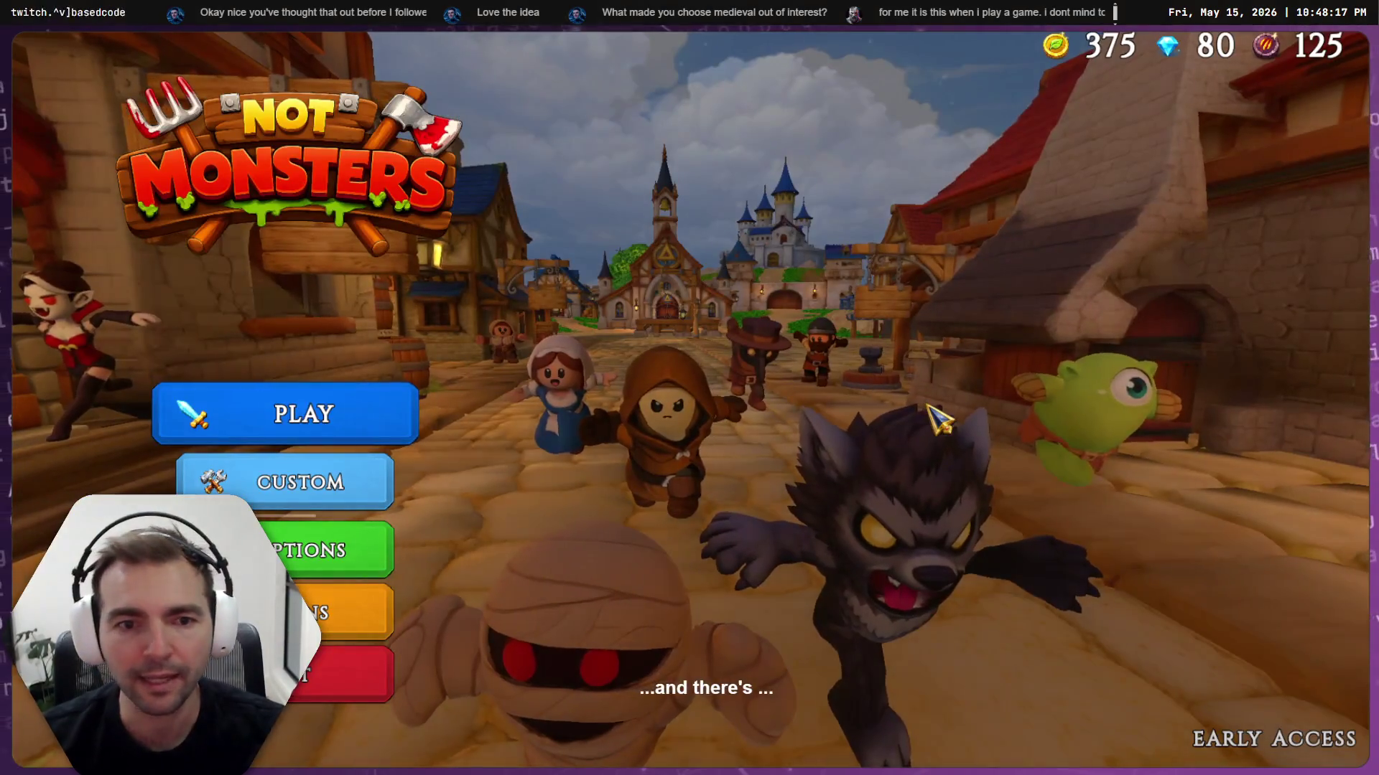
Rejoin a match and pick the Shepherd, with Lamlighter and Doctor shown as taken
{"action": "left_click", "coordinate": [363, 413]}
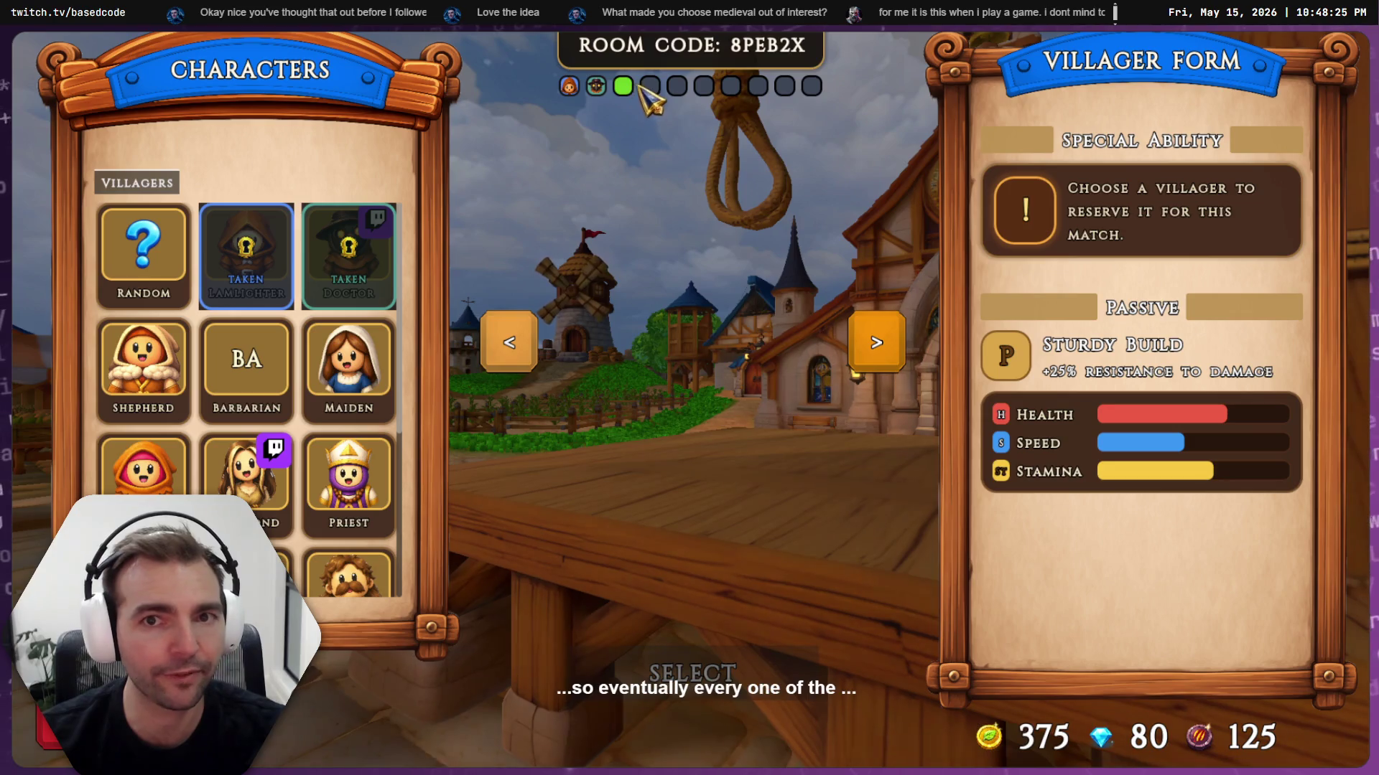
{"action": "left_click", "coordinate": [165, 402]}
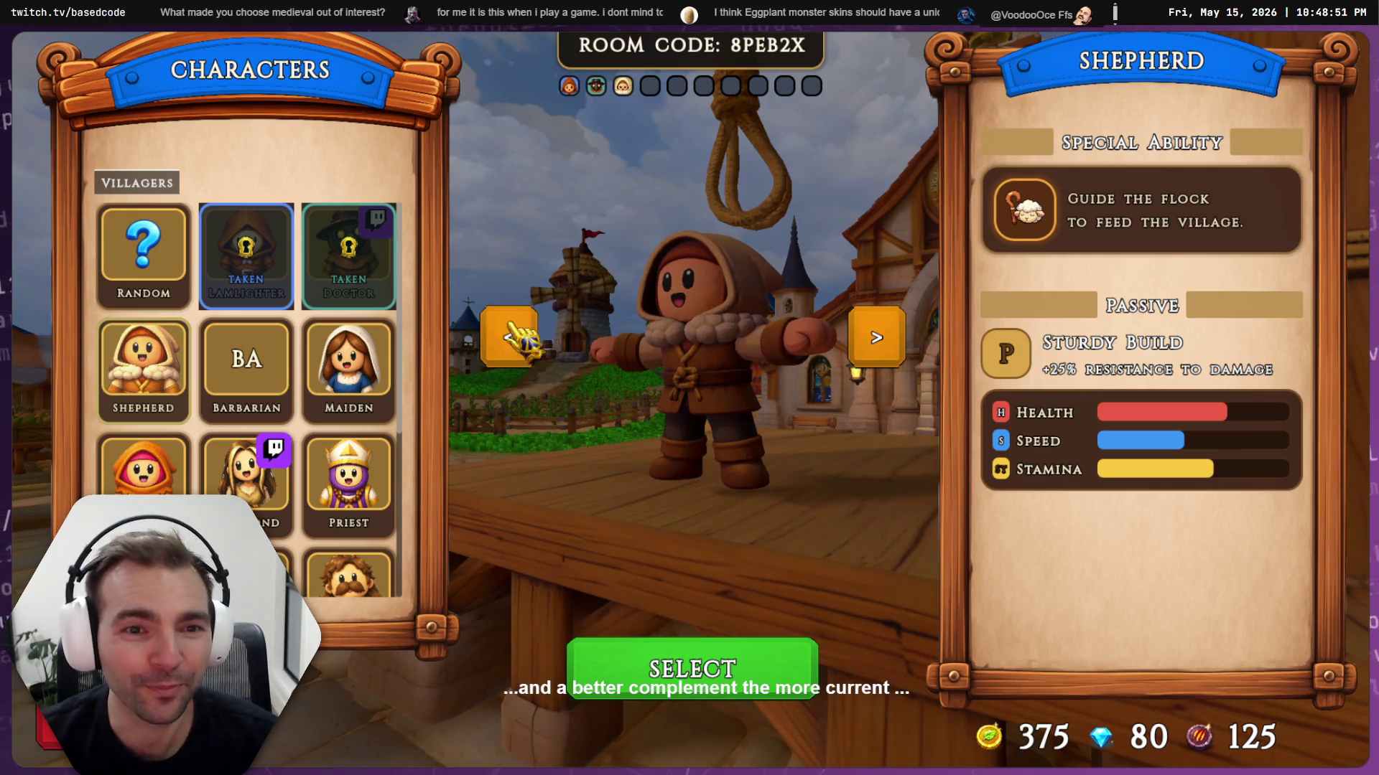
{"action": "scroll", "coordinate": [247, 402], "scroll_direction": "down", "scroll_amount": 4}
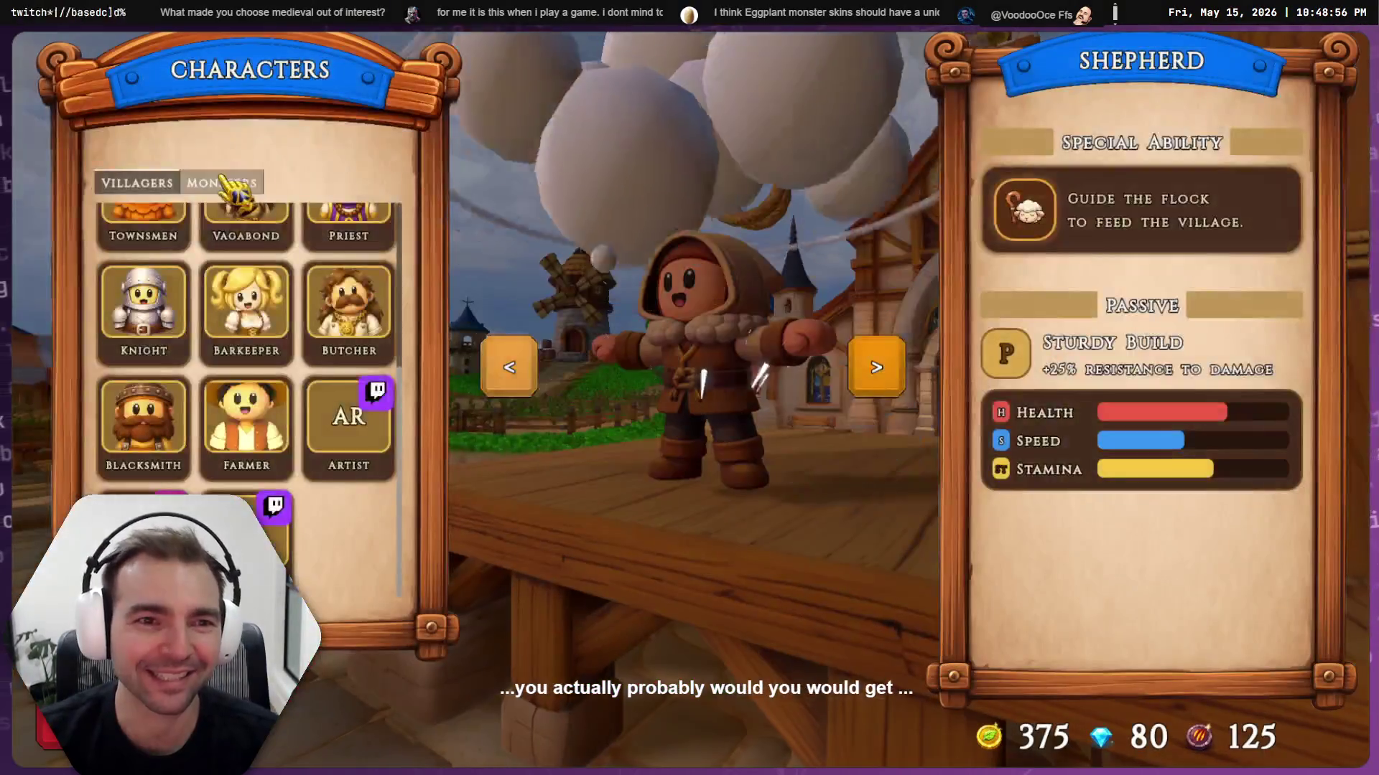
{"action": "left_click", "coordinate": [222, 182]}
{"action": "scroll", "coordinate": [287, 359], "scroll_direction": "down", "scroll_amount": 3}
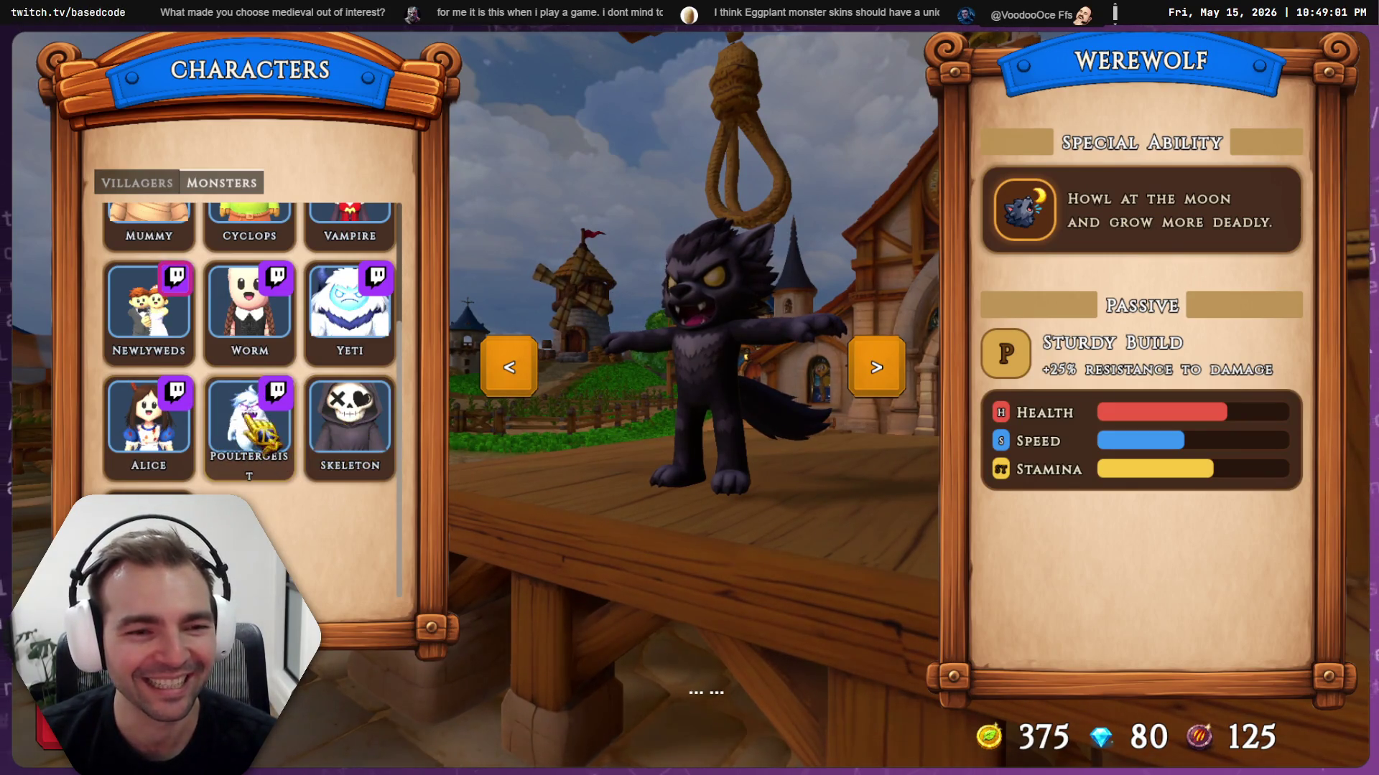
{"action": "left_click", "coordinate": [147, 323]}
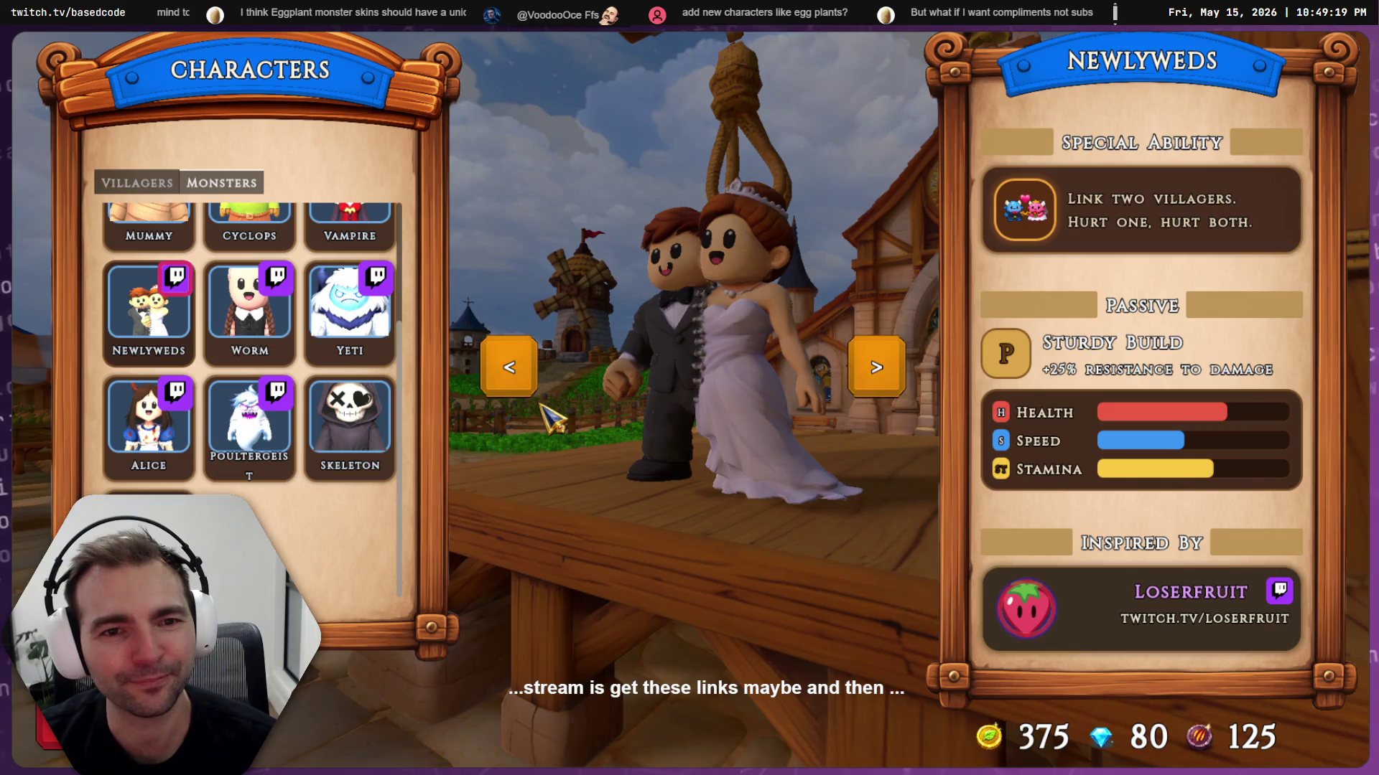
{"action": "scroll", "coordinate": [227, 480], "scroll_direction": "up", "scroll_amount": 3}
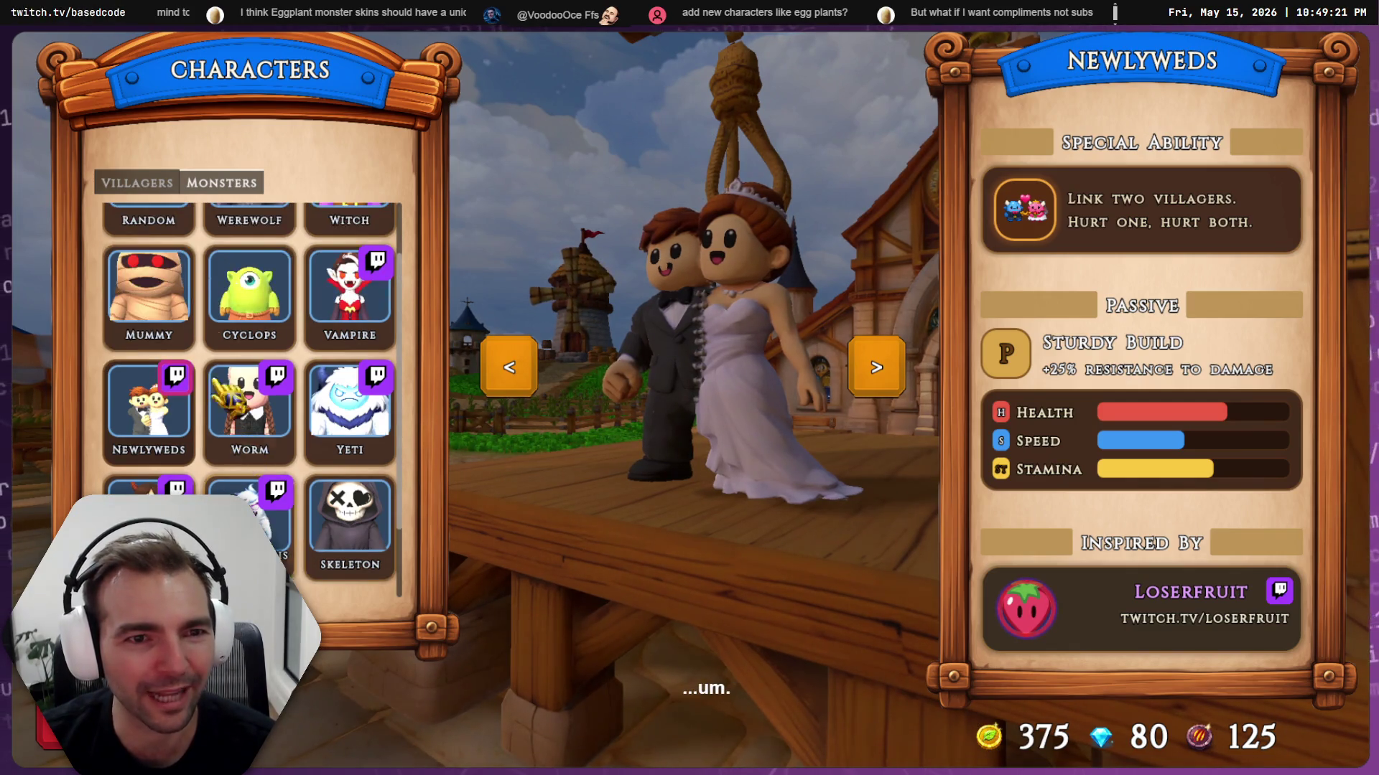
{"action": "key", "text": "q"}
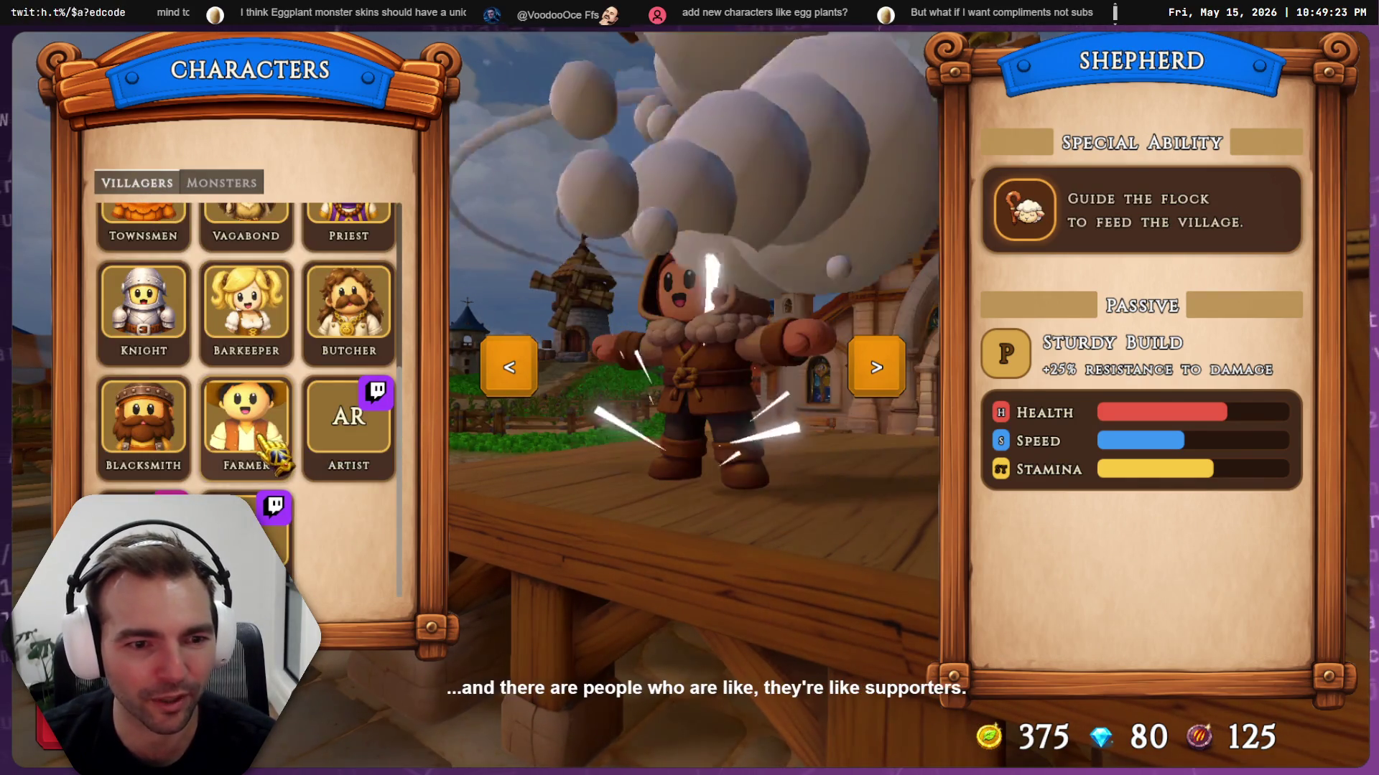
{"action": "scroll", "coordinate": [321, 535], "scroll_direction": "up", "scroll_amount": 4}
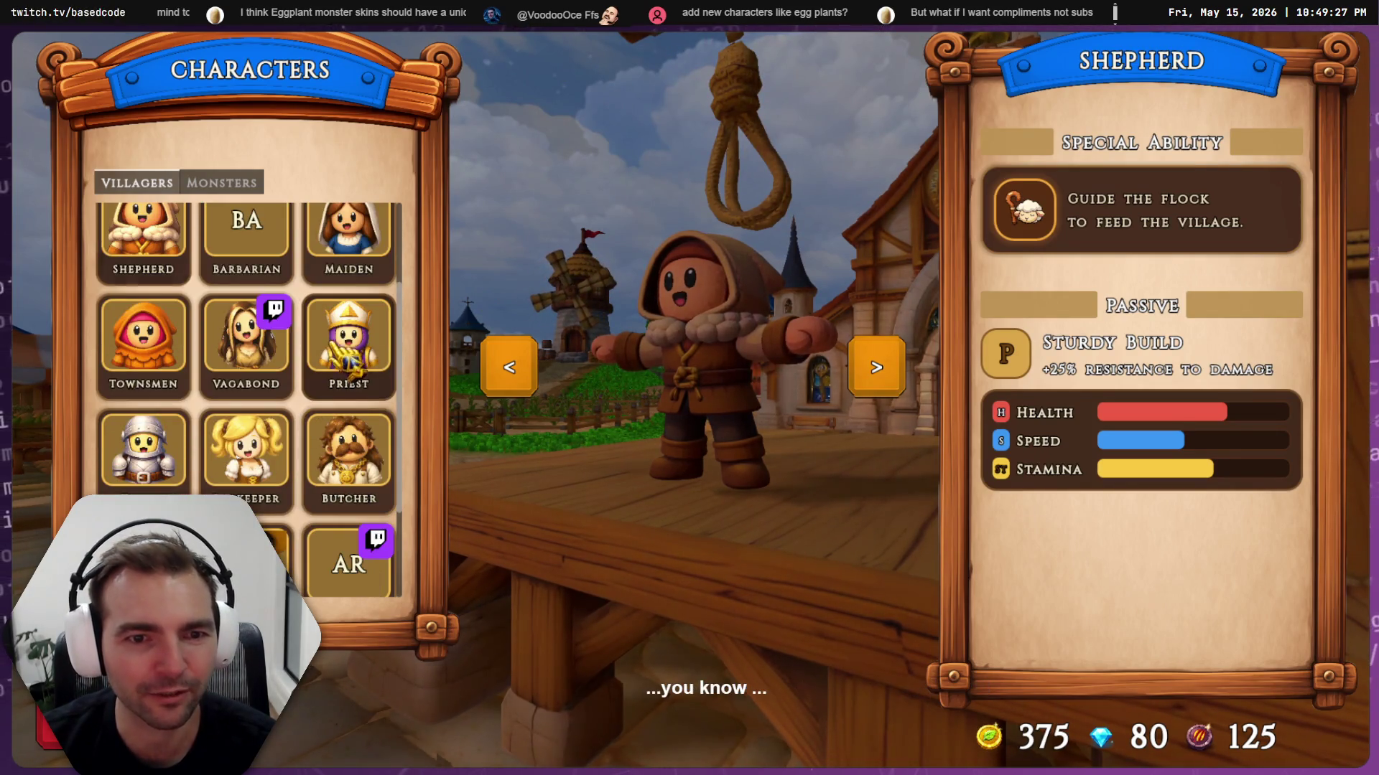
{"action": "left_click", "coordinate": [349, 345]}
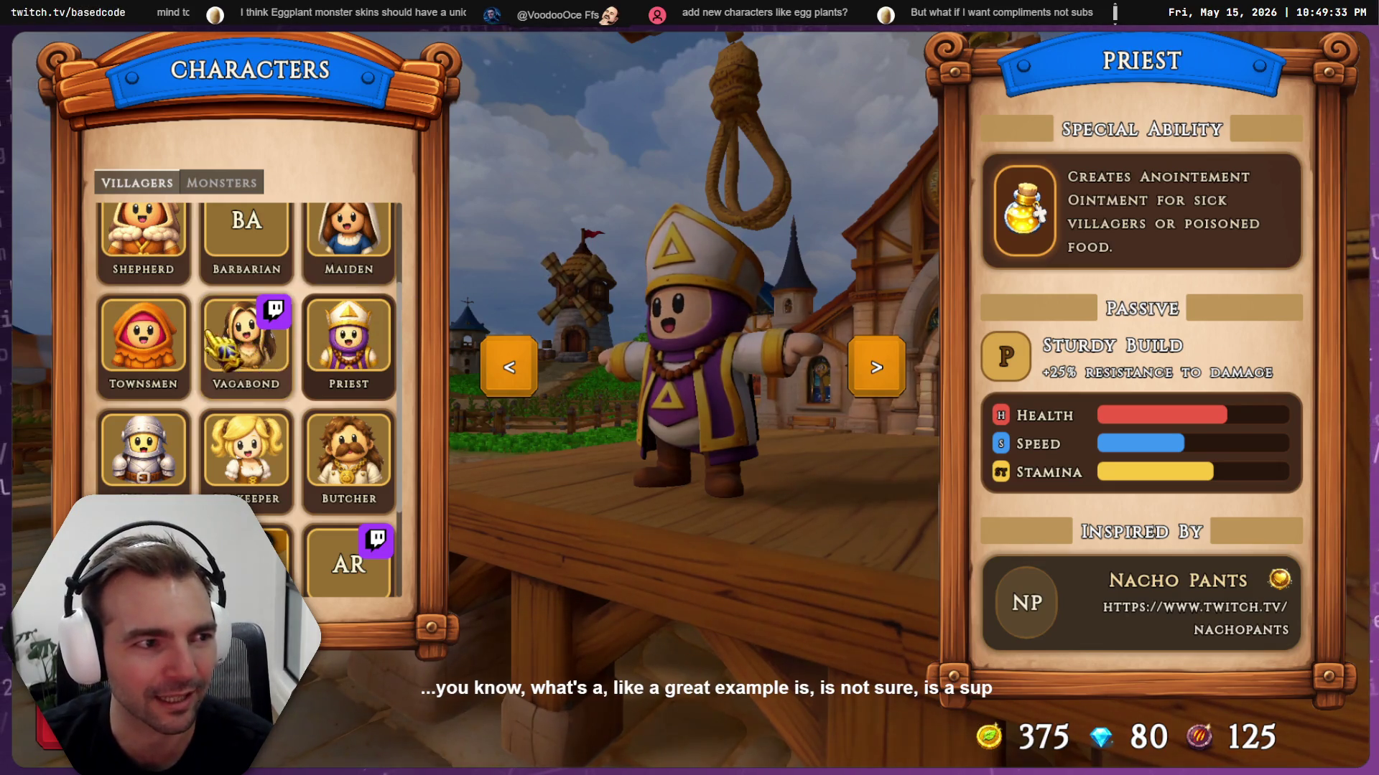
{"action": "left_click", "coordinate": [172, 344]}
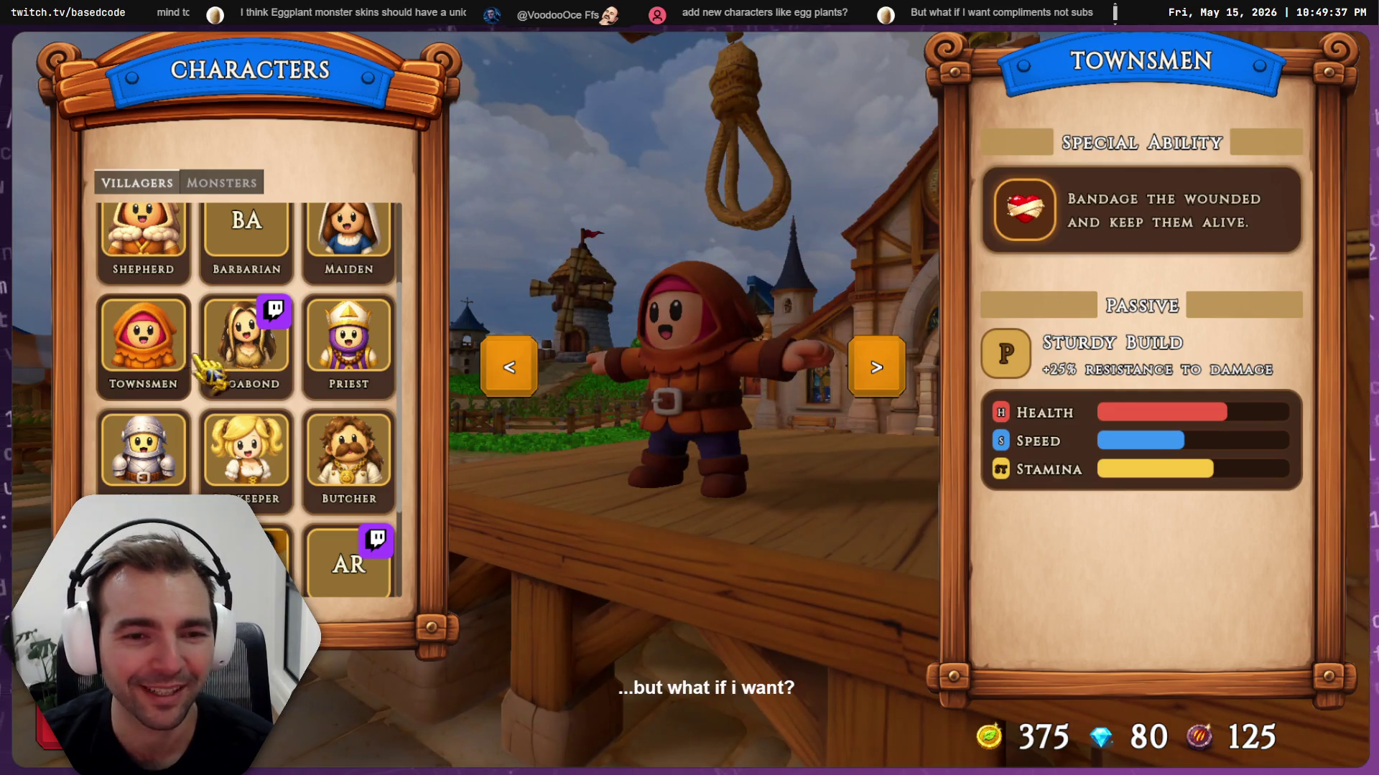
{"action": "left_click", "coordinate": [345, 351]}
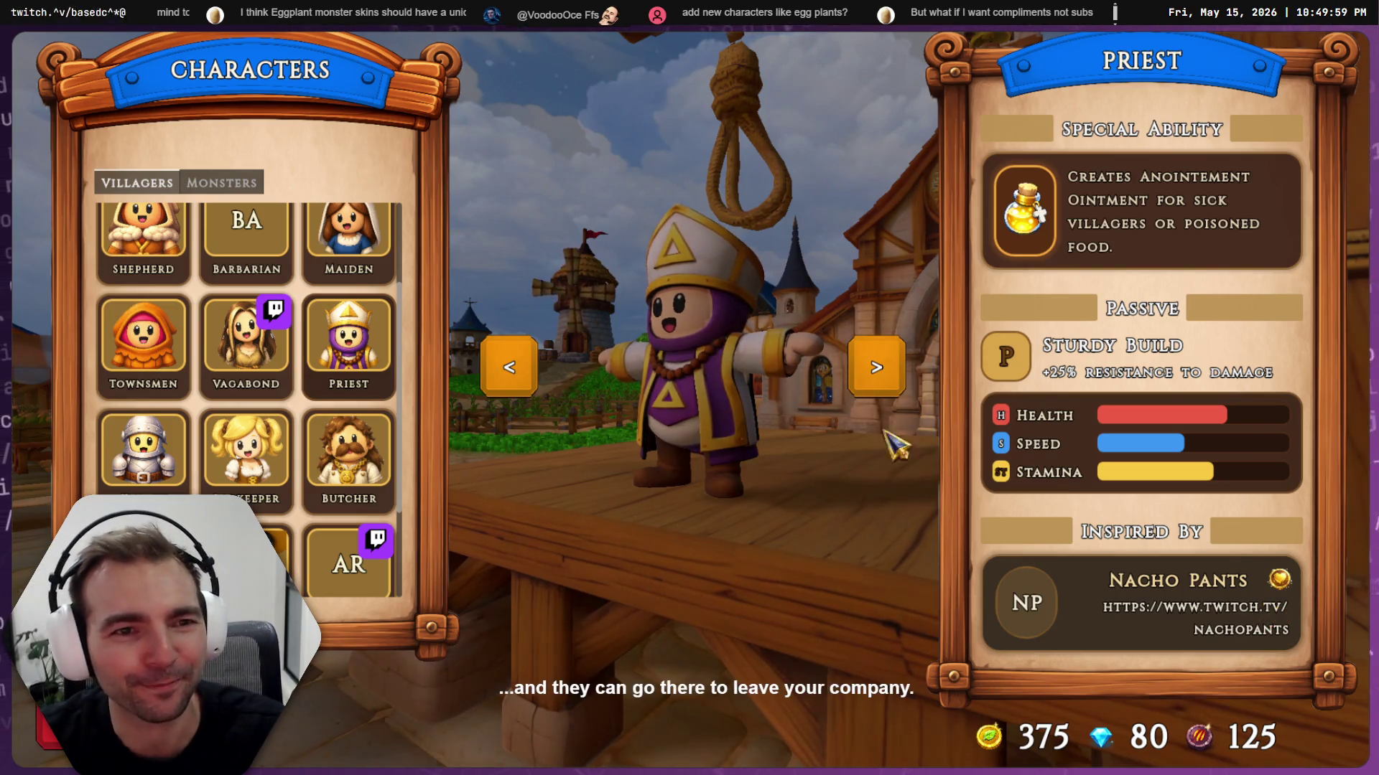
{"action": "key", "text": "Escape"}
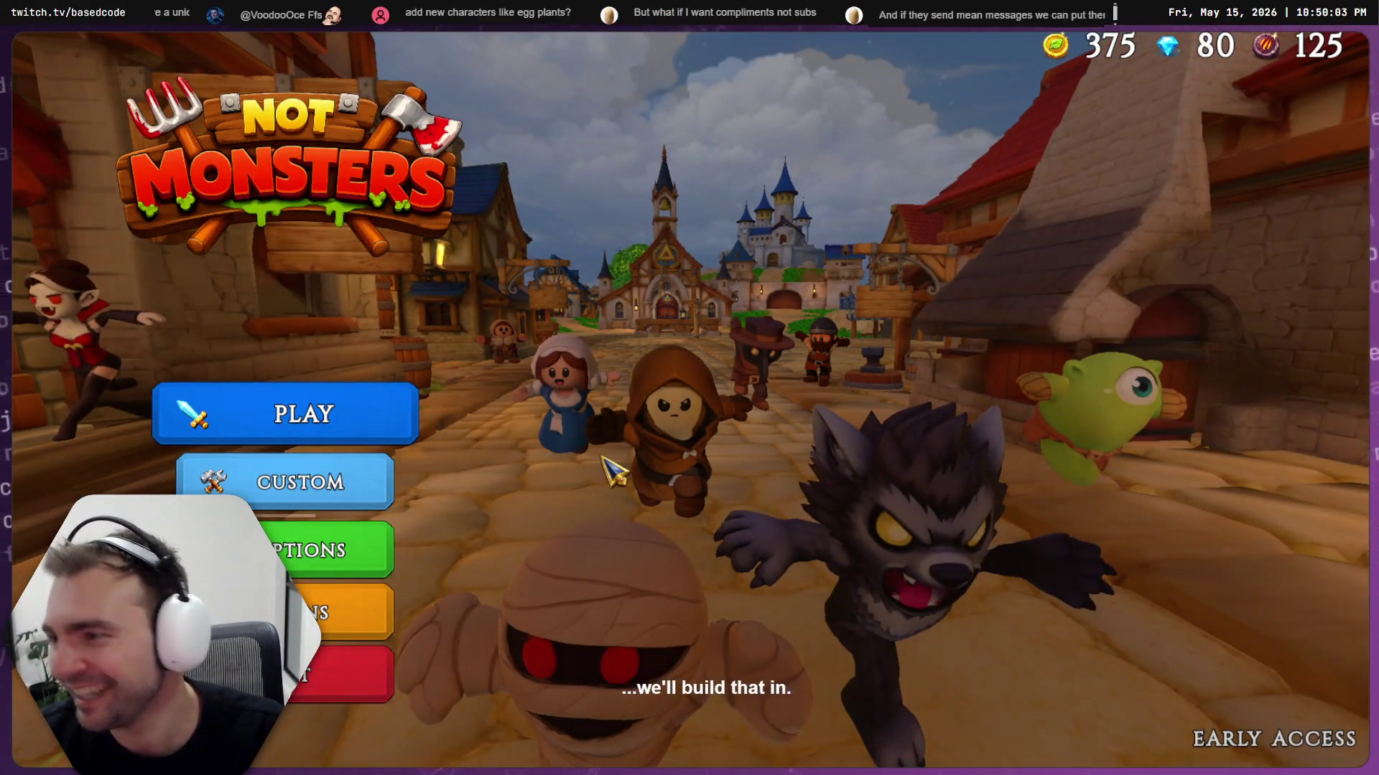
Stop the game with F8, clear the Output log and open the StartupLoadingRoot scene
{"action": "key", "text": "F8"}
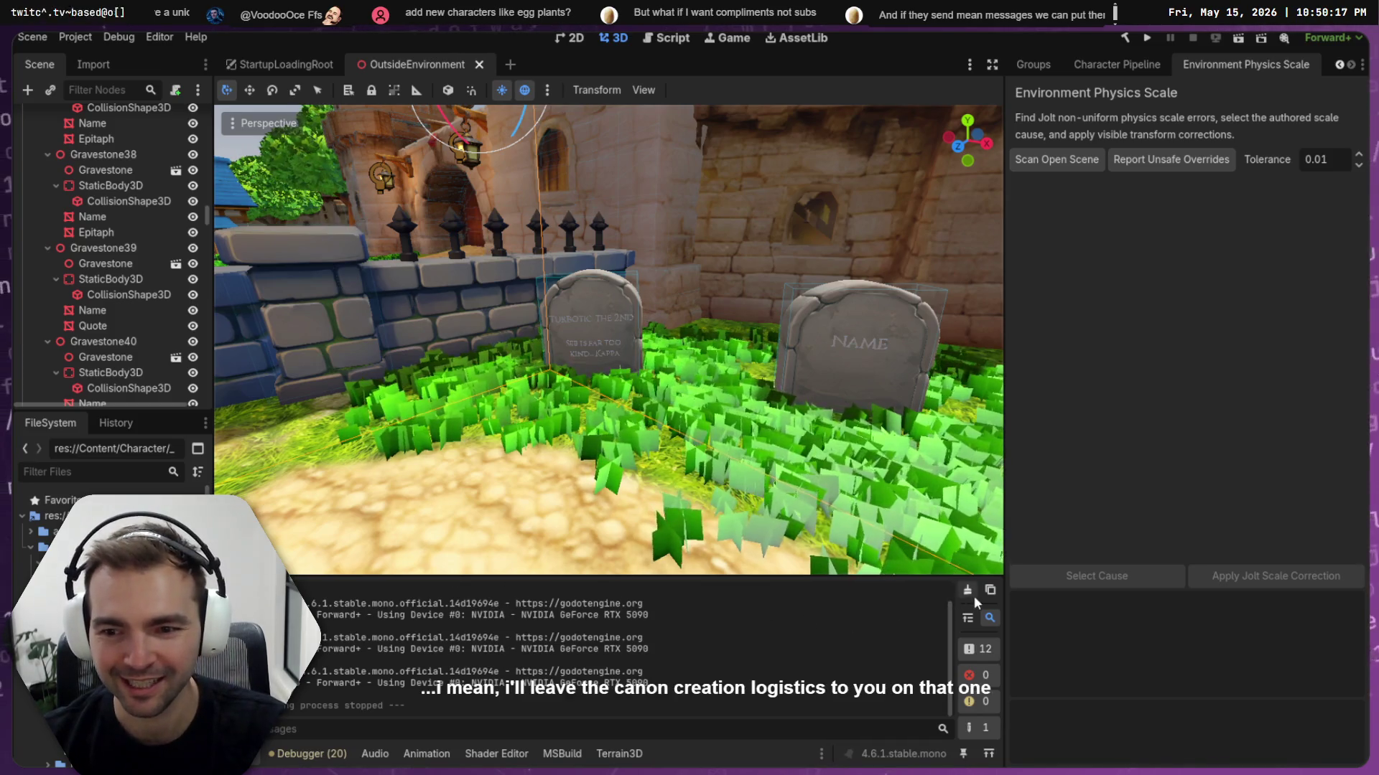
{"action": "key", "text": "F5"}
{"action": "left_click", "coordinate": [300, 76]}
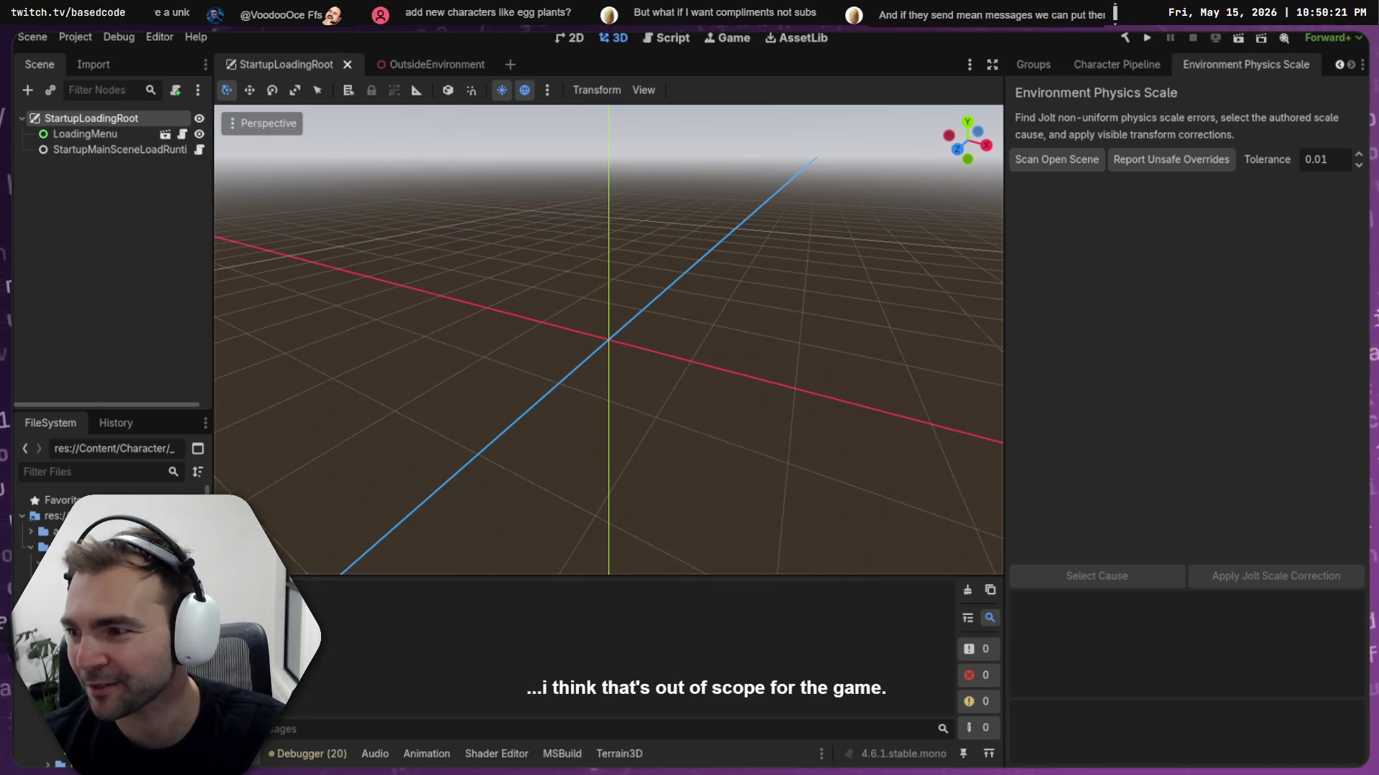
{"action": "key", "text": "alt+Tab"}
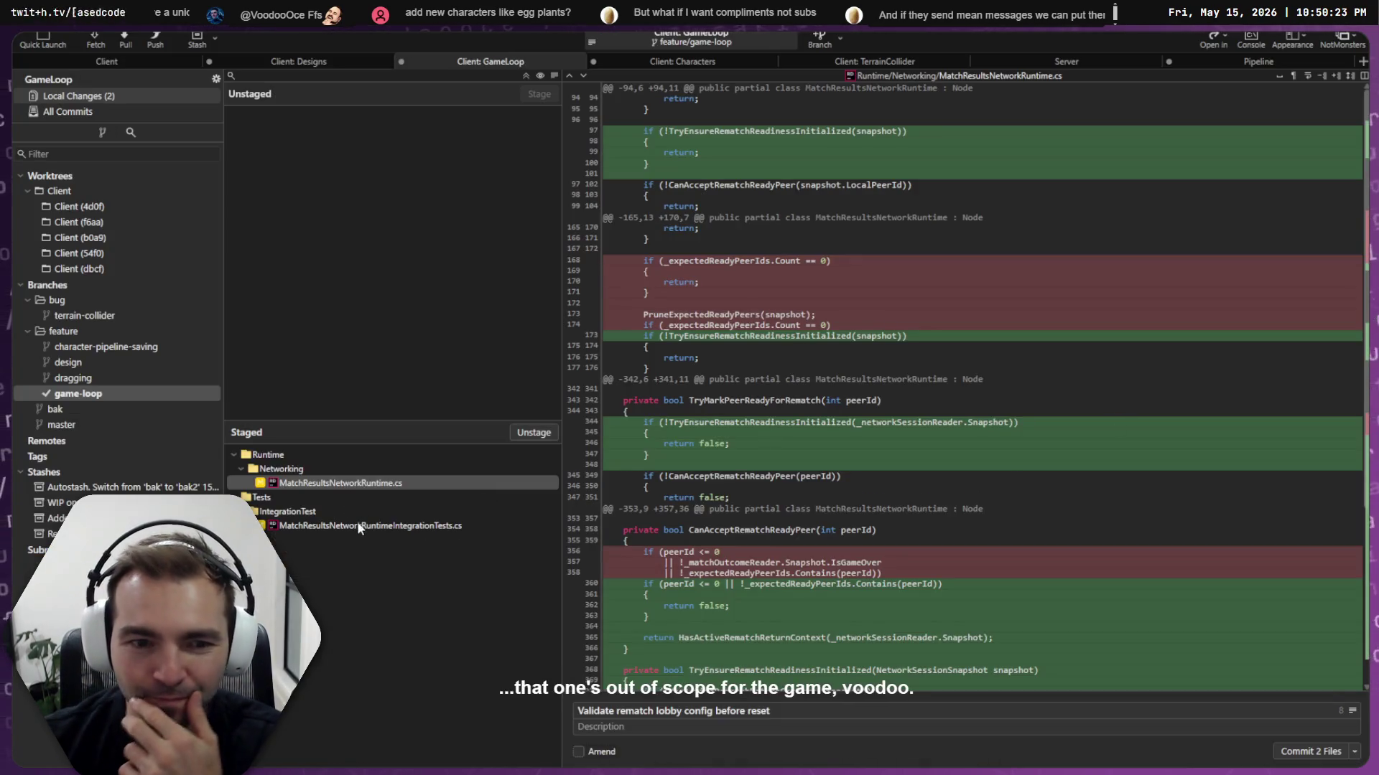
Review the staged diffs of the integration tests and MatchResultsNetworkRuntime.cs
{"action": "left_click", "coordinate": [365, 526]}
{"action": "left_click", "coordinate": [382, 484]}
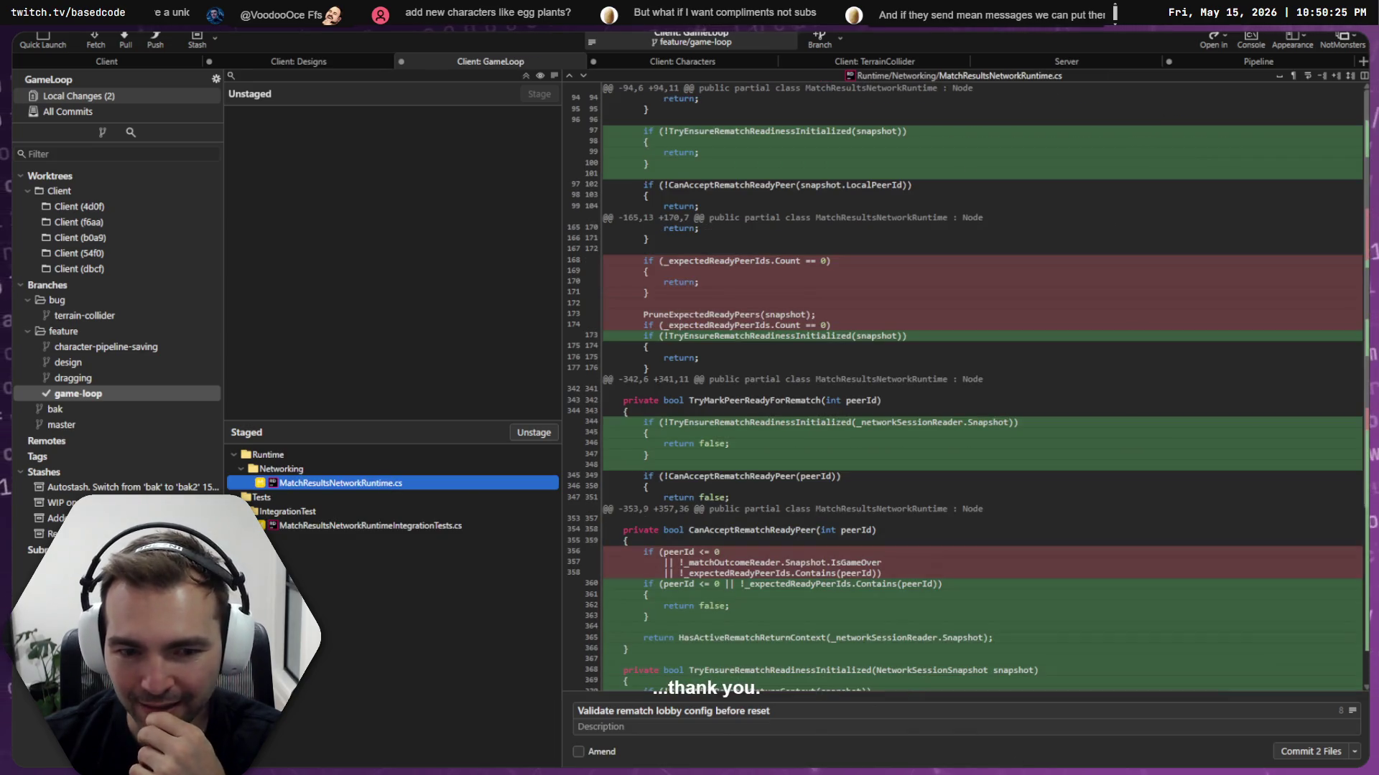
{"action": "left_click", "coordinate": [387, 529]}
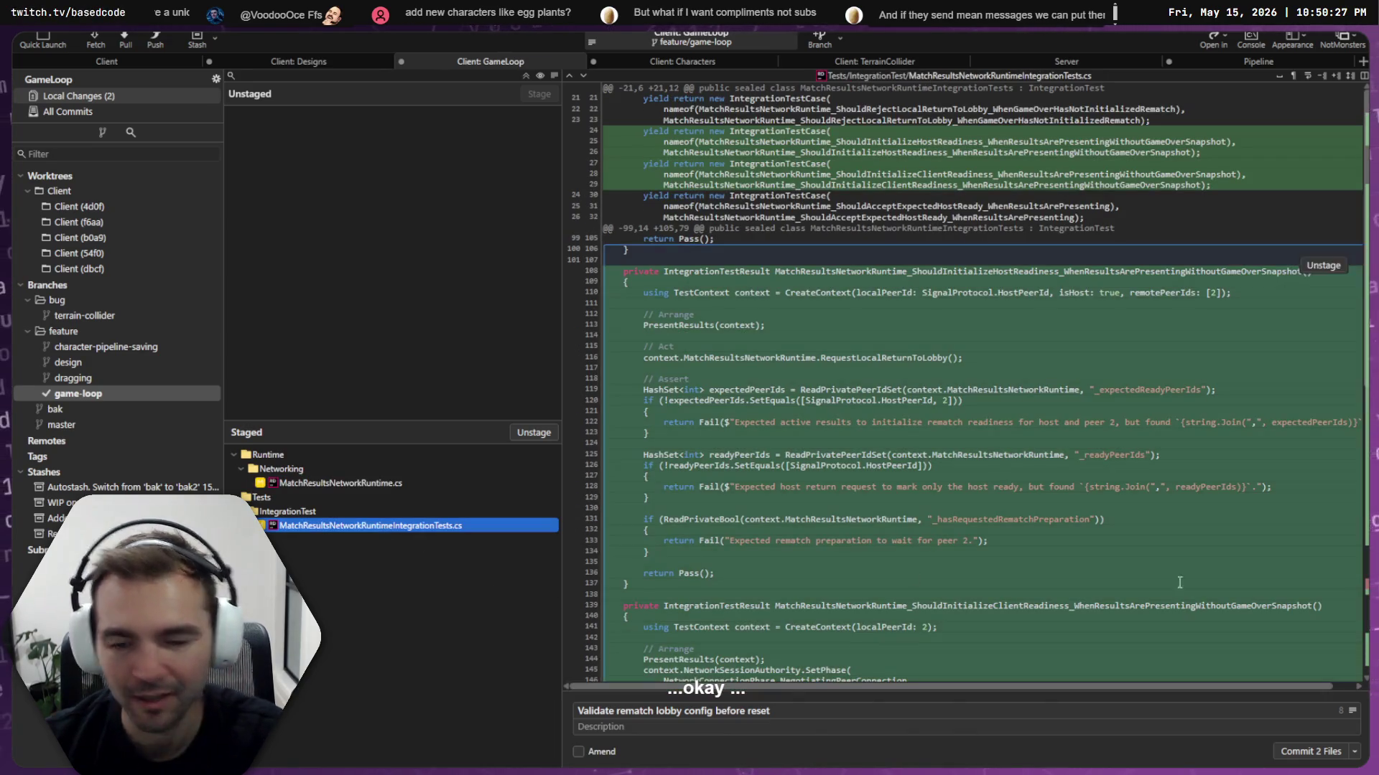
Generate the commit message 'Add checks for rematch readiness initialization' with OpenAI and delete its description
{"action": "left_click", "coordinate": [821, 727]}
{"action": "left_click", "coordinate": [1352, 712]}
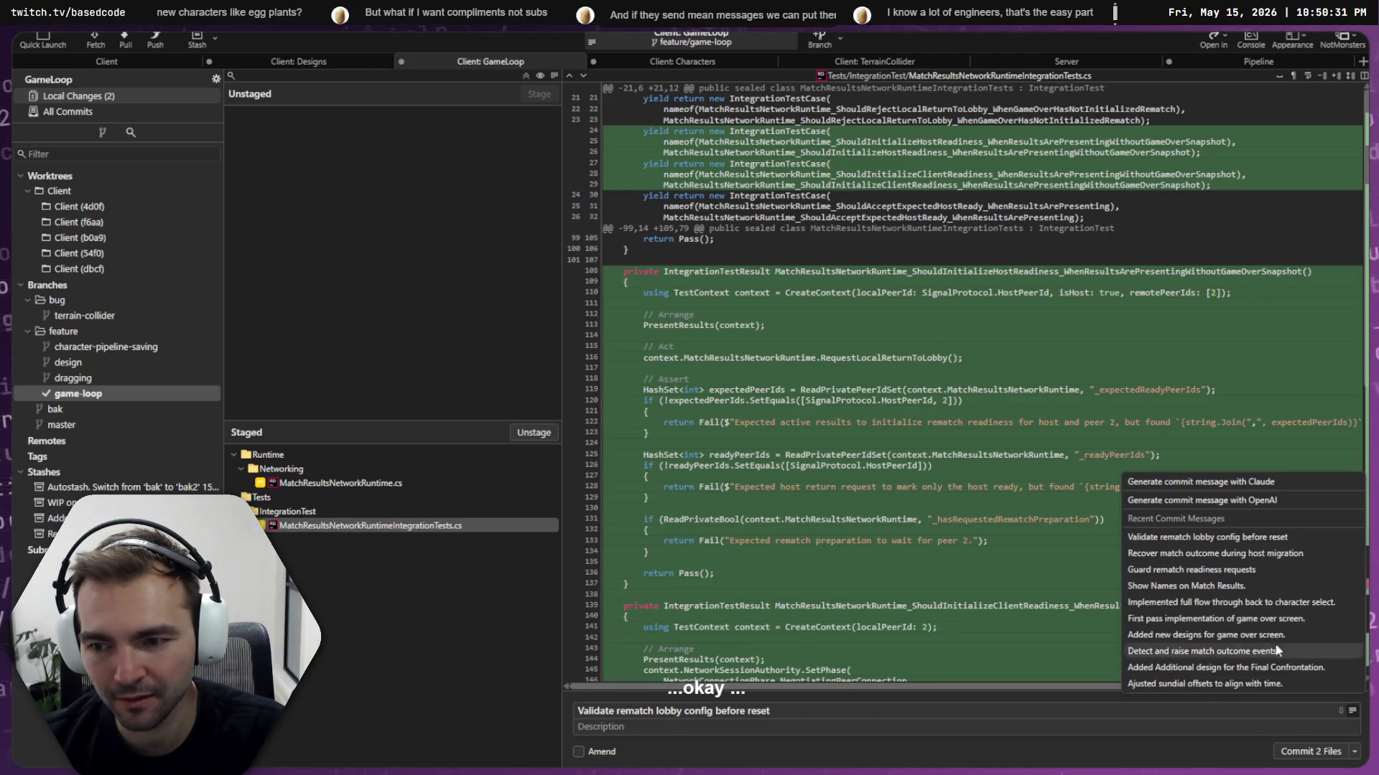
{"action": "left_click", "coordinate": [1214, 502]}
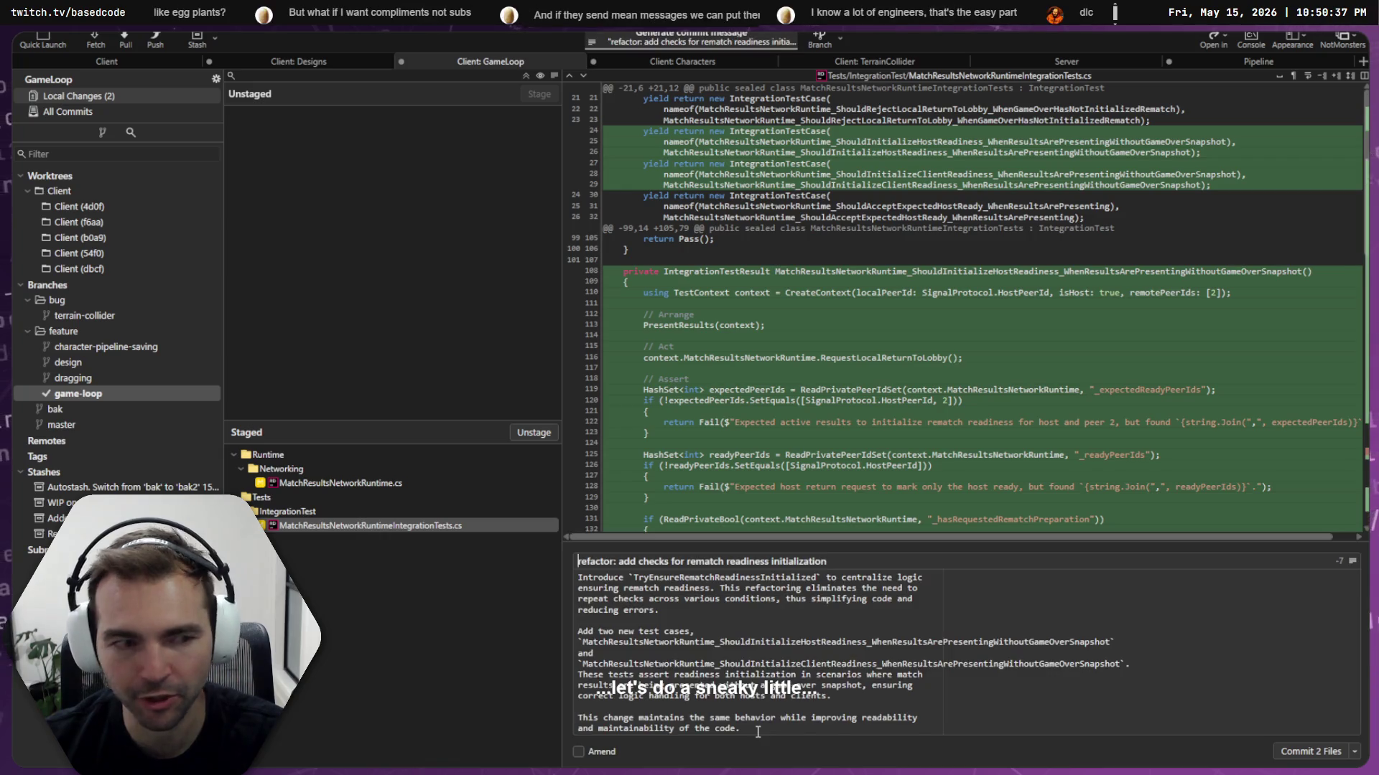
{"action": "key", "text": "ctrl+a"}
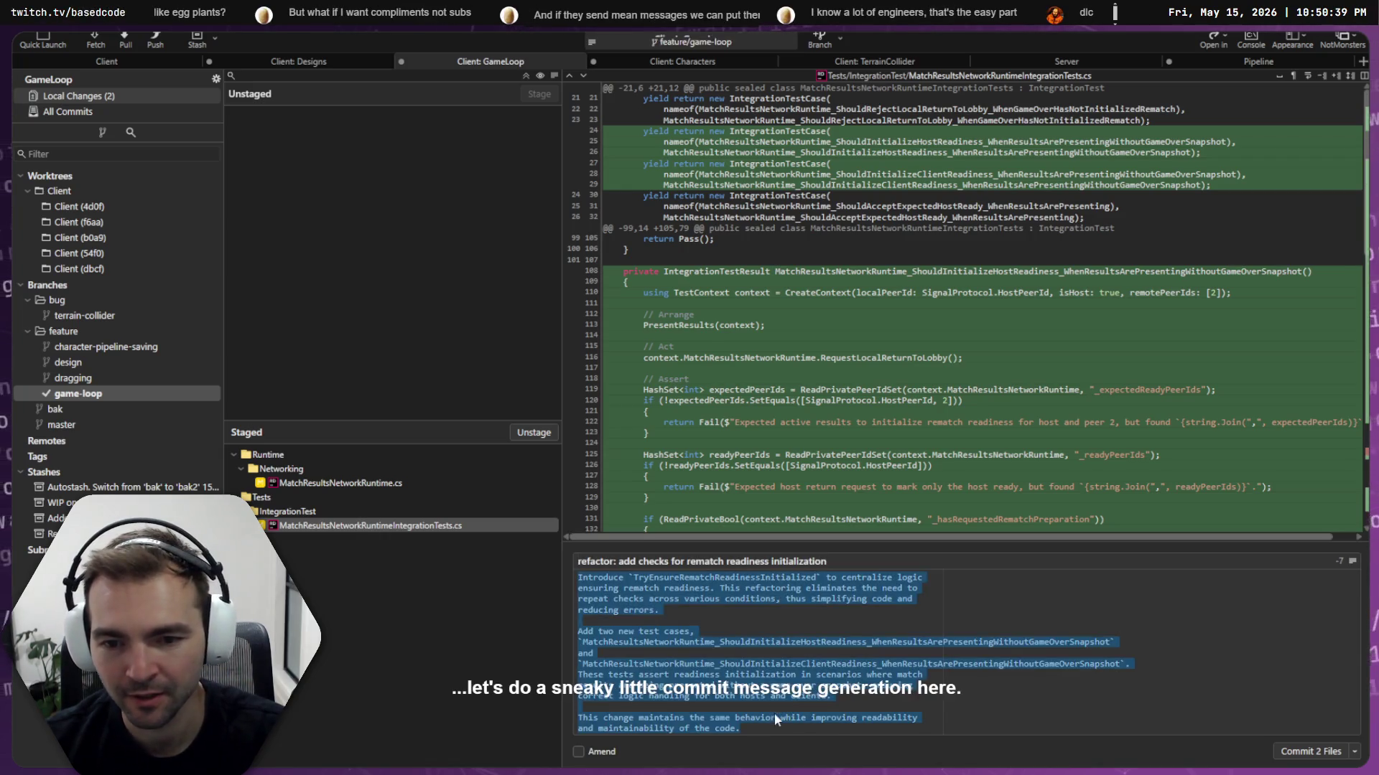
{"action": "key", "text": "BackSpace"}
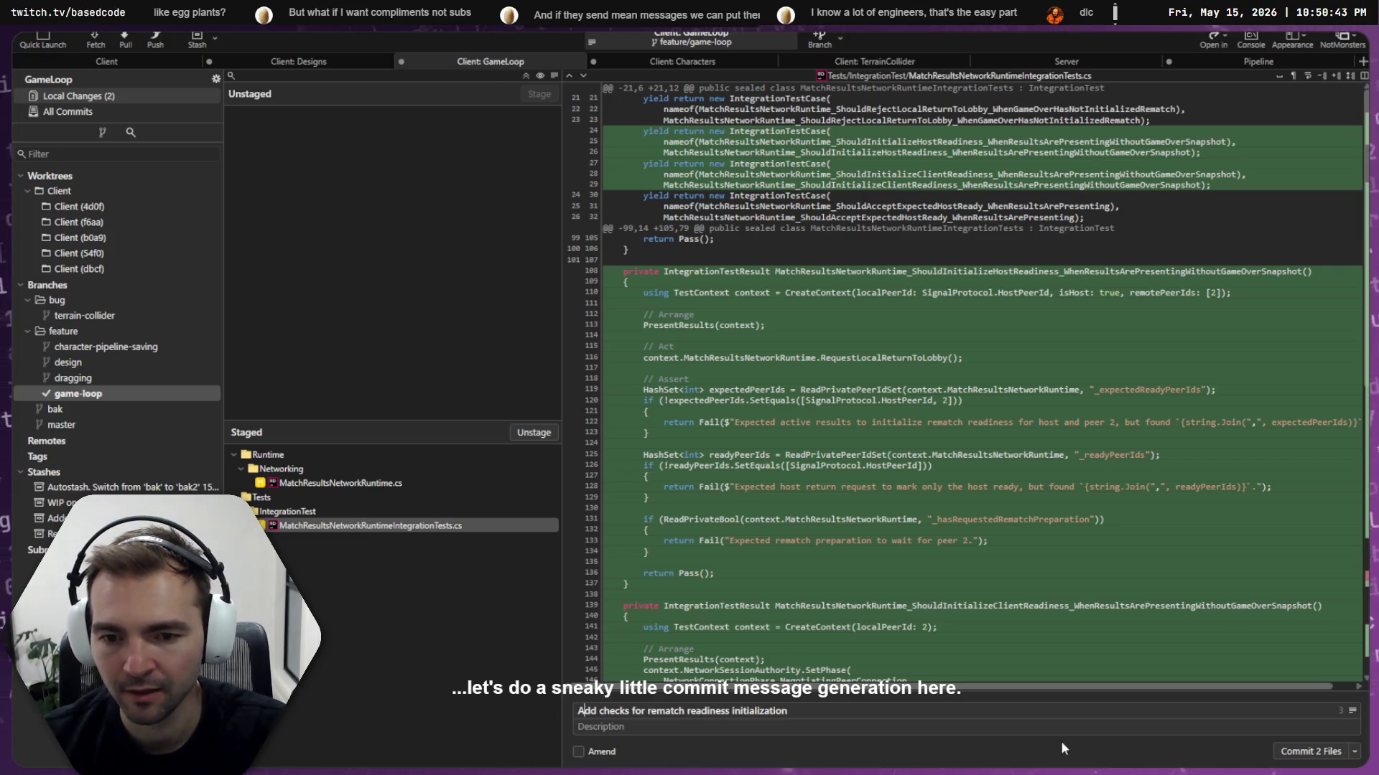
Commit the two staged rematch files on game-loop
{"action": "left_click", "coordinate": [1338, 752]}
{"action": "left_click", "coordinate": [95, 393]}
{"action": "key", "text": "alt+Tab"}
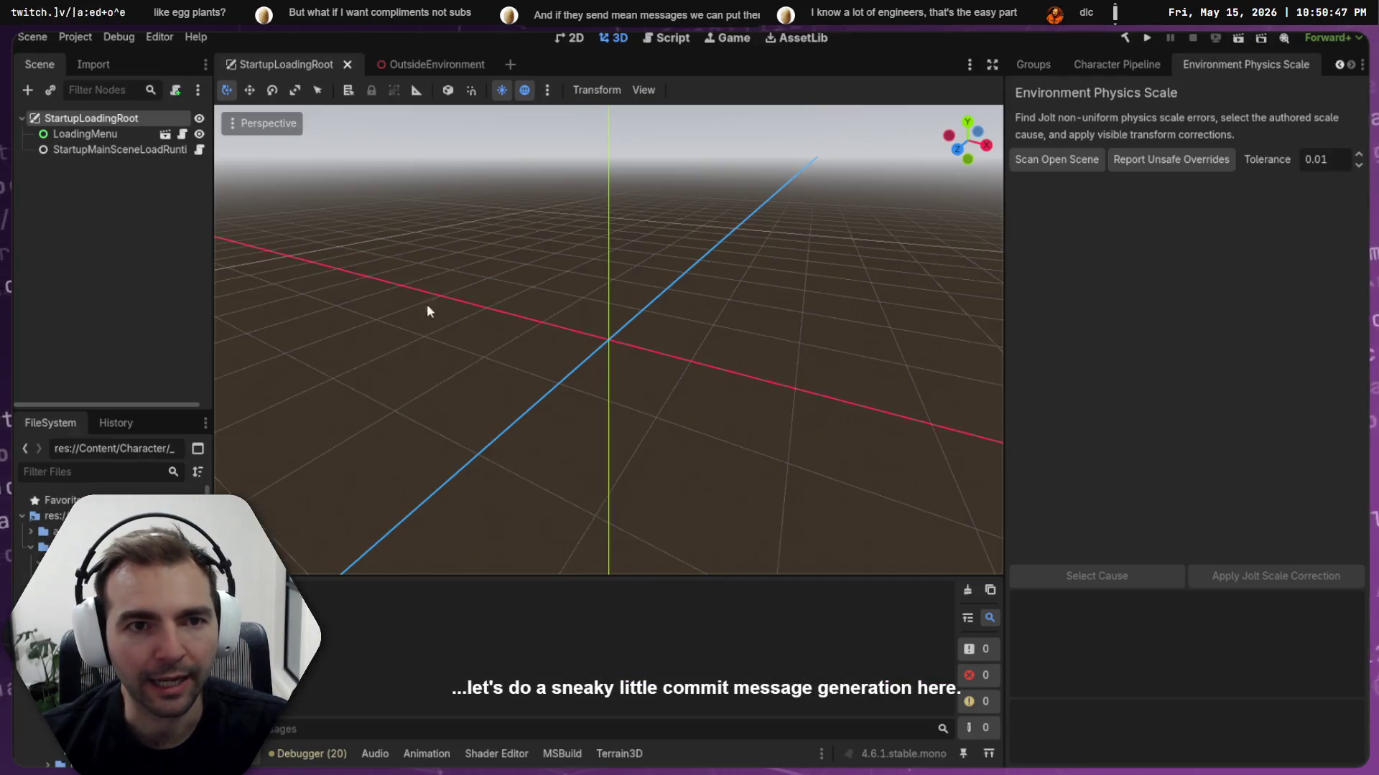
{"action": "key", "text": "alt+Tab"}
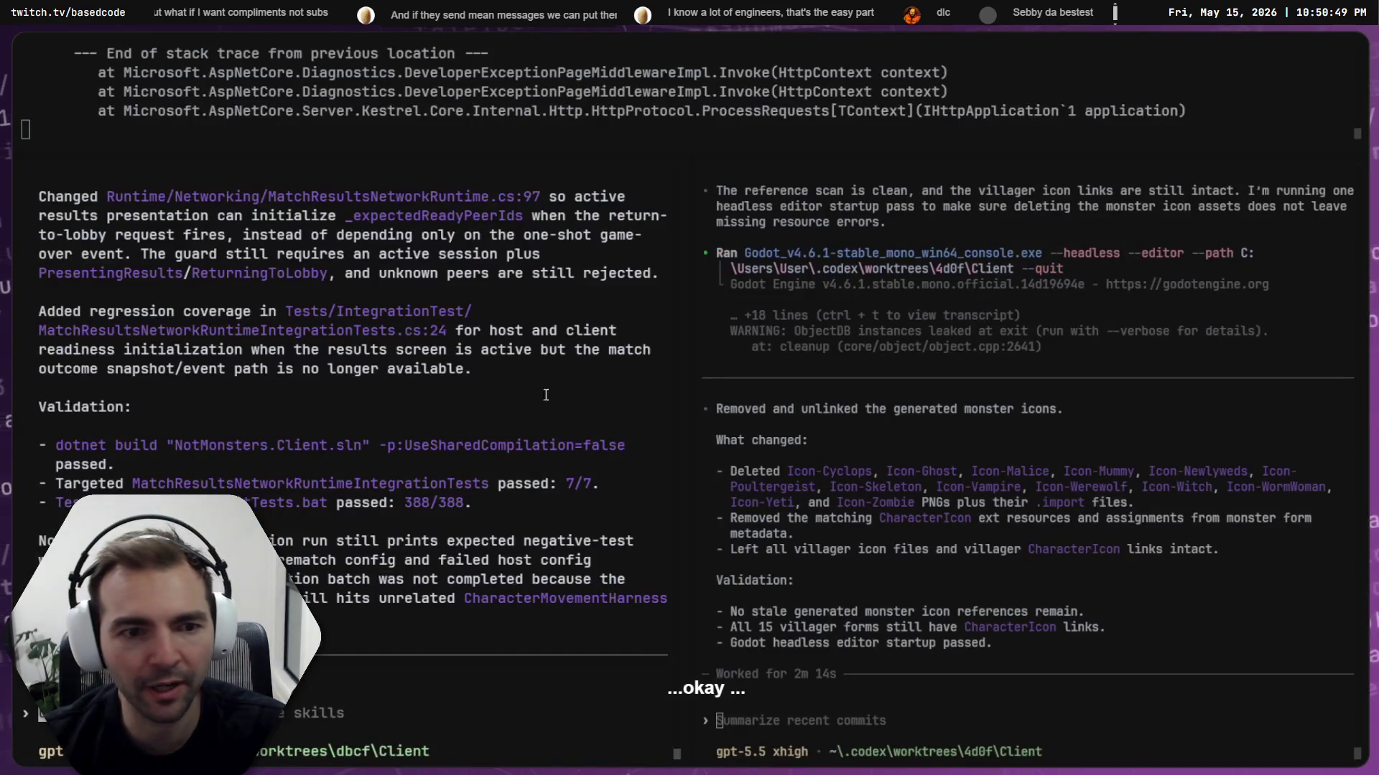
Scroll up to the Proposed Plan and select the blamed commit hash 2786b9a
{"action": "scroll", "coordinate": [460, 437], "scroll_direction": "up", "scroll_amount": 15}
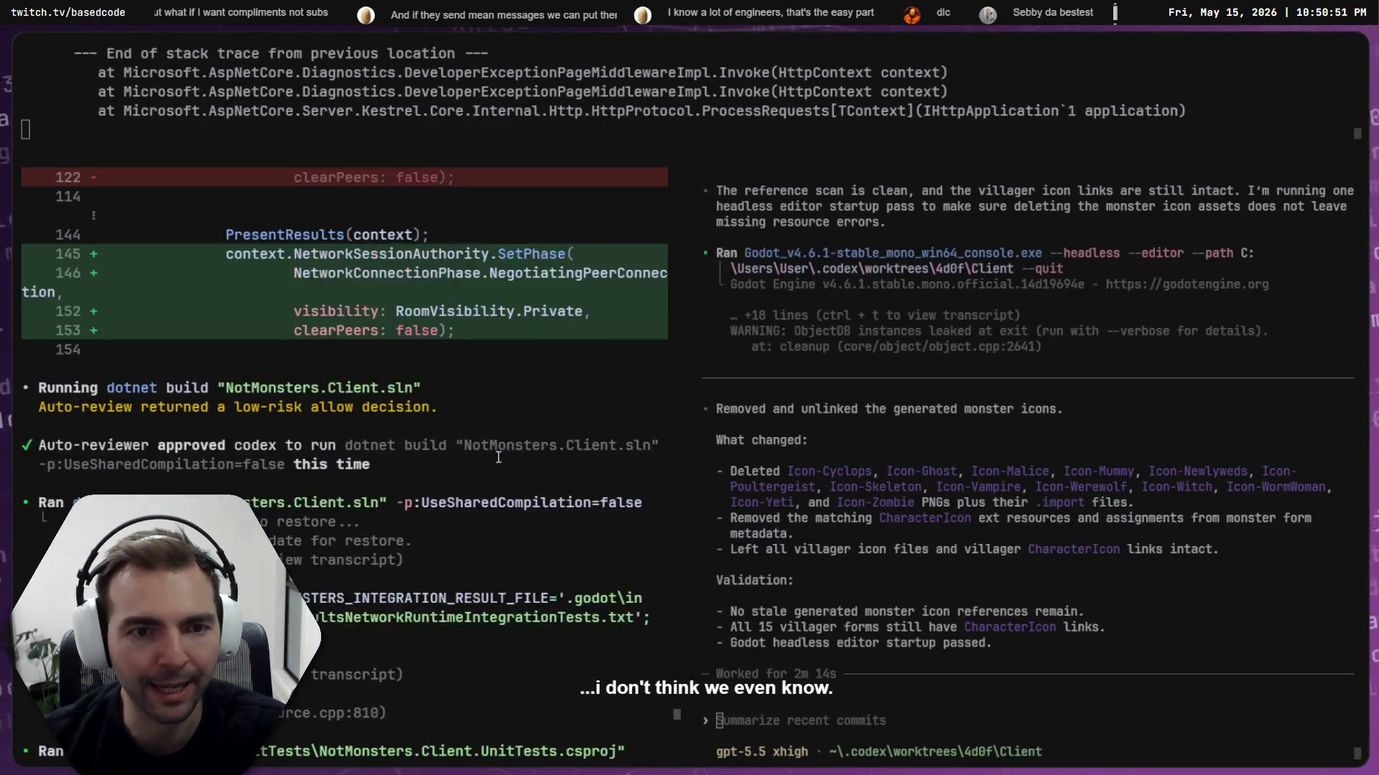
{"action": "scroll", "coordinate": [515, 452], "scroll_direction": "down", "scroll_amount": 15}
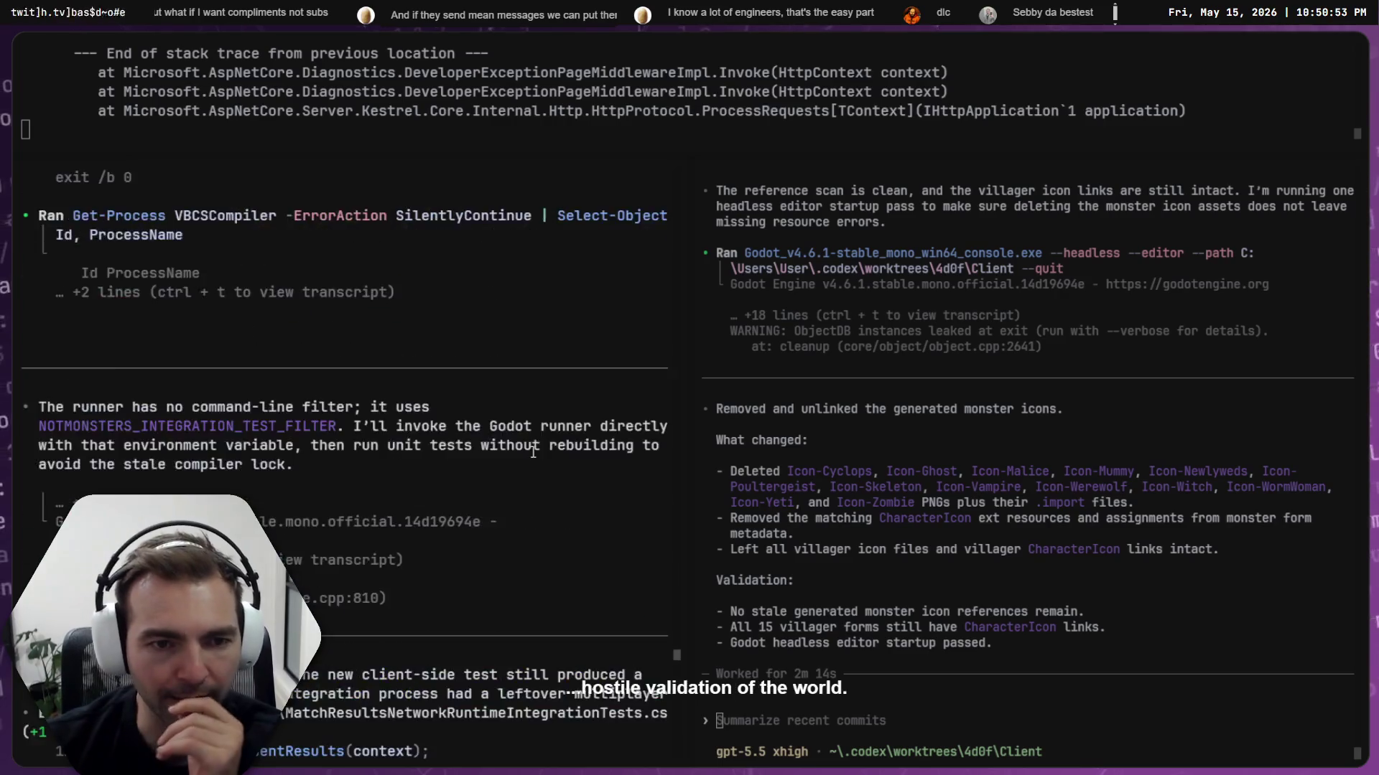
{"action": "scroll", "coordinate": [560, 477], "scroll_direction": "up", "scroll_amount": 15}
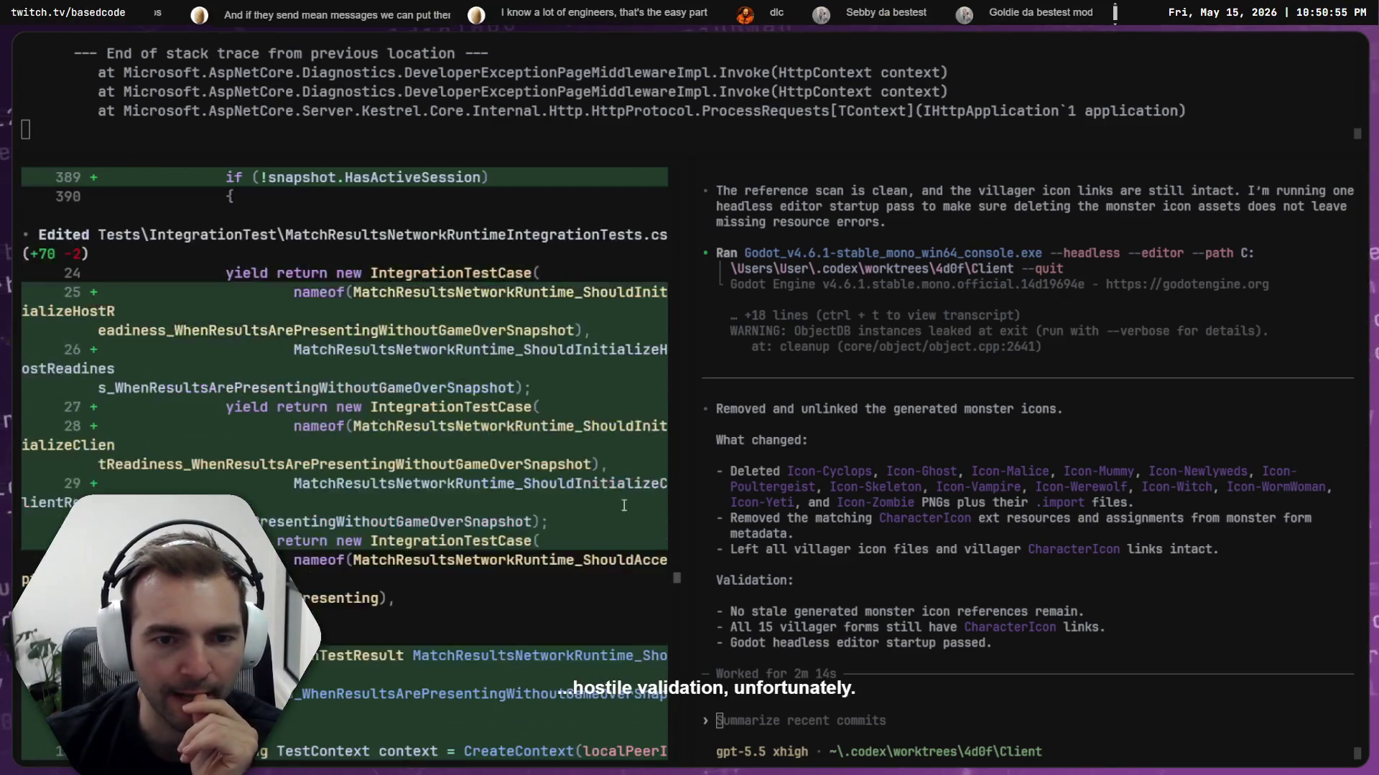
{"action": "scroll", "coordinate": [623, 511], "scroll_direction": "up", "scroll_amount": 10}
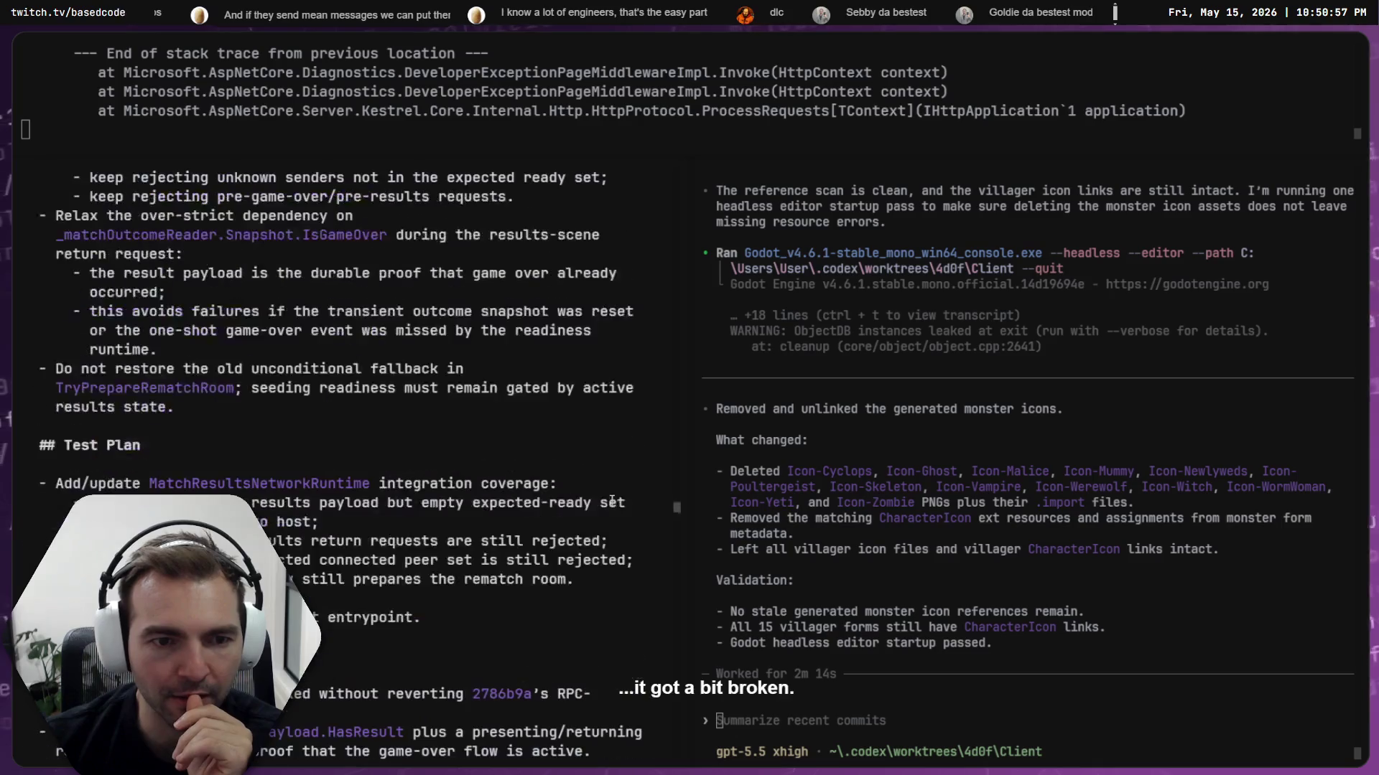
{"action": "scroll", "coordinate": [611, 500], "scroll_direction": "up", "scroll_amount": 5}
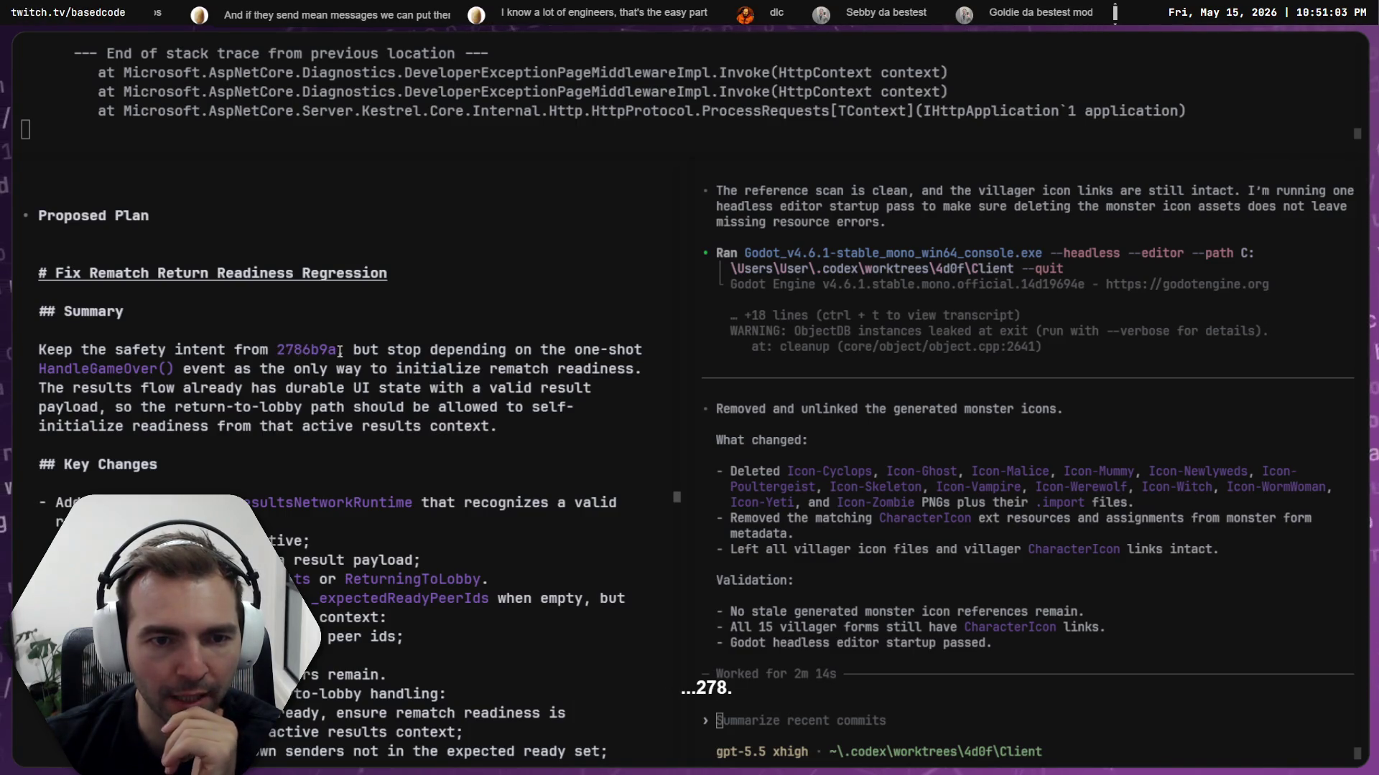
{"action": "left_click_drag", "start_coordinate": [340, 351], "coordinate": [287, 349]}
{"action": "key", "text": "alt+Tab"}
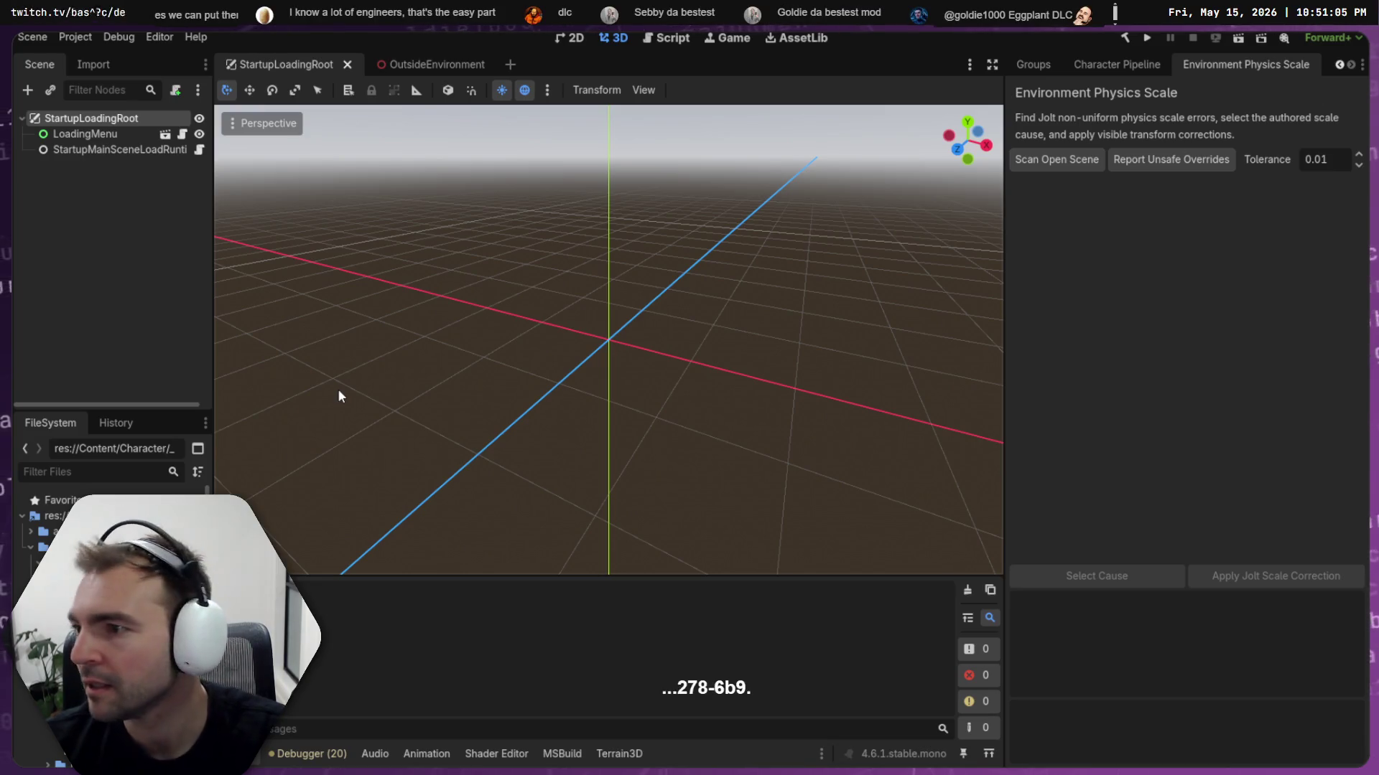
Inspect the 'Validate rematch lobby config before reset' and character-pipeline commits in Fork's history
{"action": "key", "text": "alt+Tab"}
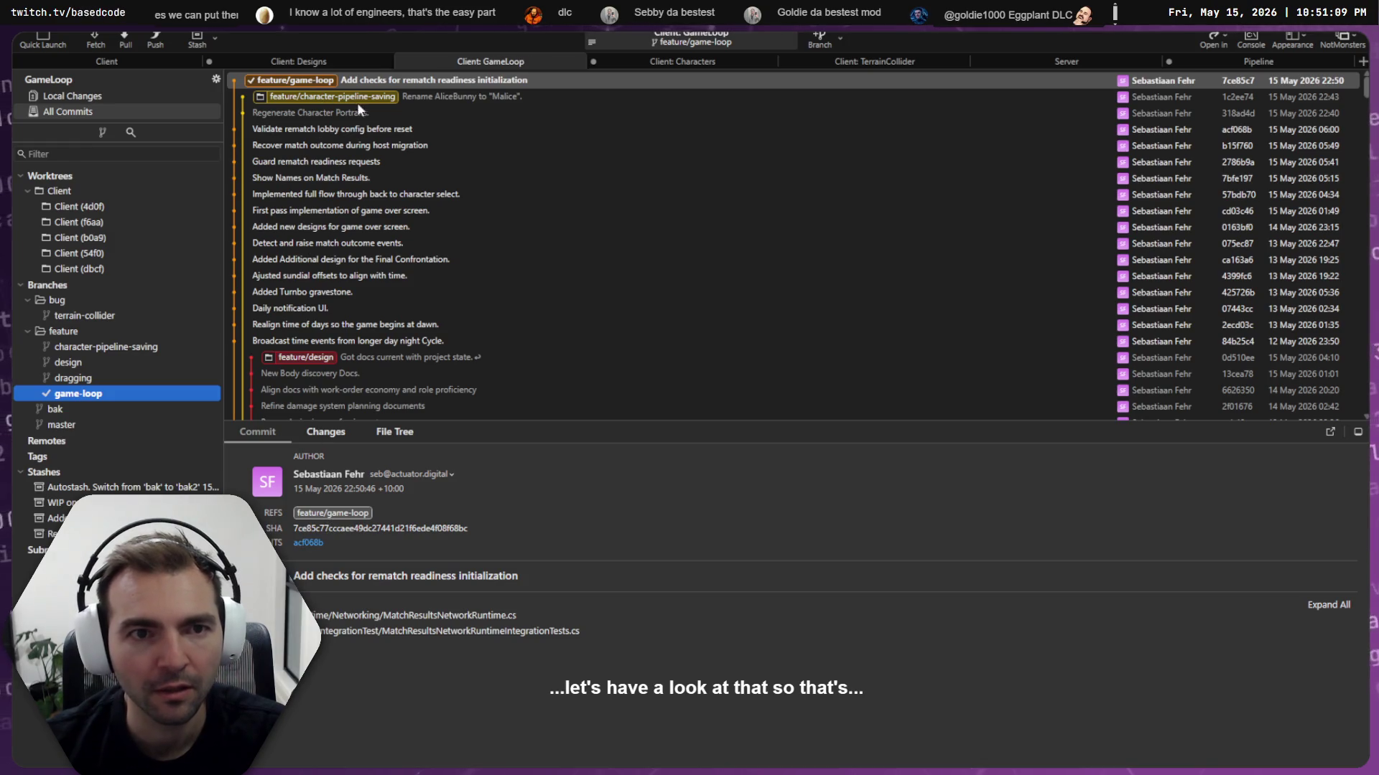
{"action": "left_click", "coordinate": [396, 131]}
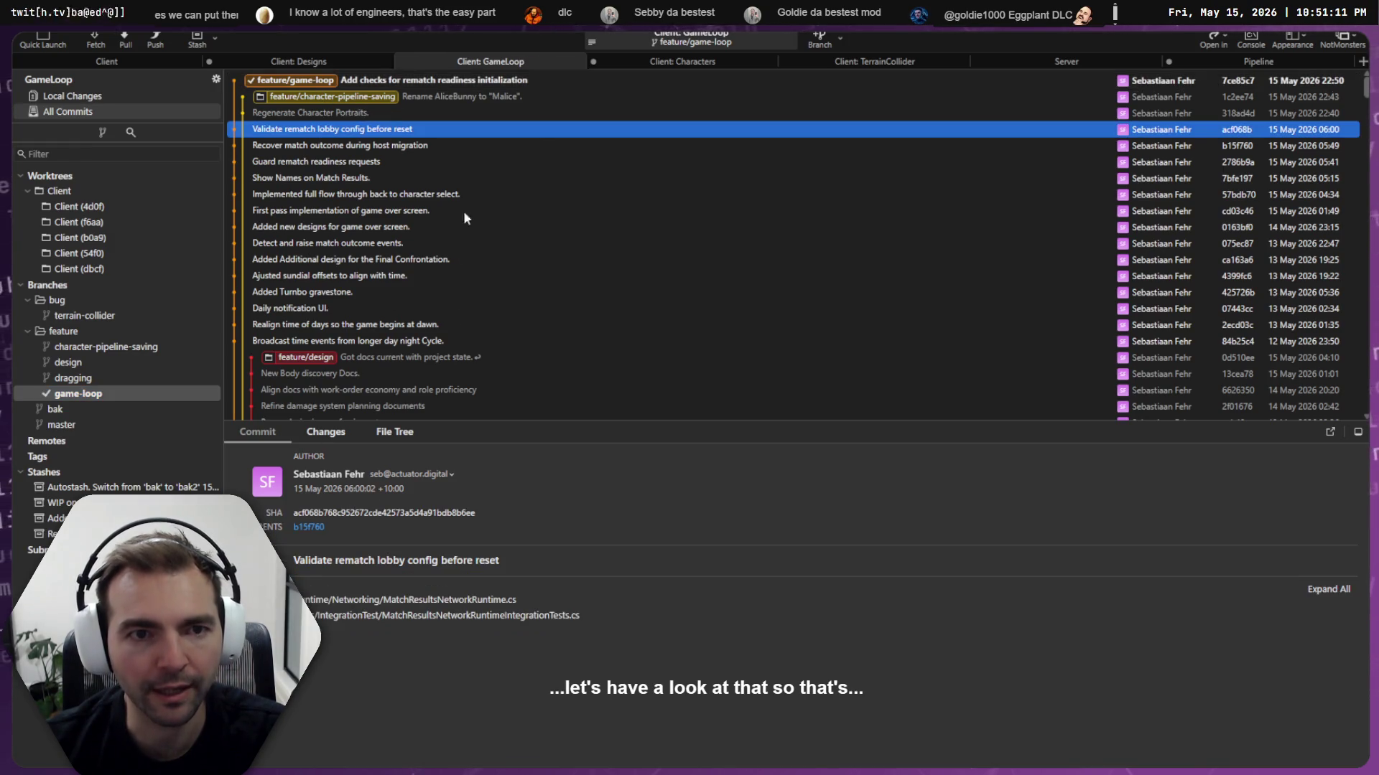
{"action": "left_click", "coordinate": [422, 97]}
{"action": "key", "text": "alt+Tab"}
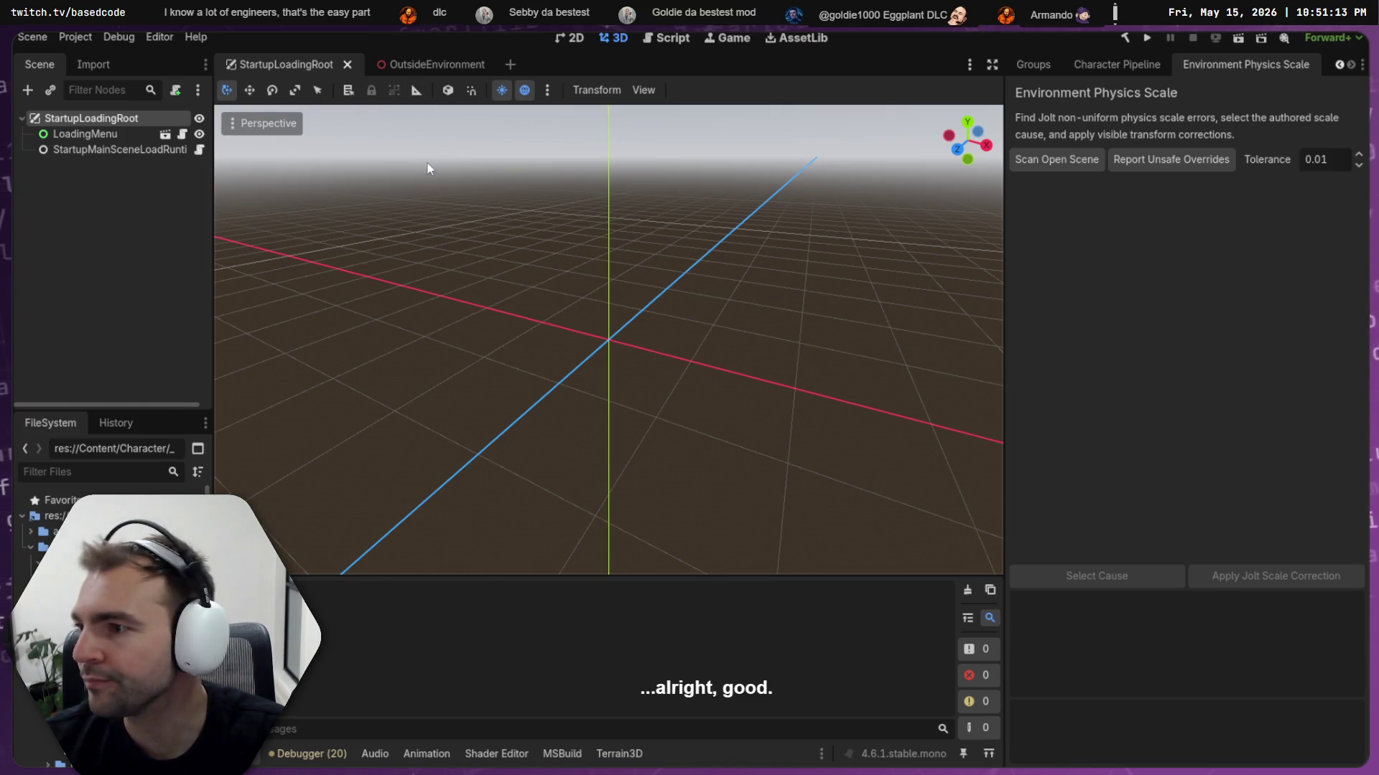
{"action": "key", "text": "alt+Tab"}
{"action": "scroll", "coordinate": [381, 385], "scroll_direction": "up", "scroll_amount": 5}
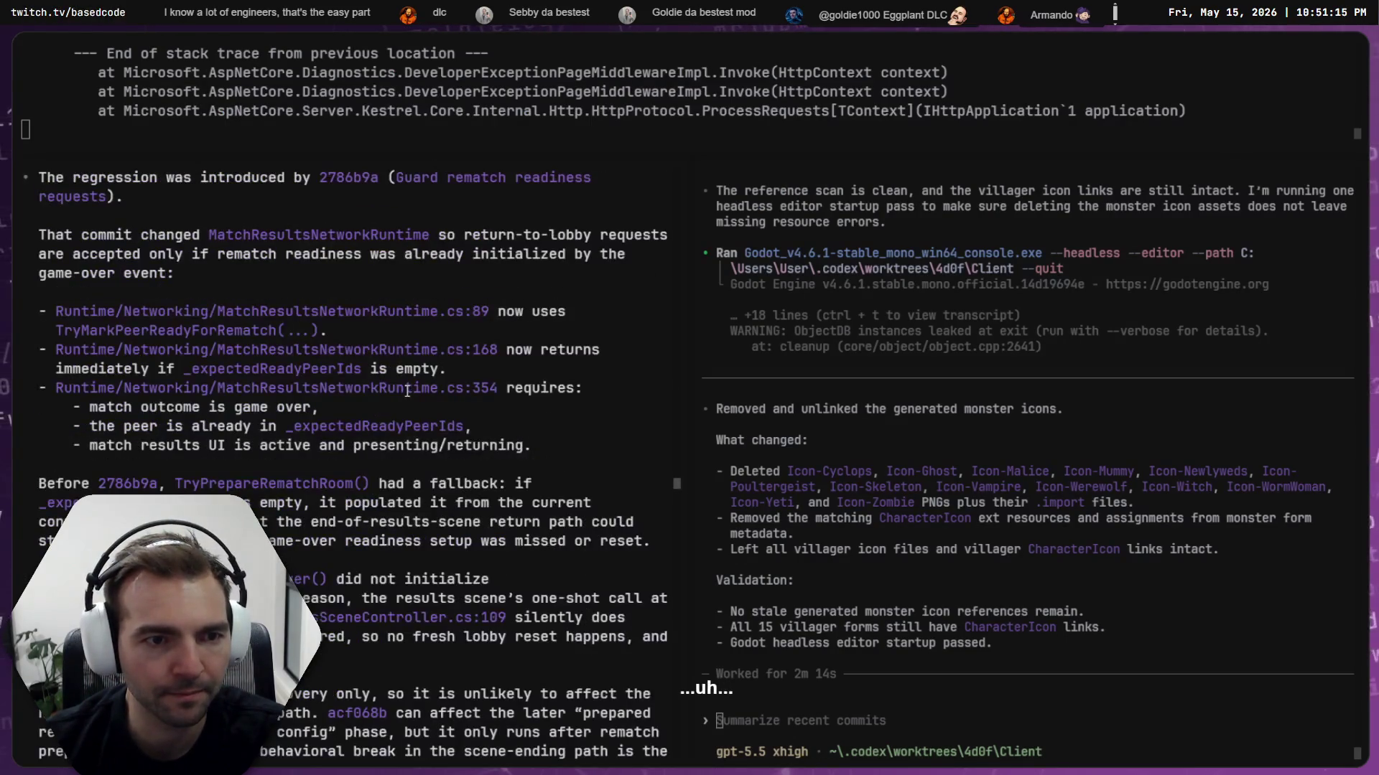
Copy the P1/P2 finding about non-host peers clearing match outcome state from Findings
{"action": "scroll", "coordinate": [407, 391], "scroll_direction": "up", "scroll_amount": 5}
{"action": "scroll", "coordinate": [410, 388], "scroll_direction": "down", "scroll_amount": 8}
{"action": "scroll", "coordinate": [413, 382], "scroll_direction": "up", "scroll_amount": 15}
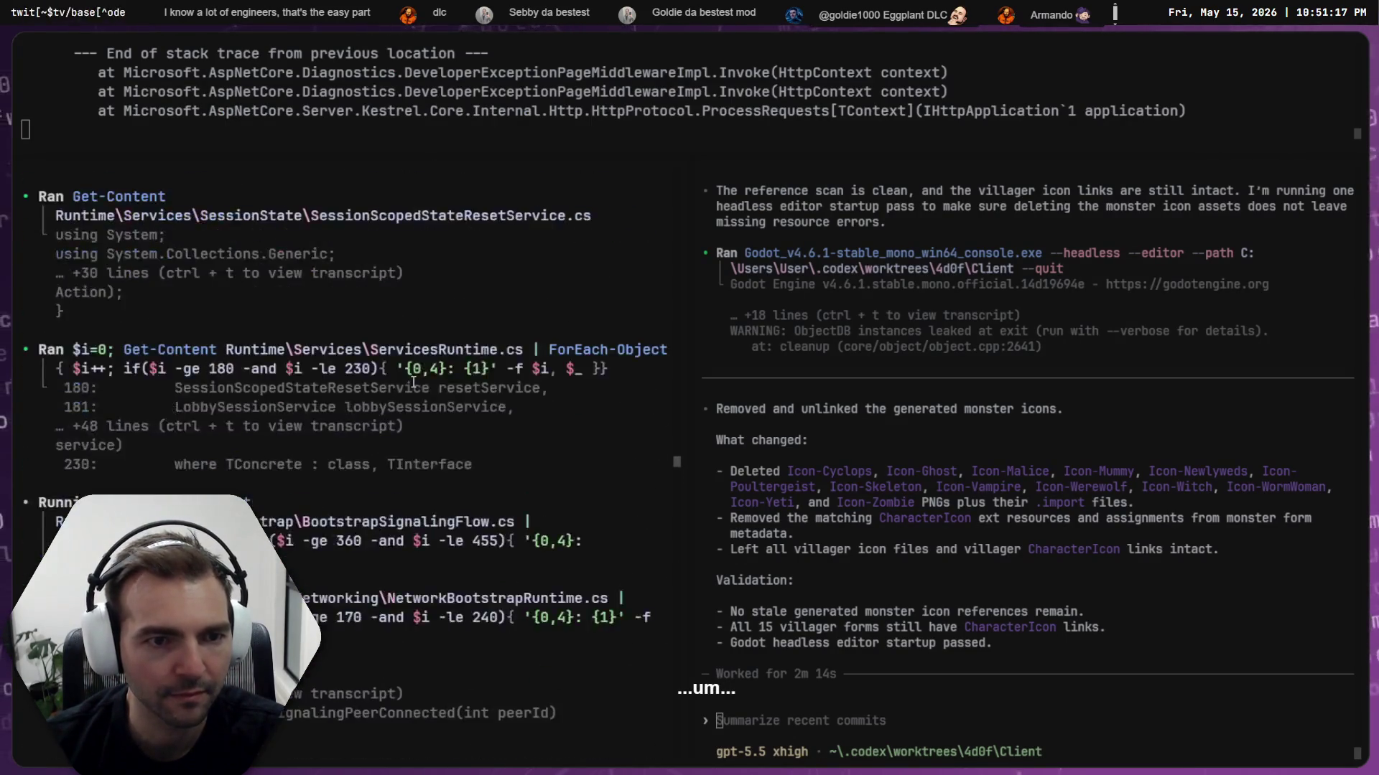
{"action": "scroll", "coordinate": [413, 382], "scroll_direction": "up", "scroll_amount": 15}
{"action": "scroll", "coordinate": [502, 375], "scroll_direction": "up", "scroll_amount": 20}
{"action": "scroll", "coordinate": [547, 396], "scroll_direction": "down", "scroll_amount": 7}
{"action": "scroll", "coordinate": [450, 390], "scroll_direction": "up", "scroll_amount": 13}
{"action": "scroll", "coordinate": [346, 396], "scroll_direction": "up", "scroll_amount": 1}
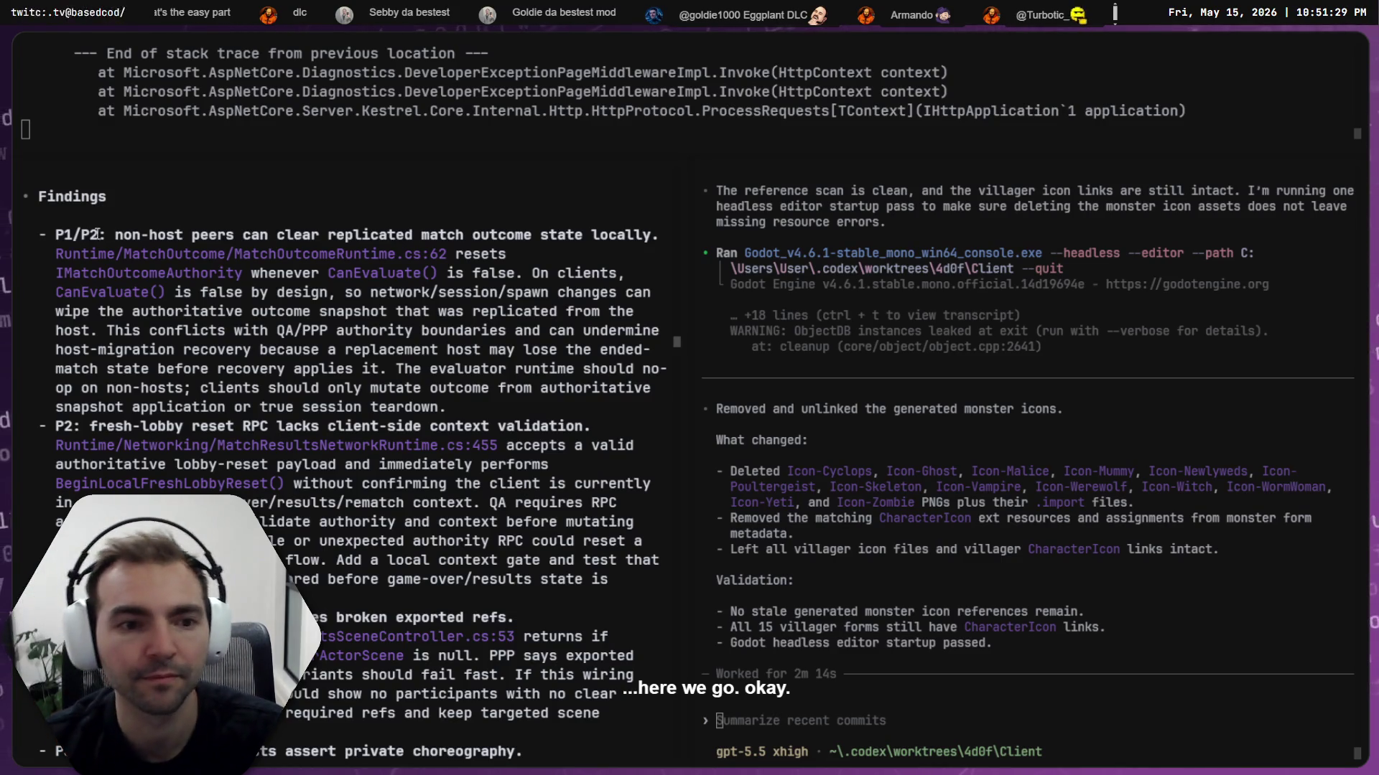
{"action": "mouse_move", "coordinate": [64, 234]}
{"action": "left_mouse_down"}
{"action": "mouse_move", "coordinate": [431, 255]}
{"action": "mouse_move", "coordinate": [549, 427]}
{"action": "mouse_move", "coordinate": [443, 406]}
{"action": "left_mouse_up"}
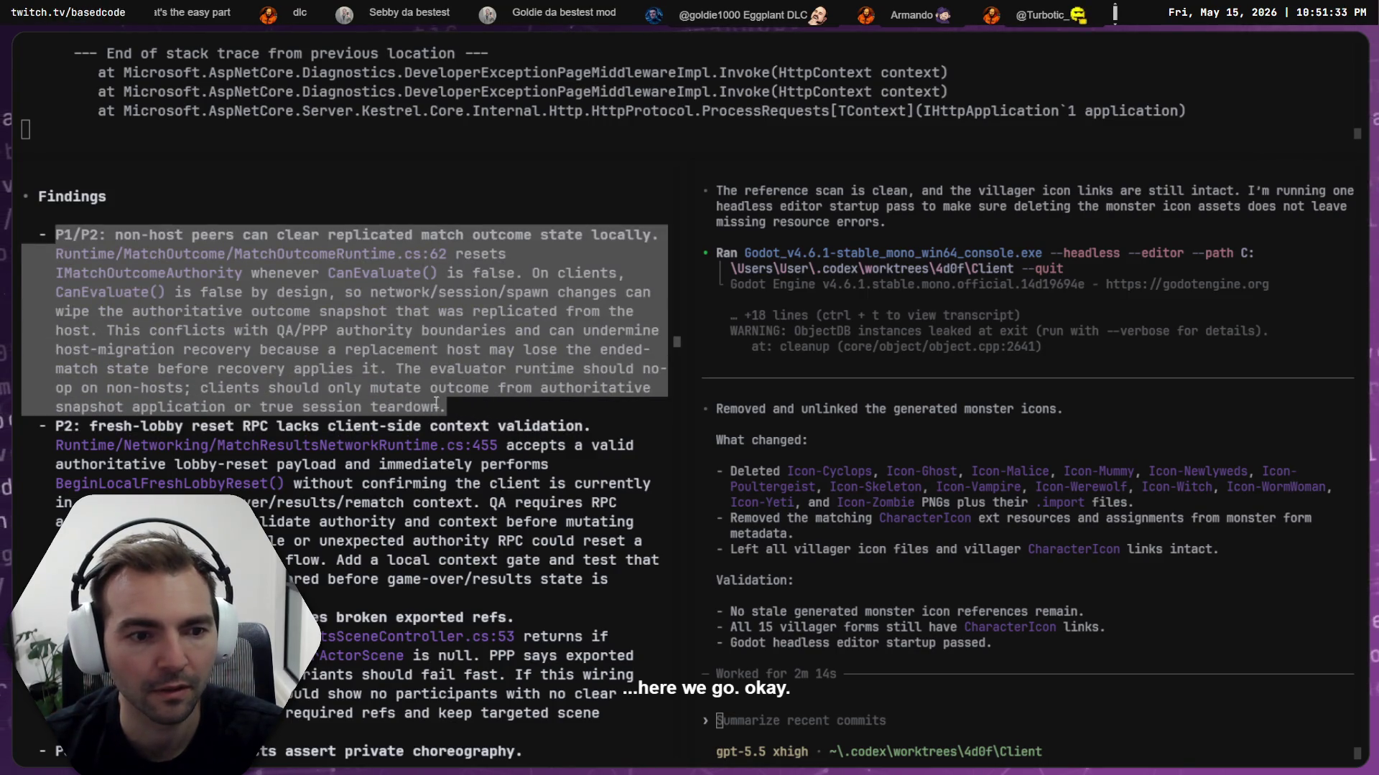
{"action": "left_click", "coordinate": [385, 426]}
{"action": "scroll", "coordinate": [474, 700], "scroll_direction": "down", "scroll_amount": 10}
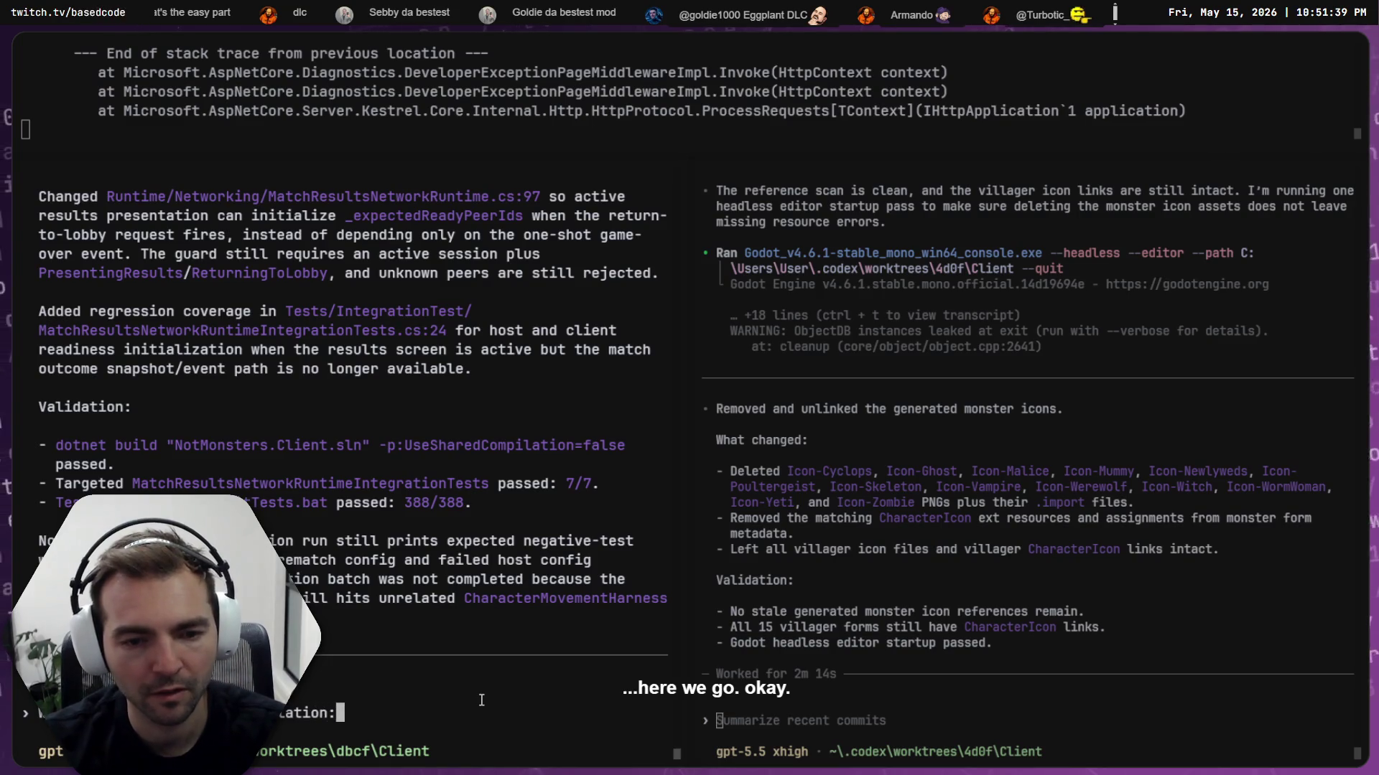
Paste the P1/P2 QA finding into the Codex prompt, wrapped in ``` fences
{"action": "type", "text": "n: \\"}
{"action": "key", "text": "Return"}
{"action": "key", "text": "Return"}
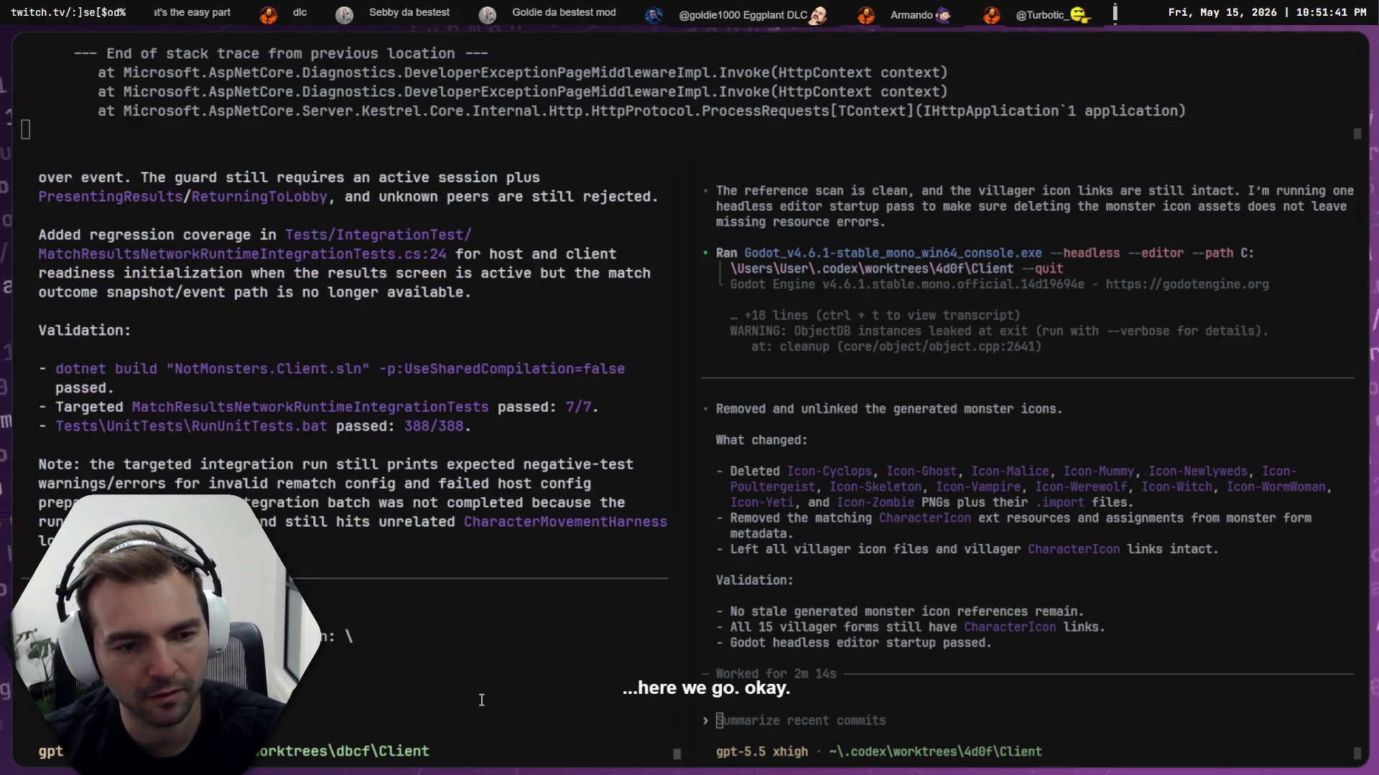
{"action": "key", "text": "ctrl+v"}
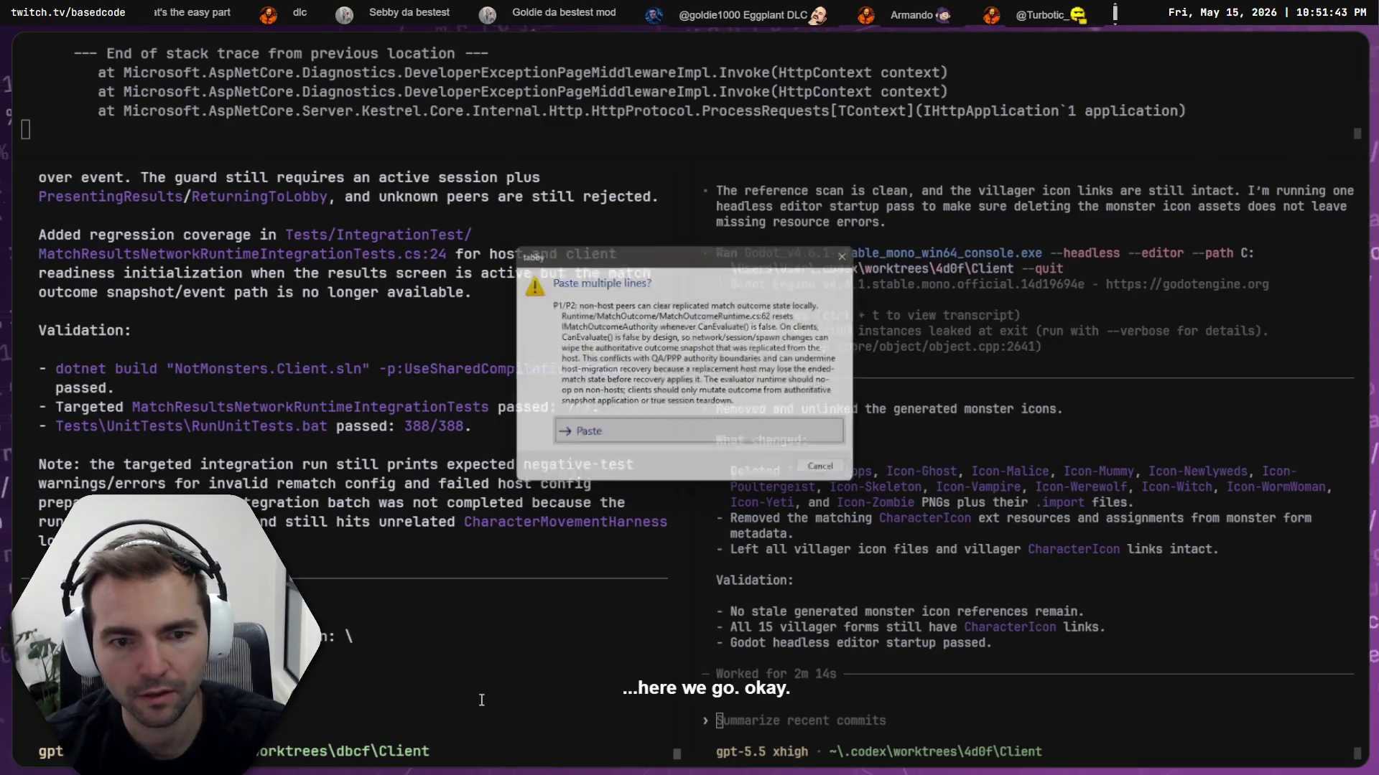
{"action": "key", "text": "Return"}
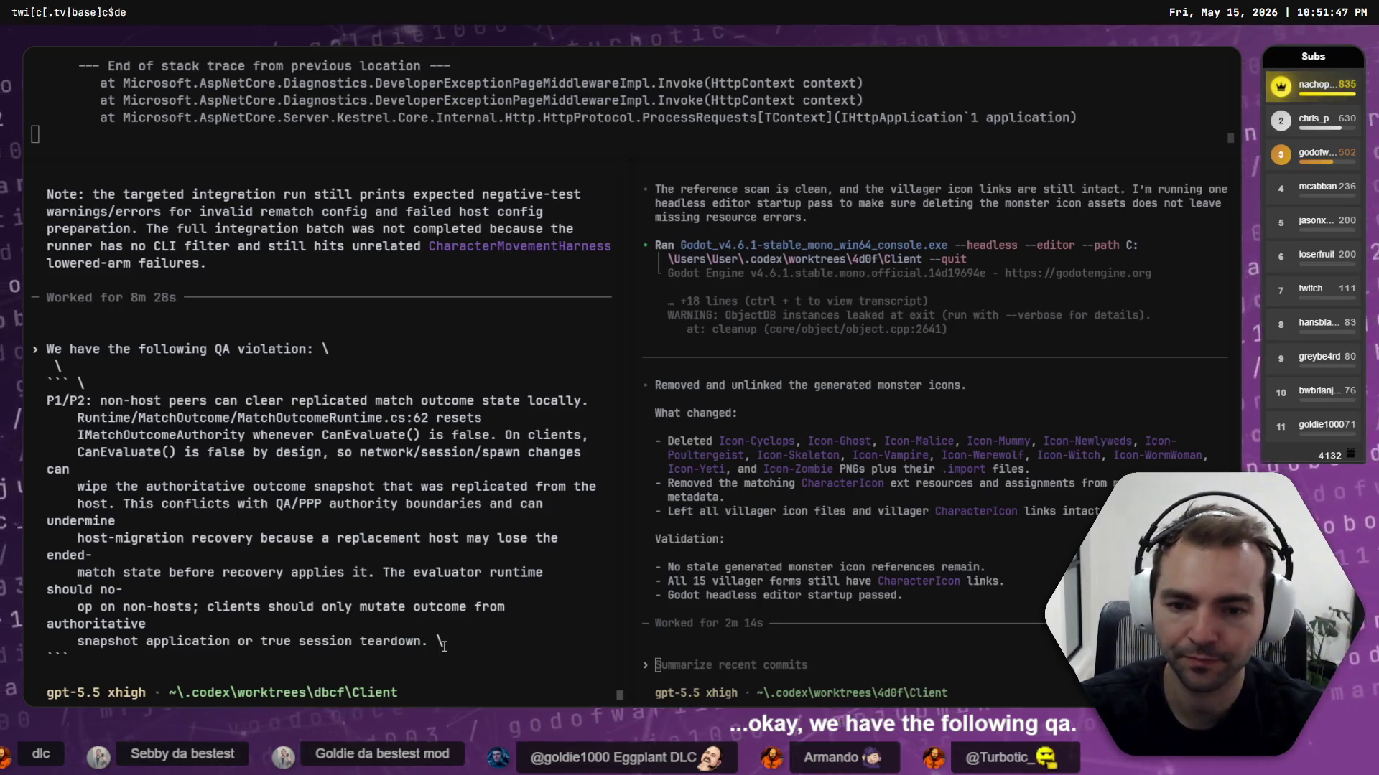
{"action": "type", "text": "\\"}
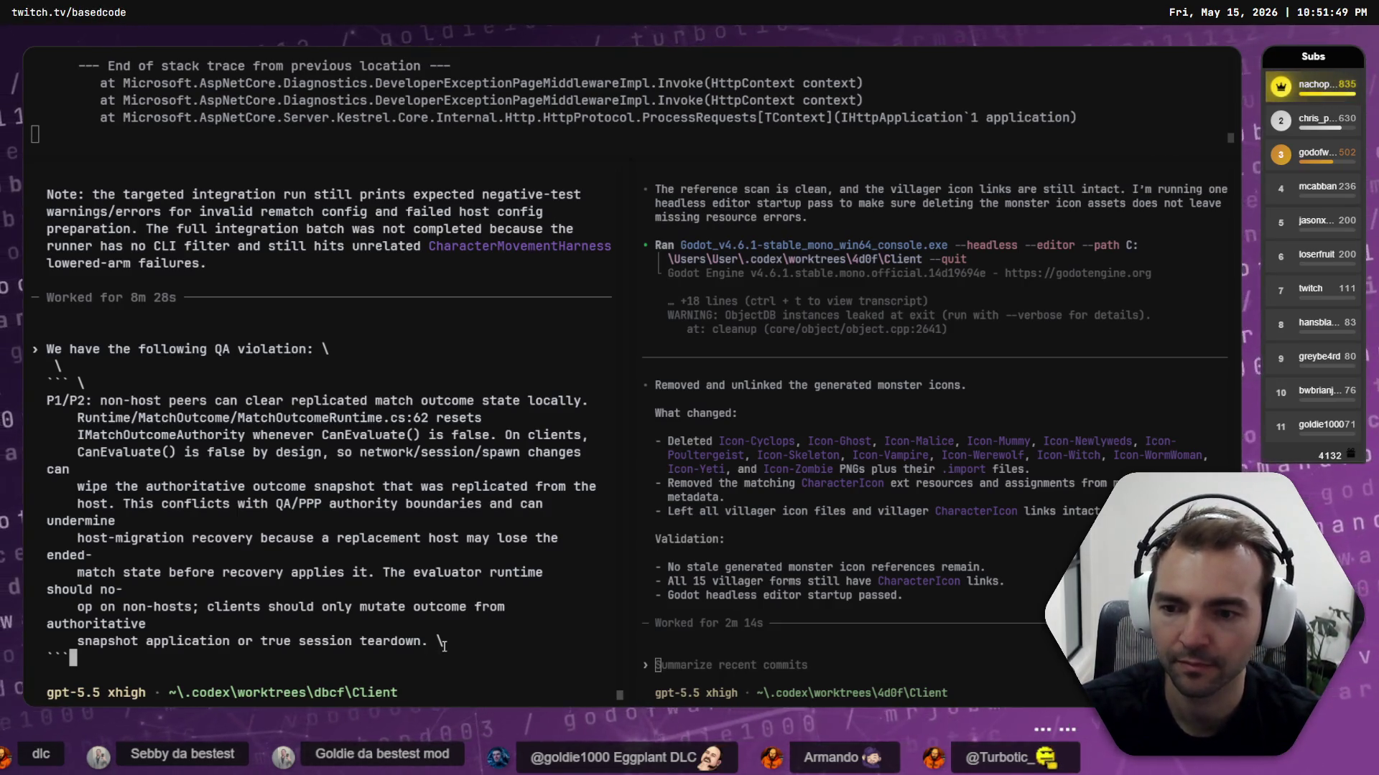
{"action": "key", "text": "Return"}
{"action": "type", "text": "``` \\"}
{"action": "key", "text": "Return"}
{"action": "type", "text": "\\"}
{"action": "type", "text": "Lets review "}
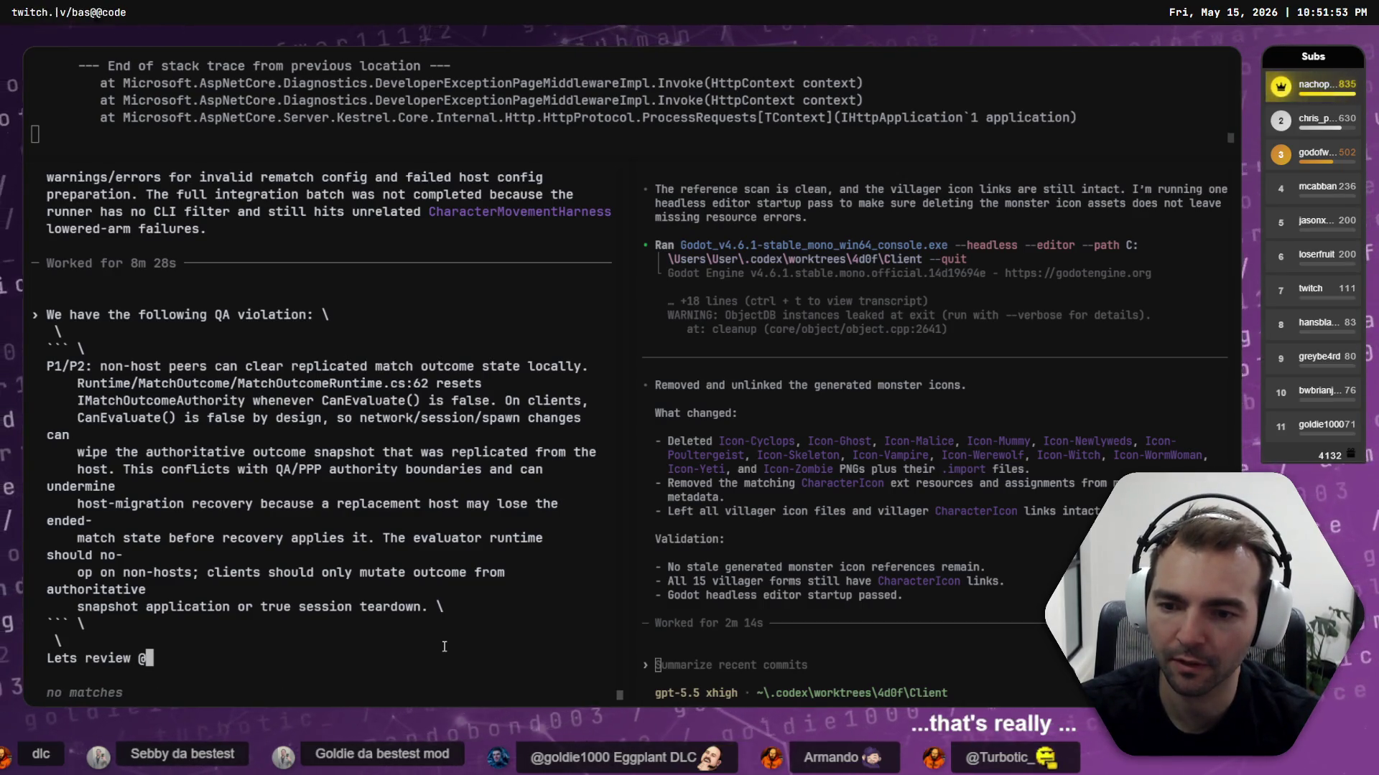
{"action": "type", "text": "@qa"}
{"action": "key", "text": "Tab"}
{"action": "key", "text": "super+h"}
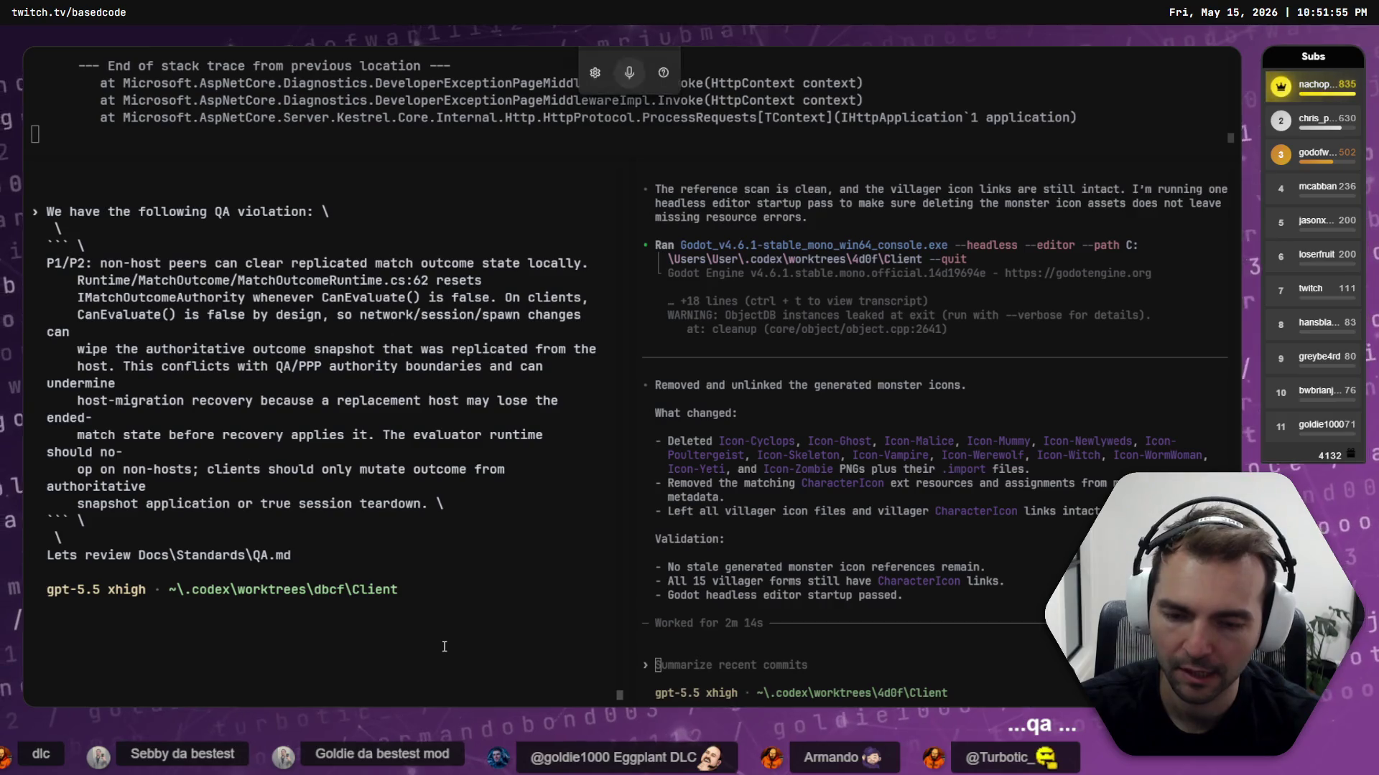
{"action": "type", "text": " and come up with a plan to resolve it"}
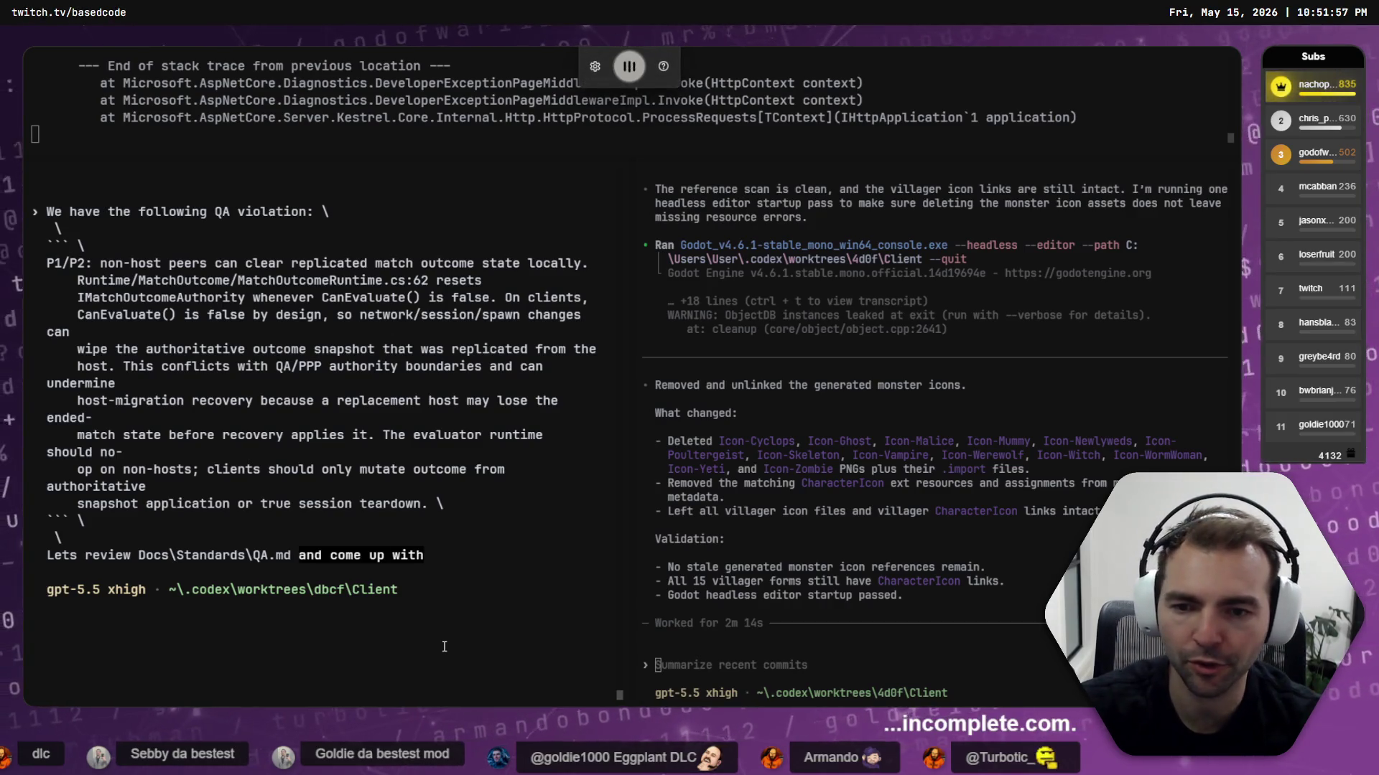
{"action": "key", "text": "shift+Tab"}
{"action": "key", "text": "Return"}
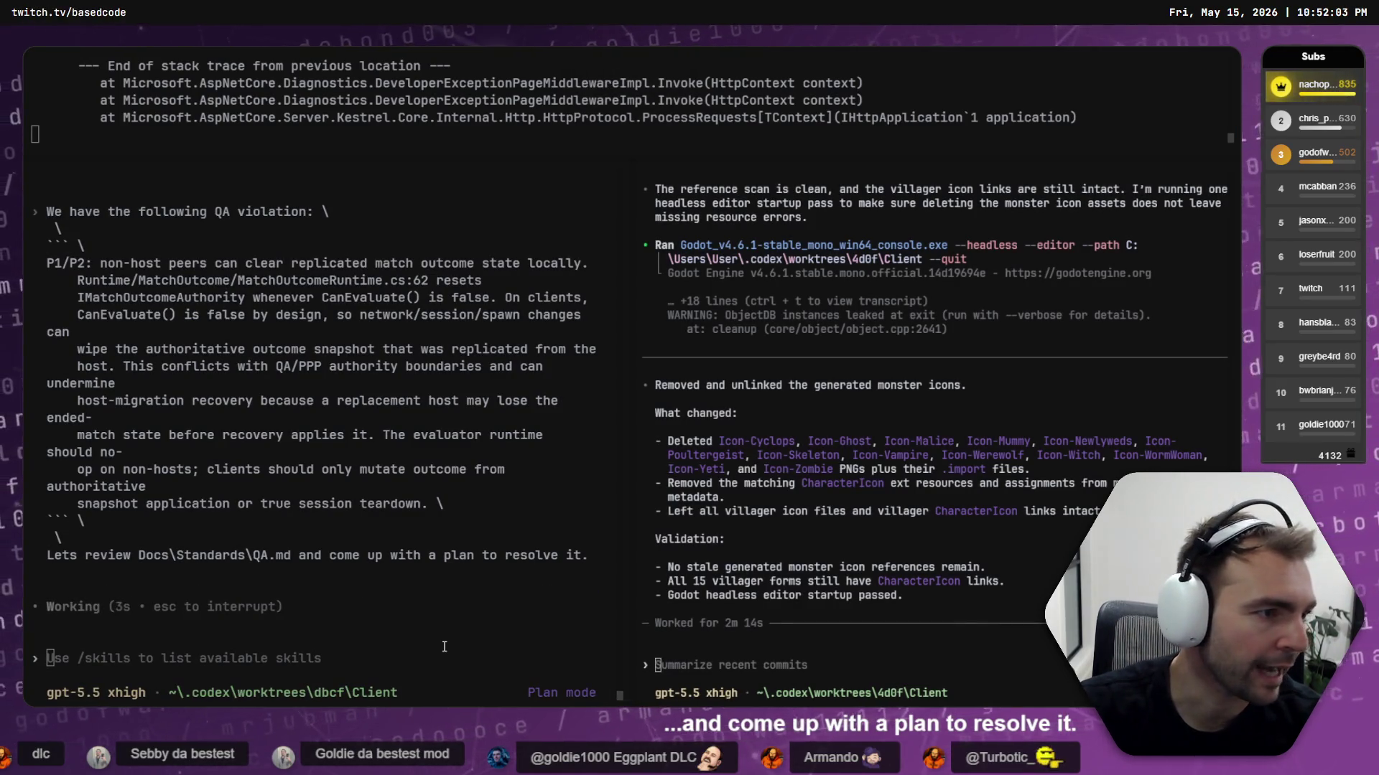
{"action": "key", "text": "alt+Tab"}
{"action": "left_click", "coordinate": [295, 94]}
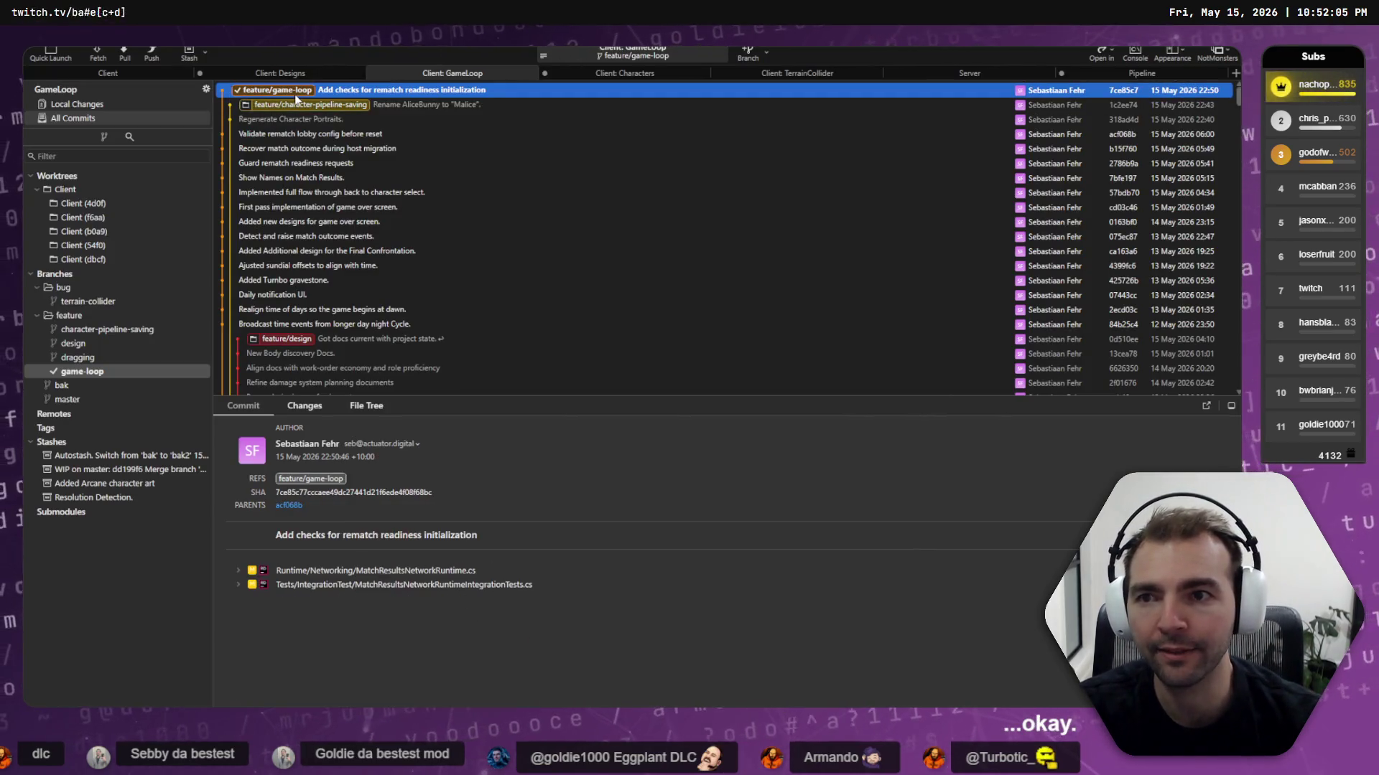
Try checking out feature/dragging, dismiss the worktree-in-use error, and open a GameLoop terminal
{"action": "left_click", "coordinate": [90, 355]}
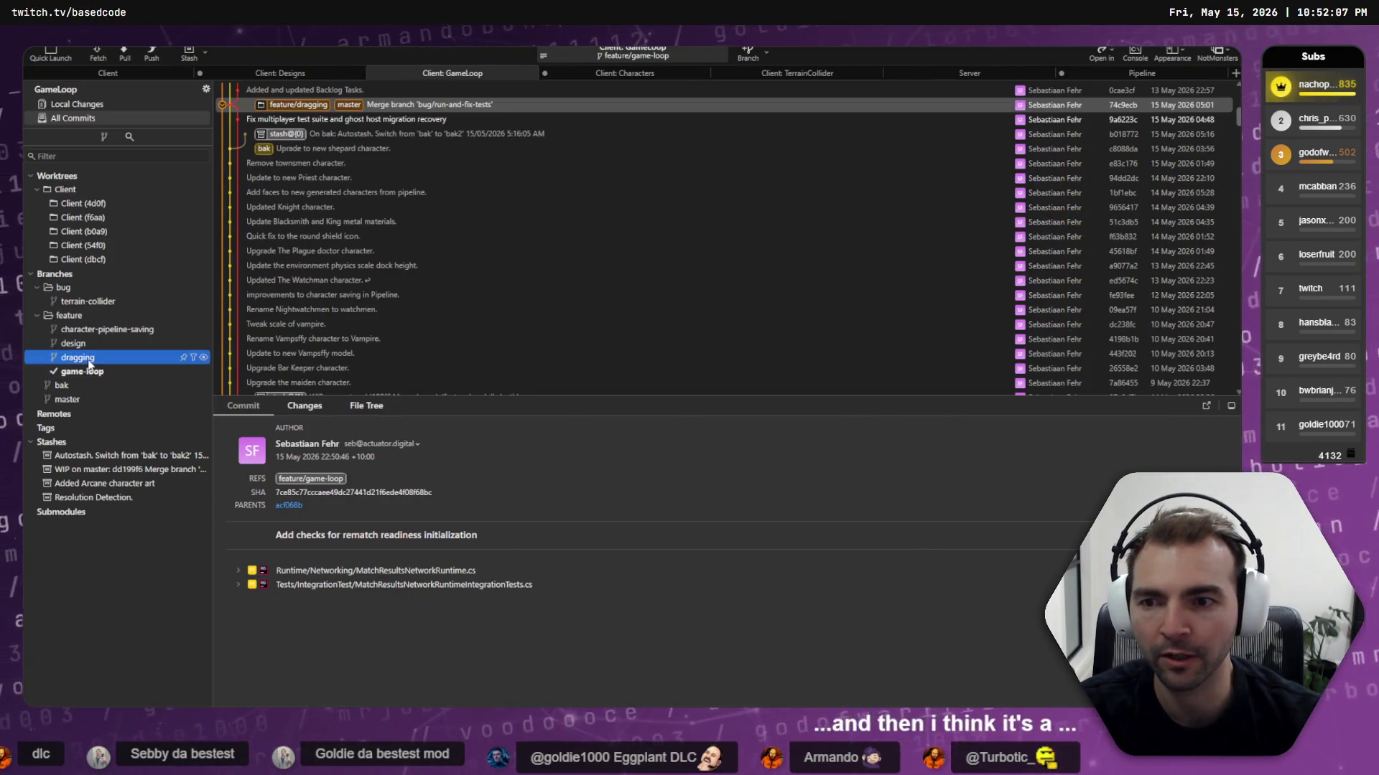
{"action": "double_click", "coordinate": [295, 105]}
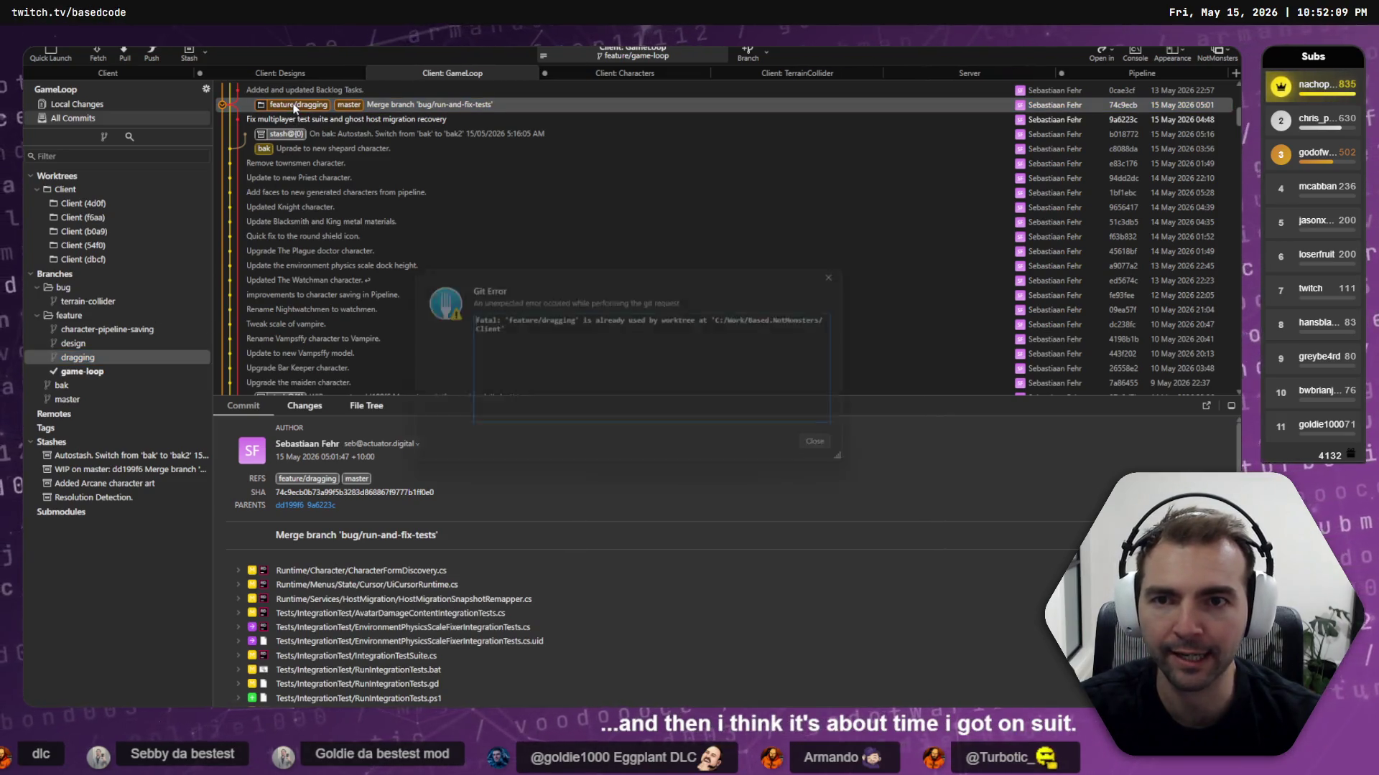
{"action": "key", "text": "Escape"}
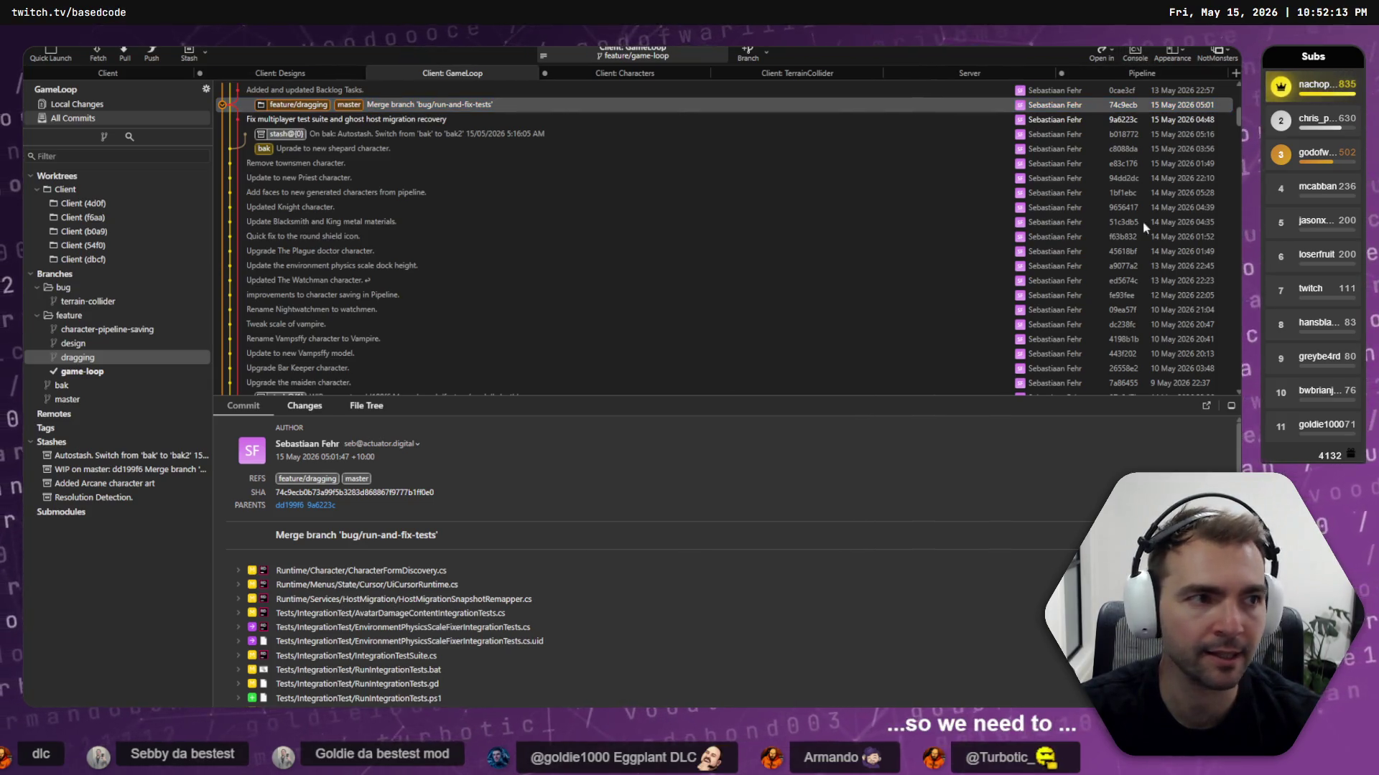
{"action": "key", "text": "ctrl+alt+t"}
Move up to the NotMonsters project's Worktrees folder and list its contents
{"action": "type", "text": "cd .."}
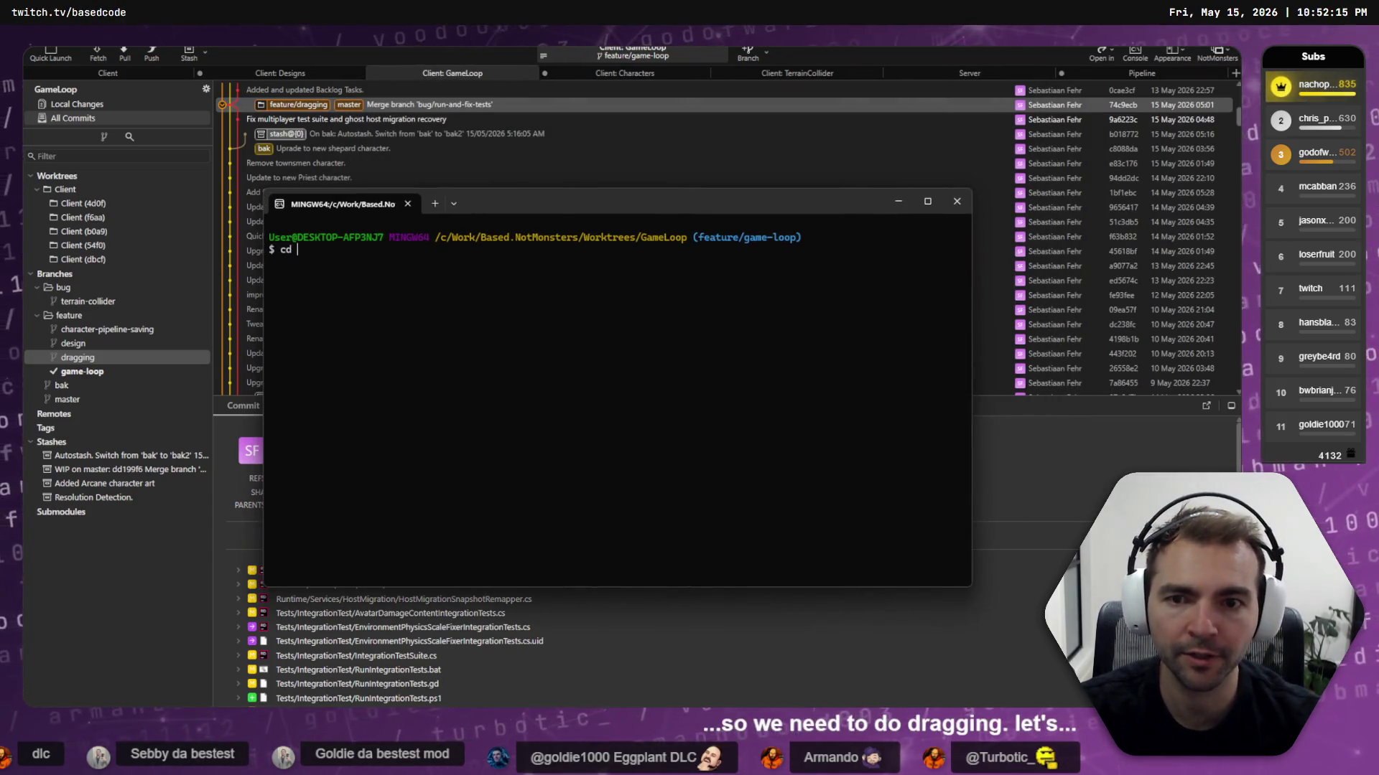
{"action": "key", "text": "Return"}
{"action": "type", "text": "cd .."}
{"action": "key", "text": "Return"}
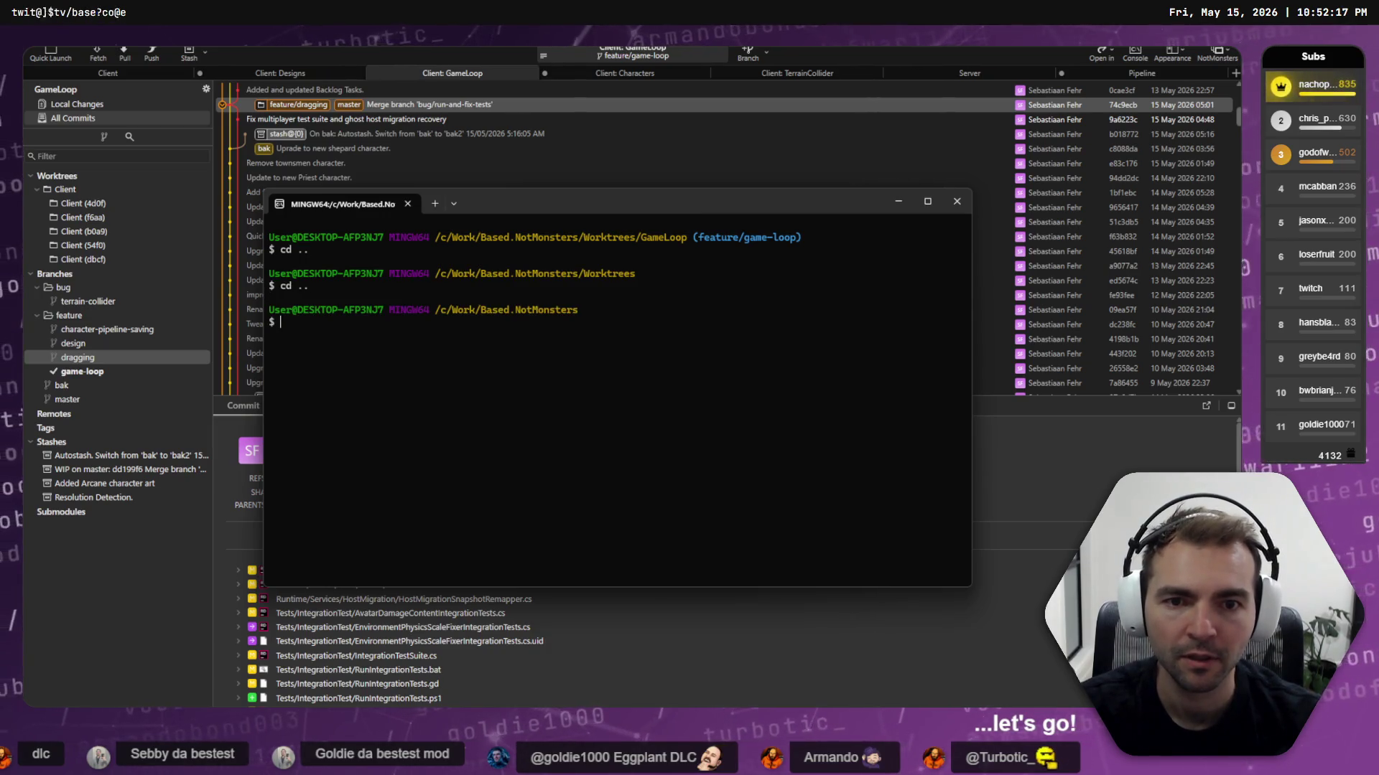
{"action": "type", "text": "cd Worktrees/"}
{"action": "key", "text": "Return"}
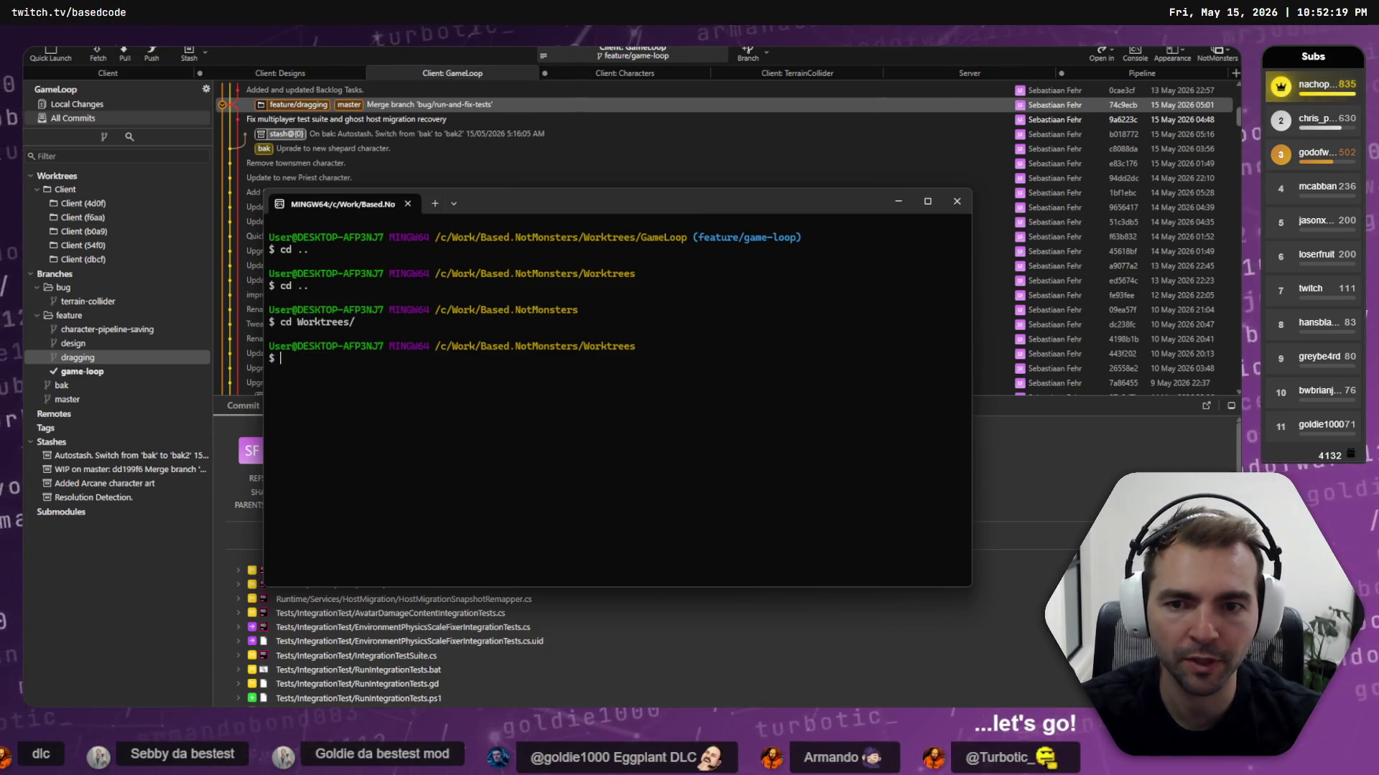
{"action": "type", "text": "ls"}
{"action": "key", "text": "Return"}
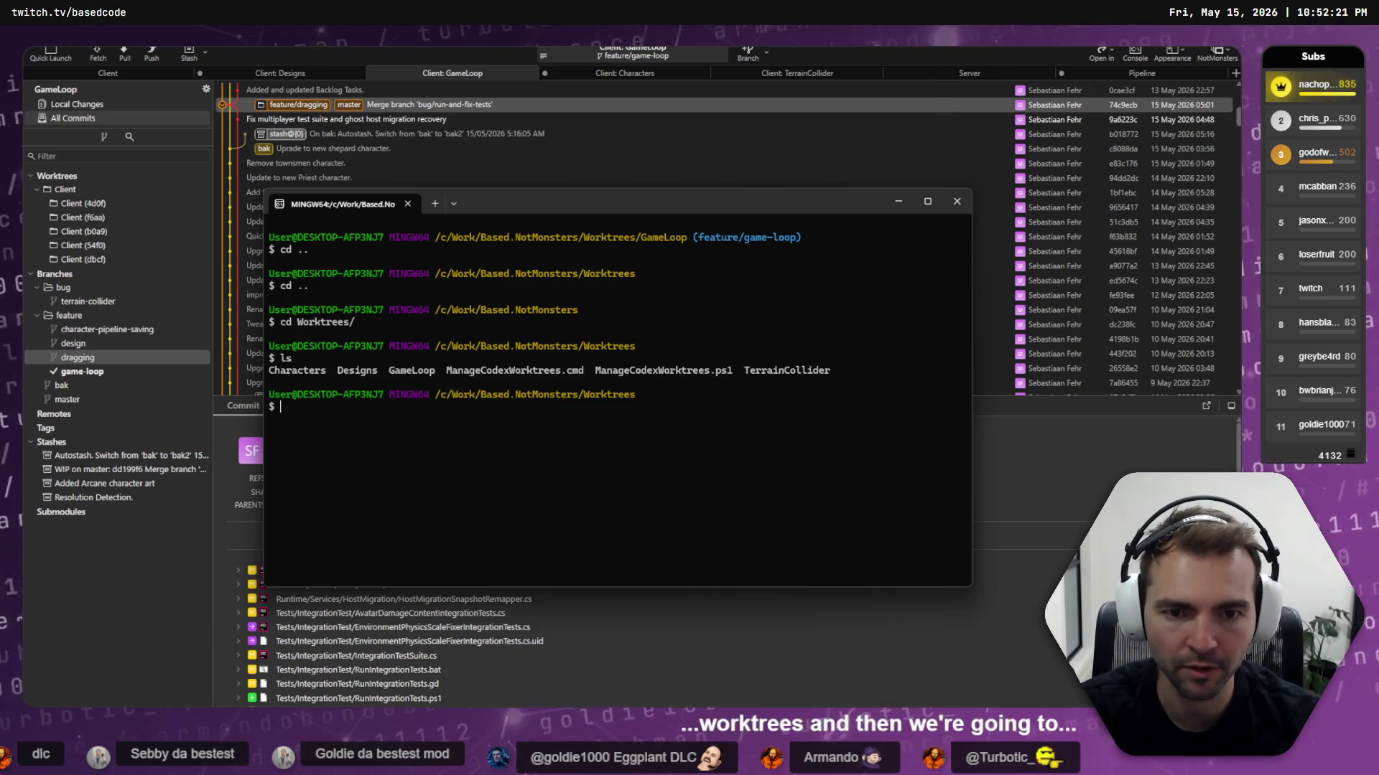
Launch the Codex Worktree Junction Manager with ./ManageCodexWorktrees.cmd
{"action": "type", "text": "M"}
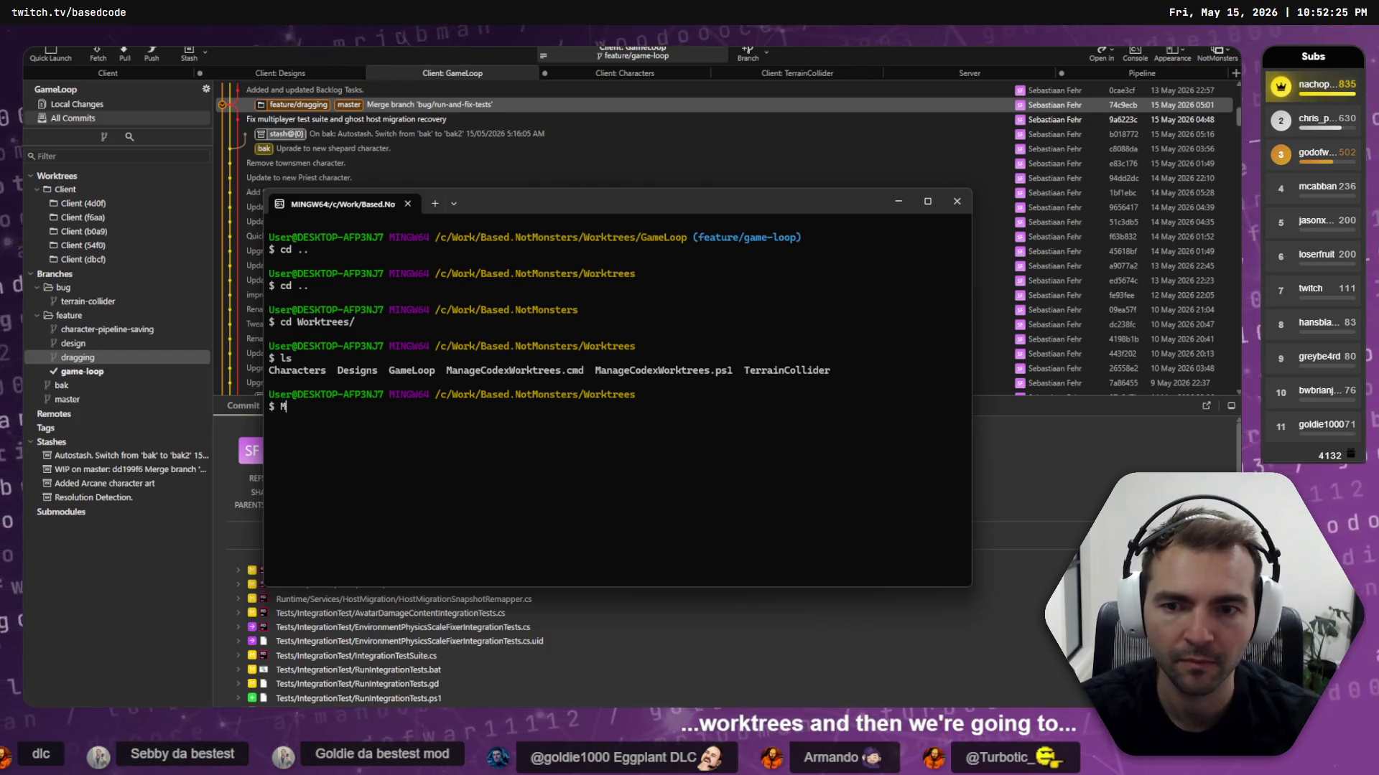
{"action": "type", "text": "ananageCo"}
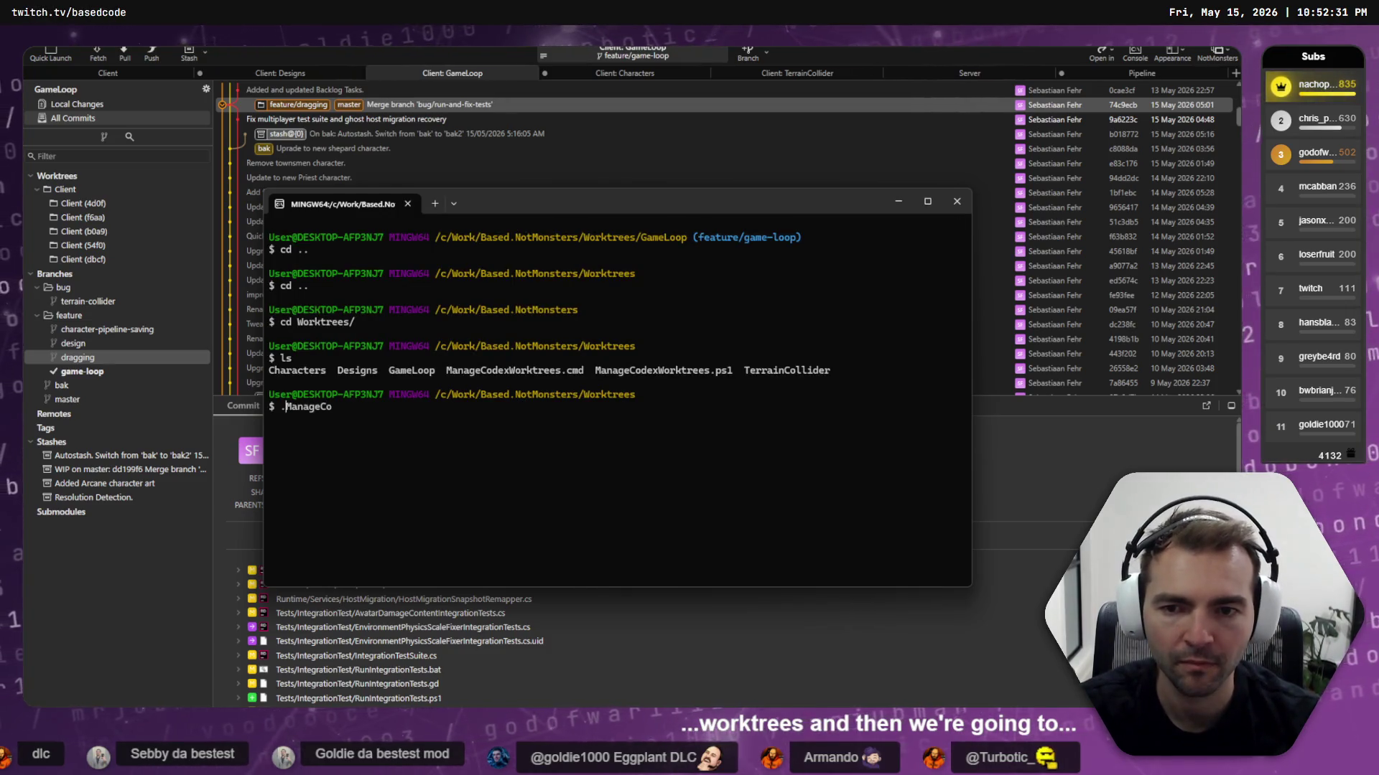
{"action": "key", "text": "ctrl+e"}
{"action": "key", "text": "ctrl+u"}
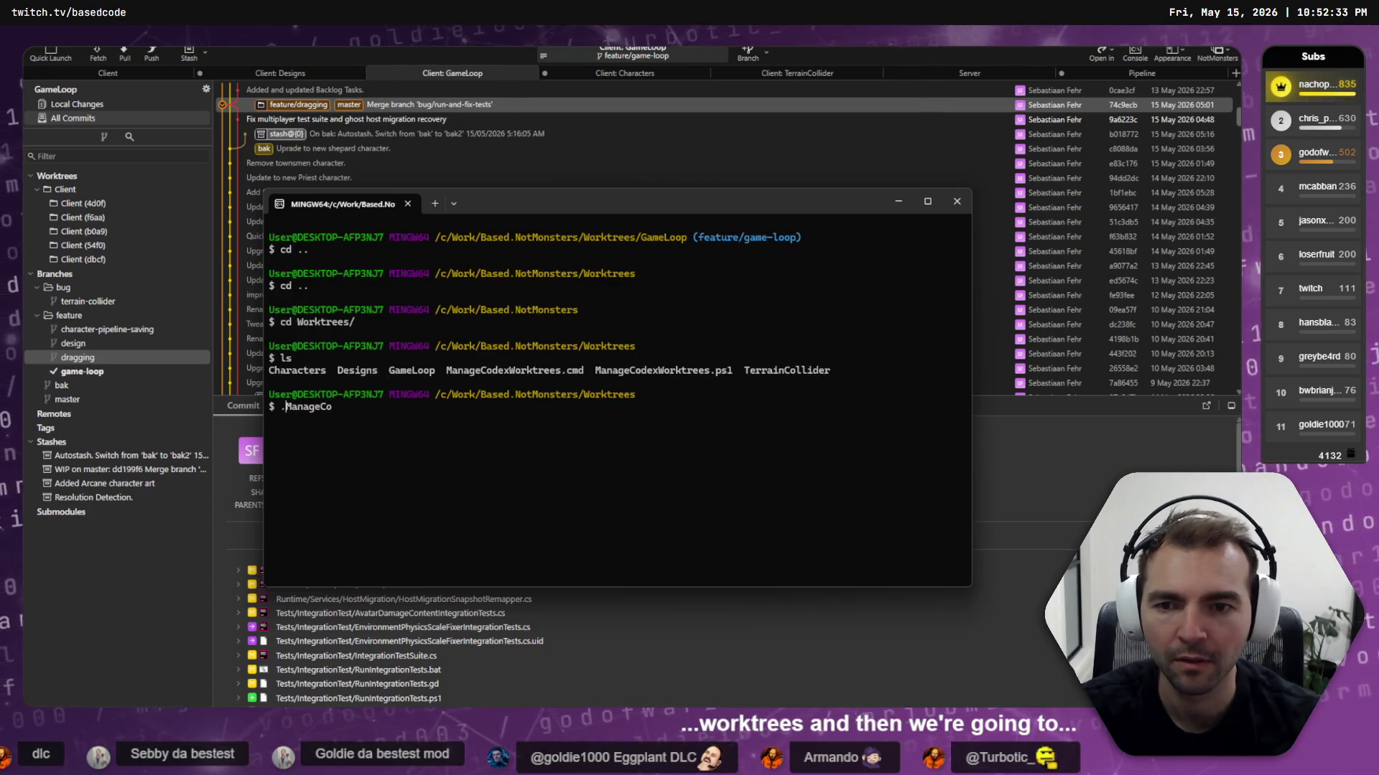
{"action": "type", "text": "Manage"}
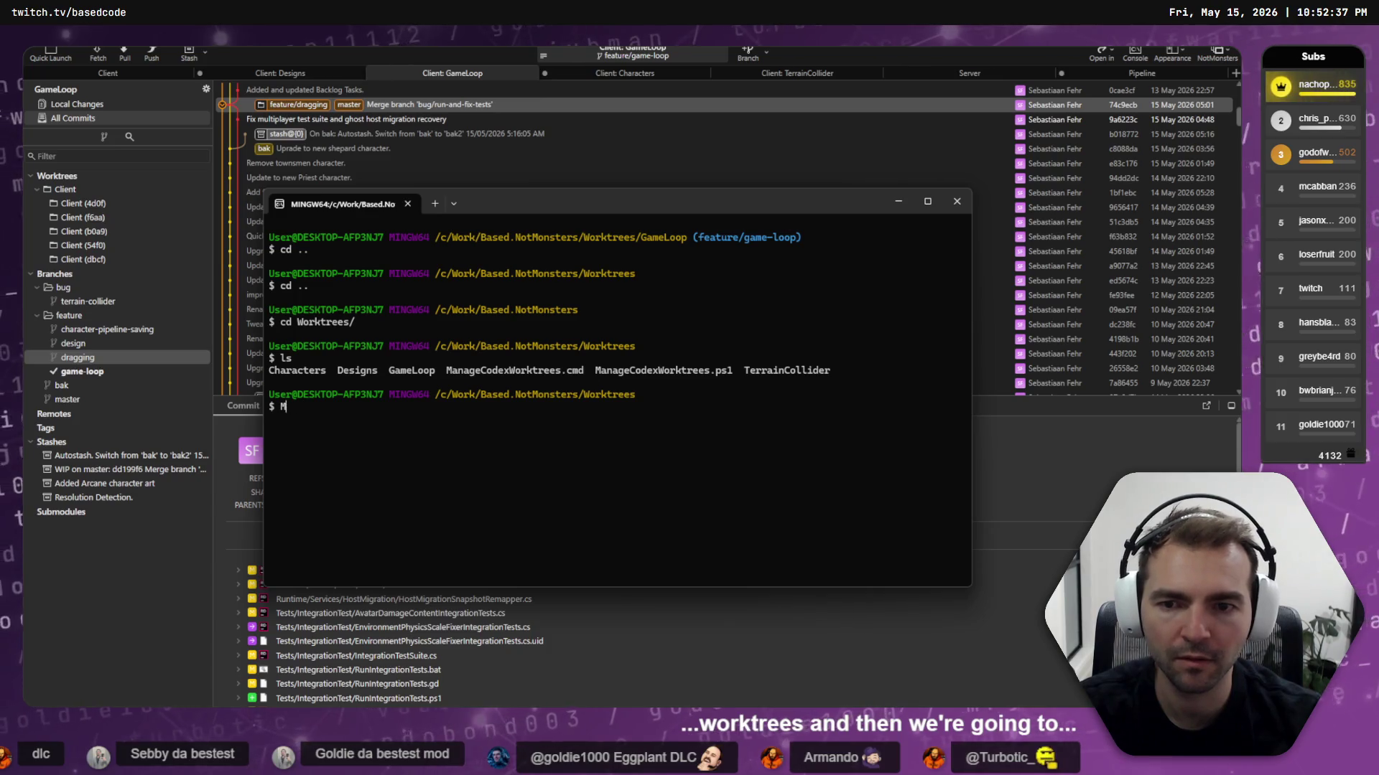
{"action": "type", "text": "ls"}
{"action": "key", "text": "Return"}
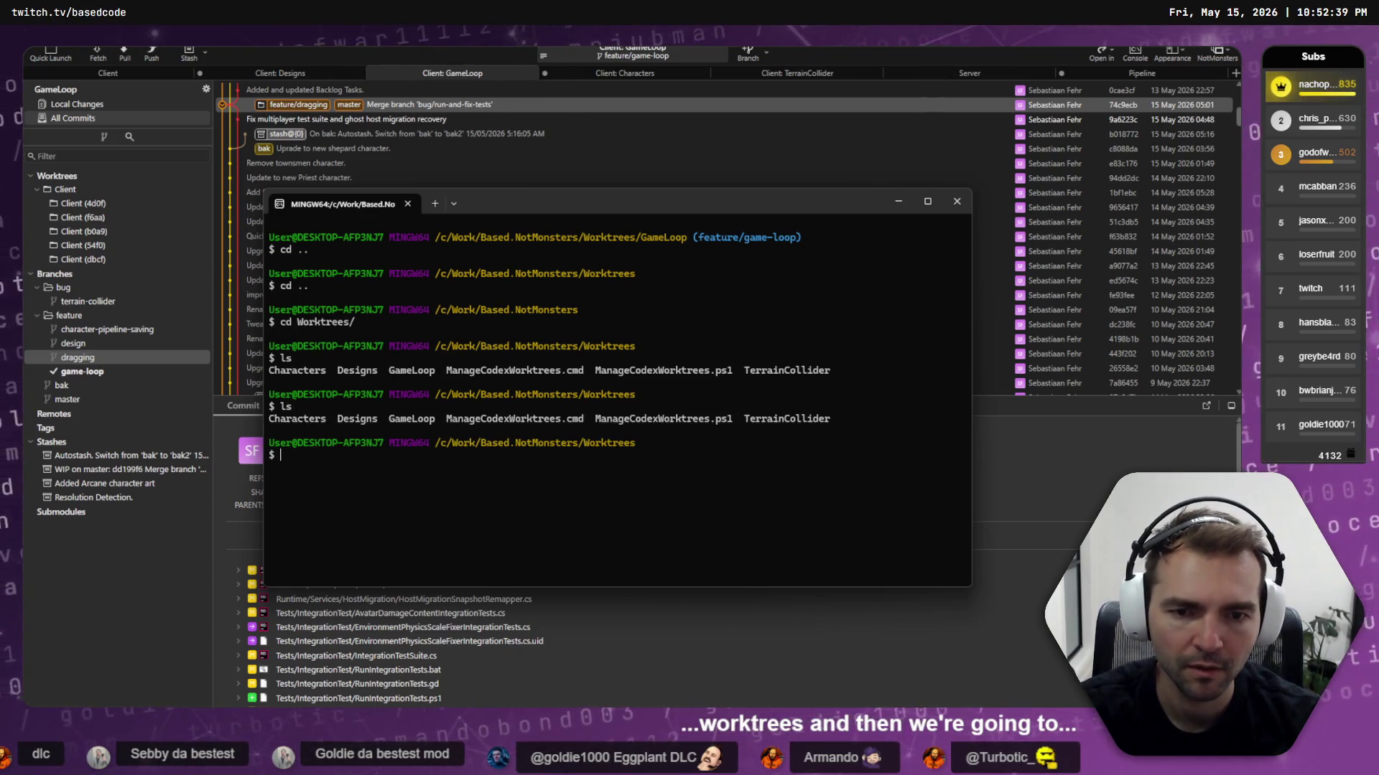
{"action": "type", "text": "ManageCodexWo"}
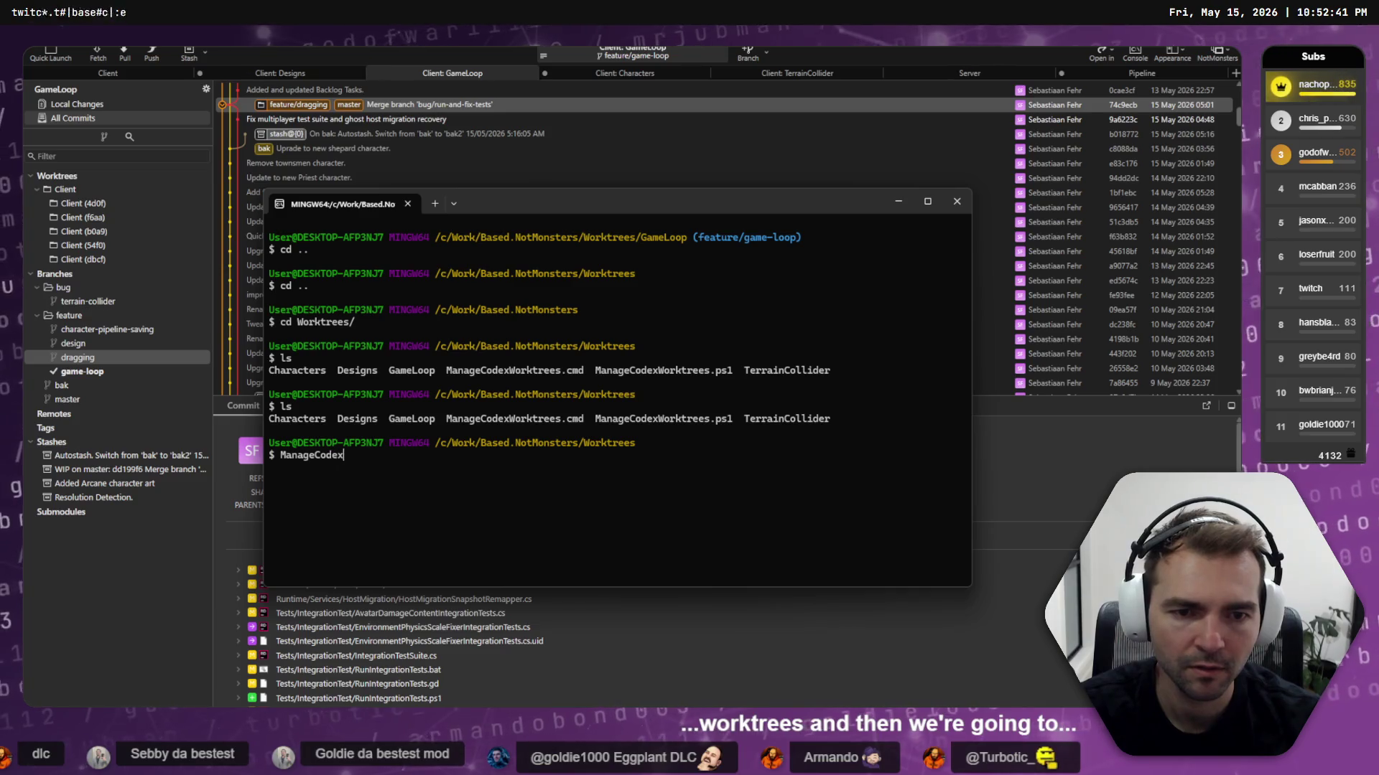
{"action": "type", "text": "rktrees.cmd"}
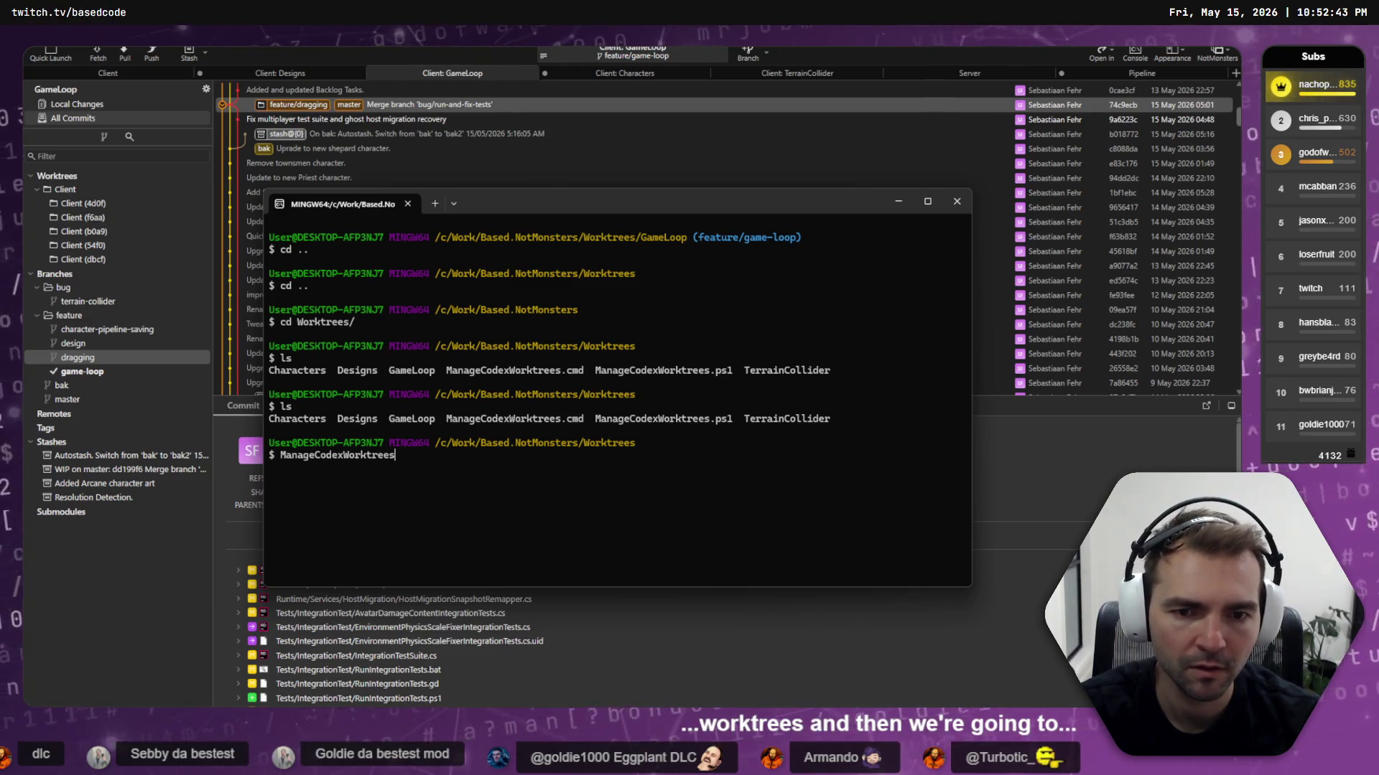
{"action": "key", "text": "Return"}
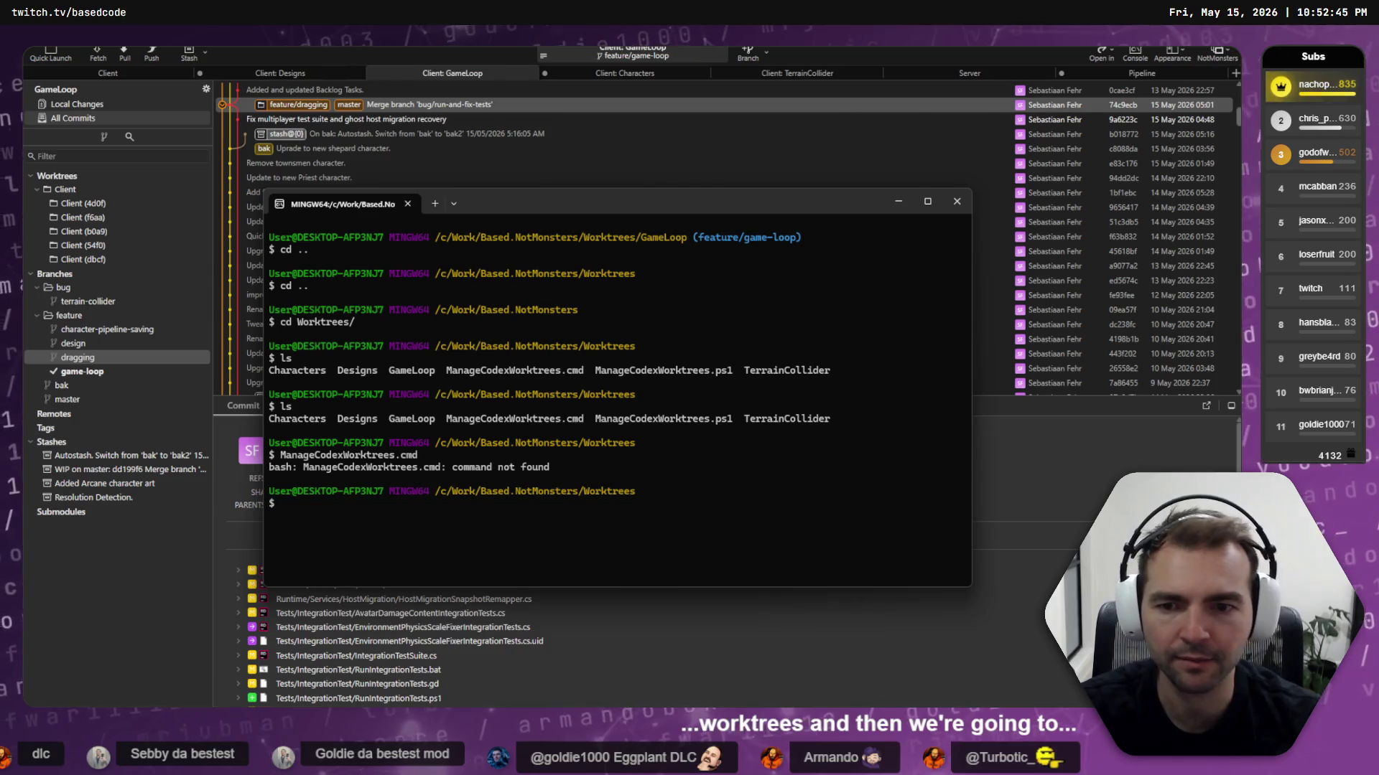
{"action": "type", "text": "/ManageCodexWorktrees.cmd"}
{"action": "key", "text": "Return"}
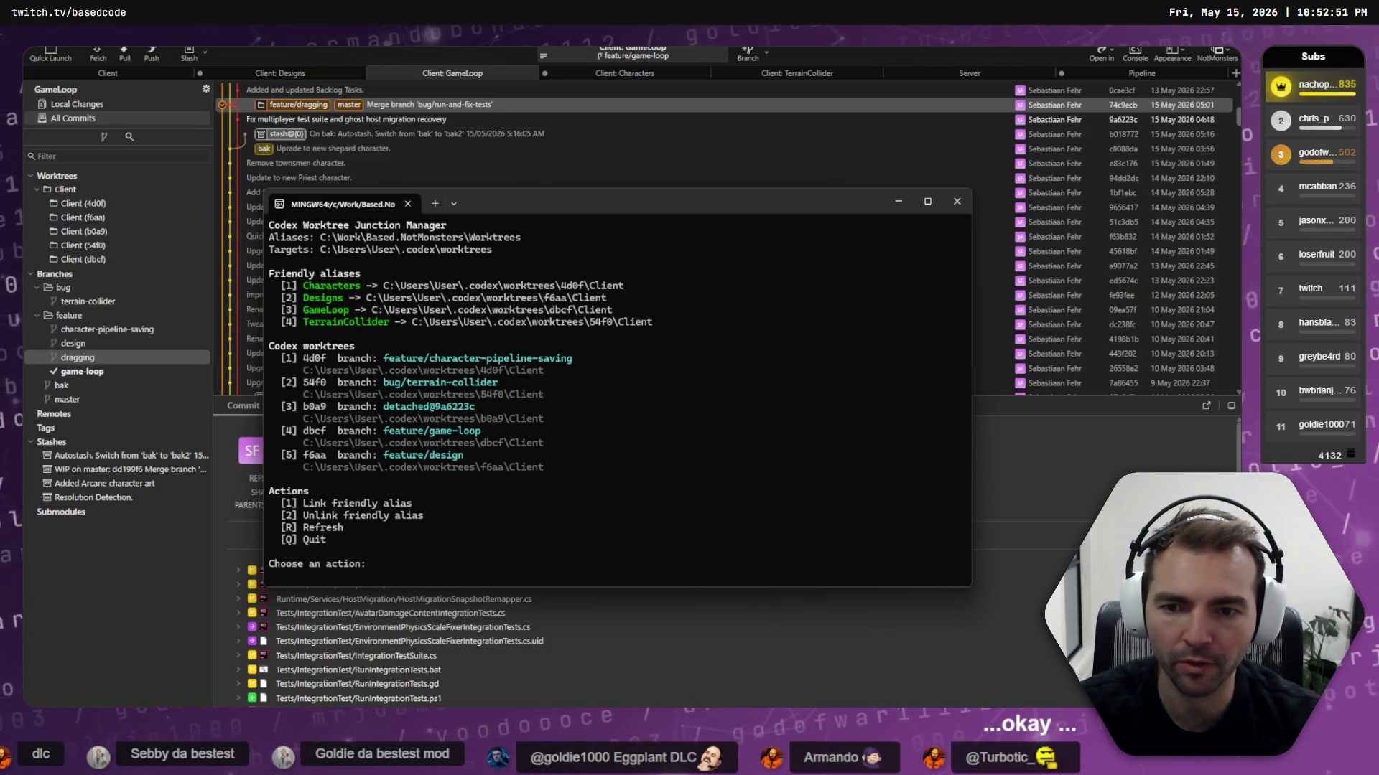
Pick action 1 to link a friendly alias, then bring up the Codex chat window
{"action": "type", "text": "1"}
{"action": "key", "text": "Return"}
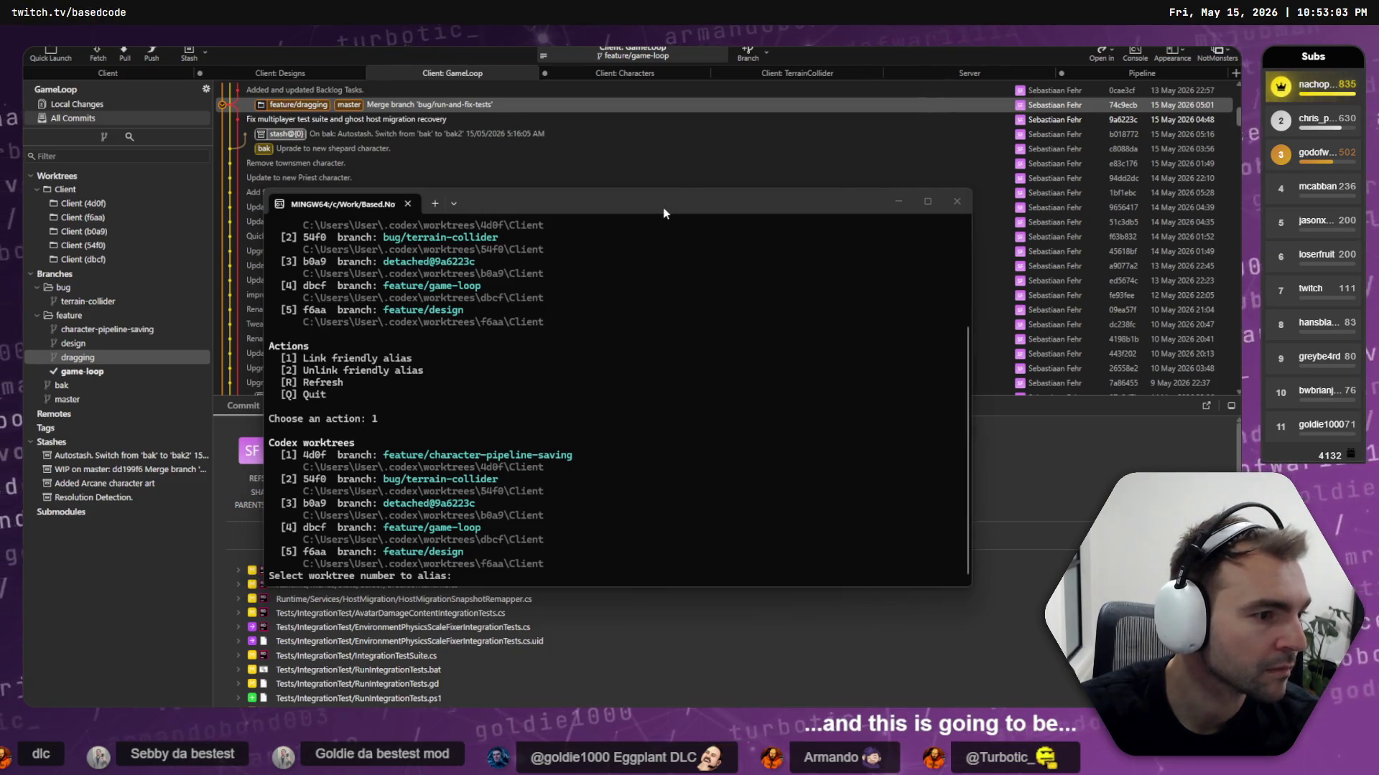
{"action": "key", "text": "alt+Tab"}
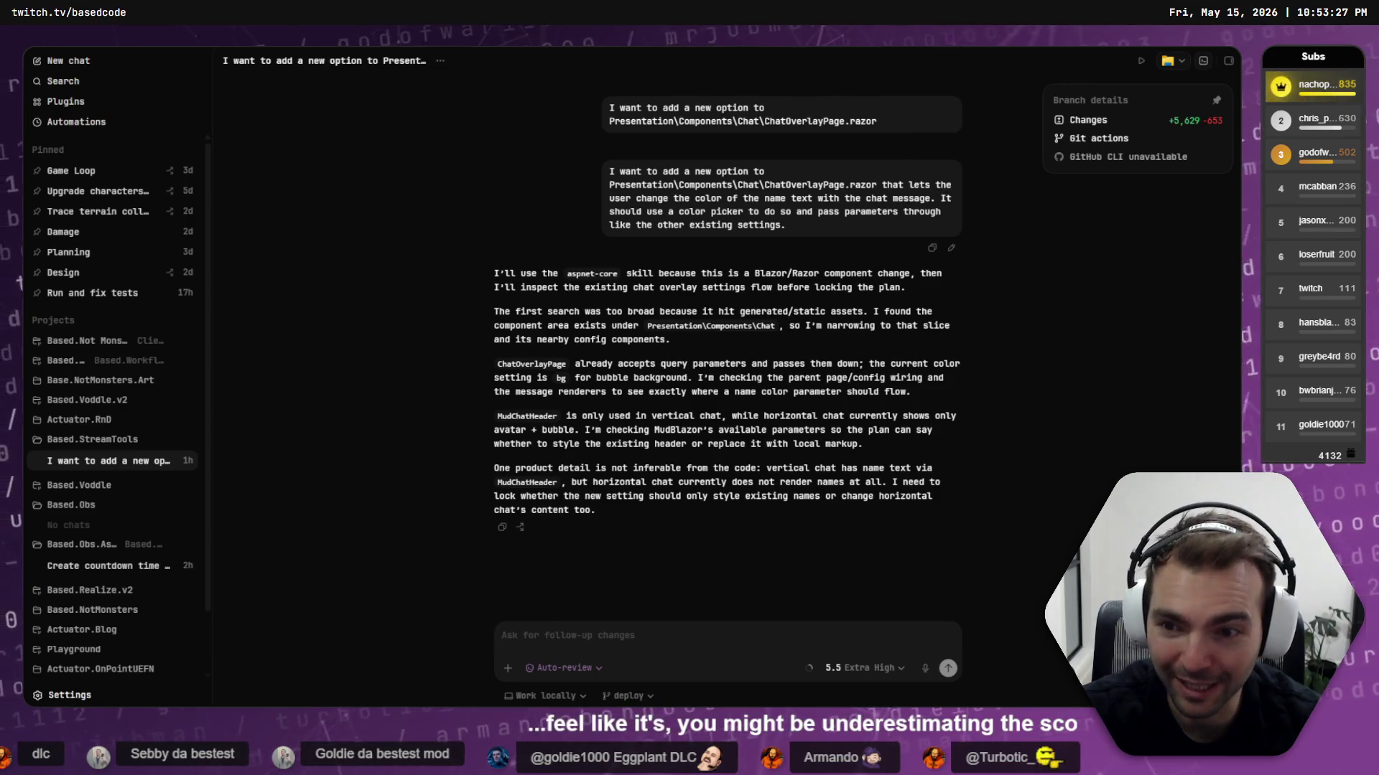
Expand the Based.Not Monsters project's chats and show all of them, then move to Chrome
{"action": "left_click", "coordinate": [99, 341]}
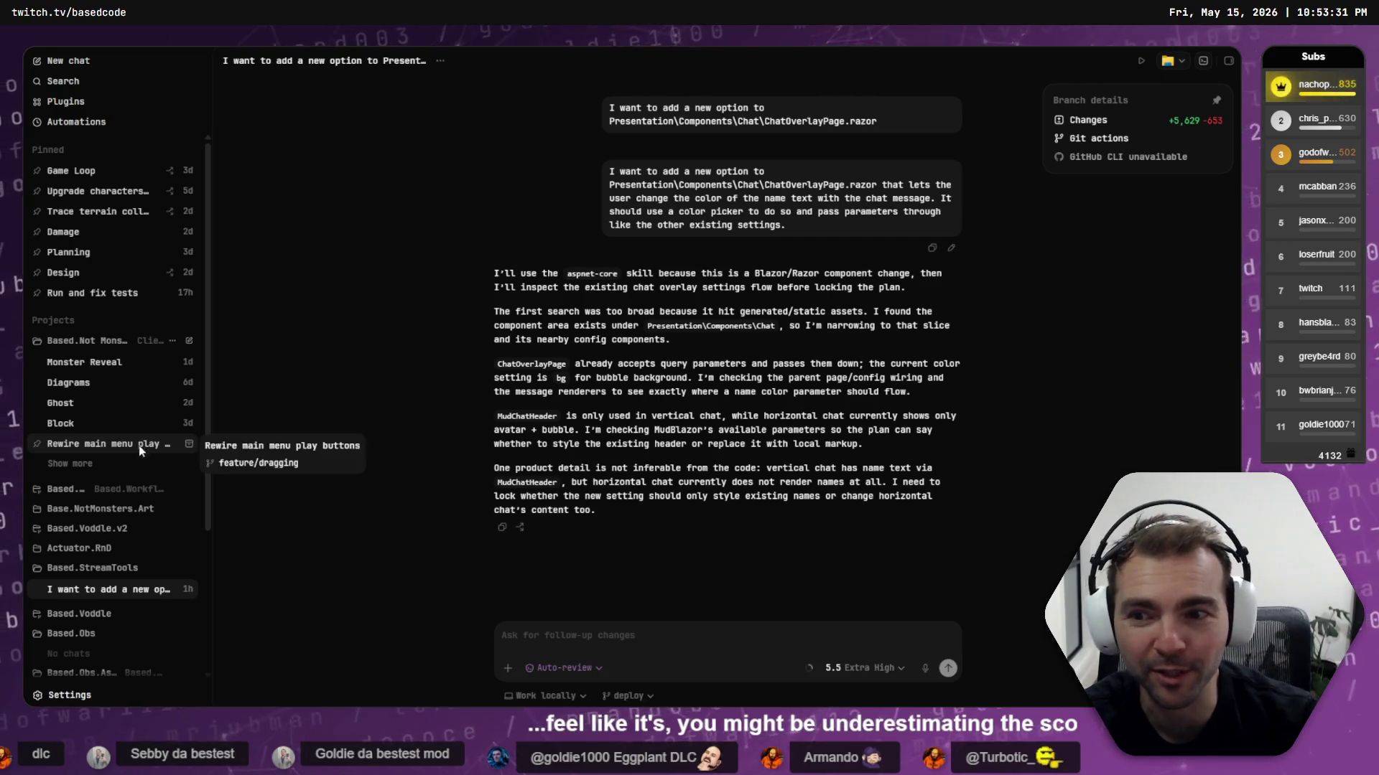
{"action": "left_click", "coordinate": [72, 464]}
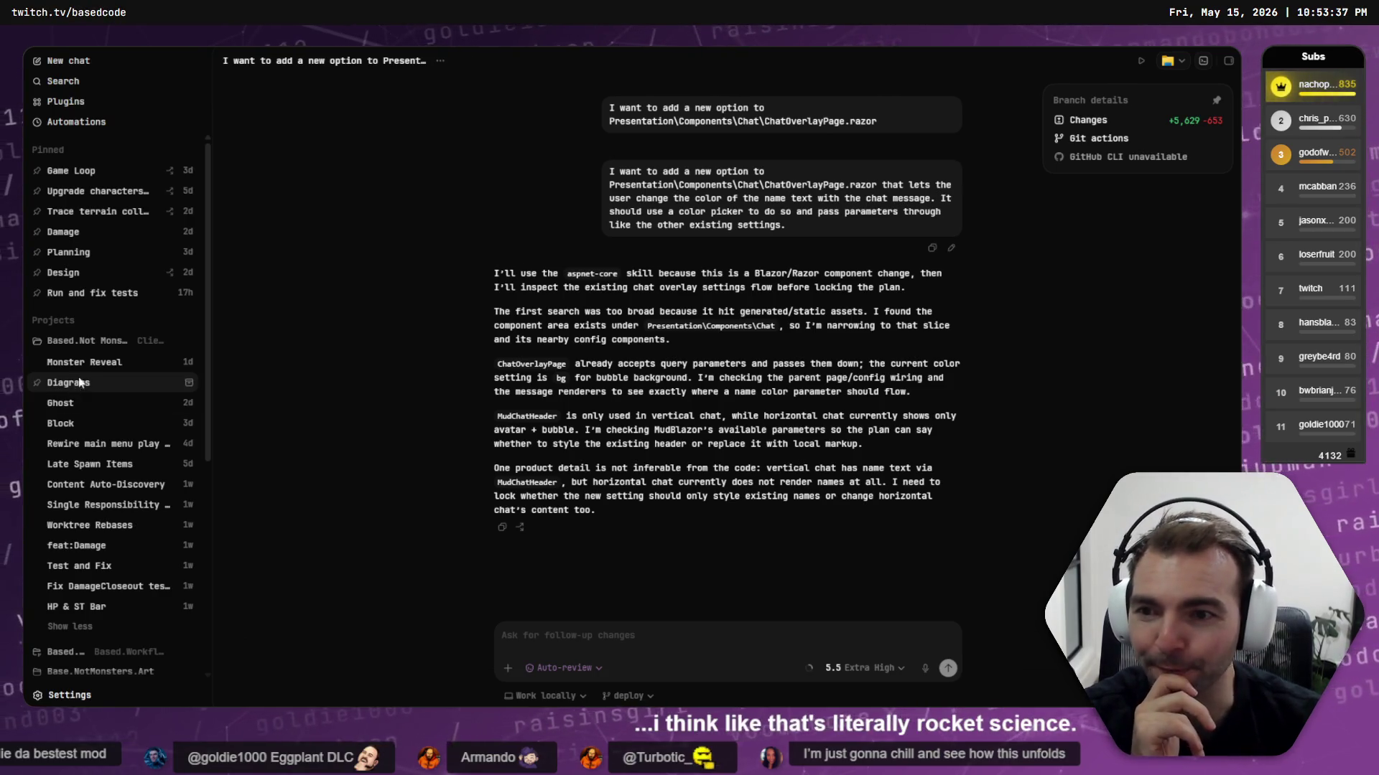
{"action": "mouse_move", "coordinate": [87, 371]}
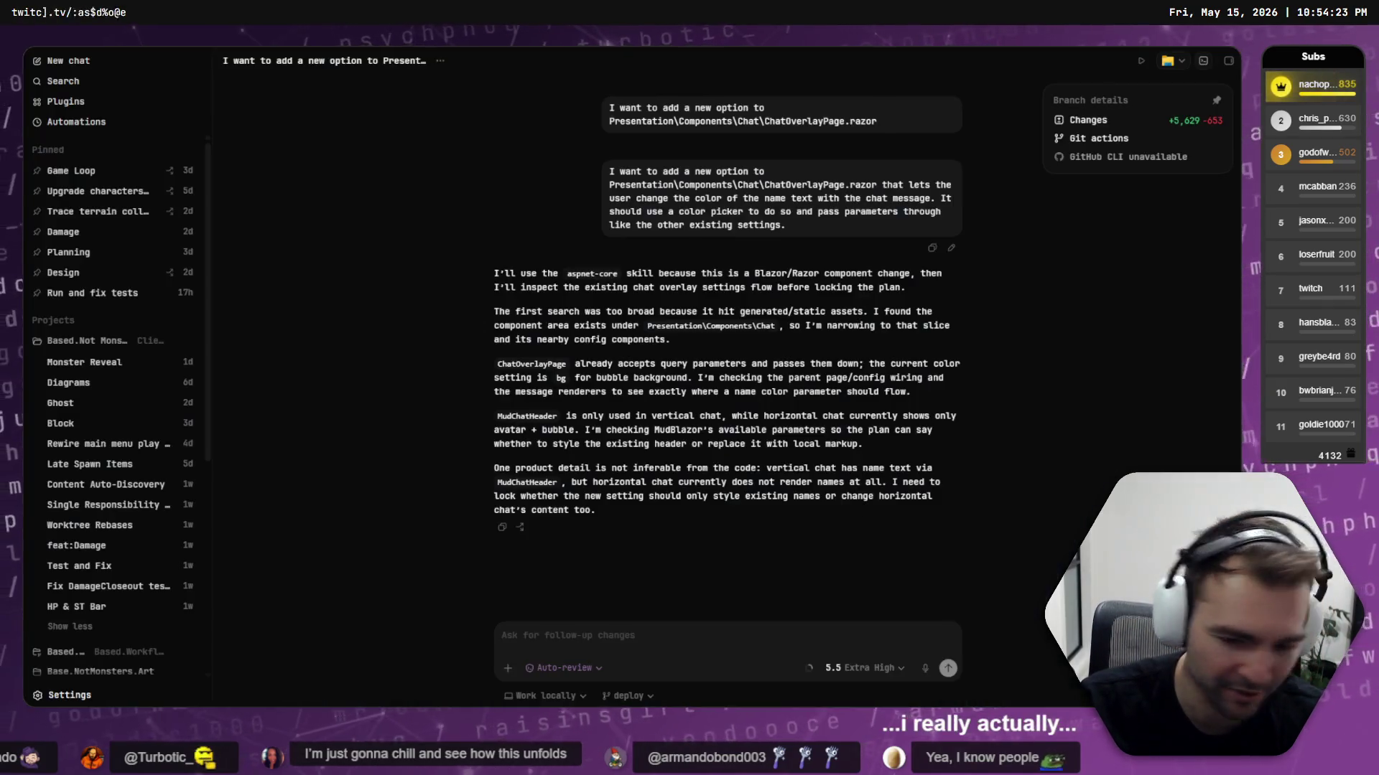
{"action": "key", "text": "alt+Tab"}
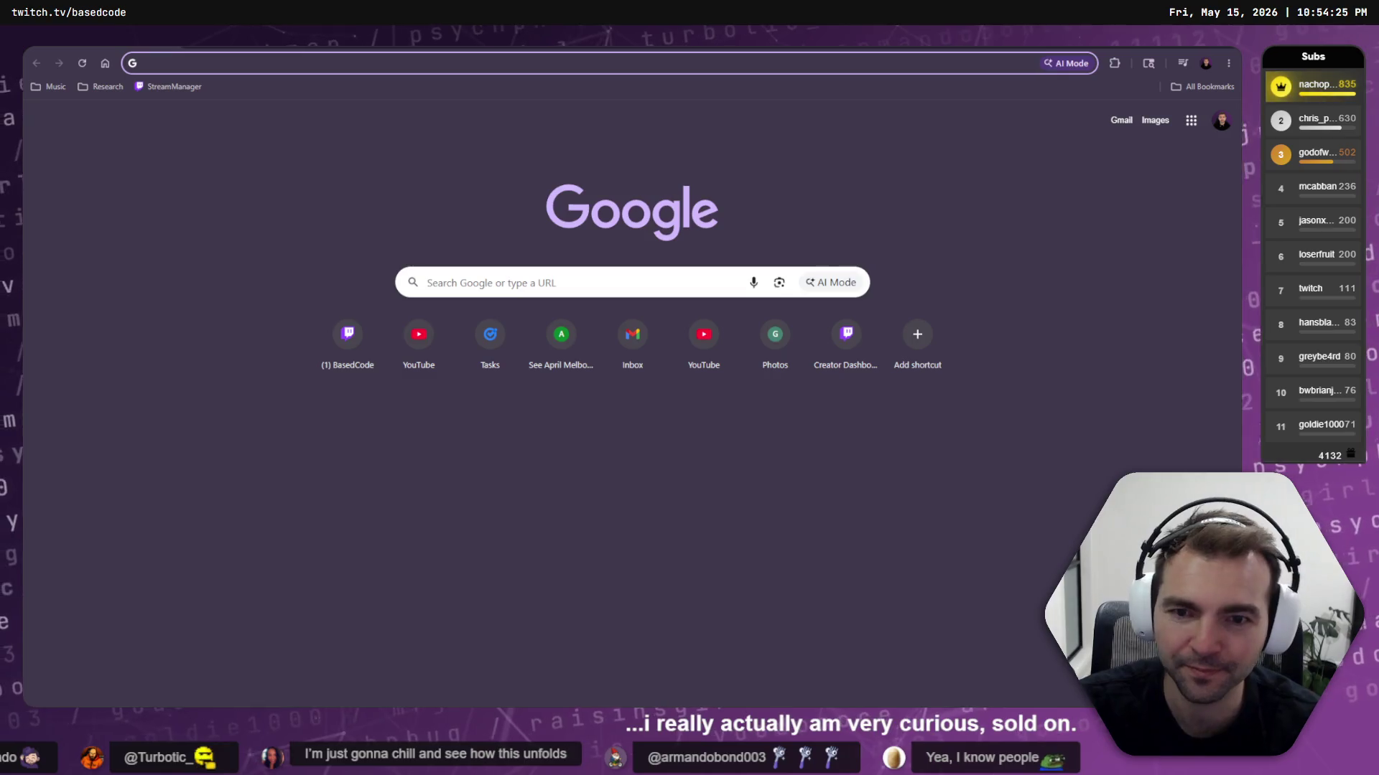
Google 'has anyone ever fired a projectile and broken out of Earth's orbit?' and expand the AI Overview
{"action": "left_click", "coordinate": [611, 286]}
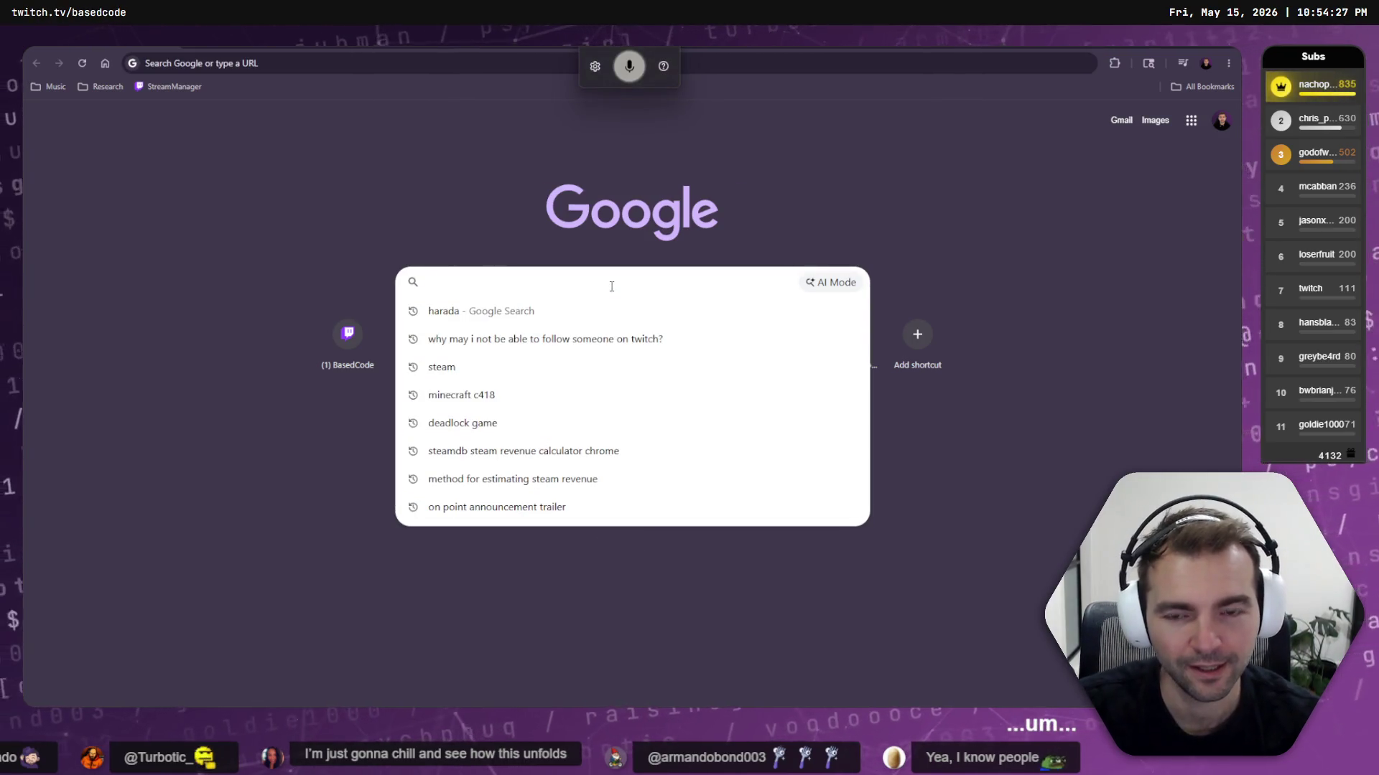
{"action": "type", "text": "has anyone"}
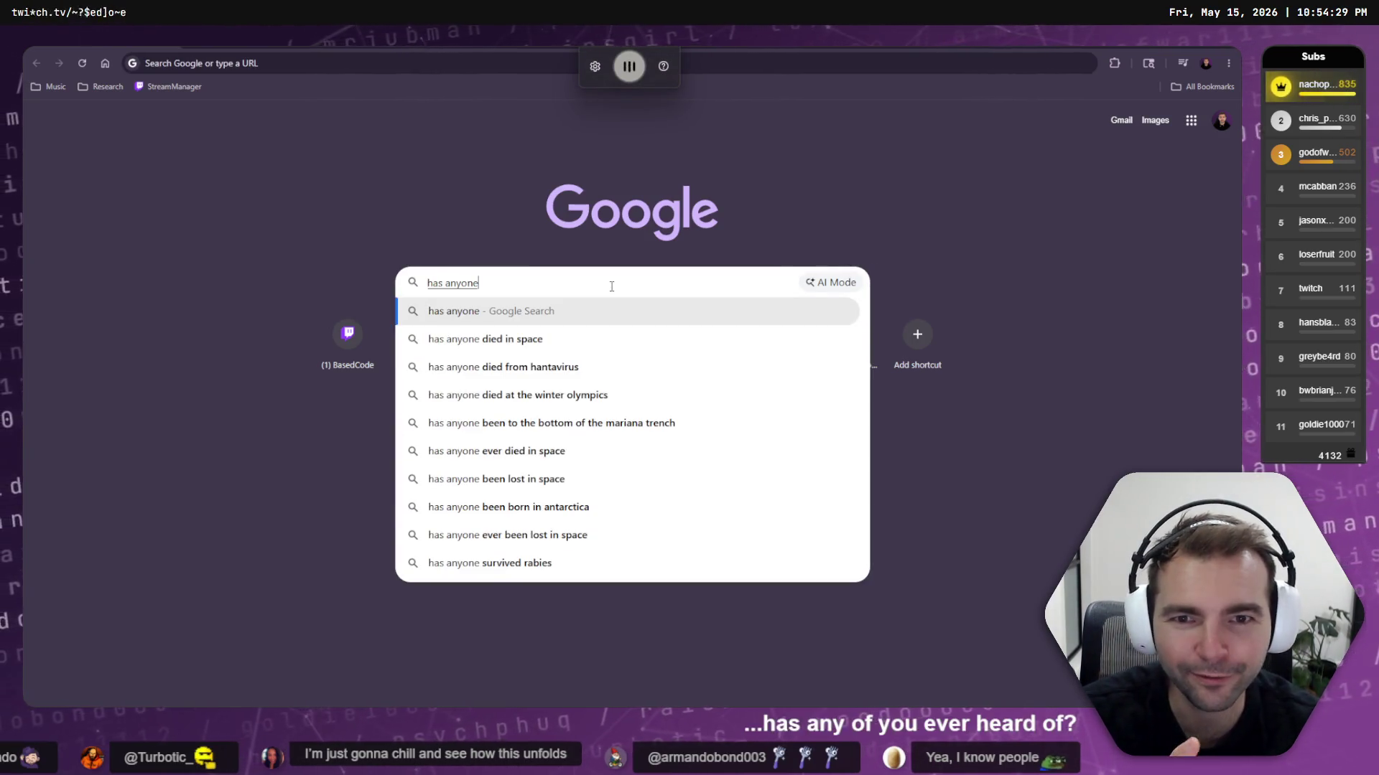
{"action": "type", "text": " ever fired a project"}
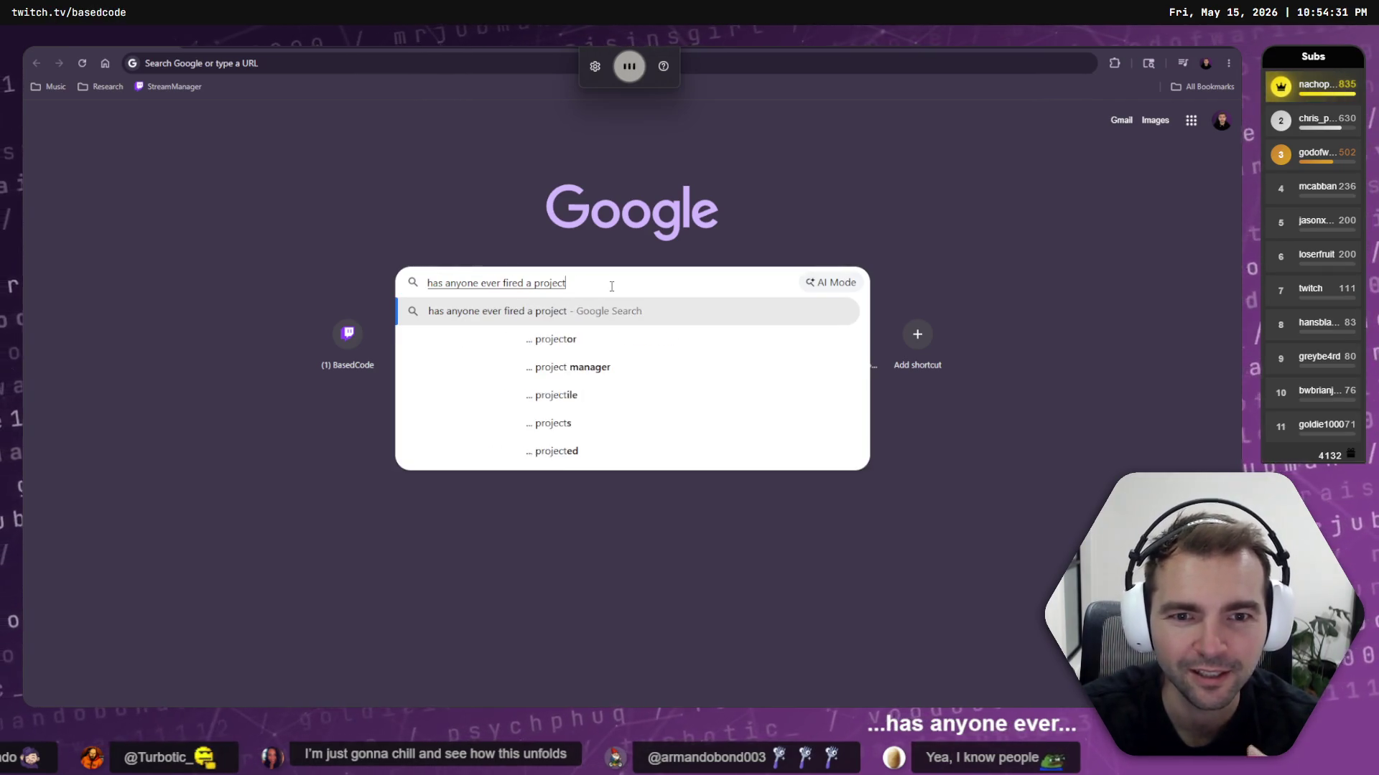
{"action": "type", "text": "ile and broken out of"}
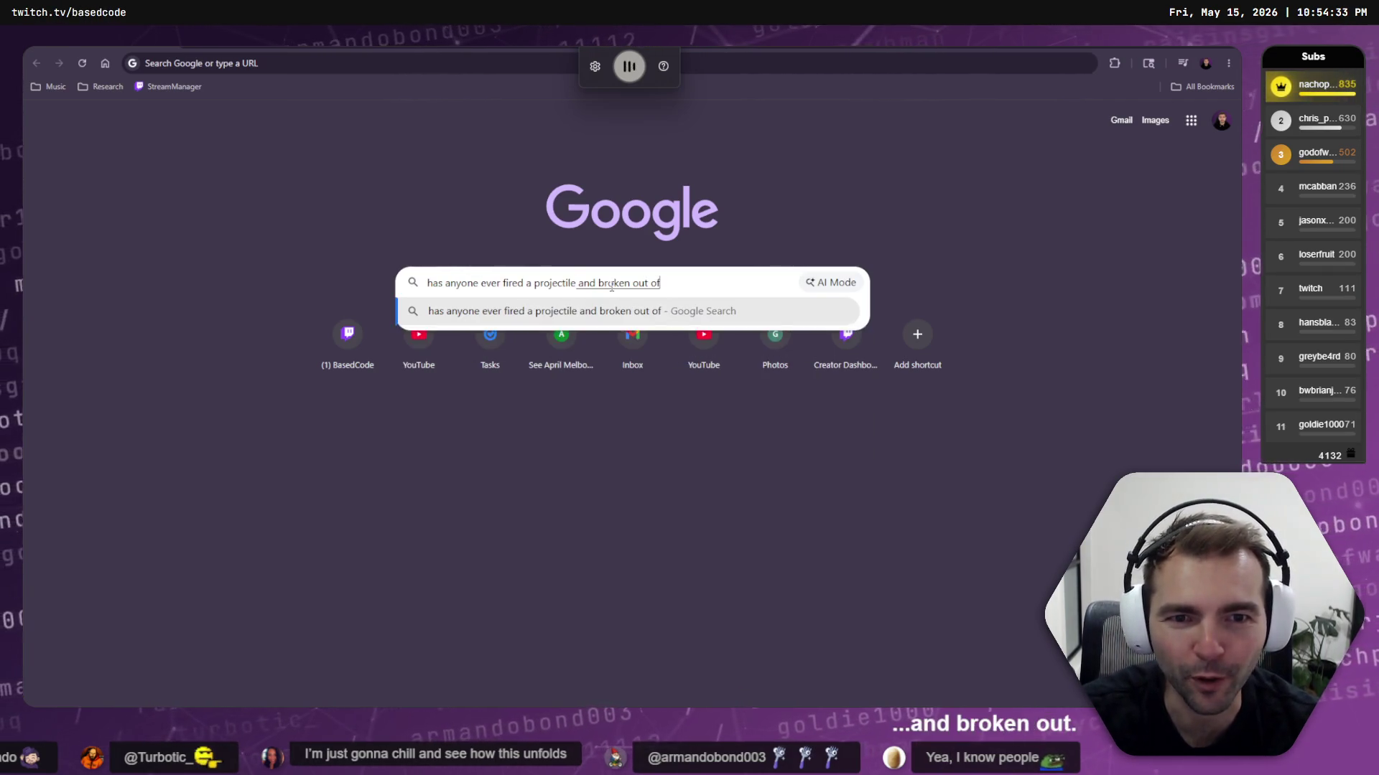
{"action": "type", "text": " Earth's orbit?"}
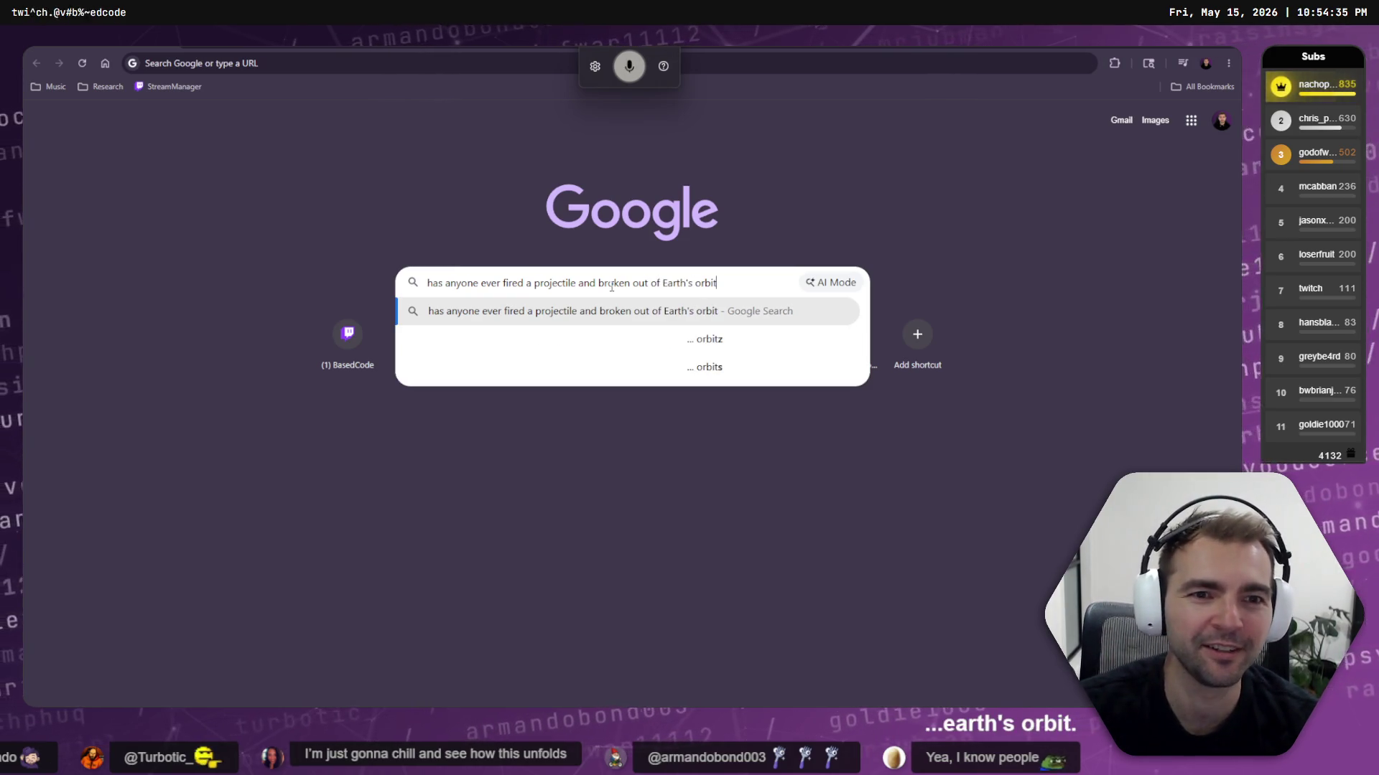
{"action": "key", "text": "Return"}
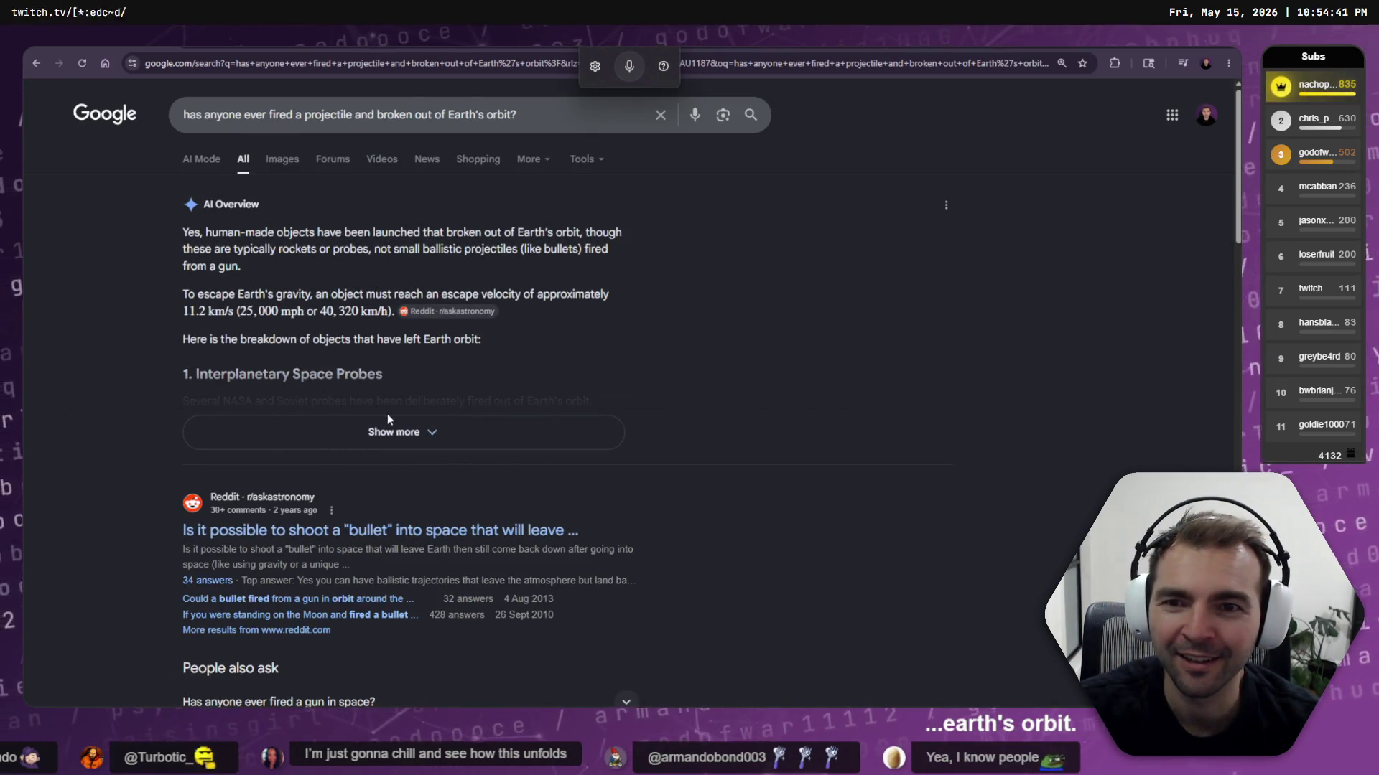
{"action": "left_click", "coordinate": [396, 432]}
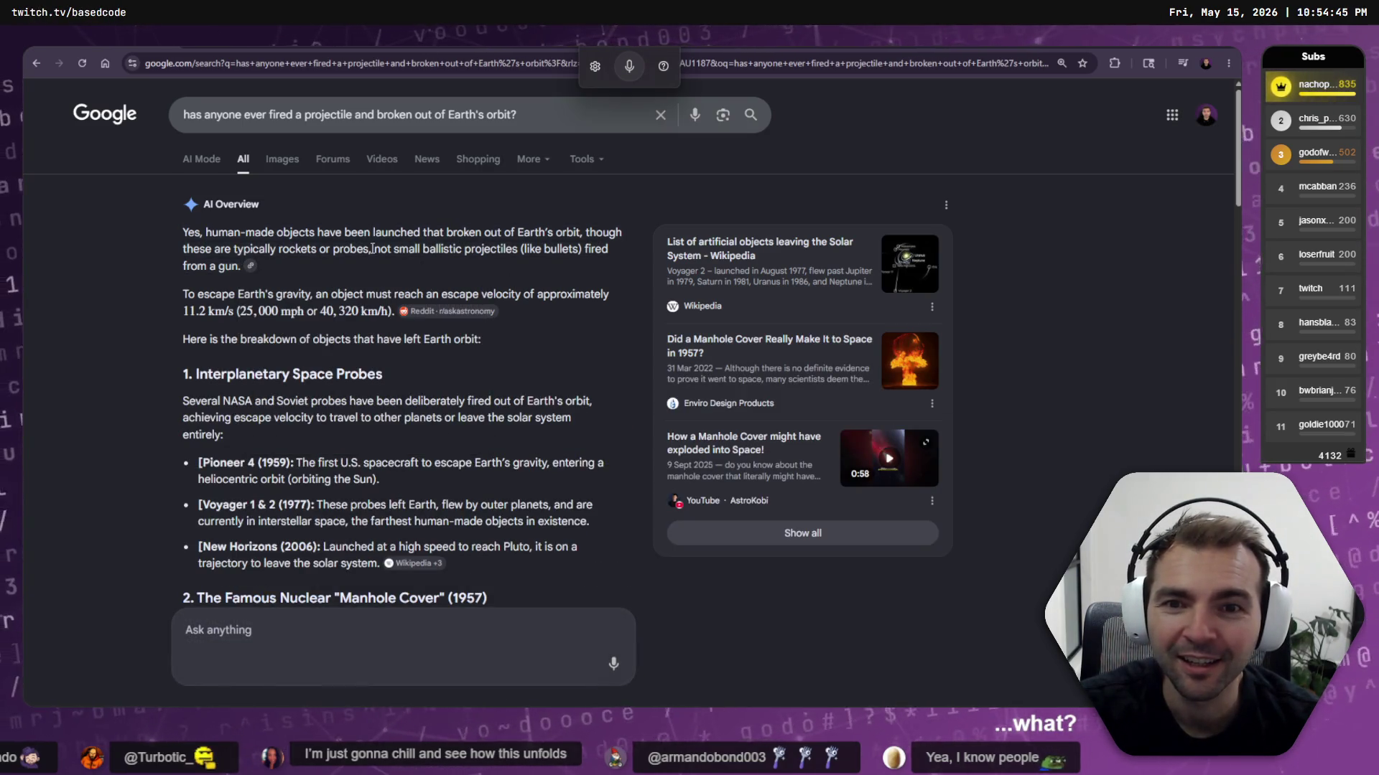
Ask the follow-up 'has there been any kind of ballistic projectile that's broken orbit?'
{"action": "left_click_drag", "start_coordinate": [423, 250], "coordinate": [522, 250]}
{"action": "left_click", "coordinate": [550, 251]}
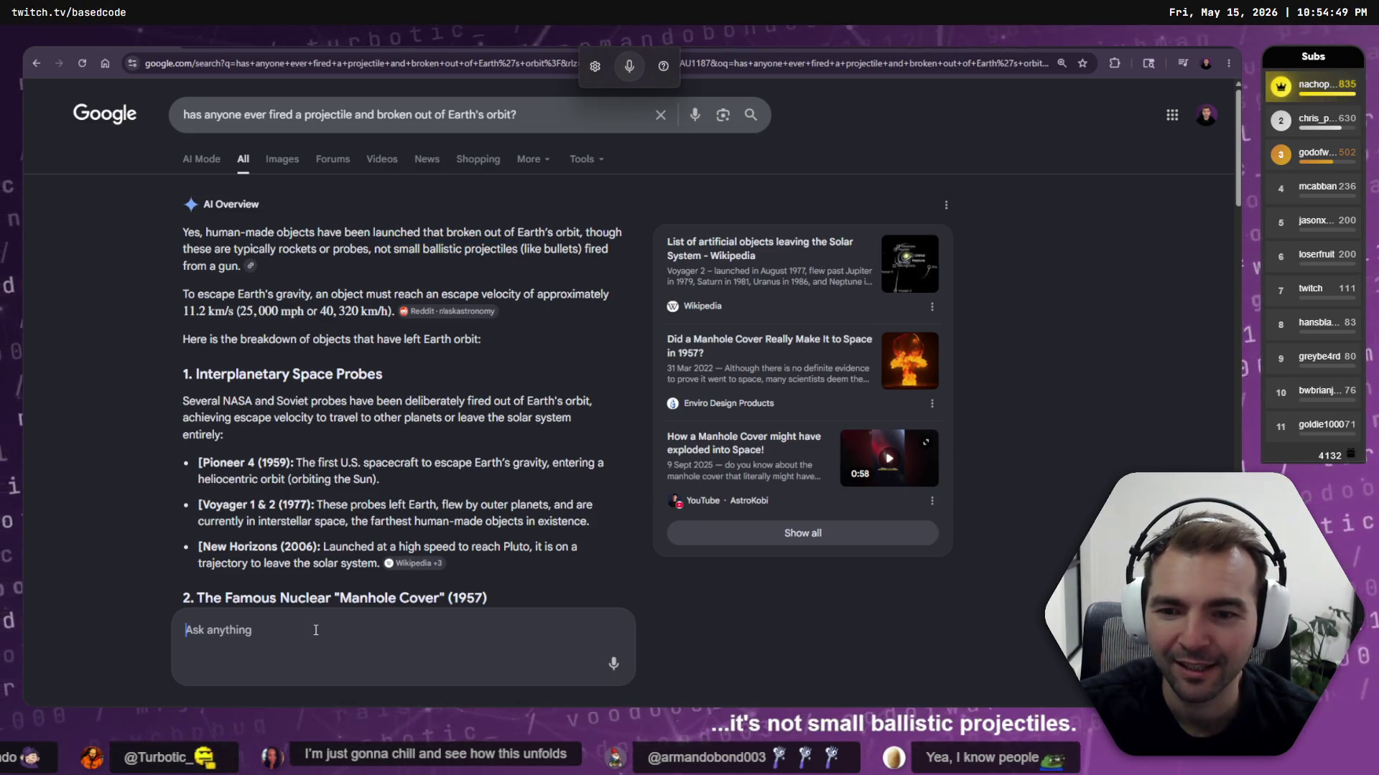
{"action": "left_click", "coordinate": [510, 615]}
{"action": "type", "text": "has there been any kind of ballistic projectile that's broken orbit?"}
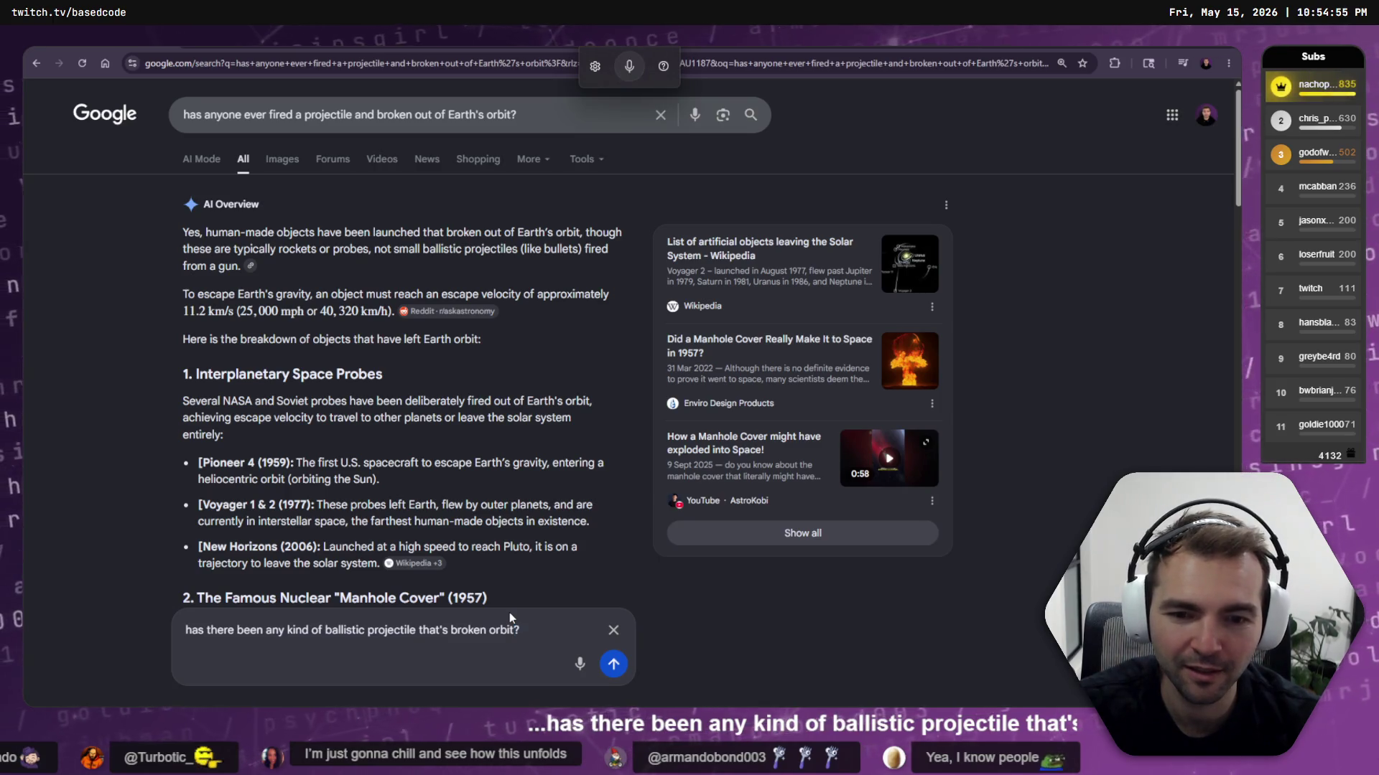
{"action": "key", "text": "Return"}
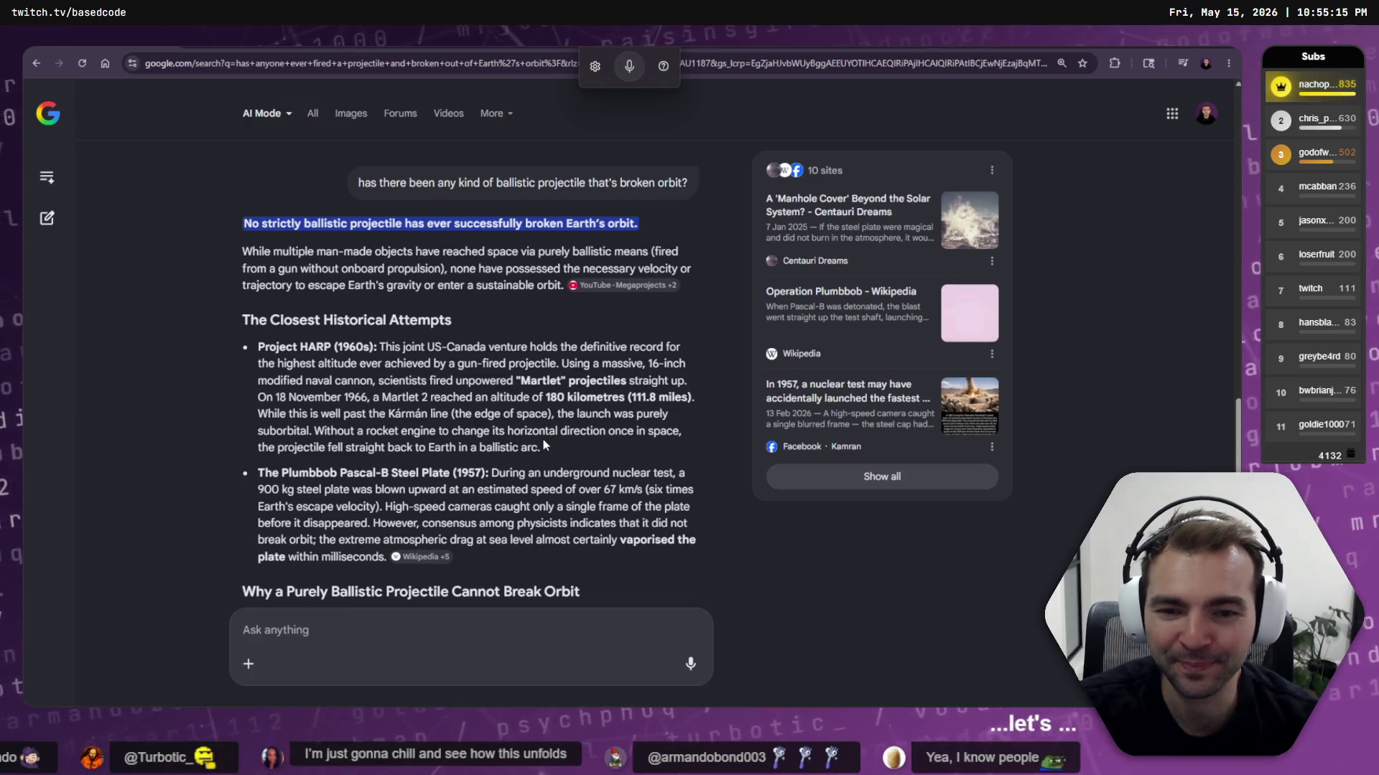
Scroll the AI answer and highlight the paragraph on orbital mechanics
{"action": "scroll", "coordinate": [478, 393], "scroll_direction": "down", "scroll_amount": 3}
{"action": "mouse_move", "coordinate": [244, 357]}
{"action": "left_mouse_down"}
{"action": "mouse_move", "coordinate": [519, 389]}
{"action": "mouse_move", "coordinate": [198, 346]}
{"action": "mouse_move", "coordinate": [197, 360]}
{"action": "left_mouse_up"}
{"action": "left_click", "coordinate": [519, 389]}
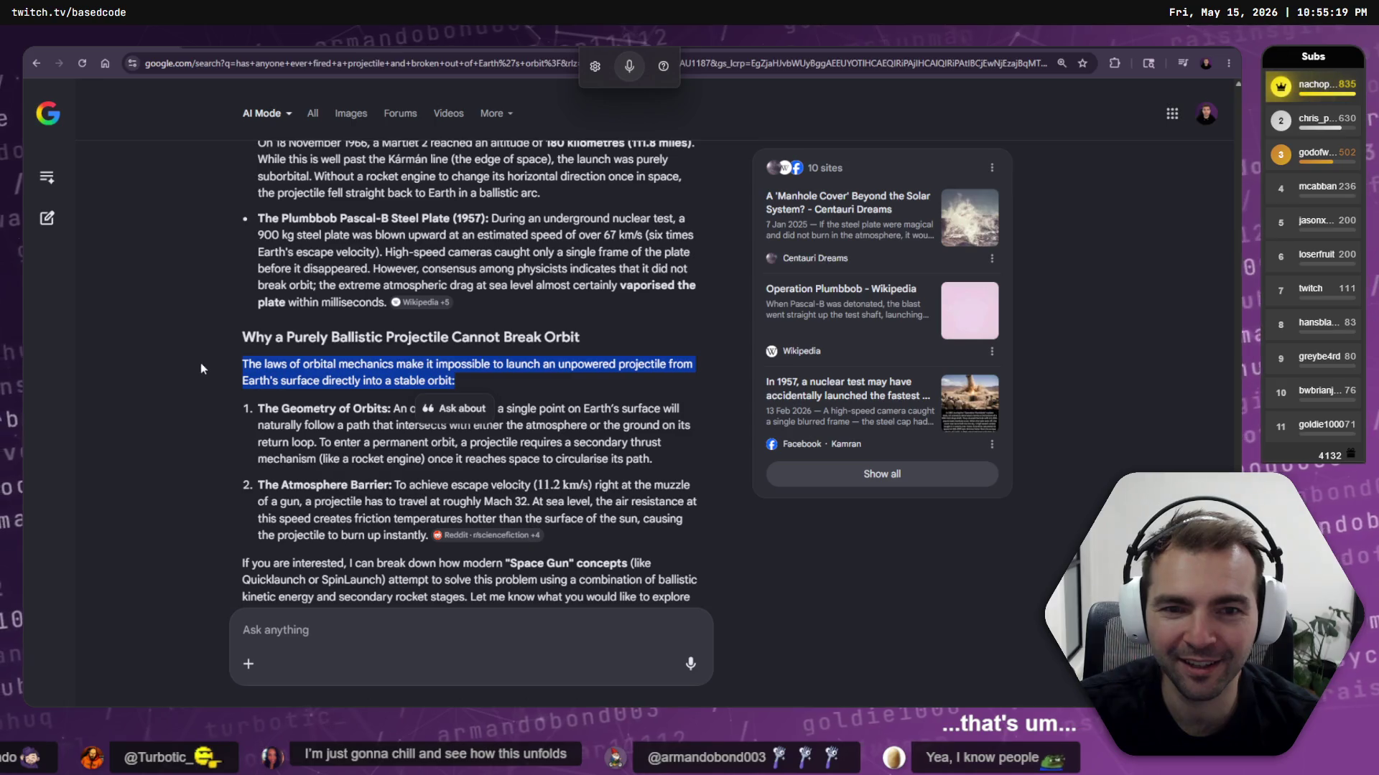
{"action": "left_click", "coordinate": [235, 382]}
{"action": "scroll", "coordinate": [244, 366], "scroll_direction": "down", "scroll_amount": 1}
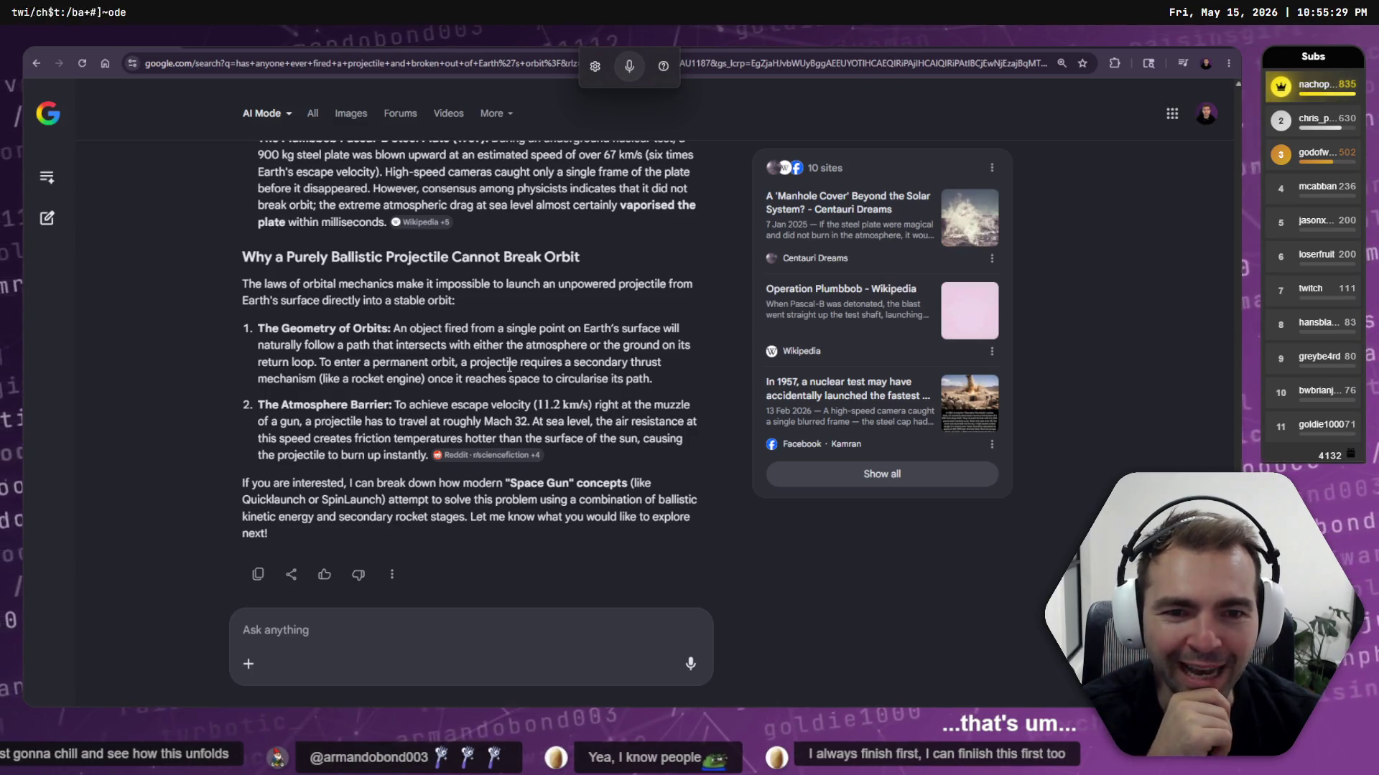
{"action": "left_click", "coordinate": [667, 349]}
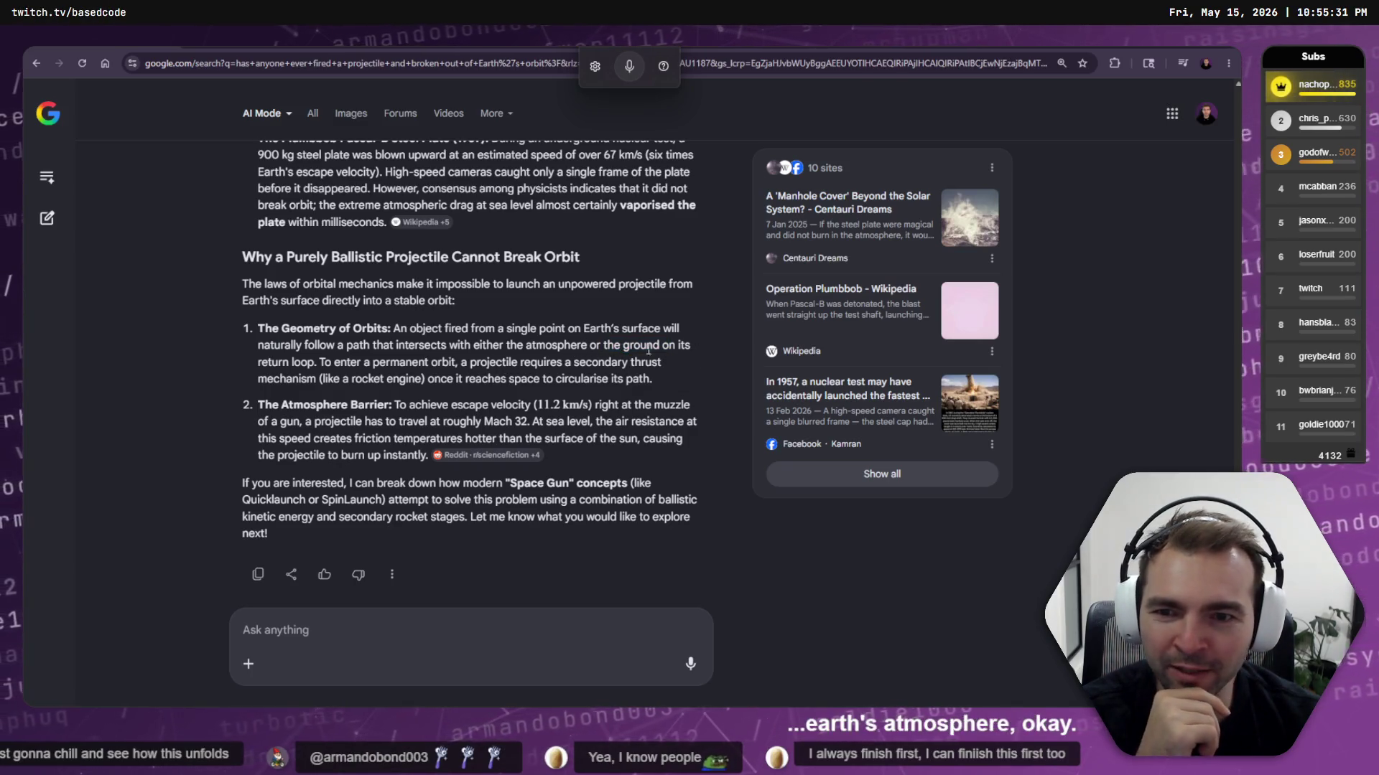
Highlight the permanent-orbit sentence and the 11.2 km/s escape velocity, then return to Codex
{"action": "left_click_drag", "start_coordinate": [319, 362], "coordinate": [641, 368]}
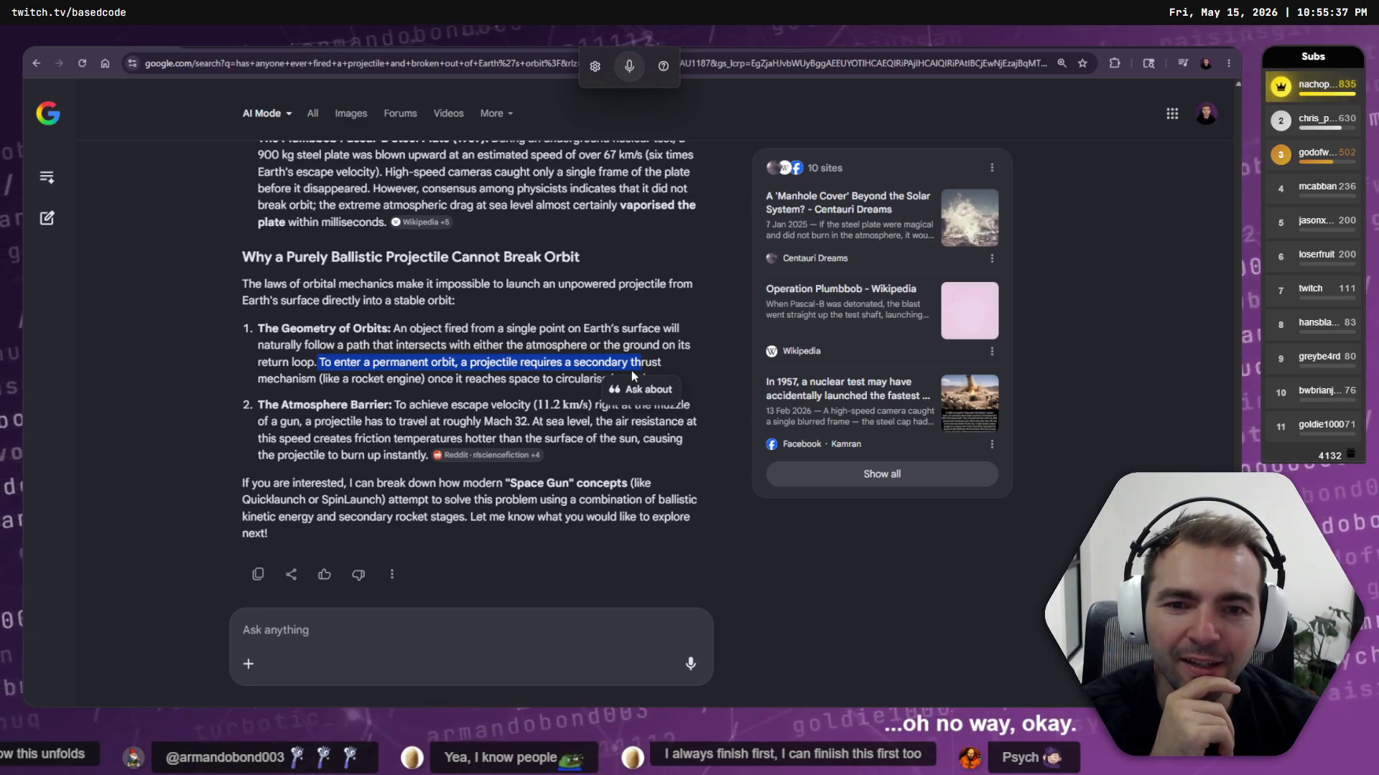
{"action": "left_click", "coordinate": [423, 366]}
{"action": "mouse_move", "coordinate": [319, 362]}
{"action": "left_mouse_down"}
{"action": "mouse_move", "coordinate": [704, 386]}
{"action": "mouse_move", "coordinate": [682, 378]}
{"action": "left_mouse_up"}
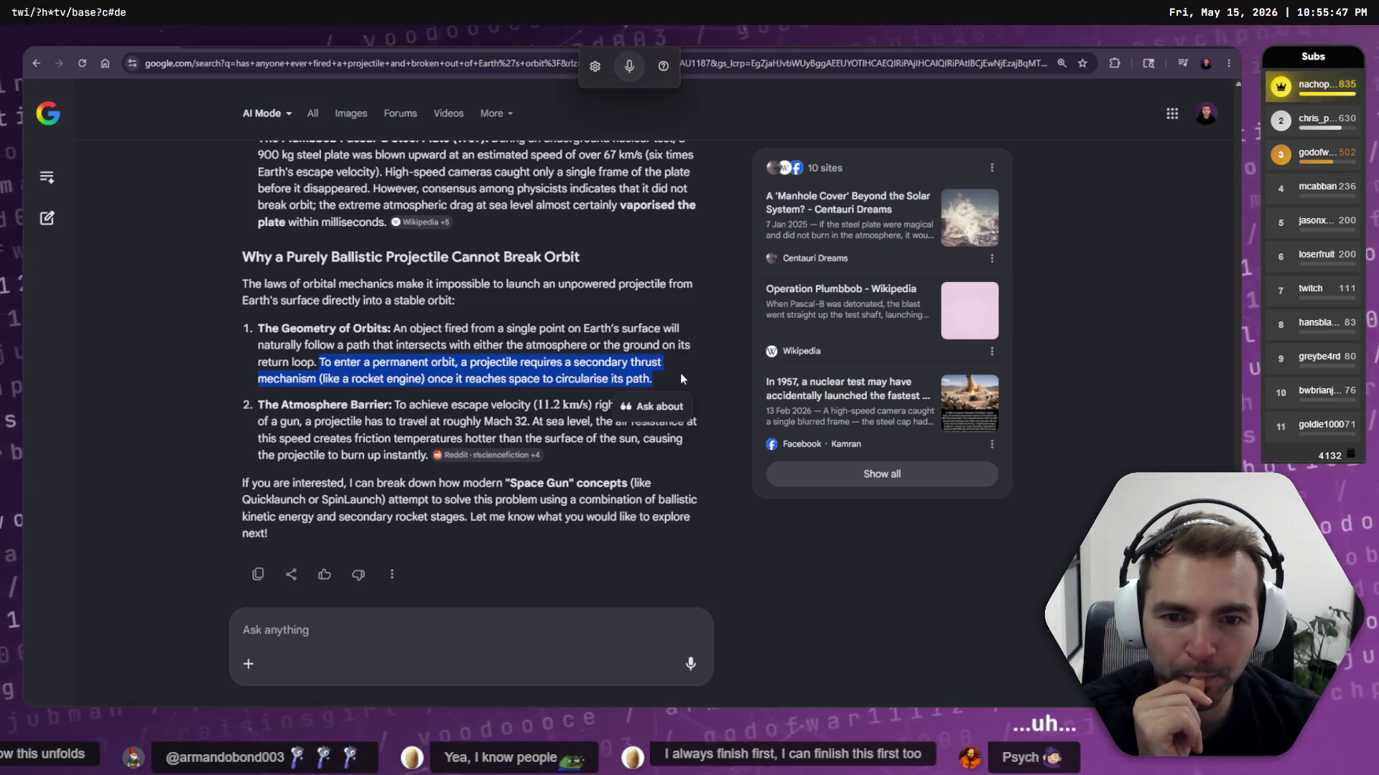
{"action": "left_click", "coordinate": [394, 351]}
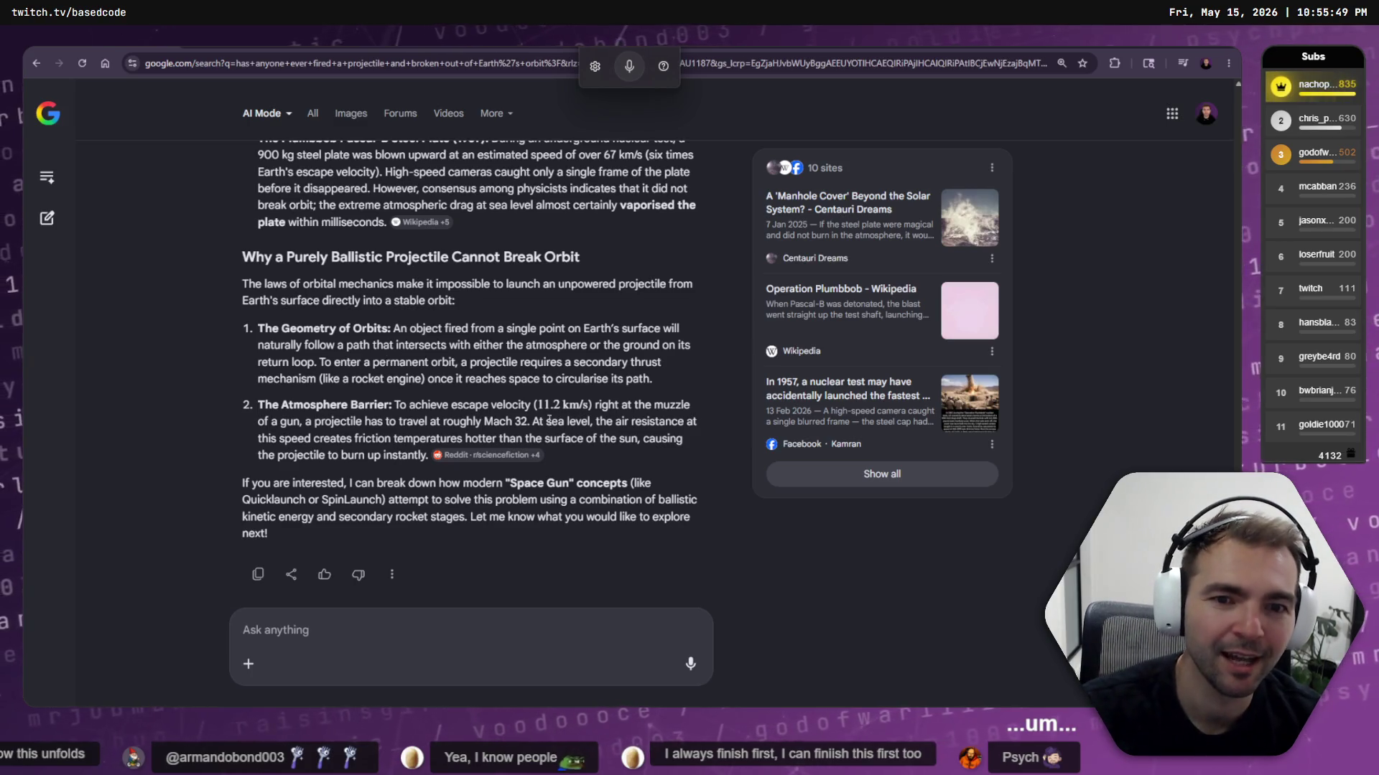
{"action": "double_click", "coordinate": [534, 405]}
{"action": "left_click", "coordinate": [531, 402]}
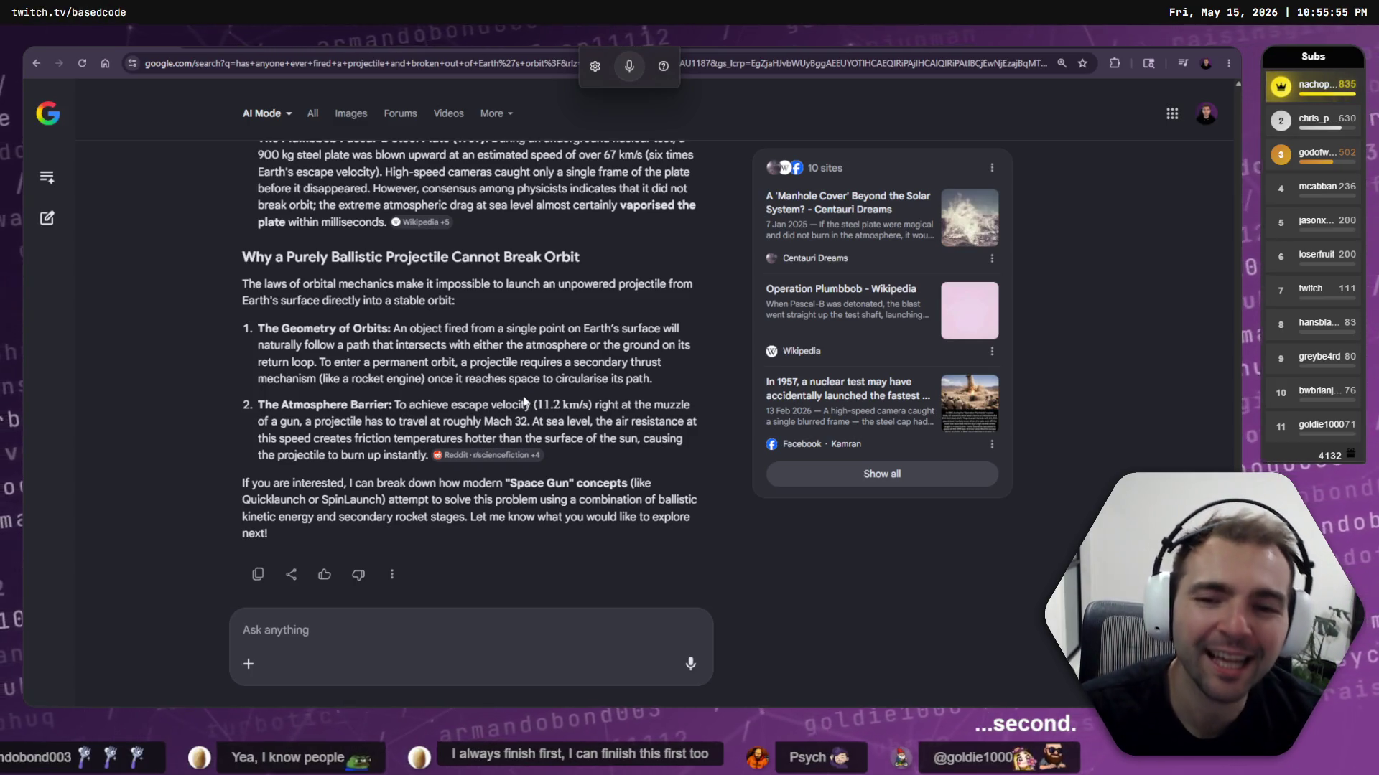
{"action": "key", "text": "alt+Tab"}
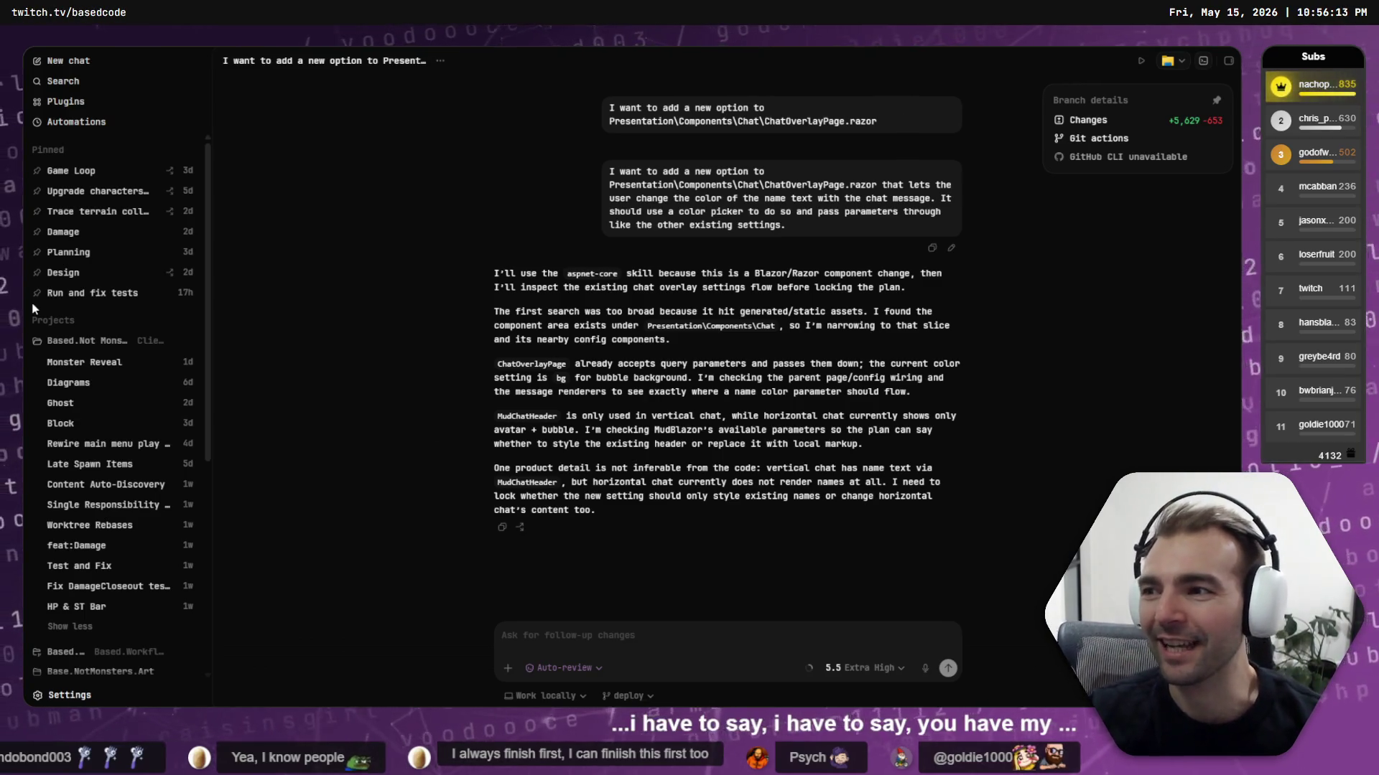
Review the worktree list under Codex Settings > Worktrees, then return to Fork's Git Bash terminal
{"action": "left_click", "coordinate": [693, 638]}
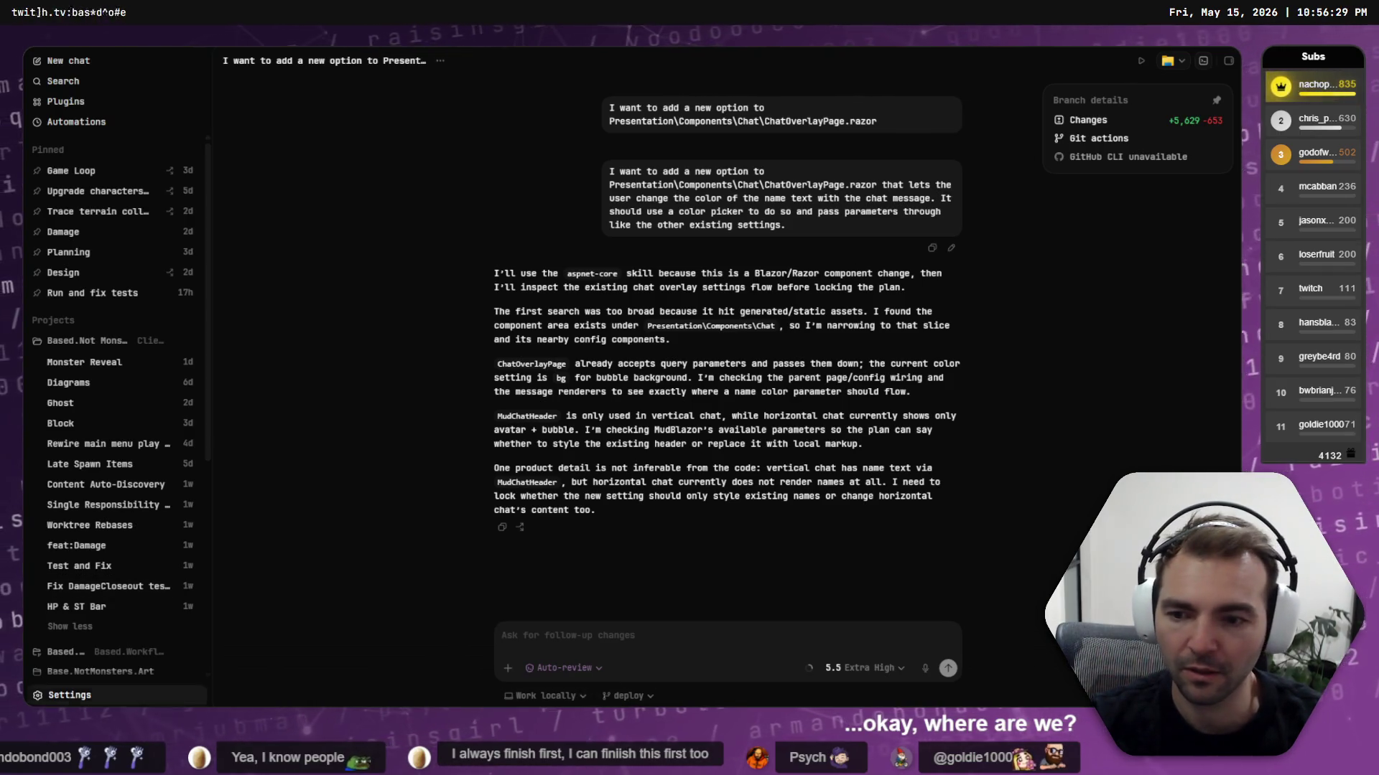
{"action": "left_click", "coordinate": [100, 695]}
{"action": "left_click", "coordinate": [140, 632]}
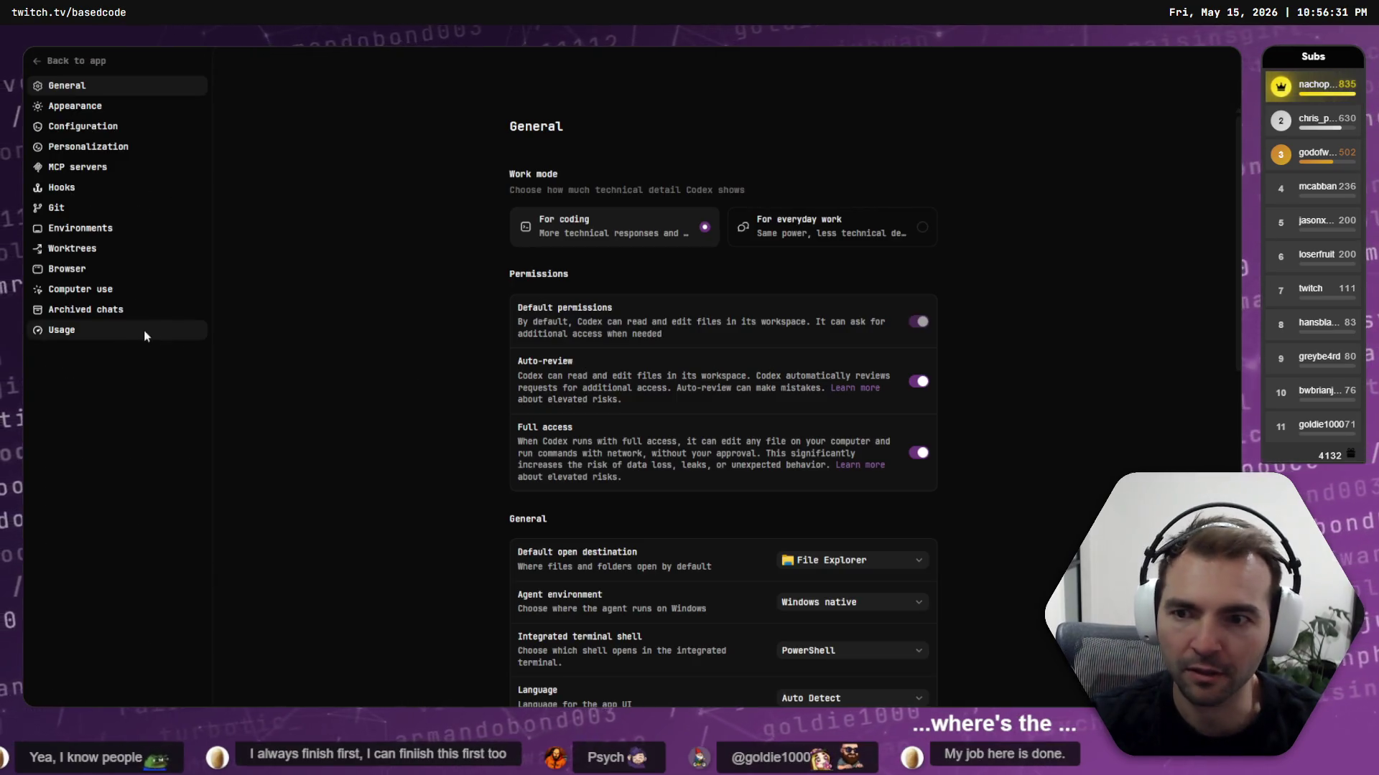
{"action": "left_click", "coordinate": [183, 249]}
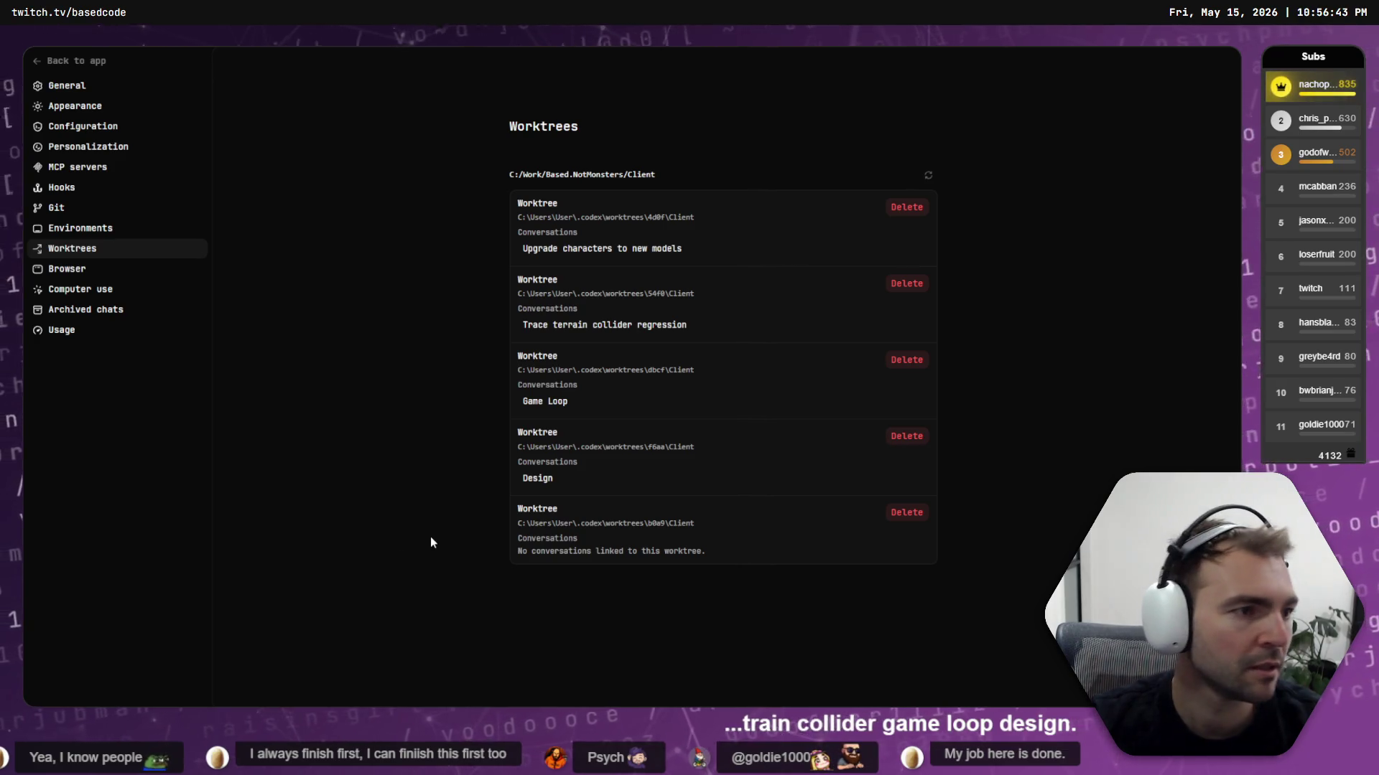
{"action": "left_click", "coordinate": [78, 60]}
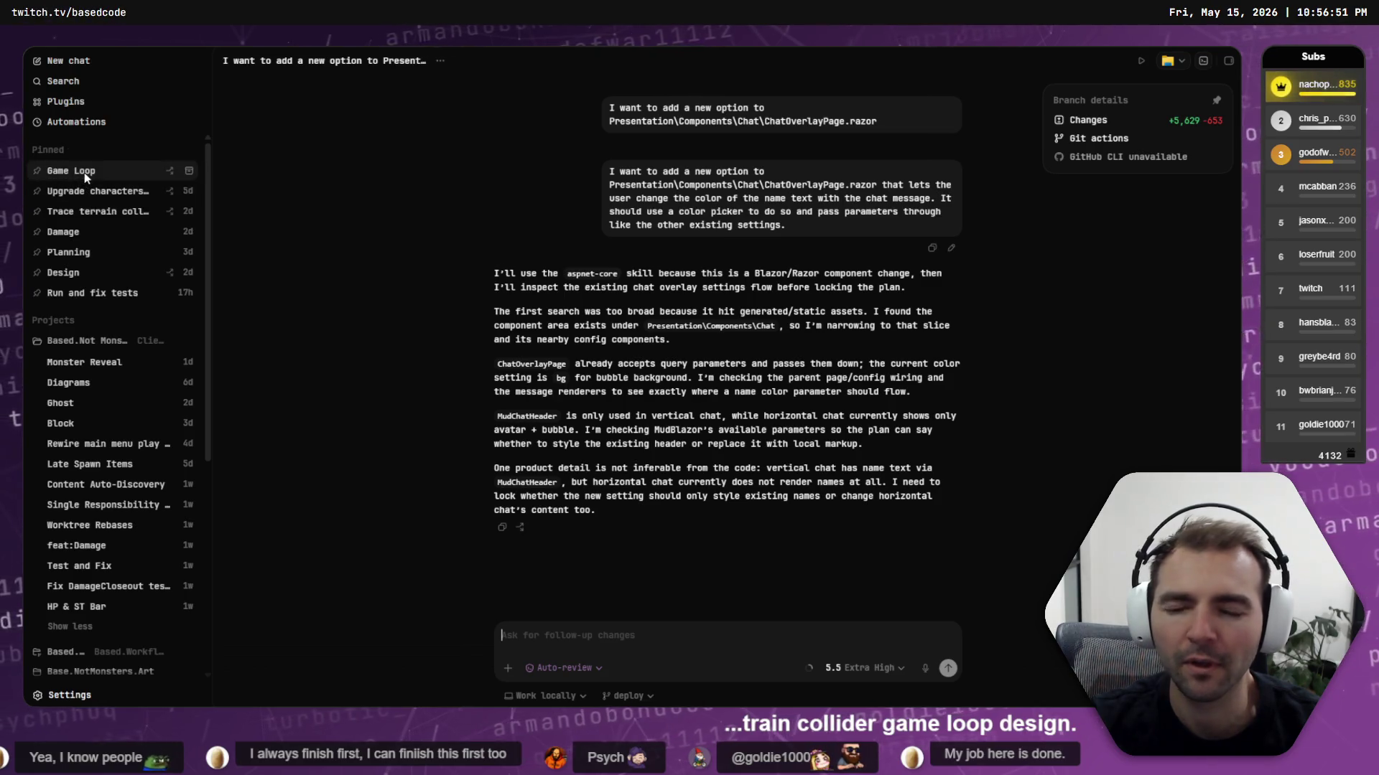
{"action": "mouse_move", "coordinate": [84, 173]}
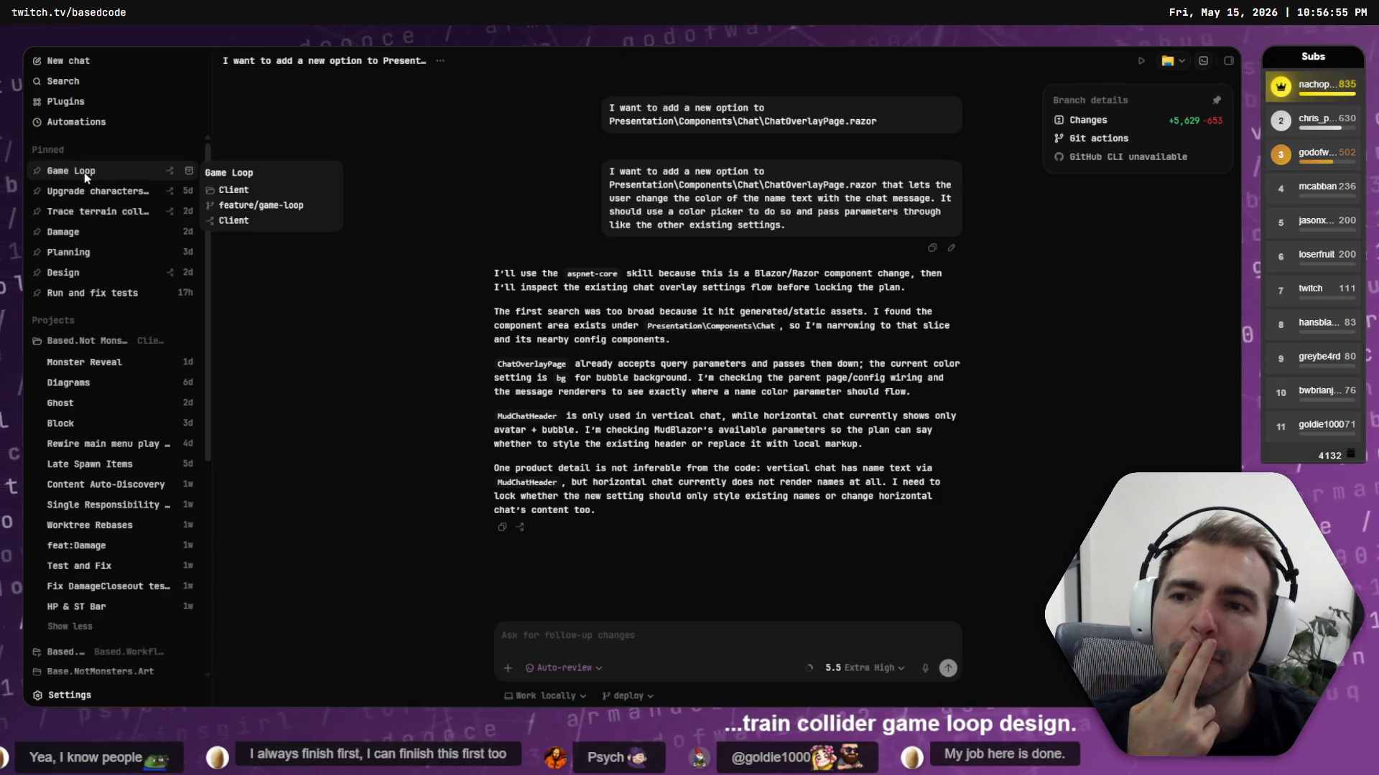
{"action": "key", "text": "alt+Tab"}
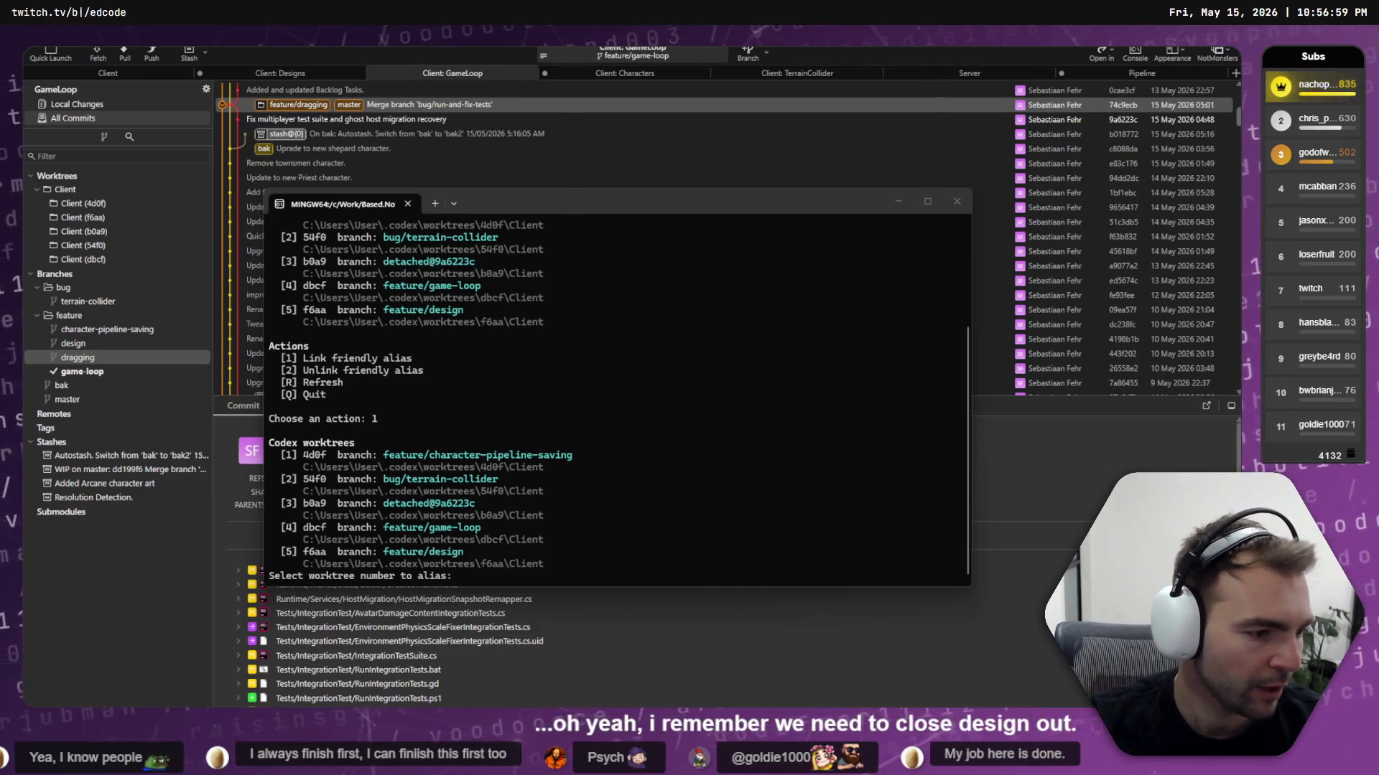
{"action": "key", "text": "alt+Tab"}
{"action": "key", "text": "alt+Tab"}
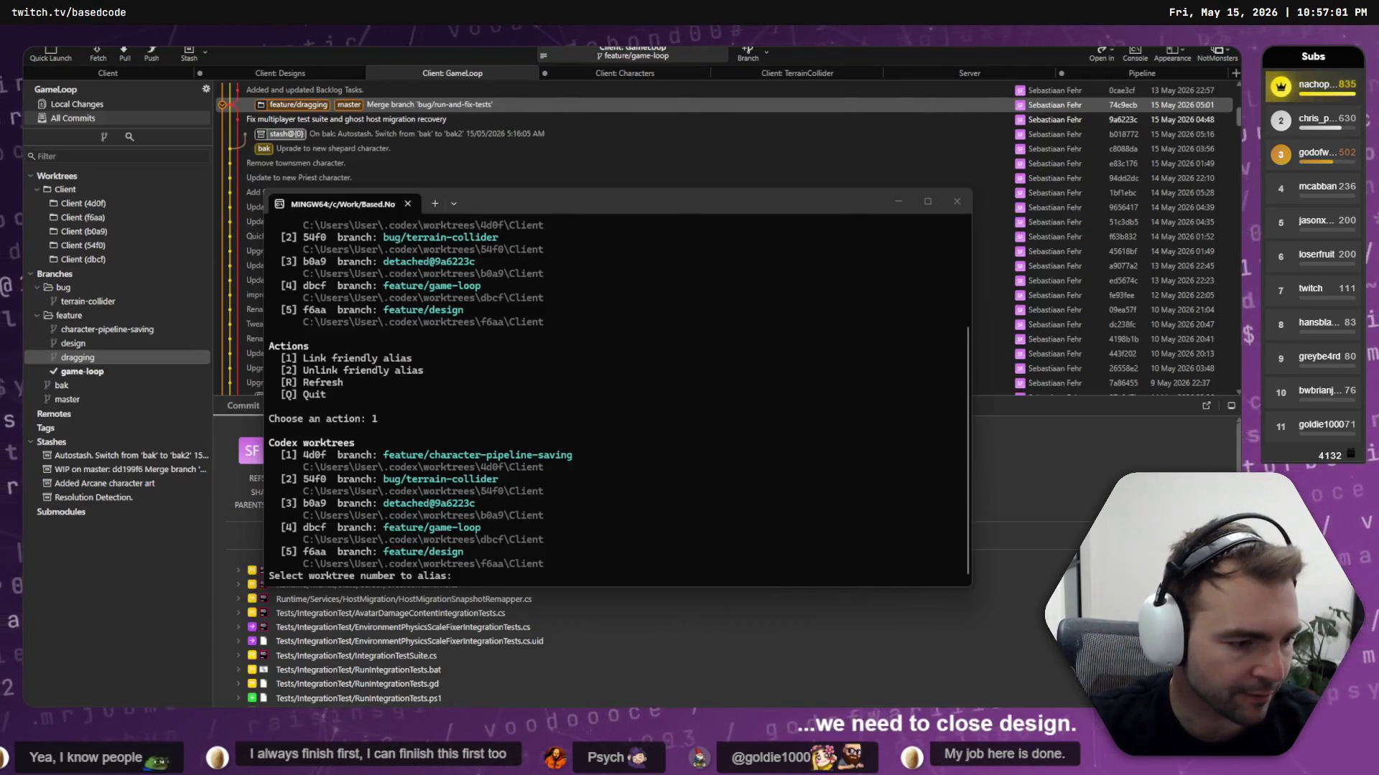
Copy the plan's Summary paragraph and approve 'Yes, implement this plan' for the non-host reset fix
{"action": "key", "text": "alt+Tab"}
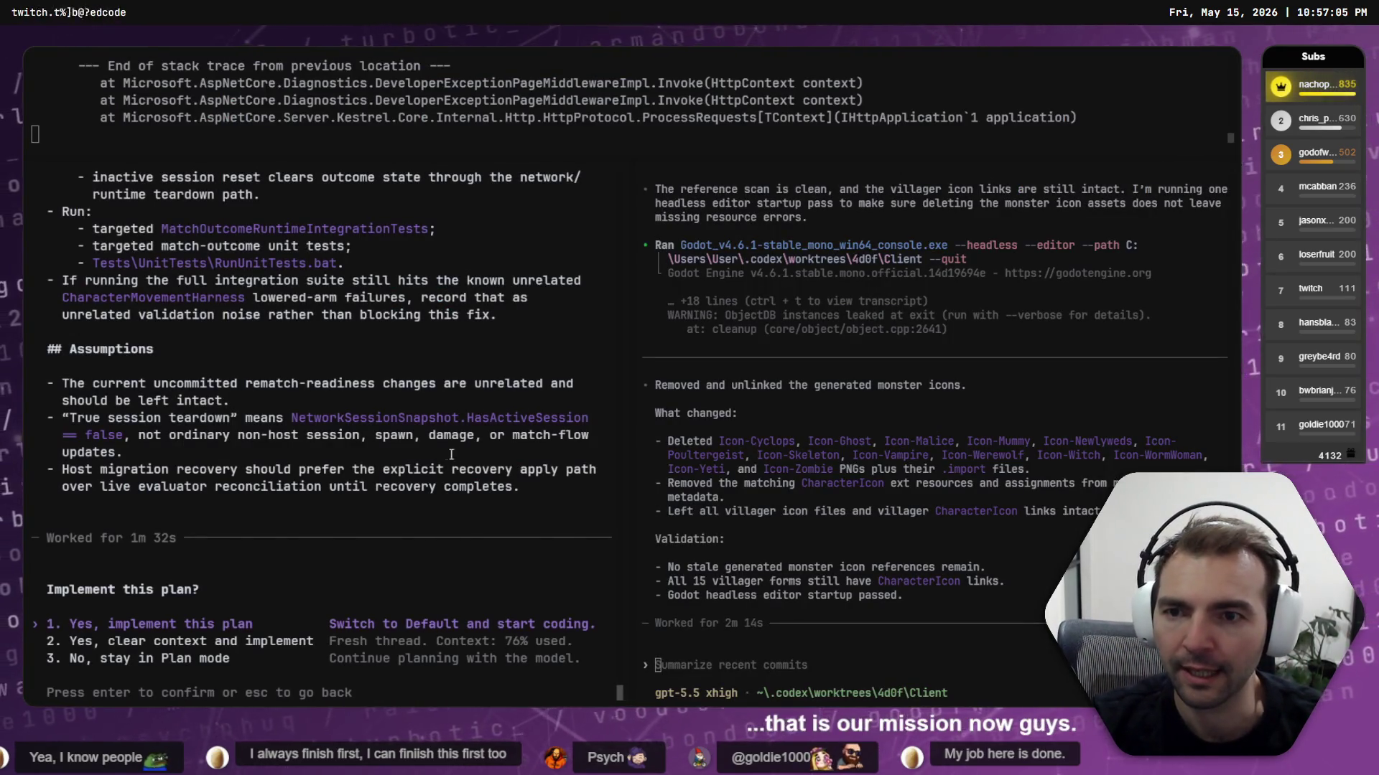
{"action": "scroll", "coordinate": [436, 447], "scroll_direction": "up", "scroll_amount": 10}
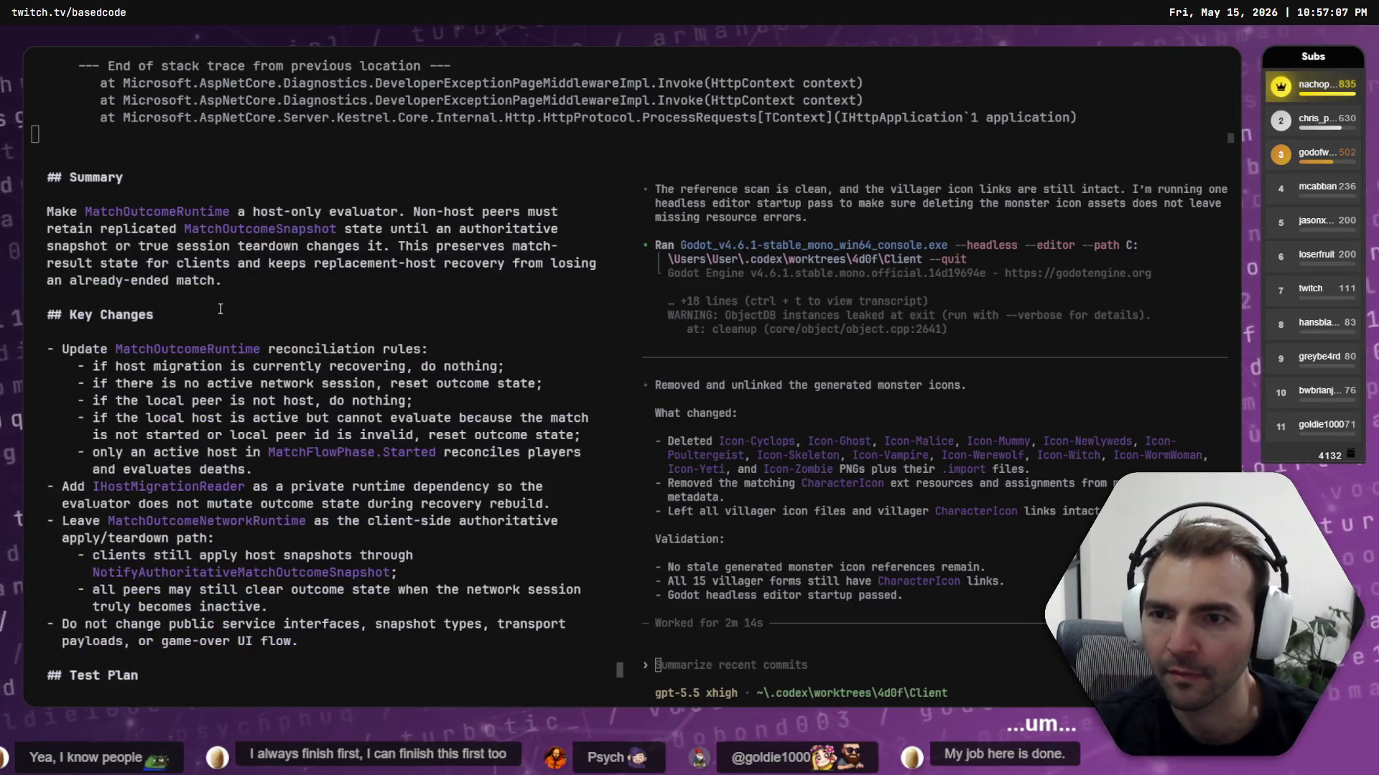
{"action": "scroll", "coordinate": [64, 281], "scroll_direction": "up", "scroll_amount": 2}
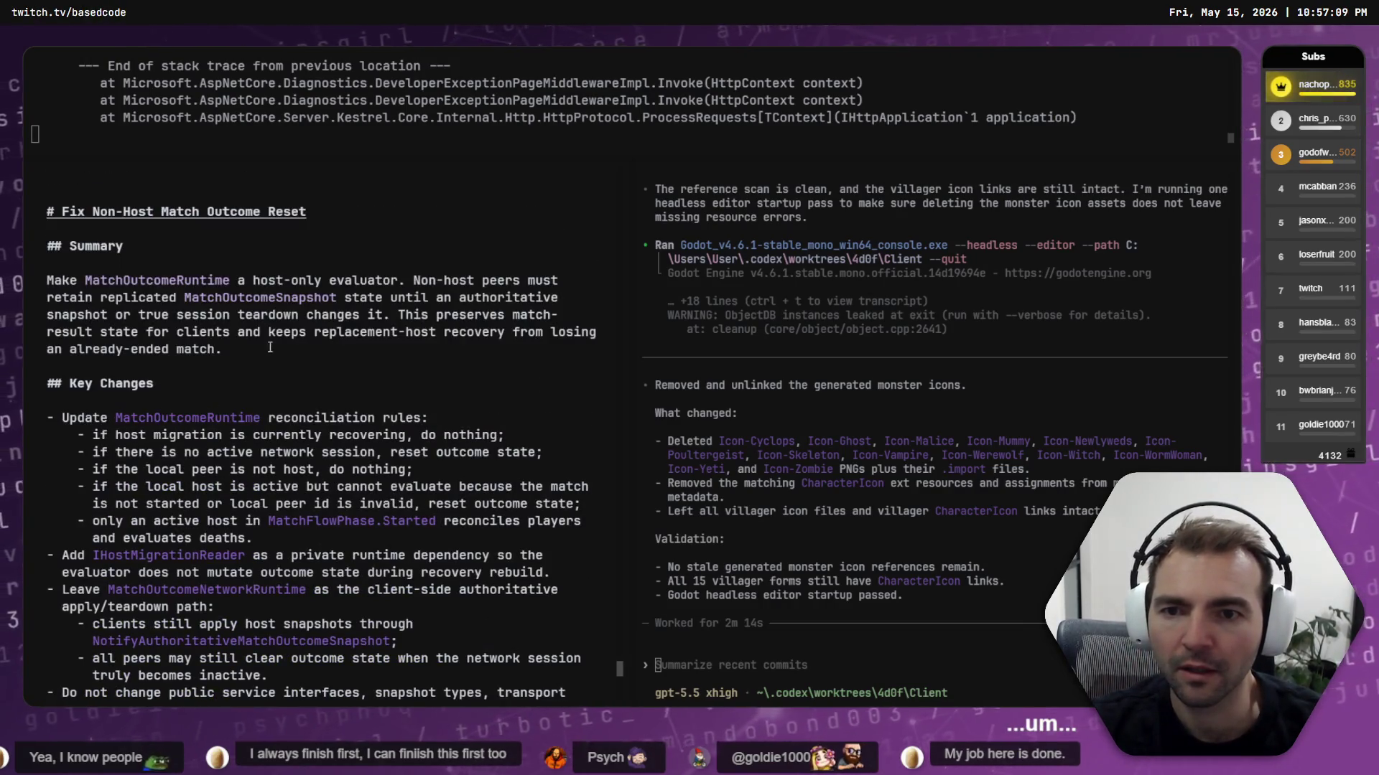
{"action": "triple_click", "coordinate": [206, 341]}
{"action": "key", "text": "ctrl+c"}
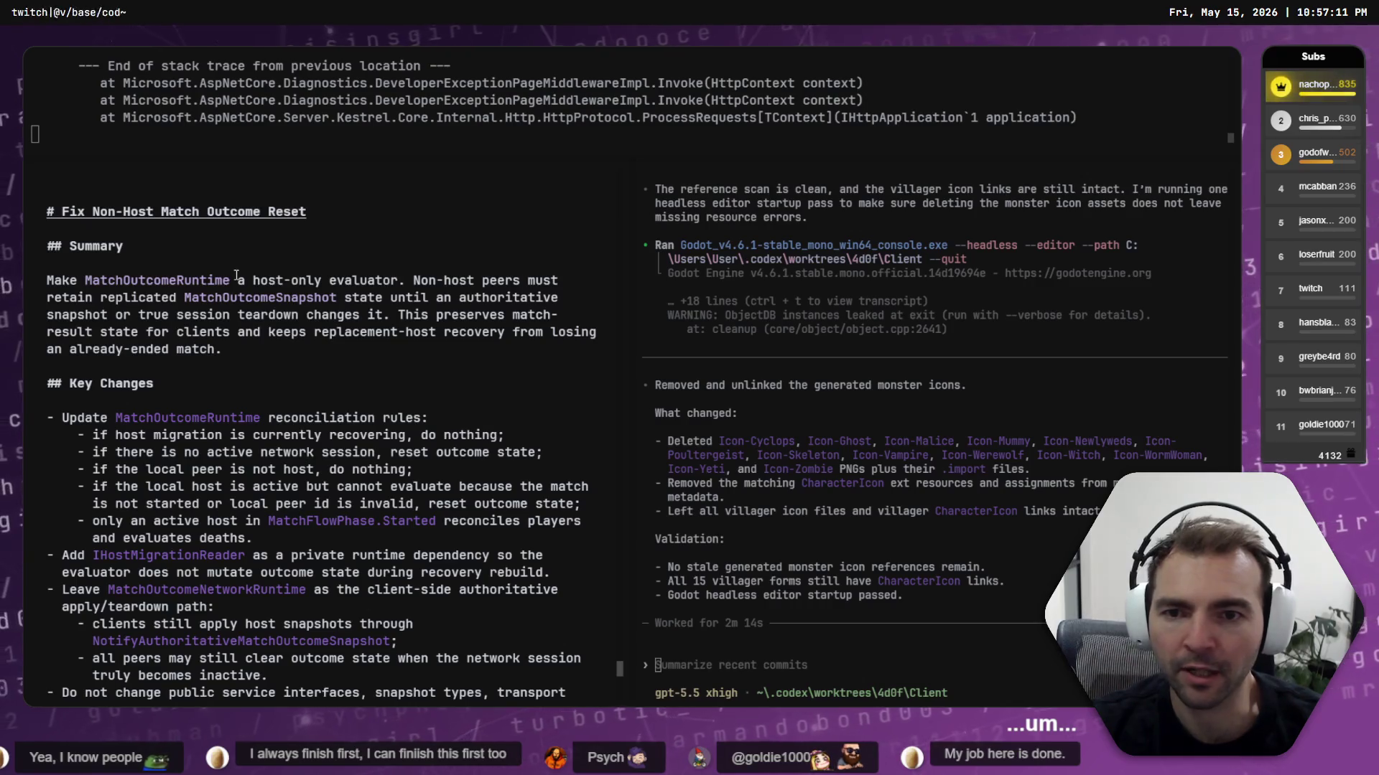
{"action": "scroll", "coordinate": [356, 349], "scroll_direction": "down", "scroll_amount": 4}
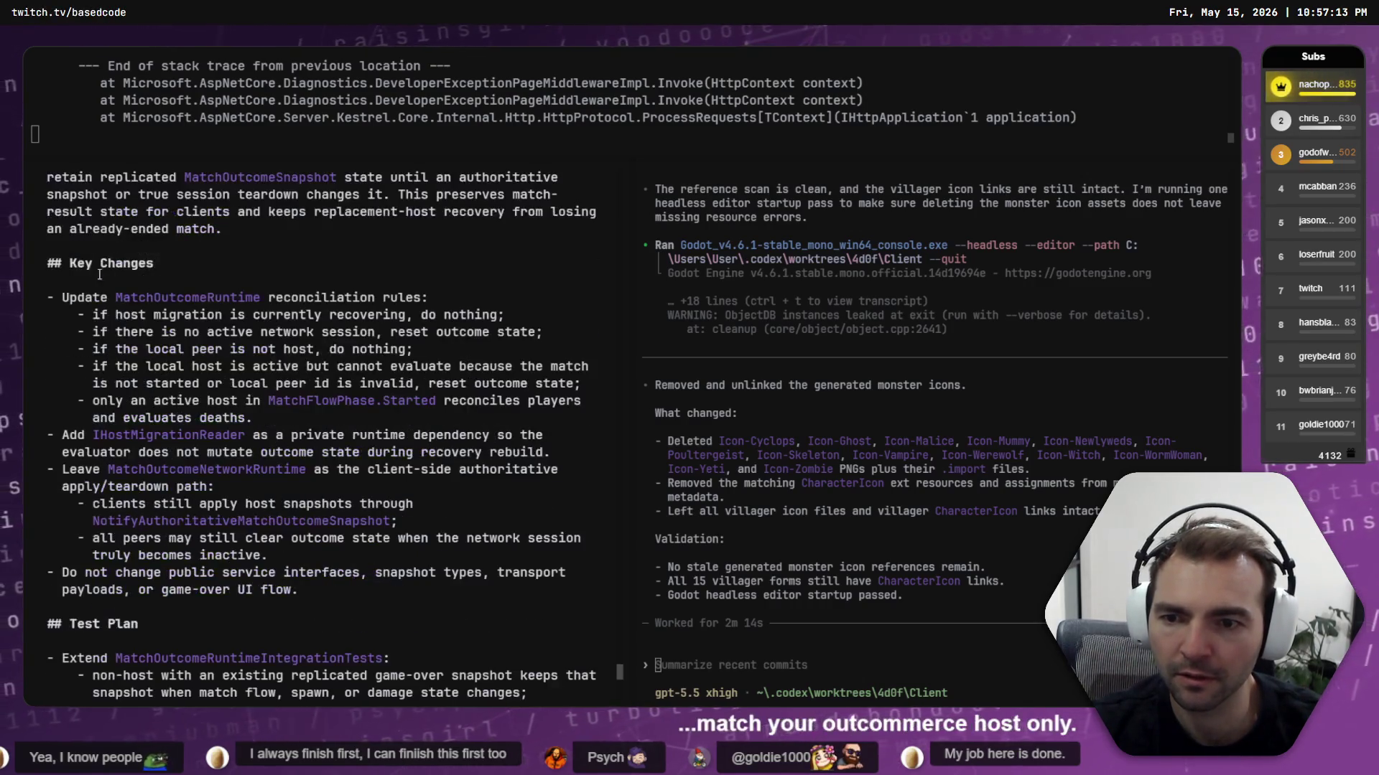
{"action": "scroll", "coordinate": [201, 357], "scroll_direction": "down", "scroll_amount": 12}
{"action": "scroll", "coordinate": [201, 357], "scroll_direction": "down", "scroll_amount": 6}
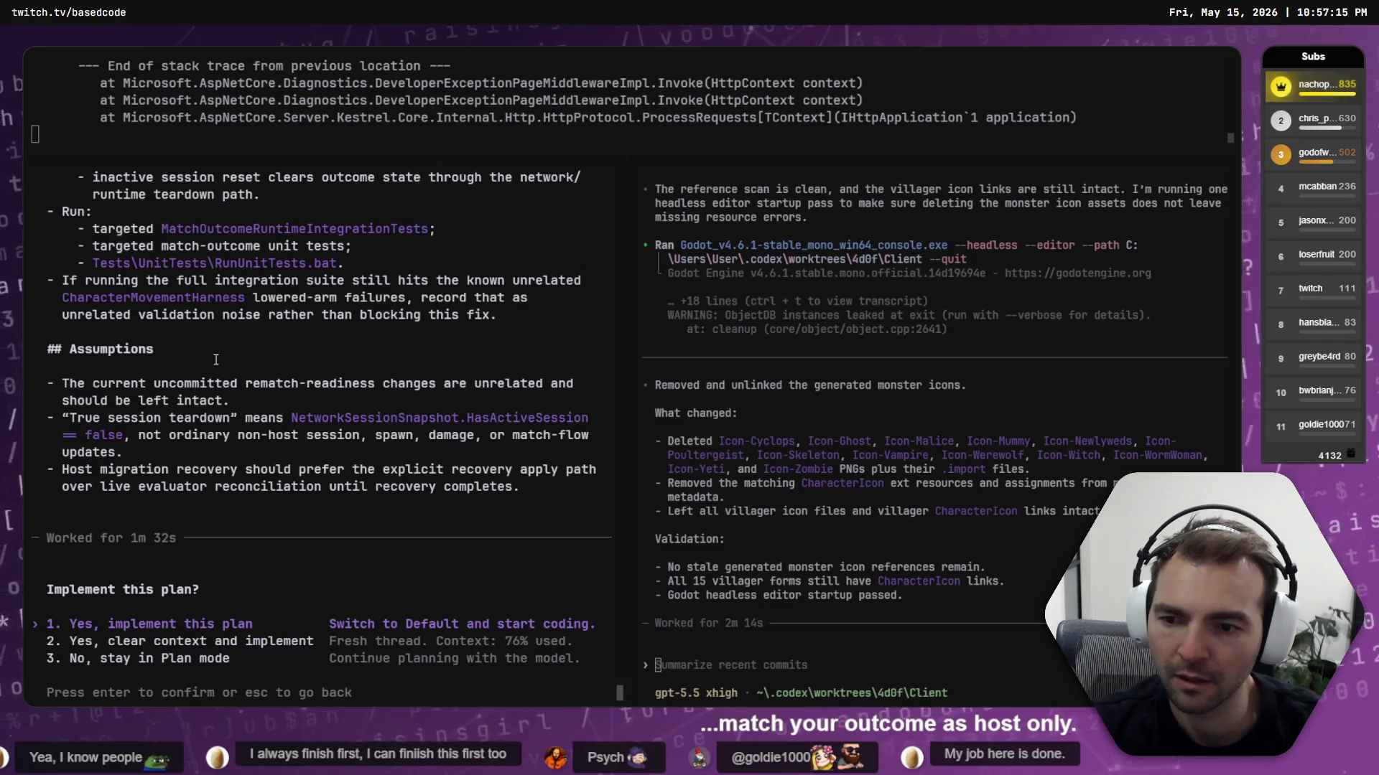
{"action": "key", "text": "Return"}
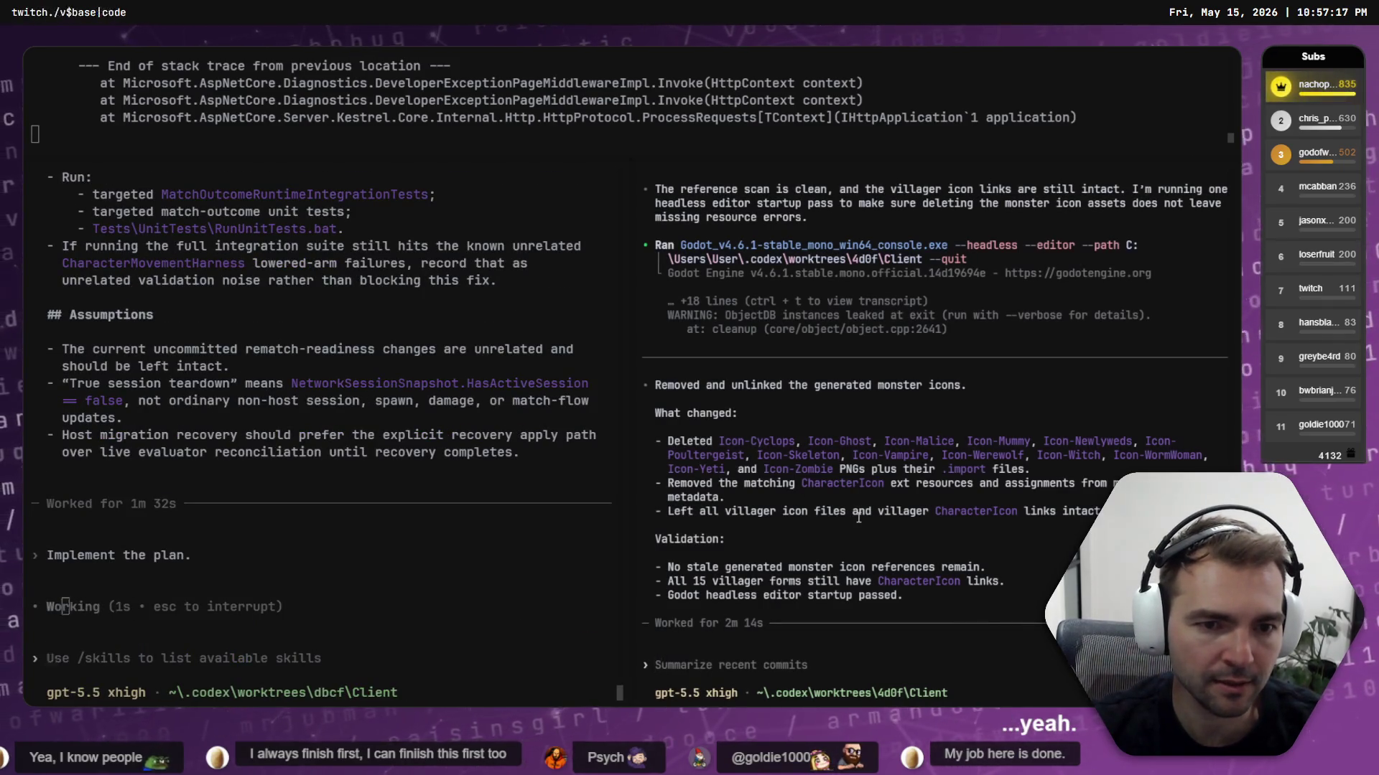
{"action": "key", "text": "alt+Tab"}
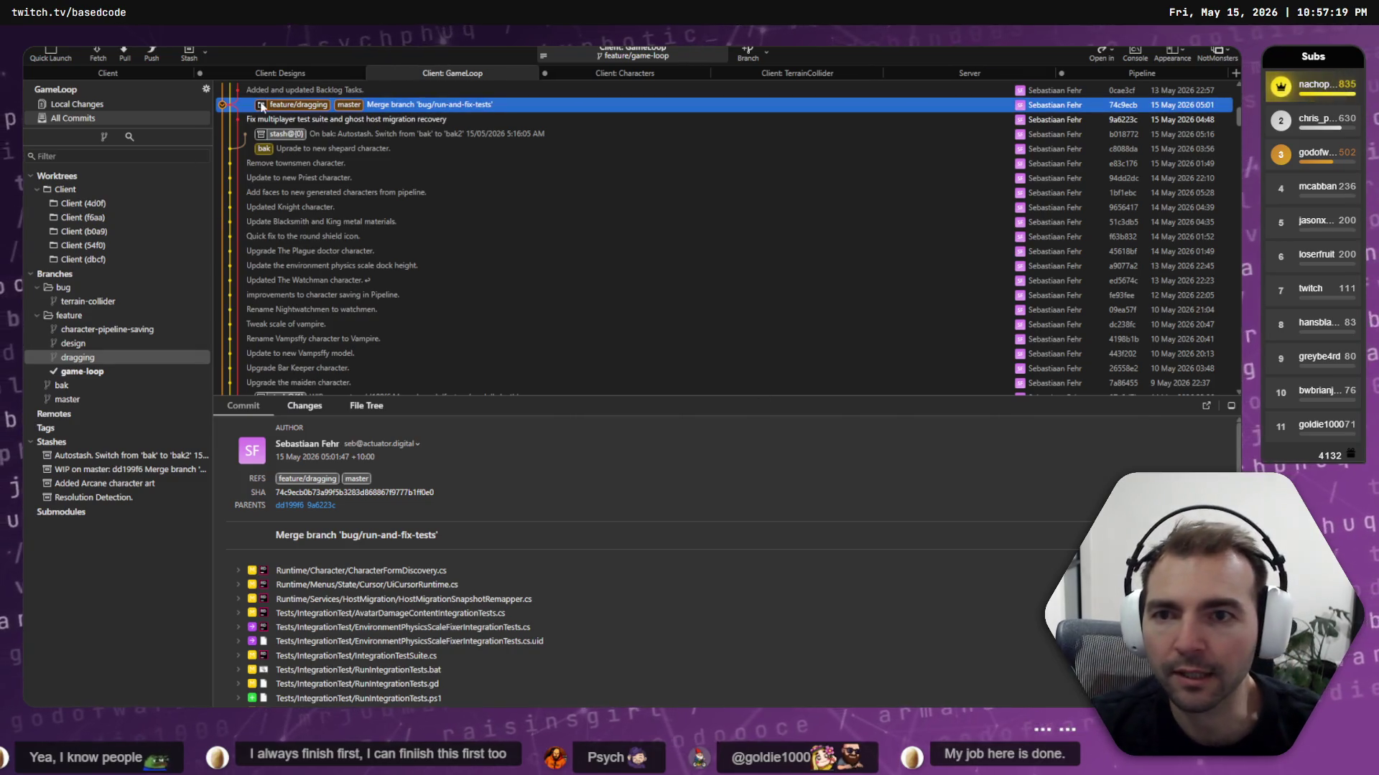
Stage all eight changed character form files in Client: Characters and review their diffs
{"action": "left_click", "coordinate": [290, 75]}
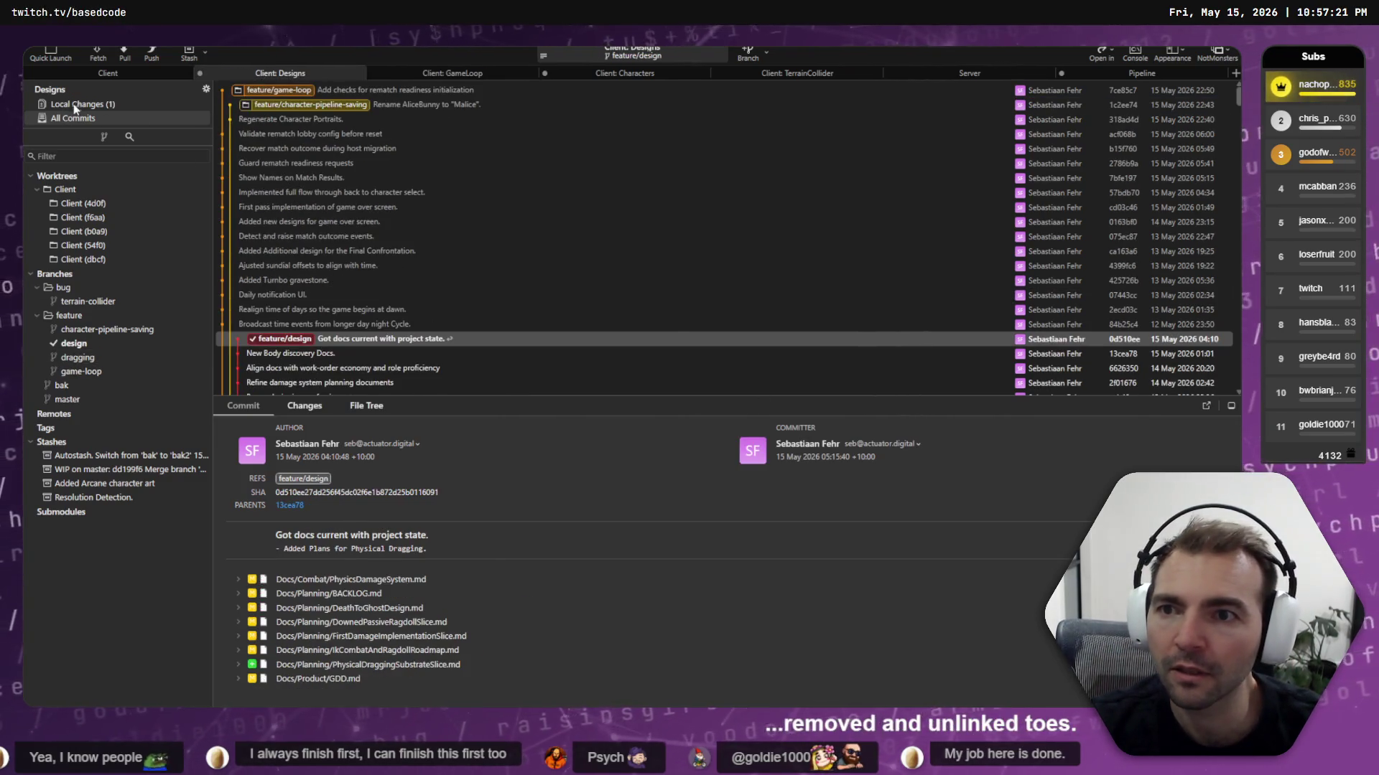
{"action": "left_click", "coordinate": [79, 105]}
{"action": "left_click", "coordinate": [610, 73]}
{"action": "left_click", "coordinate": [332, 174]}
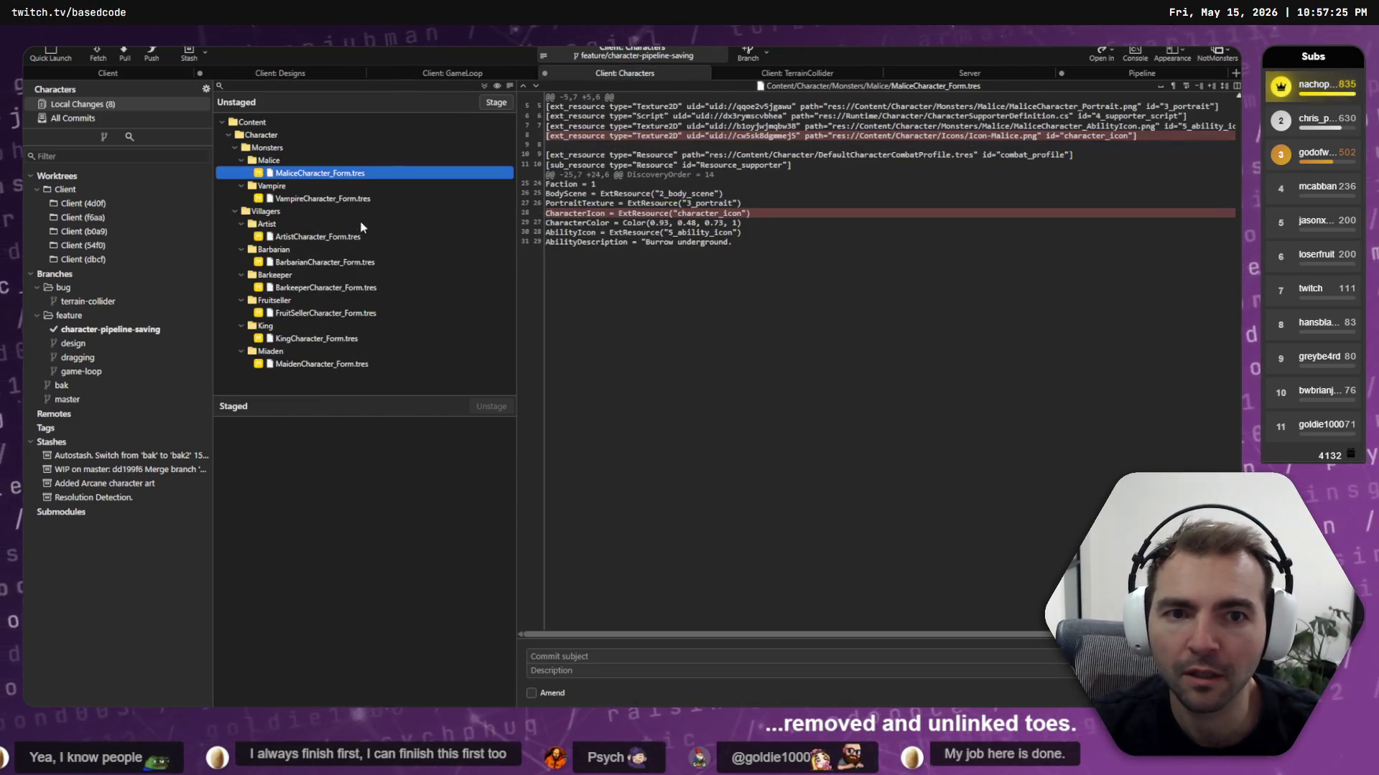
{"action": "left_click", "coordinate": [348, 365], "text": "shift"}
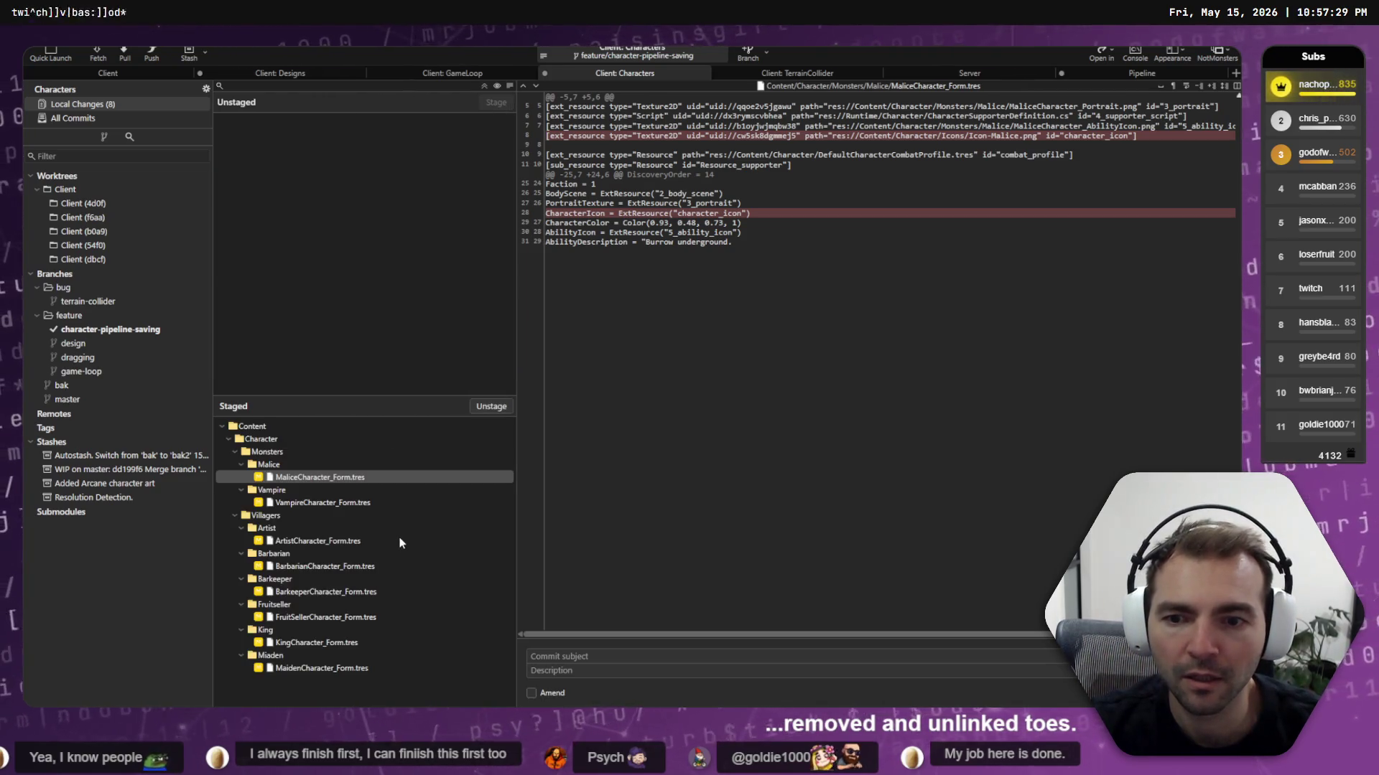
{"action": "left_click", "coordinate": [328, 504]}
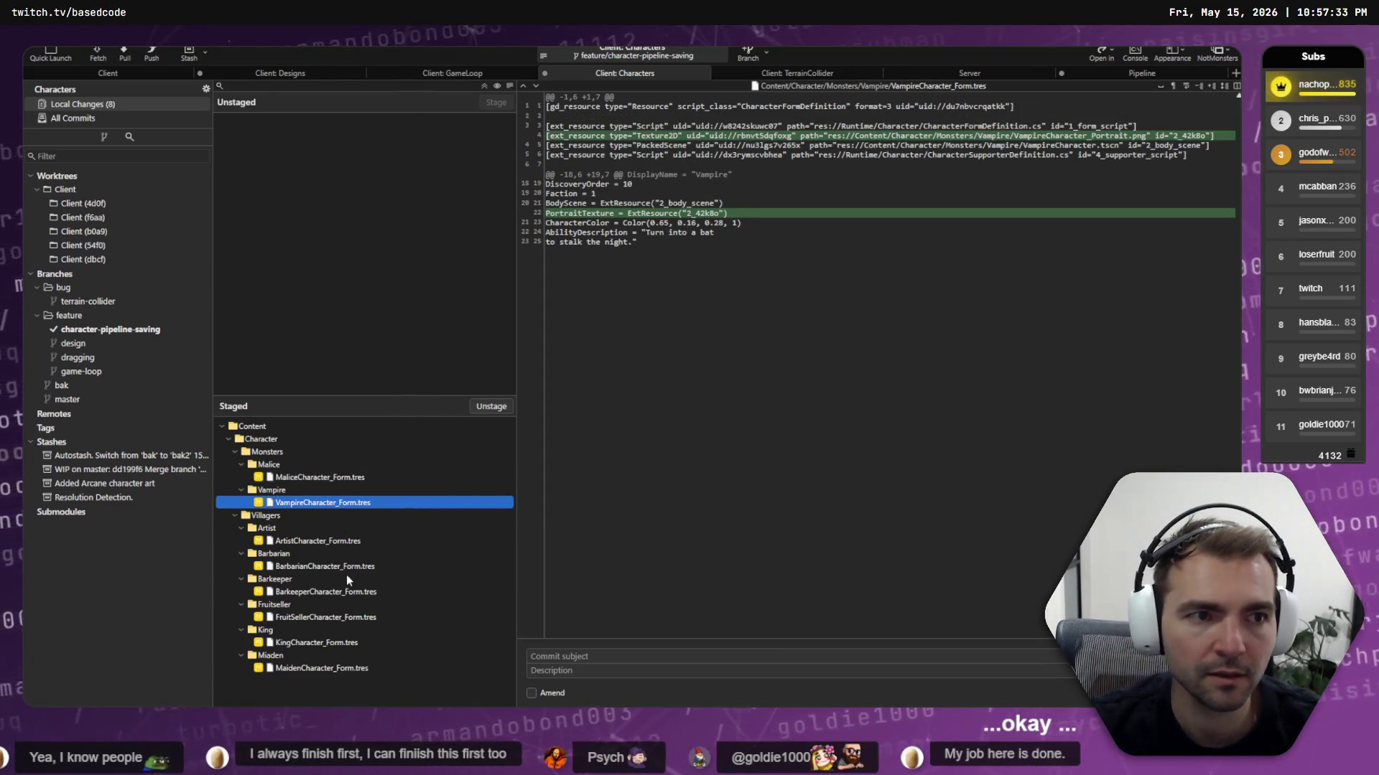
{"action": "key", "text": "Down"}
{"action": "key", "text": "Down"}
{"action": "key", "text": "Down"}
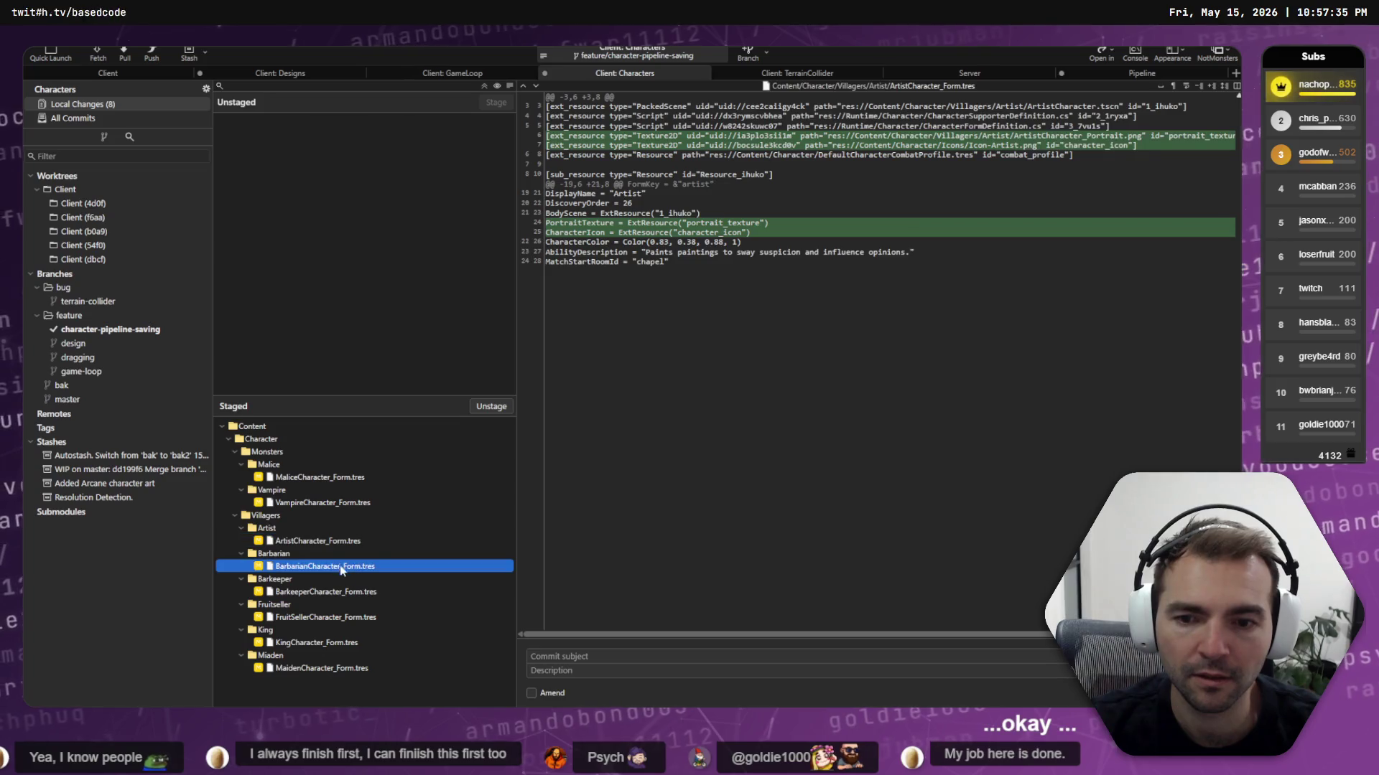
{"action": "left_click", "coordinate": [356, 618]}
Enter the commit subject 'Updated portraits for characters.' with a capital U
{"action": "left_click", "coordinate": [576, 659]}
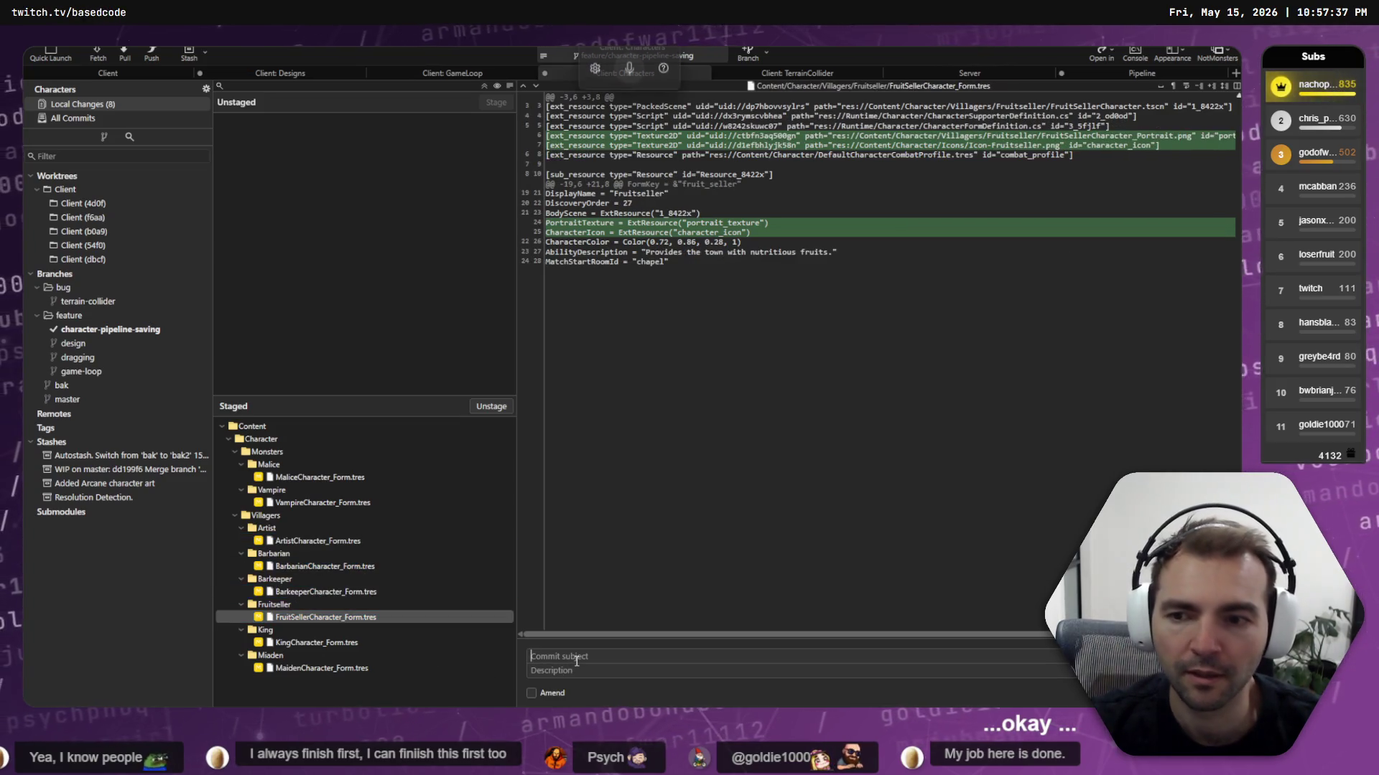
{"action": "type", "text": "updated portraits for characters"}
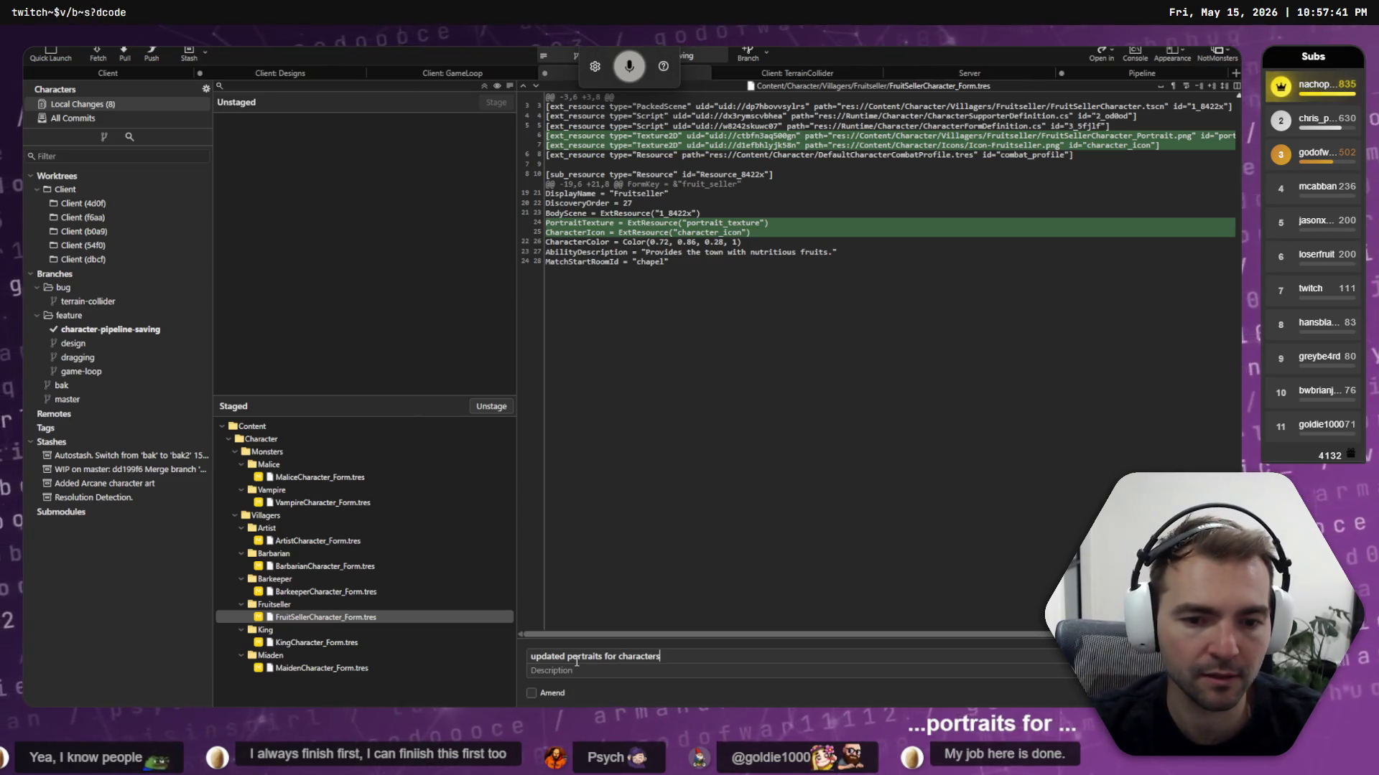
{"action": "type", "text": "."}
{"action": "key", "text": "Home"}
{"action": "key", "text": "Delete"}
{"action": "type", "text": "U"}
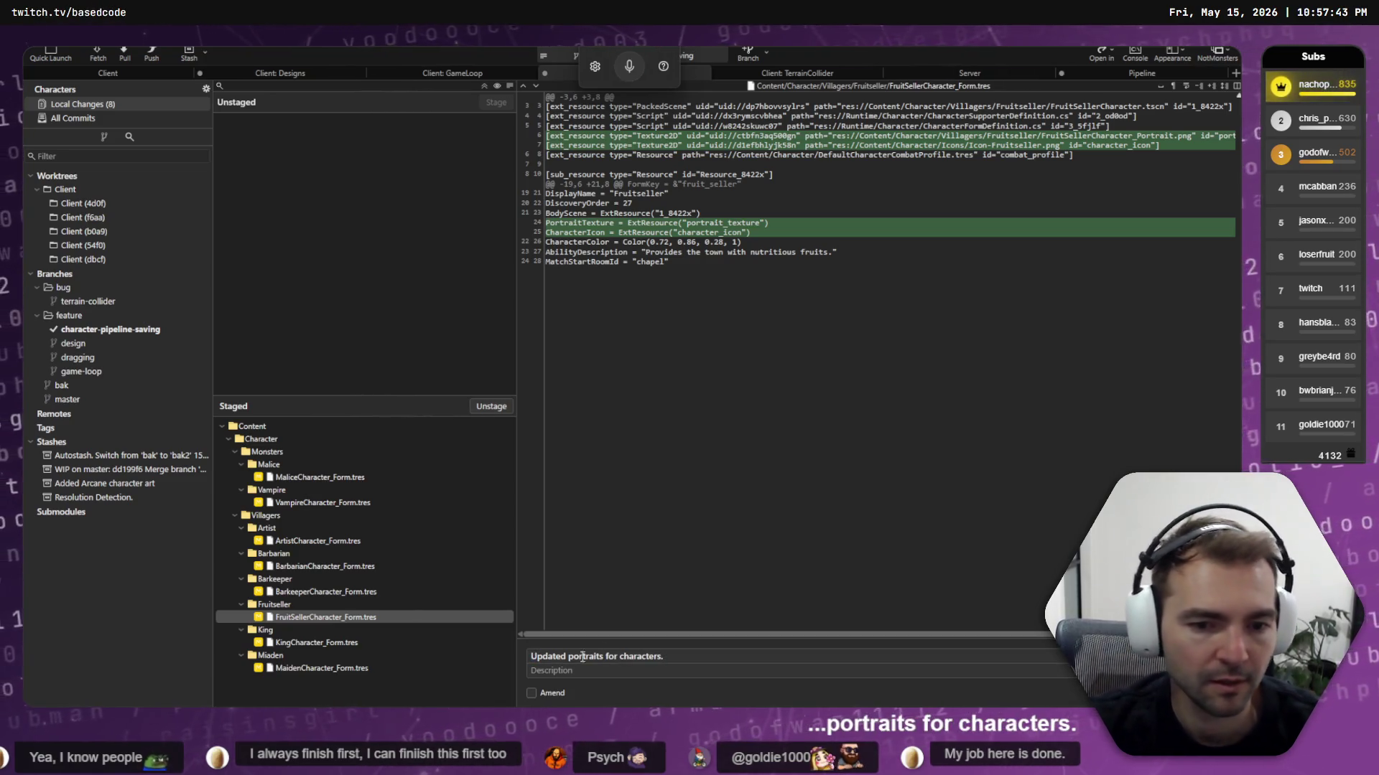
{"action": "key", "text": "alt+Tab"}
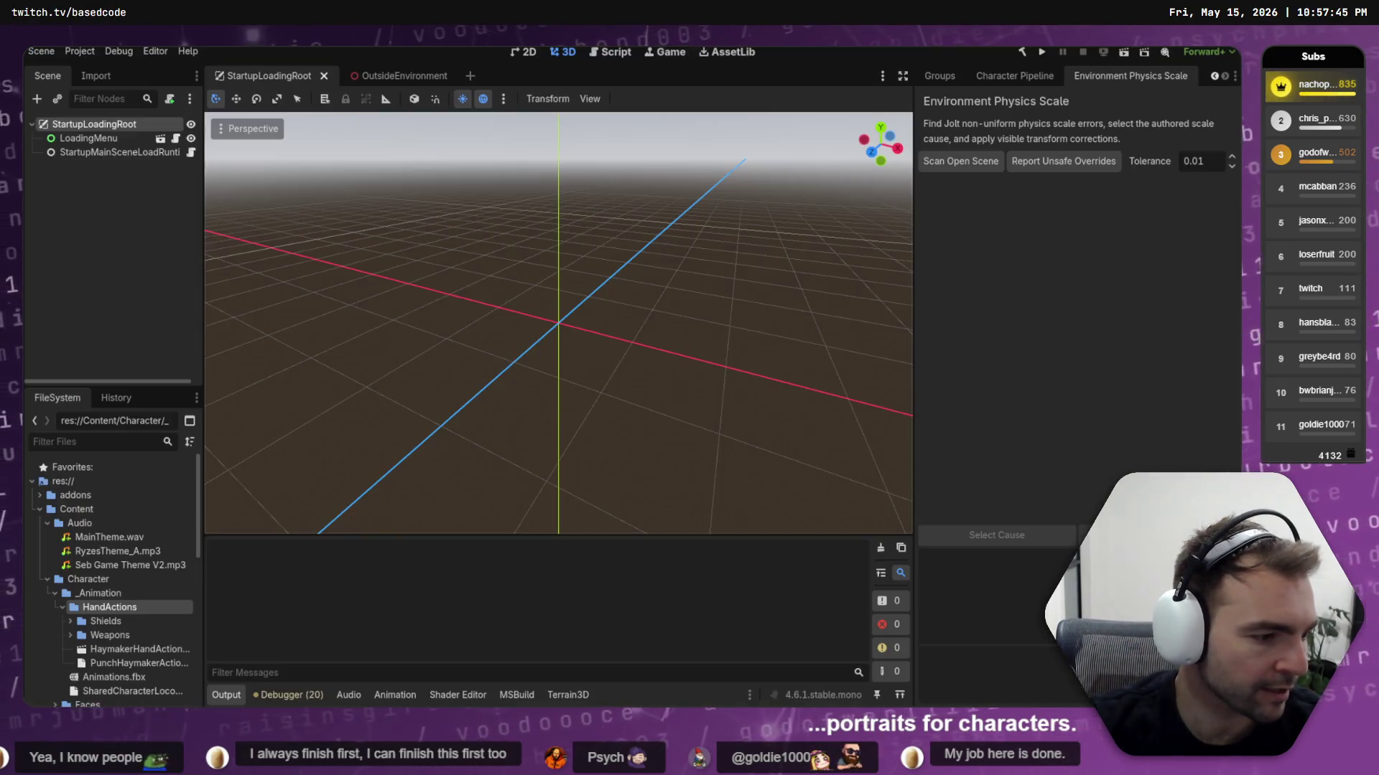
Switch from the Godot editor back to the git client
{"action": "key", "text": "alt+Tab"}
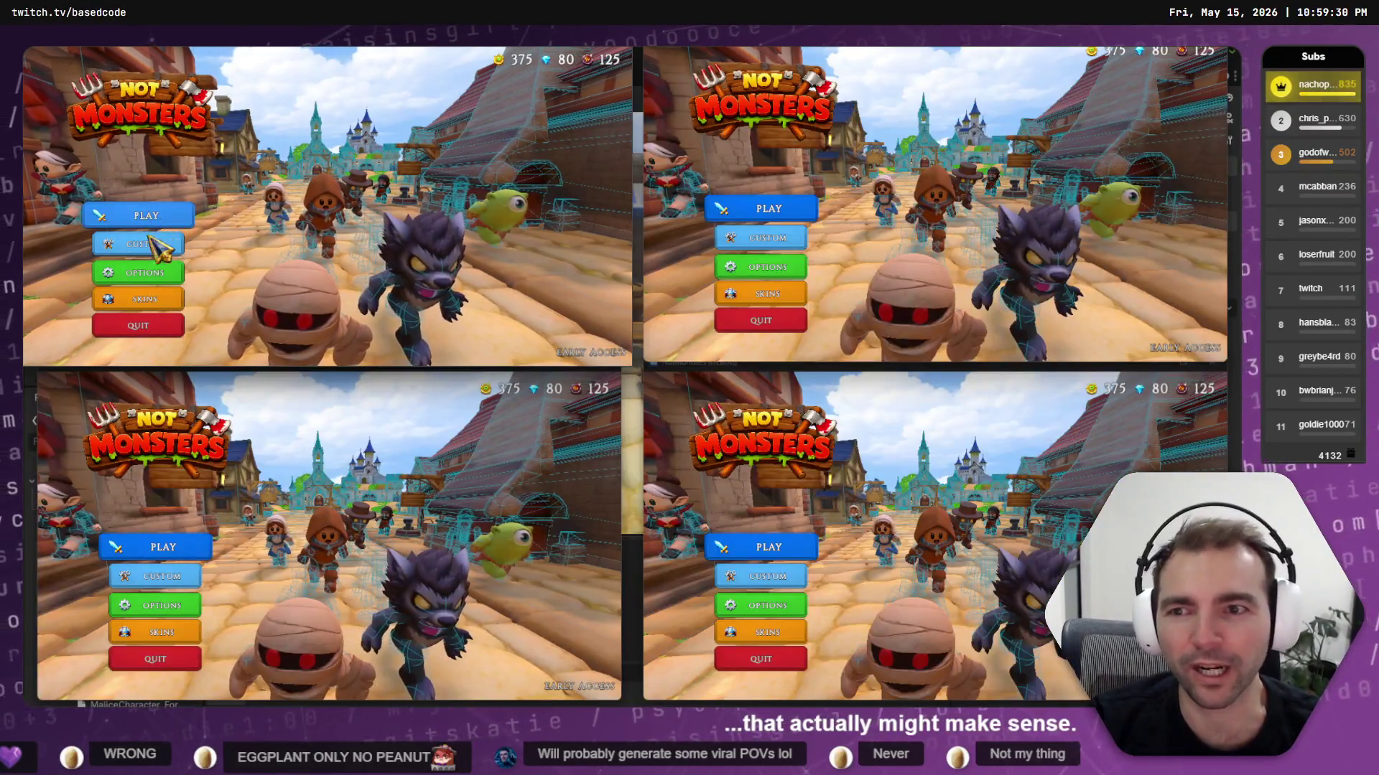
Host an online room in the top-left window and join the match from the other three windows
{"action": "left_click", "coordinate": [151, 241]}
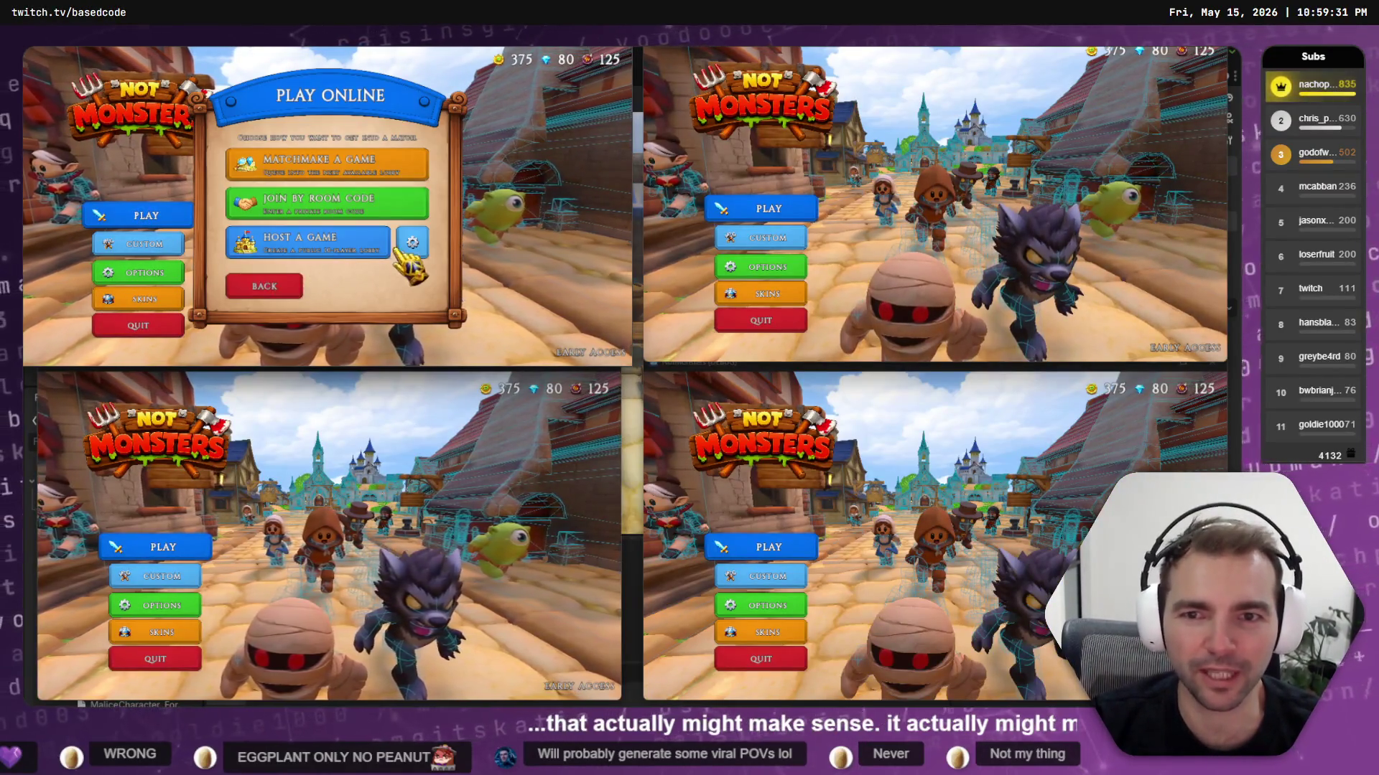
{"action": "left_click", "coordinate": [315, 237]}
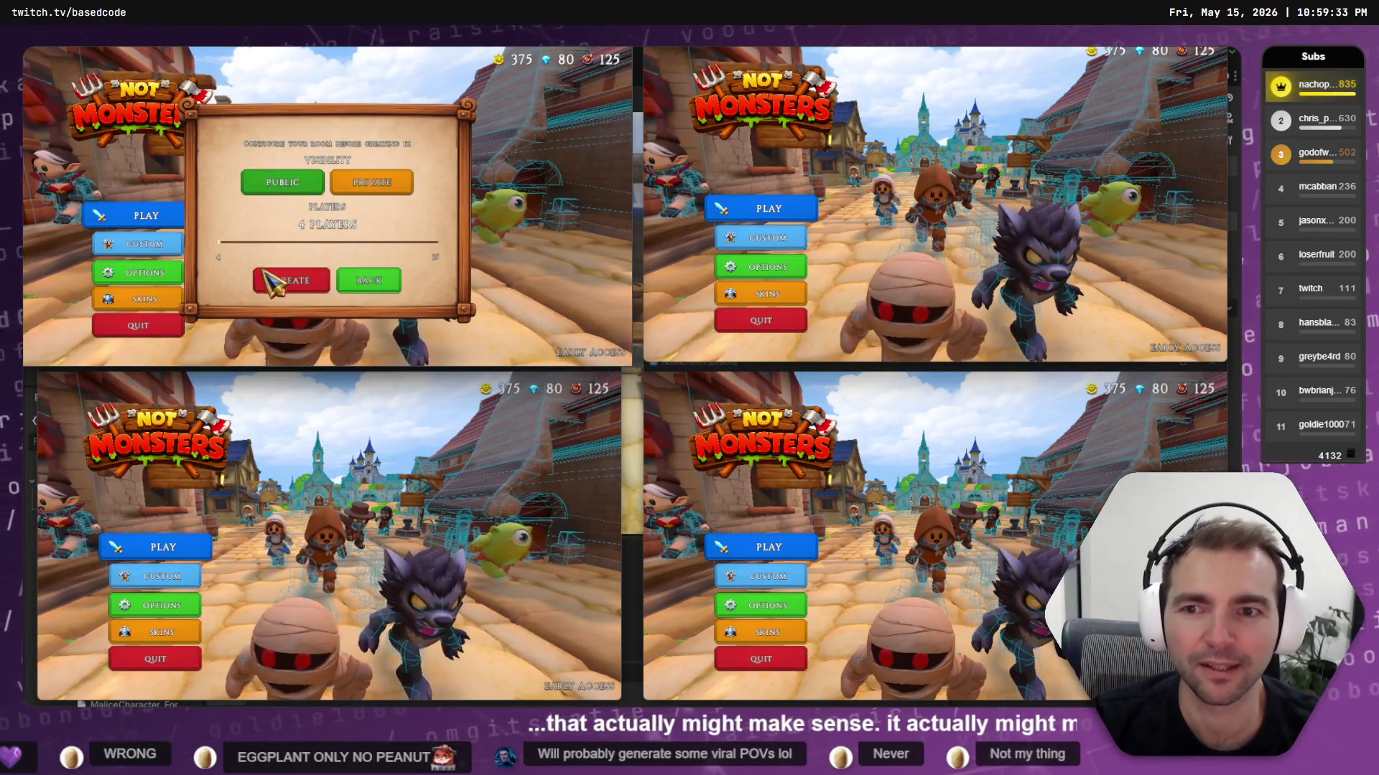
{"action": "left_click", "coordinate": [291, 278]}
{"action": "left_click", "coordinate": [770, 212]}
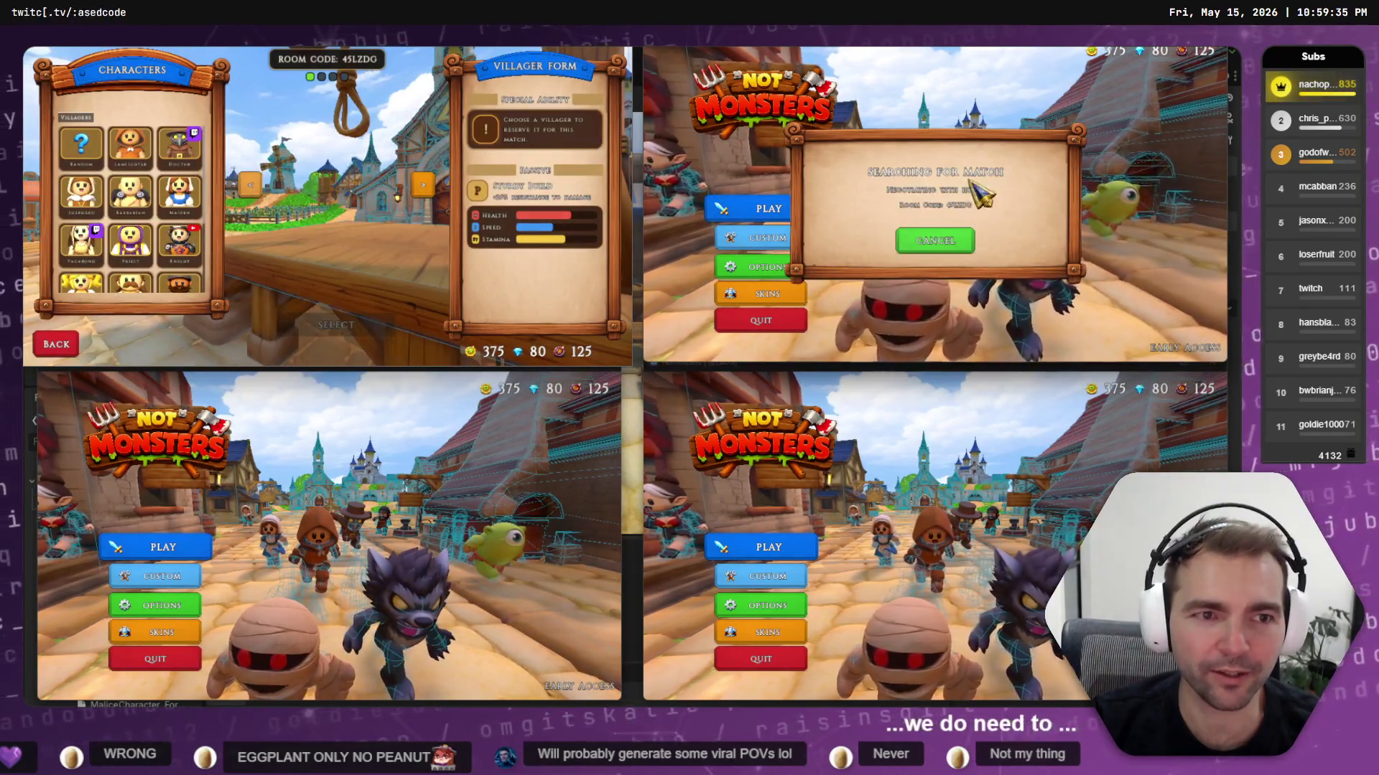
{"action": "left_click", "coordinate": [175, 546]}
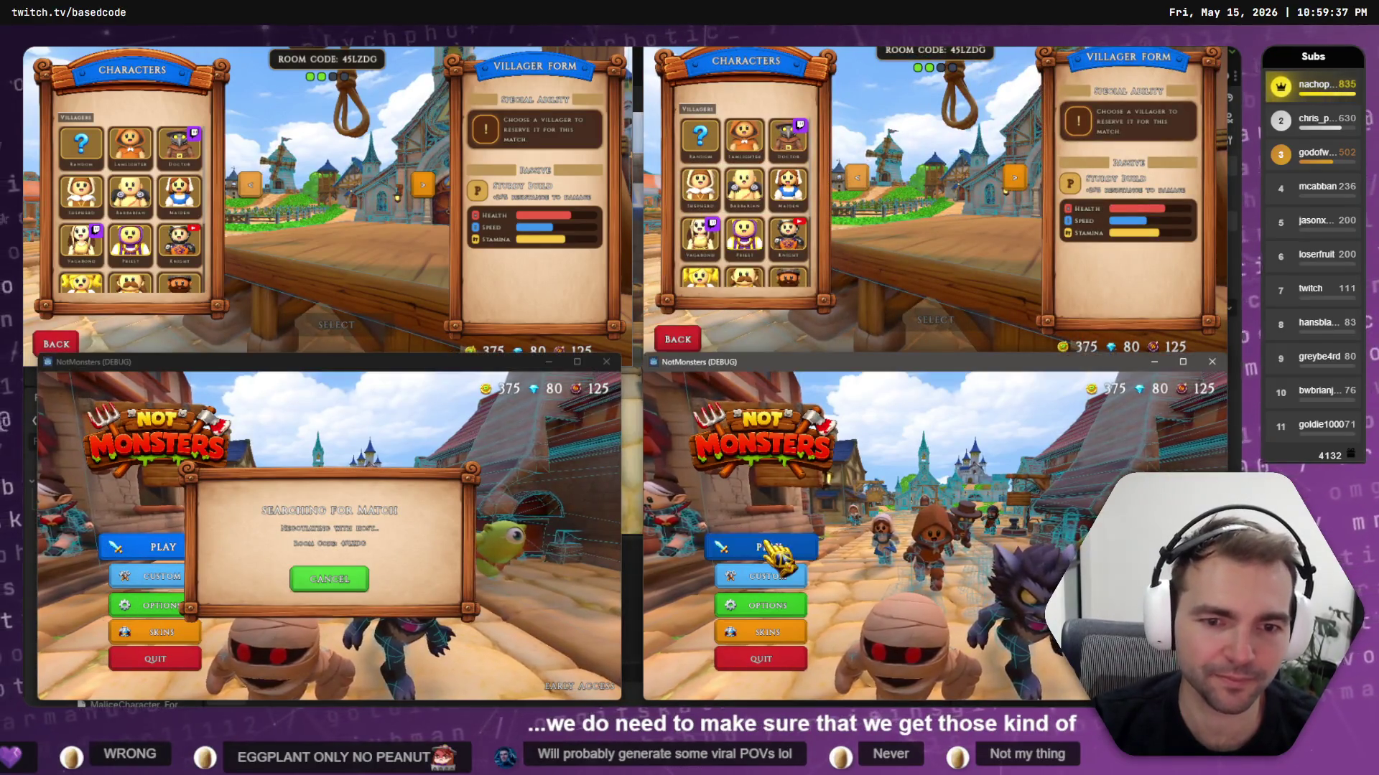
{"action": "left_click", "coordinate": [768, 547]}
Roll random villagers in all four windows and lock in Fruitseller and Priest in the top two, then reset the bottom windows
{"action": "left_click", "coordinate": [82, 142]}
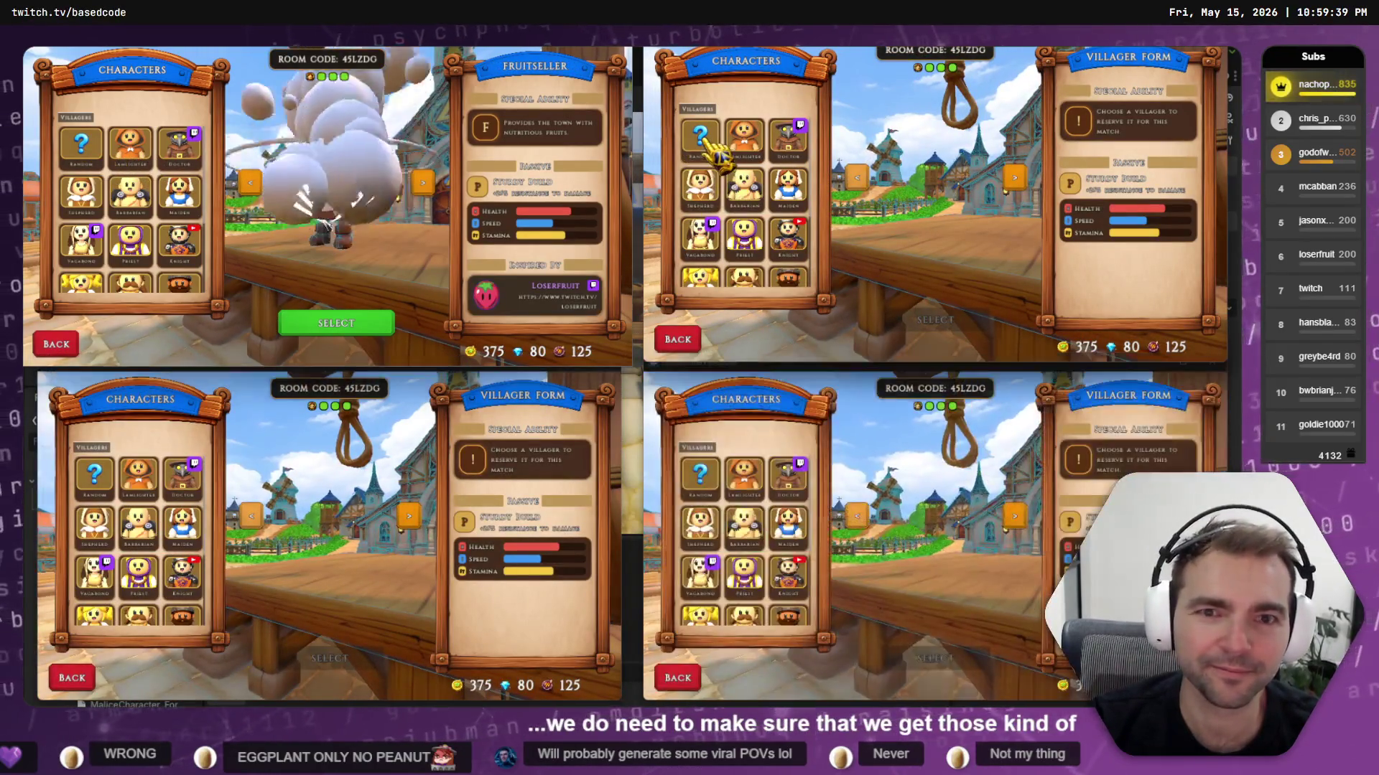
{"action": "left_click", "coordinate": [744, 233]}
{"action": "left_click", "coordinate": [95, 483]}
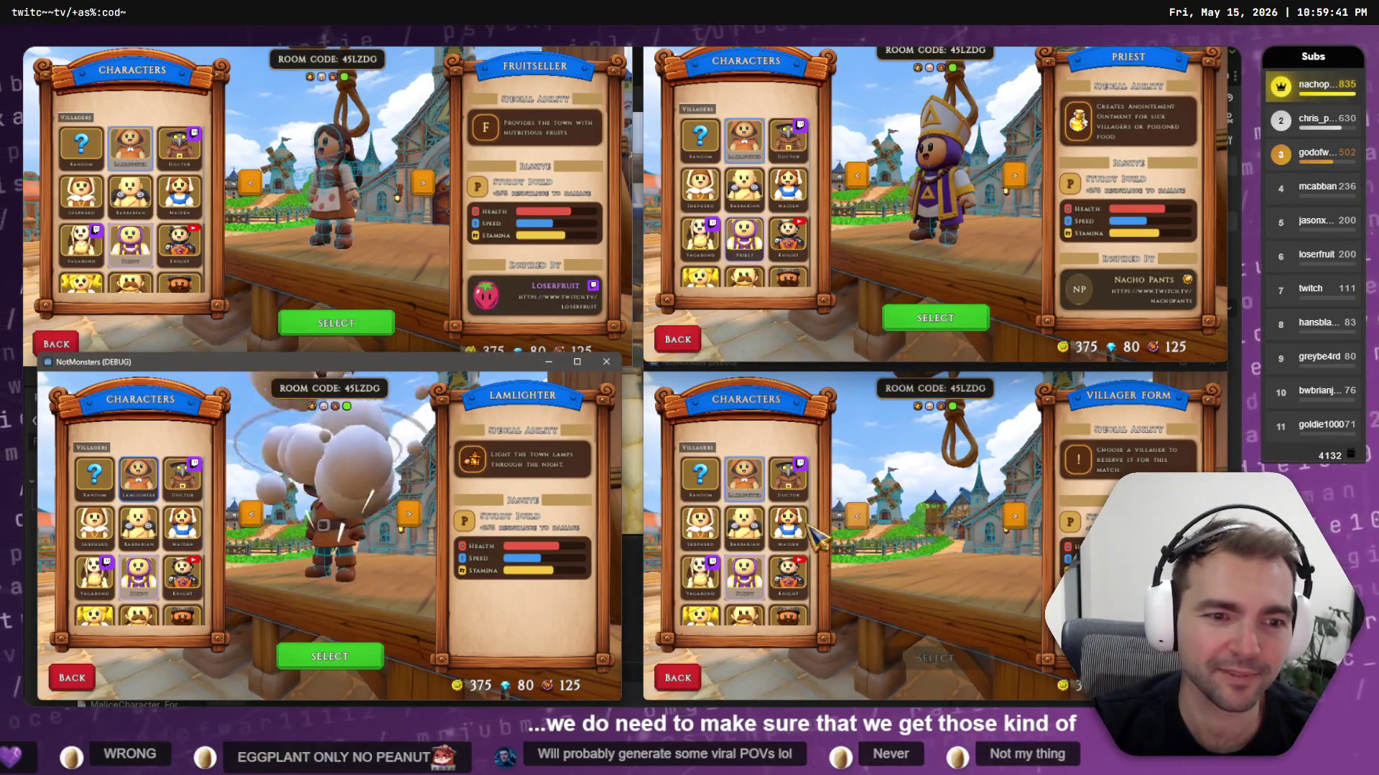
{"action": "left_click", "coordinate": [700, 478]}
{"action": "left_click", "coordinate": [373, 323]}
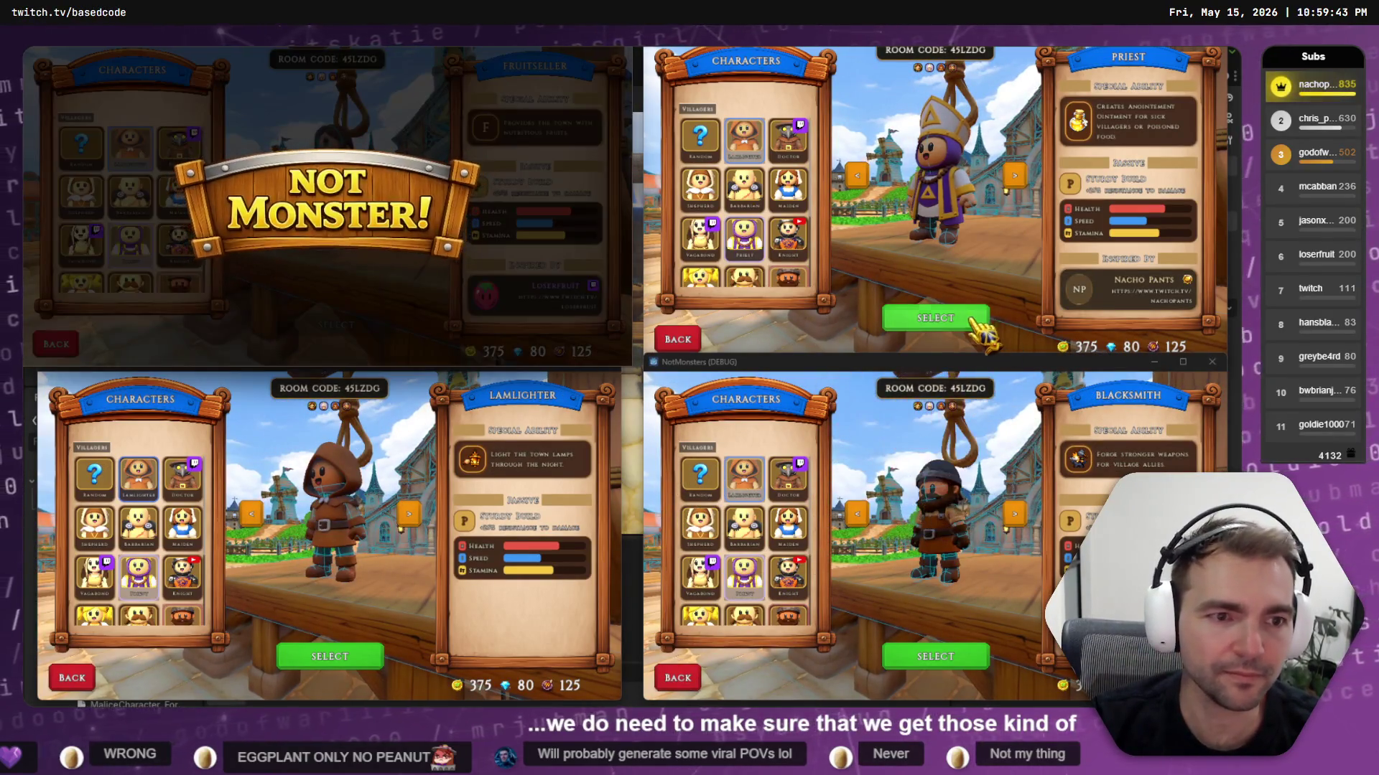
{"action": "left_click", "coordinate": [934, 319]}
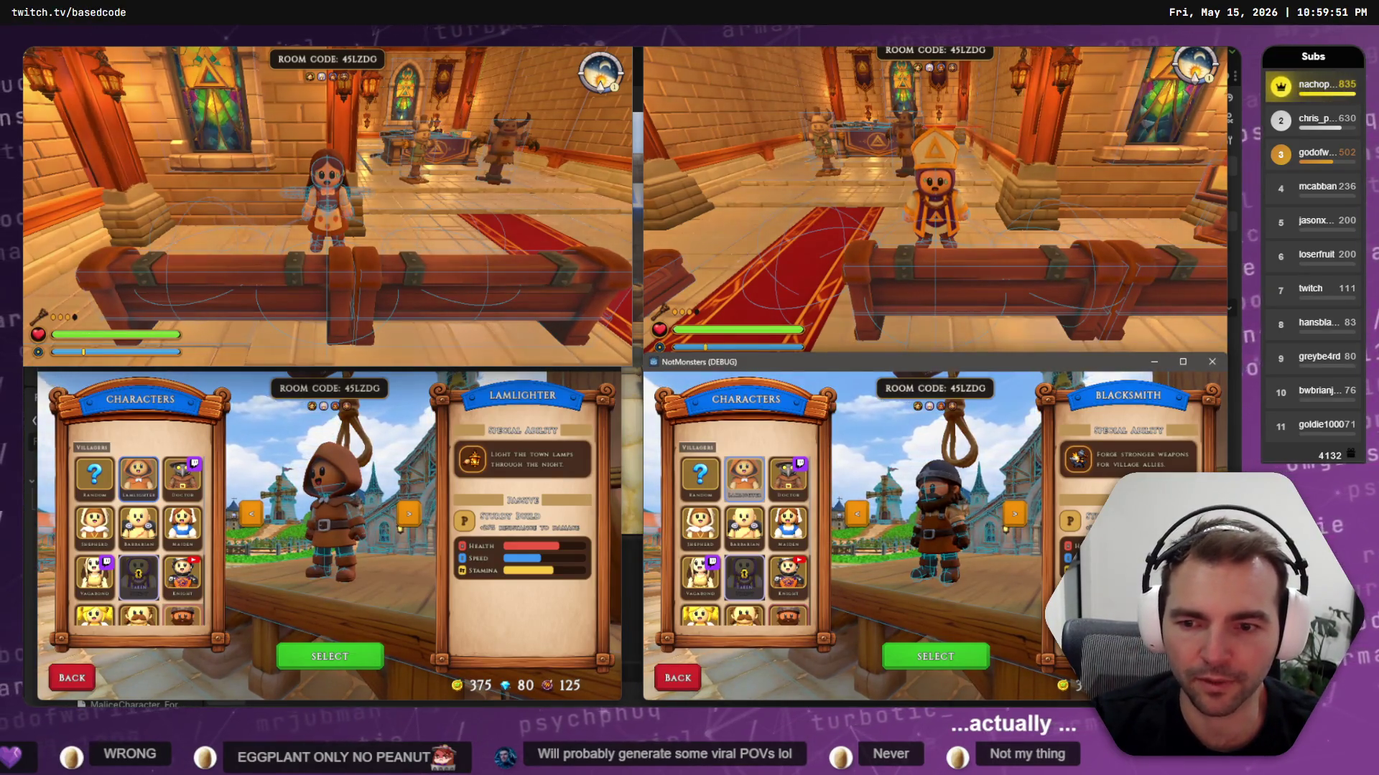
{"action": "key", "text": "Escape"}
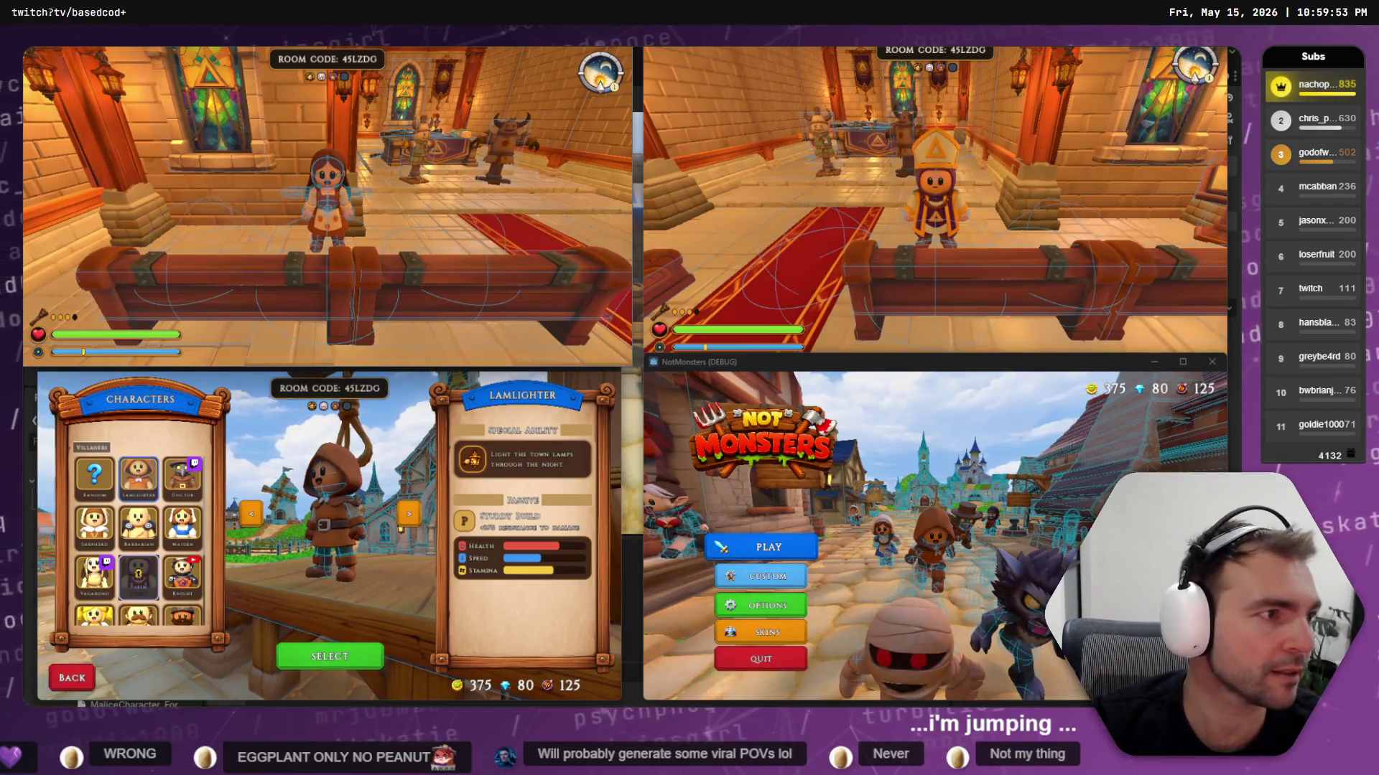
{"action": "key", "text": "super+Up"}
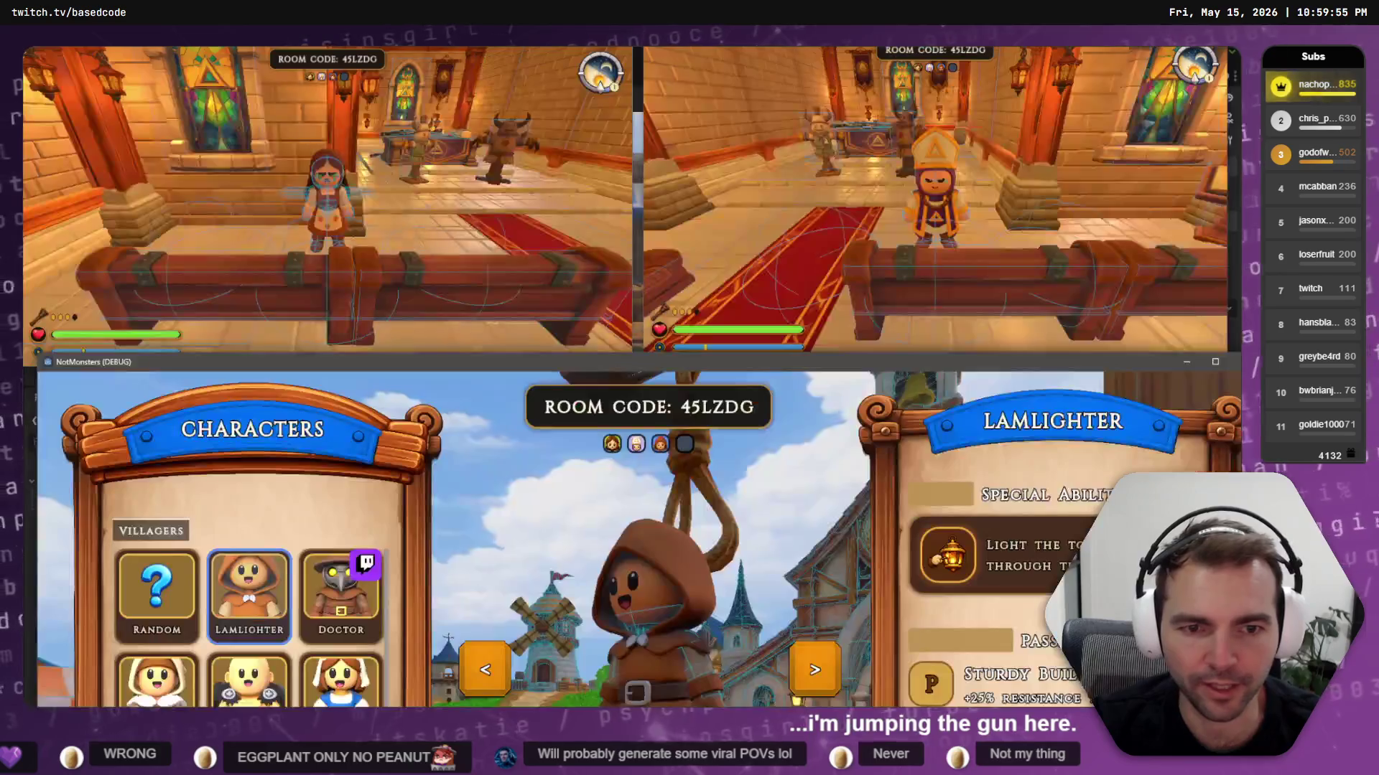
Maximize the game window and scroll through the villager portraits
{"action": "key", "text": "super+Up"}
{"action": "scroll", "coordinate": [215, 403], "scroll_direction": "down", "scroll_amount": 3}
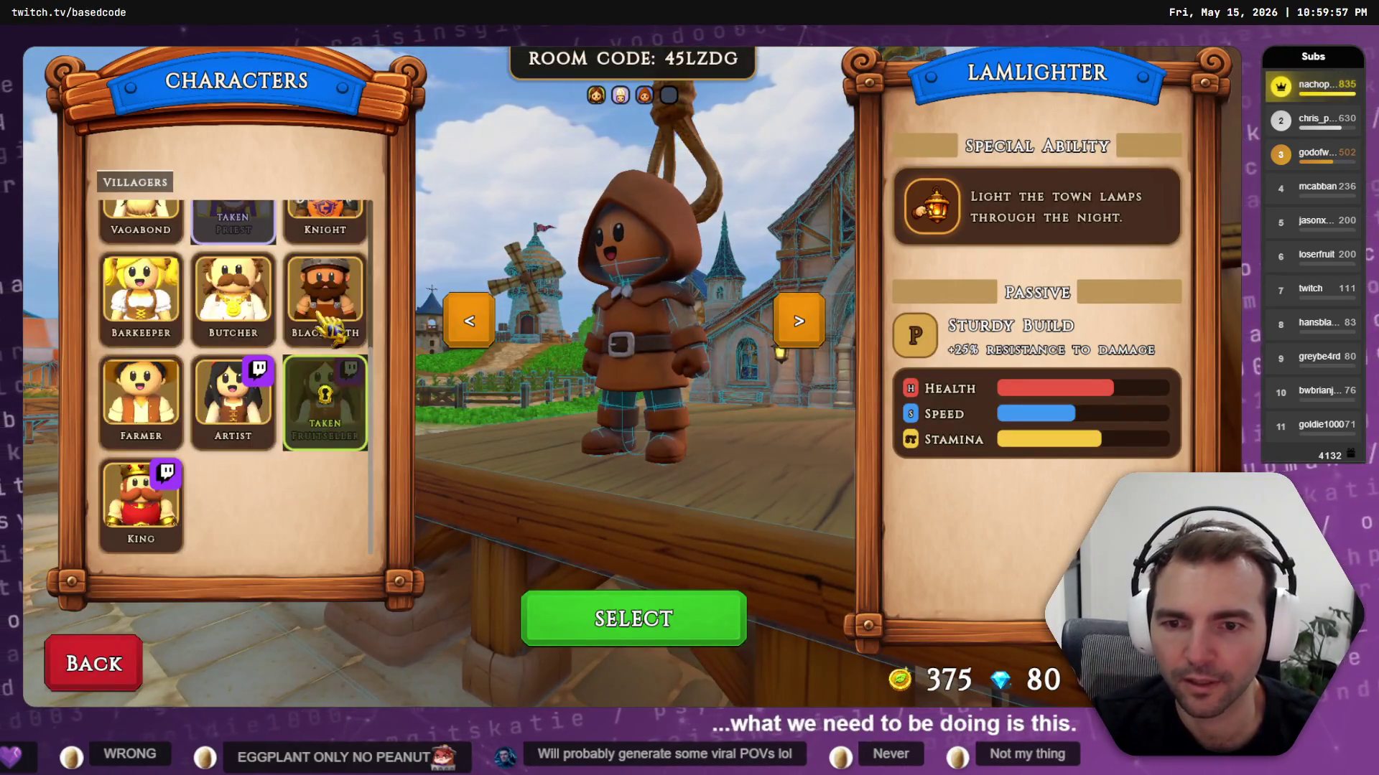
{"action": "scroll", "coordinate": [201, 409], "scroll_direction": "up", "scroll_amount": 3}
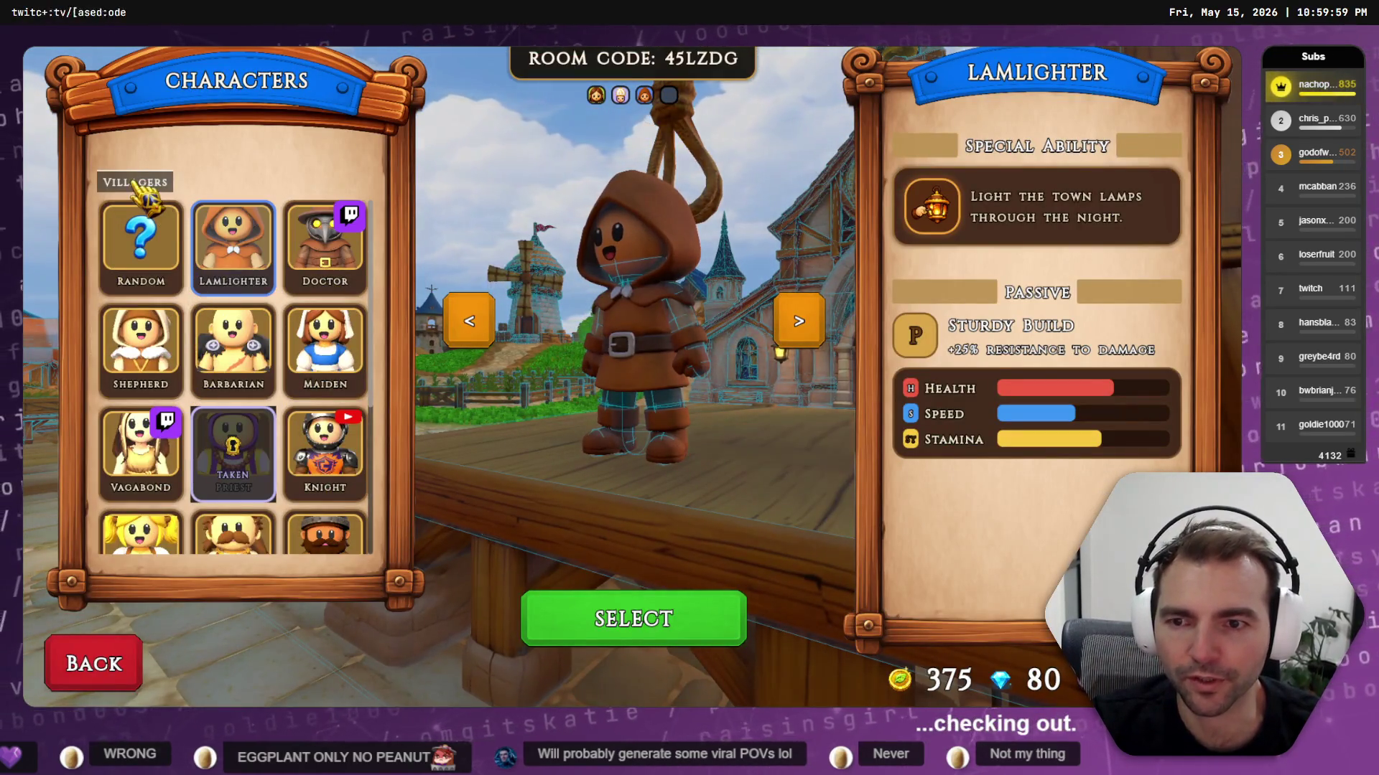
{"action": "scroll", "coordinate": [180, 287], "scroll_direction": "down", "scroll_amount": 3}
Return to the main menu, reopen Characters, and browse the monster portraits
{"action": "left_click", "coordinate": [108, 678]}
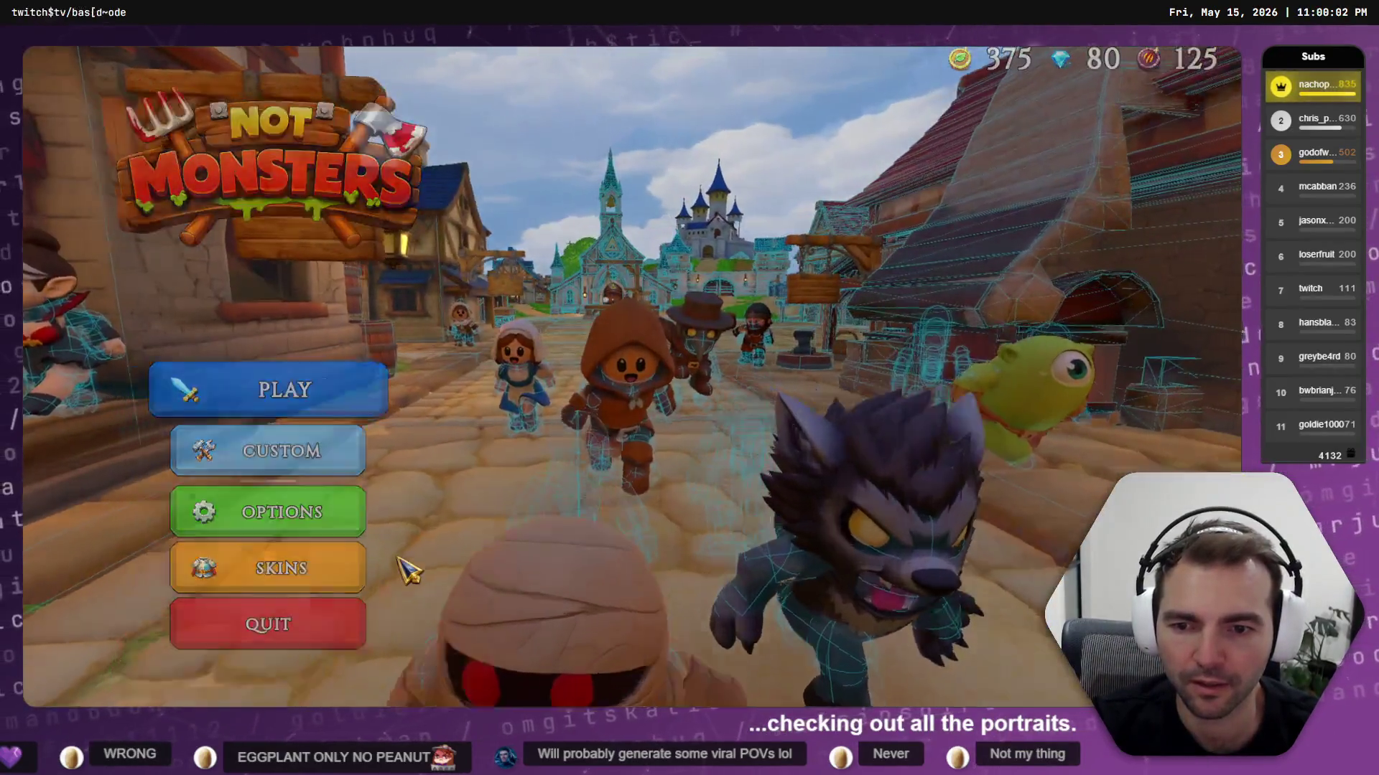
{"action": "left_click", "coordinate": [359, 567]}
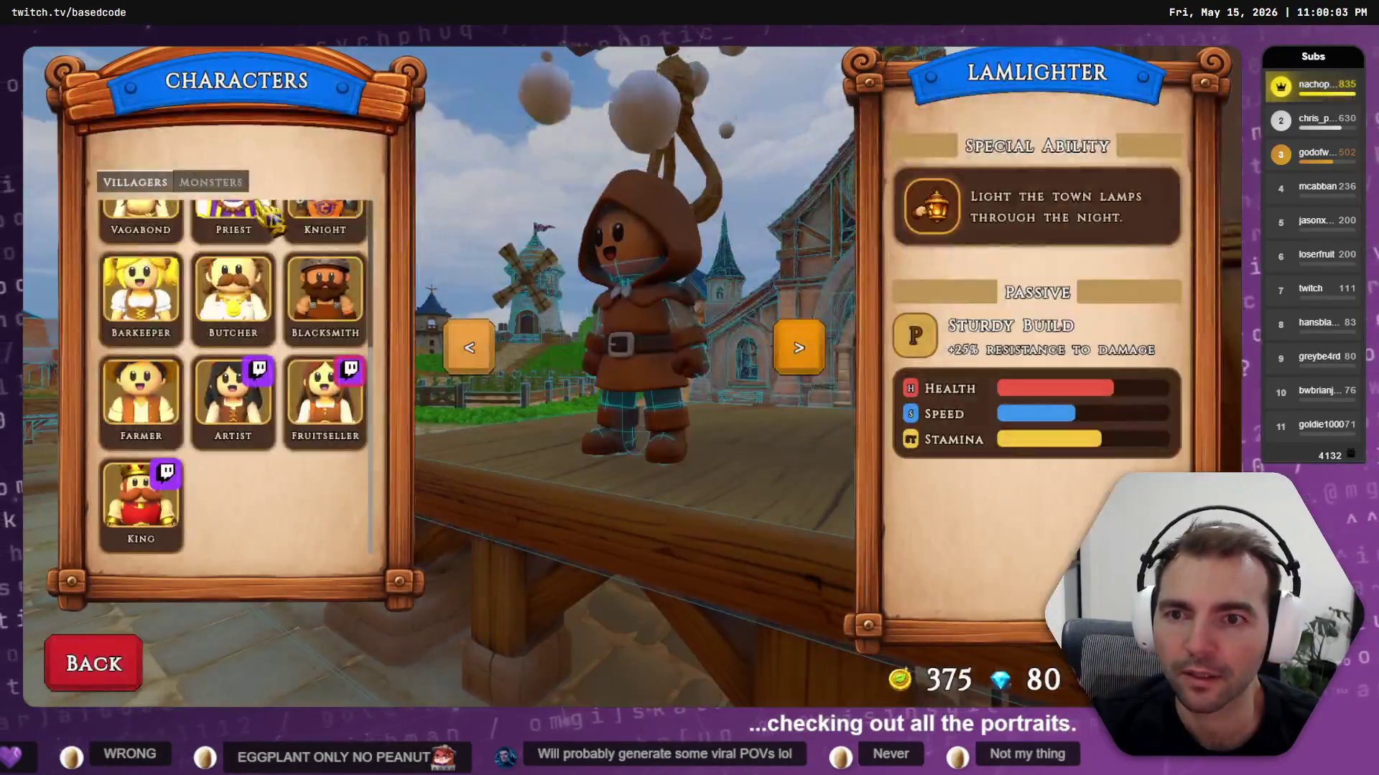
{"action": "left_click", "coordinate": [211, 182]}
{"action": "scroll", "coordinate": [316, 316], "scroll_direction": "down", "scroll_amount": 3}
{"action": "scroll", "coordinate": [237, 302], "scroll_direction": "up", "scroll_amount": 3}
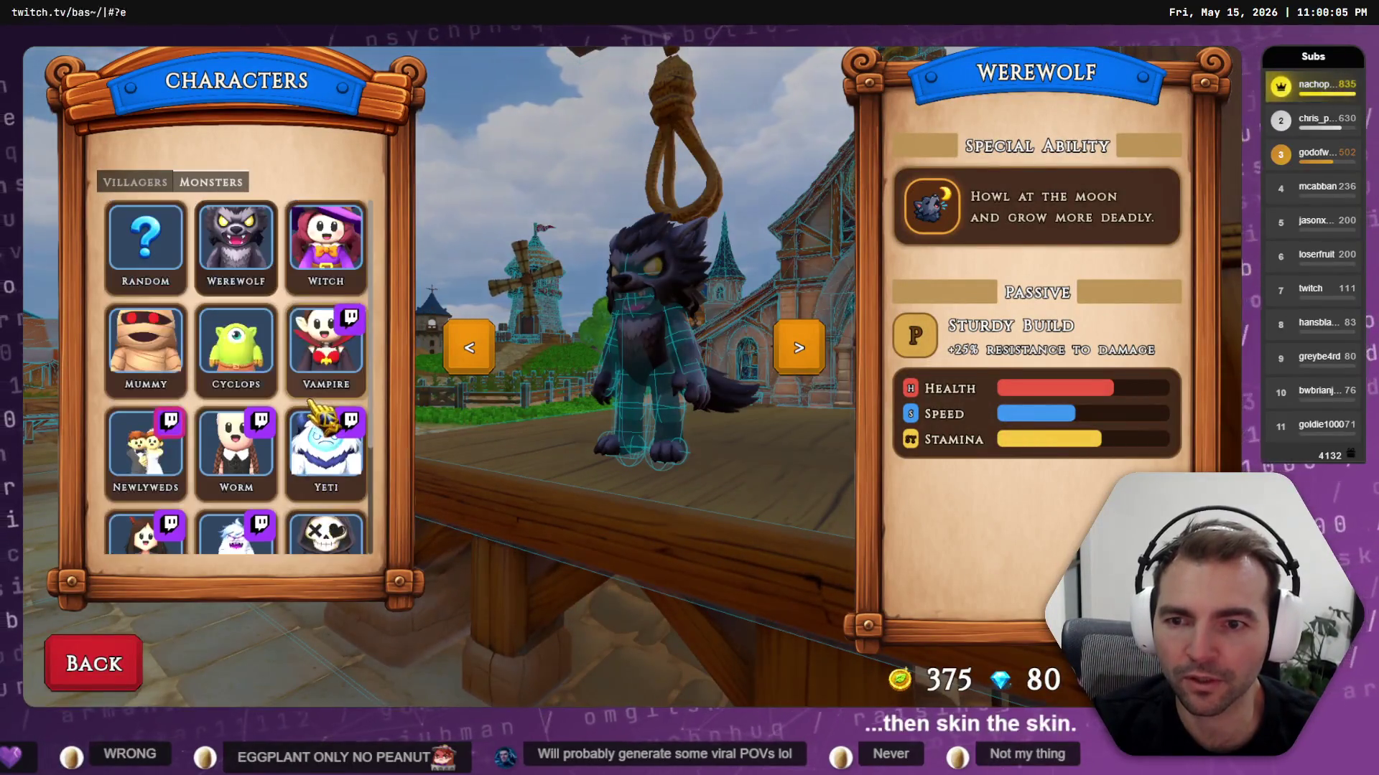
{"action": "left_click", "coordinate": [172, 251]}
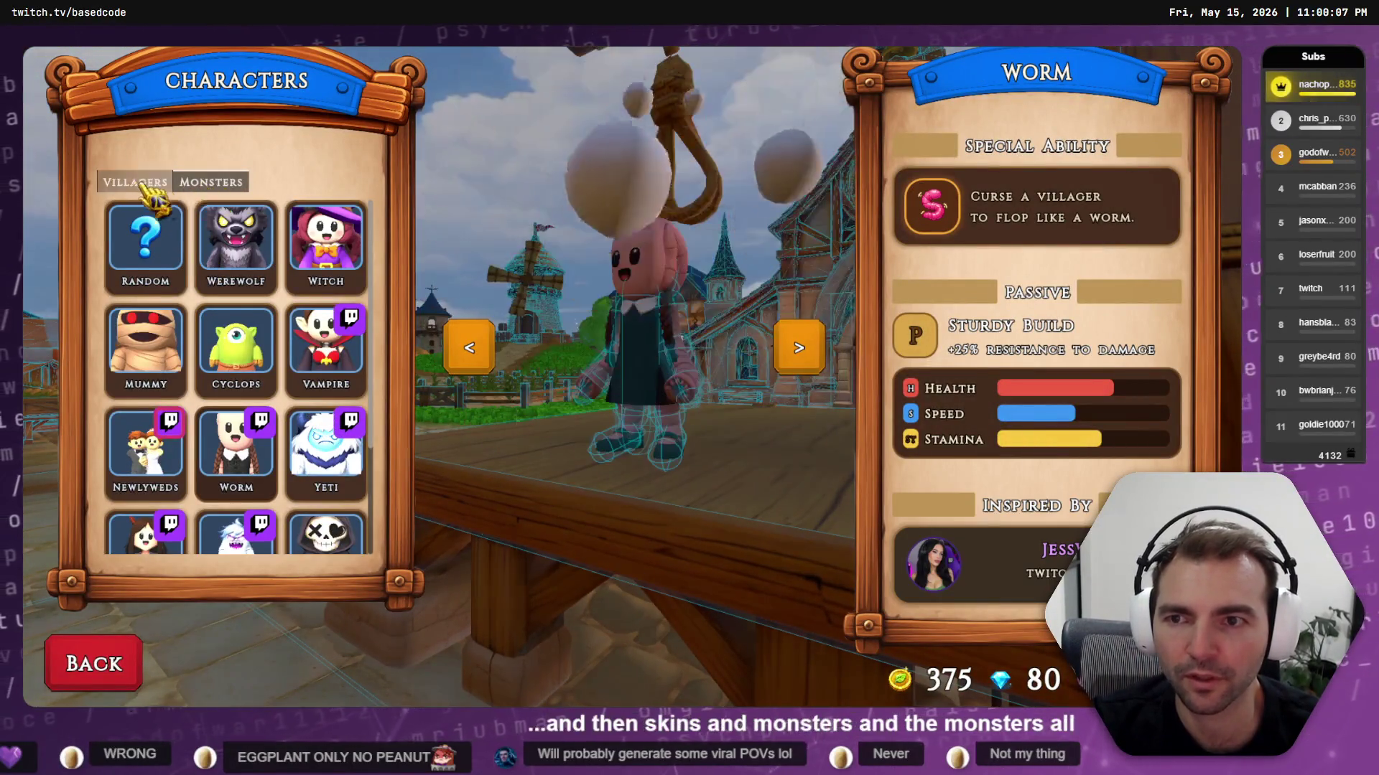
Switch back to the Villagers list and scroll through its portraits again
{"action": "left_click", "coordinate": [133, 182]}
{"action": "scroll", "coordinate": [215, 406], "scroll_direction": "down", "scroll_amount": 2}
{"action": "scroll", "coordinate": [215, 406], "scroll_direction": "up", "scroll_amount": 2}
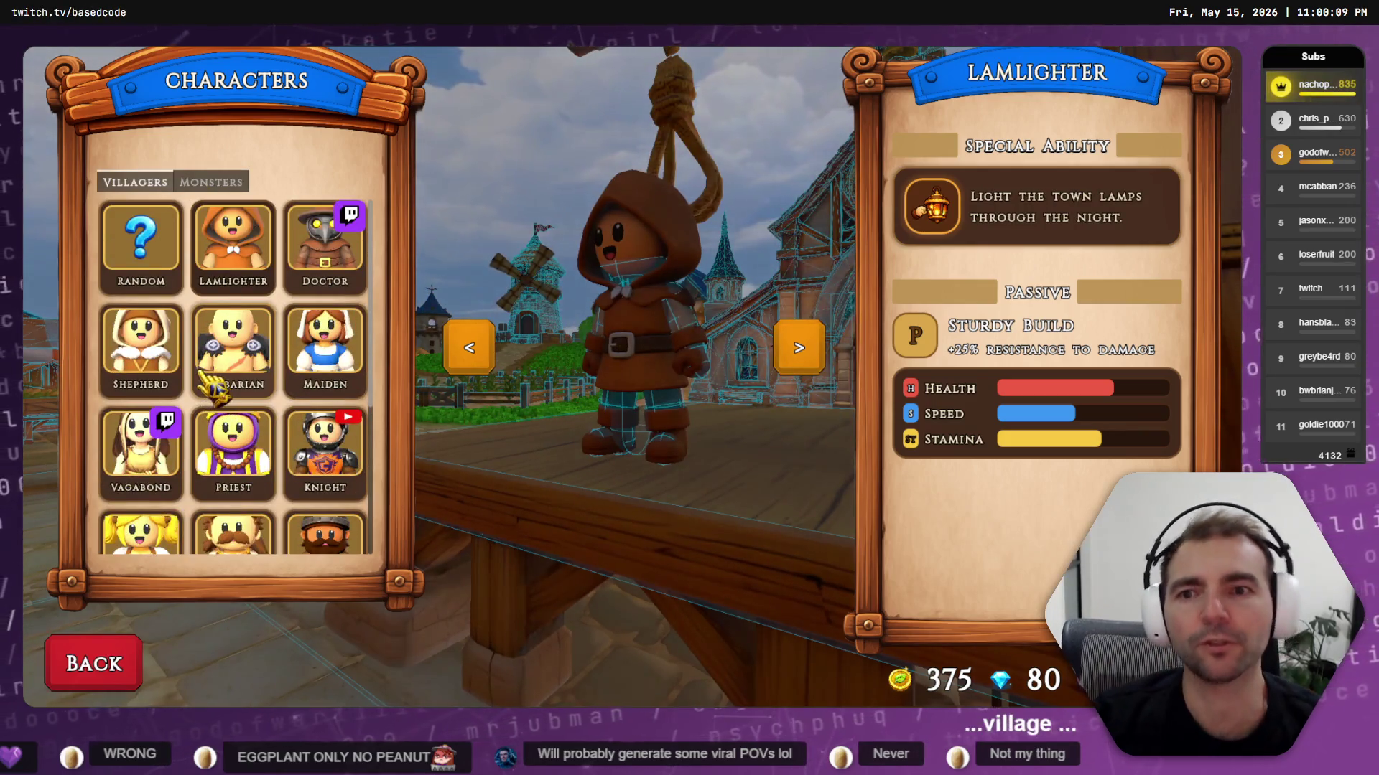
{"action": "scroll", "coordinate": [226, 395], "scroll_direction": "down", "scroll_amount": 4}
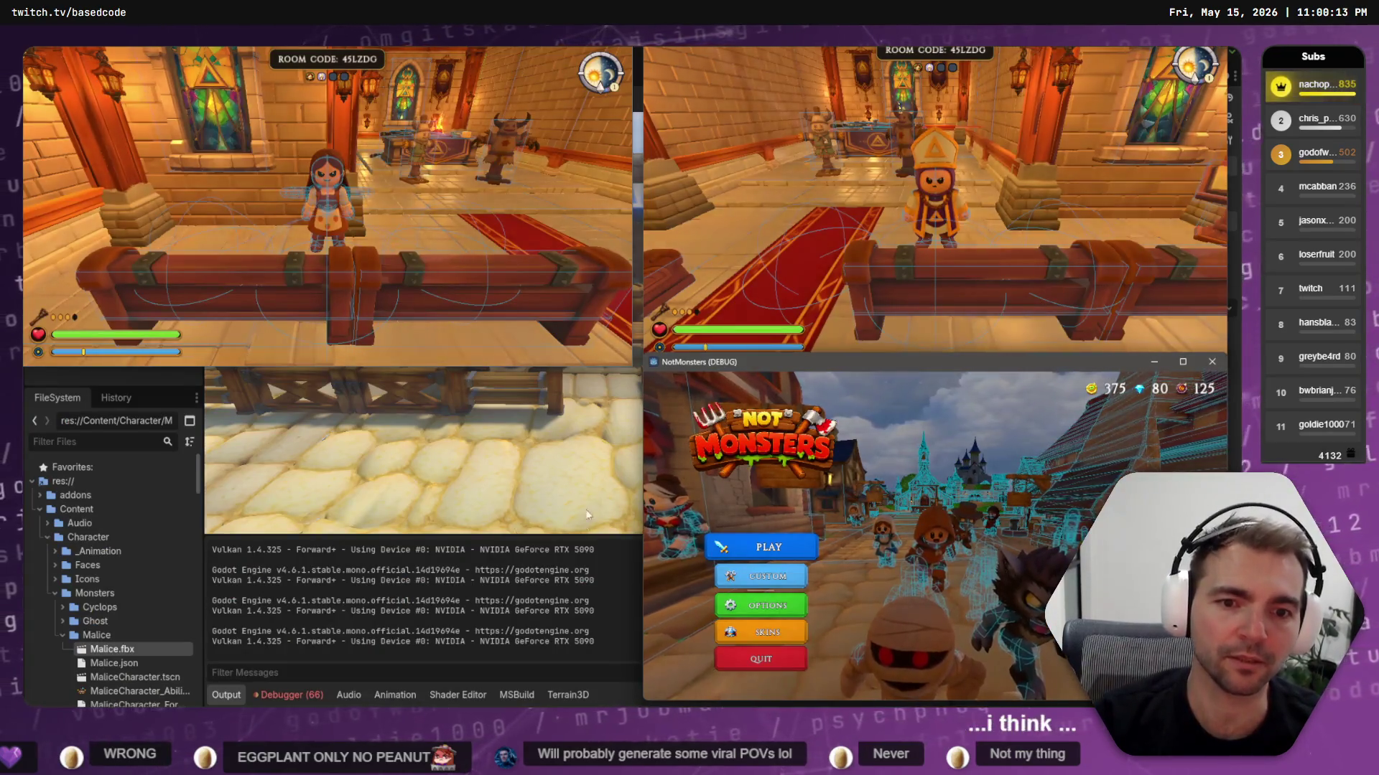
Close the games and check character-pipeline-saving's All Commits history for 'Updated portraits for characters.'
{"action": "left_click", "coordinate": [550, 588]}
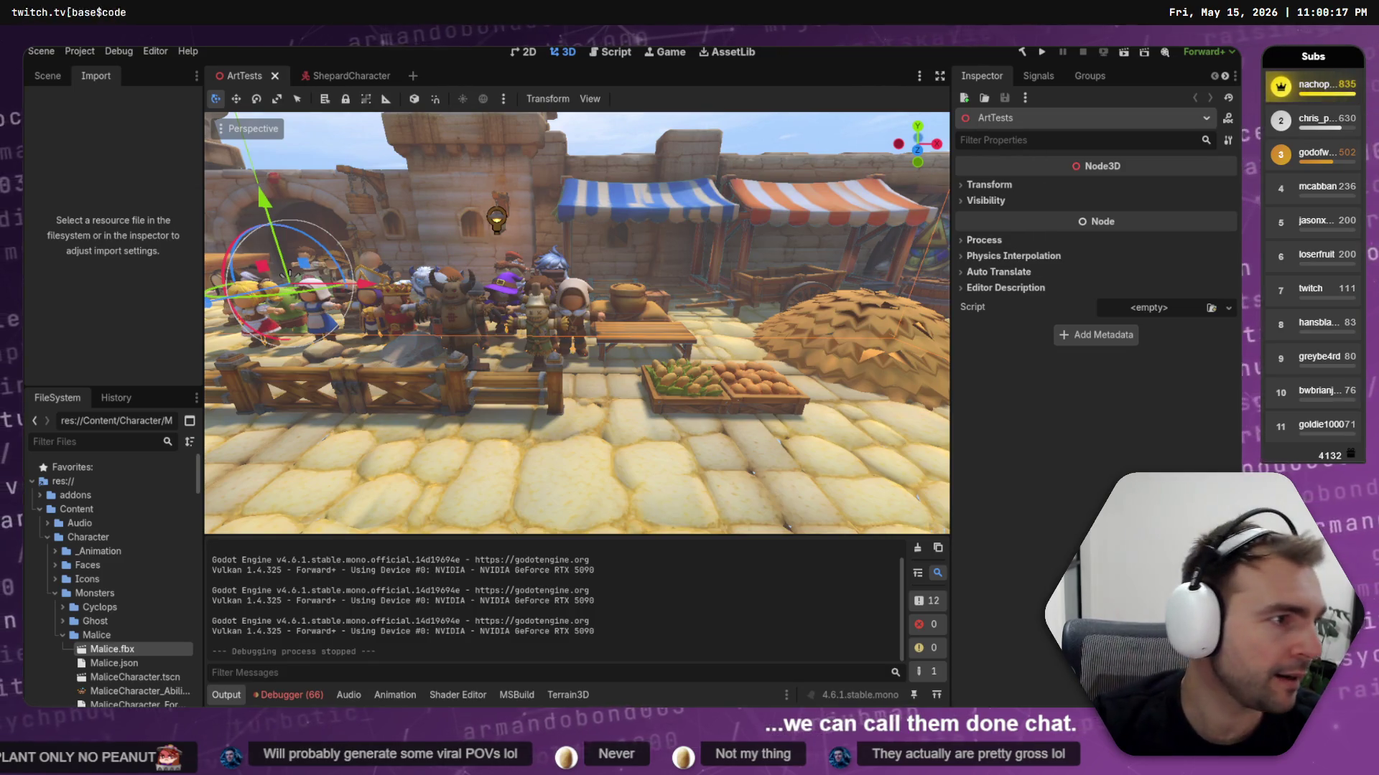
{"action": "key", "text": "alt+Tab"}
{"action": "left_click", "coordinate": [180, 330]}
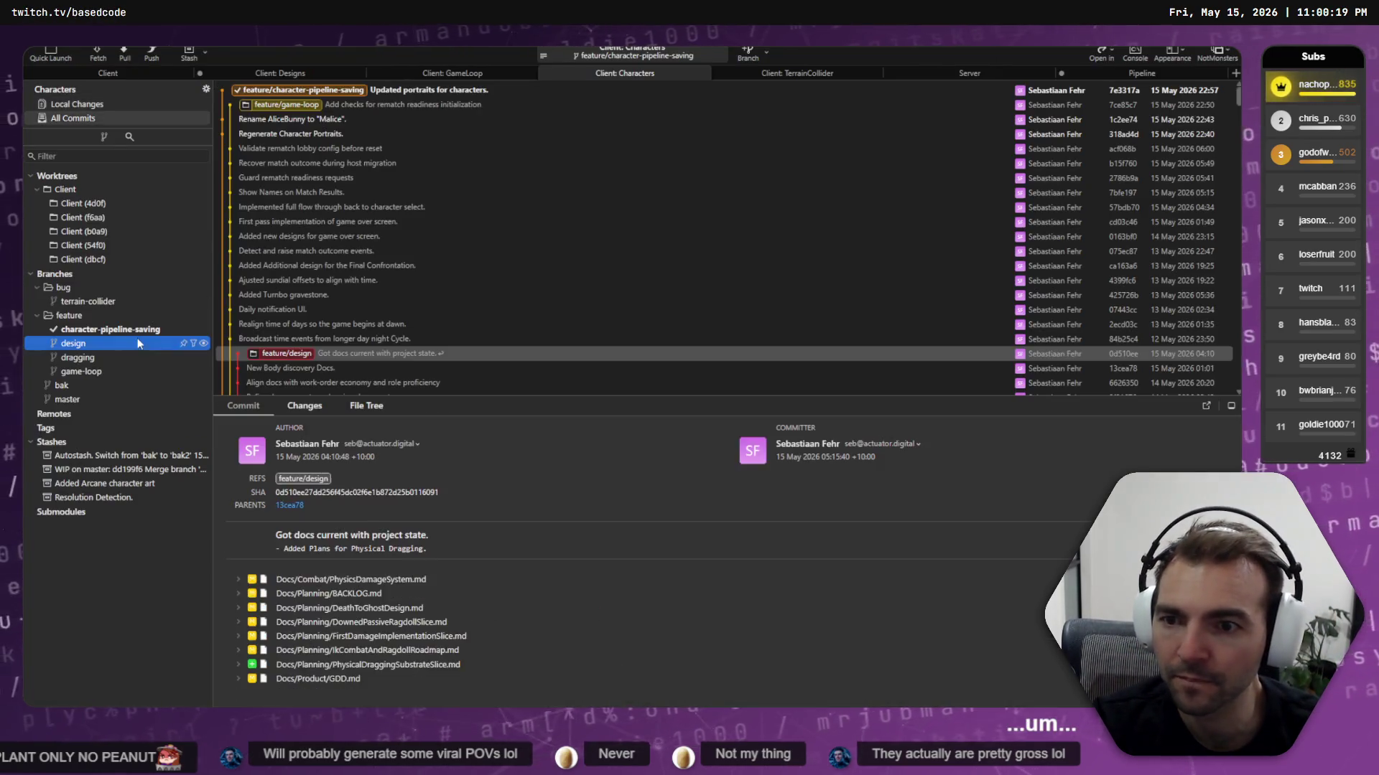
{"action": "left_click", "coordinate": [111, 105]}
{"action": "left_click", "coordinate": [127, 117]}
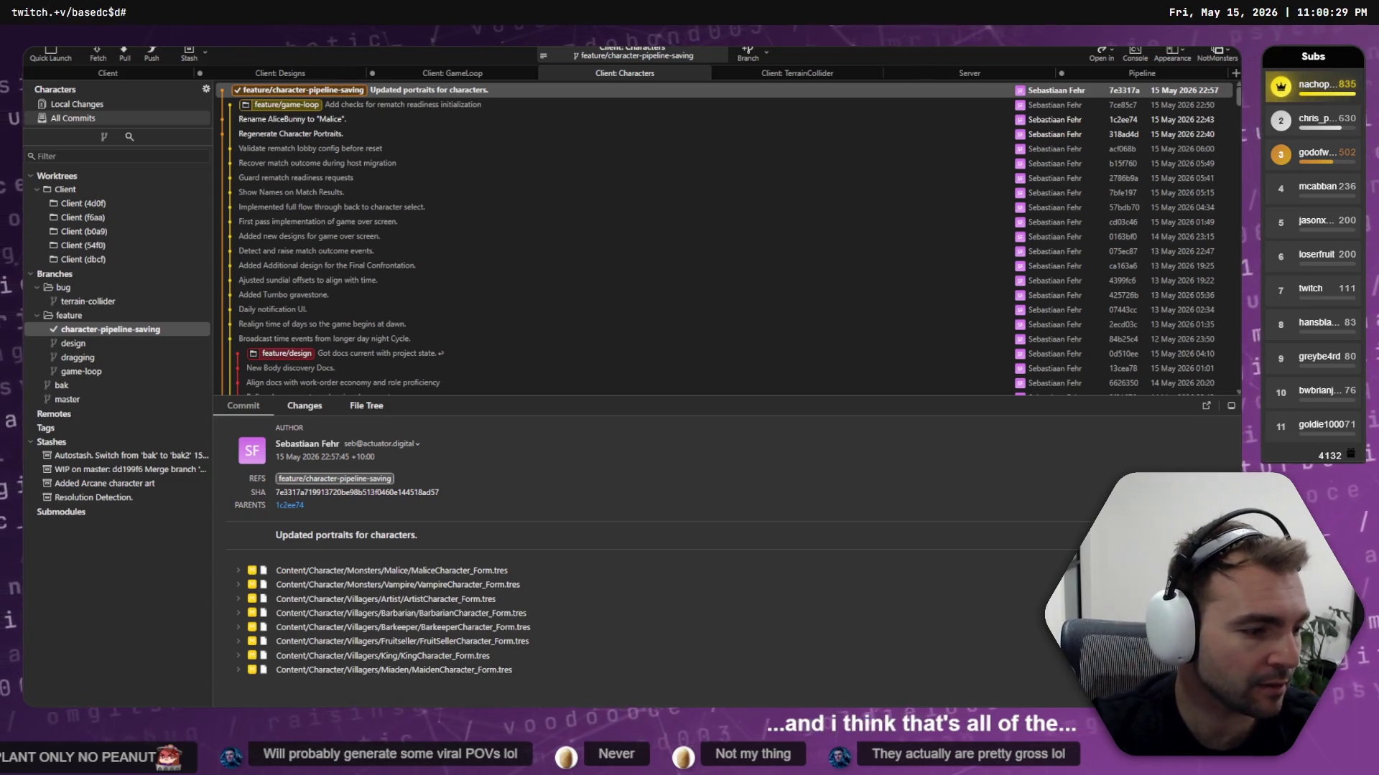
{"action": "key", "text": "alt+Tab"}
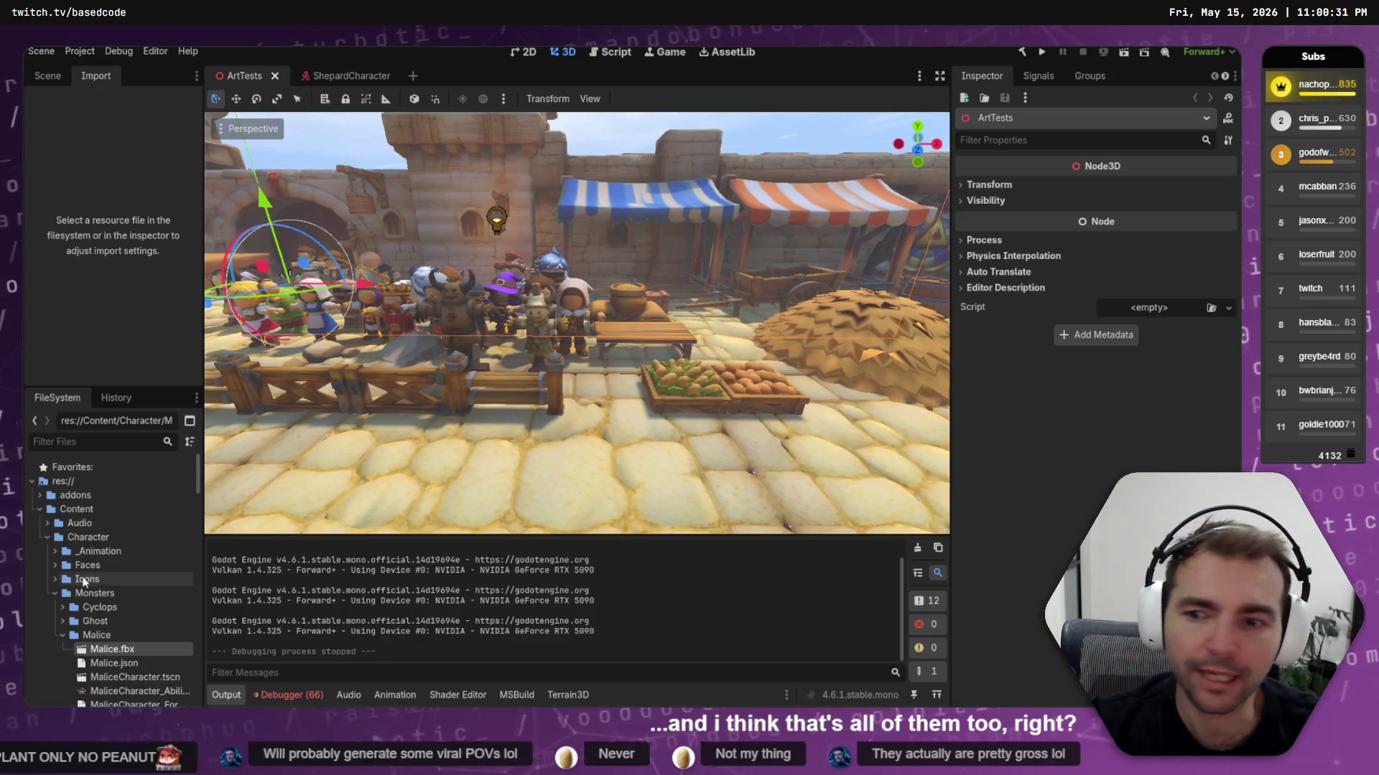
Filter project files for 'CharacterMove', open the CharacterMovementHarness scene, and run it
{"action": "left_click", "coordinate": [63, 634]}
{"action": "scroll", "coordinate": [110, 533], "scroll_direction": "down", "scroll_amount": 2}
{"action": "left_click", "coordinate": [122, 440]}
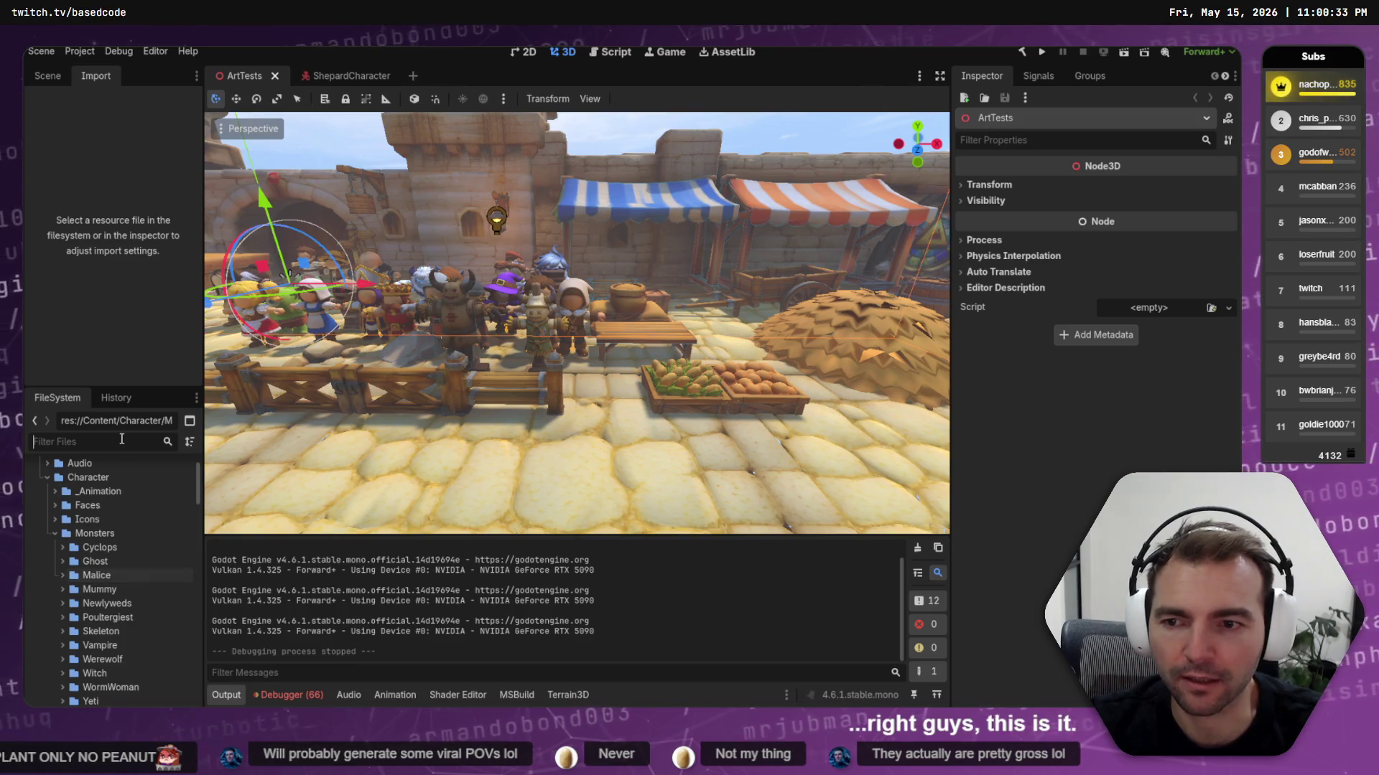
{"action": "type", "text": "Character"}
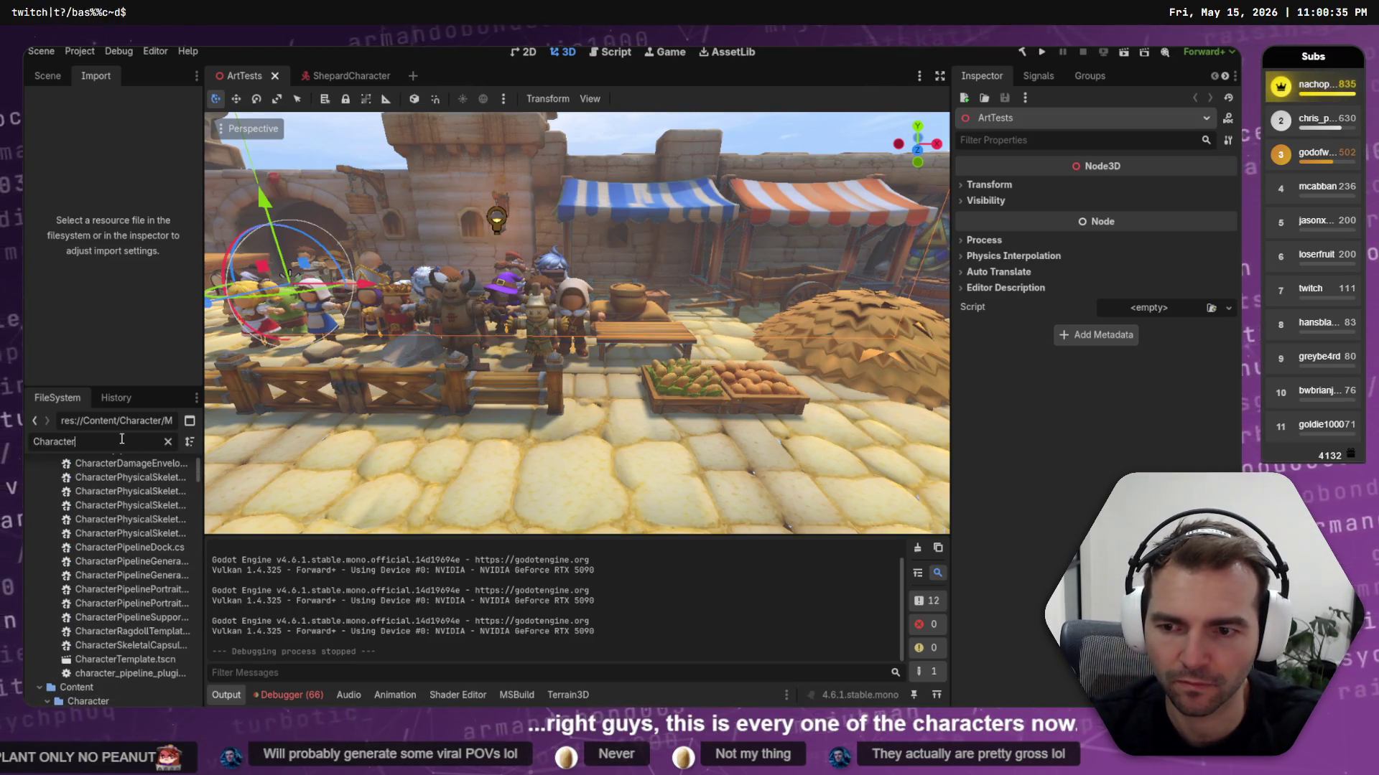
{"action": "type", "text": "Move"}
{"action": "double_click", "coordinate": [109, 524]}
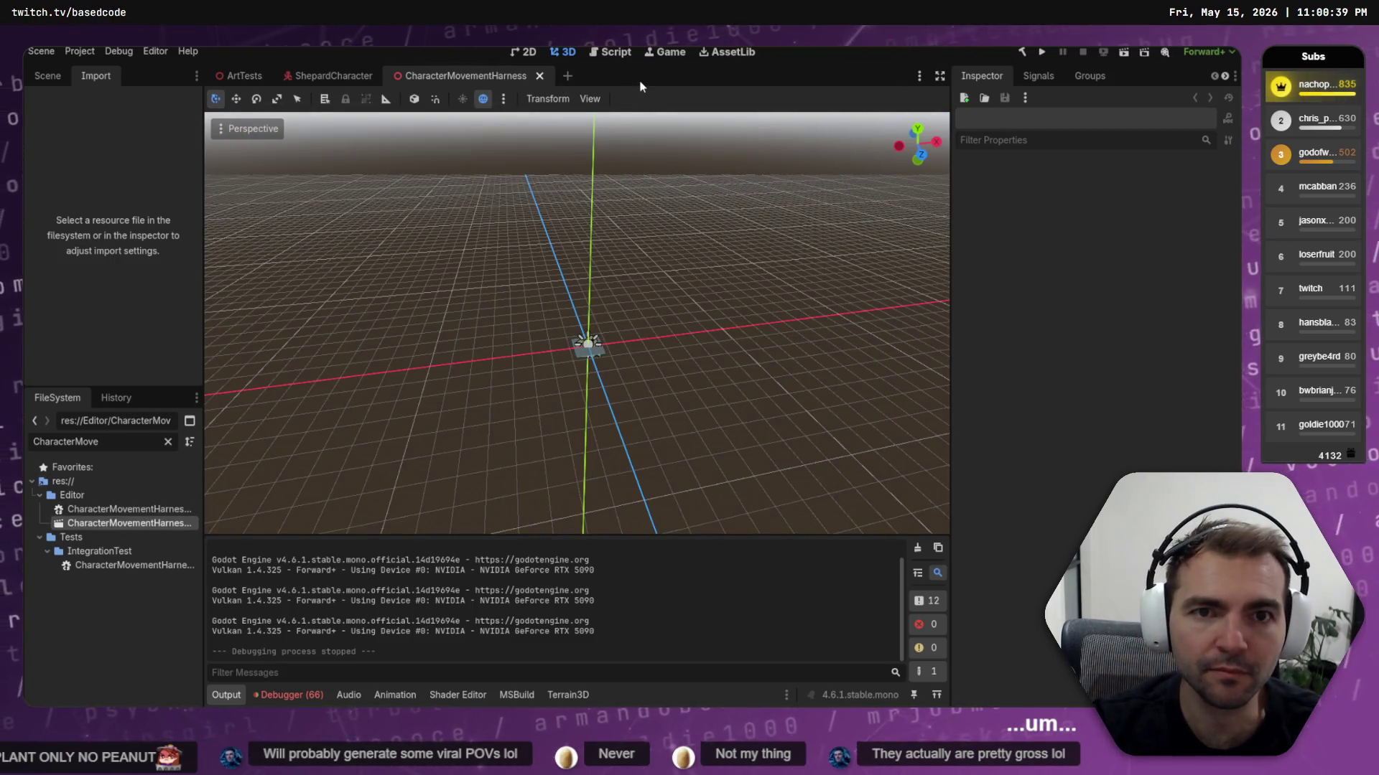
{"action": "key", "text": "F6"}
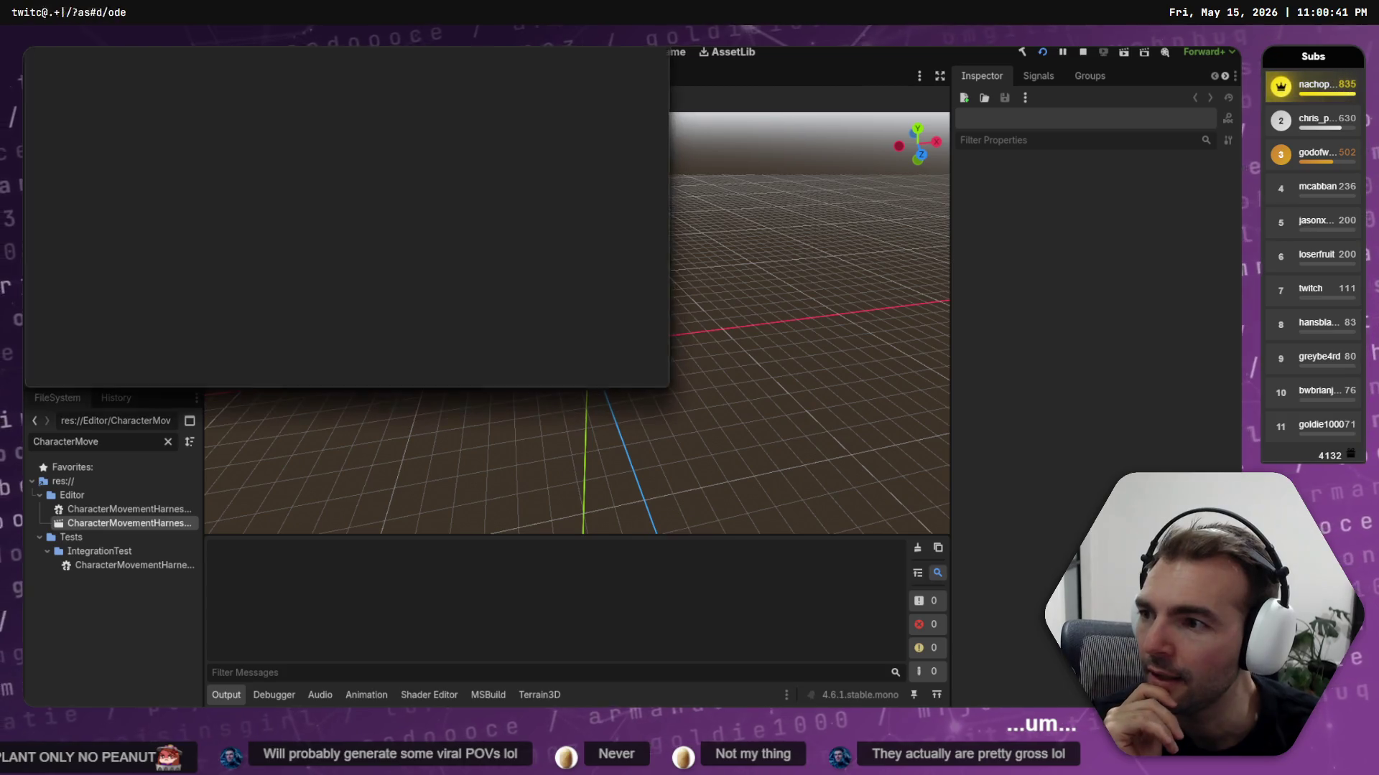
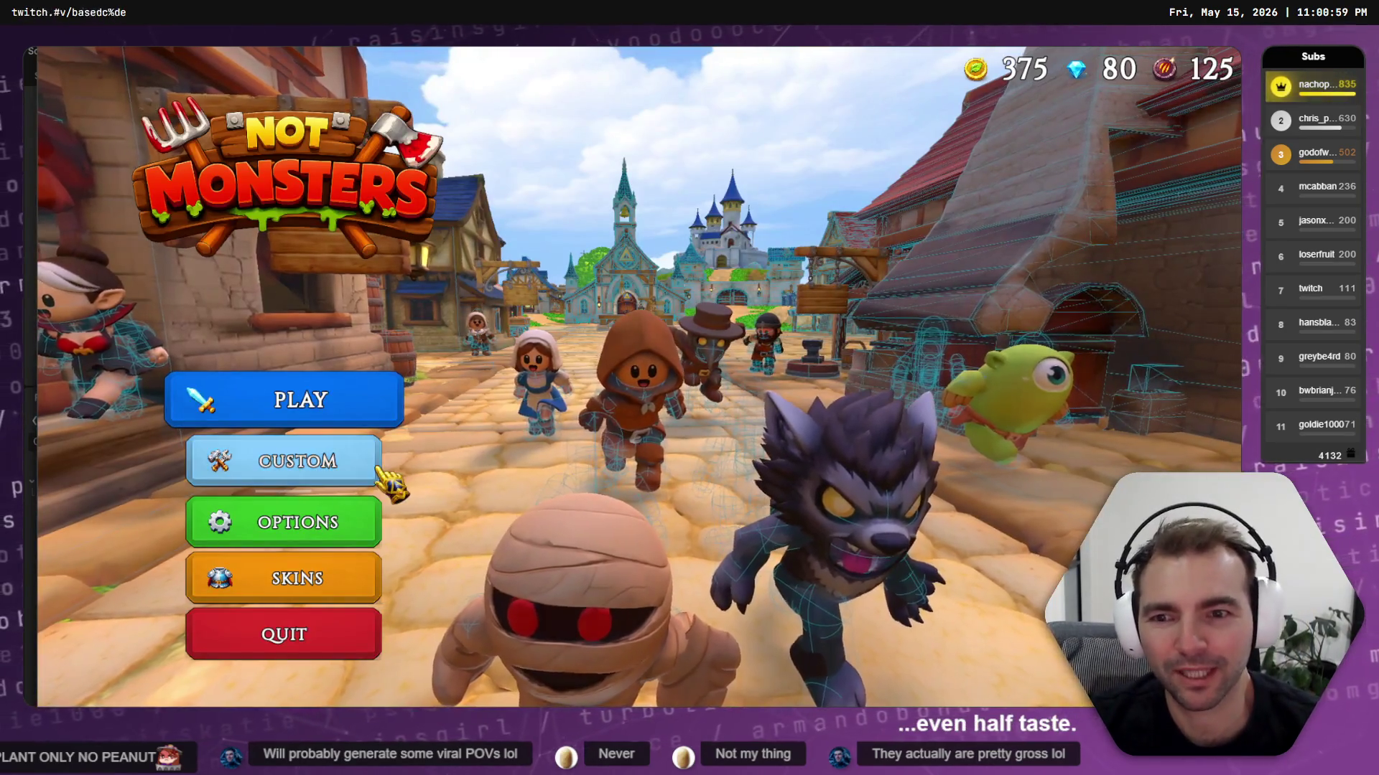
Glance at the online play options and the Skins character screen, then quit Not Monsters
{"action": "left_click", "coordinate": [347, 462]}
{"action": "left_click", "coordinate": [517, 552]}
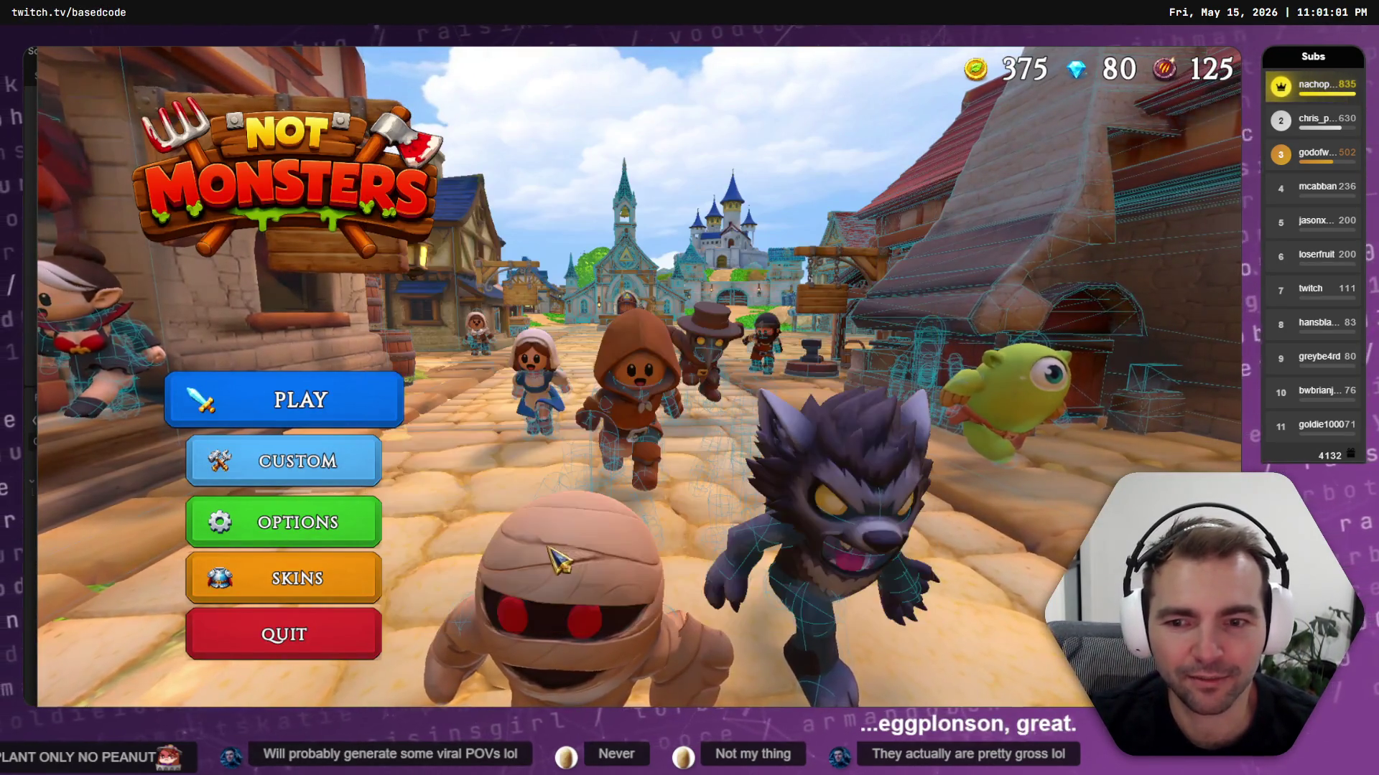
{"action": "left_click", "coordinate": [323, 578]}
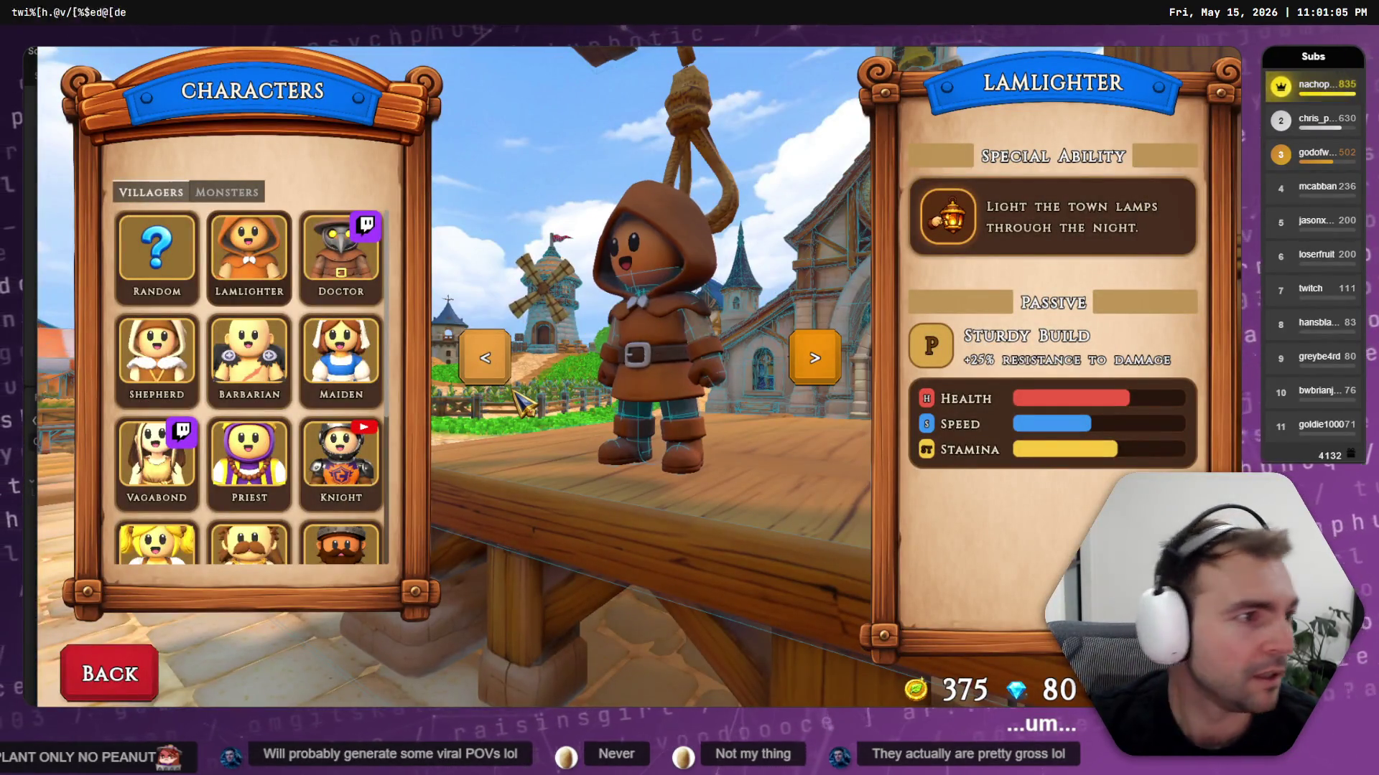
{"action": "key", "text": "alt+F4"}
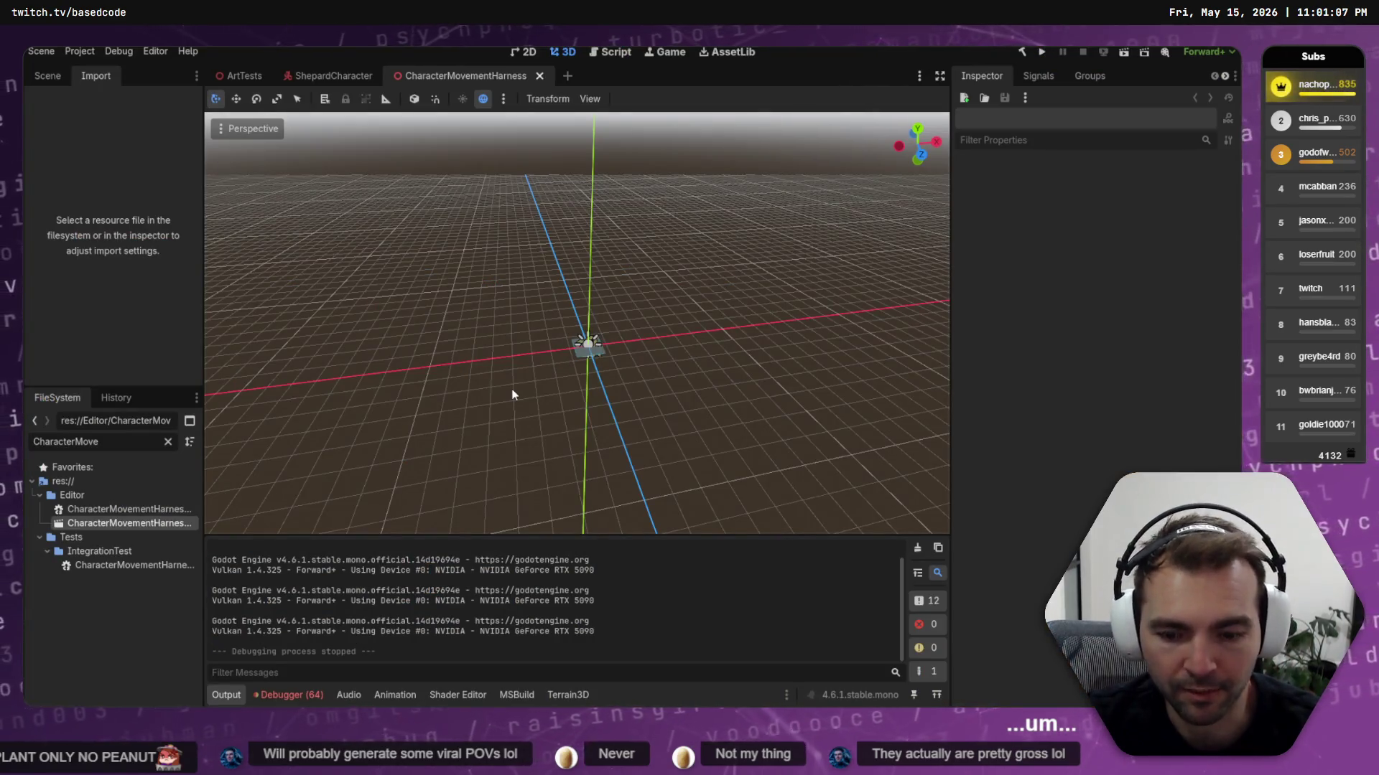
Stop all instances, disable Enable Multiple Instances in Customize Run Instances, and rerun the project
{"action": "key", "text": "F5"}
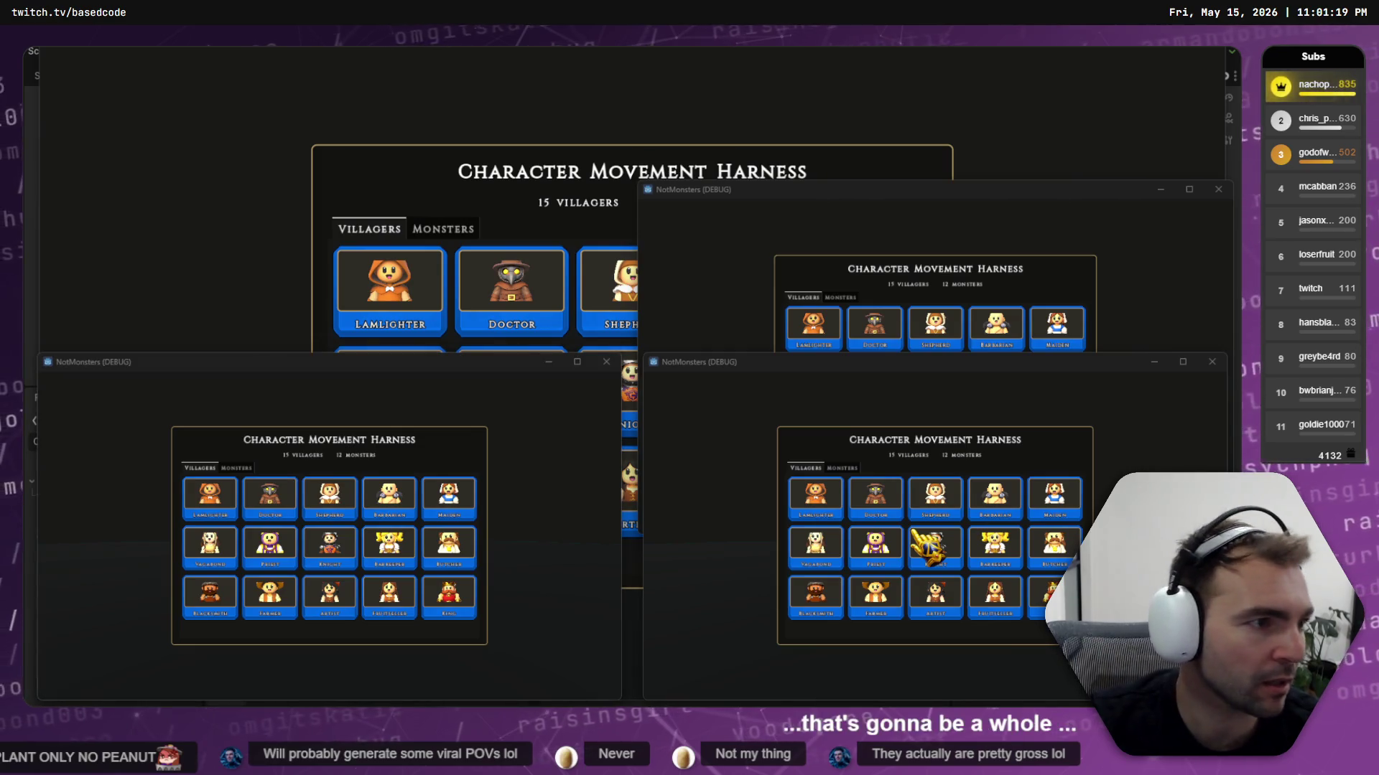
{"action": "key", "text": "F8"}
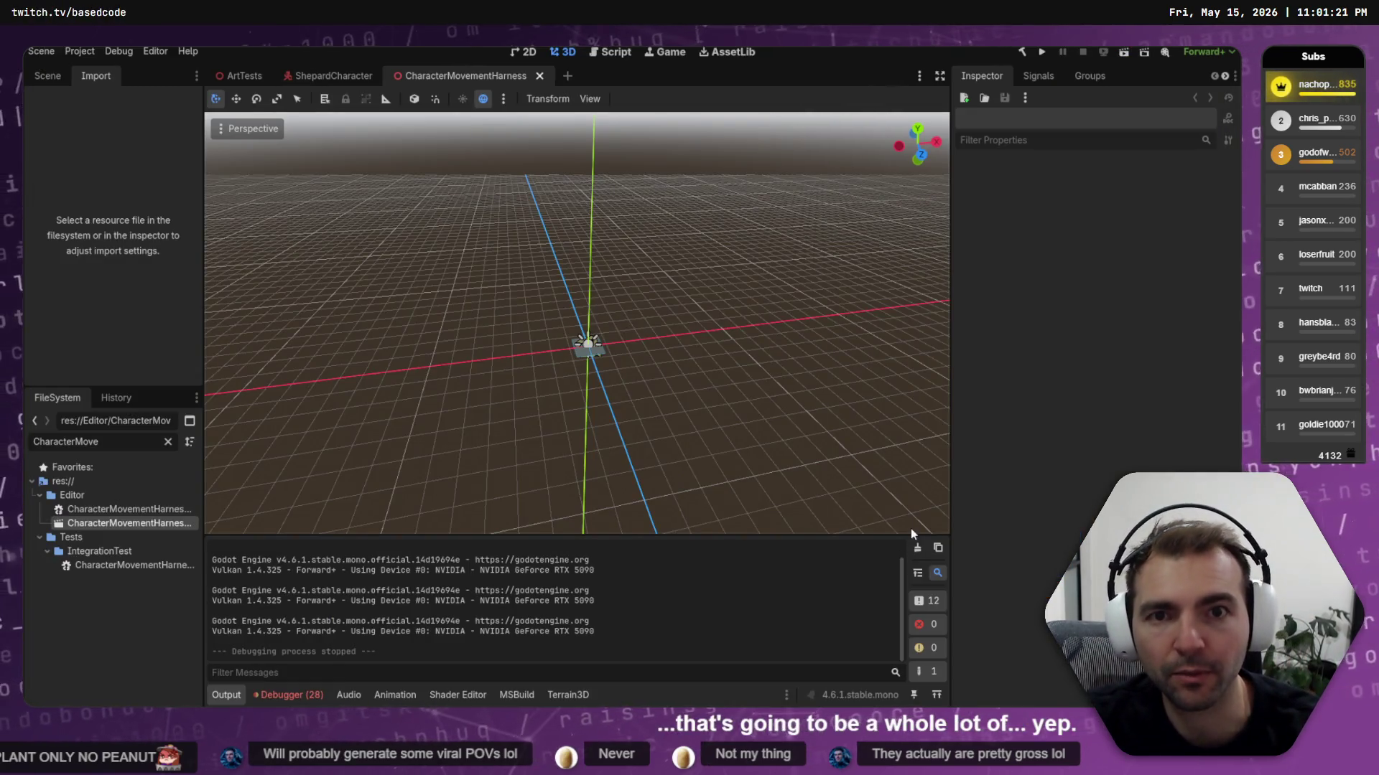
{"action": "left_click", "coordinate": [118, 51]}
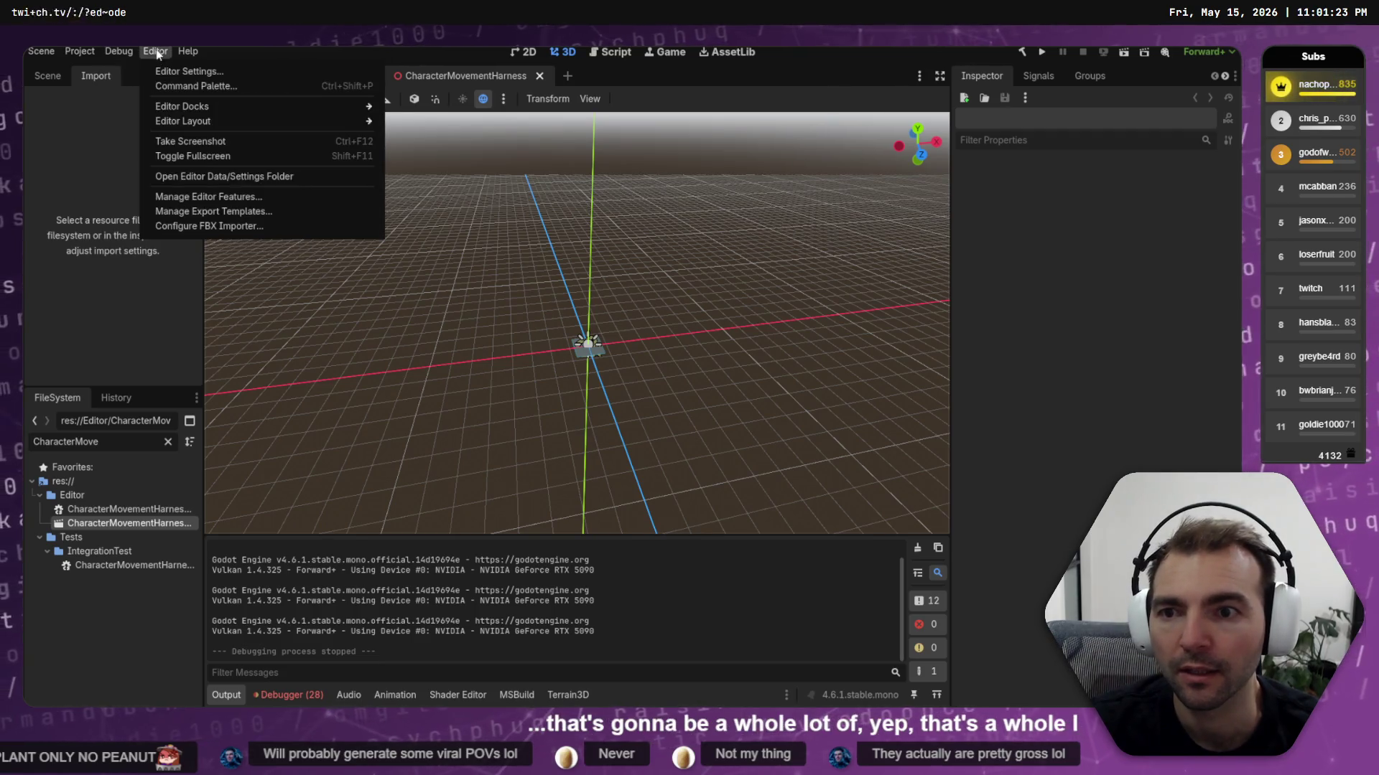
{"action": "left_click", "coordinate": [214, 241]}
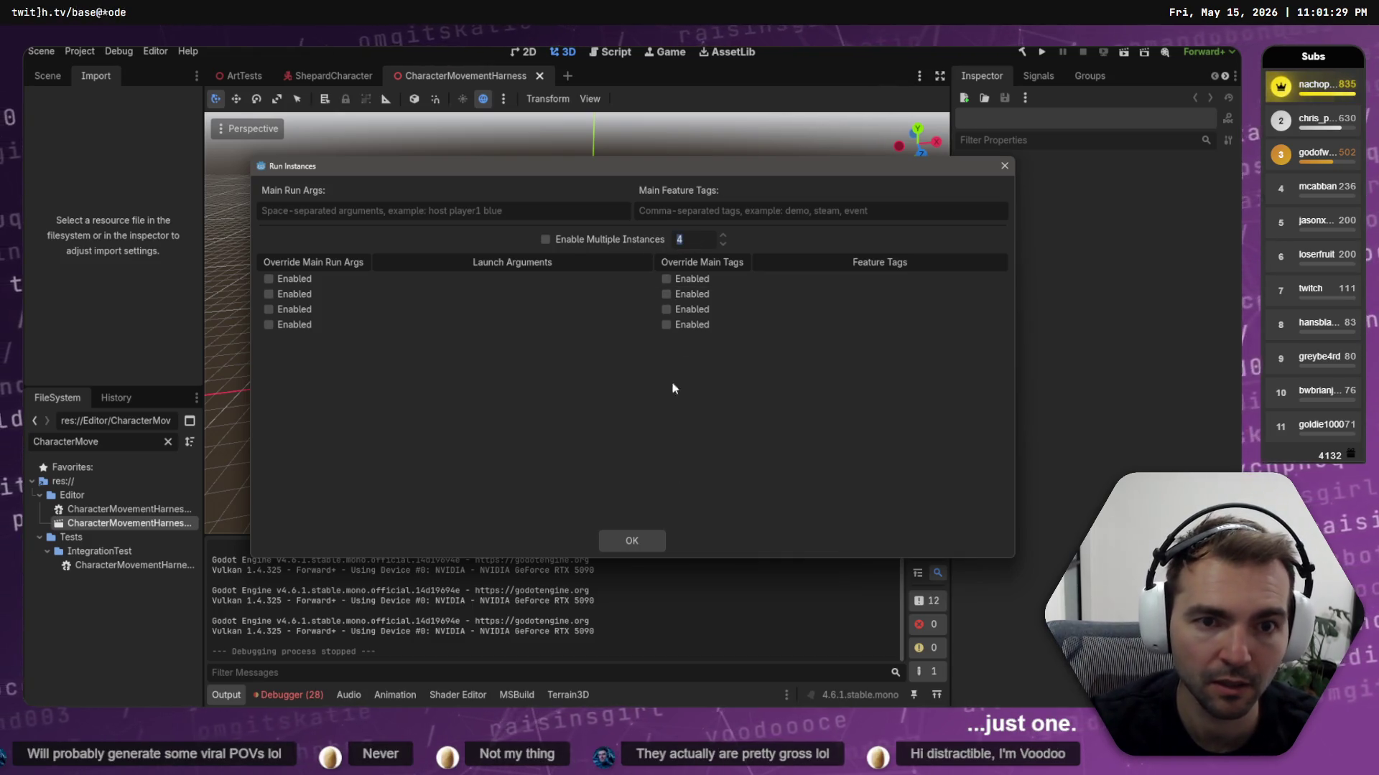
{"action": "left_click", "coordinate": [654, 242]}
{"action": "left_click", "coordinate": [627, 539]}
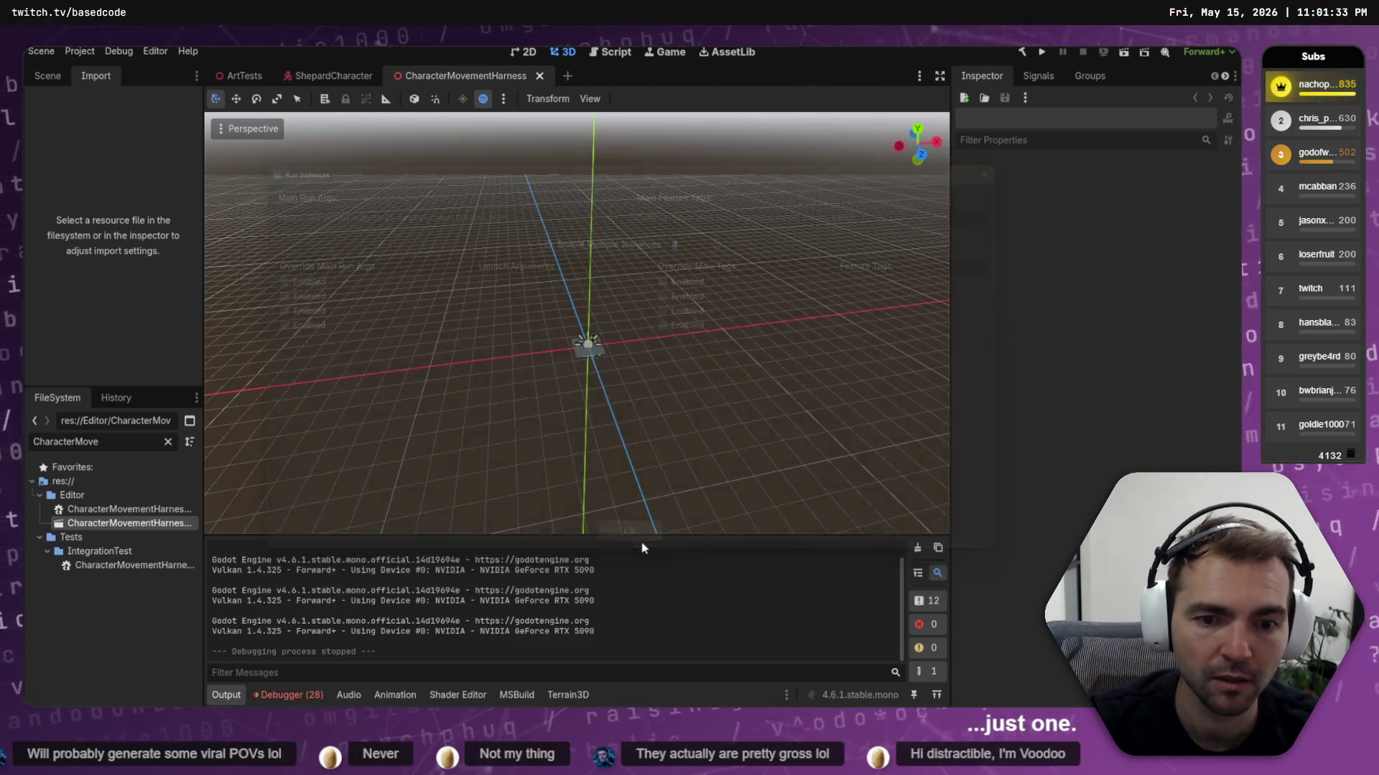
{"action": "key", "text": "F5"}
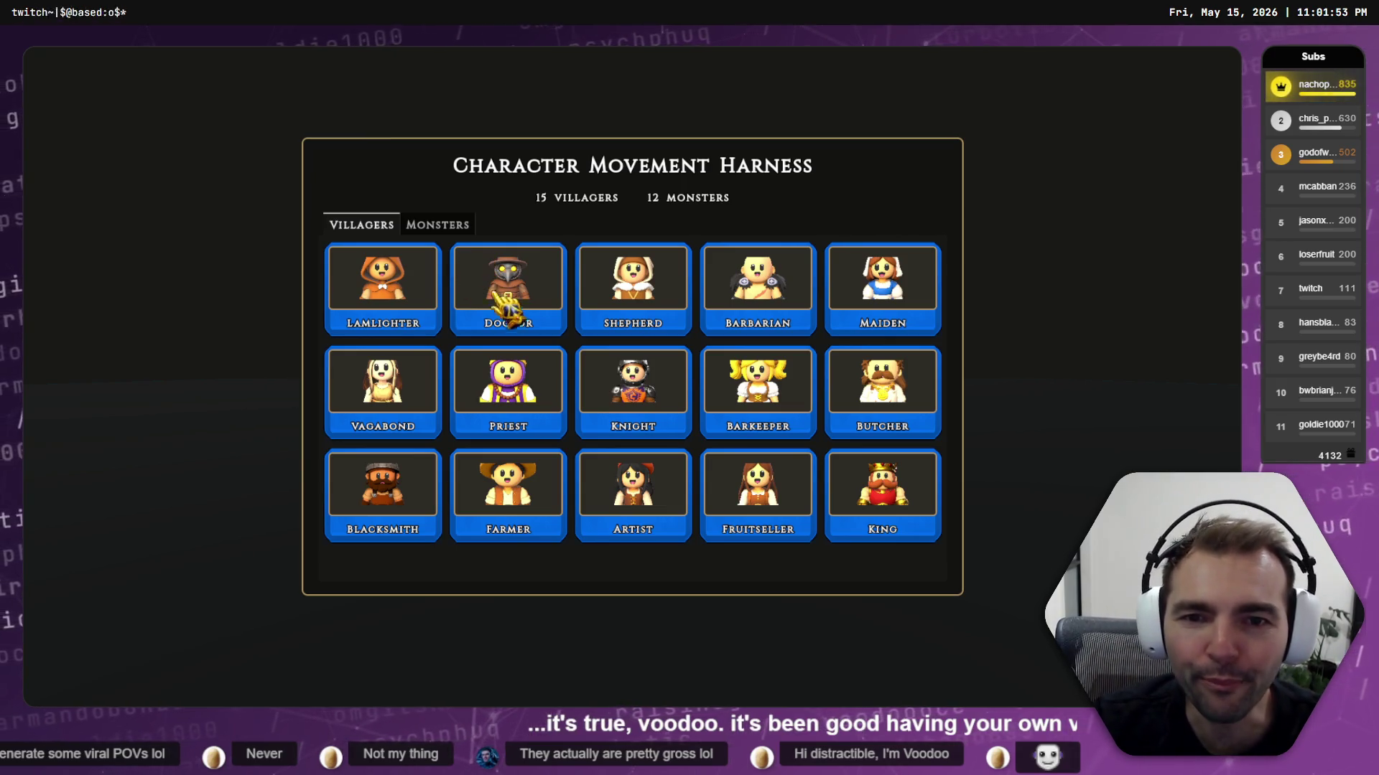
Preview the Lamlighter, Doctor, Shepherd and Barbarian characters in the movement harness
{"action": "left_click", "coordinate": [431, 287]}
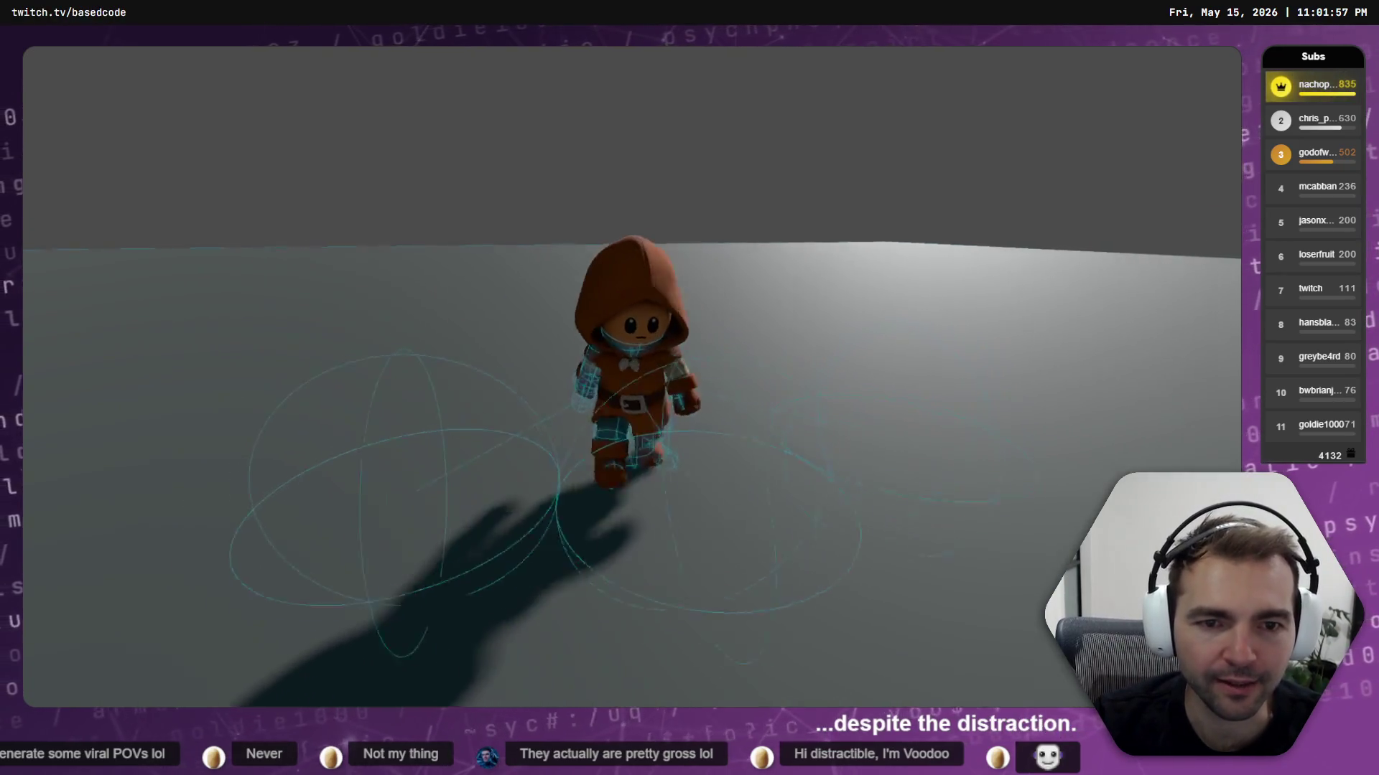
{"action": "key", "text": "Tab"}
{"action": "key", "text": "Return"}
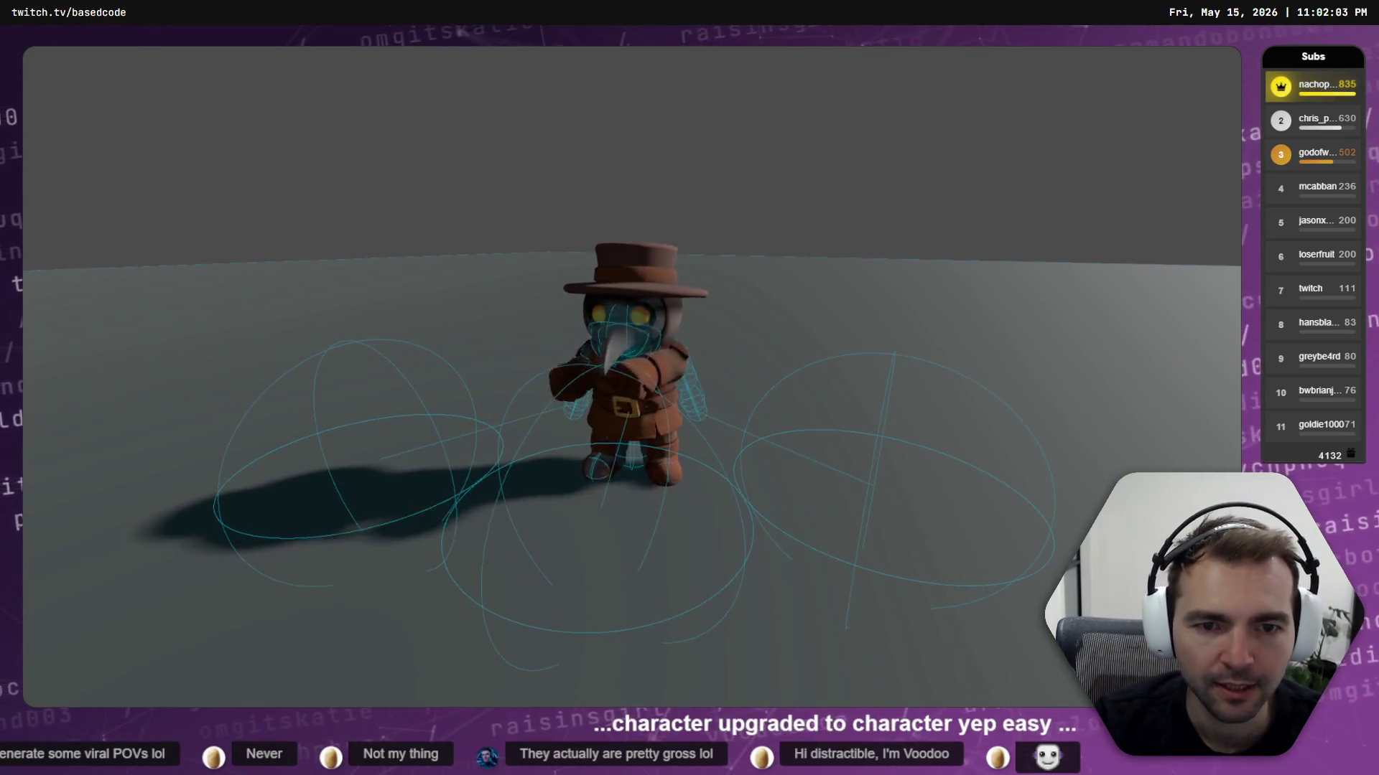
{"action": "key", "text": "Tab"}
{"action": "left_click", "coordinate": [674, 307]}
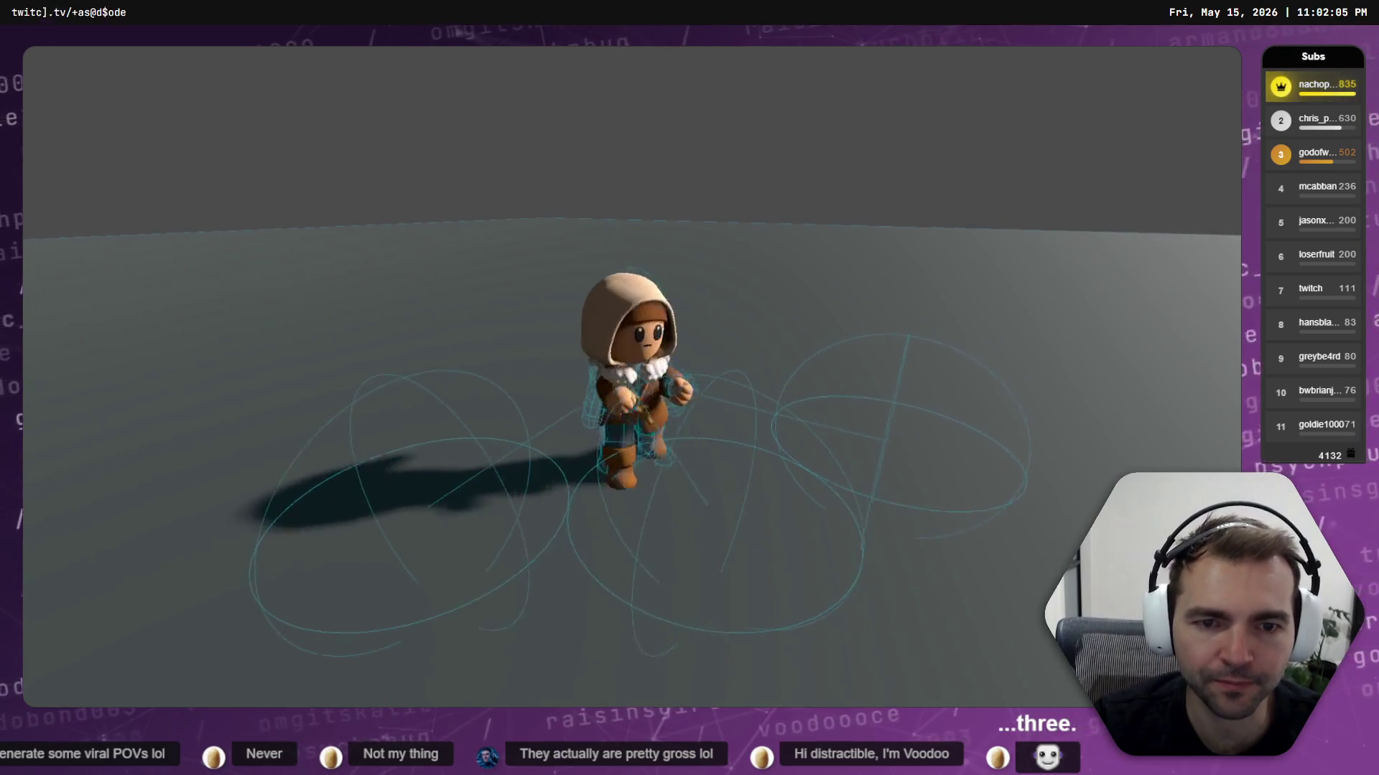
{"action": "key", "text": "Tab"}
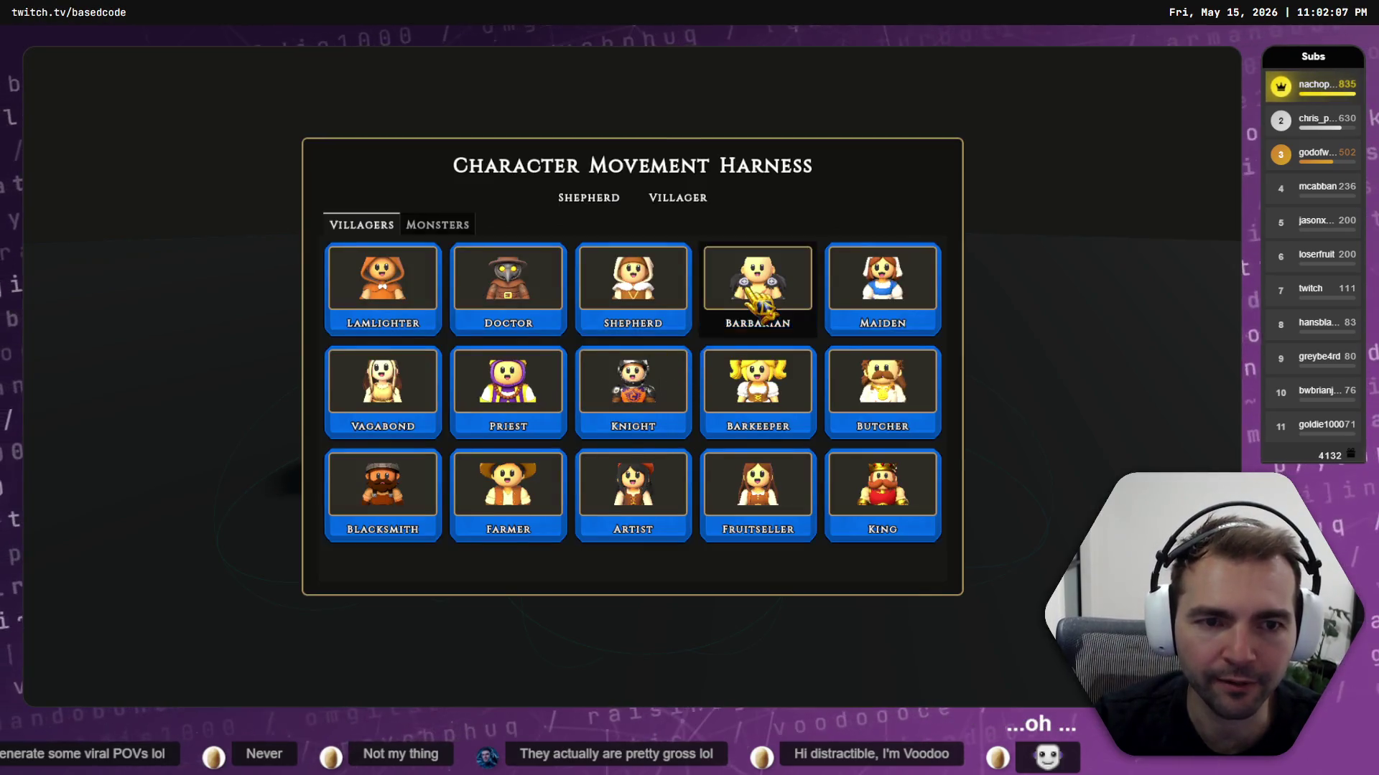
{"action": "left_click", "coordinate": [757, 288]}
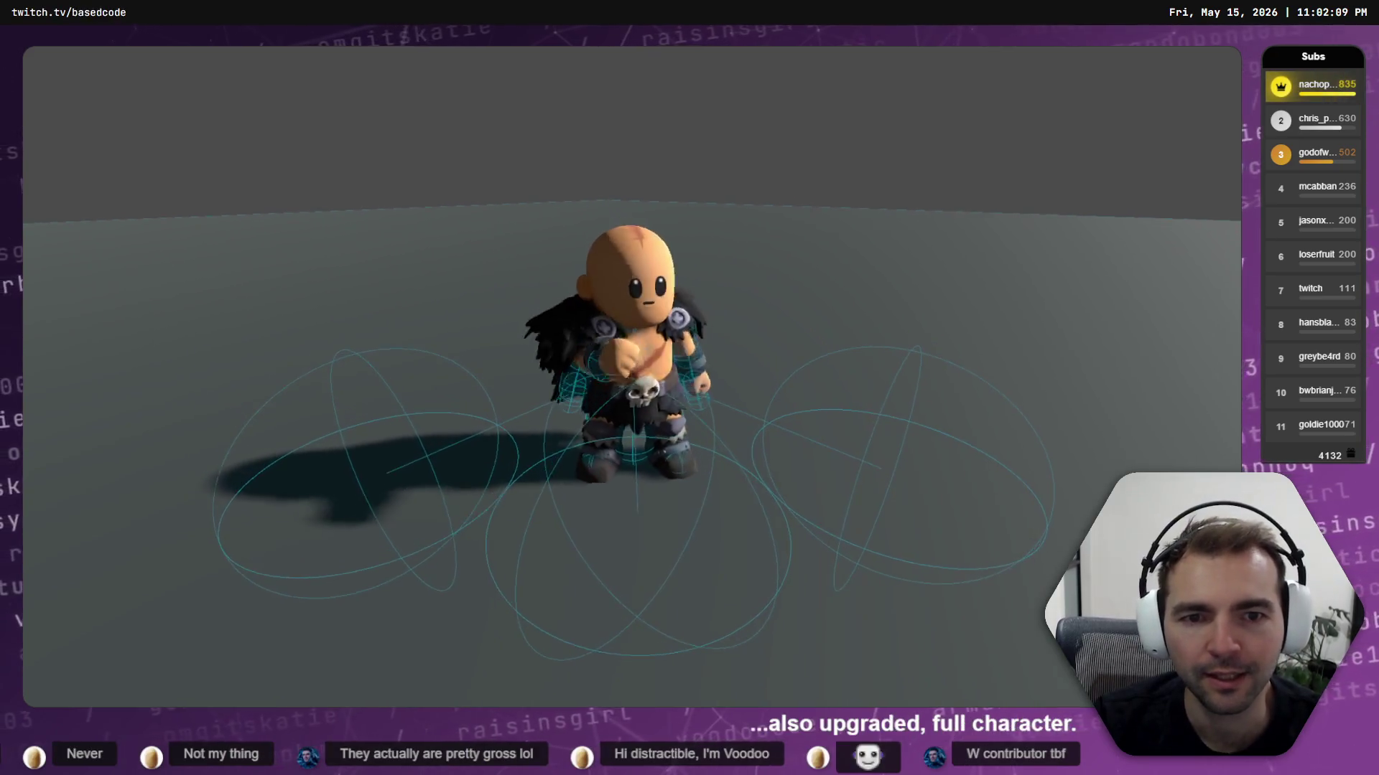
Preview the Maiden walking around, then switch to the Vagabond and Priest characters
{"action": "key", "text": "Tab"}
{"action": "left_click", "coordinate": [890, 309]}
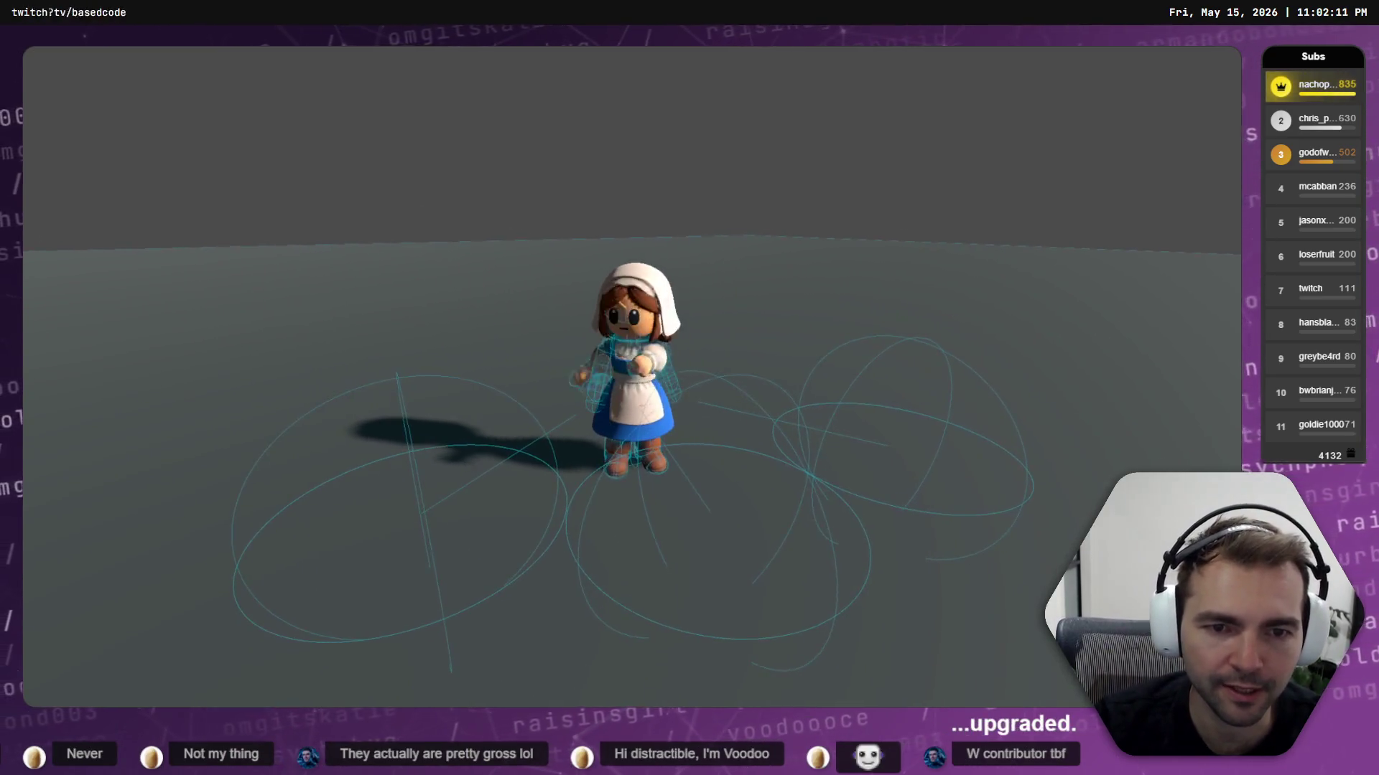
{"action": "key", "text": "w"}
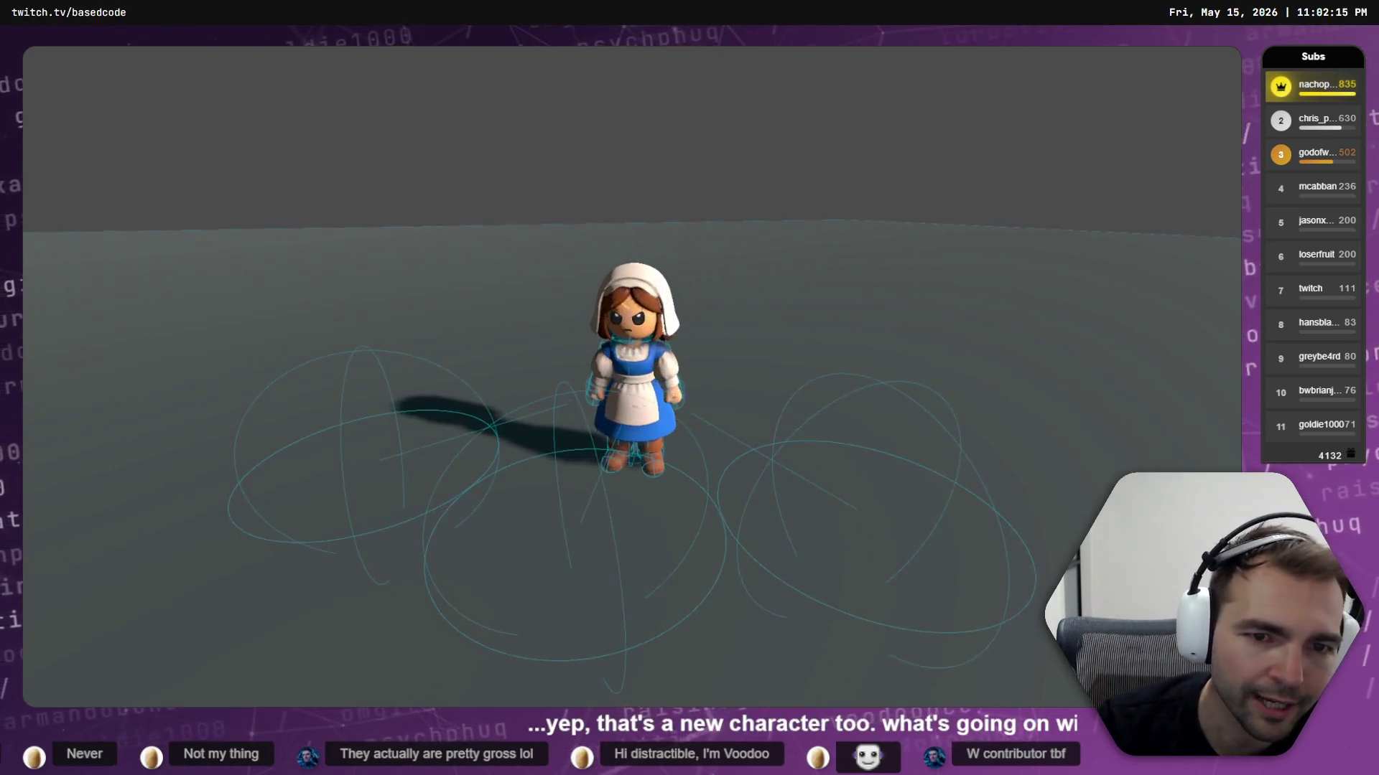
{"action": "key", "text": "Tab"}
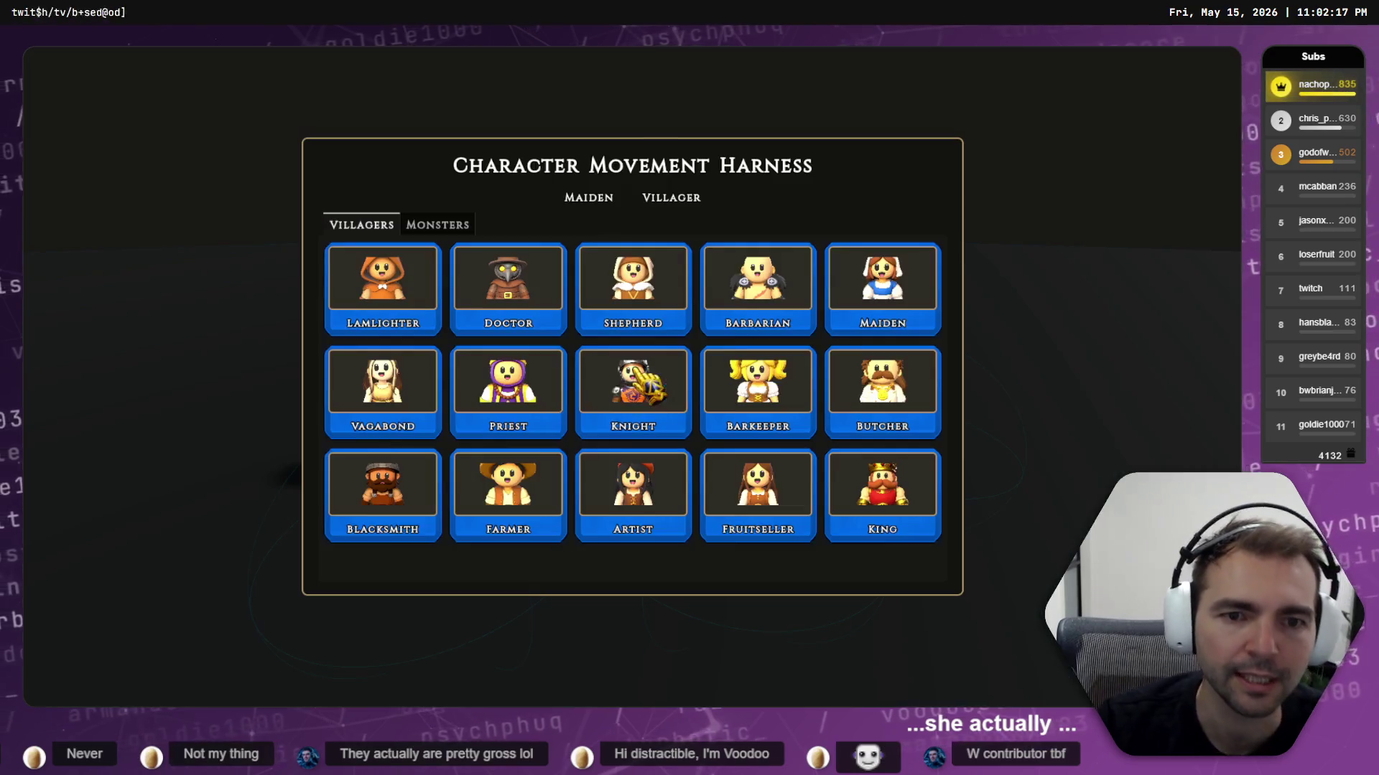
{"action": "left_click", "coordinate": [395, 388]}
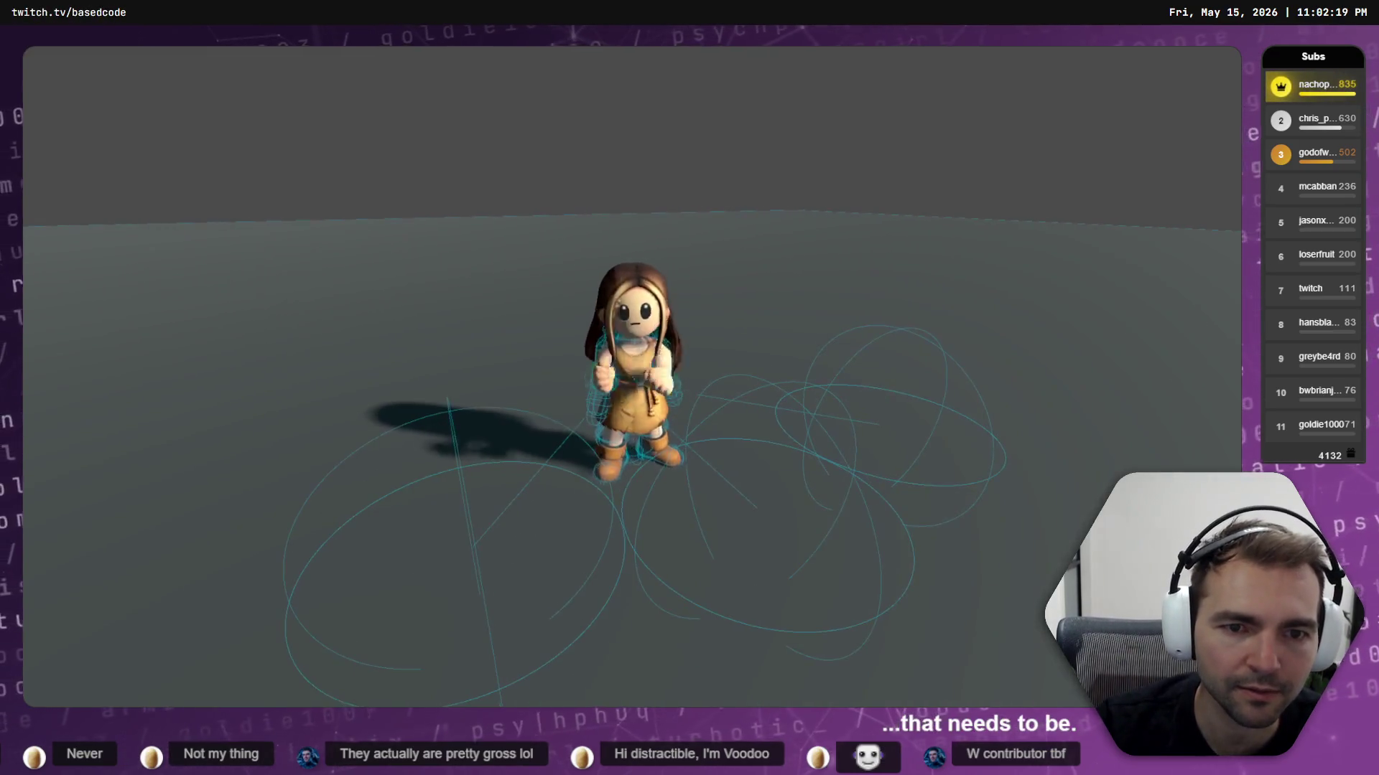
{"action": "key", "text": "Tab"}
{"action": "left_click", "coordinate": [754, 384]}
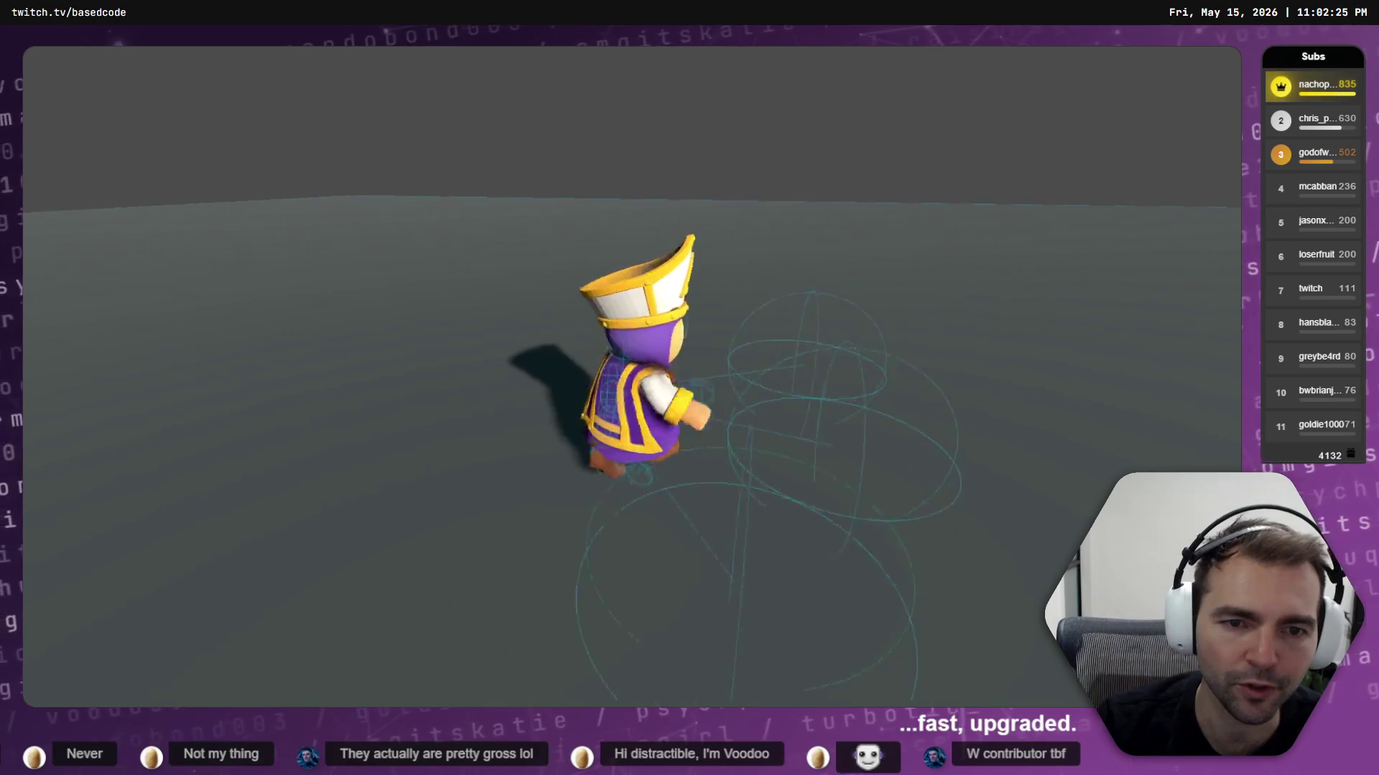
Preview the Knight, Barkeeper, Butcher and Blacksmith characters in turn
{"action": "key", "text": "Tab"}
{"action": "left_click", "coordinate": [680, 387]}
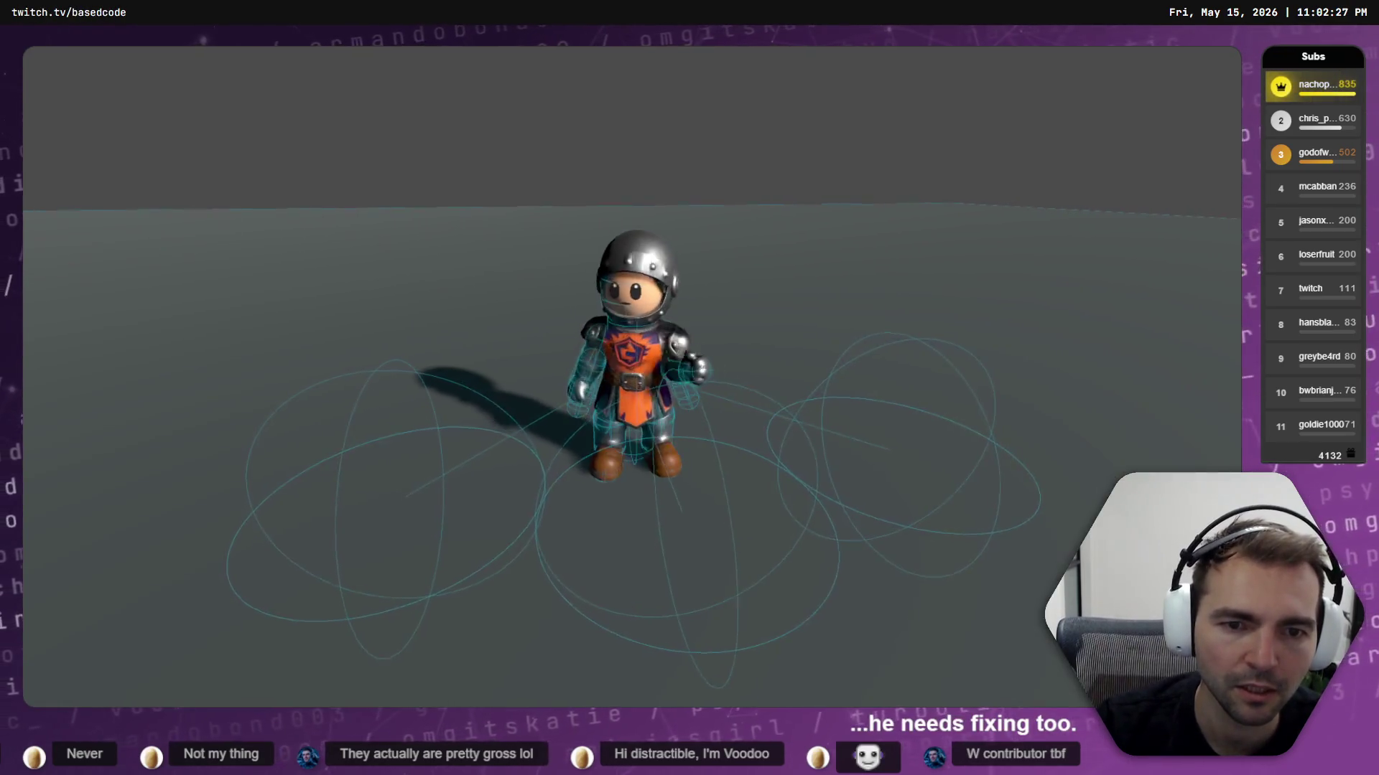
{"action": "key", "text": "Tab"}
{"action": "left_click", "coordinate": [693, 382]}
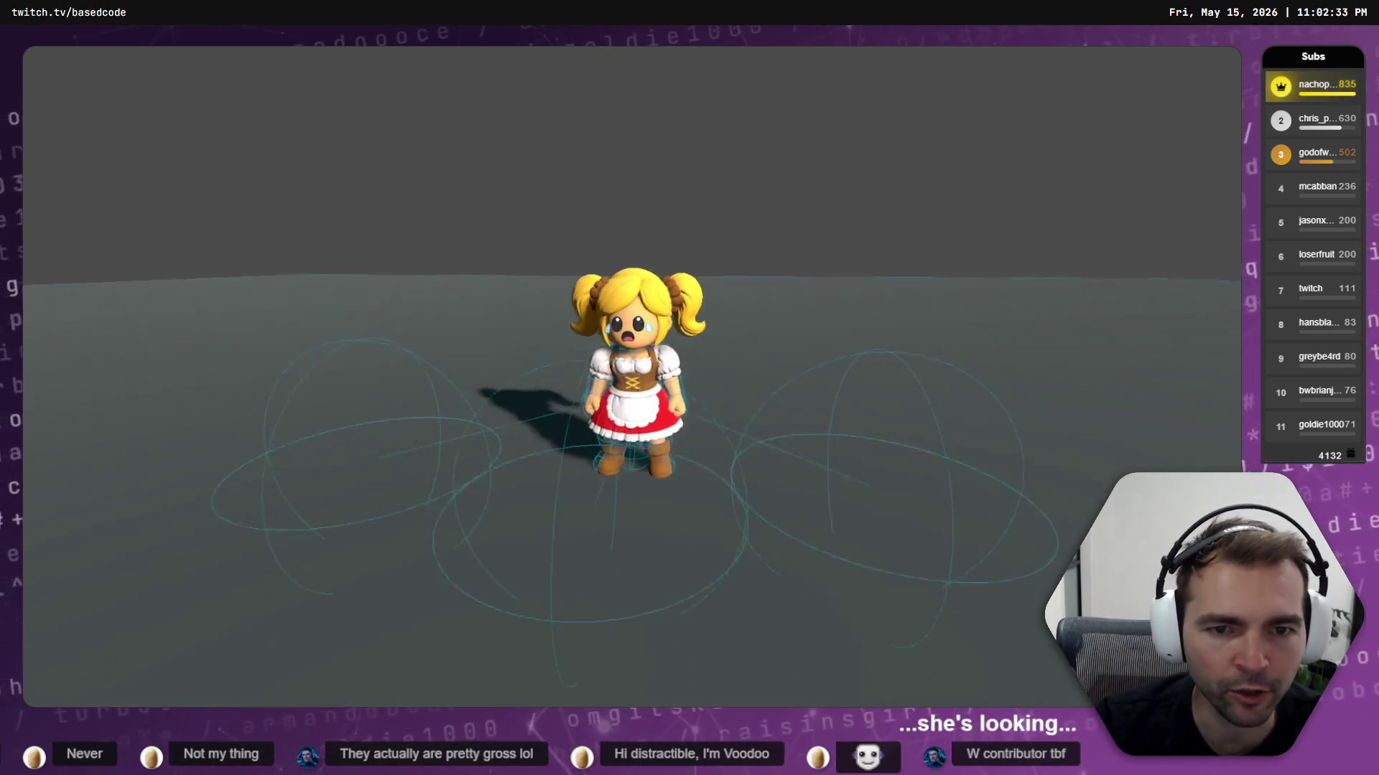
{"action": "key", "text": "Tab"}
{"action": "left_click", "coordinate": [846, 394]}
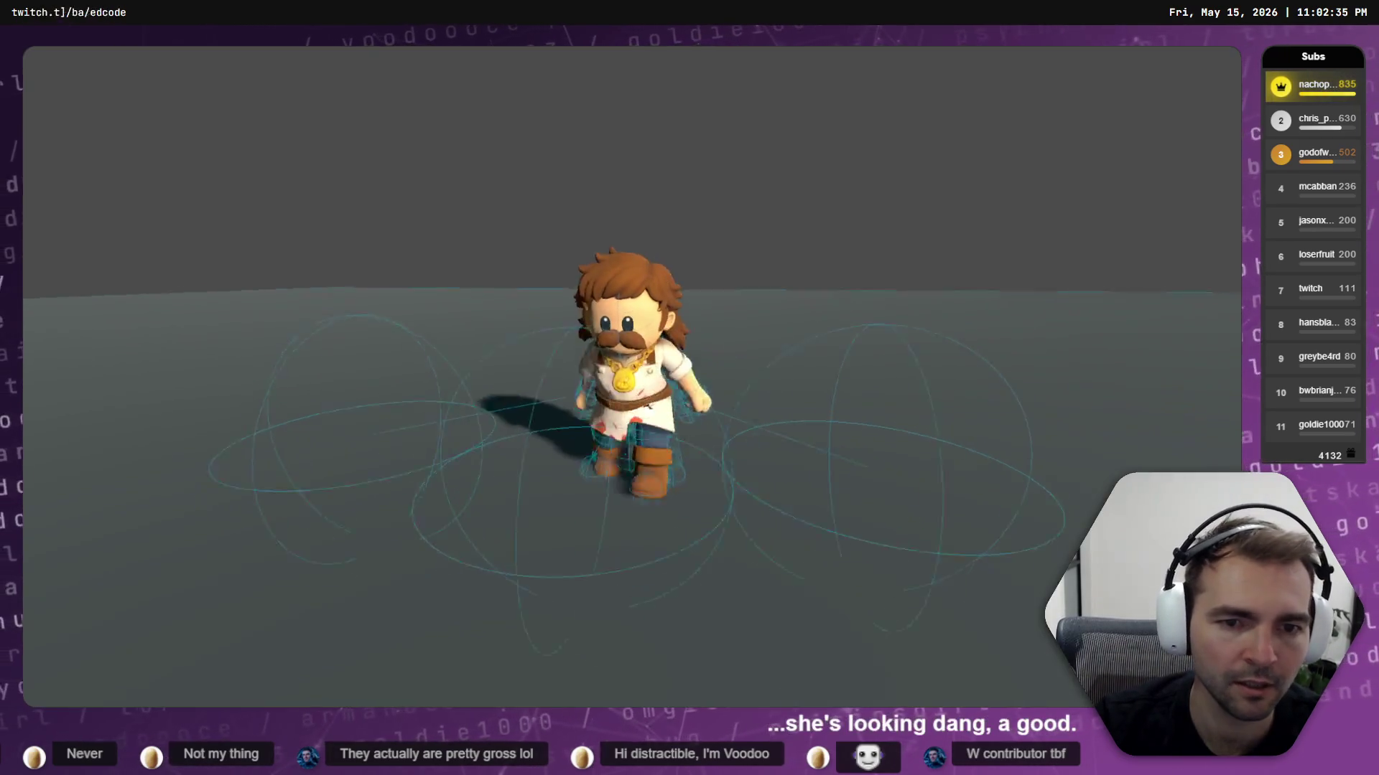
{"action": "key", "text": "Tab"}
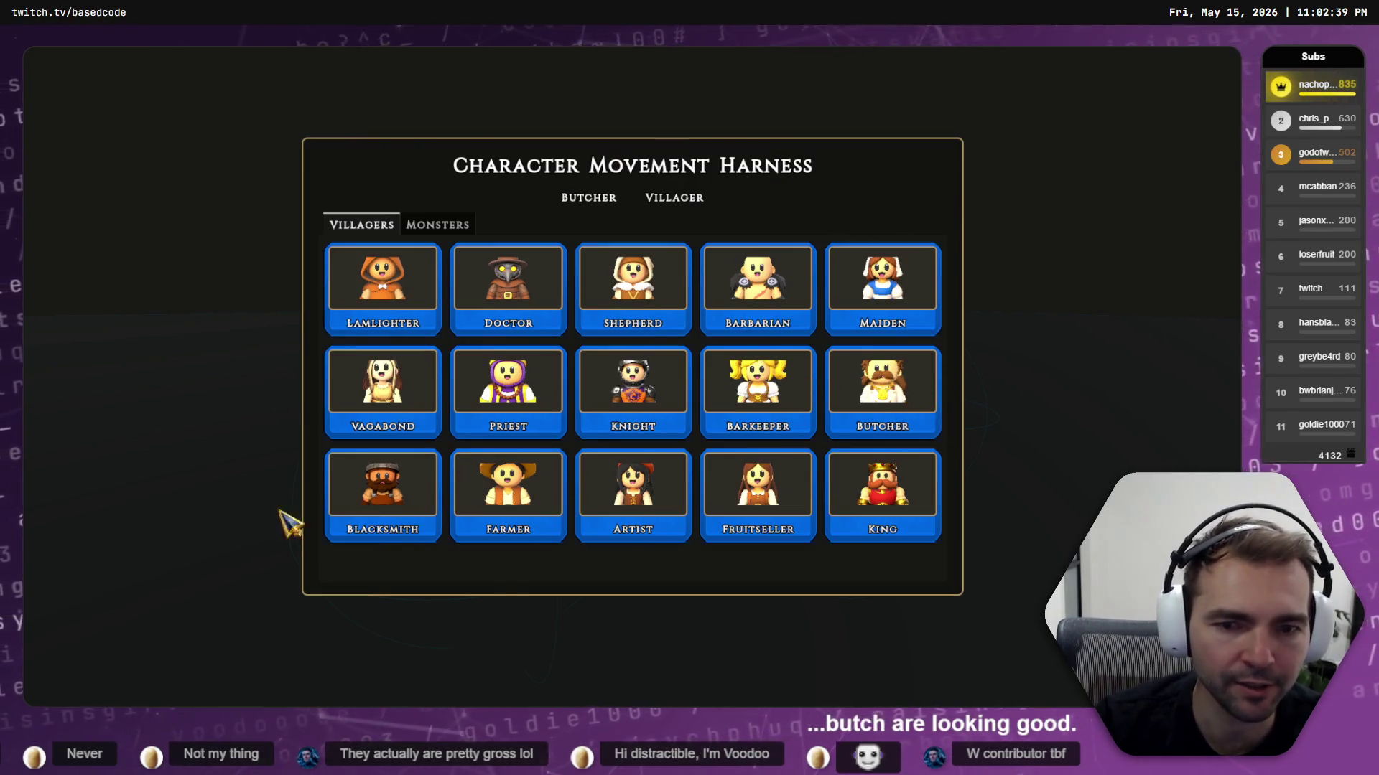
{"action": "left_click", "coordinate": [379, 523]}
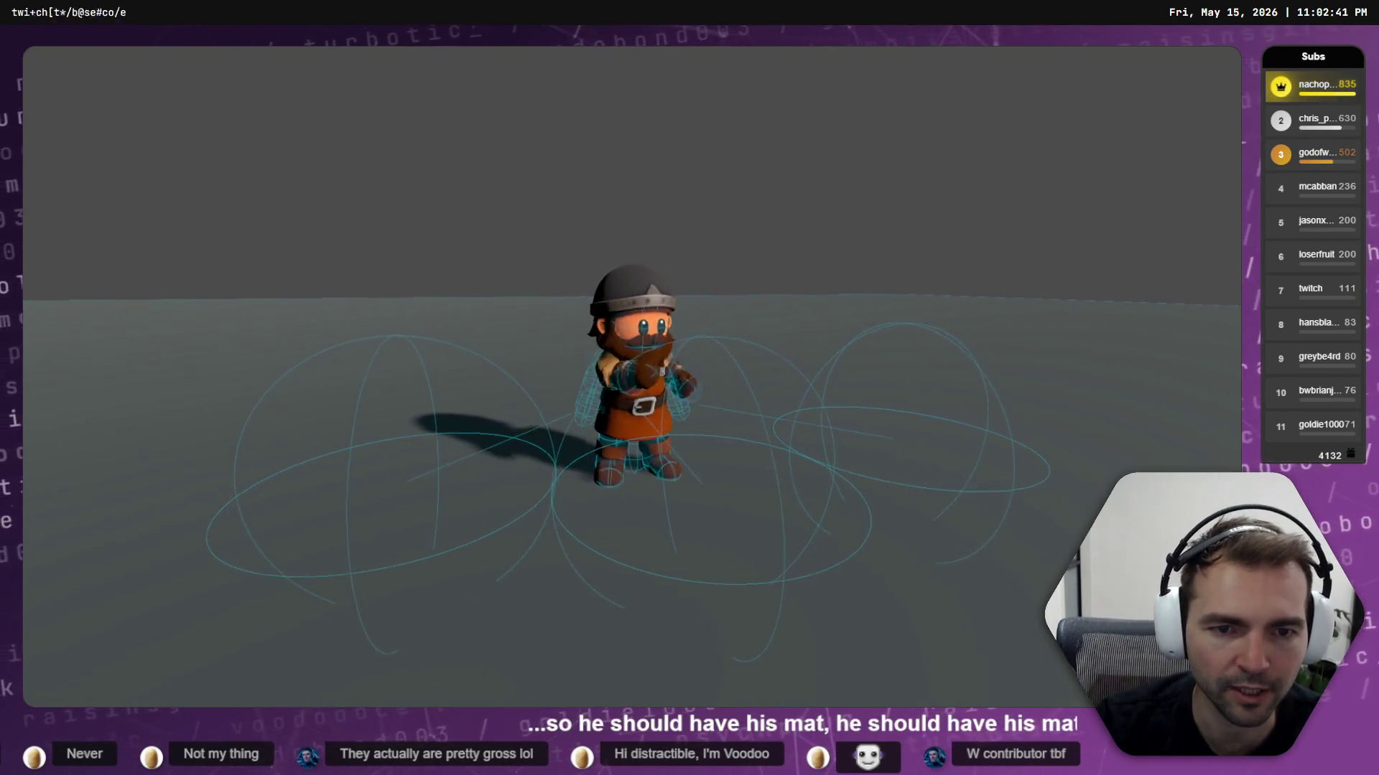
Preview the Artist, Fruitseller and King characters in turn
{"action": "key", "text": "Tab"}
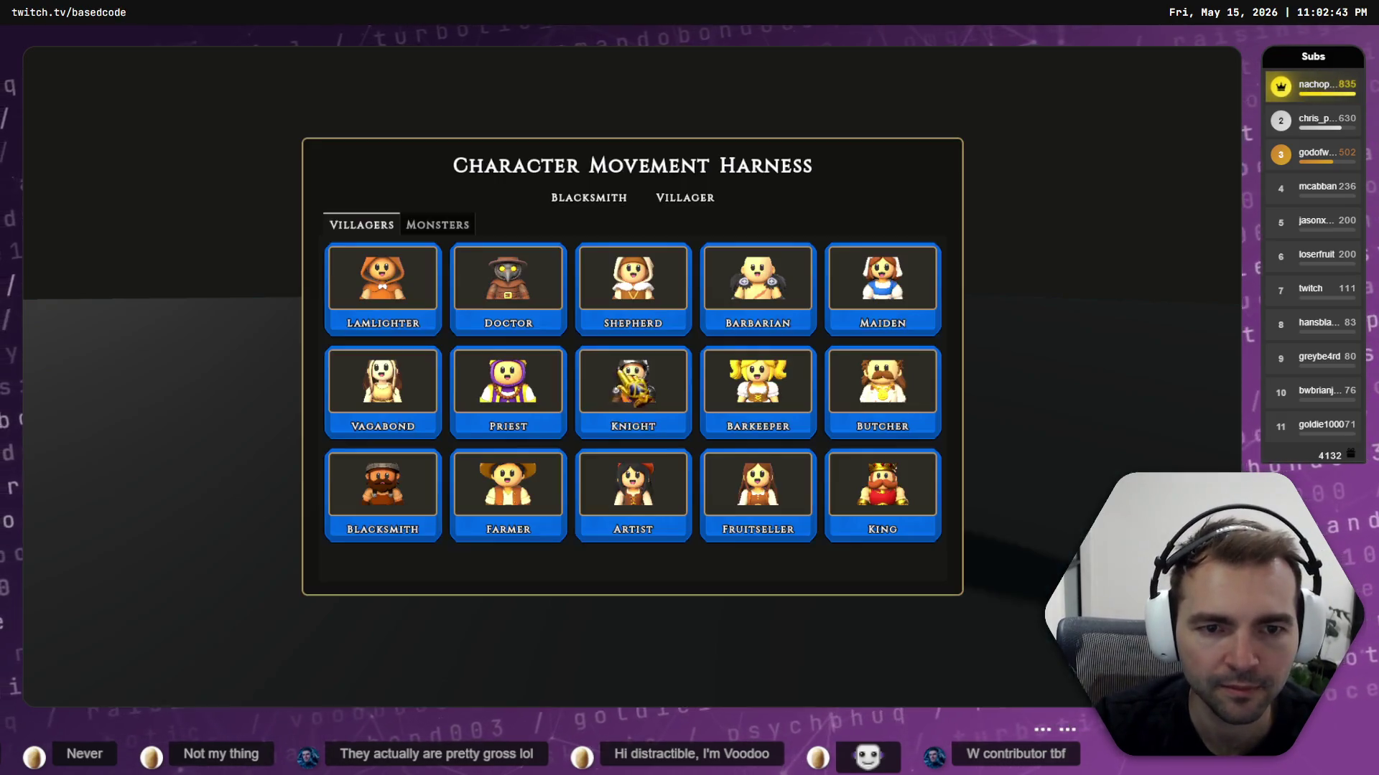
{"action": "left_click", "coordinate": [626, 509]}
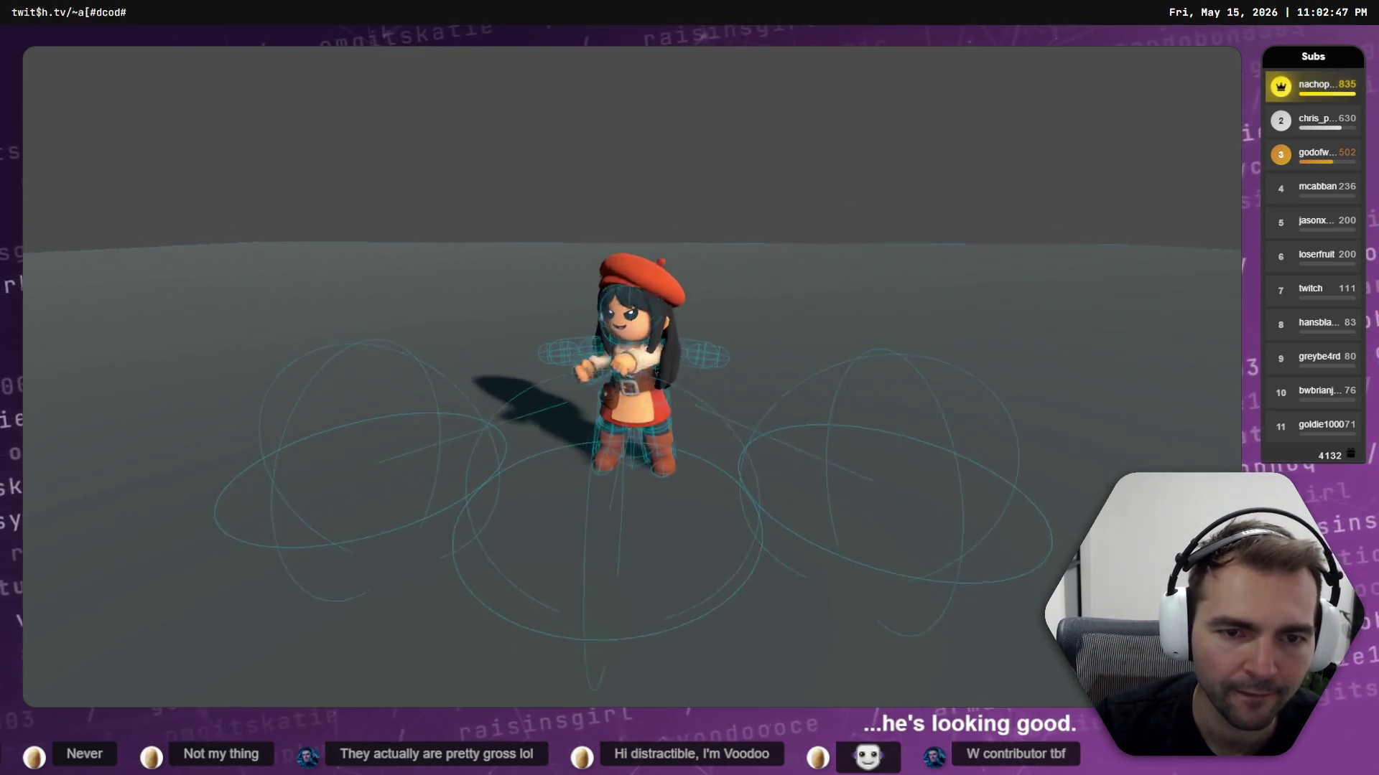
{"action": "key", "text": "Tab"}
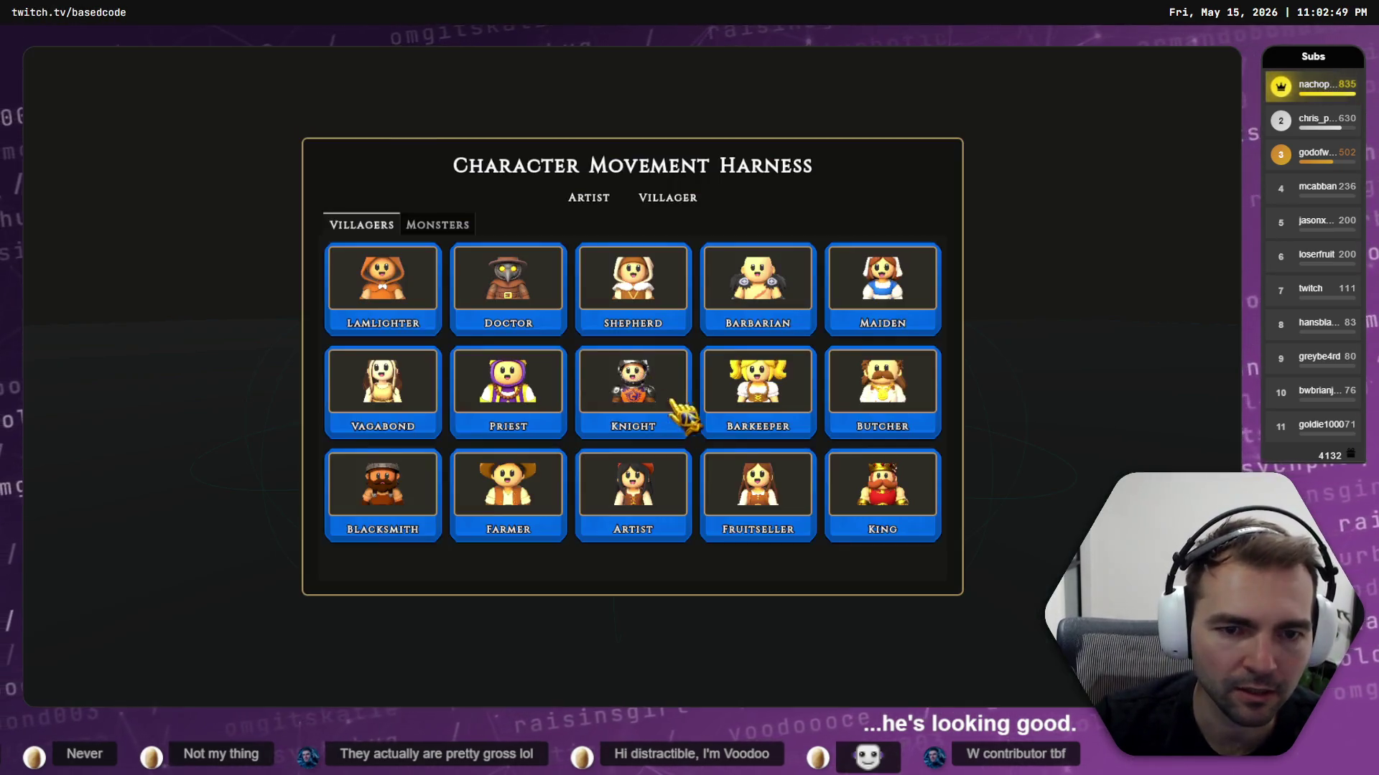
{"action": "left_click", "coordinate": [639, 391]}
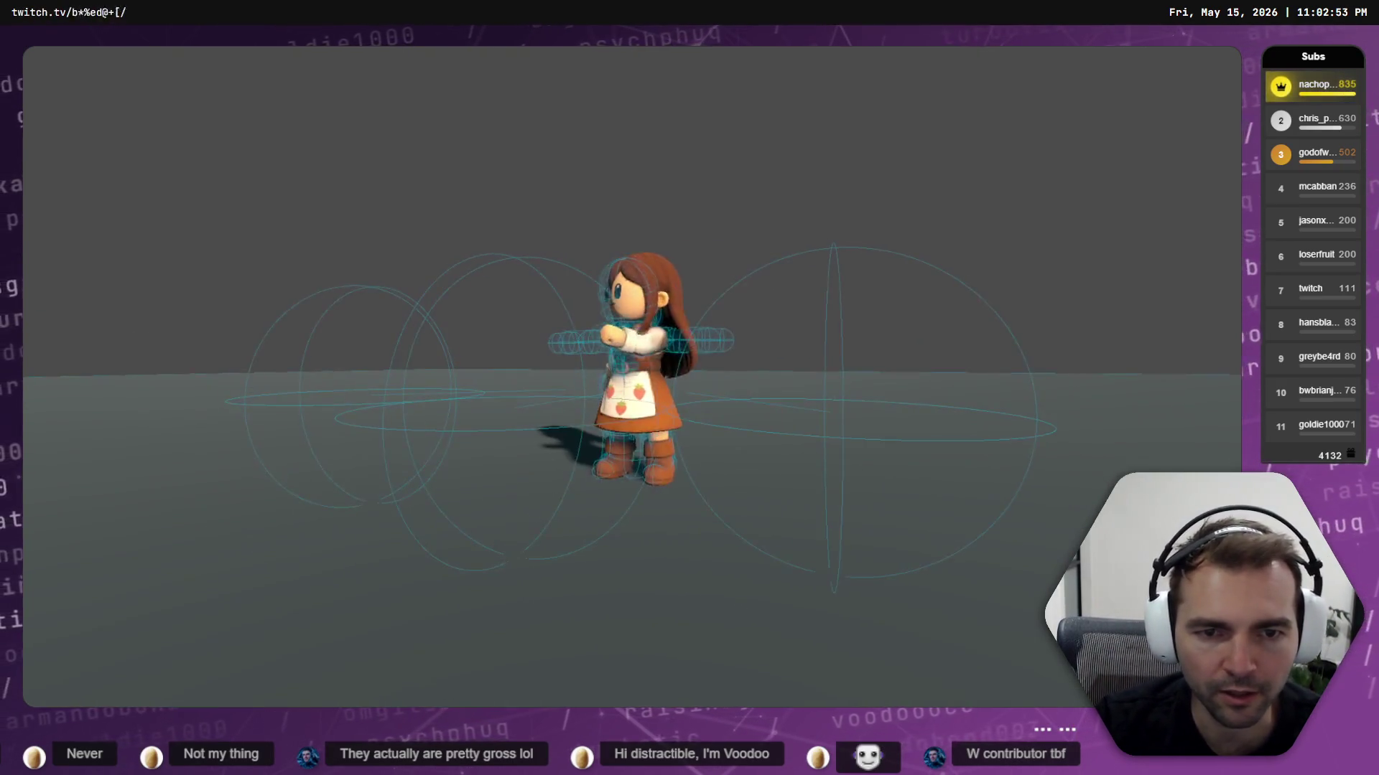
{"action": "key", "text": "Tab"}
{"action": "left_click", "coordinate": [722, 436]}
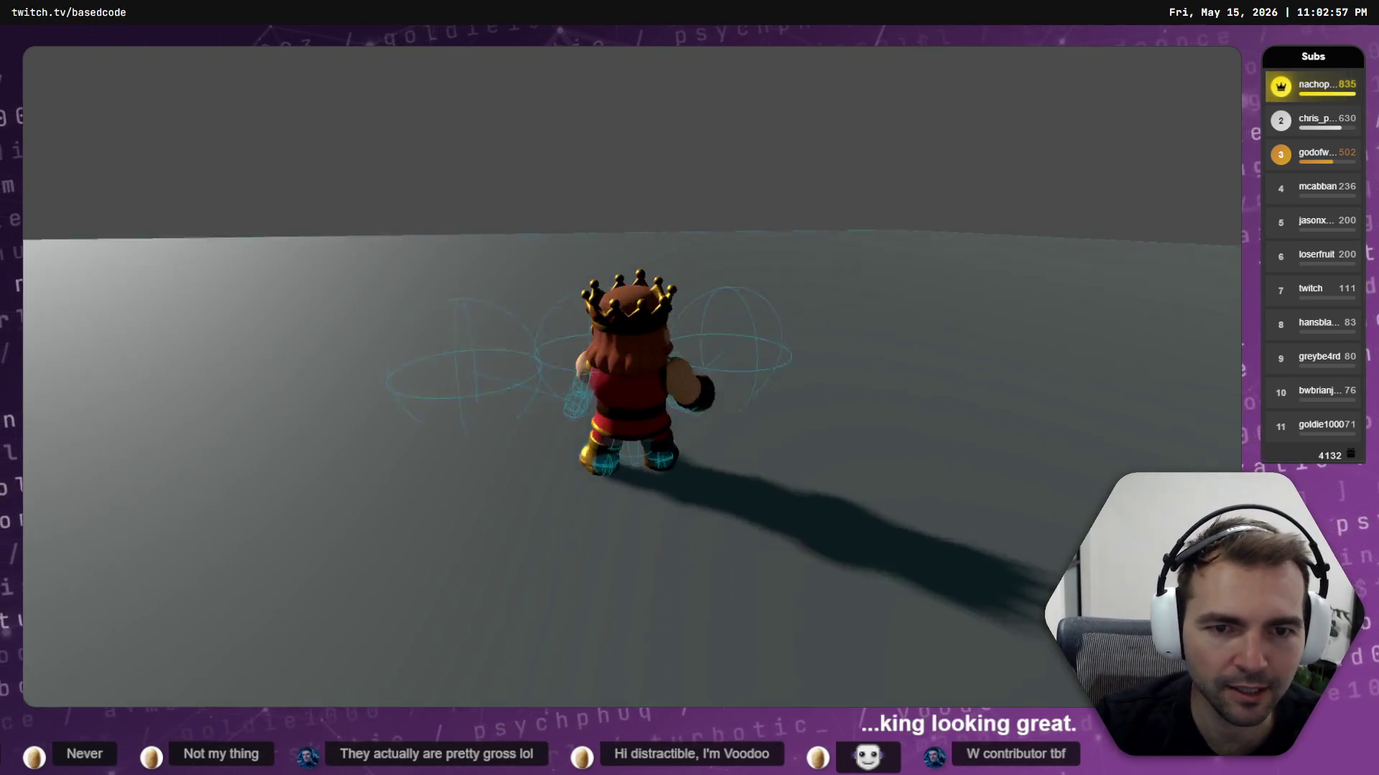
Switch the preview to the Priest, then the Maiden, and stop the running game
{"action": "key", "text": "Tab"}
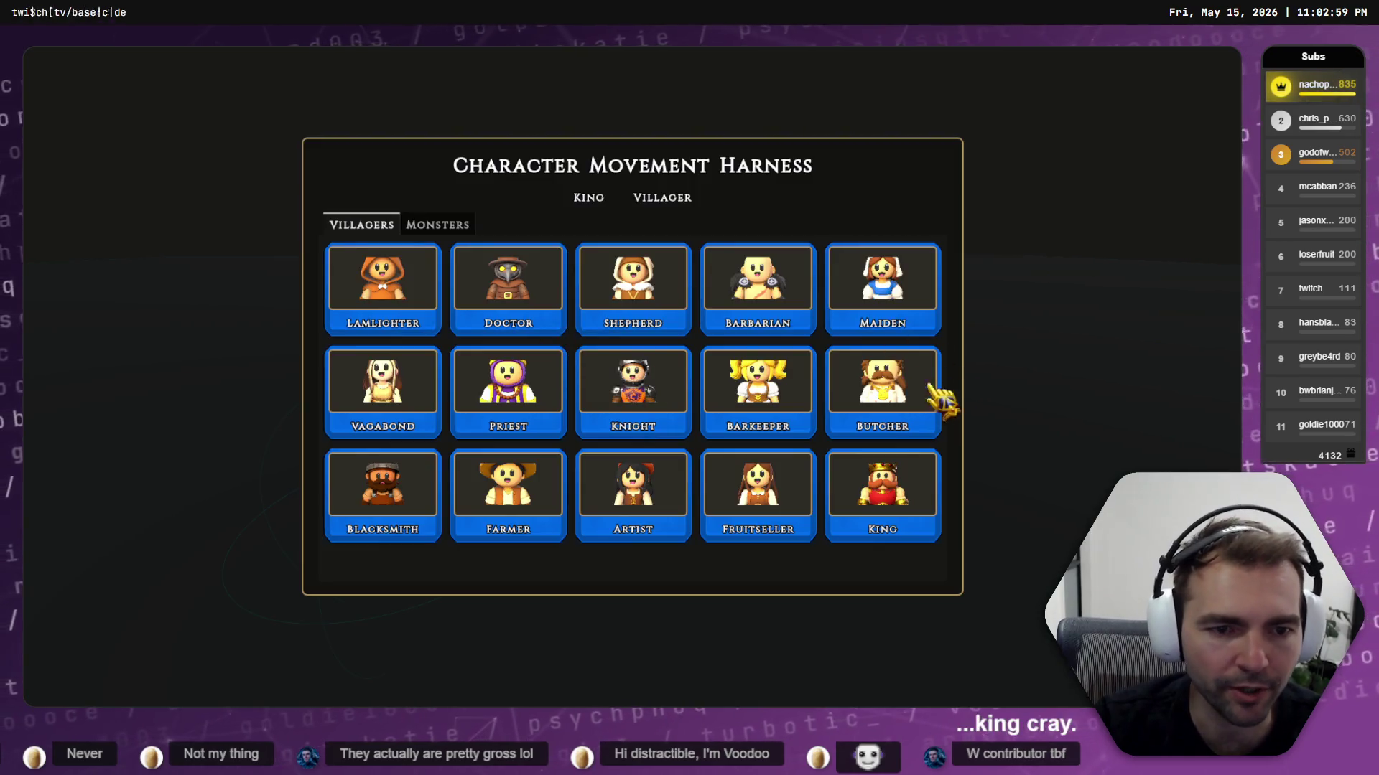
{"action": "left_click", "coordinate": [530, 402]}
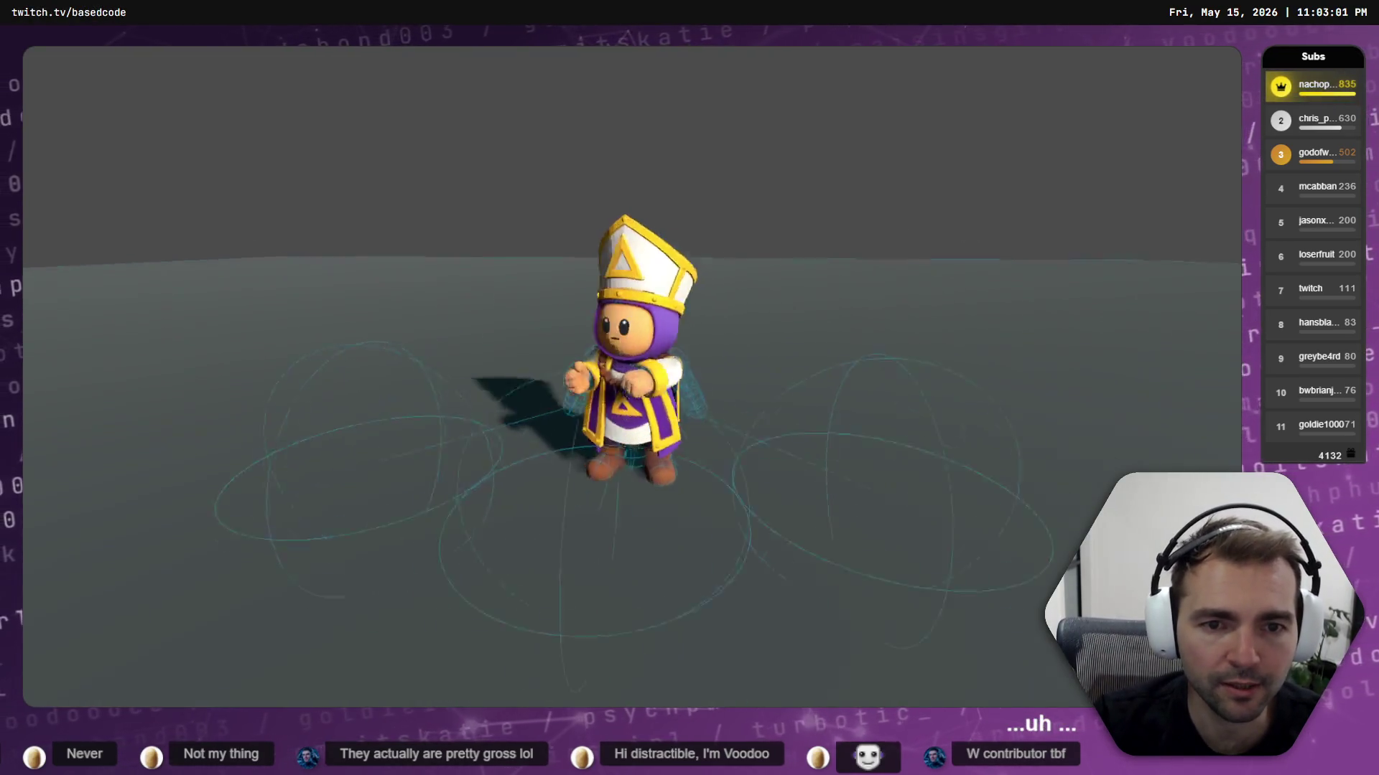
{"action": "key", "text": "Tab"}
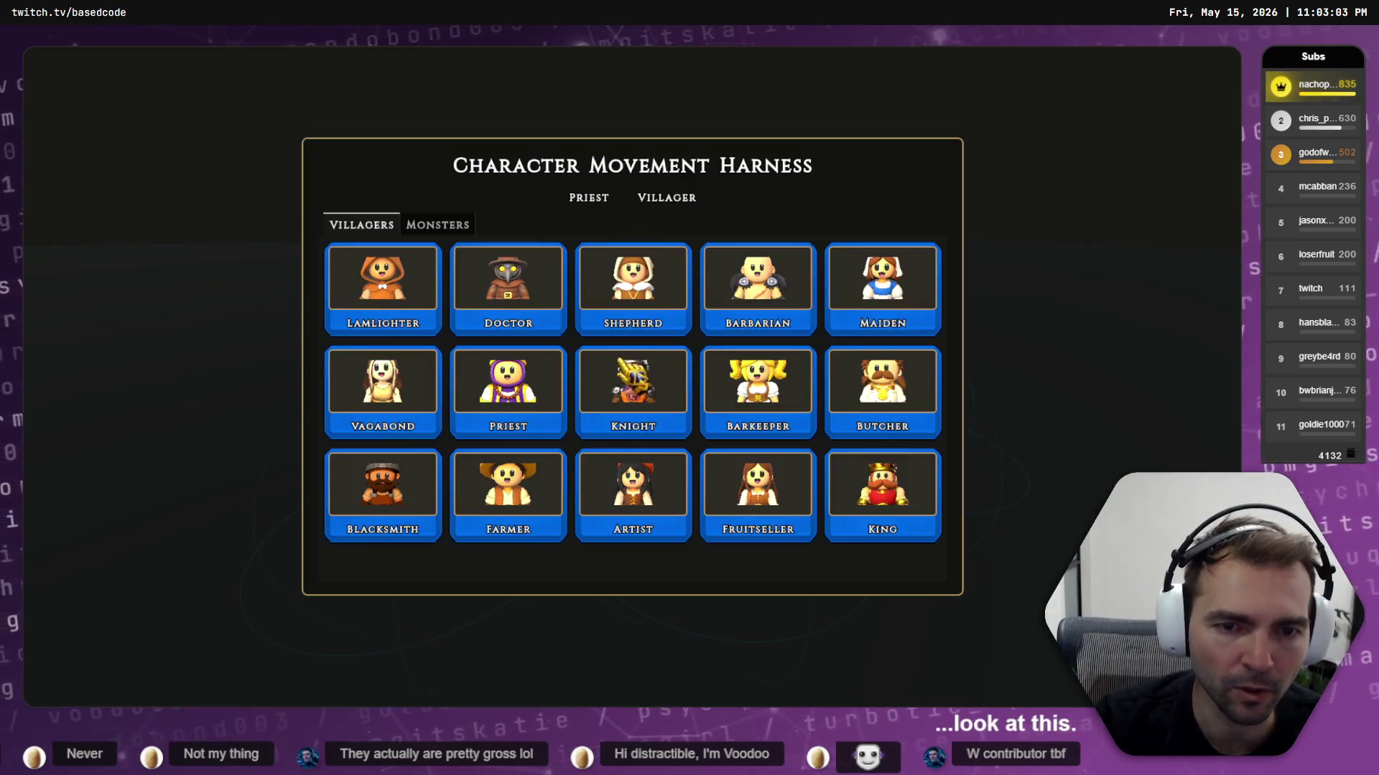
{"action": "left_click", "coordinate": [923, 298]}
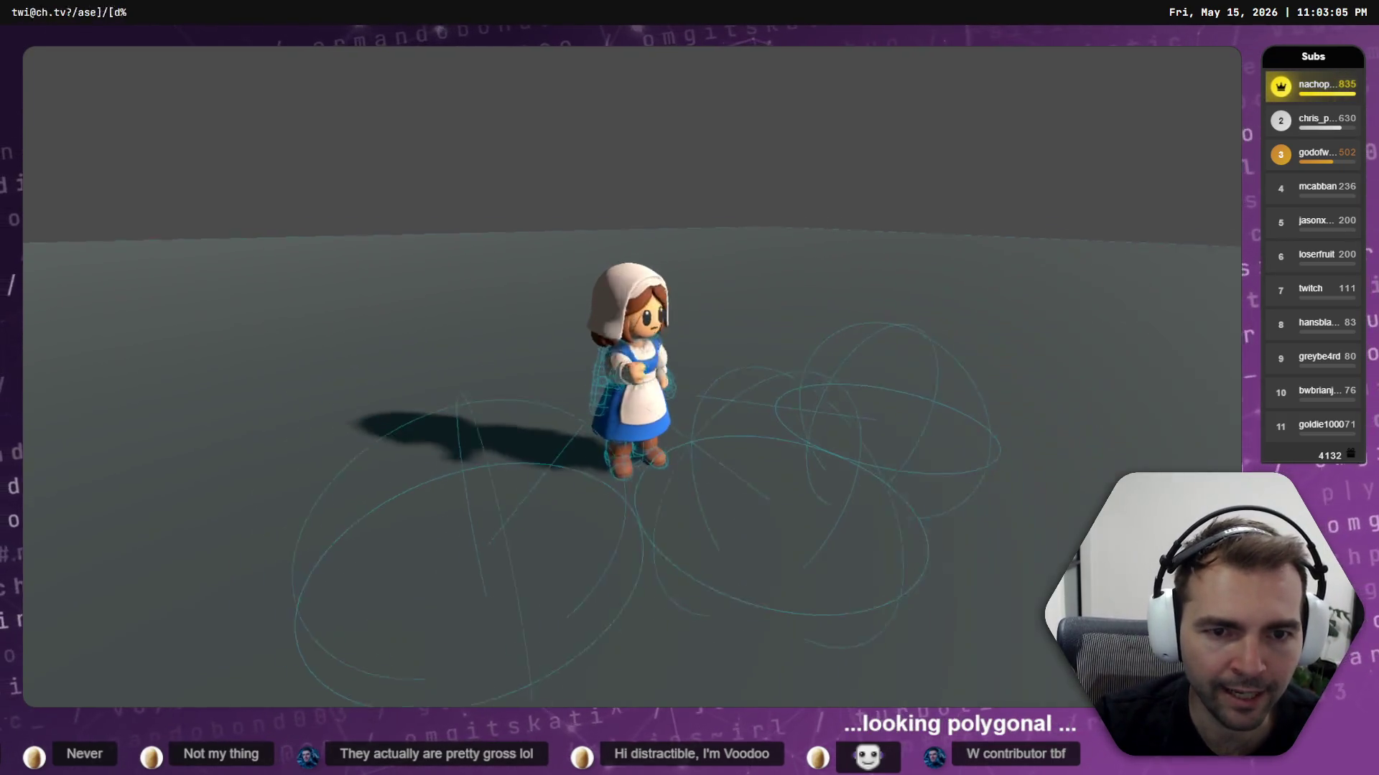
{"action": "key", "text": "F8"}
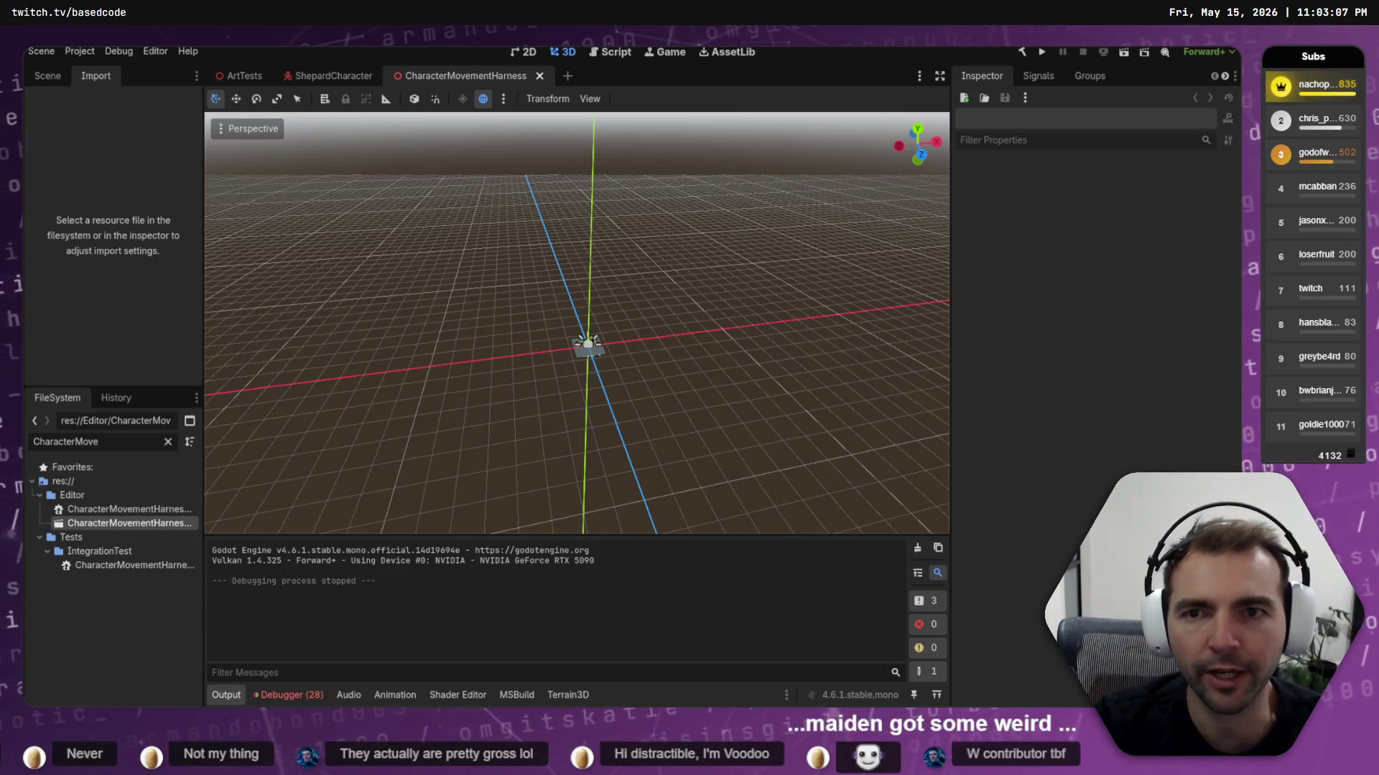
Close the scene tabs, filter FileSystem for 'Priest' and open PriestCharacter.tscn
{"action": "middle_click", "coordinate": [253, 74]}
{"action": "middle_click", "coordinate": [253, 74]}
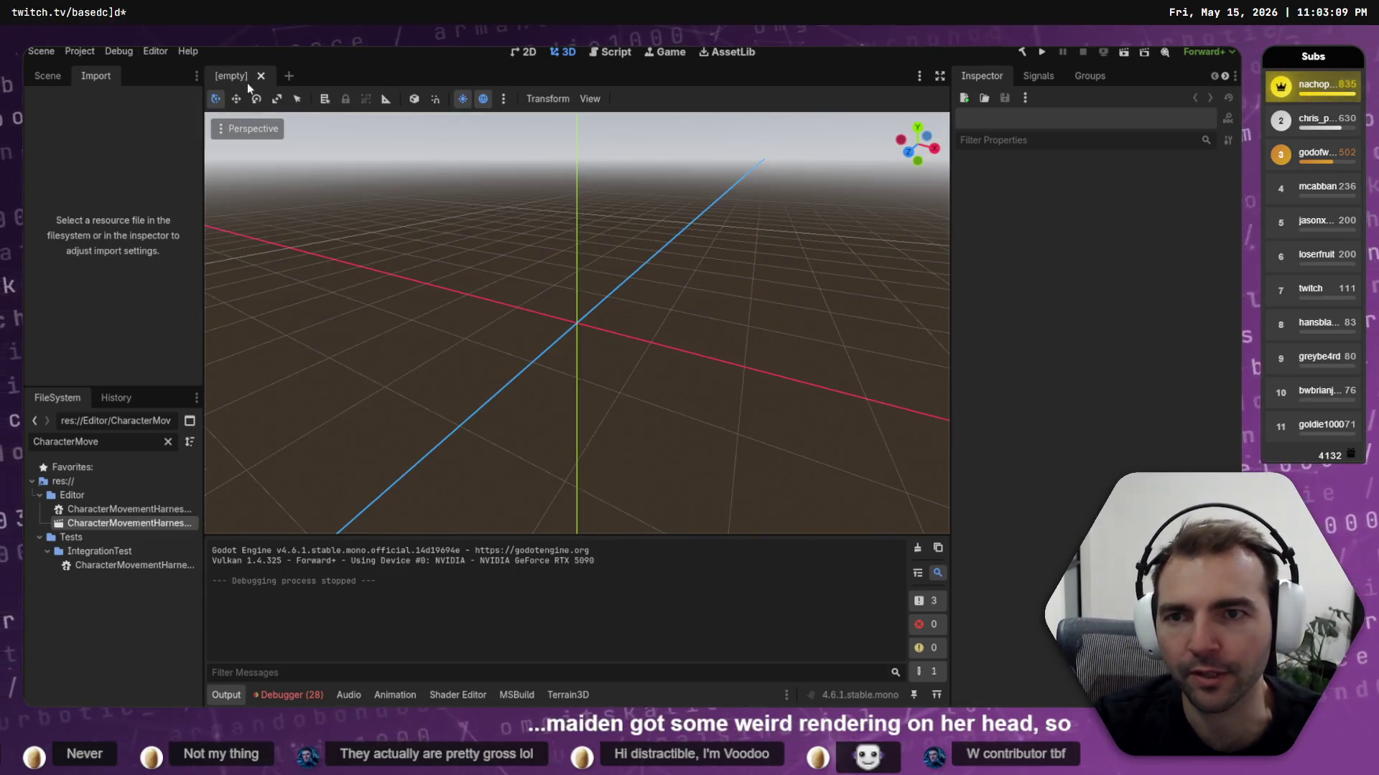
{"action": "double_click", "coordinate": [103, 448]}
{"action": "type", "text": "Priest"}
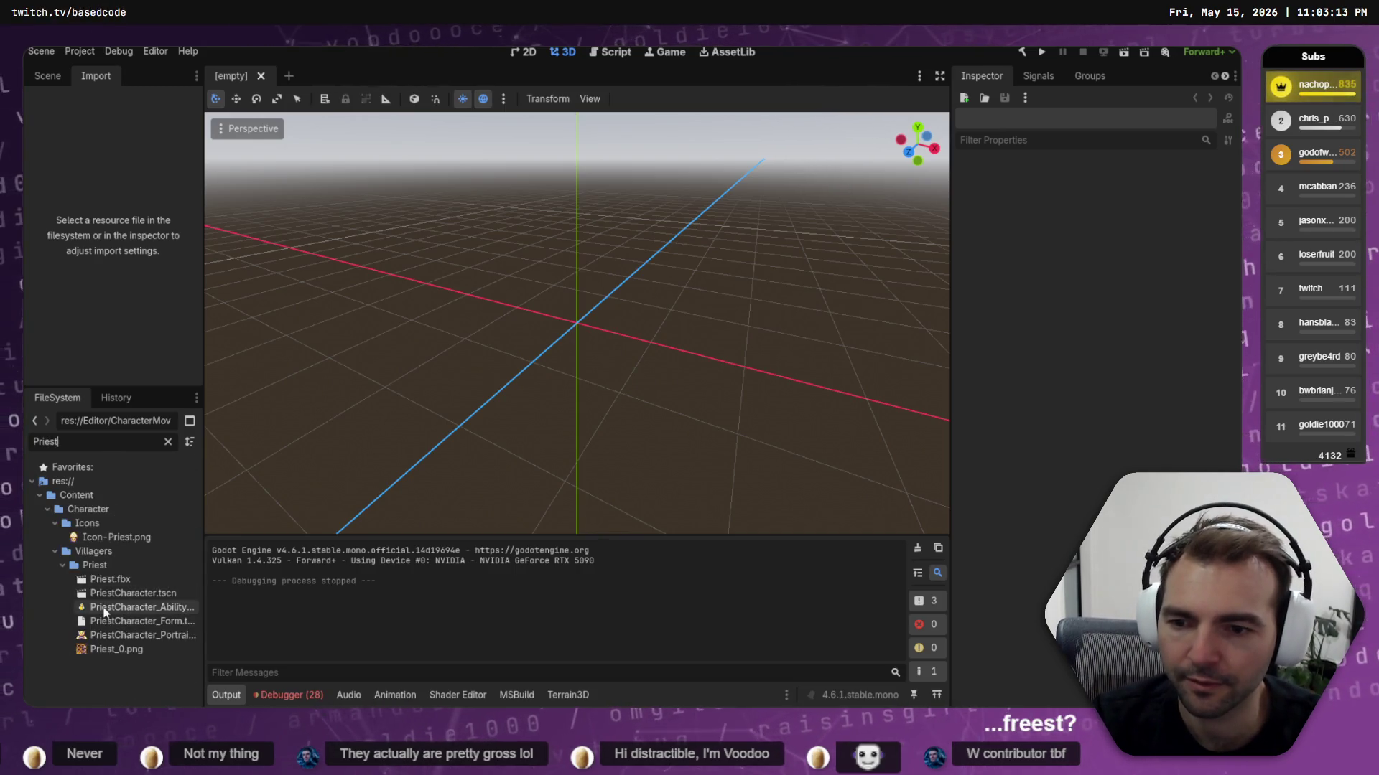
{"action": "left_click", "coordinate": [179, 594]}
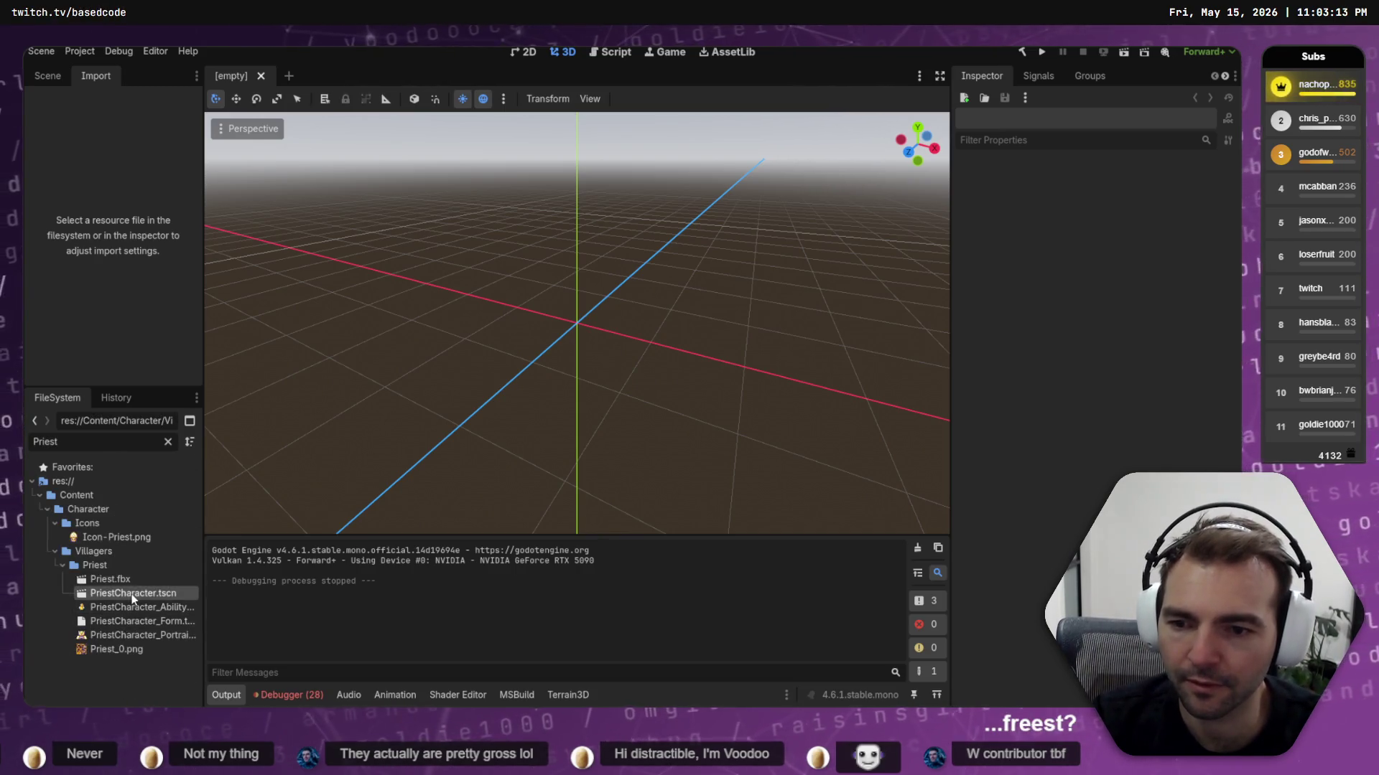
{"action": "double_click", "coordinate": [181, 593]}
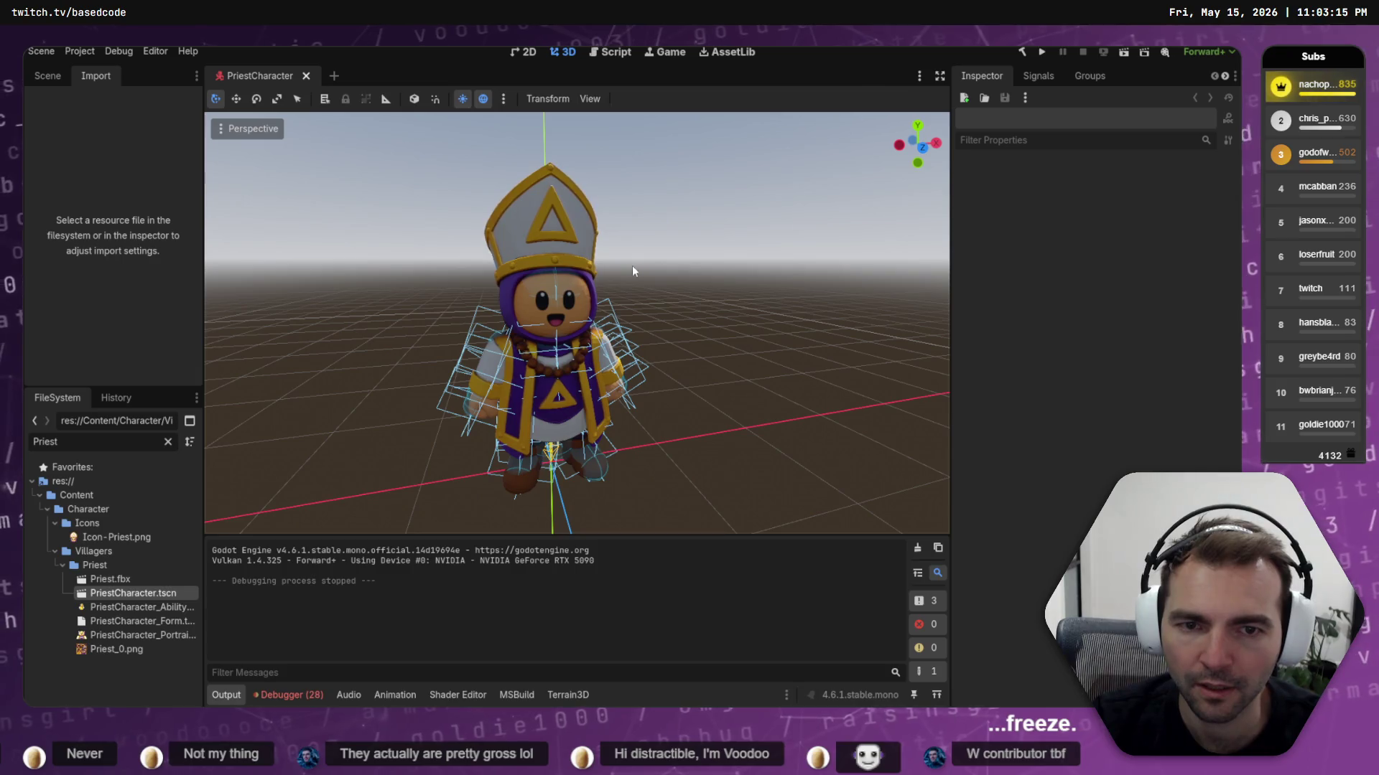
Deselect the head mesh and bring up Priest.fbx's import settings, showing root scale 120
{"action": "left_click", "coordinate": [595, 298]}
{"action": "left_click", "coordinate": [579, 200]}
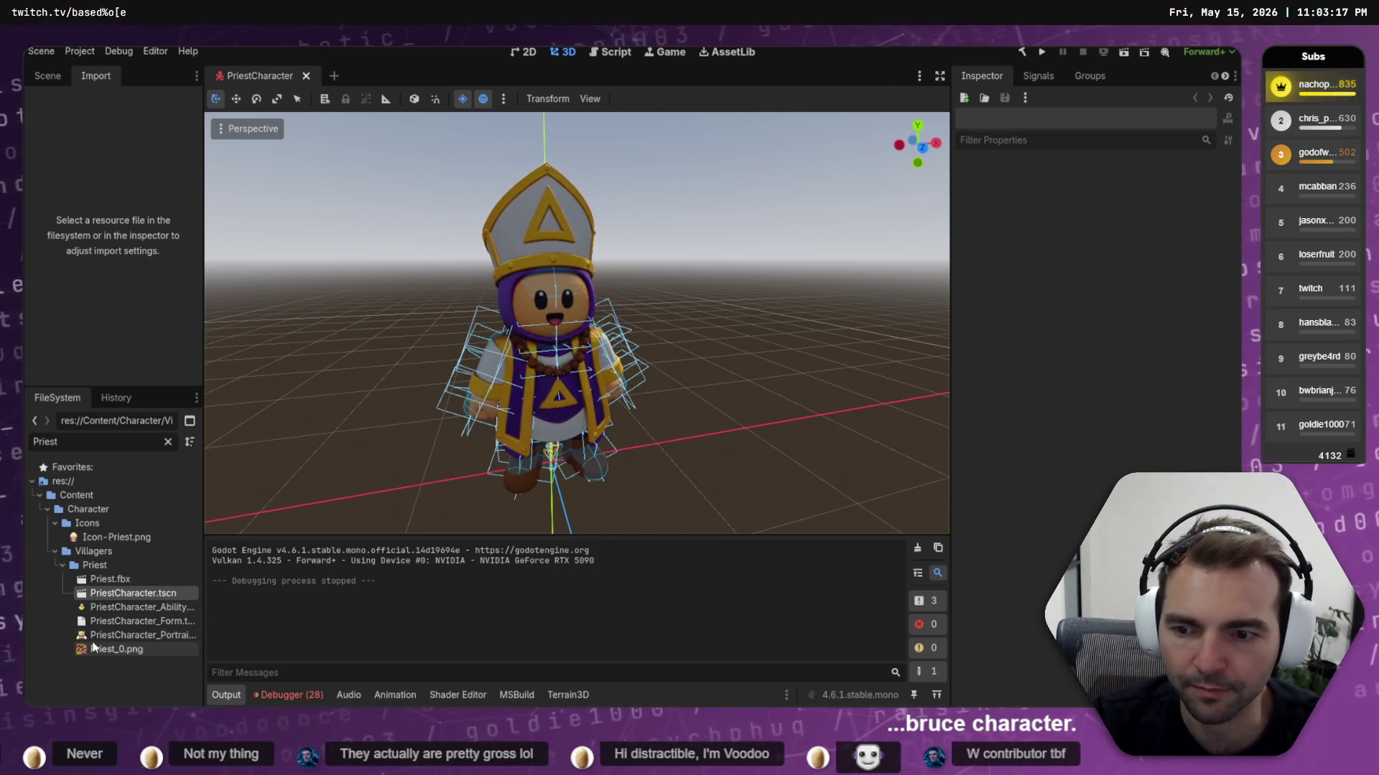
{"action": "left_click", "coordinate": [109, 578]}
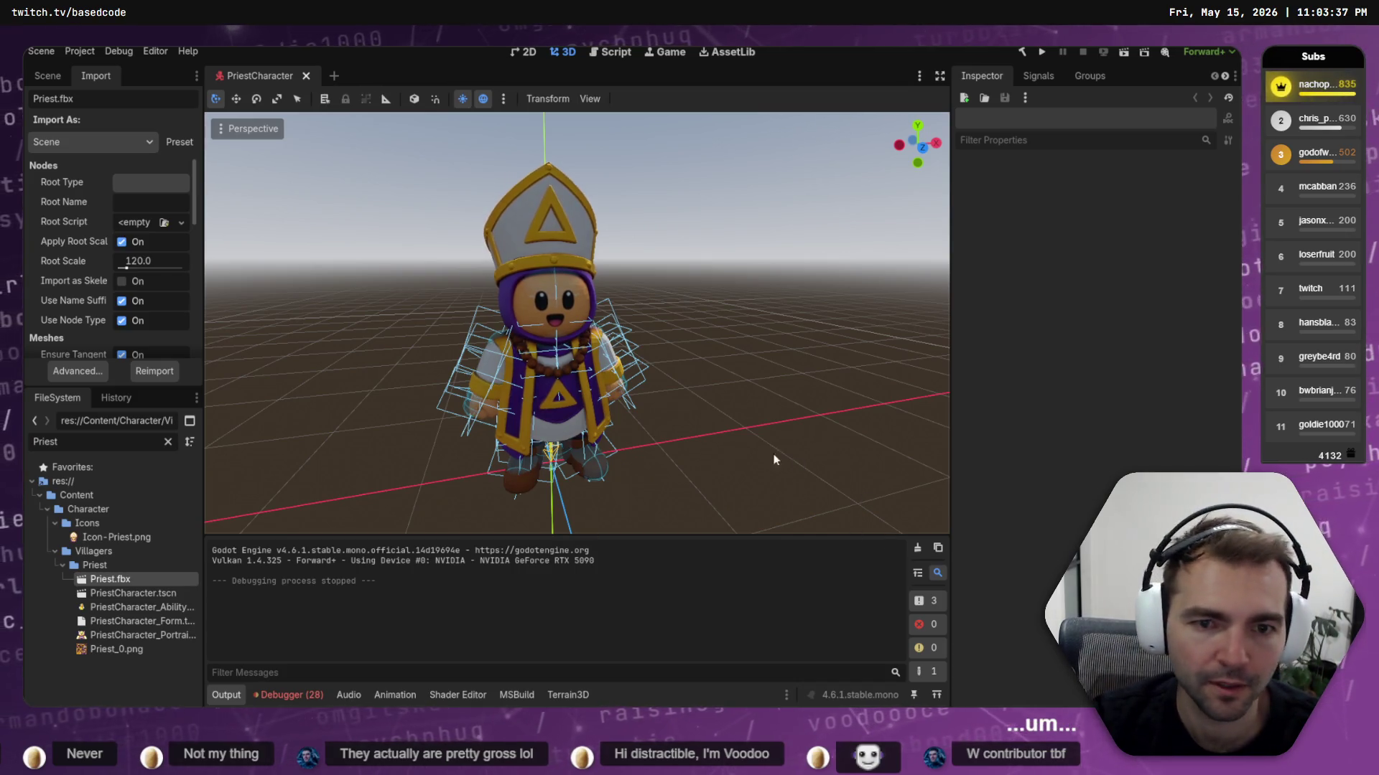
In File Explorer, browse Art > Pipeline > _Characters > Priest and select Priest.fbx
{"action": "key", "text": "super+e"}
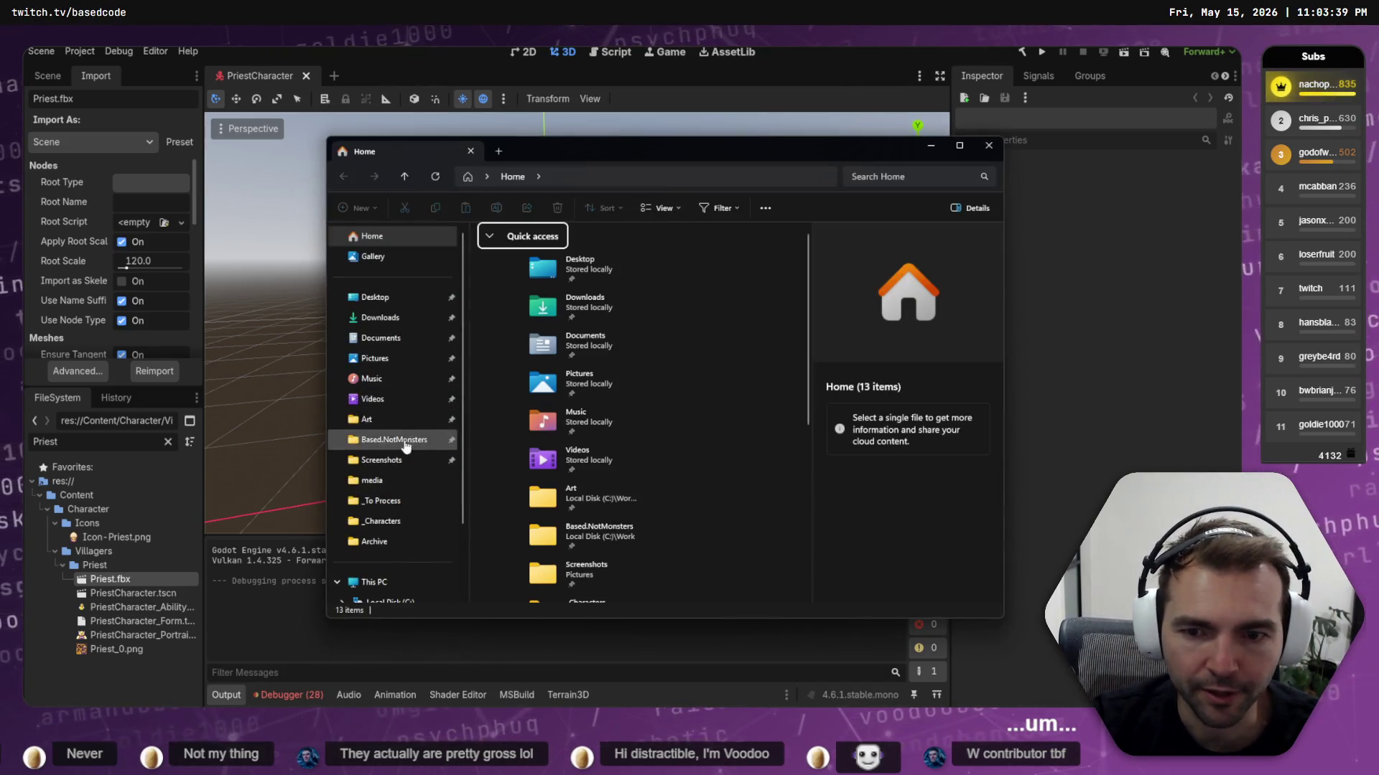
{"action": "left_click", "coordinate": [423, 420]}
{"action": "left_click", "coordinate": [515, 252]}
{"action": "double_click", "coordinate": [519, 269]}
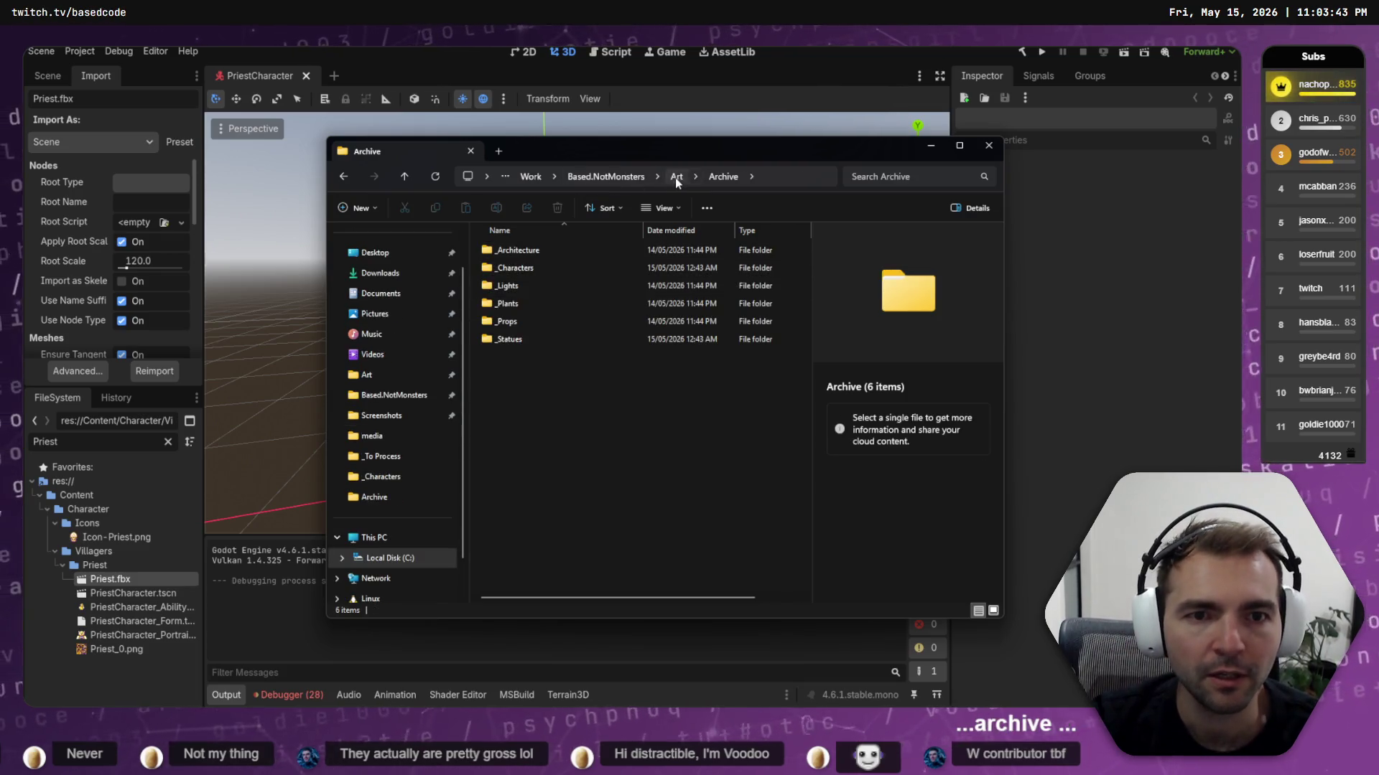
{"action": "left_click", "coordinate": [675, 179]}
{"action": "double_click", "coordinate": [522, 286]}
{"action": "double_click", "coordinate": [527, 268]}
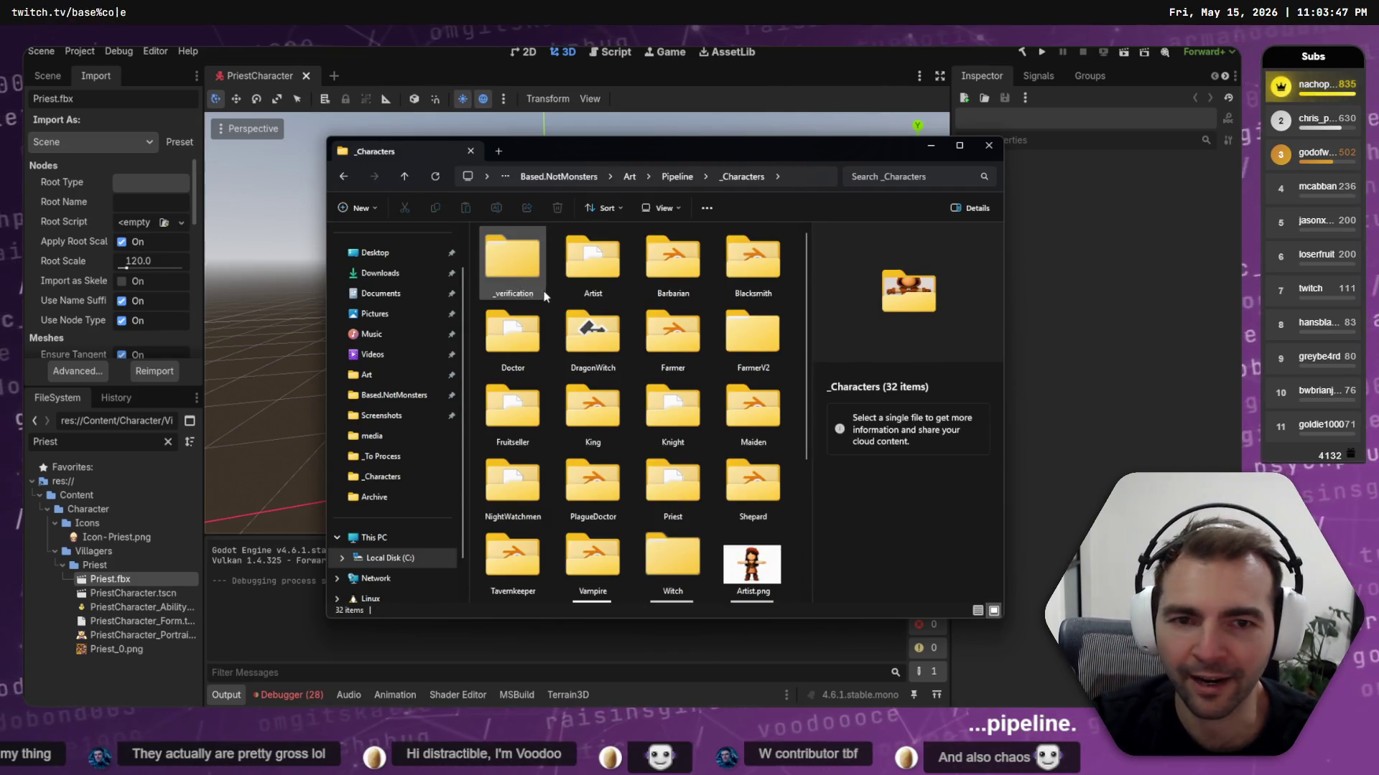
{"action": "scroll", "coordinate": [553, 291], "scroll_direction": "down", "scroll_amount": 3}
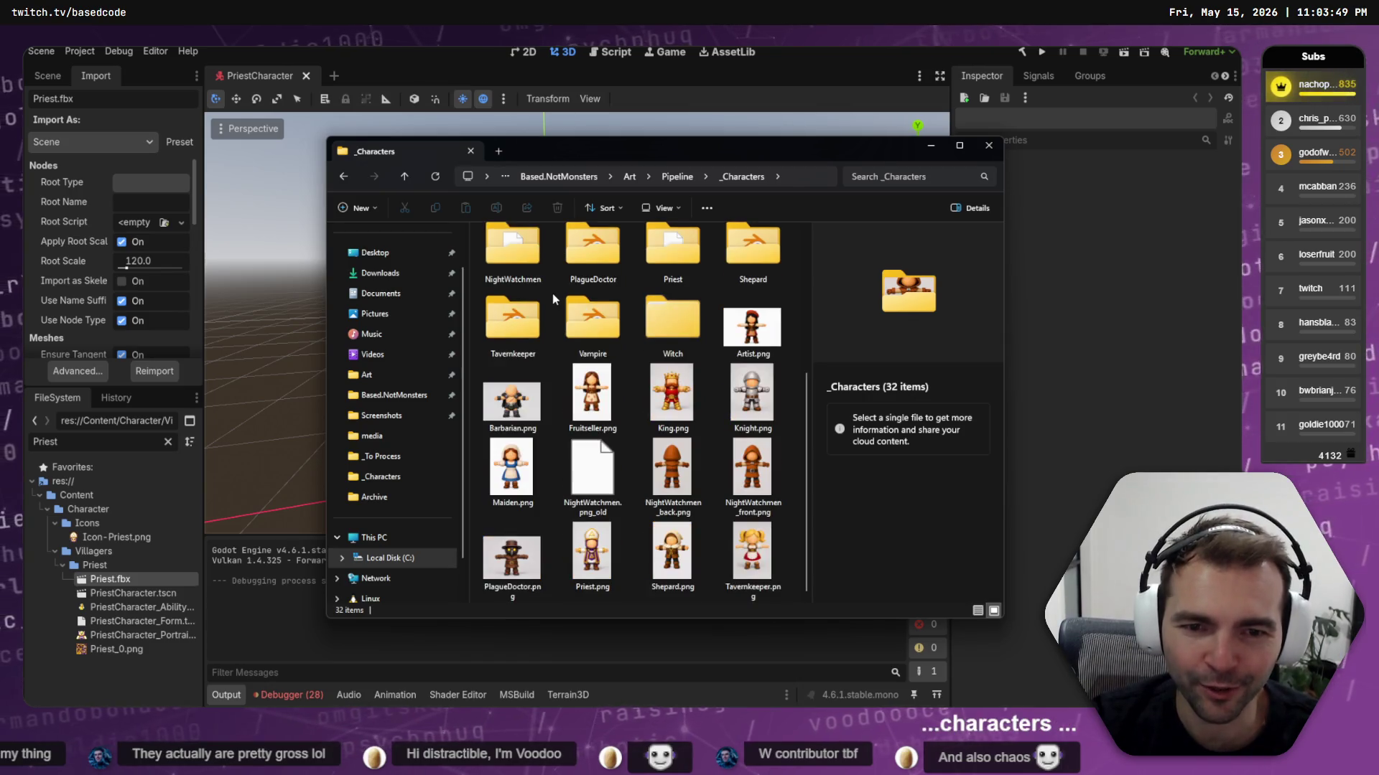
{"action": "scroll", "coordinate": [575, 308], "scroll_direction": "up", "scroll_amount": 2}
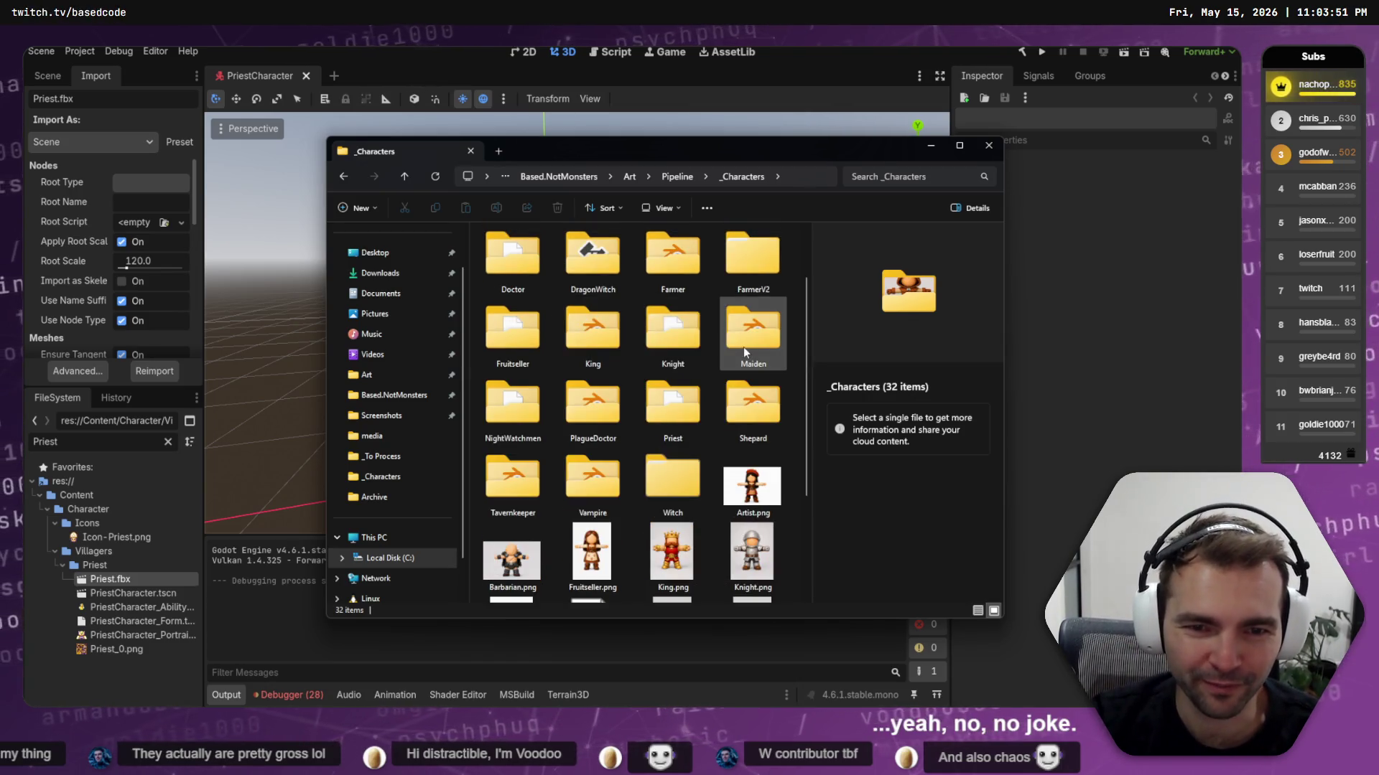
{"action": "double_click", "coordinate": [667, 420]}
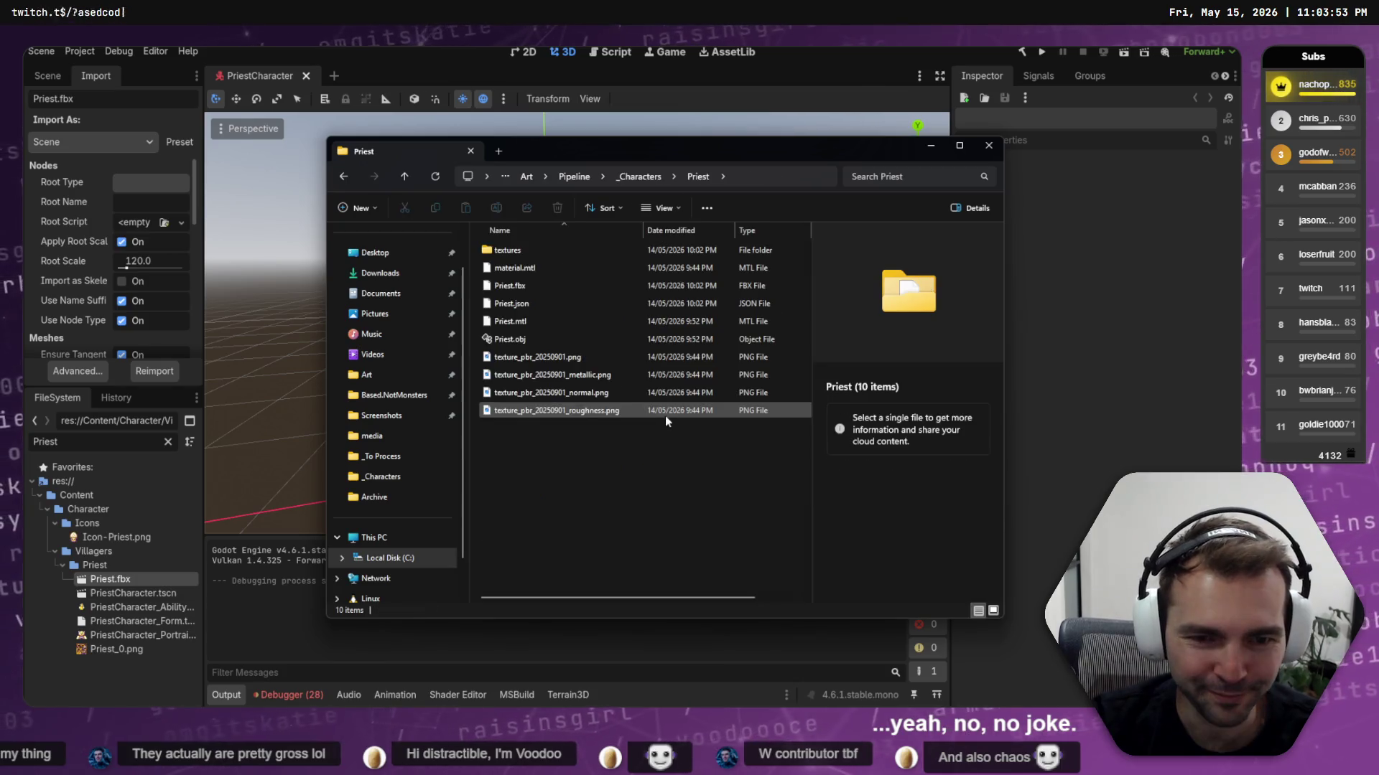
{"action": "left_click", "coordinate": [521, 339]}
{"action": "left_click", "coordinate": [540, 285]}
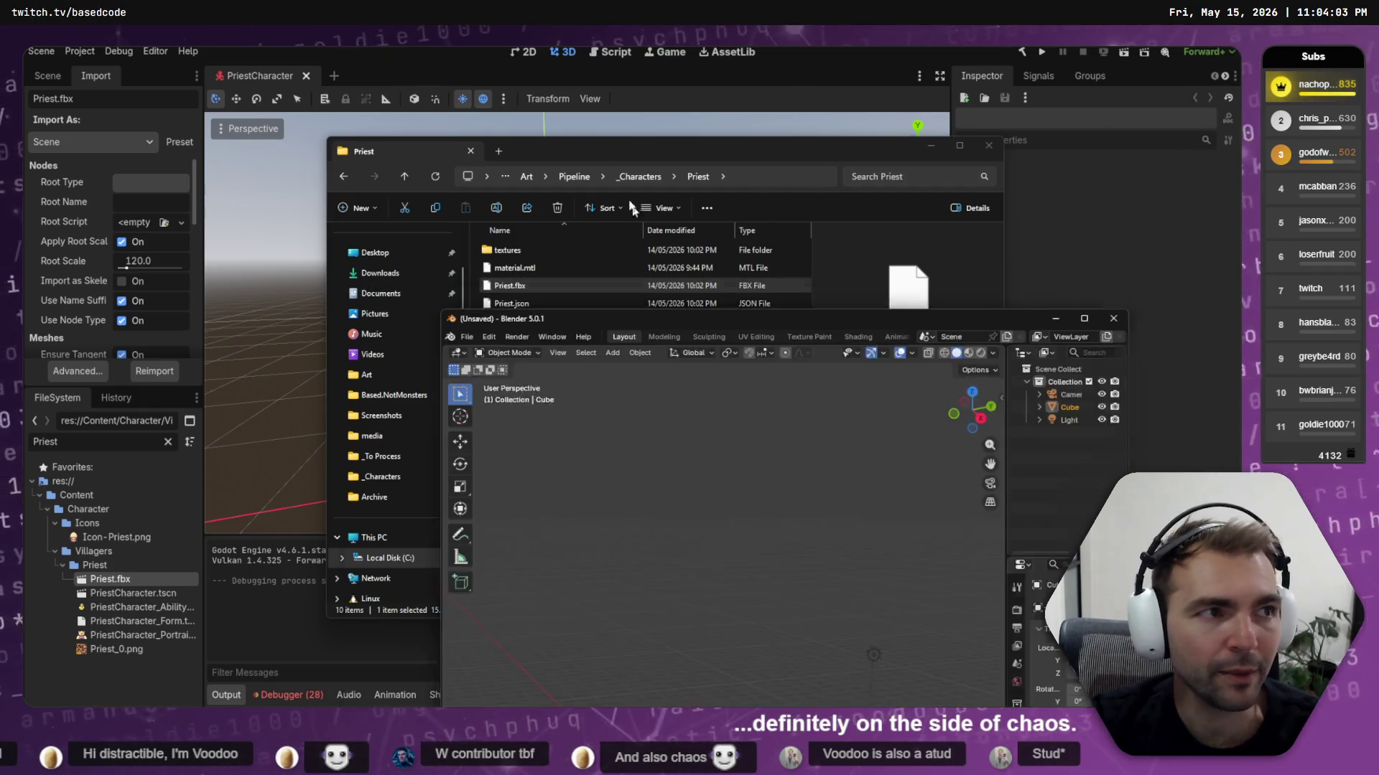
Copy the Priest.fbx path, close Blender's splash, and paste it into File > Open before cancelling
{"action": "key", "text": "alt+Tab"}
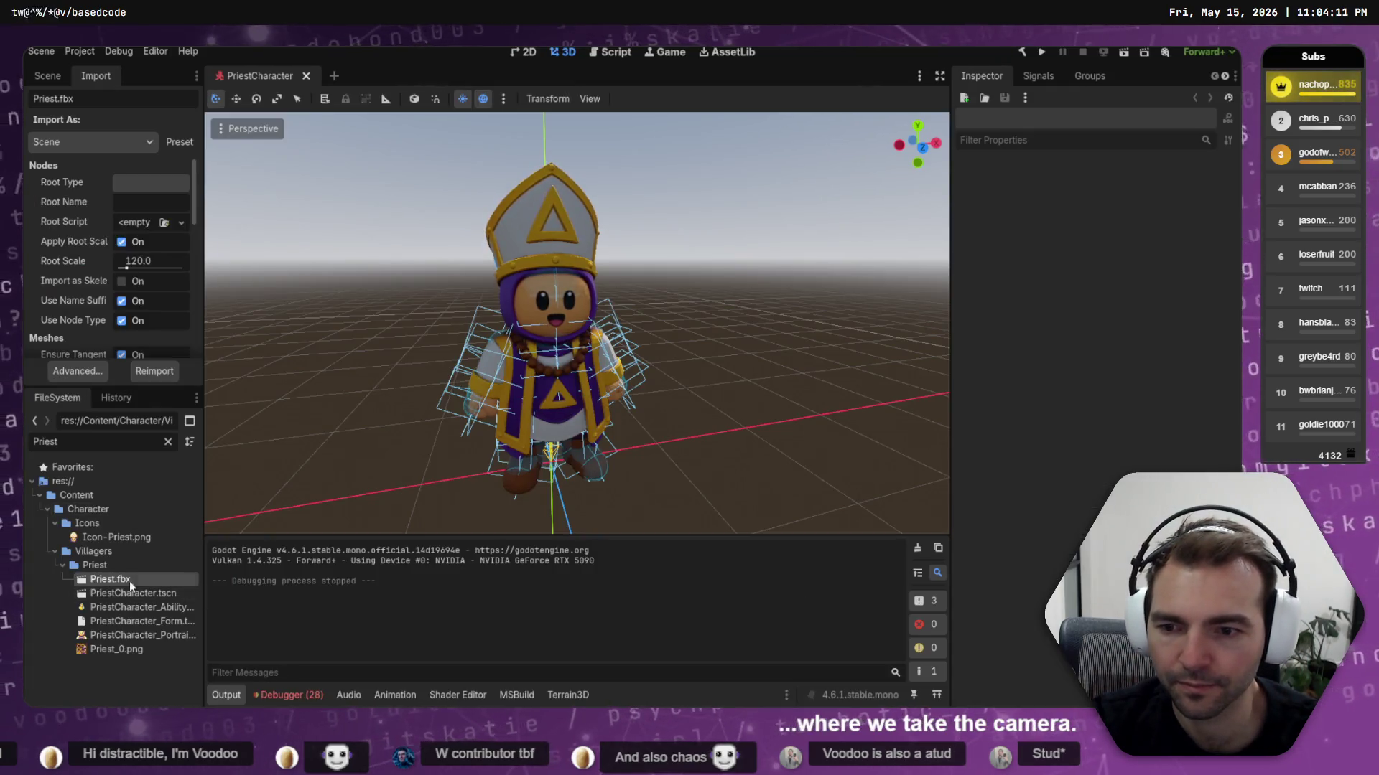
{"action": "right_click", "coordinate": [130, 580]}
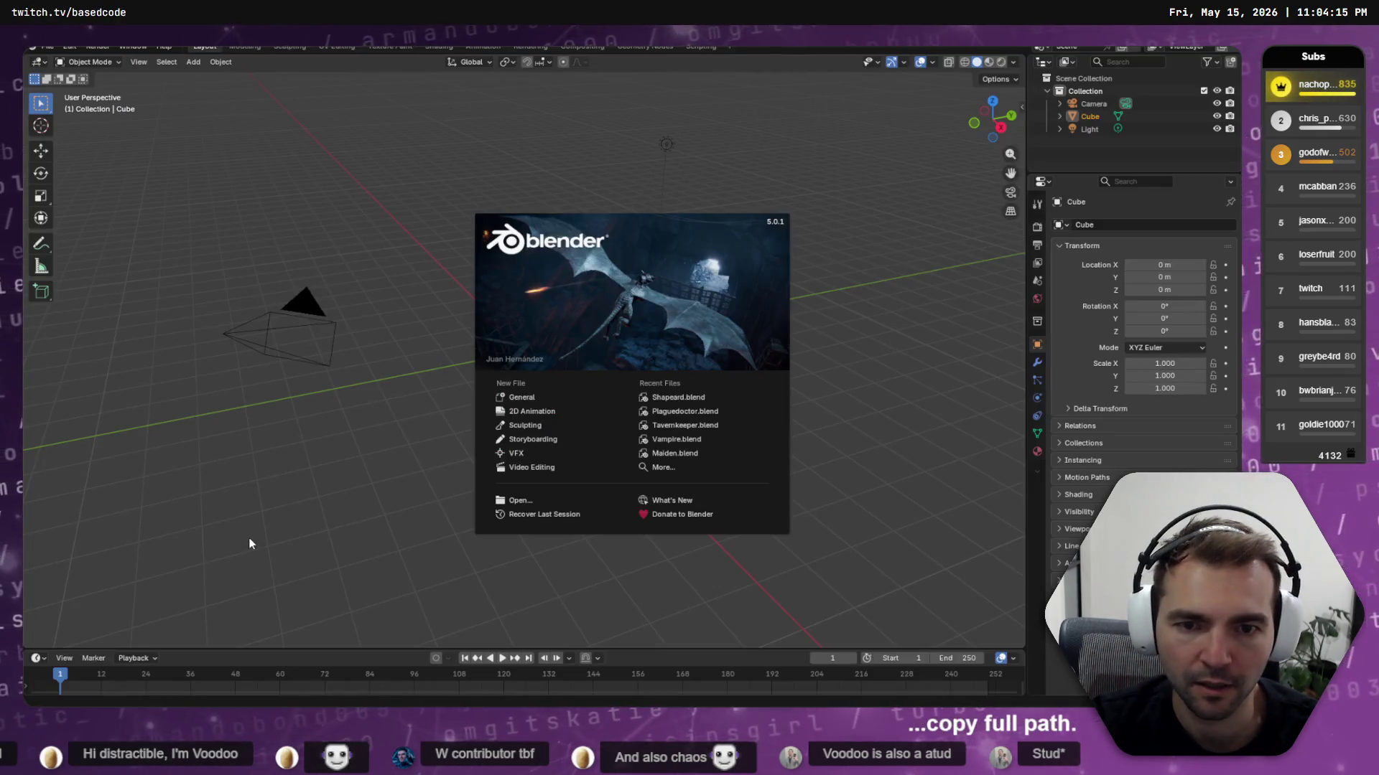
{"action": "left_click", "coordinate": [215, 144]}
{"action": "left_click", "coordinate": [48, 47]}
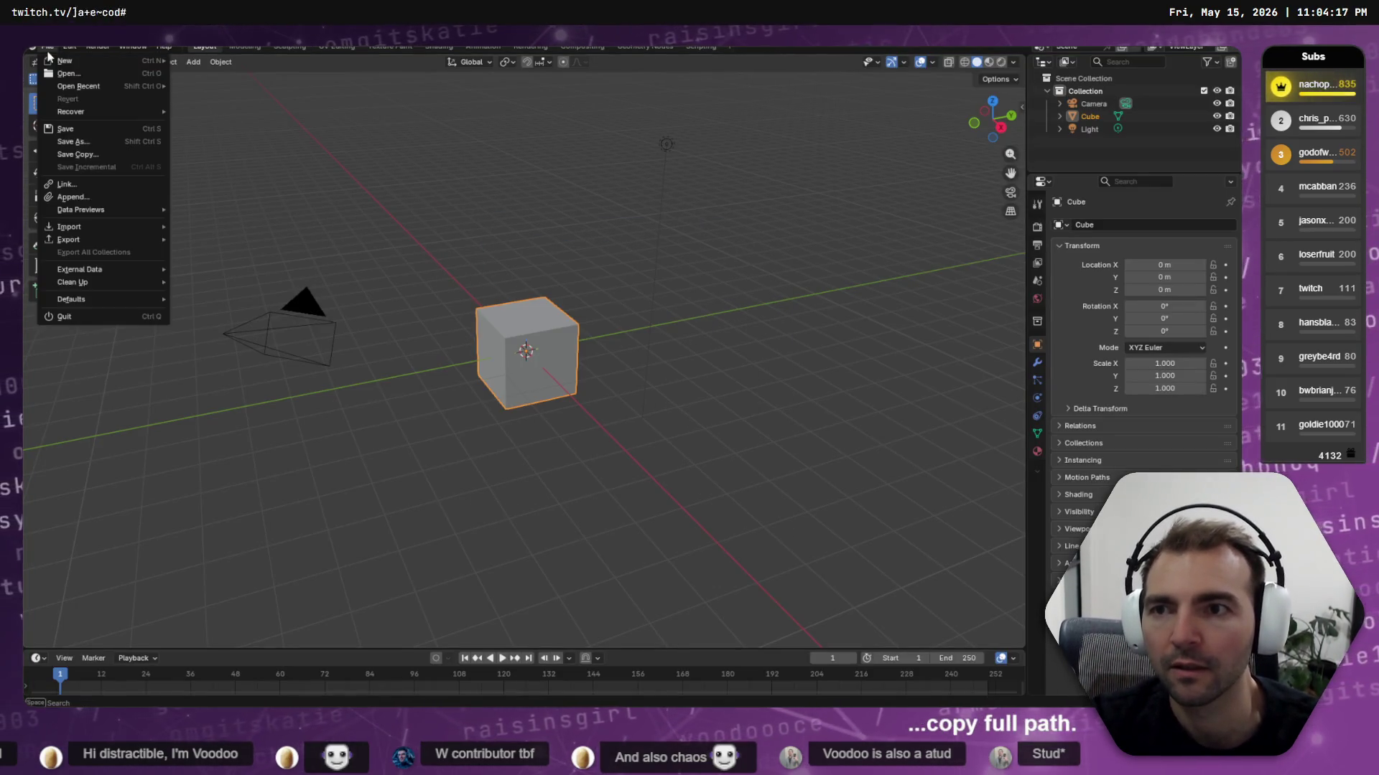
{"action": "left_click", "coordinate": [89, 74]}
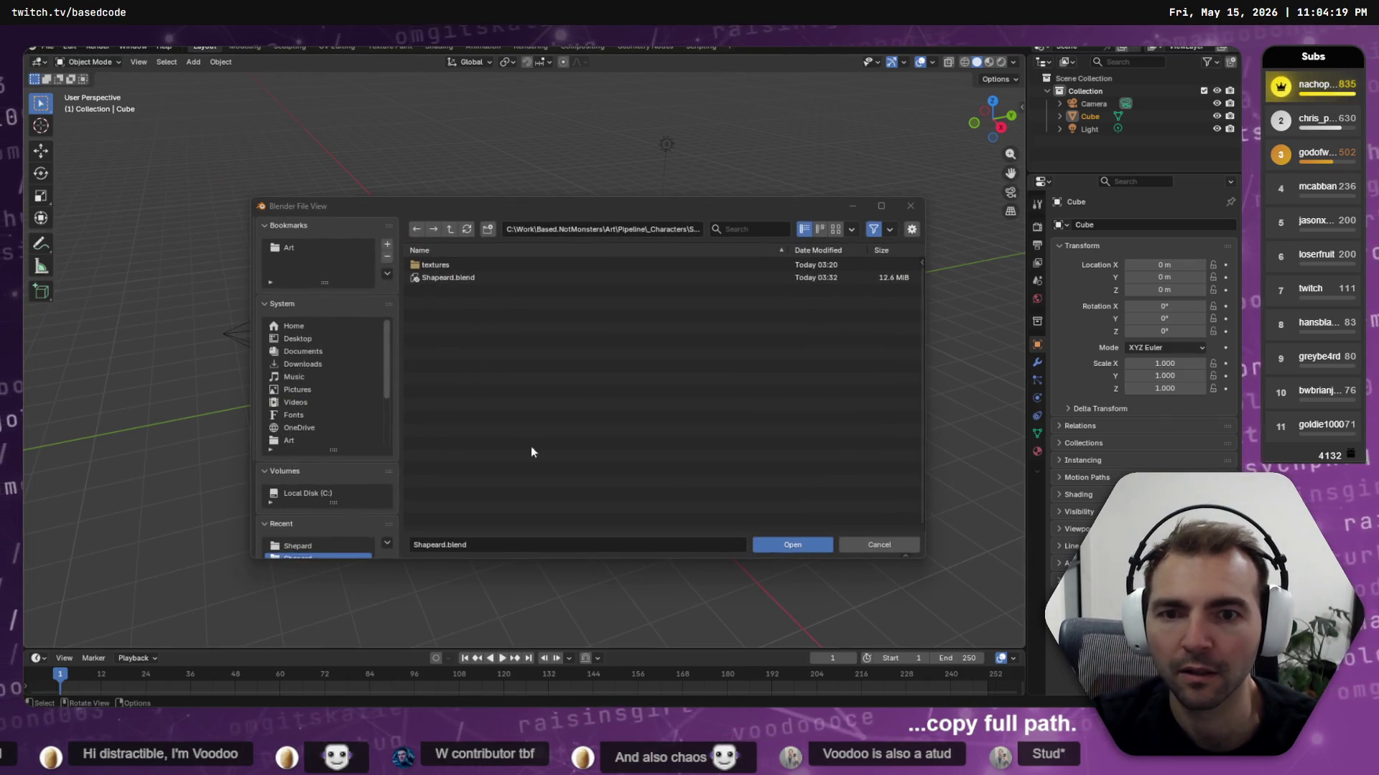
{"action": "left_click", "coordinate": [614, 230]}
{"action": "key", "text": "ctrl+v"}
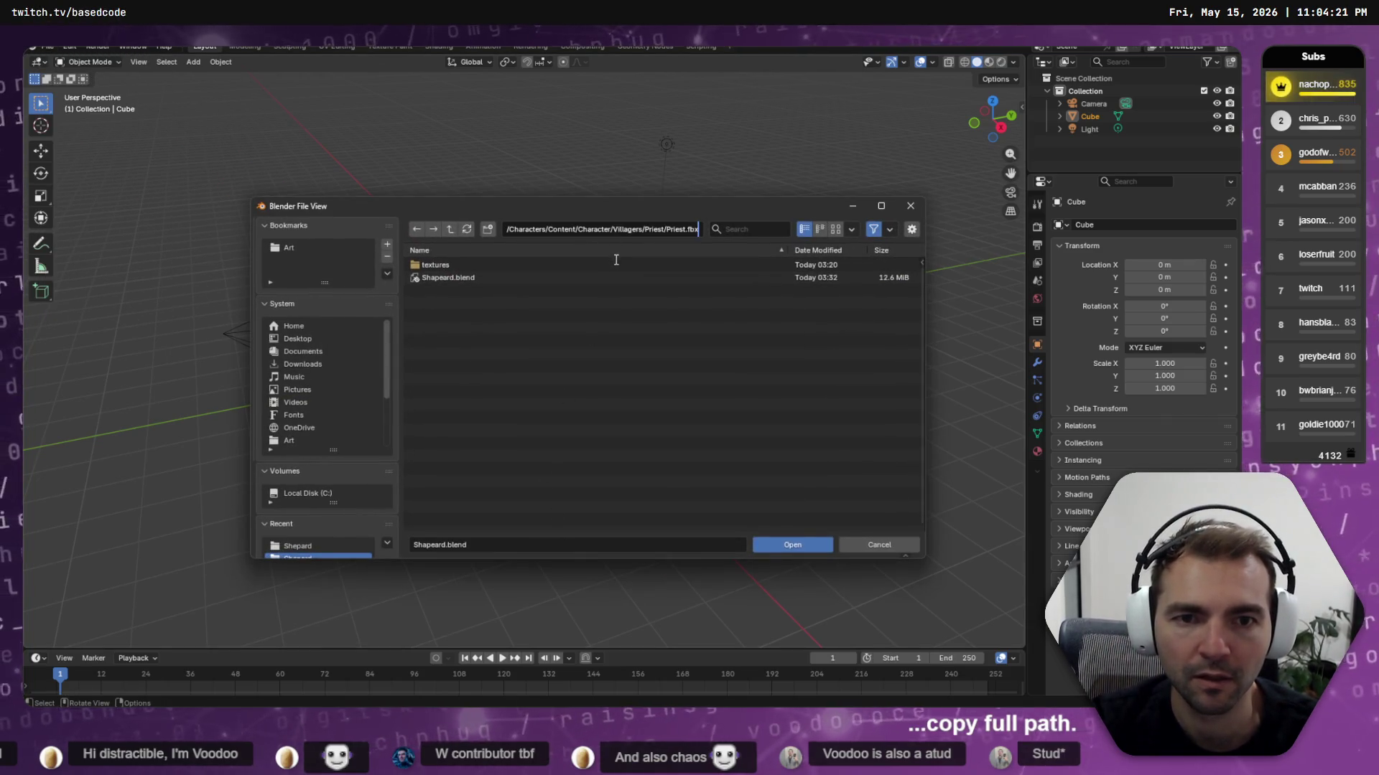
{"action": "key", "text": "Return"}
{"action": "left_click", "coordinate": [878, 545]}
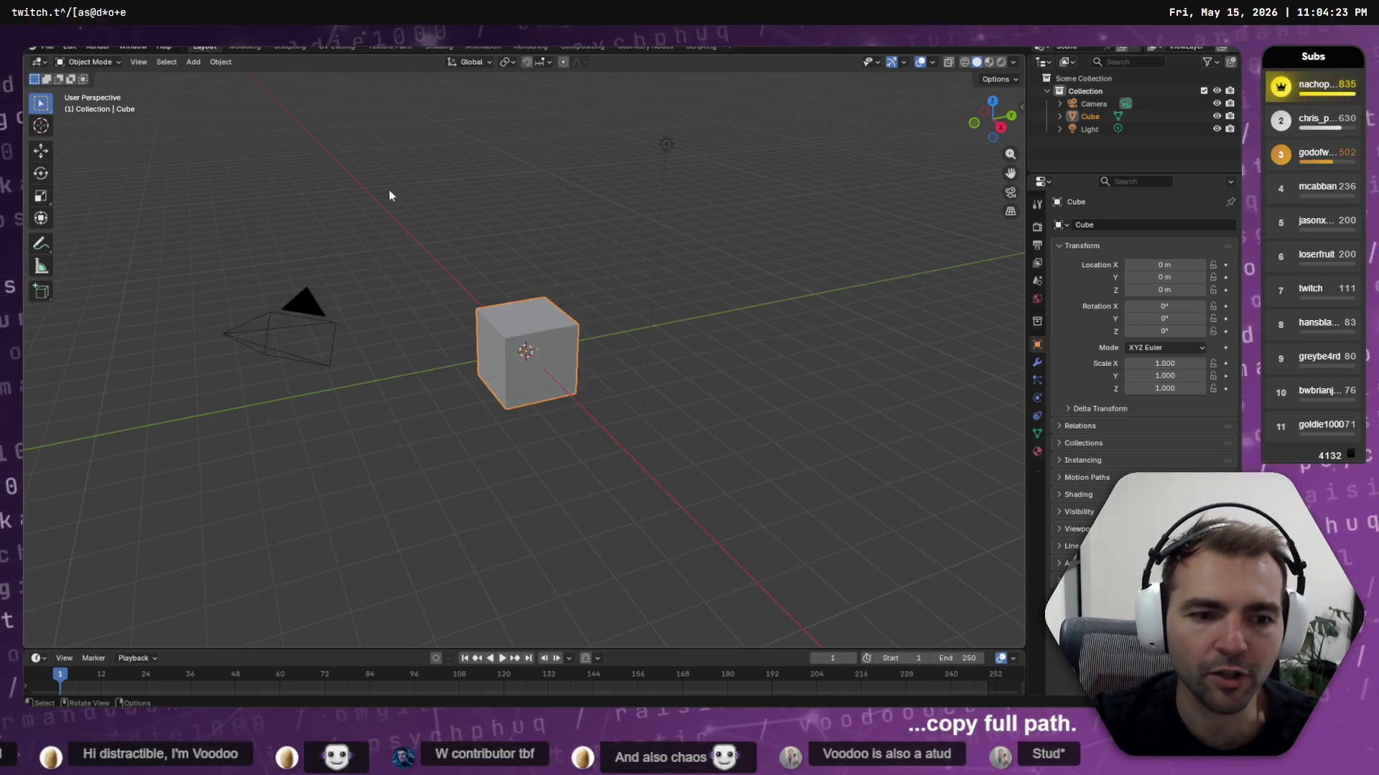
Abandon an Alembic import and delete the default collection, cube, camera and light
{"action": "left_click", "coordinate": [47, 46]}
{"action": "mouse_move", "coordinate": [133, 236]}
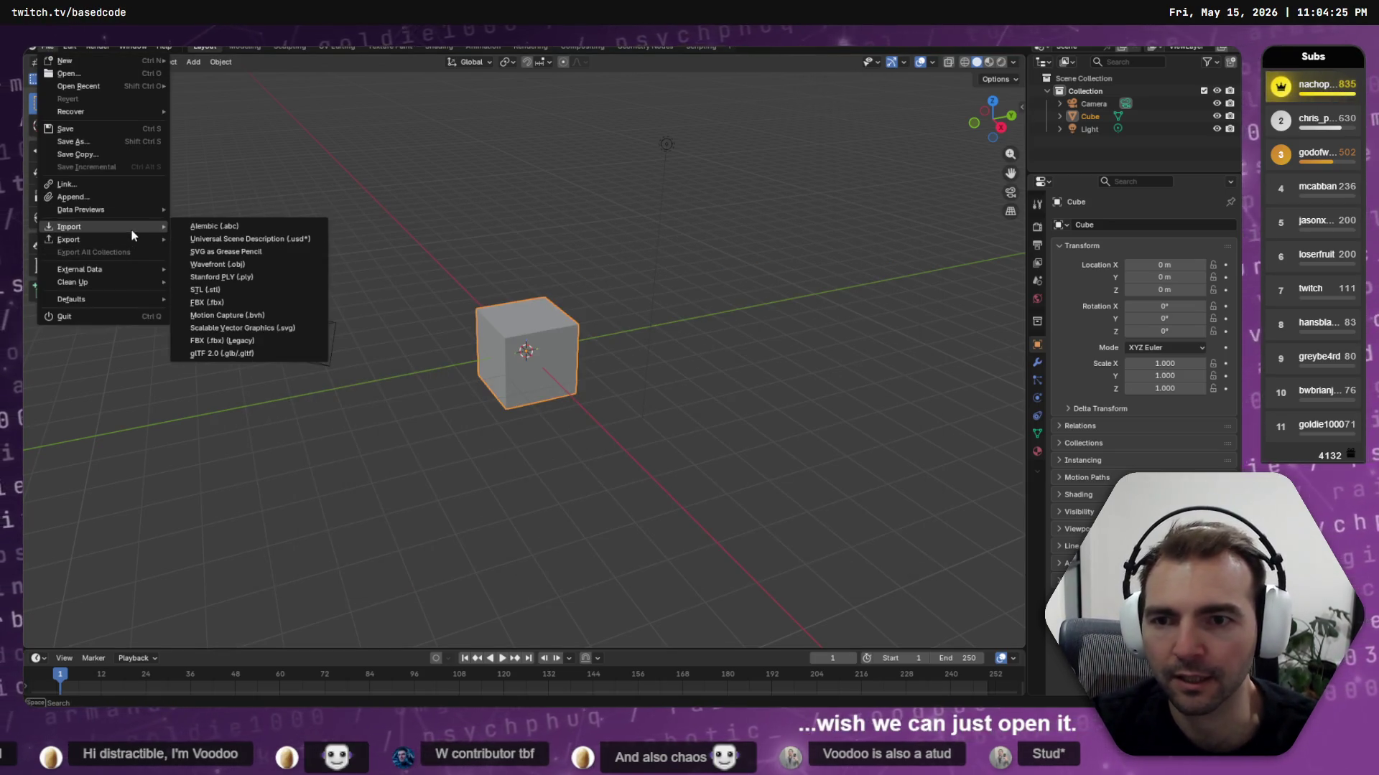
{"action": "left_click", "coordinate": [214, 226]}
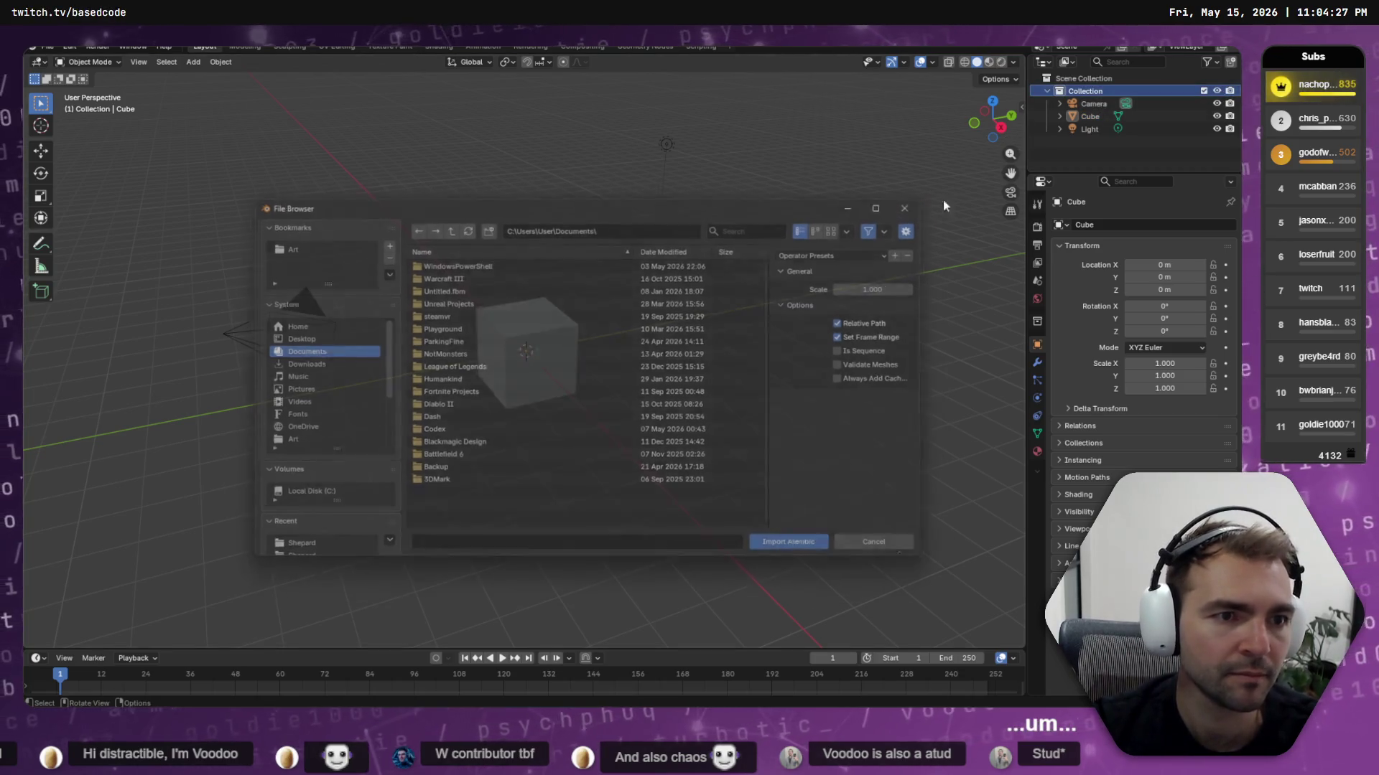
{"action": "left_click", "coordinate": [1093, 101]}
{"action": "key", "text": "Delete"}
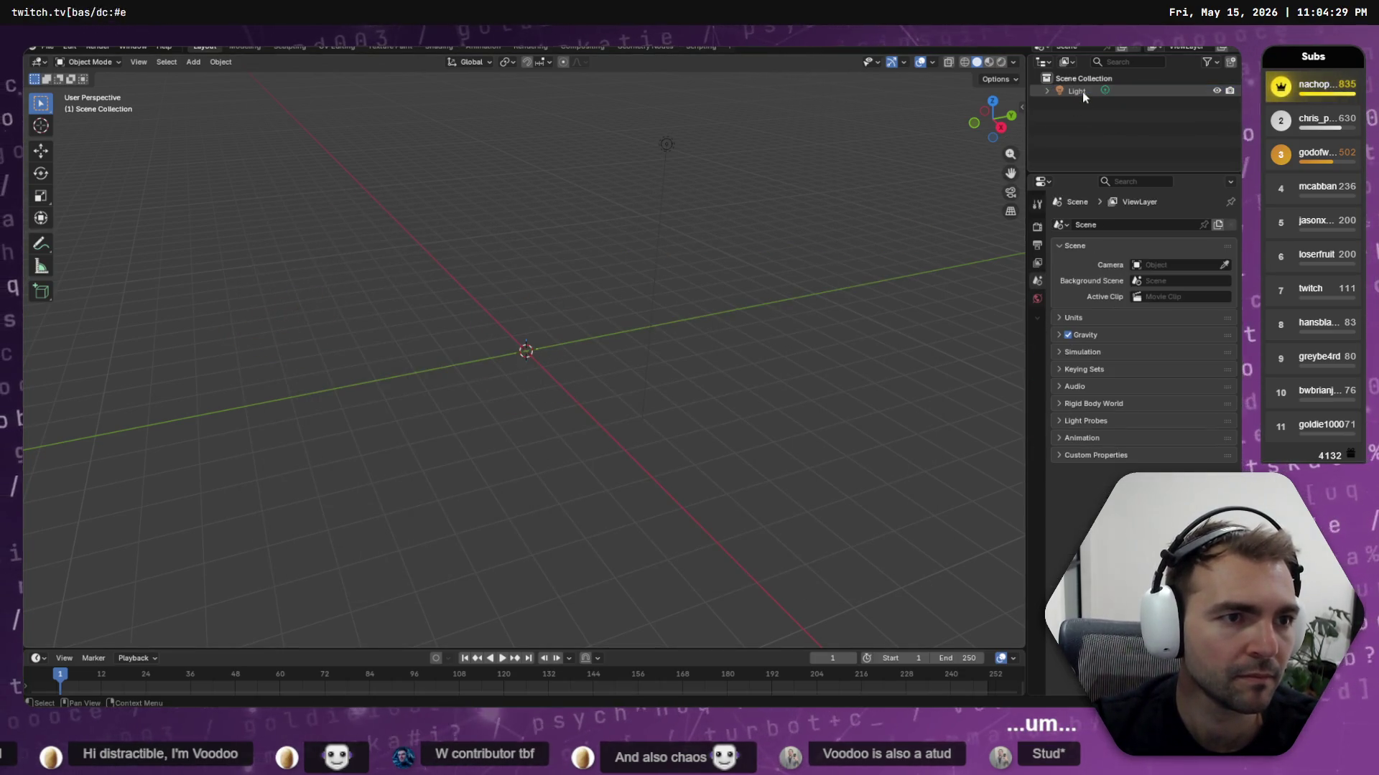
{"action": "left_click", "coordinate": [1083, 92]}
{"action": "key", "text": "Delete"}
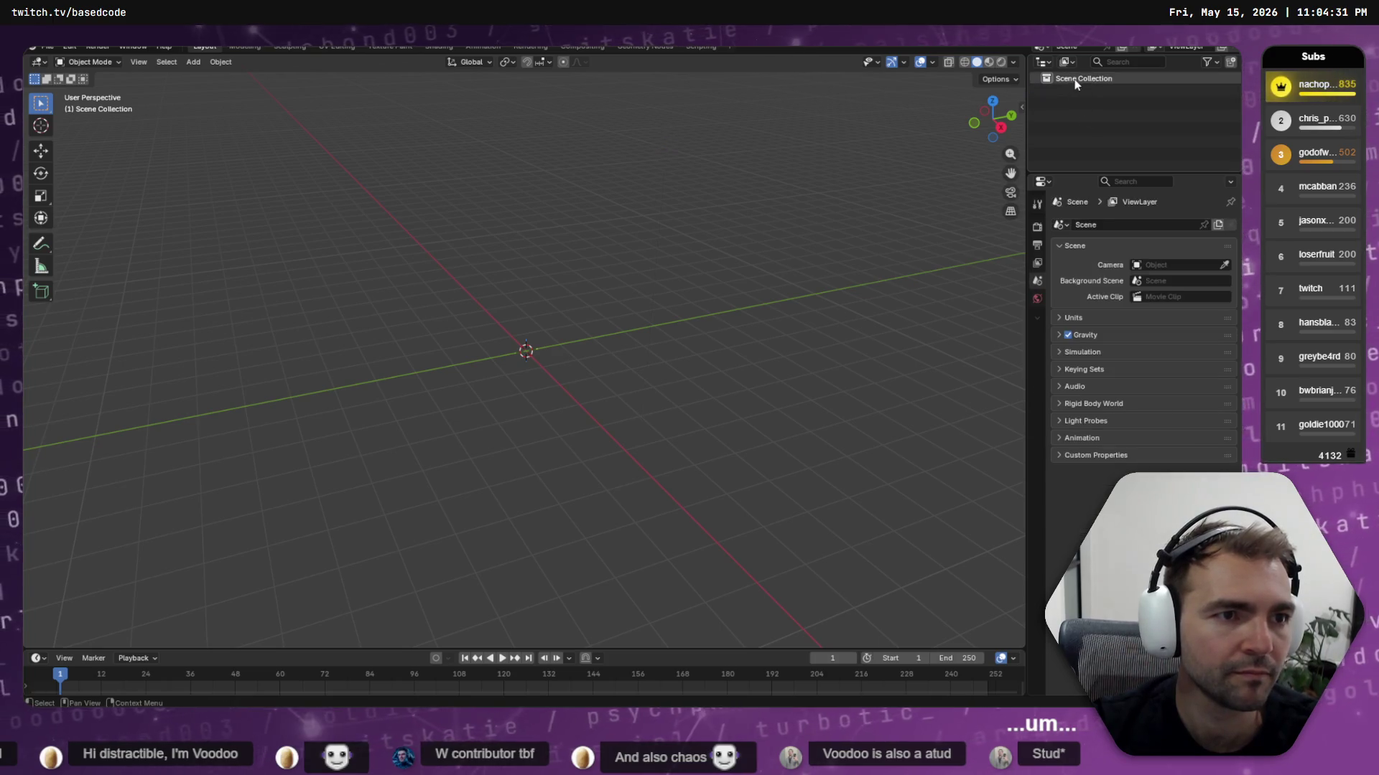
Import the priest FBX file from the pasted Villagers/Priest folder path
{"action": "left_click", "coordinate": [50, 46]}
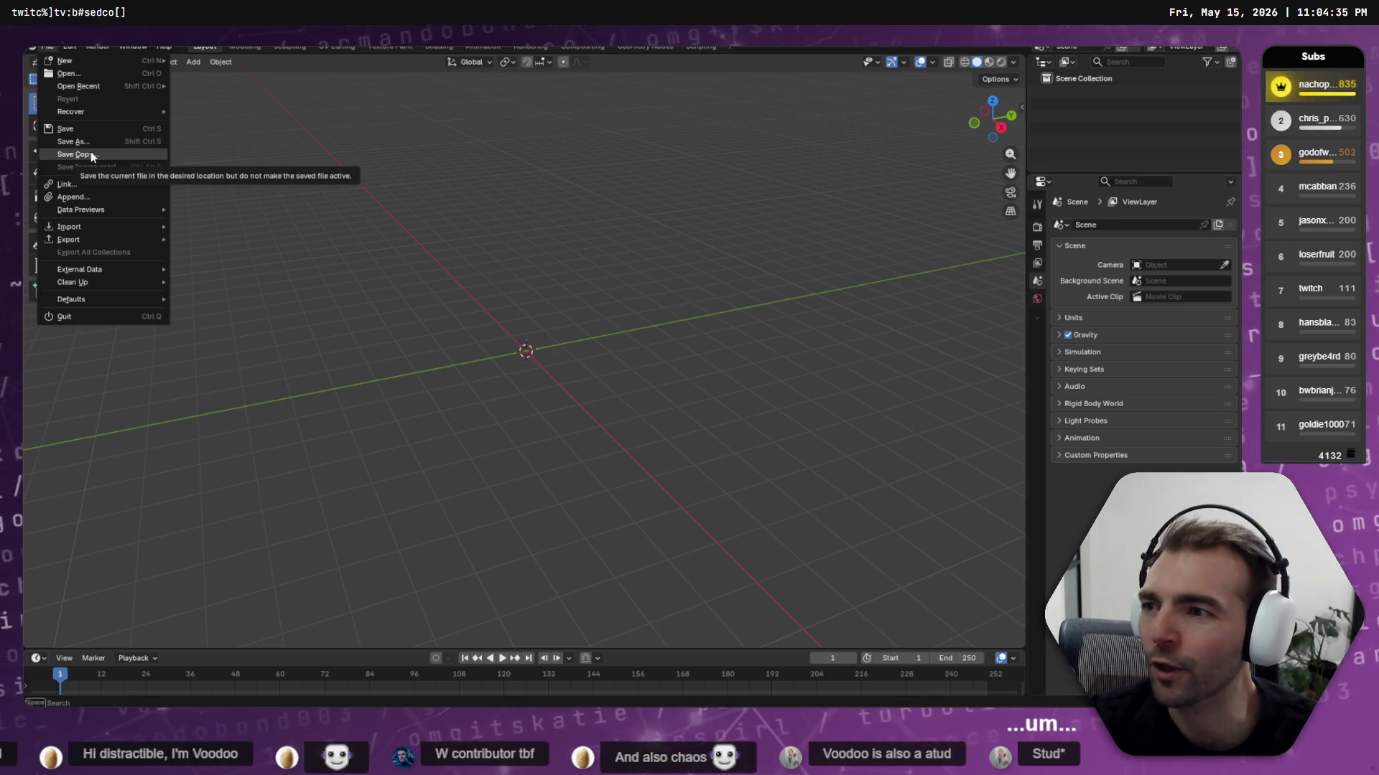
{"action": "mouse_move", "coordinate": [123, 239]}
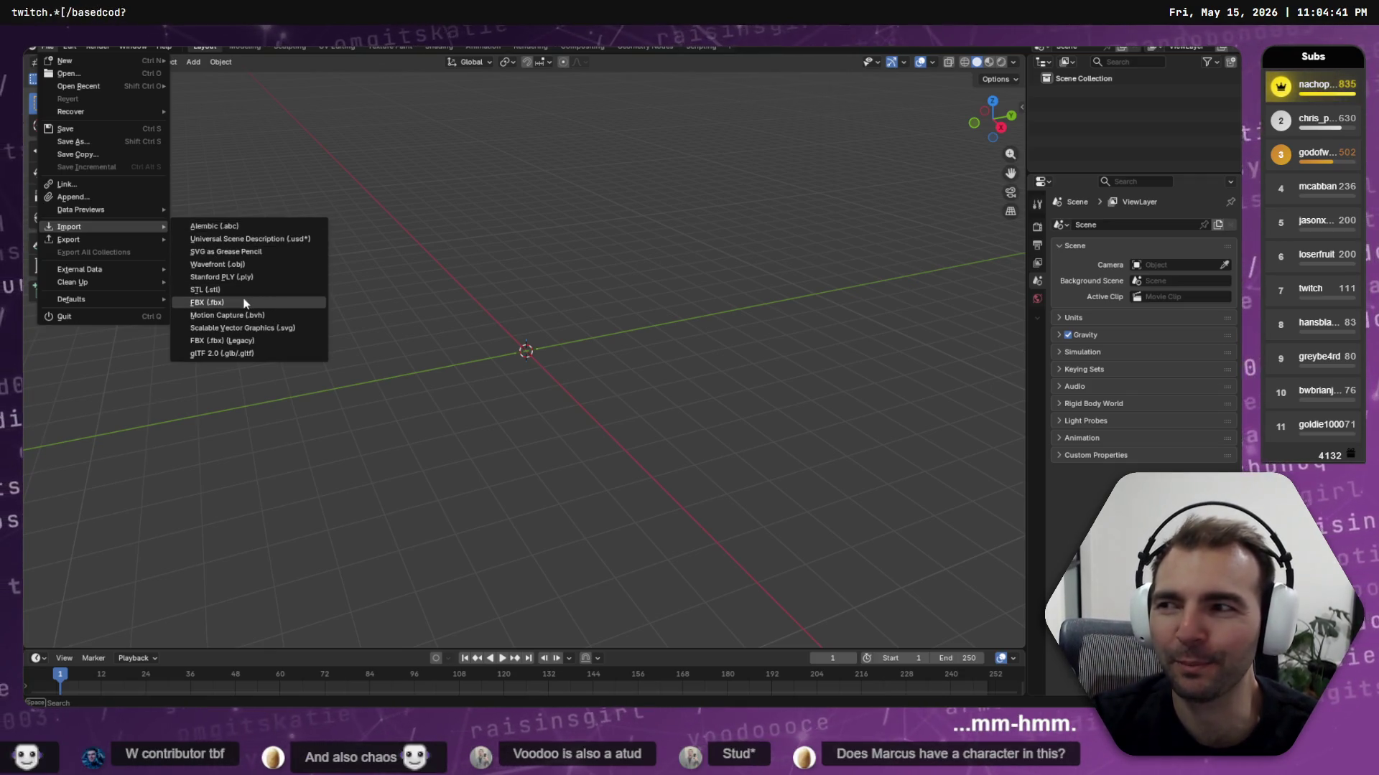
{"action": "left_click", "coordinate": [244, 303]}
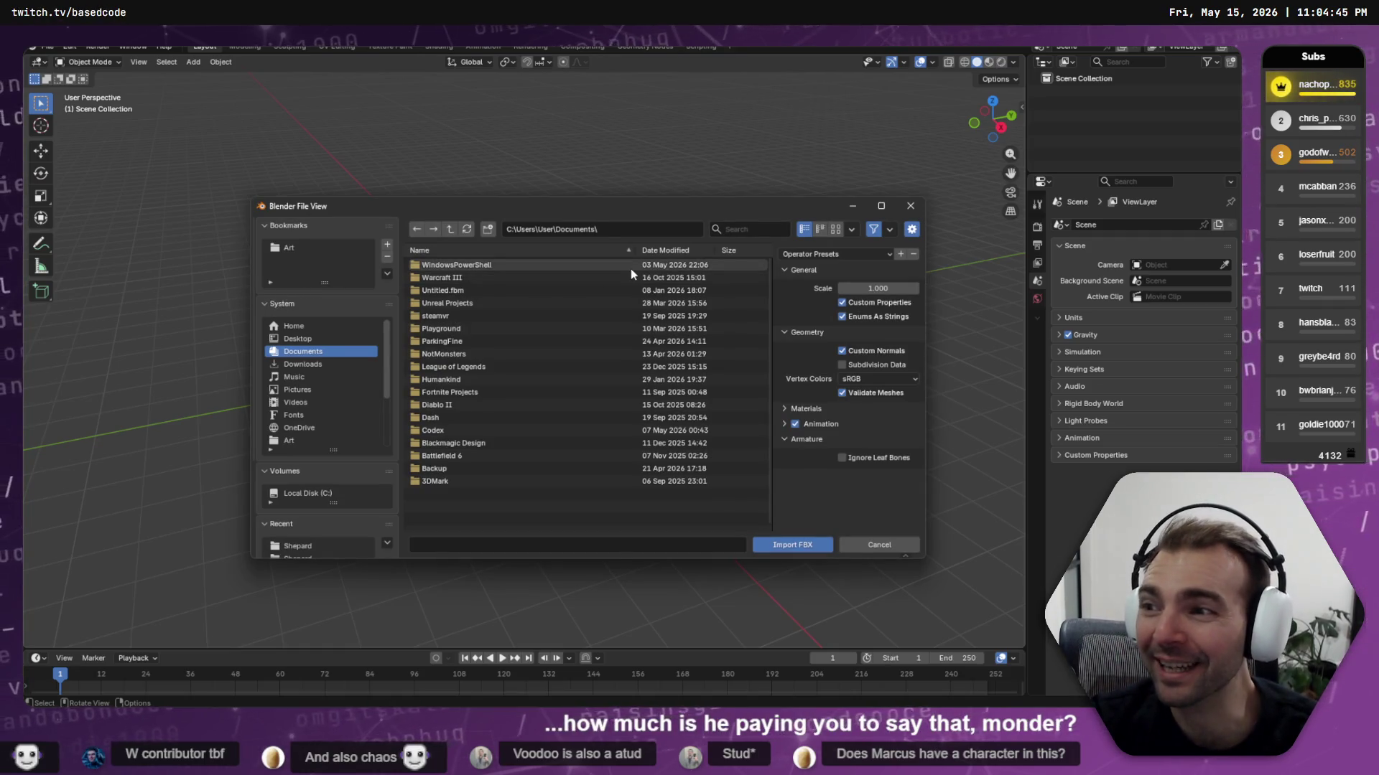
{"action": "left_click", "coordinate": [632, 229]}
{"action": "key", "text": "ctrl+v"}
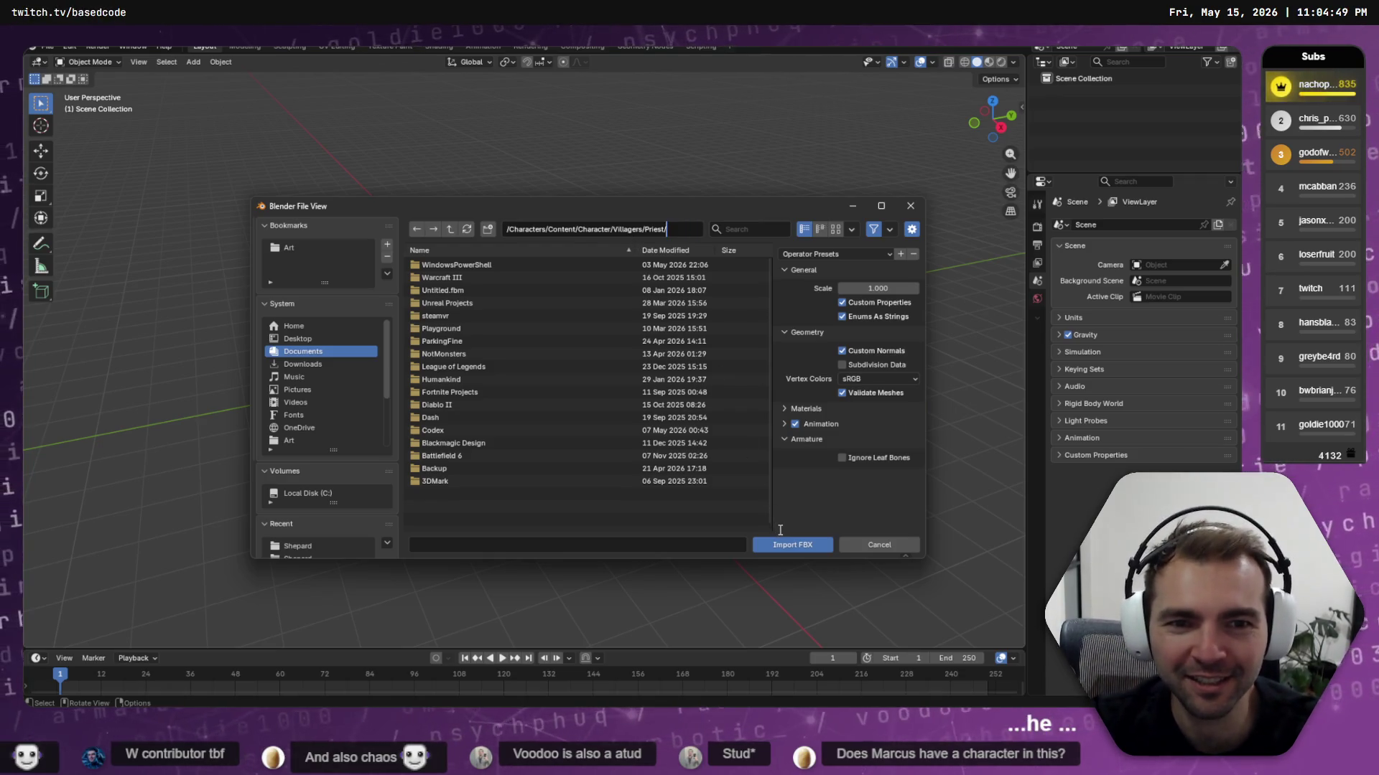
{"action": "key", "text": "Return"}
{"action": "double_click", "coordinate": [453, 270]}
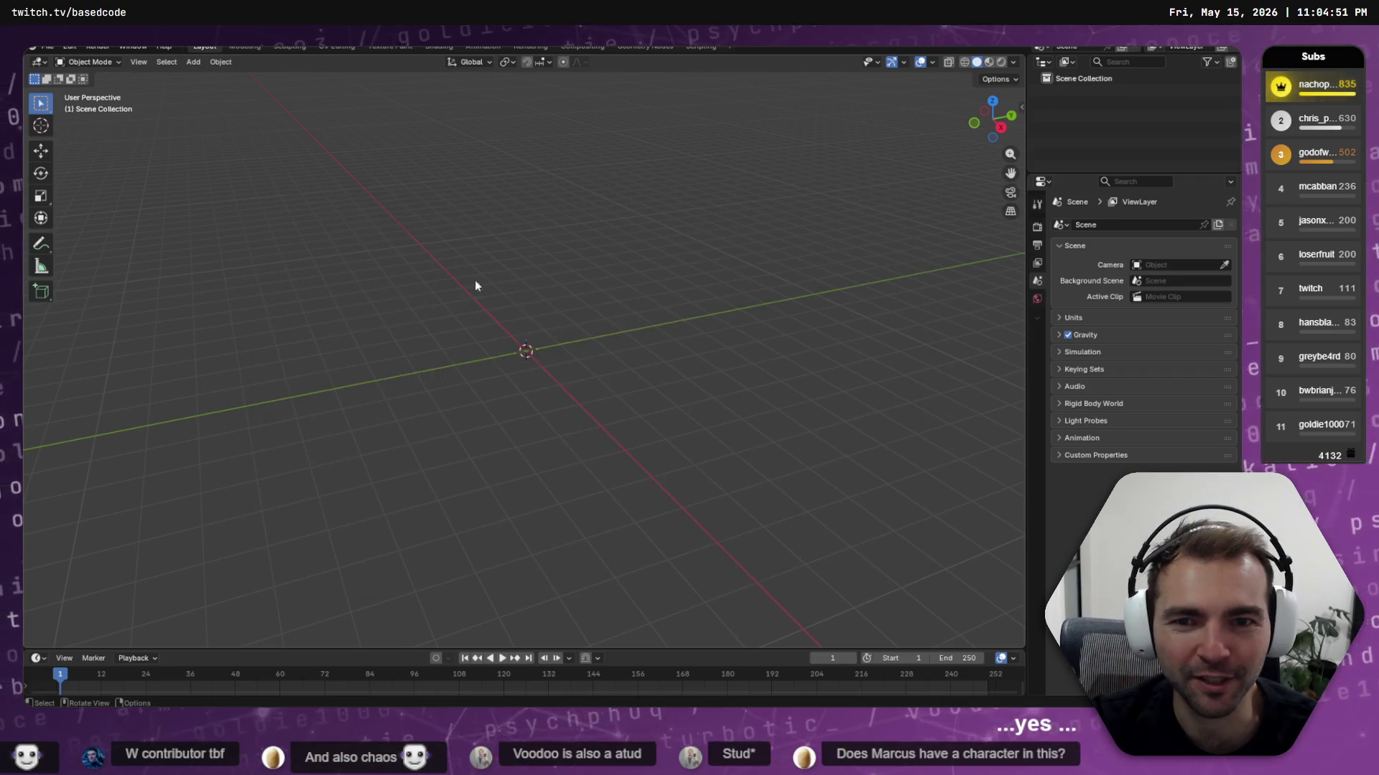
{"action": "key", "text": "alt+Tab"}
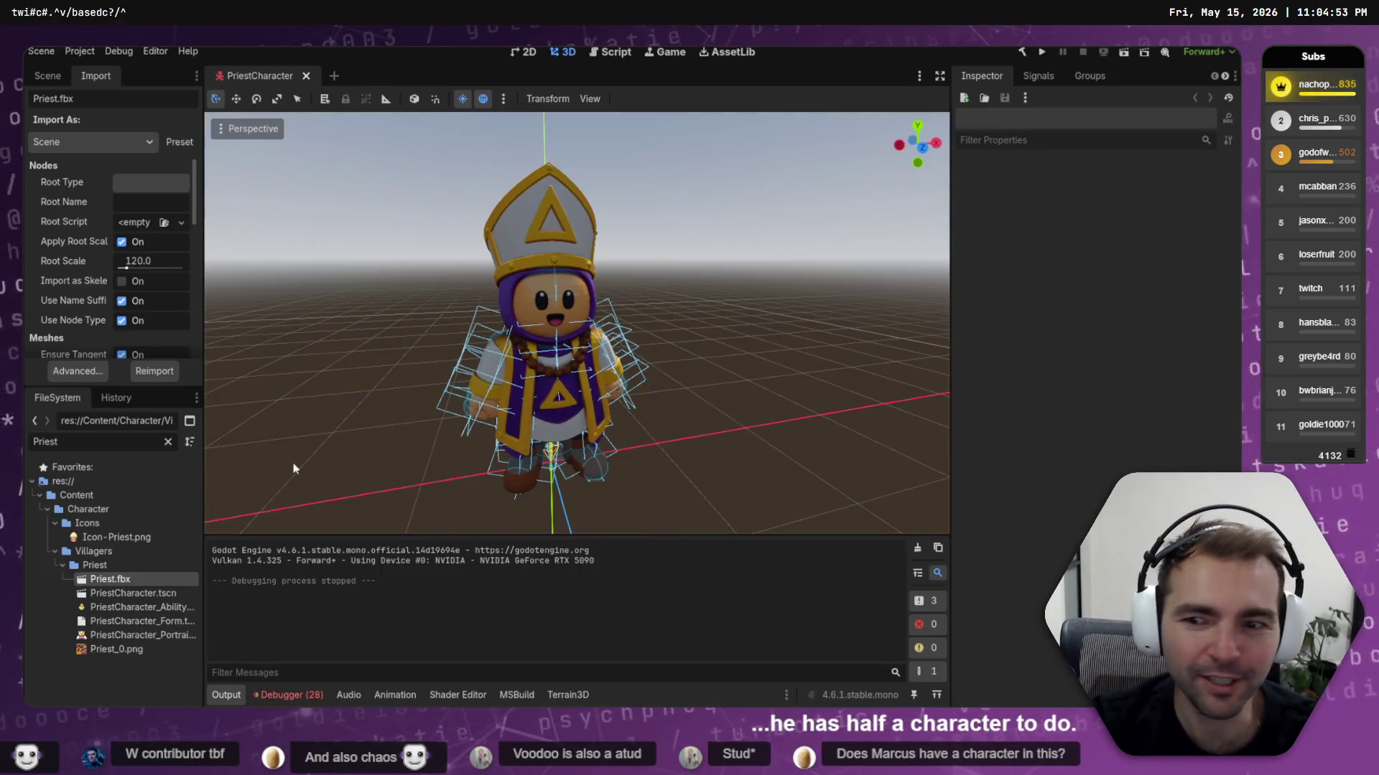
Filter FileSystem for 'Newlywe' and open NewlywedsCharacter.tscn
{"action": "left_click", "coordinate": [167, 442]}
{"action": "type", "text": "Newlywe"}
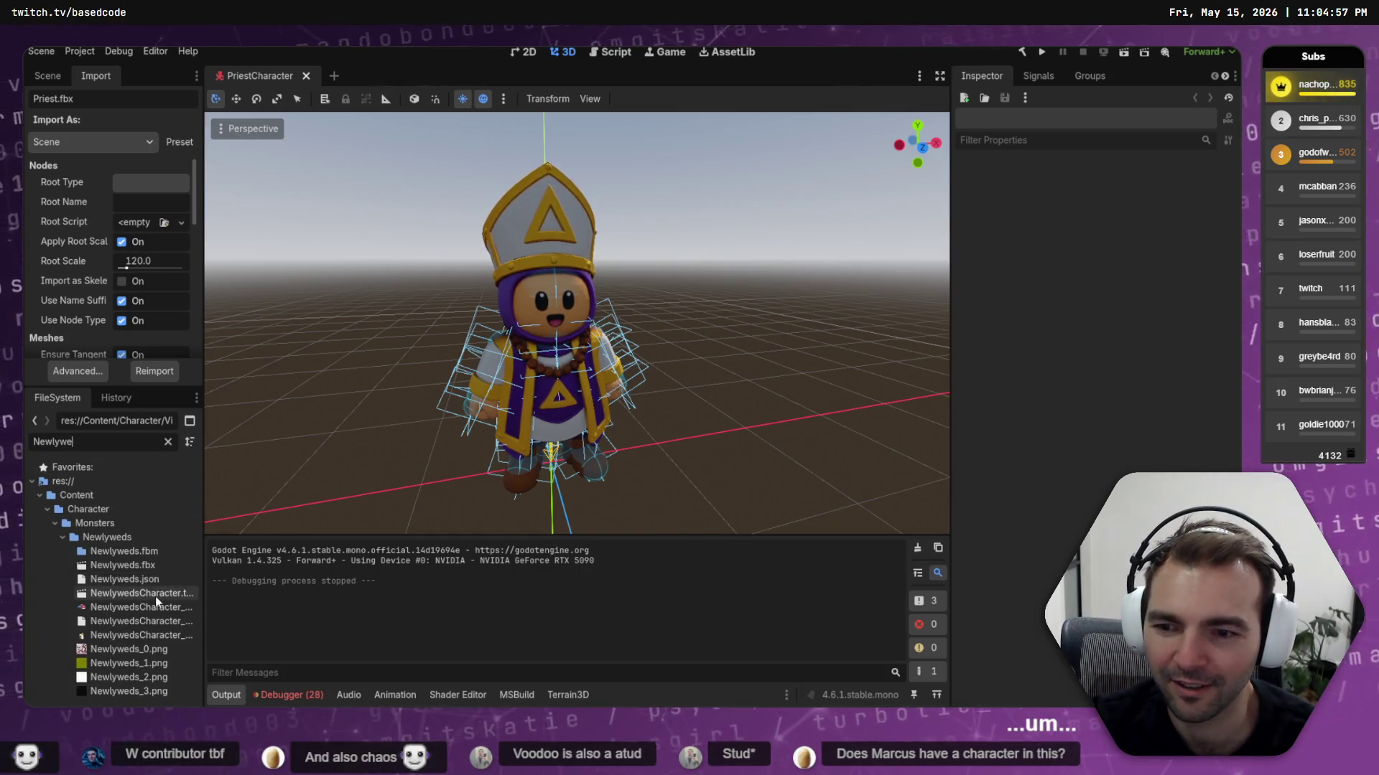
{"action": "double_click", "coordinate": [155, 594]}
Orbit, pan and zoom around the newlyweds from front and back, then return to PriestCharacter
{"action": "mouse_move", "coordinate": [674, 282]}
{"action": "middle_mouse_down"}
{"action": "mouse_move", "coordinate": [739, 239]}
{"action": "mouse_move", "coordinate": [758, 203]}
{"action": "mouse_move", "coordinate": [711, 308]}
{"action": "mouse_move", "coordinate": [757, 288]}
{"action": "middle_mouse_up"}
{"action": "scroll", "coordinate": [692, 309], "scroll_direction": "up", "scroll_amount": 3}
{"action": "scroll", "coordinate": [704, 310], "scroll_direction": "up", "scroll_amount": 2}
{"action": "scroll", "coordinate": [518, 273], "scroll_direction": "down", "scroll_amount": 4}
{"action": "mouse_move", "coordinate": [440, 313]}
{"action": "middle_mouse_down"}
{"action": "mouse_move", "coordinate": [744, 348]}
{"action": "mouse_move", "coordinate": [230, 292]}
{"action": "mouse_move", "coordinate": [742, 363]}
{"action": "middle_mouse_up"}
{"action": "scroll", "coordinate": [718, 365], "scroll_direction": "down", "scroll_amount": 2}
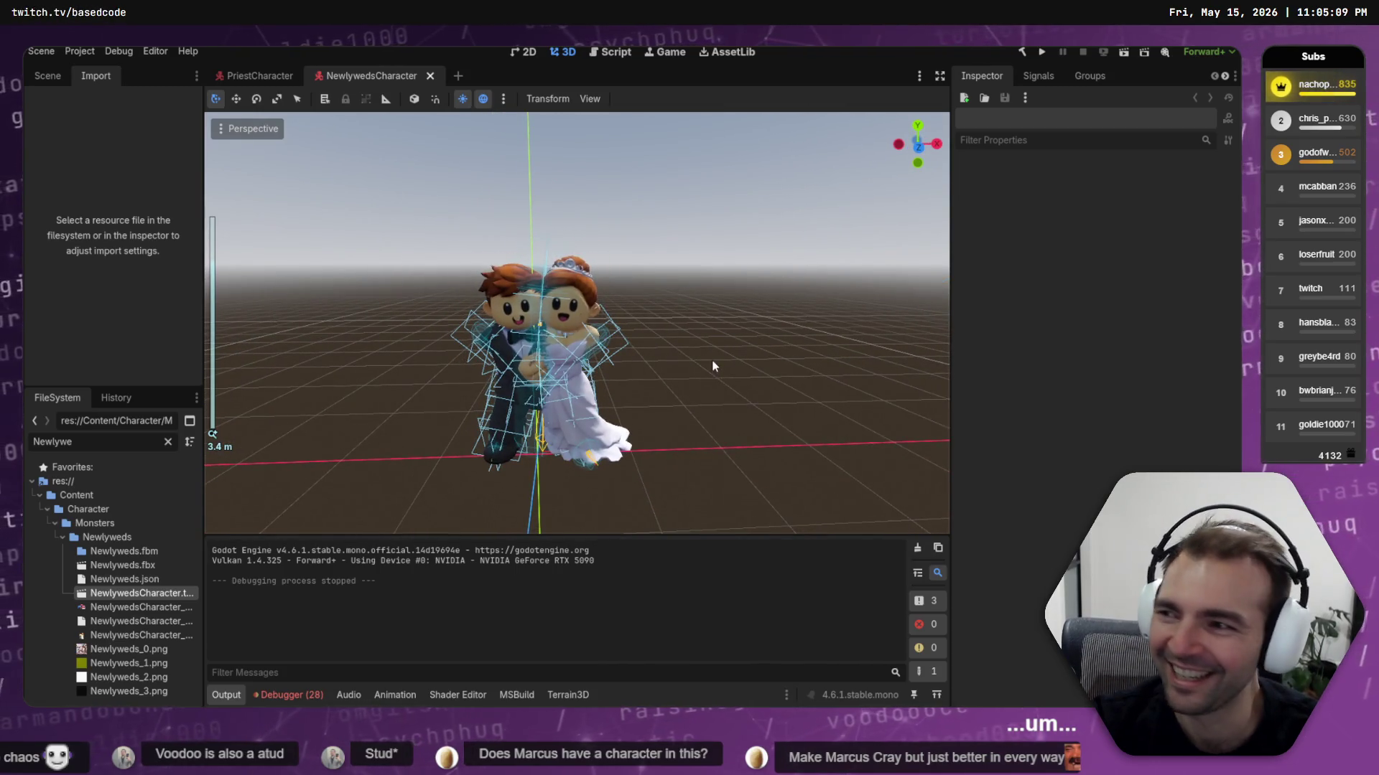
{"action": "middle_click_drag", "start_coordinate": [712, 360], "coordinate": [722, 336], "text": "shift"}
{"action": "scroll", "coordinate": [722, 332], "scroll_direction": "up", "scroll_amount": 3}
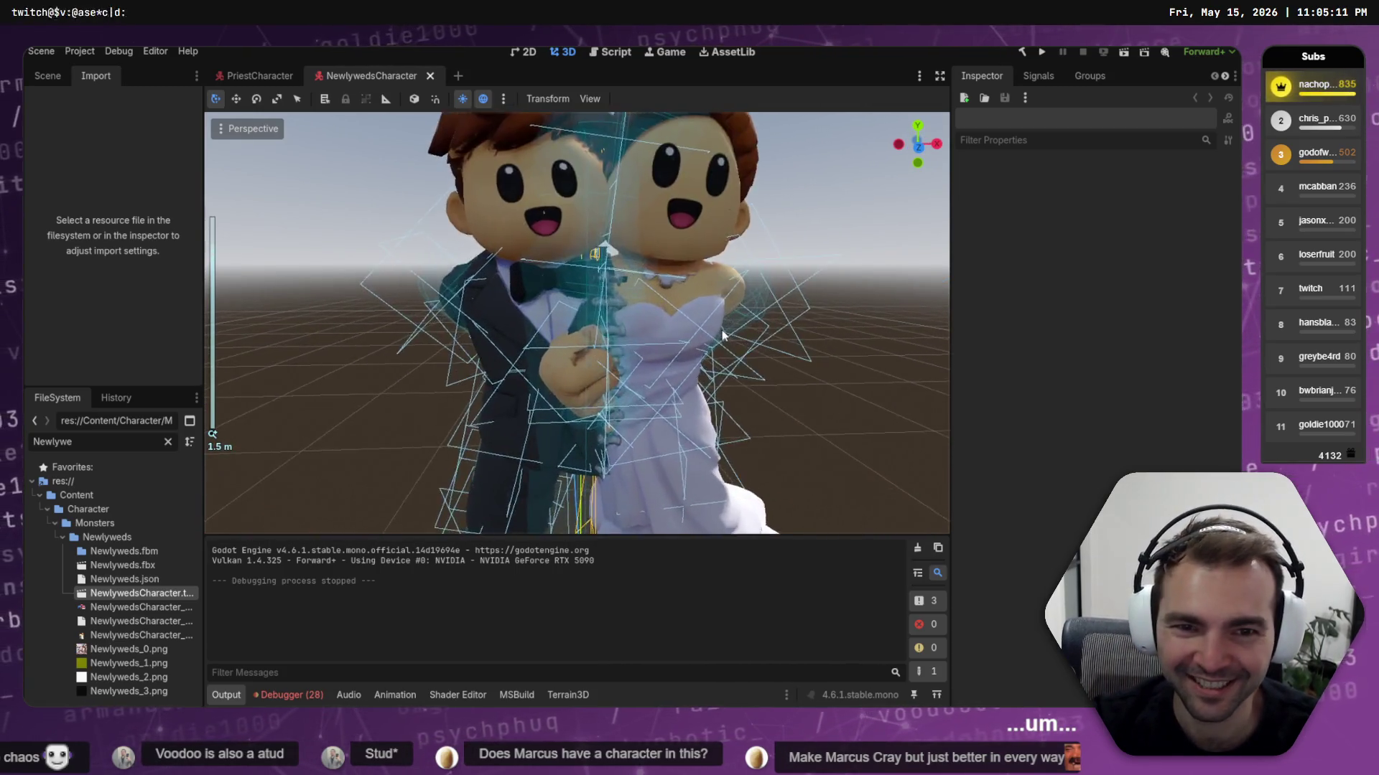
{"action": "mouse_move", "coordinate": [721, 281]}
{"action": "middle_mouse_down"}
{"action": "mouse_move", "coordinate": [665, 277]}
{"action": "mouse_move", "coordinate": [674, 265]}
{"action": "mouse_move", "coordinate": [596, 245]}
{"action": "mouse_move", "coordinate": [496, 237]}
{"action": "middle_mouse_up"}
{"action": "scroll", "coordinate": [682, 259], "scroll_direction": "up", "scroll_amount": 3}
{"action": "scroll", "coordinate": [495, 237], "scroll_direction": "down", "scroll_amount": 8}
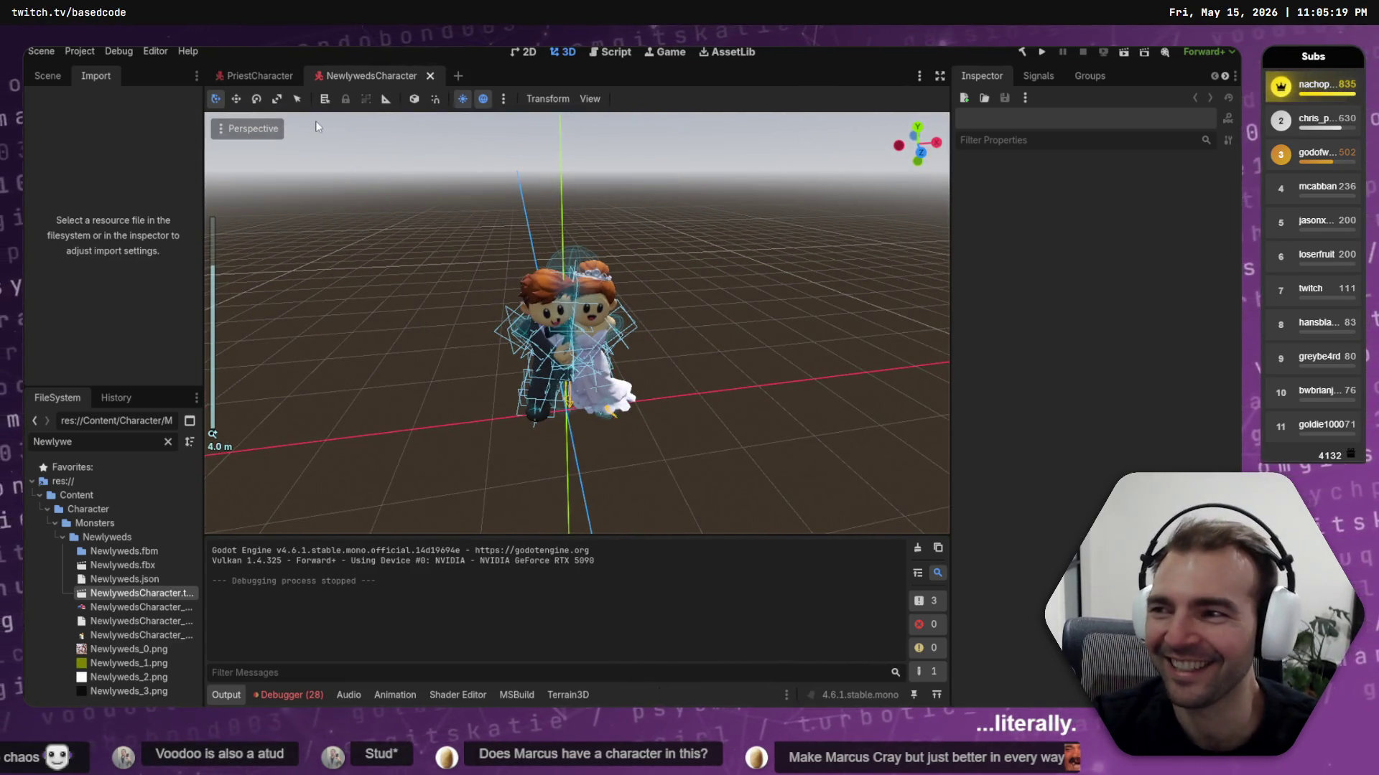
{"action": "left_click", "coordinate": [241, 75]}
{"action": "key", "text": "alt+Tab"}
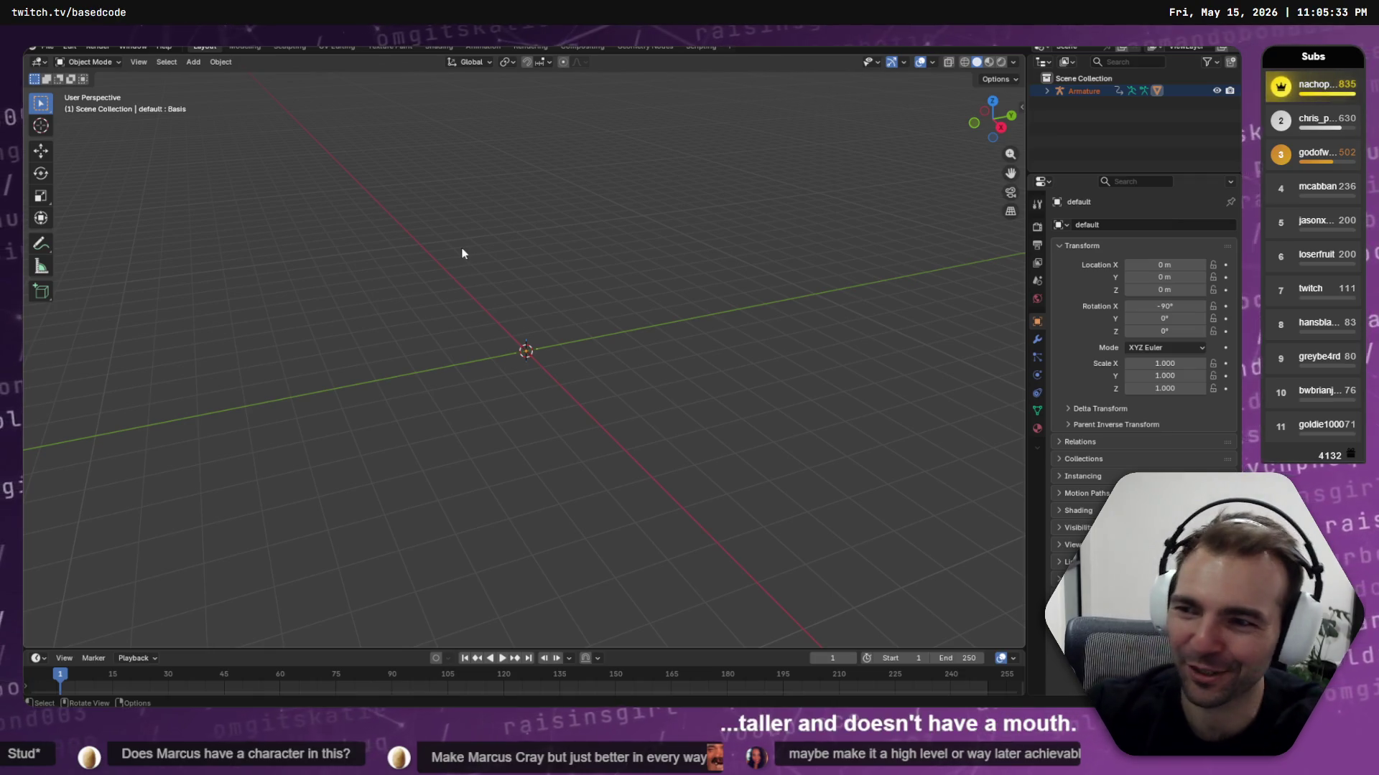
Show PriestCharacter's node tree and inspect the Expression node's ExpressionSwitcher with 9 textures
{"action": "key", "text": "alt+Tab"}
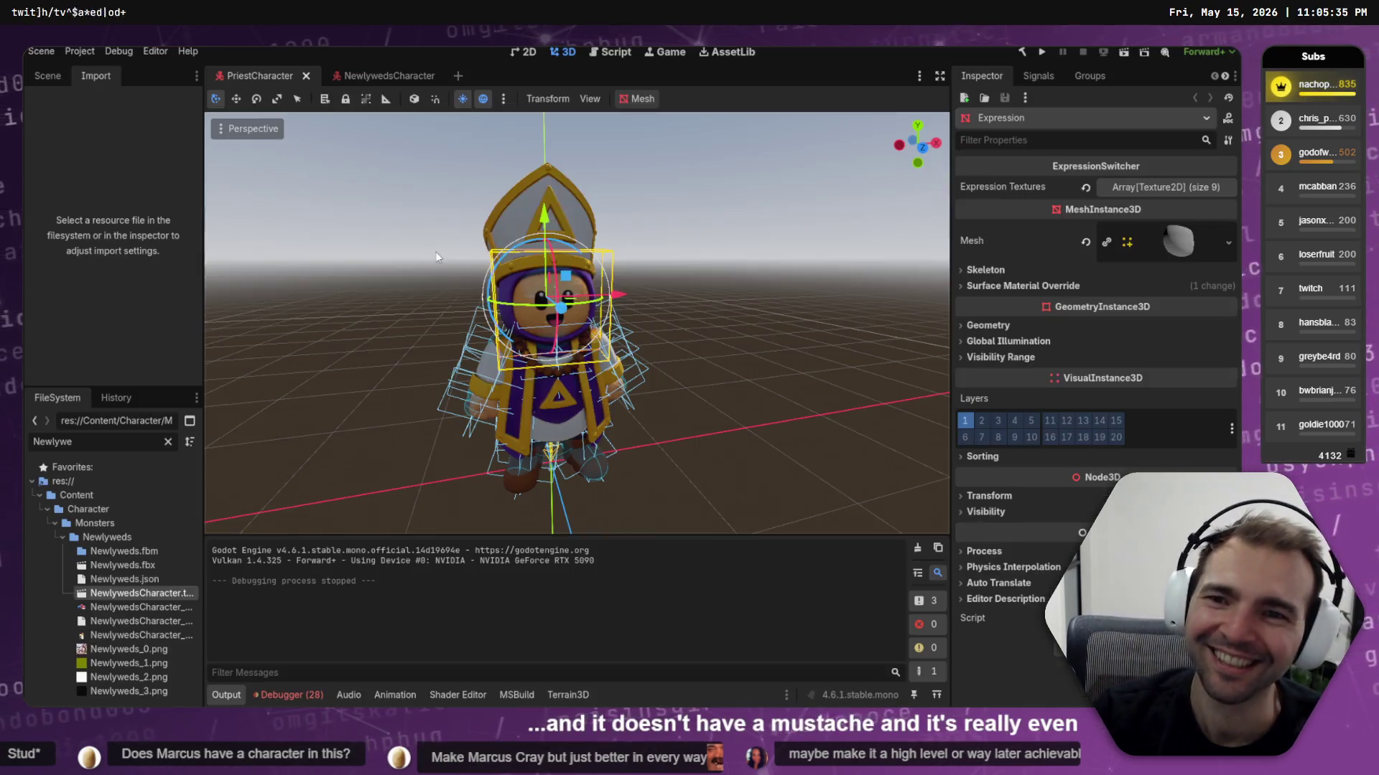
{"action": "key", "text": "alt+Tab"}
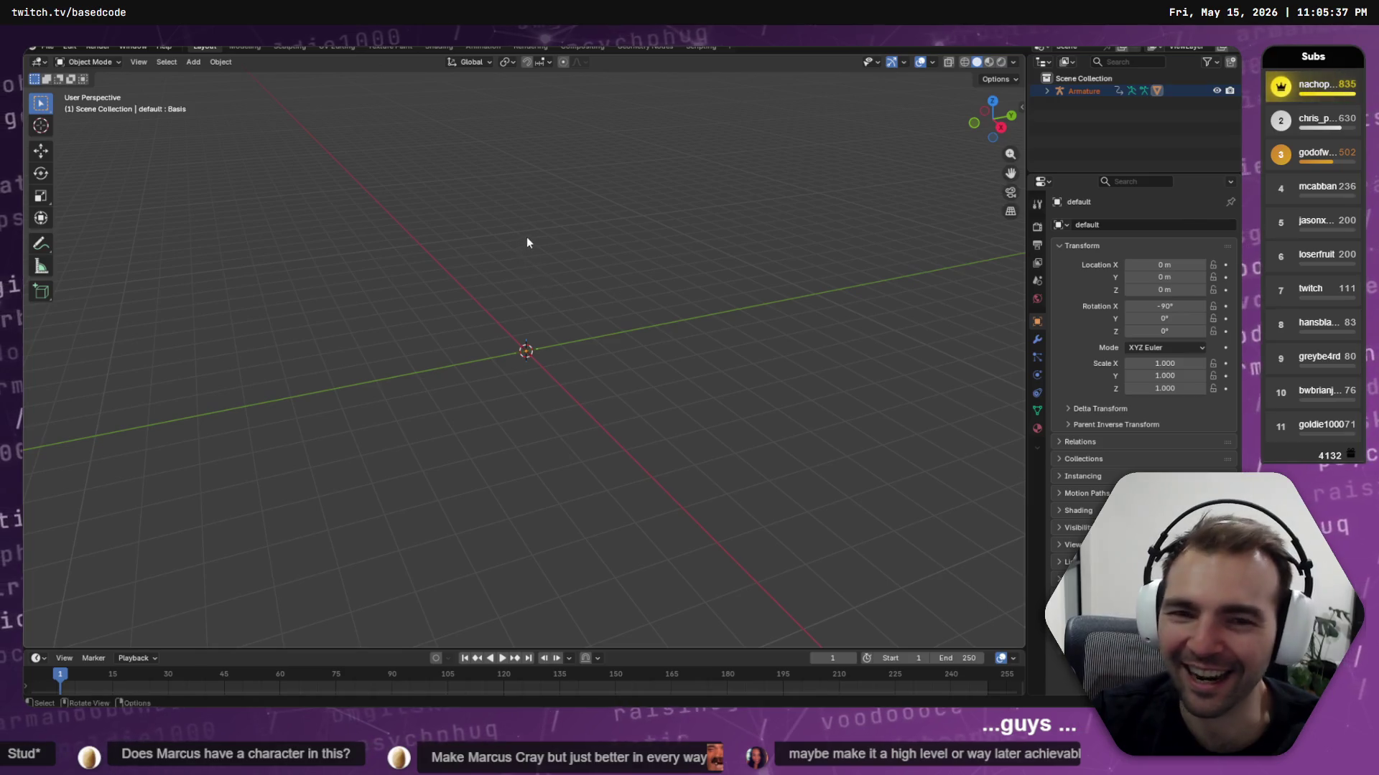
{"action": "key", "text": "alt+Tab"}
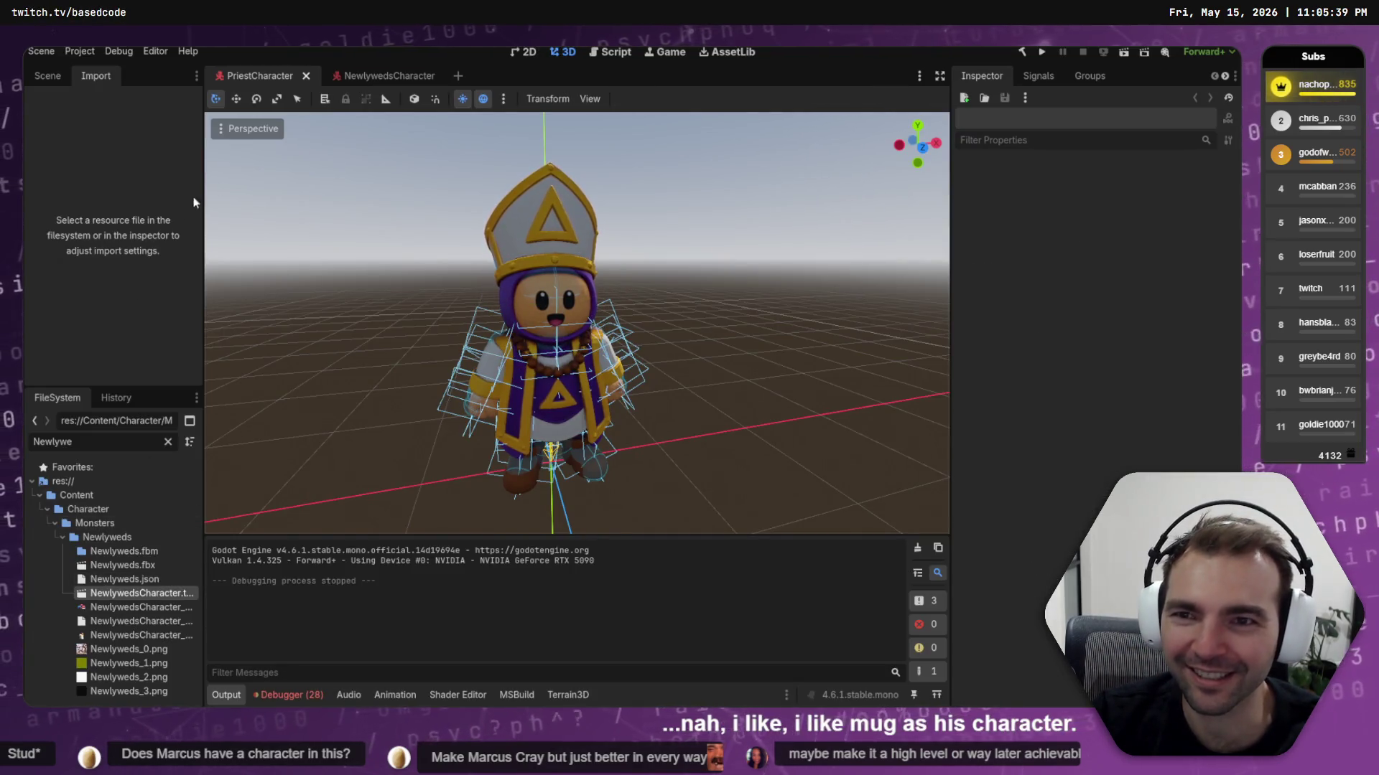
{"action": "left_click", "coordinate": [49, 76]}
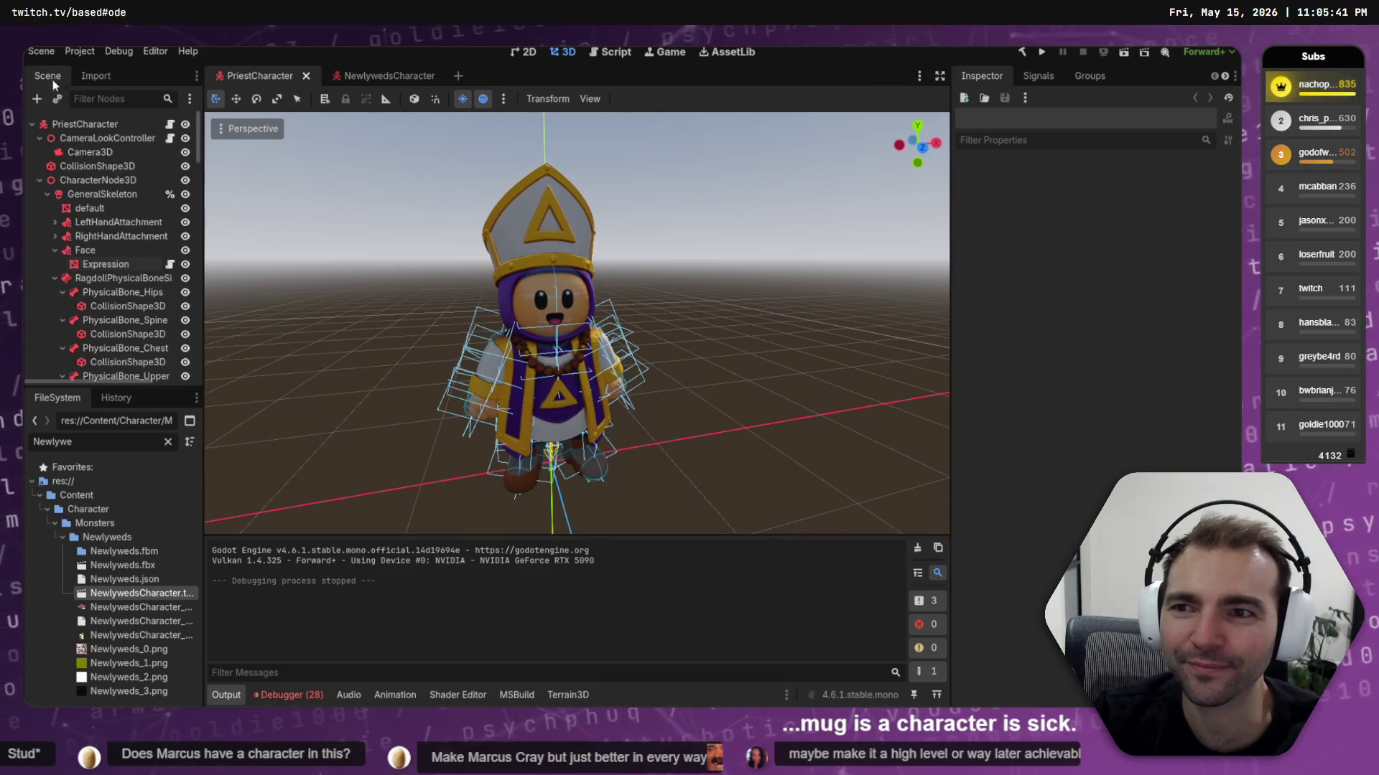
{"action": "left_click", "coordinate": [125, 266]}
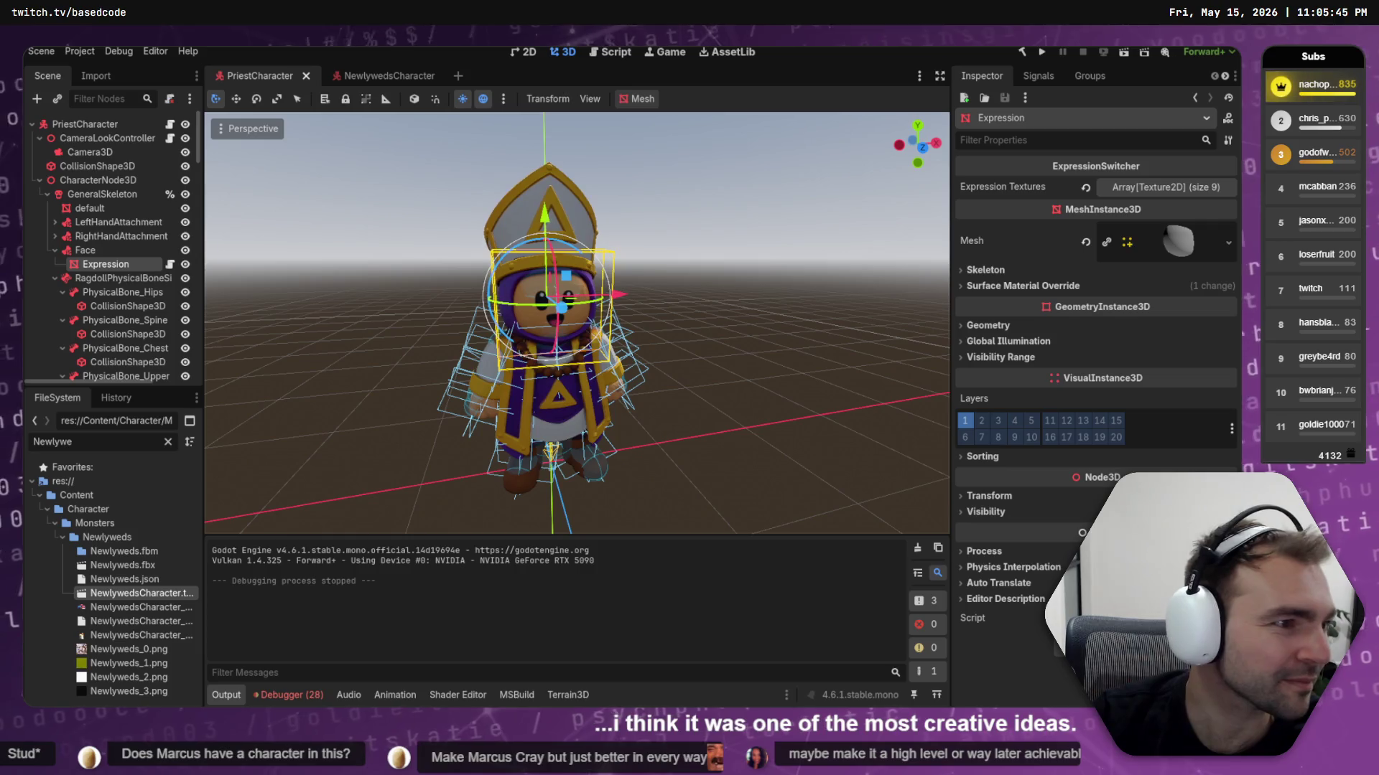
{"action": "key", "text": "alt+Tab"}
{"action": "key", "text": "alt+Tab"}
Copy the Newlyweds file path from Godot, paste it into Blender's FBX import browser, then cancel
{"action": "right_click", "coordinate": [127, 567]}
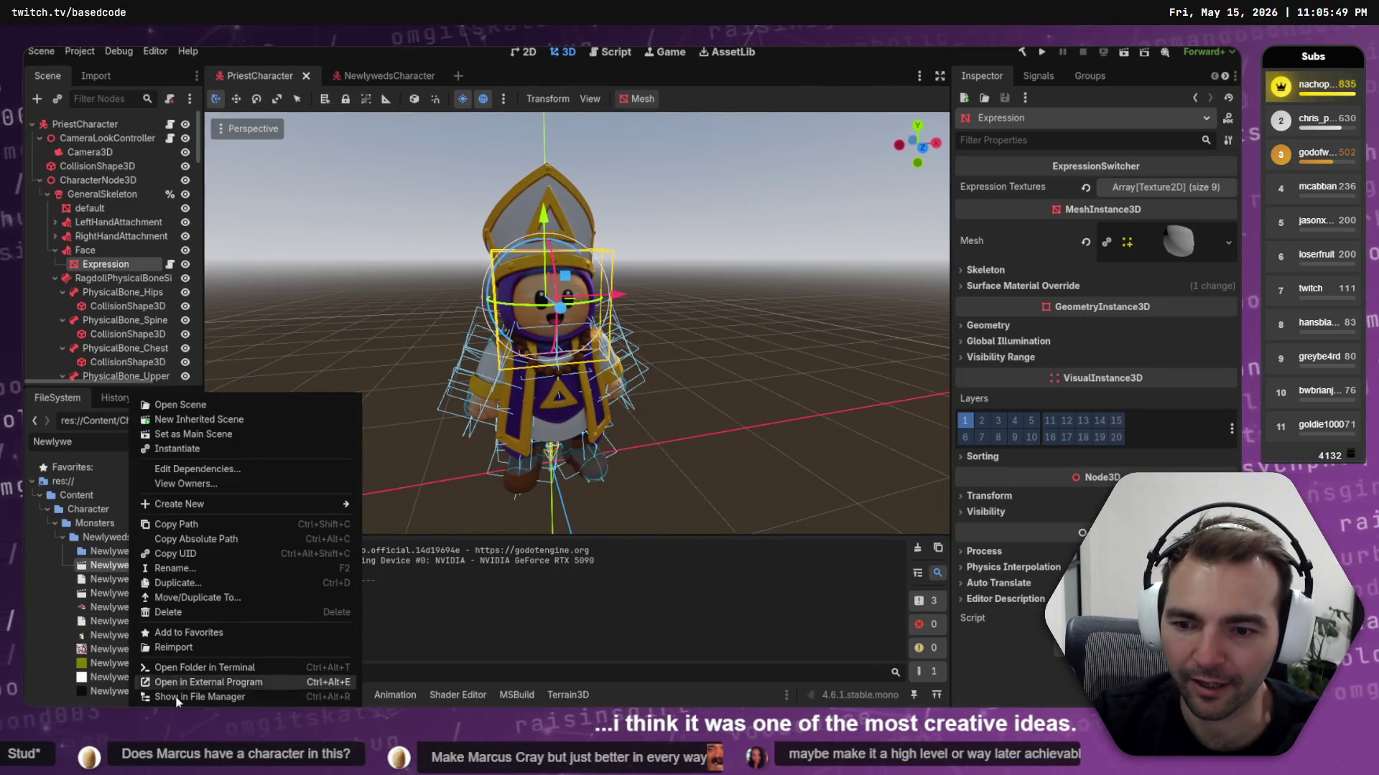
{"action": "left_click", "coordinate": [219, 557]}
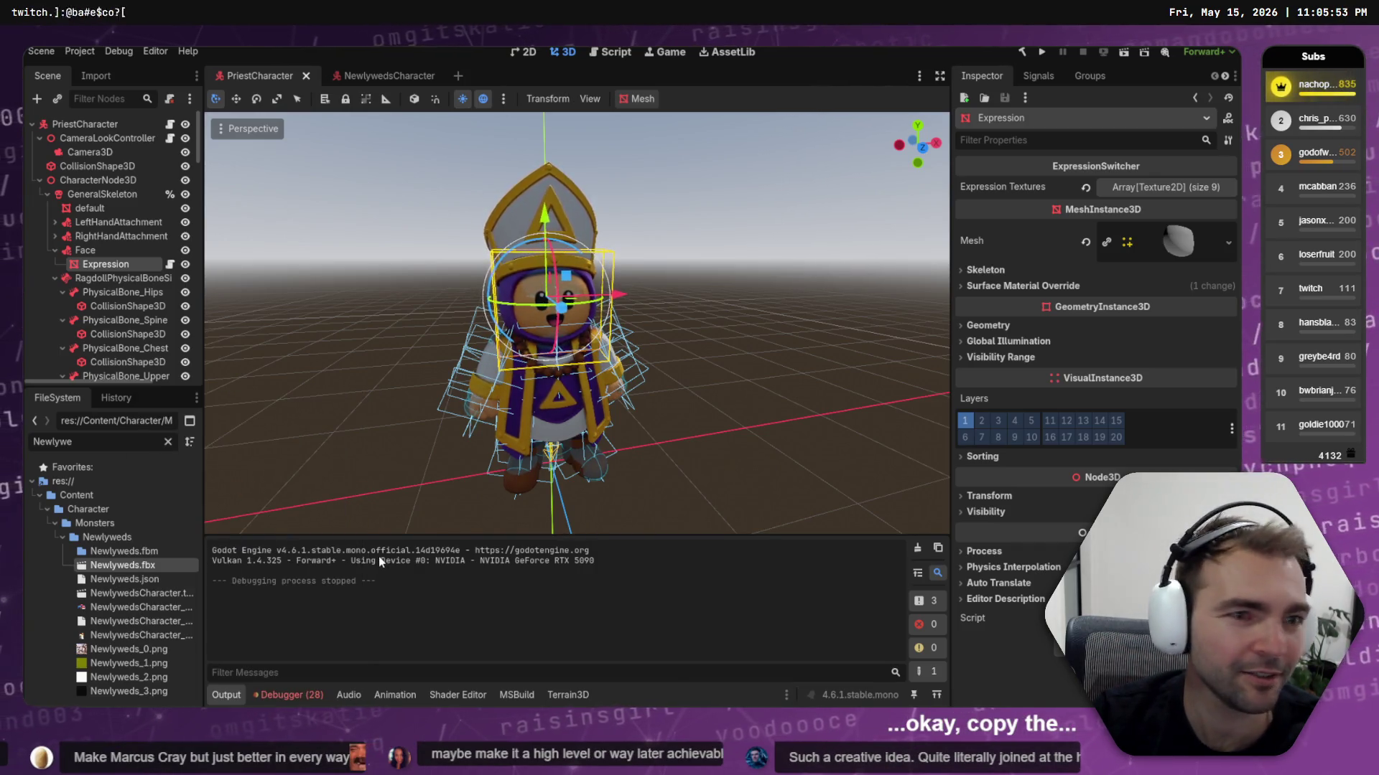
{"action": "key", "text": "alt+Tab"}
{"action": "left_click", "coordinate": [48, 45]}
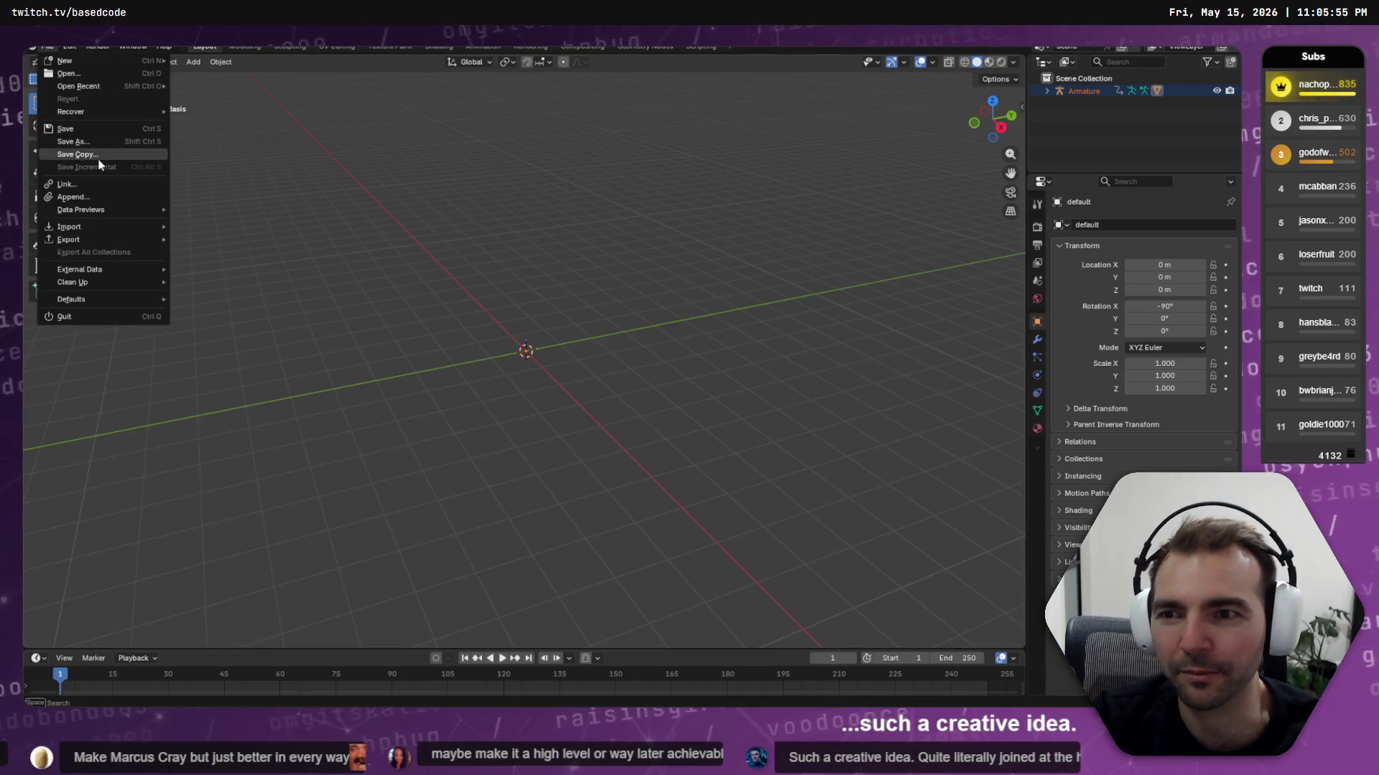
{"action": "mouse_move", "coordinate": [109, 225]}
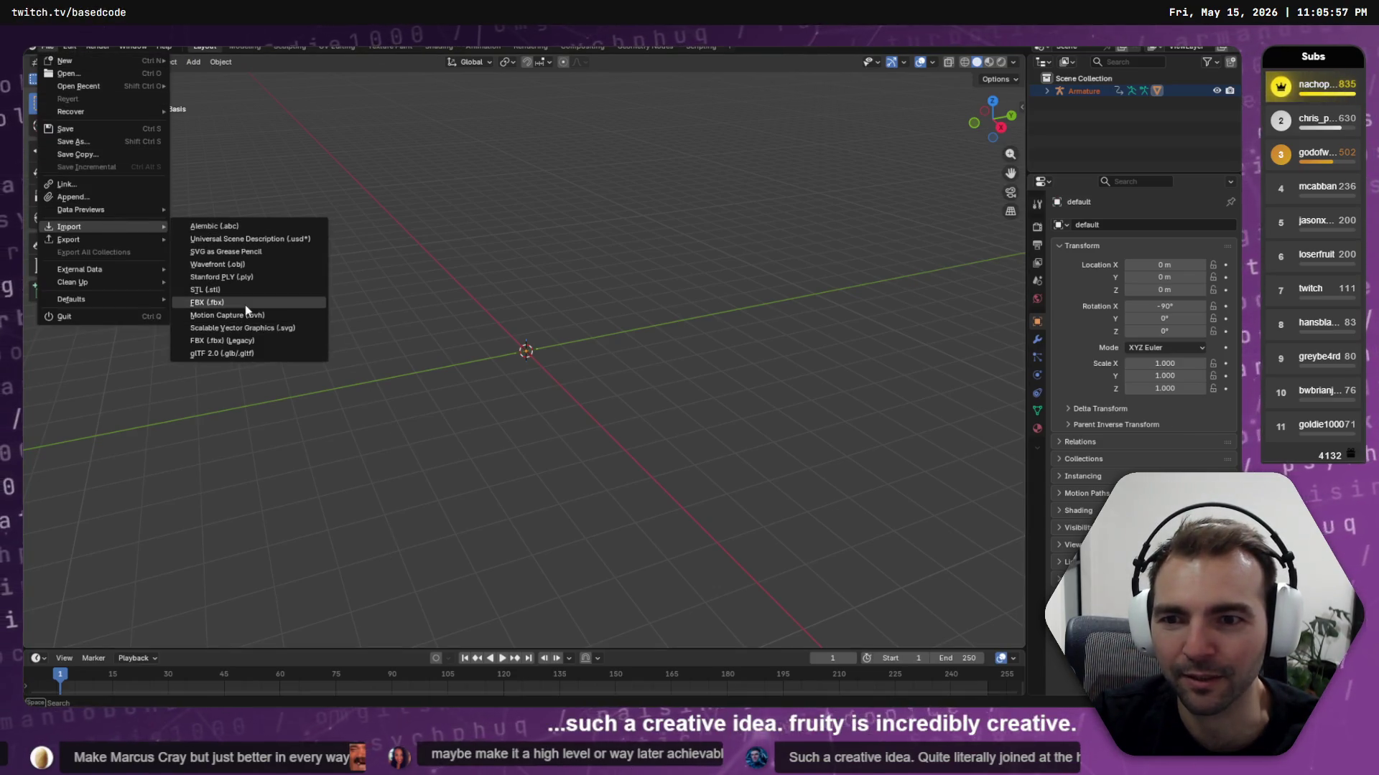
{"action": "left_click", "coordinate": [244, 304]}
{"action": "left_click", "coordinate": [574, 229]}
{"action": "key", "text": "ctrl+v"}
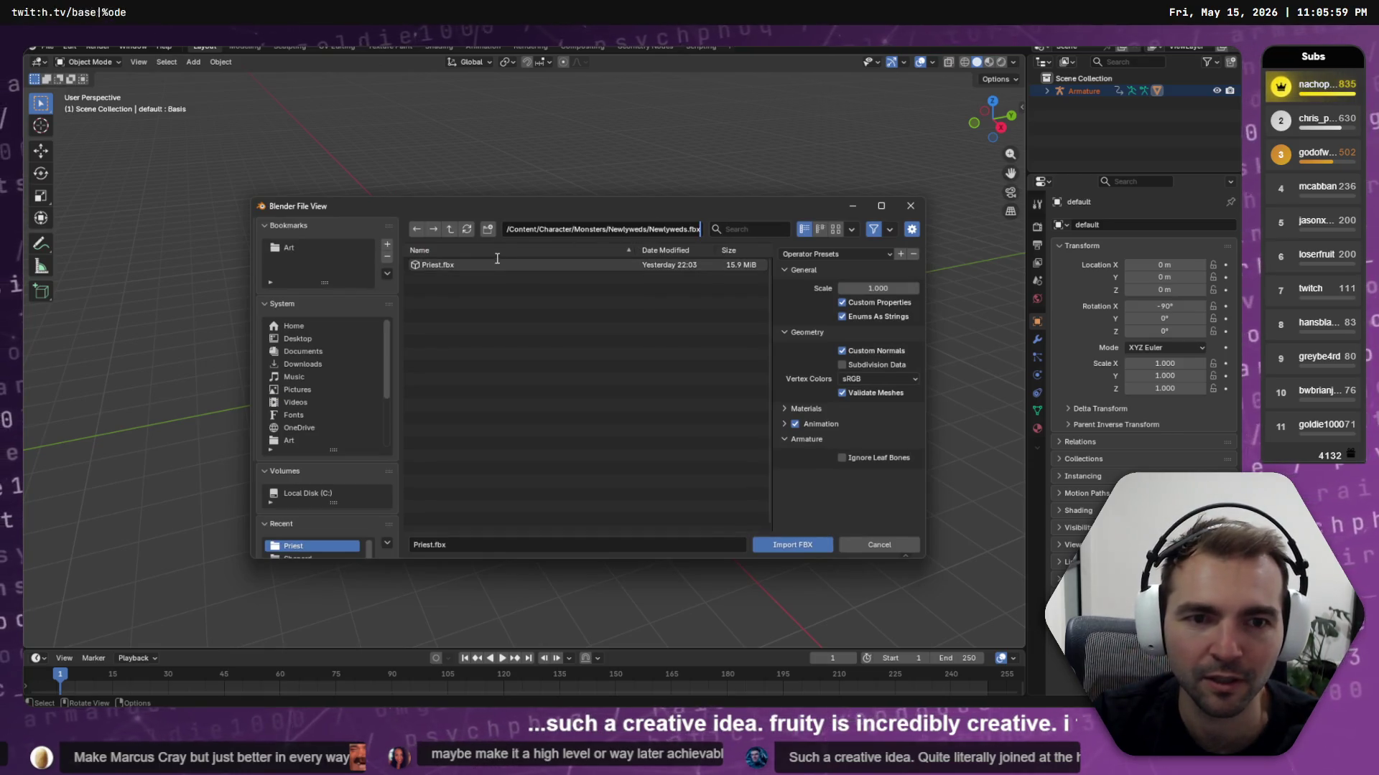
{"action": "key", "text": "Return"}
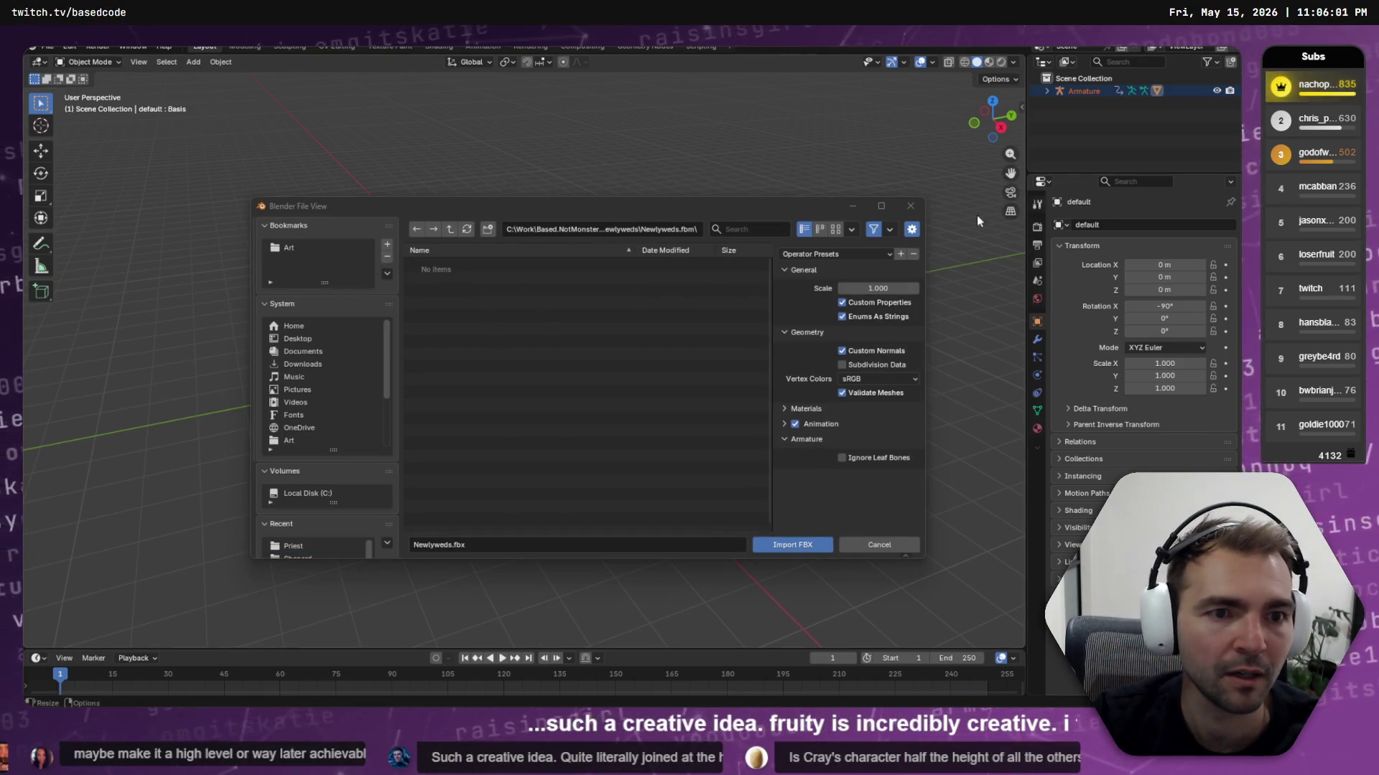
{"action": "left_click", "coordinate": [909, 207]}
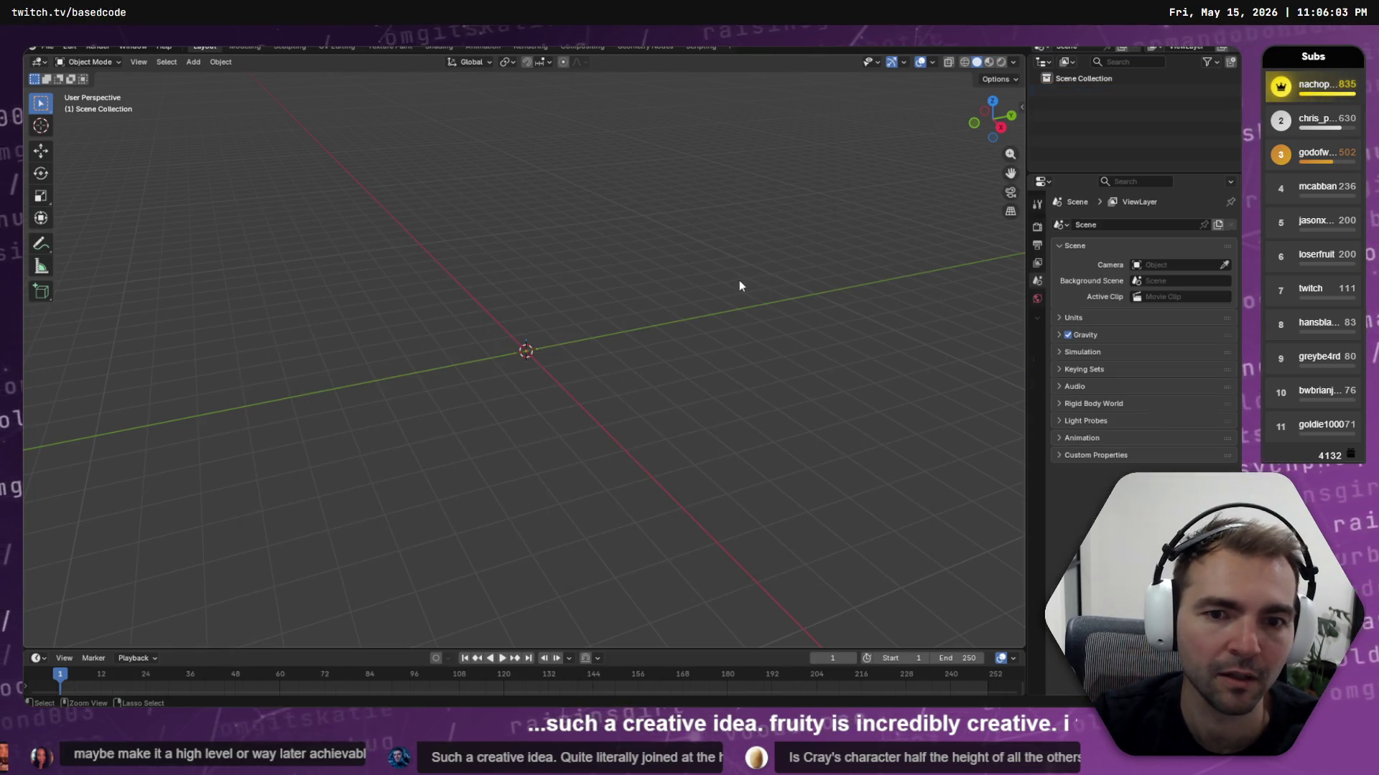
Show the Newlyweds FBX file in File Explorer from Godot's file options
{"action": "key", "text": "alt+Tab"}
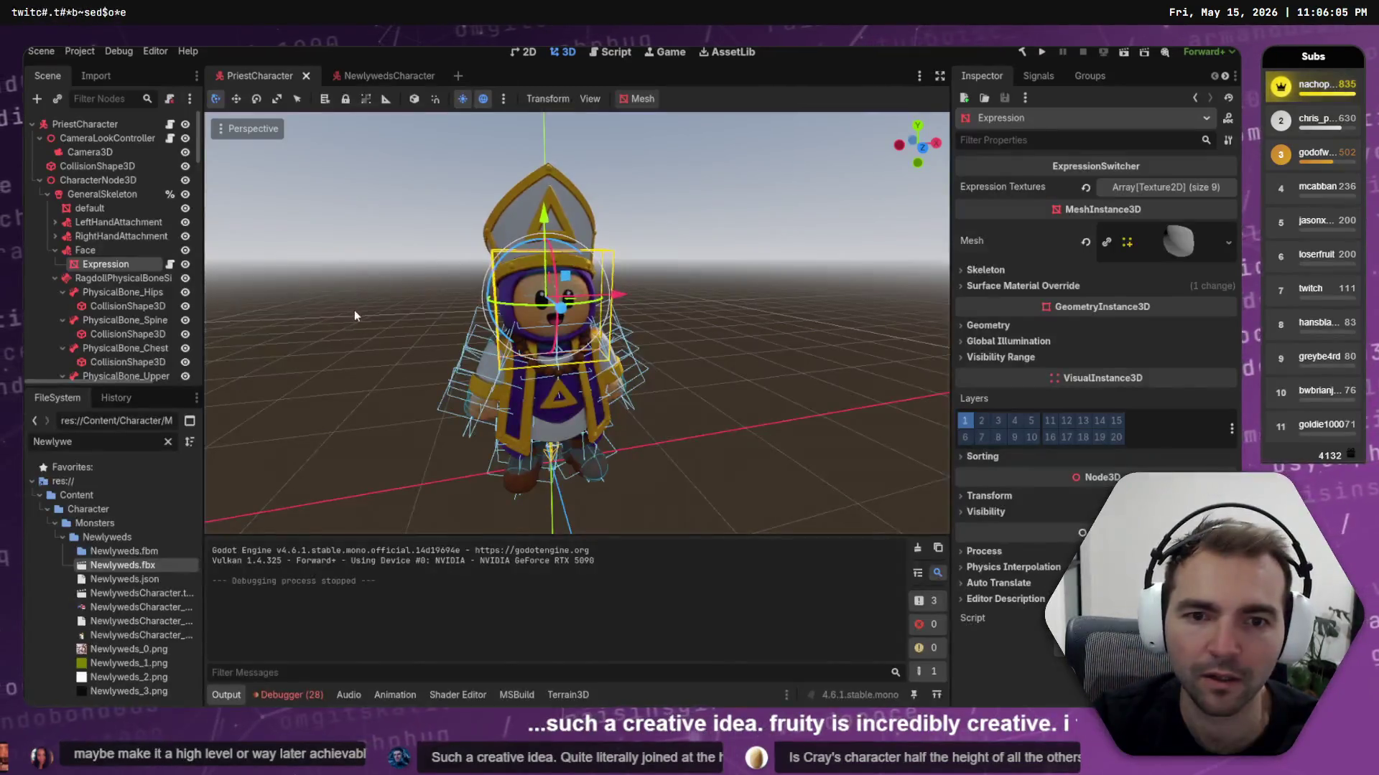
{"action": "key", "text": "alt+Tab"}
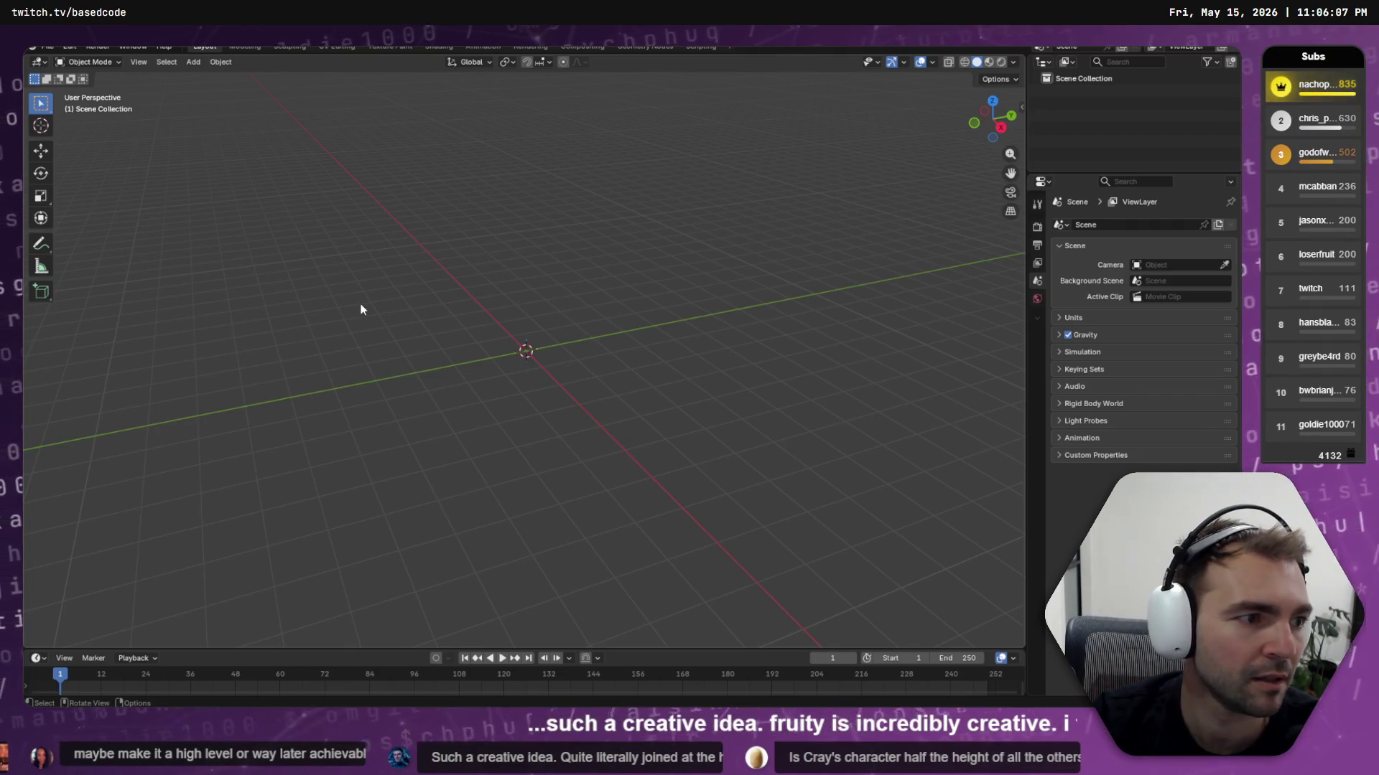
{"action": "key", "text": "alt+Tab"}
{"action": "right_click", "coordinate": [131, 565]}
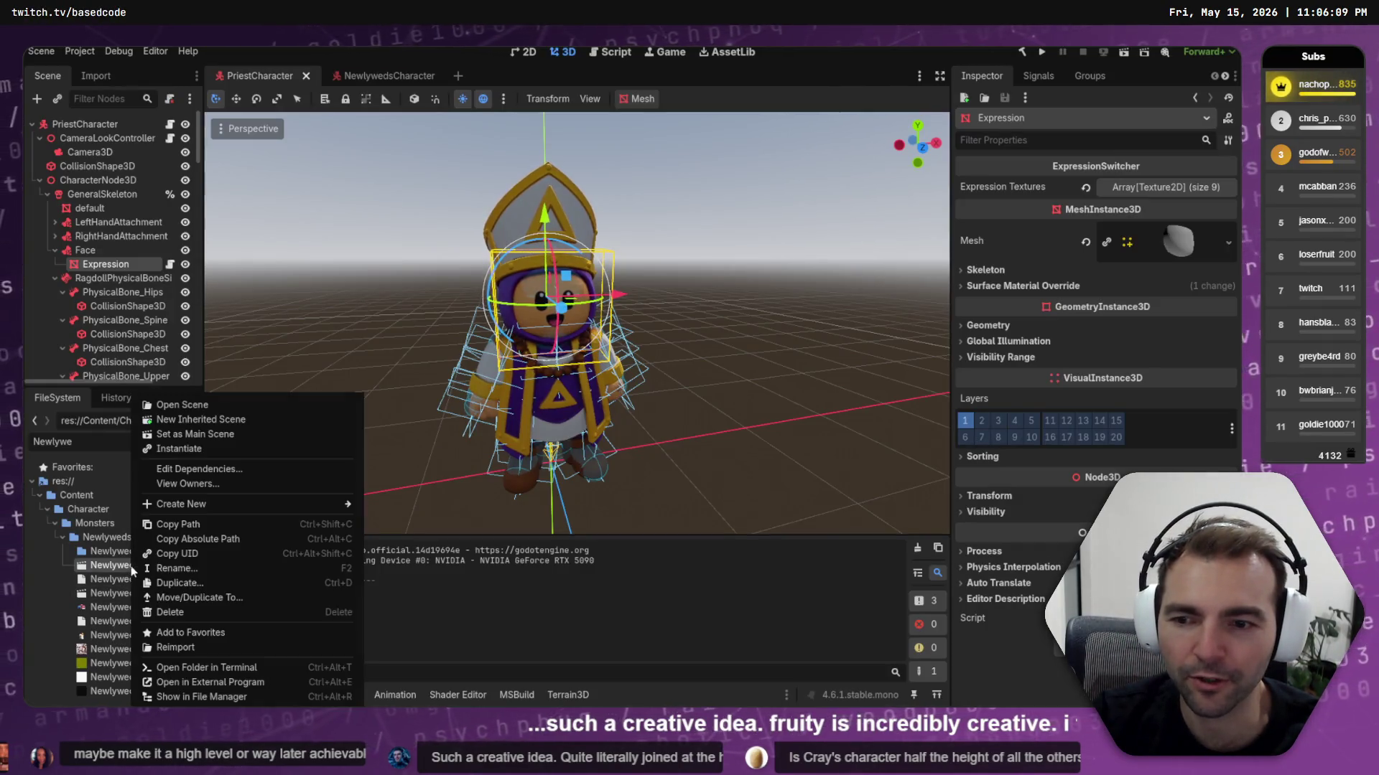
{"action": "left_click", "coordinate": [286, 685]}
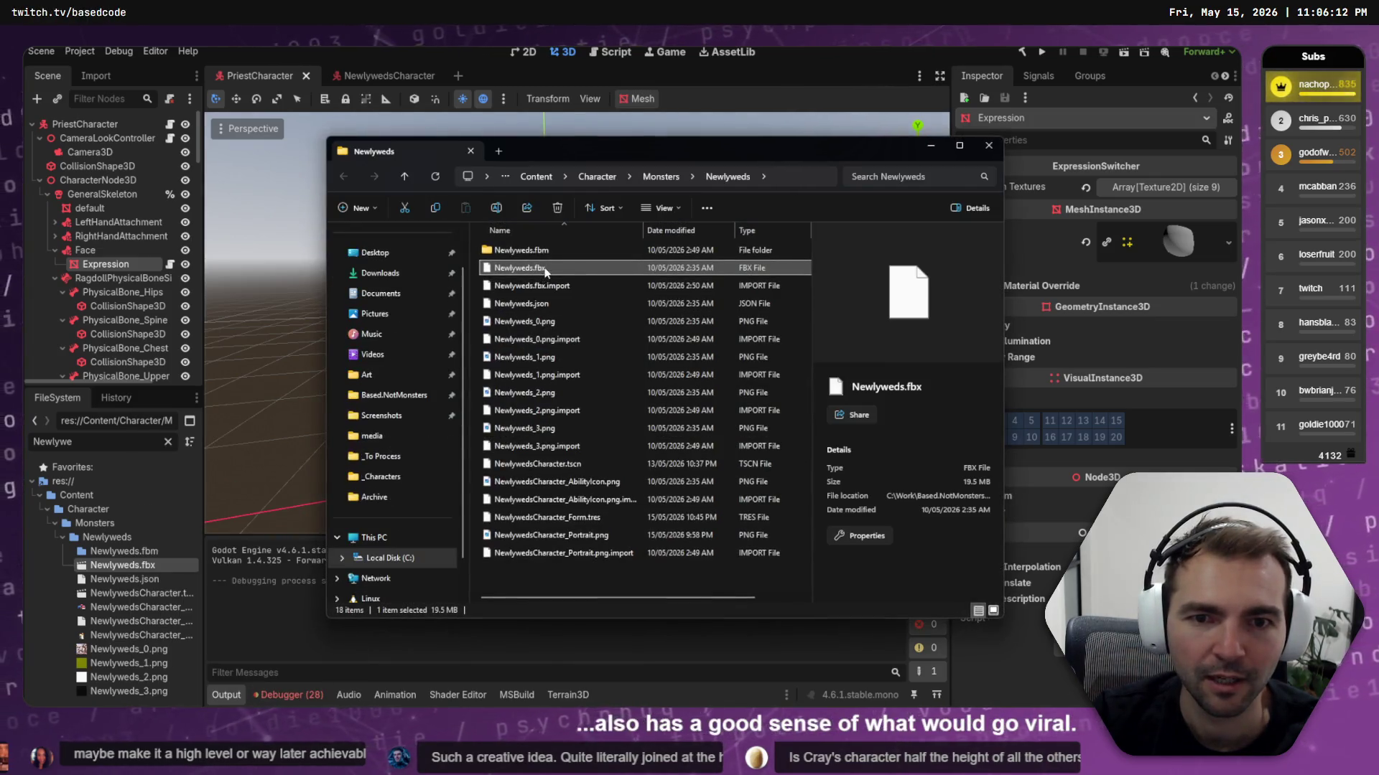
Drag Newlyweds.fbx into Blender, confirm Import FBX, then undo the import
{"action": "mouse_move", "coordinate": [521, 268]}
{"action": "left_mouse_down"}
{"action": "mouse_move", "coordinate": [616, 267]}
{"action": "mouse_move", "coordinate": [612, 283]}
{"action": "left_mouse_up"}
{"action": "key", "text": "alt+Tab"}
{"action": "left_click", "coordinate": [545, 508]}
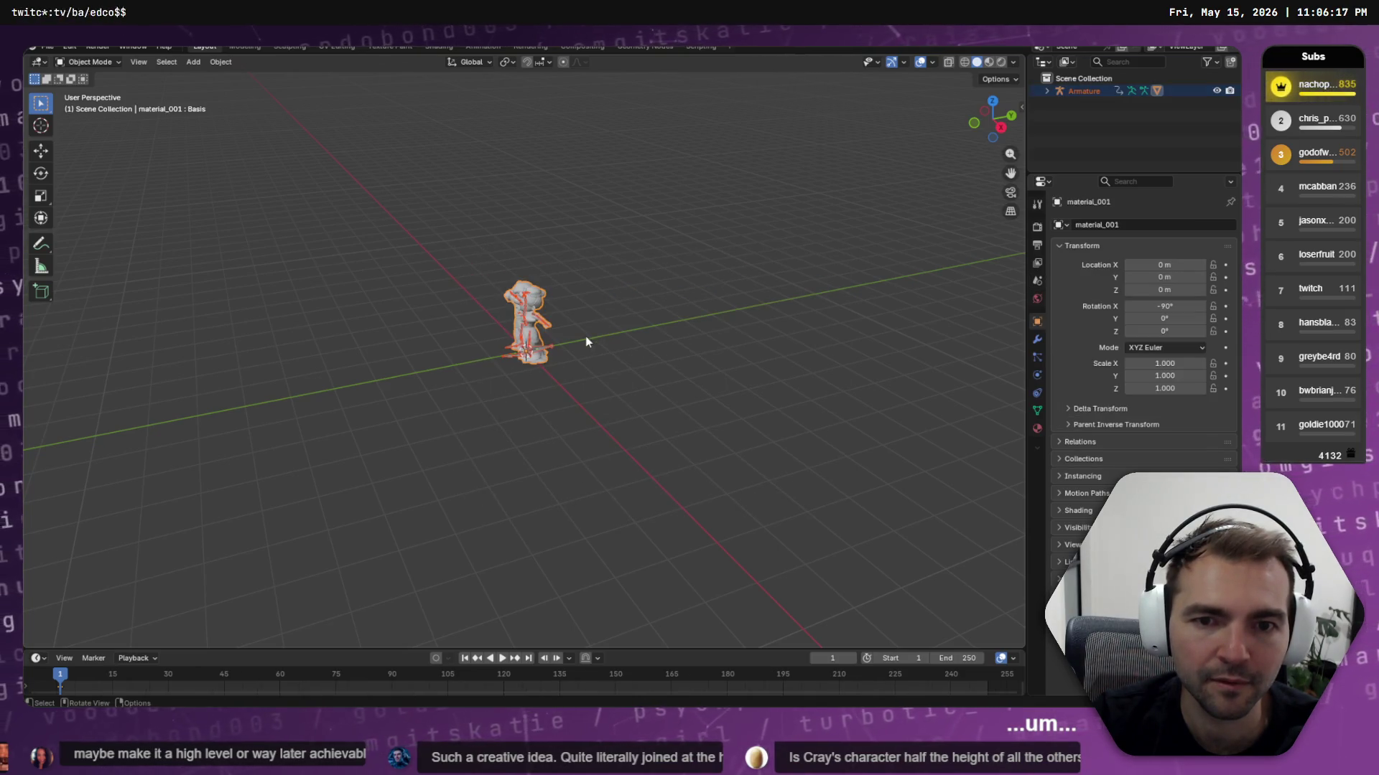
{"action": "key", "text": "ctrl+z"}
{"action": "key", "text": "alt+Tab"}
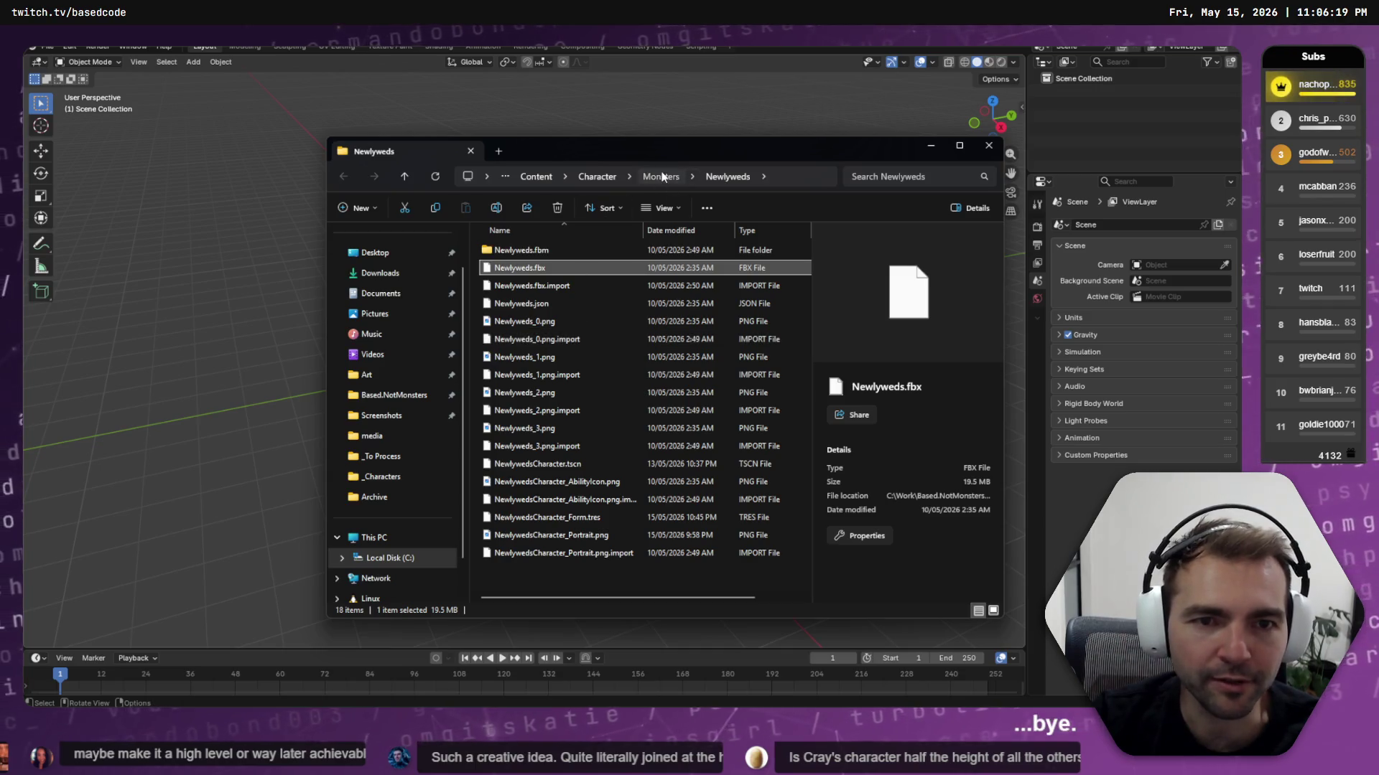
Browse to the Villagers/Priest folder and drag Priest.fbx into Blender
{"action": "left_click", "coordinate": [661, 176]}
{"action": "left_click", "coordinate": [661, 176]}
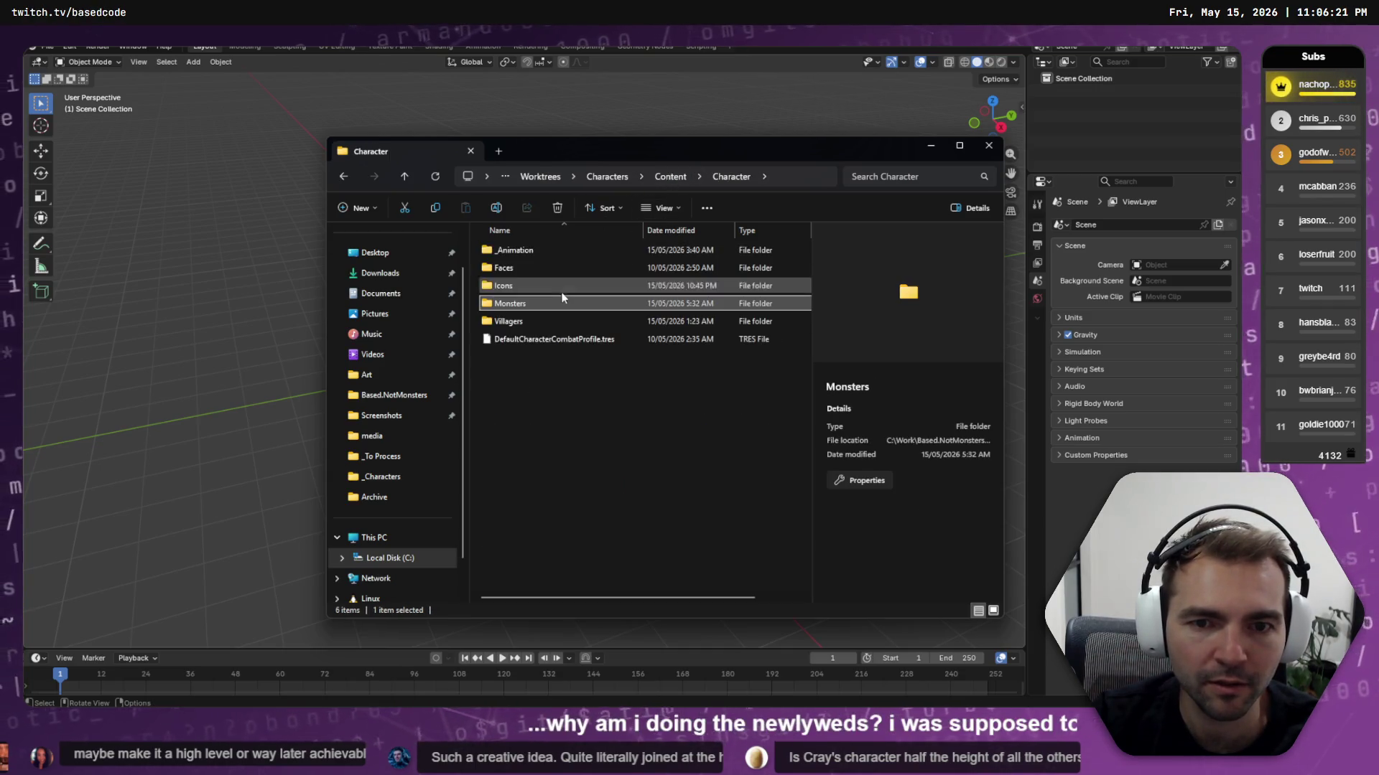
{"action": "double_click", "coordinate": [527, 317]}
{"action": "left_click", "coordinate": [527, 318]}
{"action": "double_click", "coordinate": [534, 446]}
{"action": "mouse_move", "coordinate": [526, 253]}
{"action": "left_mouse_down"}
{"action": "mouse_move", "coordinate": [552, 257]}
{"action": "mouse_move", "coordinate": [582, 318]}
{"action": "left_mouse_up"}
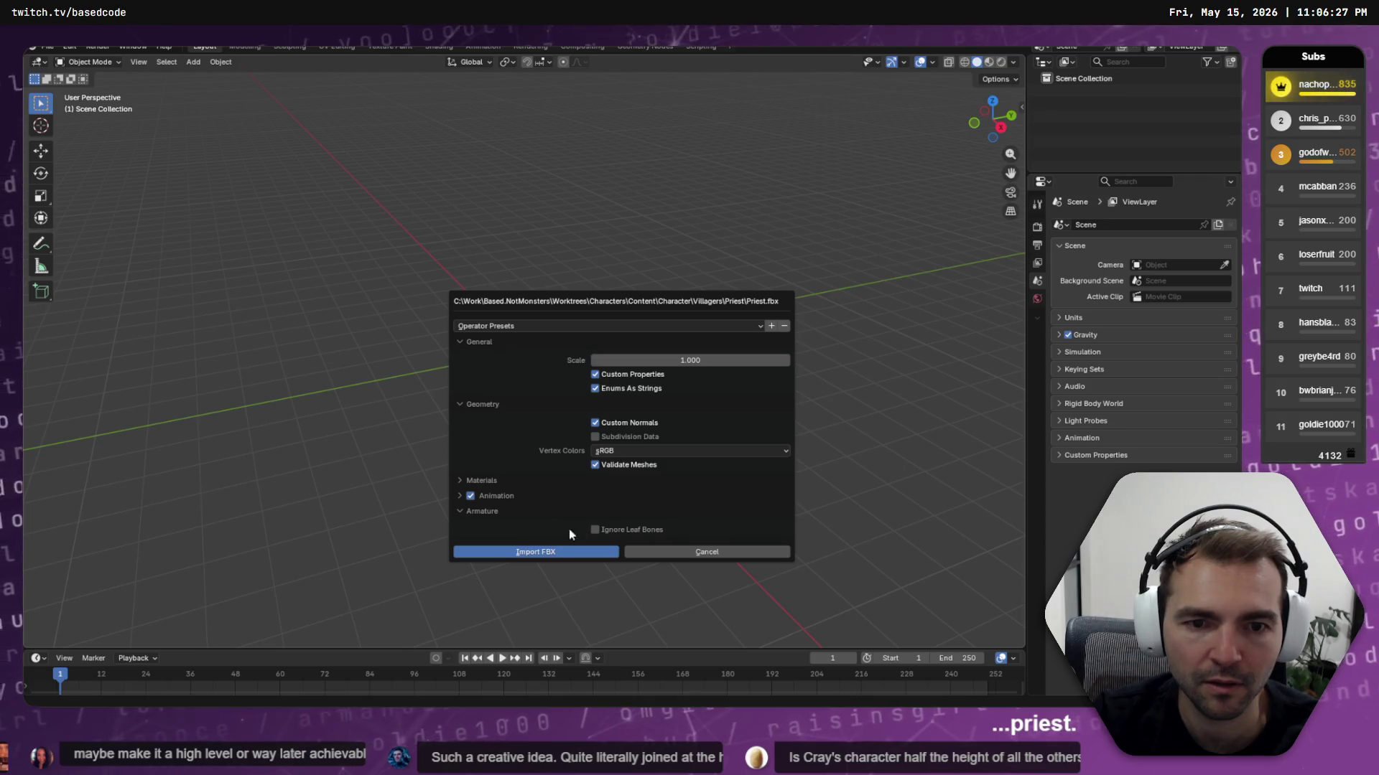
Import the priest at scale 100, frame it from the front, and enter Edit Mode
{"action": "left_click_drag", "start_coordinate": [718, 361], "coordinate": [718, 360]}
{"action": "key", "text": "Return"}
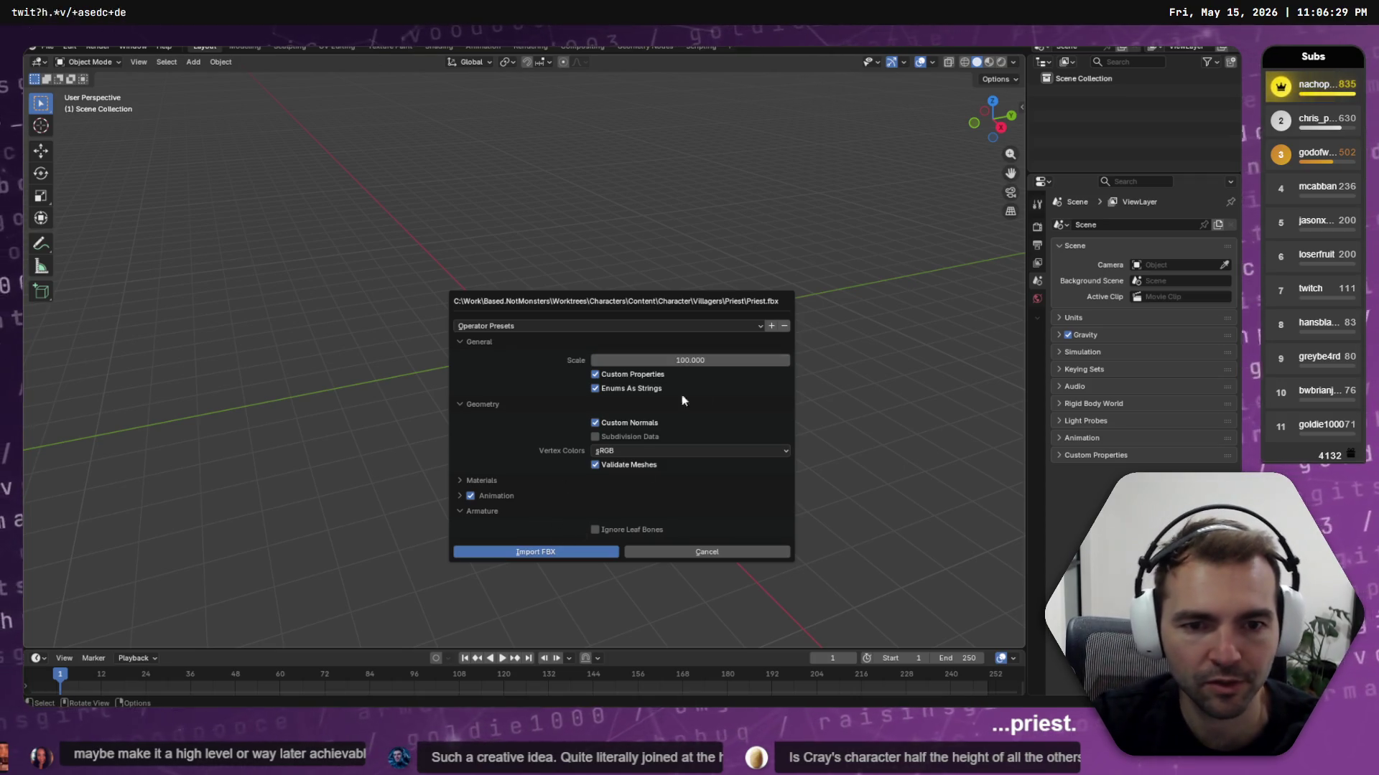
{"action": "left_click", "coordinate": [524, 554]}
{"action": "scroll", "coordinate": [517, 307], "scroll_direction": "up", "scroll_amount": 5}
{"action": "mouse_move", "coordinate": [517, 307]}
{"action": "middle_mouse_down"}
{"action": "mouse_move", "coordinate": [672, 296]}
{"action": "mouse_move", "coordinate": [691, 323]}
{"action": "mouse_move", "coordinate": [698, 308]}
{"action": "middle_mouse_up"}
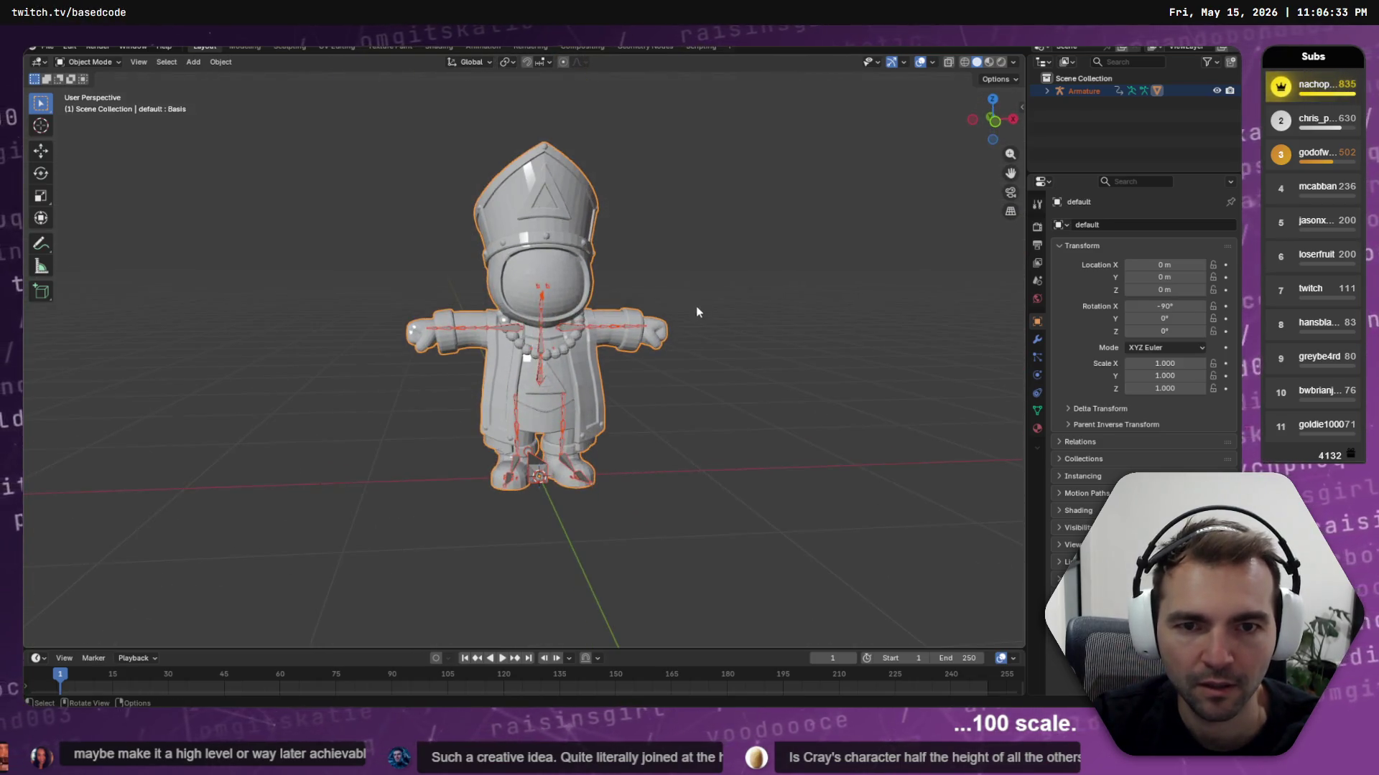
{"action": "scroll", "coordinate": [673, 278], "scroll_direction": "up", "scroll_amount": 3}
{"action": "key", "text": "Tab"}
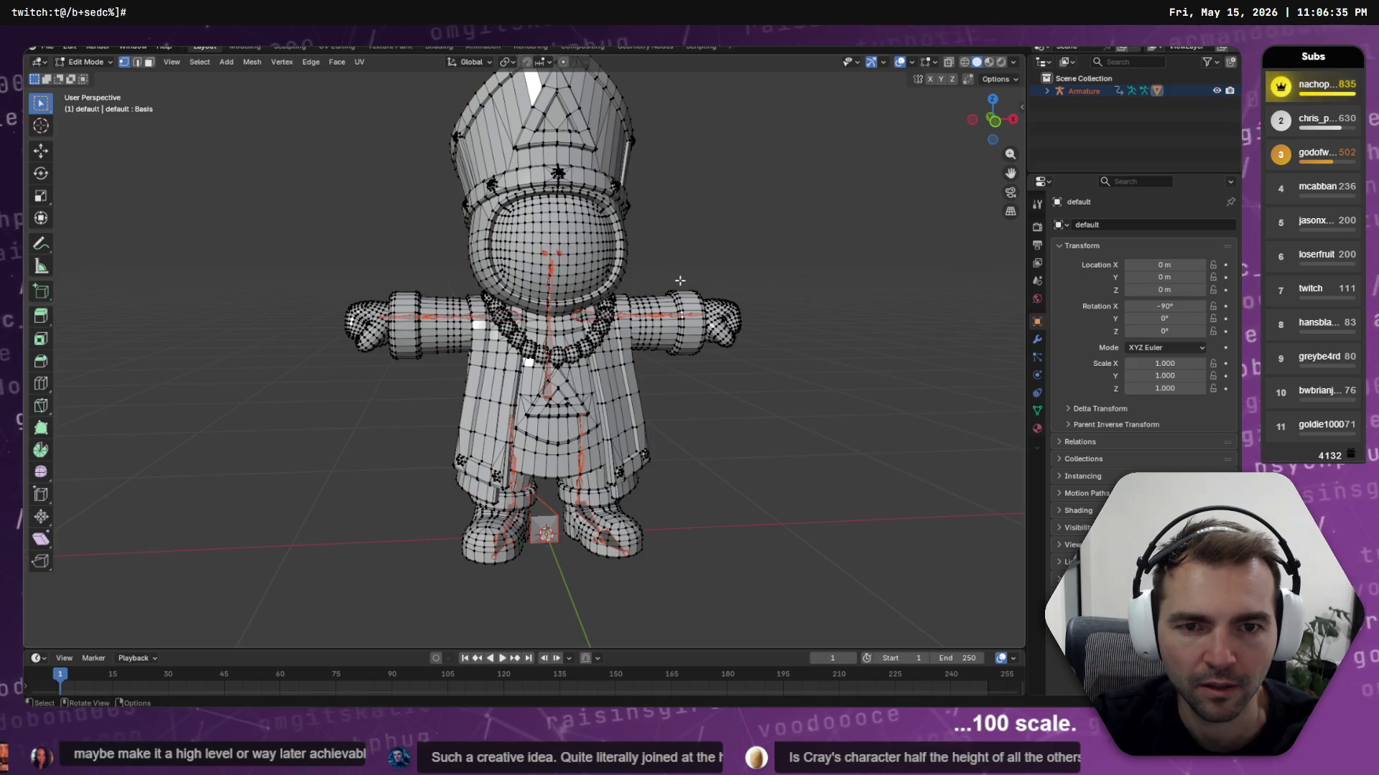
Select the whole priest mesh and apply Smooth Edges through the F3 'SMOOTH' search
{"action": "key", "text": "a"}
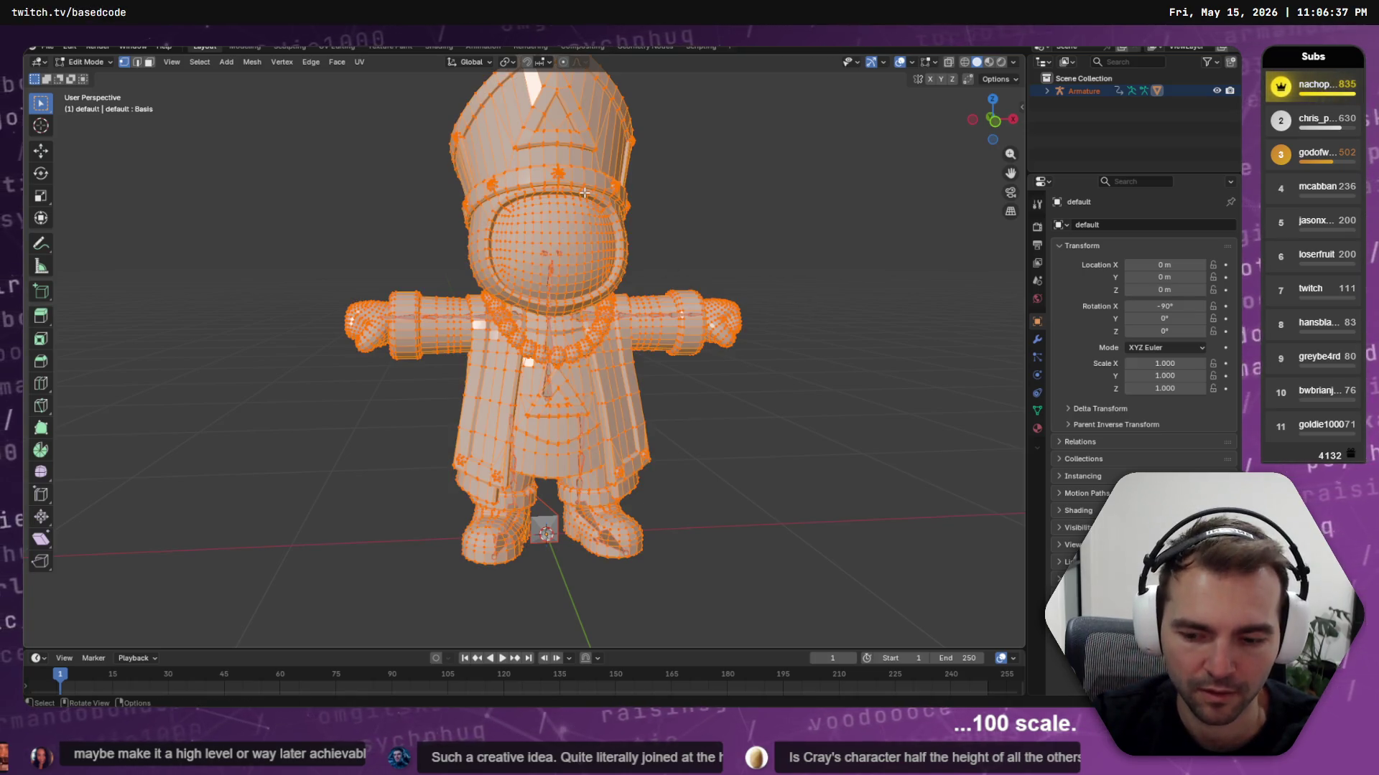
{"action": "key", "text": "F3"}
{"action": "type", "text": "SMOOTH"}
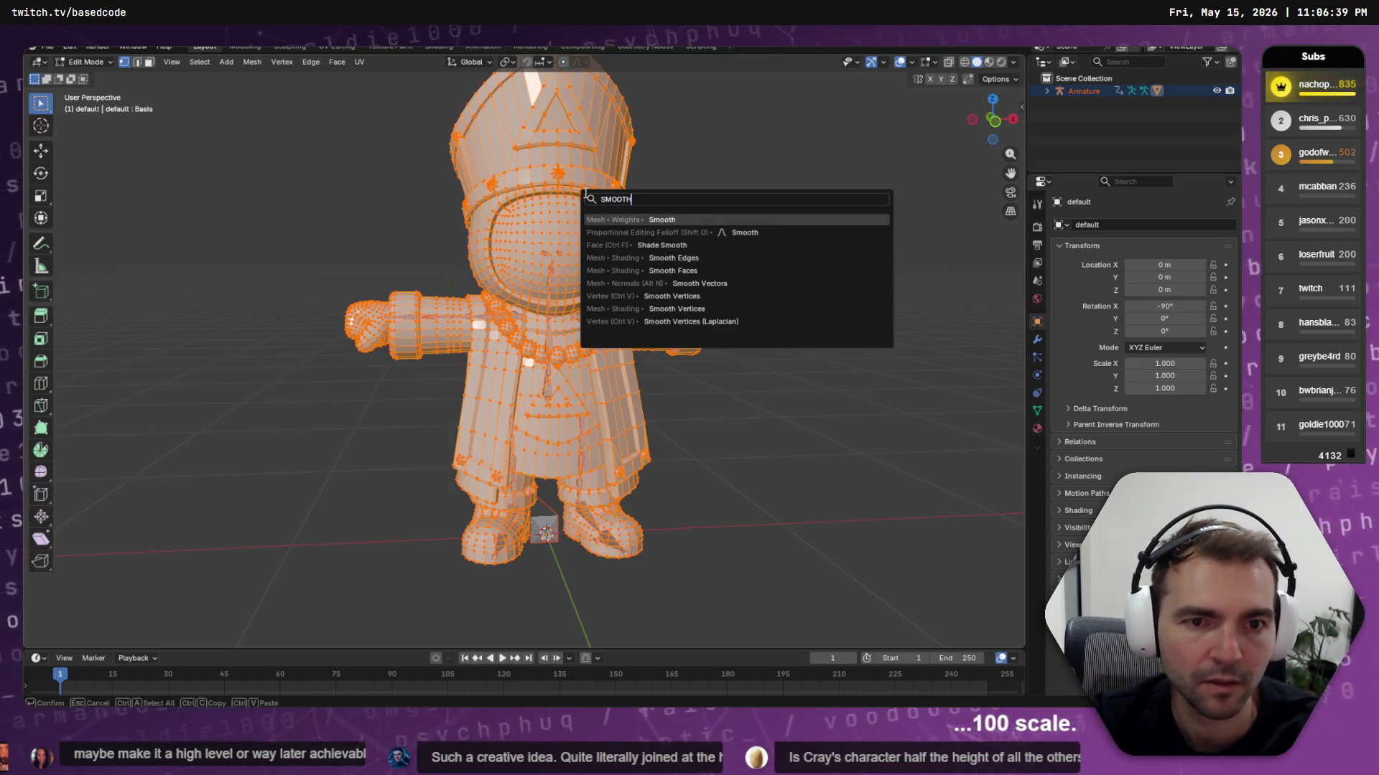
{"action": "key", "text": "Down"}
{"action": "key", "text": "Down"}
{"action": "key", "text": "Down"}
{"action": "key", "text": "Down"}
{"action": "key", "text": "Up"}
{"action": "key", "text": "Return"}
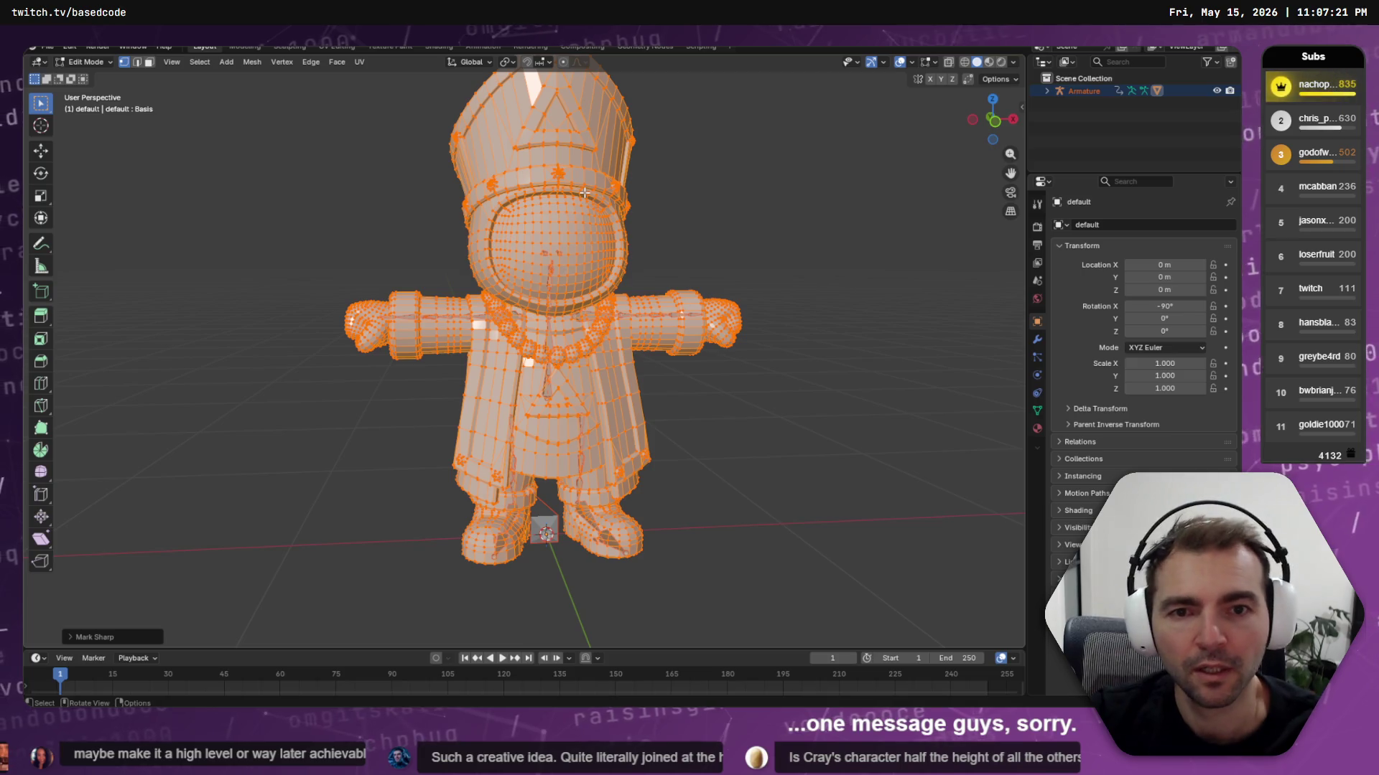
Return to Object Mode and orbit to inspect the priest's shading
{"action": "key", "text": "Tab"}
{"action": "mouse_move", "coordinate": [740, 204]}
{"action": "middle_mouse_down"}
{"action": "mouse_move", "coordinate": [775, 210]}
{"action": "mouse_move", "coordinate": [726, 213]}
{"action": "middle_mouse_up"}
{"action": "key", "text": "Tab"}
{"action": "key", "text": "Tab"}
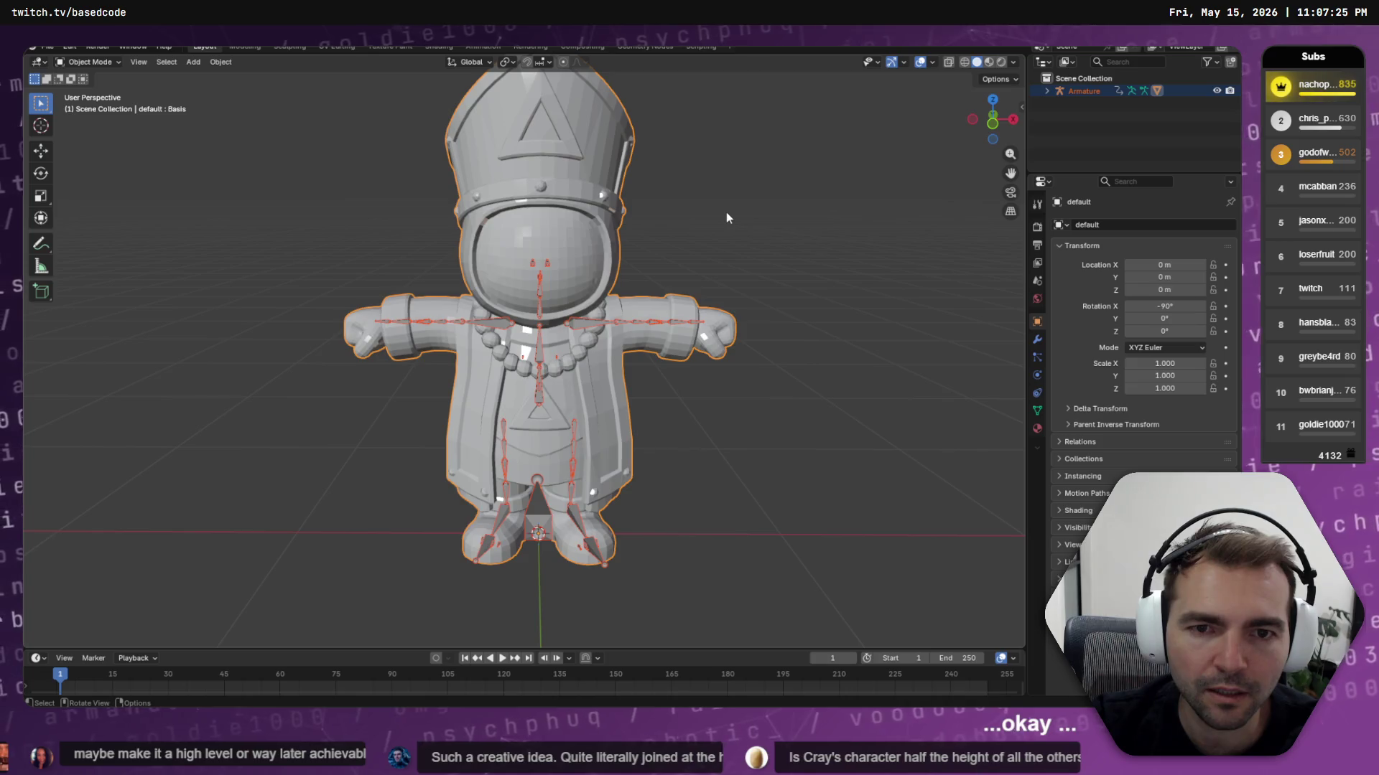
{"action": "key", "text": "Tab"}
Select the entire mesh and apply Shade Smooth via the F3 search
{"action": "key", "text": "a"}
{"action": "key", "text": "F3"}
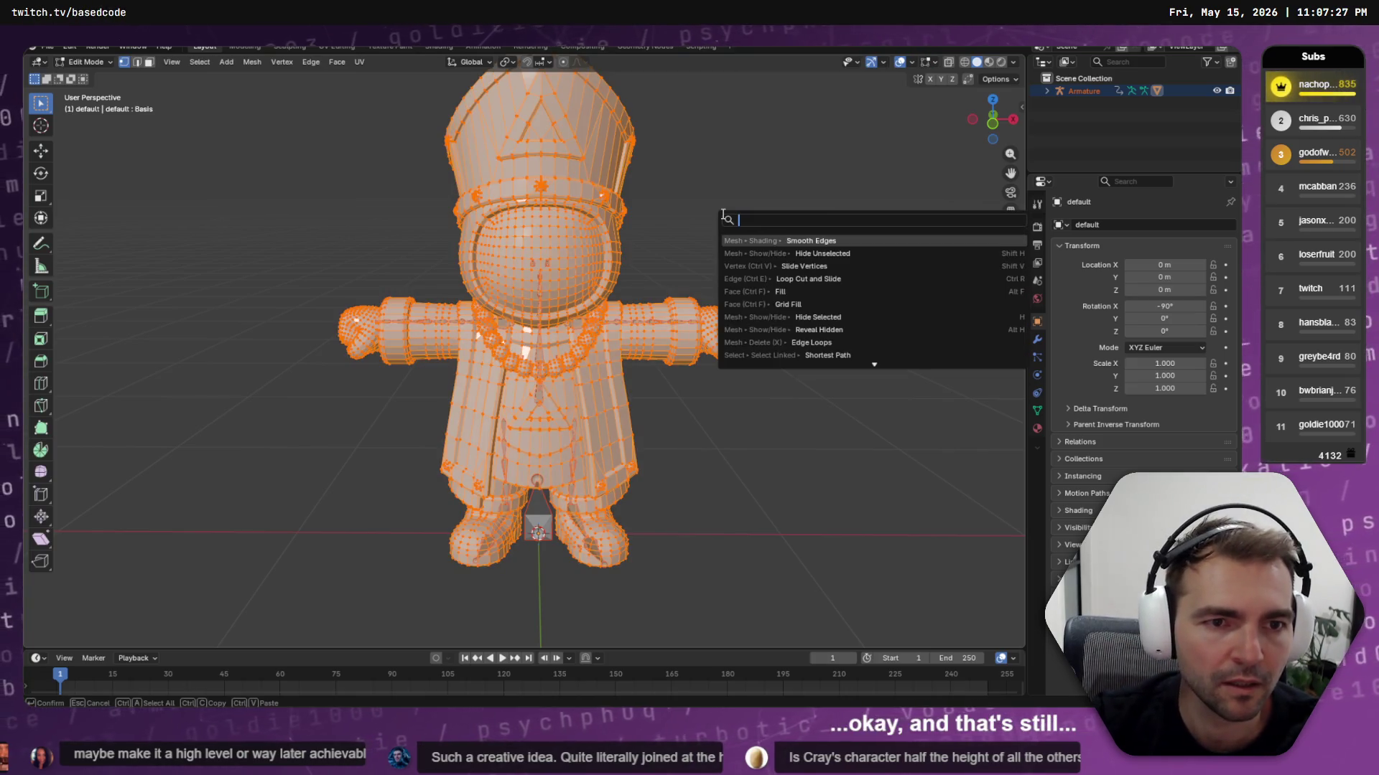
{"action": "type", "text": "smot"}
{"action": "key", "text": "BackSpace"}
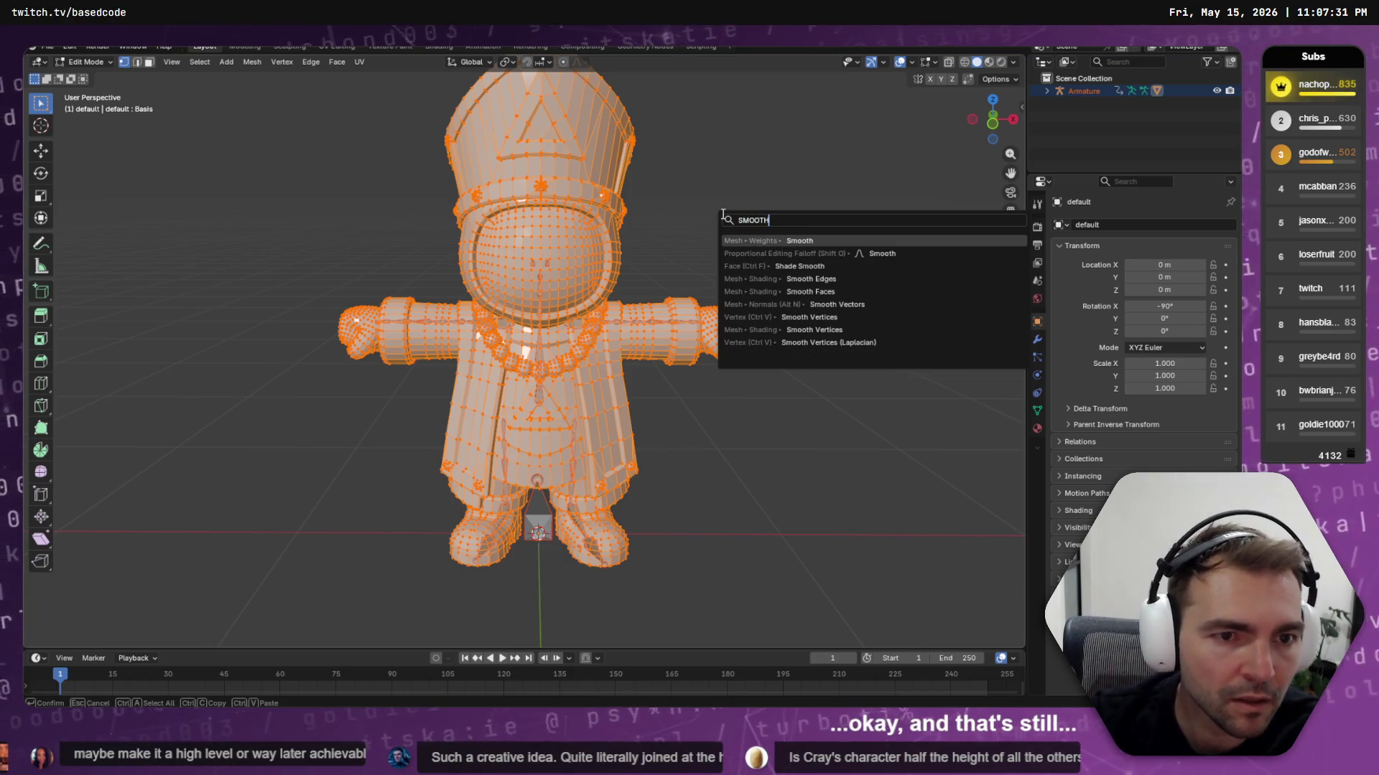
{"action": "key", "text": "Down"}
{"action": "key", "text": "Down"}
{"action": "key", "text": "Return"}
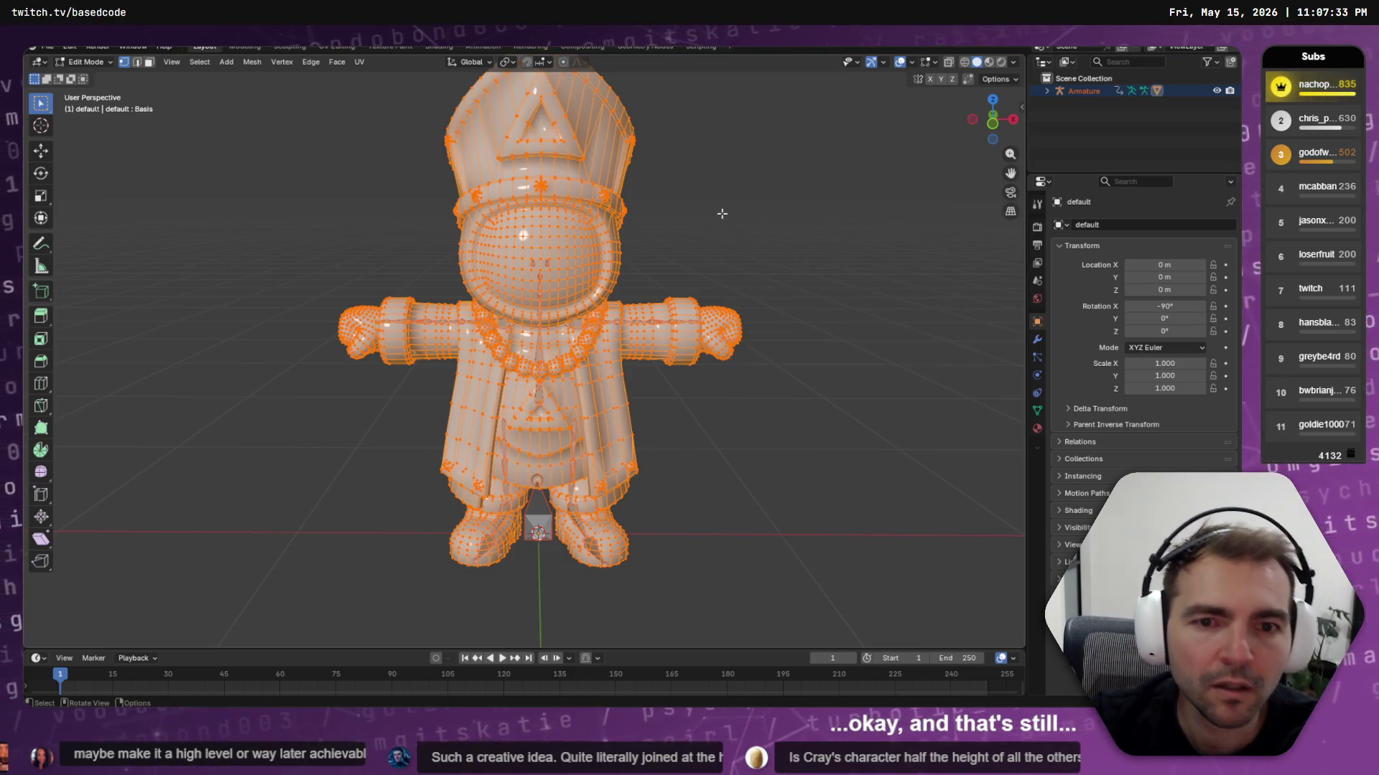
Toggle the mesh selection off and on while orbiting to check the shading, ending fully selected
{"action": "key", "text": "alt+a"}
{"action": "key", "text": "a"}
{"action": "key", "text": "alt+a"}
{"action": "key", "text": "a"}
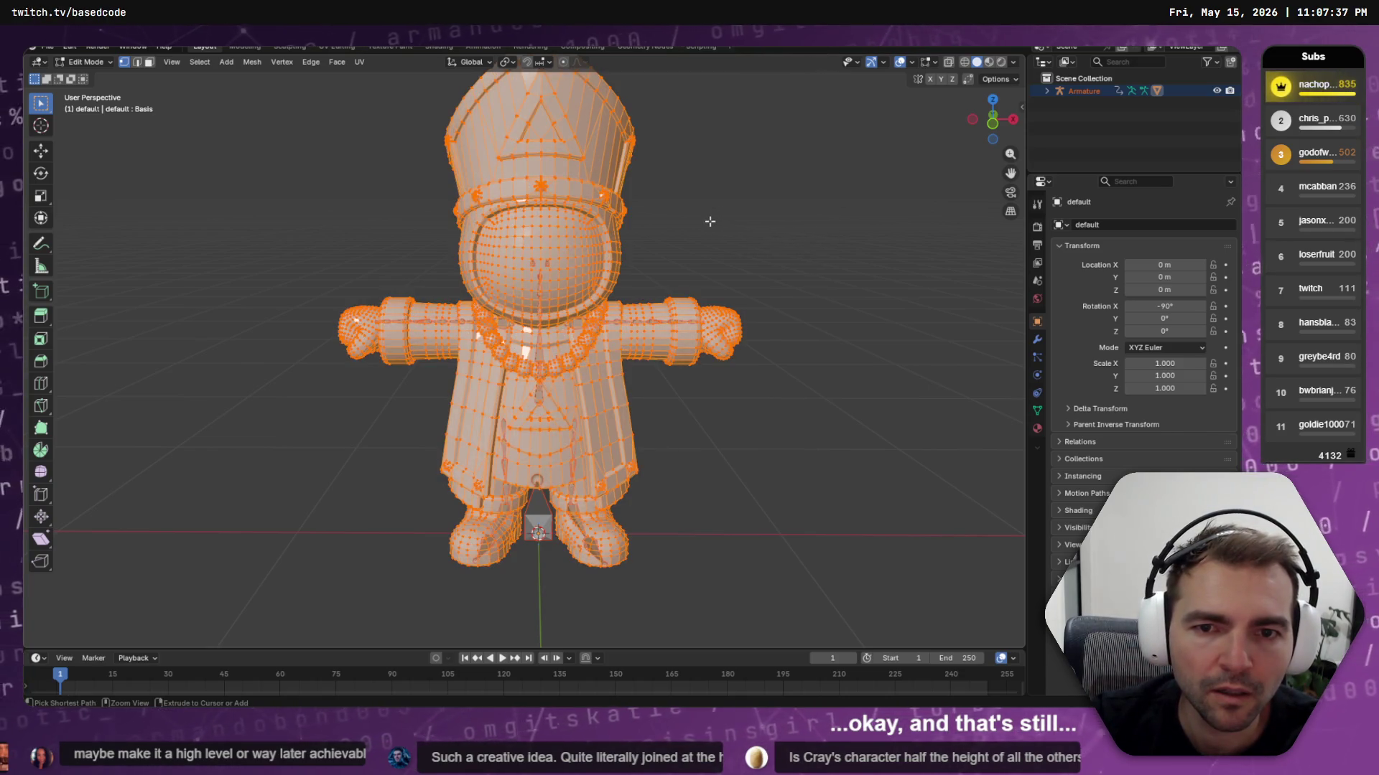
{"action": "mouse_move", "coordinate": [710, 222]}
{"action": "middle_mouse_down"}
{"action": "mouse_move", "coordinate": [769, 222]}
{"action": "mouse_move", "coordinate": [690, 228]}
{"action": "mouse_move", "coordinate": [729, 222]}
{"action": "middle_mouse_up"}
{"action": "key", "text": "alt+a"}
{"action": "scroll", "coordinate": [729, 222], "scroll_direction": "down", "scroll_amount": 1}
{"action": "scroll", "coordinate": [753, 188], "scroll_direction": "up", "scroll_amount": 4}
{"action": "key", "text": "a"}
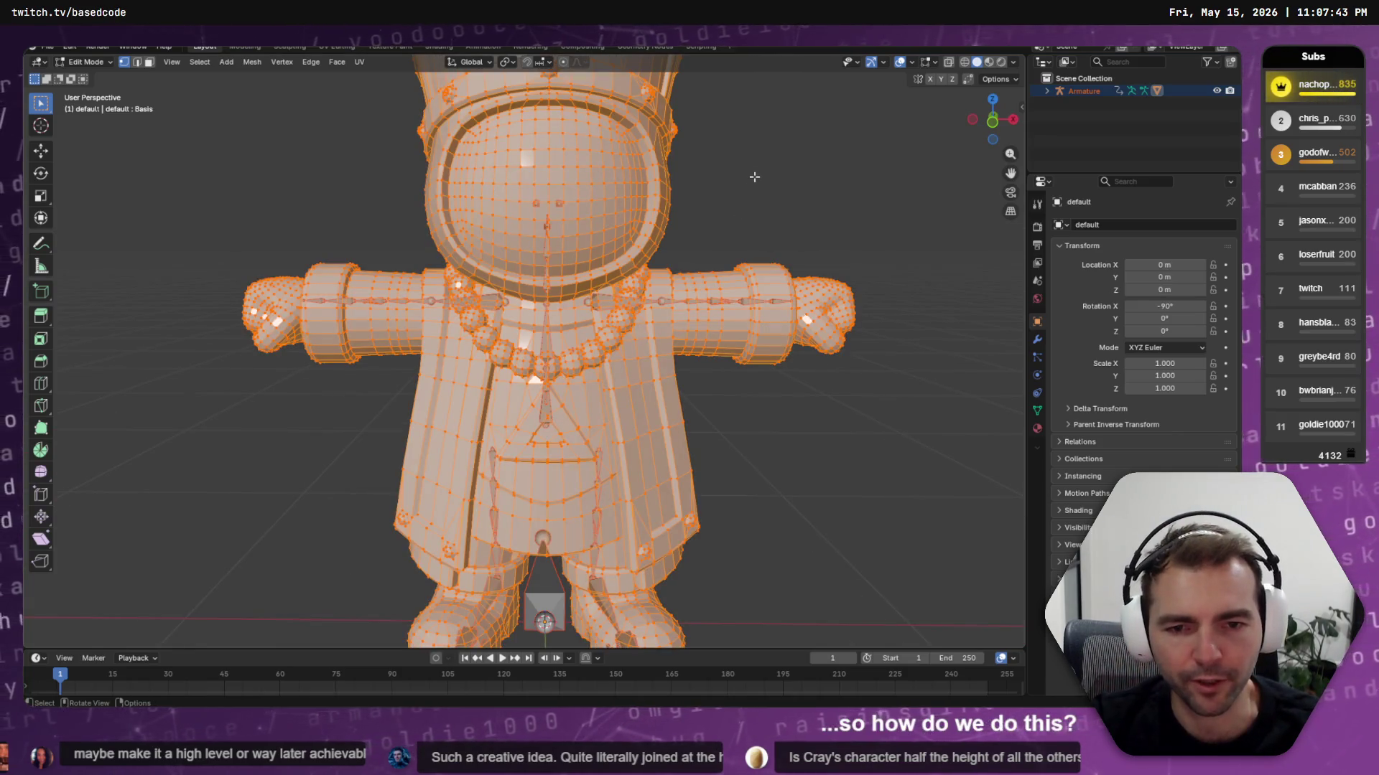
Apply Smooth Vertices to the selected mesh from the F3 'SMOOTH' search
{"action": "key", "text": "F3"}
{"action": "type", "text": "VERTHS"}
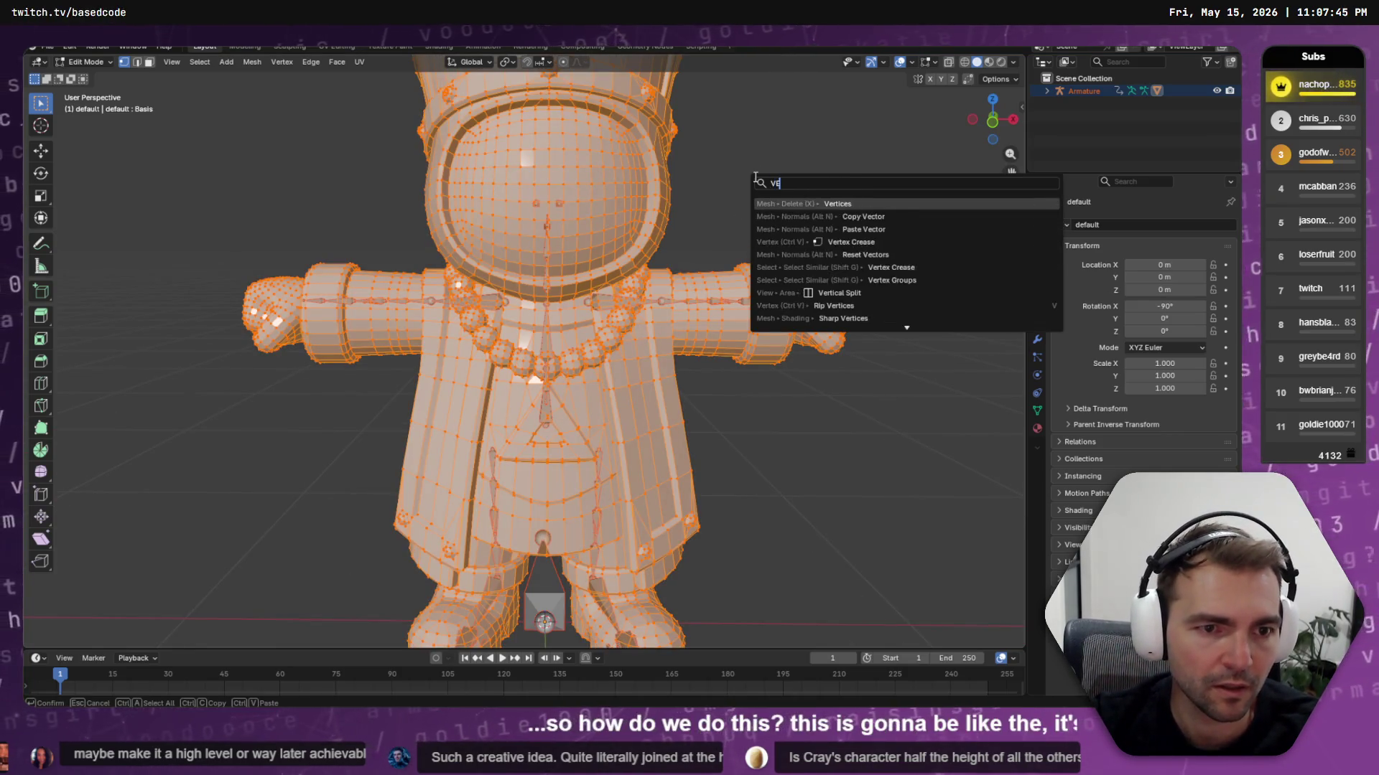
{"action": "key", "text": "BackSpace"}
{"action": "key", "text": "BackSpace"}
{"action": "key", "text": "BackSpace"}
{"action": "type", "text": "SMN"}
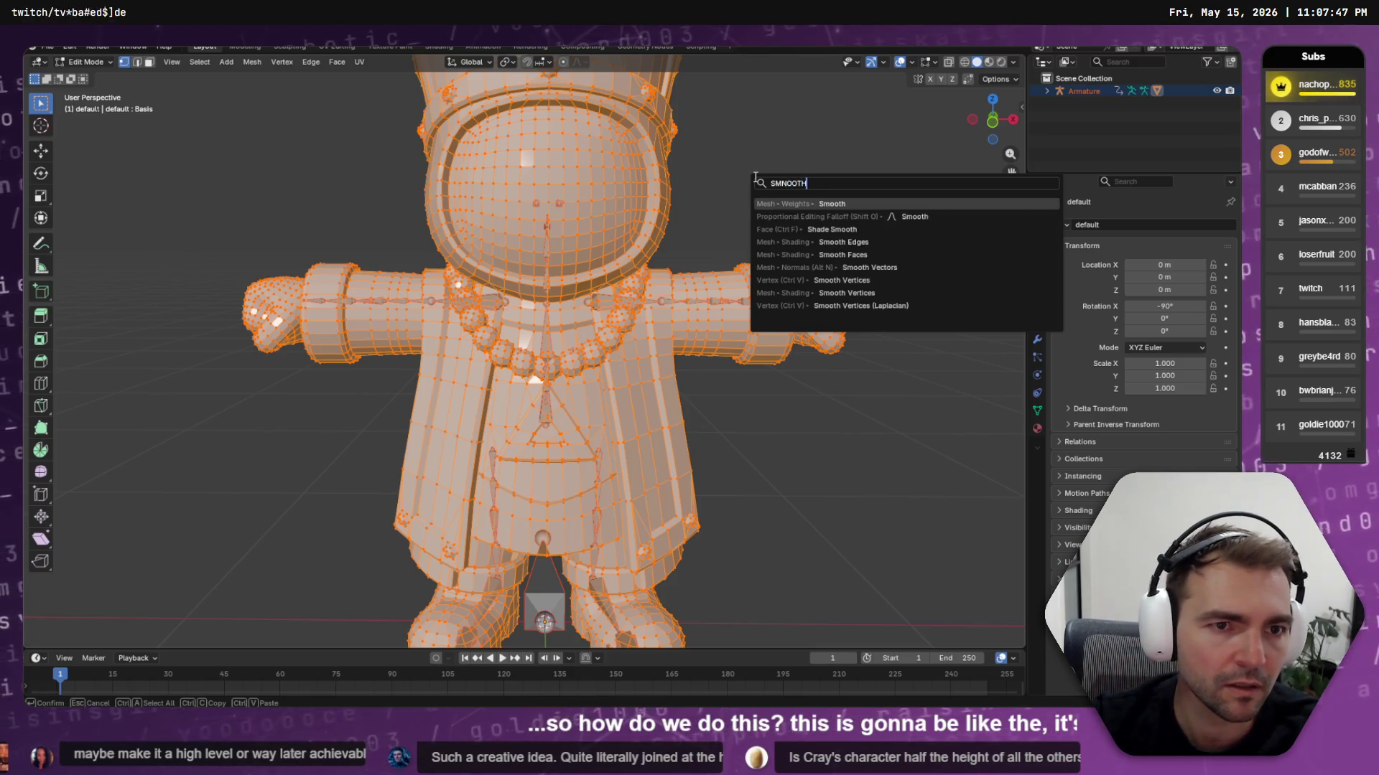
{"action": "type", "text": "OOTH"}
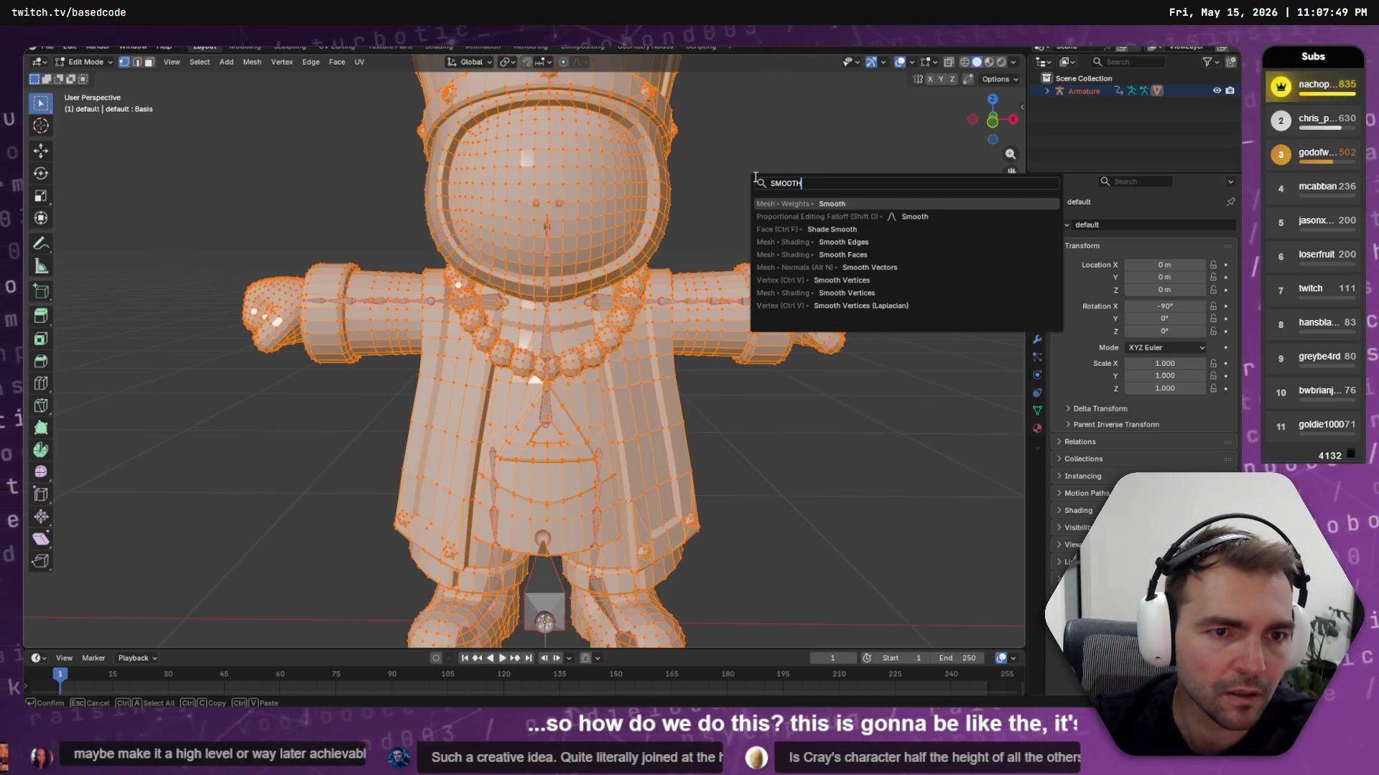
{"action": "key", "text": "Down"}
{"action": "key", "text": "Down"}
{"action": "key", "text": "Down"}
{"action": "key", "text": "Up"}
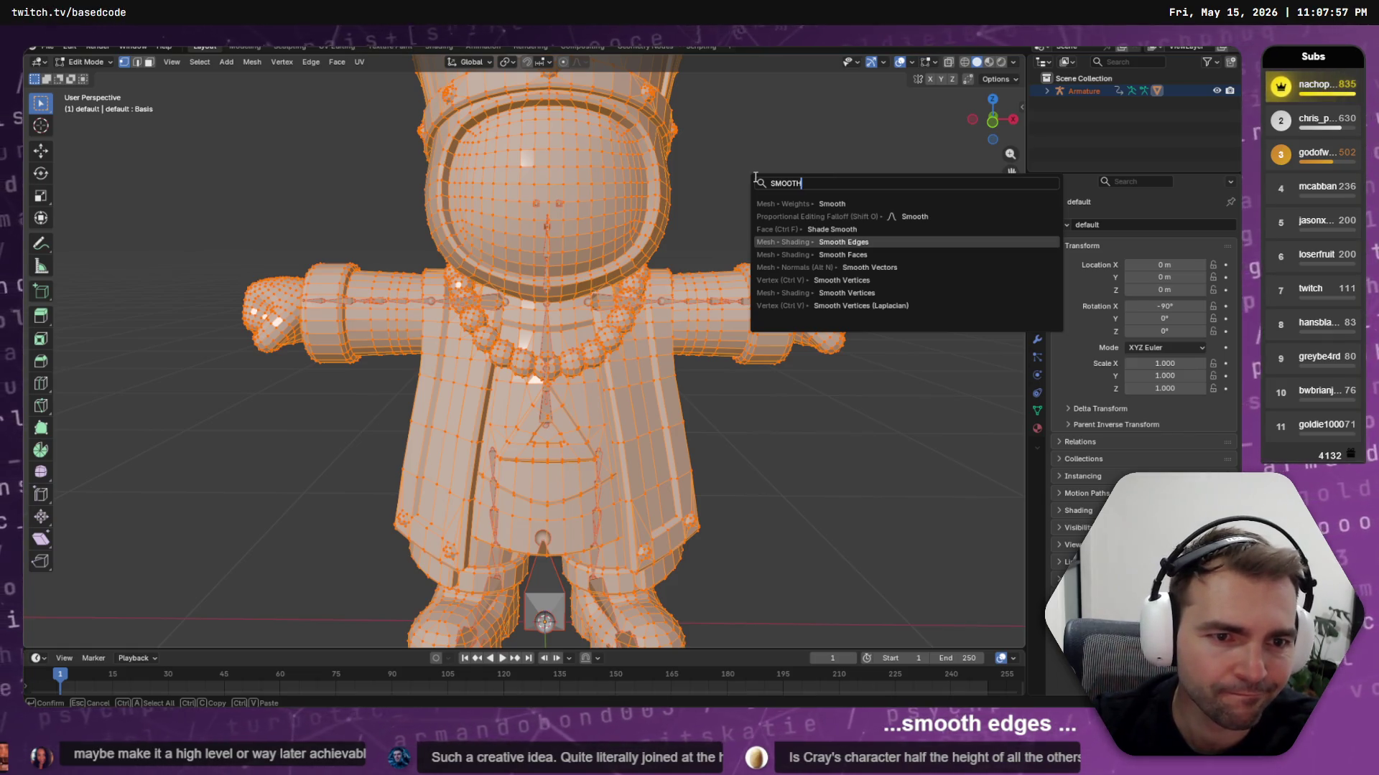
{"action": "key", "text": "Down"}
{"action": "key", "text": "Down"}
{"action": "key", "text": "Down"}
{"action": "key", "text": "Down"}
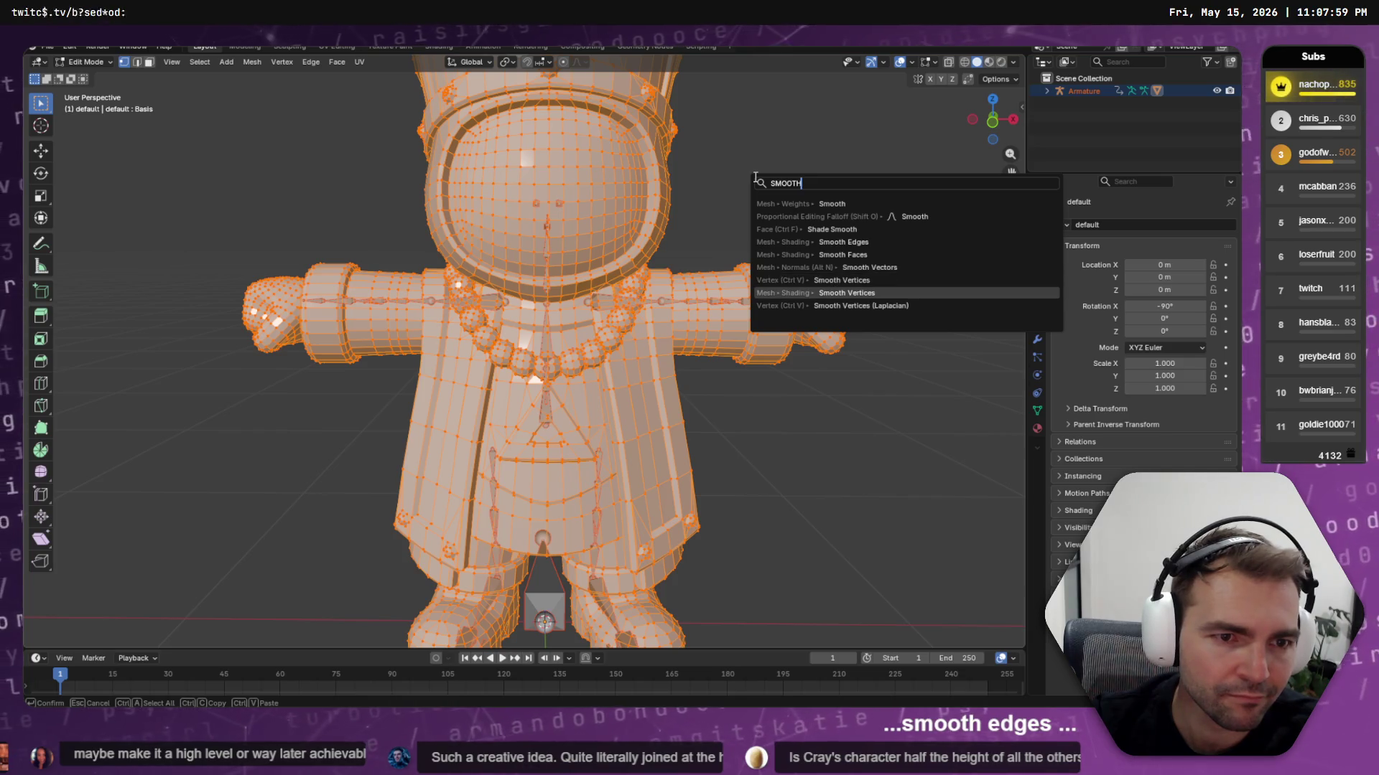
{"action": "key", "text": "Return"}
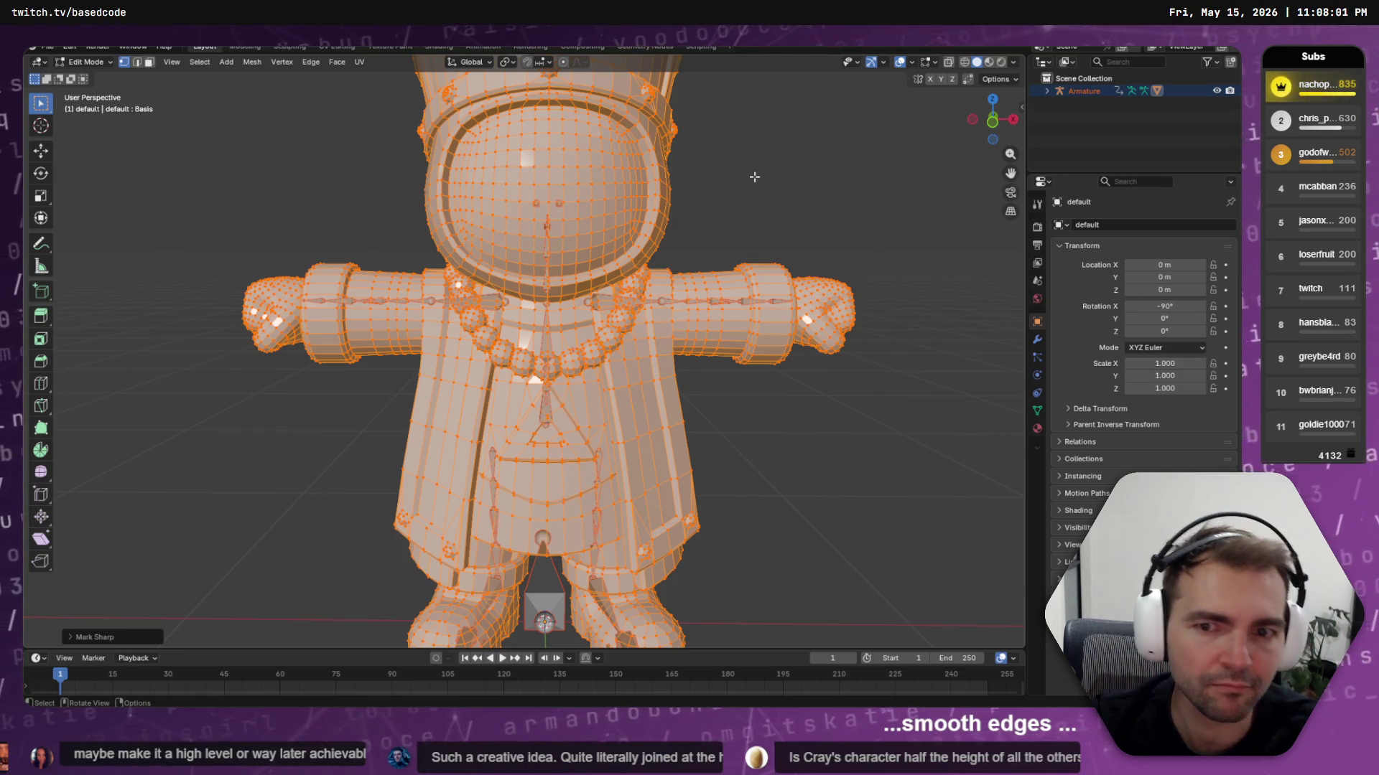
Apply Smooth Edges, undo and reapply it, then leave Edit Mode
{"action": "key", "text": "F3"}
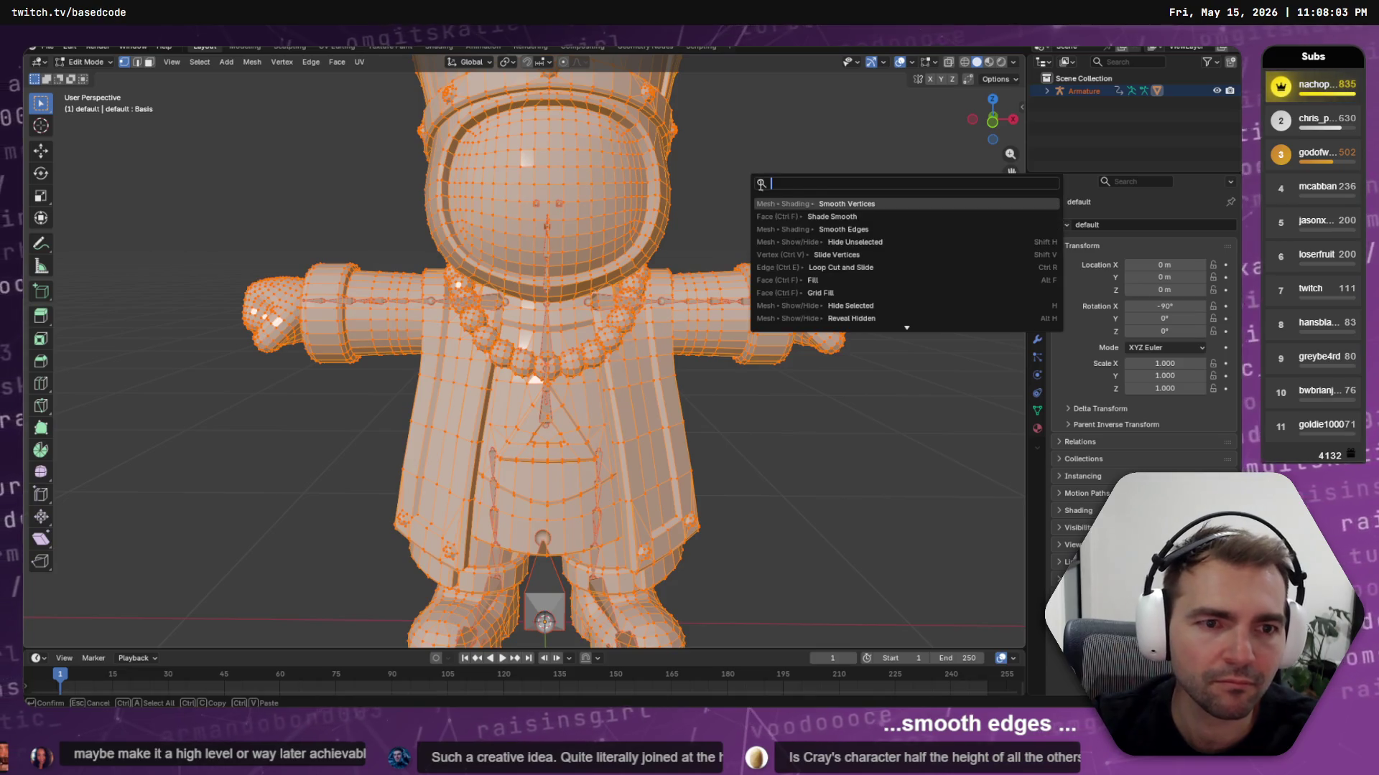
{"action": "type", "text": "SM"}
{"action": "key", "text": "Down"}
{"action": "key", "text": "Down"}
{"action": "key", "text": "Down"}
{"action": "key", "text": "Return"}
{"action": "key", "text": "ctrl+z"}
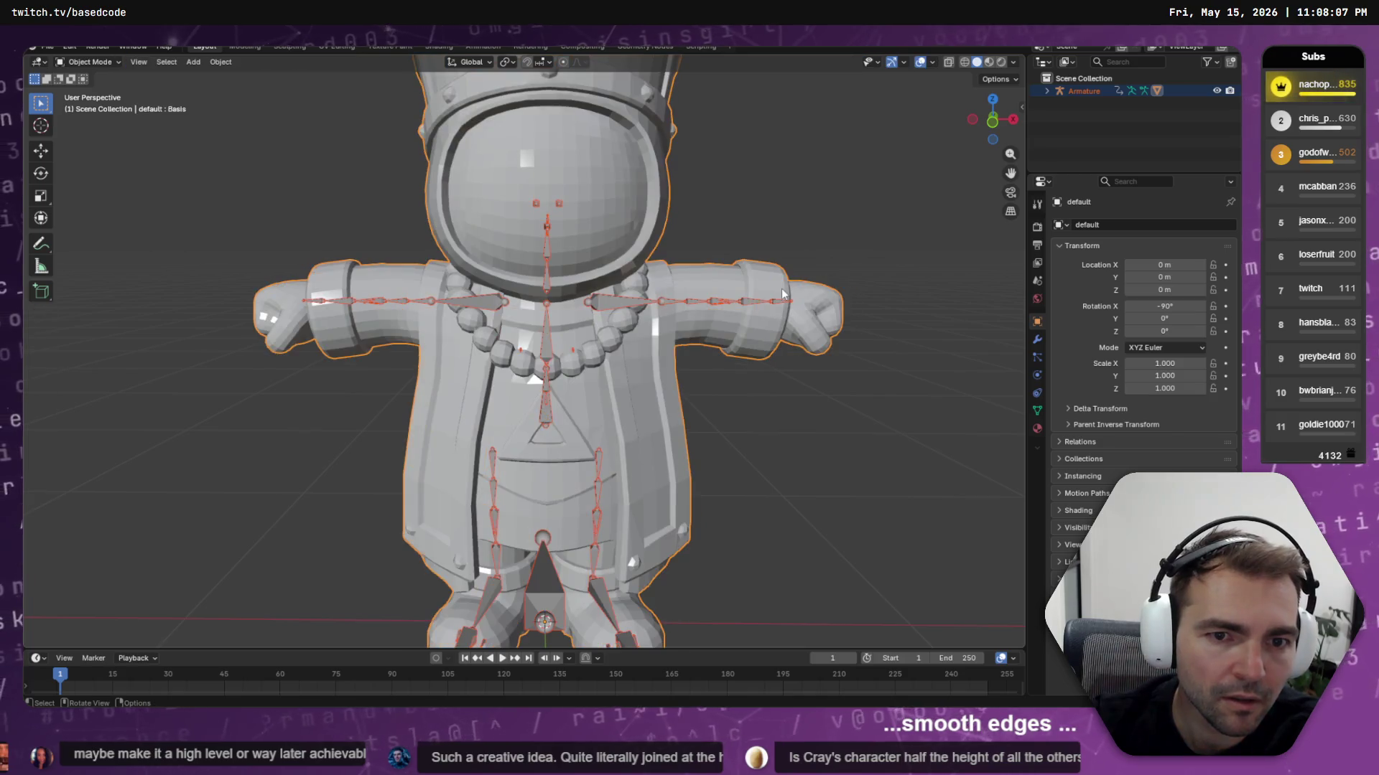
{"action": "key", "text": "F3"}
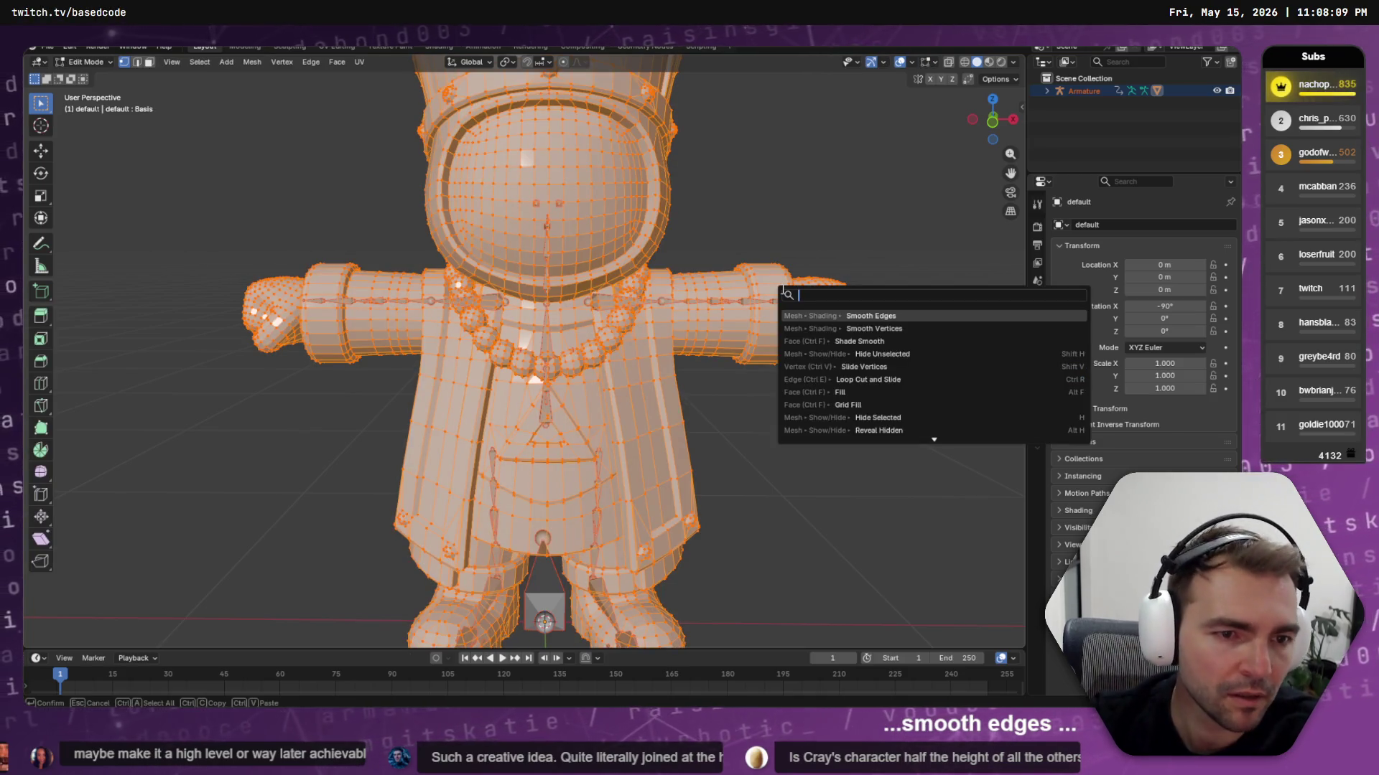
{"action": "key", "text": "Down"}
{"action": "key", "text": "Down"}
{"action": "key", "text": "Down"}
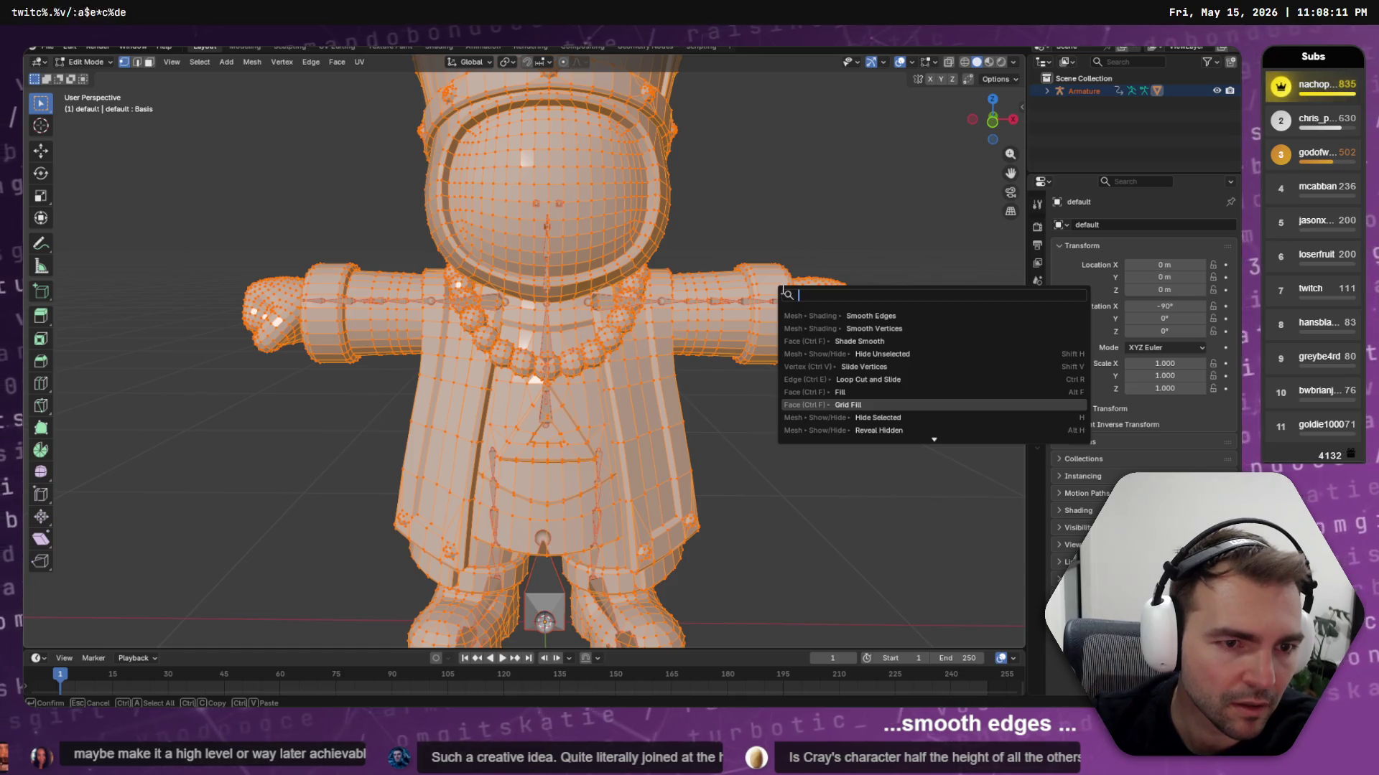
{"action": "key", "text": "Up"}
{"action": "key", "text": "Up"}
{"action": "key", "text": "Up"}
{"action": "key", "text": "Return"}
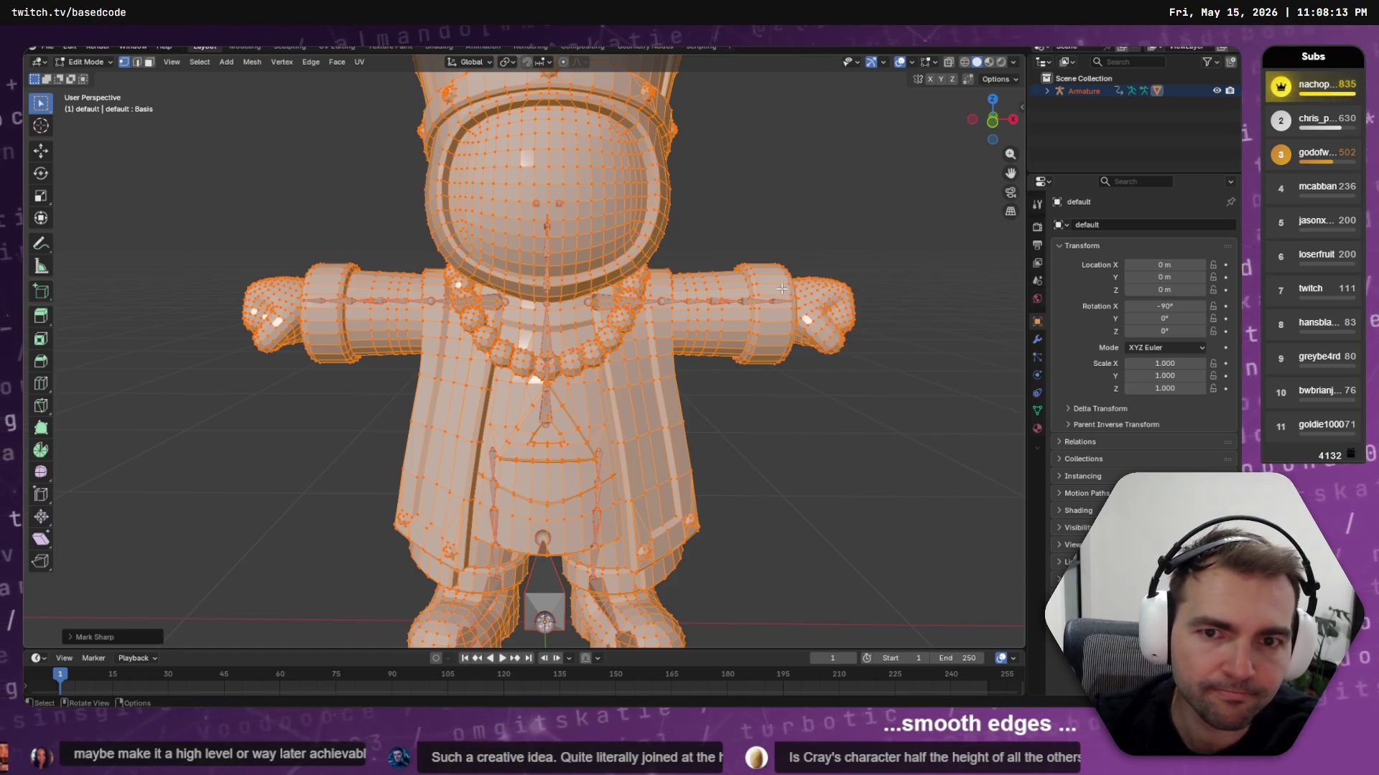
{"action": "key", "text": "Tab"}
{"action": "key", "text": "Tab"}
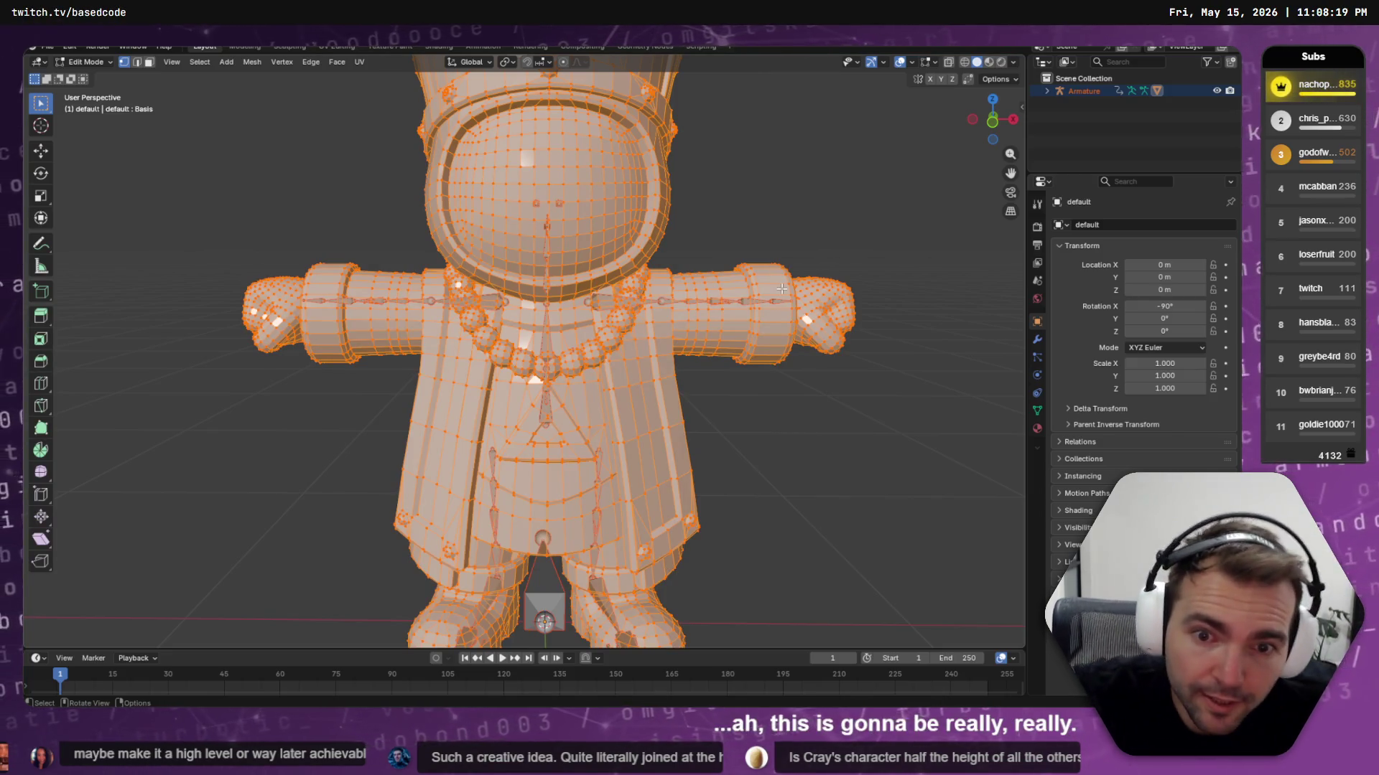
{"action": "key", "text": "alt+Tab"}
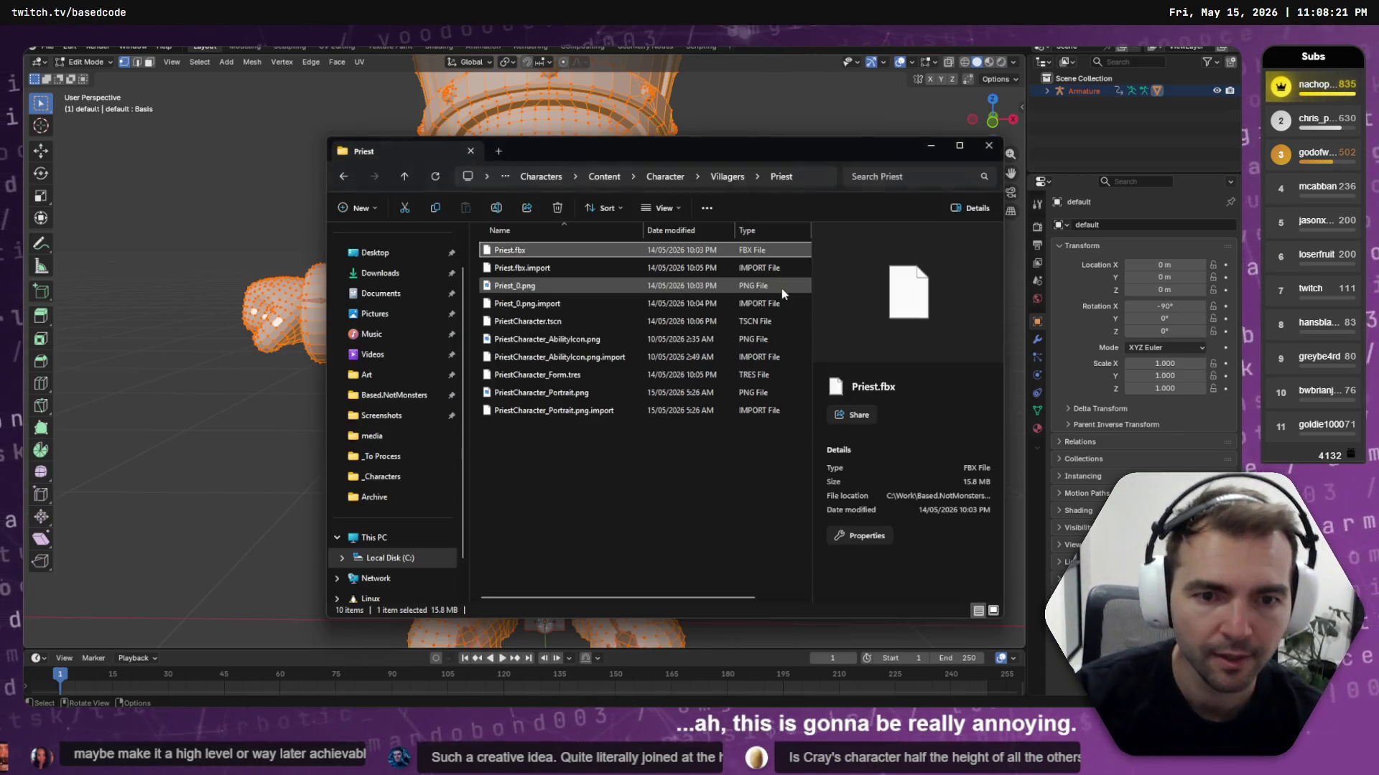
In Godot, zoom and orbit around the priest character to check it
{"action": "key", "text": "alt+Tab"}
{"action": "scroll", "coordinate": [625, 289], "scroll_direction": "up", "scroll_amount": 8}
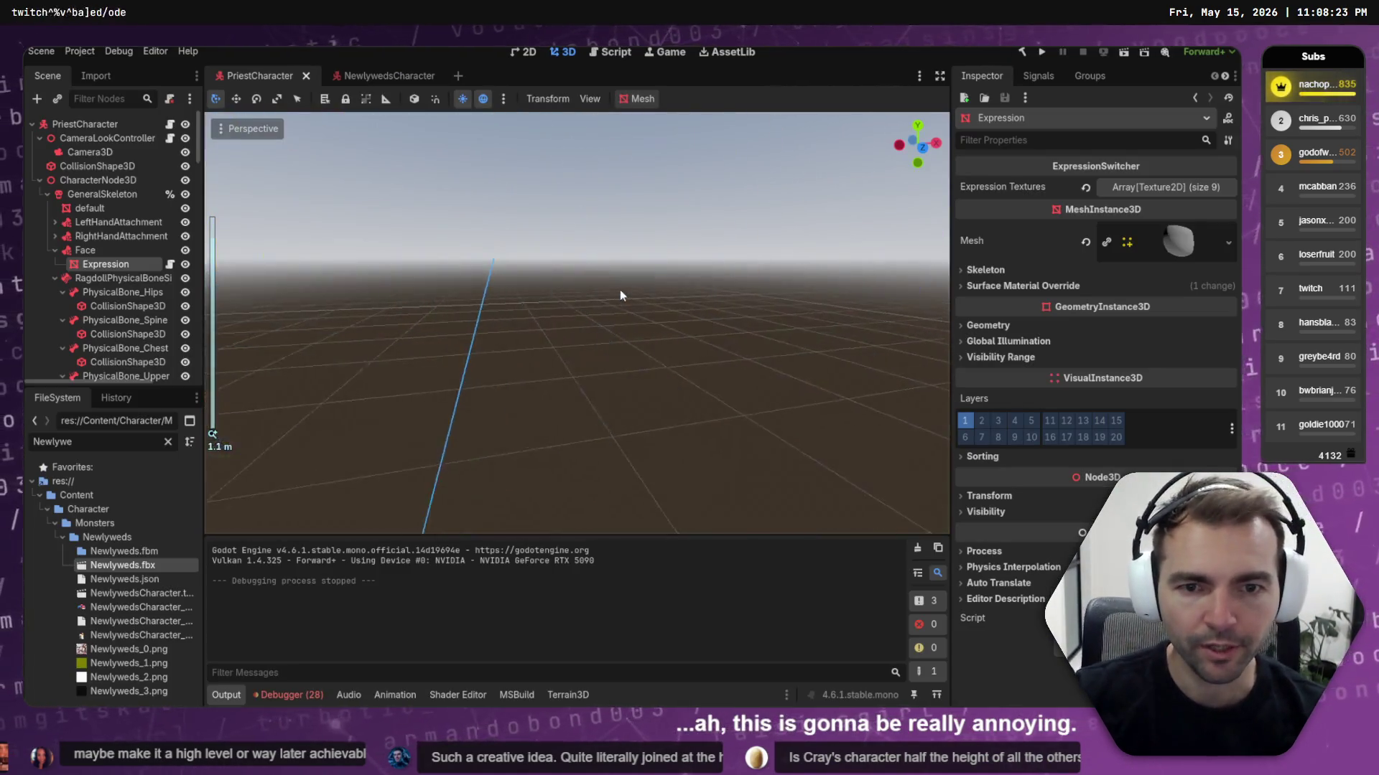
{"action": "scroll", "coordinate": [596, 280], "scroll_direction": "down", "scroll_amount": 3}
{"action": "mouse_move", "coordinate": [582, 279]}
{"action": "middle_mouse_down"}
{"action": "mouse_move", "coordinate": [562, 272]}
{"action": "mouse_move", "coordinate": [502, 309]}
{"action": "mouse_move", "coordinate": [542, 316]}
{"action": "mouse_move", "coordinate": [431, 217]}
{"action": "middle_mouse_up"}
{"action": "scroll", "coordinate": [431, 217], "scroll_direction": "down", "scroll_amount": 3}
{"action": "scroll", "coordinate": [431, 217], "scroll_direction": "up", "scroll_amount": 2}
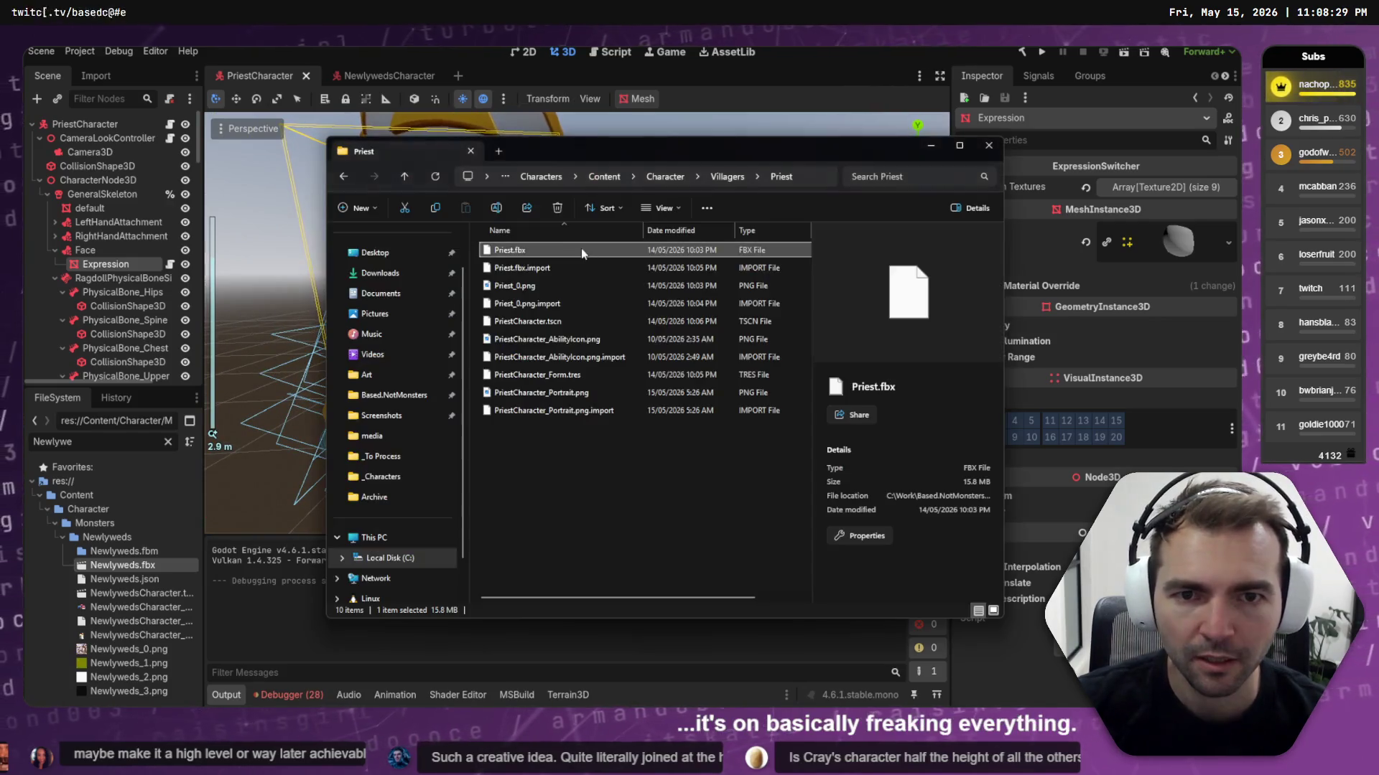
Back in Blender, deselect the whole mesh with Alt+A and orbit around the character
{"action": "key", "text": "alt+Tab"}
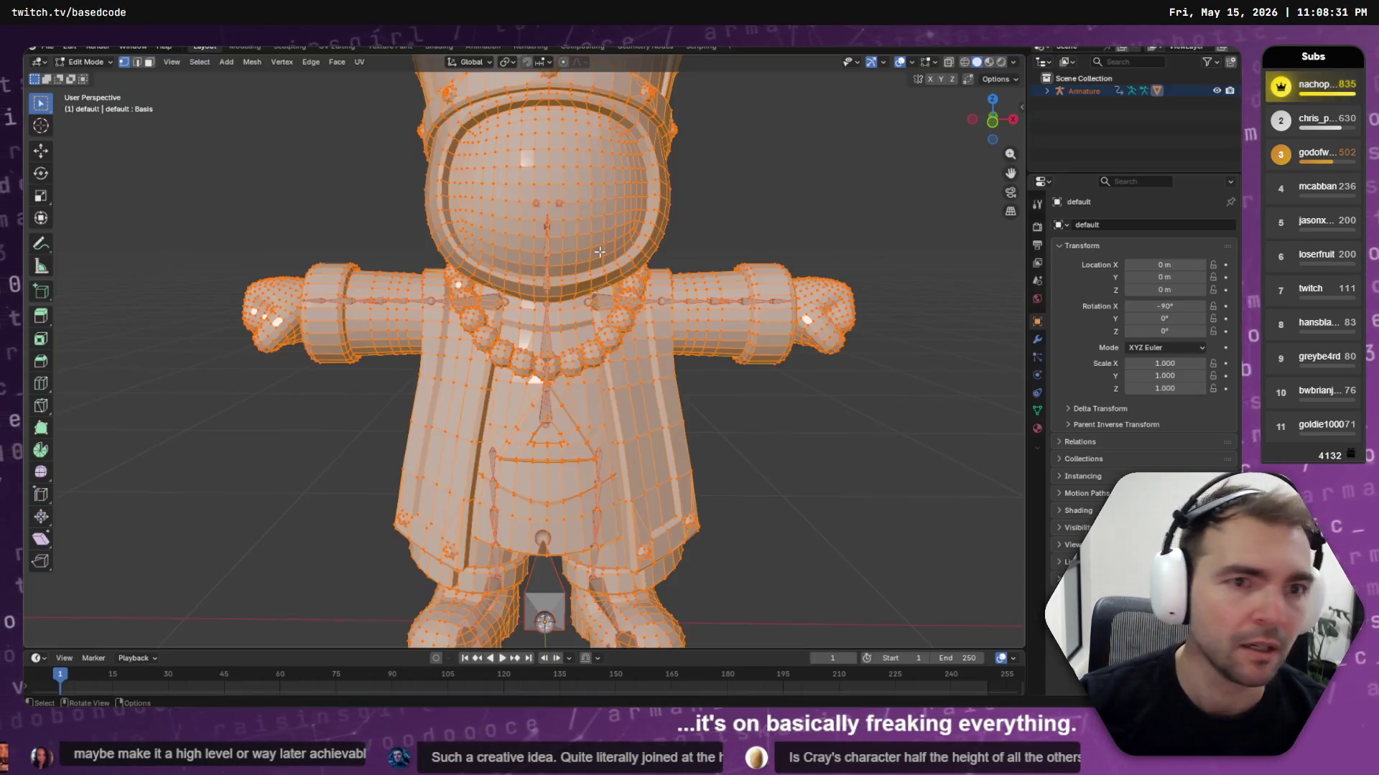
{"action": "key", "text": "alt+a"}
{"action": "mouse_move", "coordinate": [713, 175]}
{"action": "middle_mouse_down"}
{"action": "mouse_move", "coordinate": [790, 194]}
{"action": "mouse_move", "coordinate": [739, 189]}
{"action": "middle_mouse_up"}
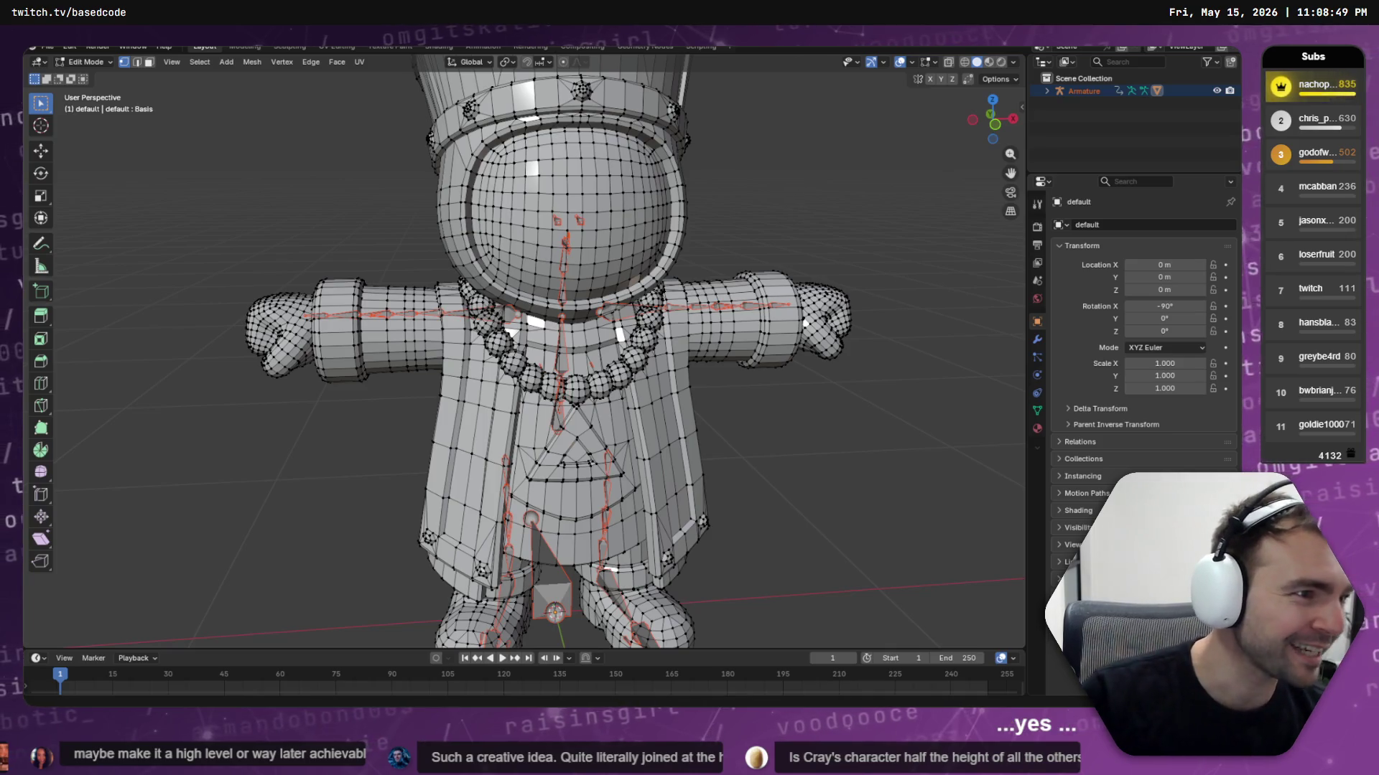
{"action": "key", "text": "alt+Tab"}
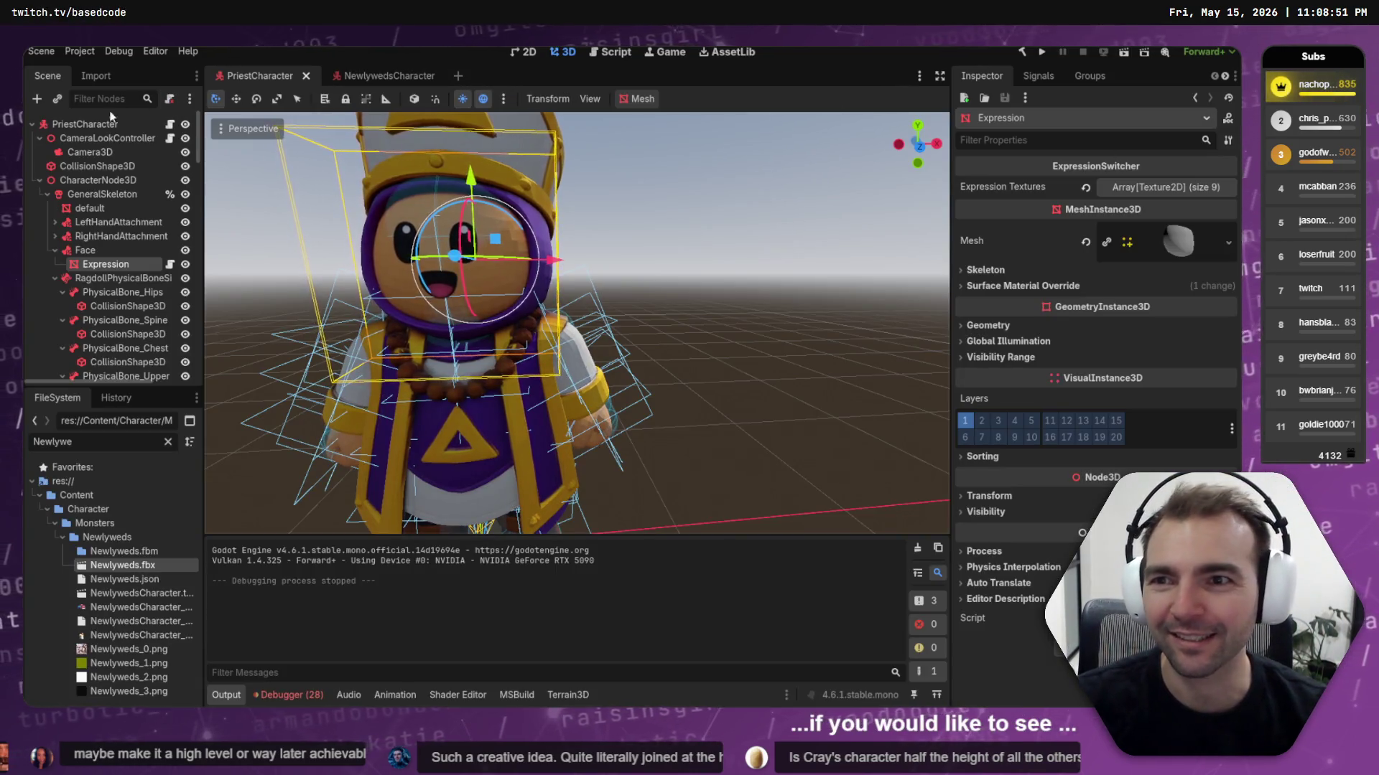
Filter the FileSystem for 'aRTtEST', open the ArtTests scene, and fly toward the lined-up characters
{"action": "double_click", "coordinate": [100, 435]}
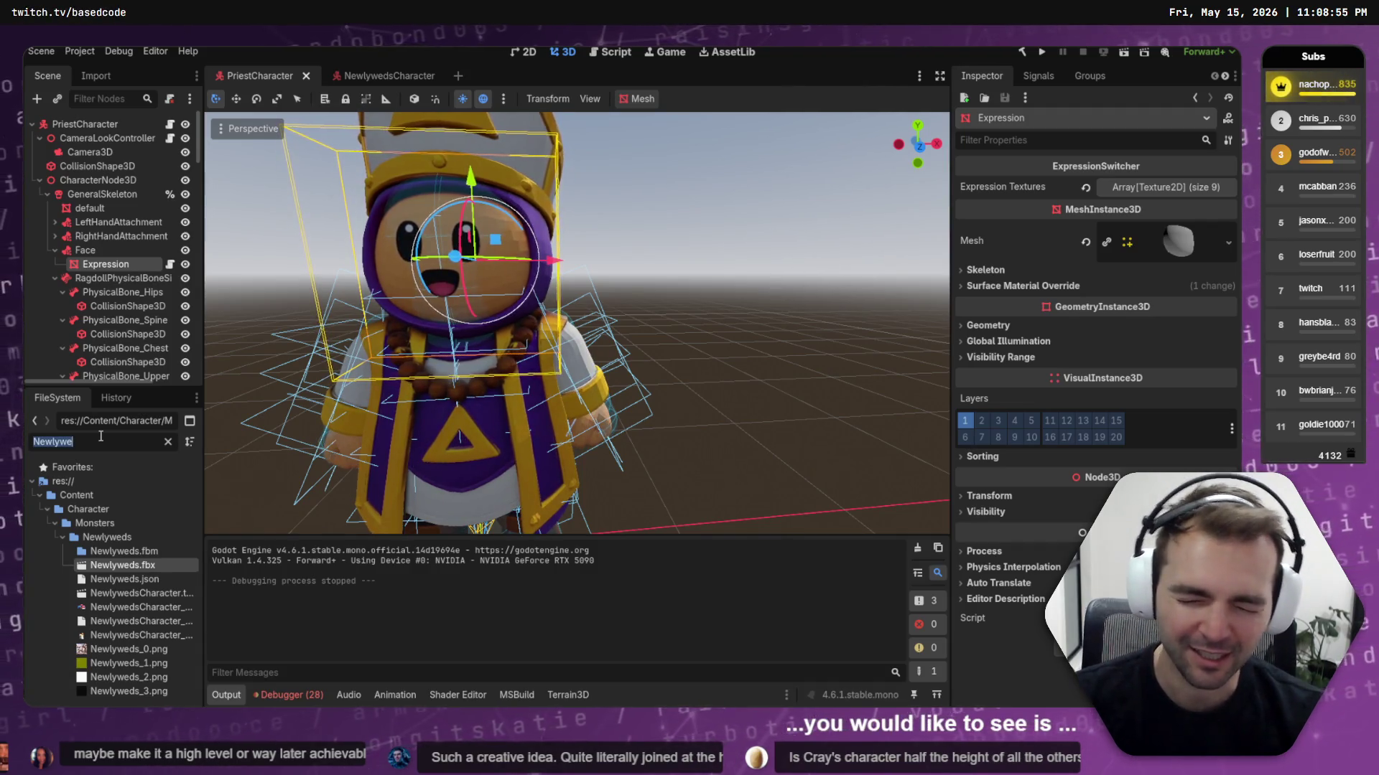
{"action": "type", "text": "aRTtEST"}
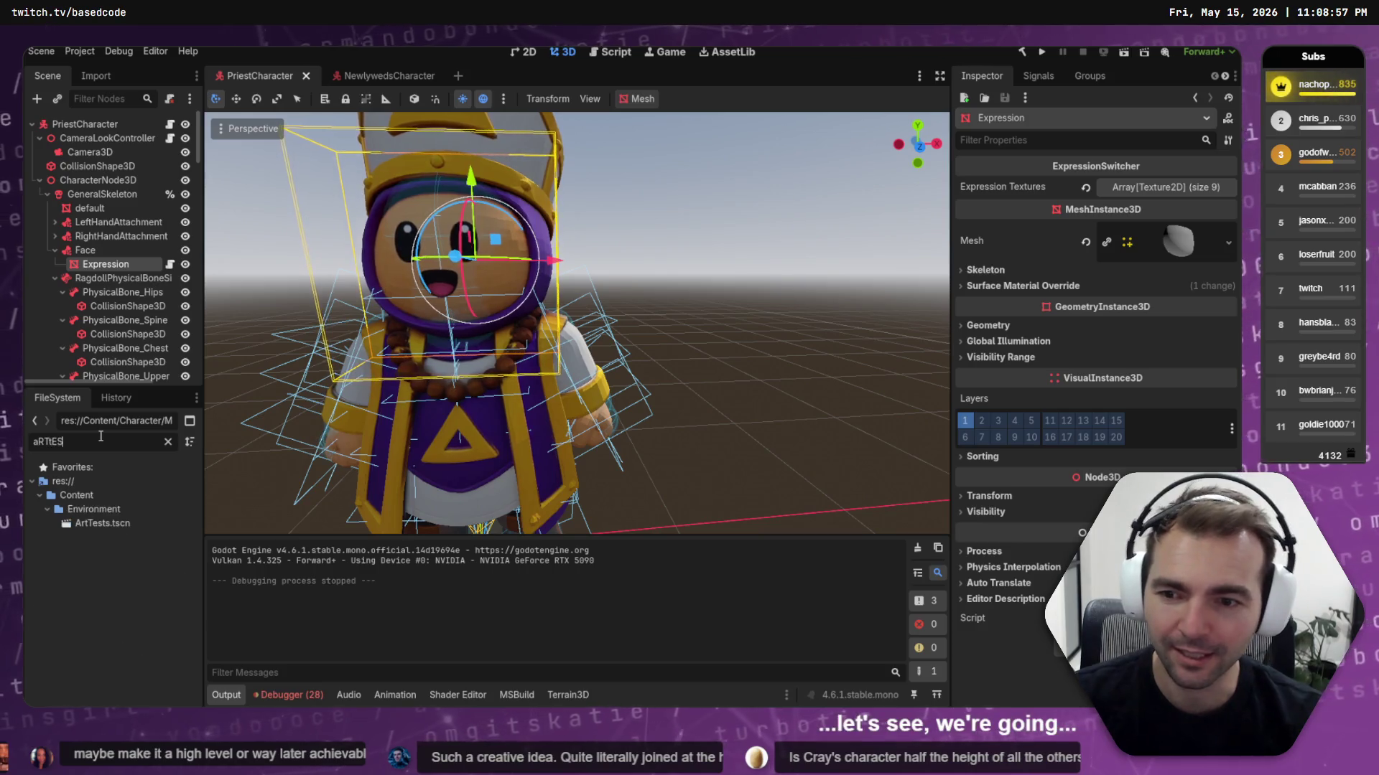
{"action": "left_click", "coordinate": [106, 521]}
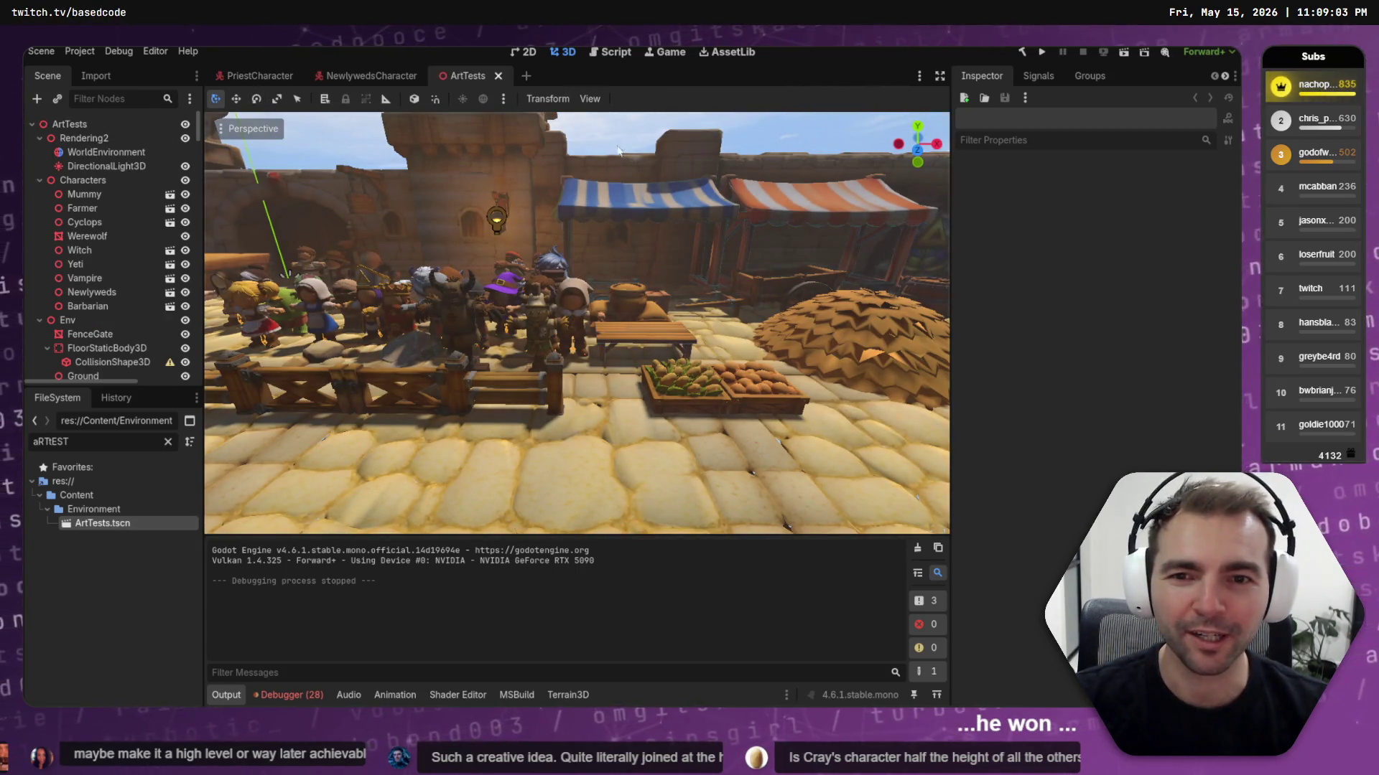
{"action": "key", "text": "w"}
{"action": "right_click_drag", "start_coordinate": [622, 115], "coordinate": [585, 122]}
{"action": "key", "text": "w"}
{"action": "right_click_drag", "start_coordinate": [473, 325], "coordinate": [472, 325]}
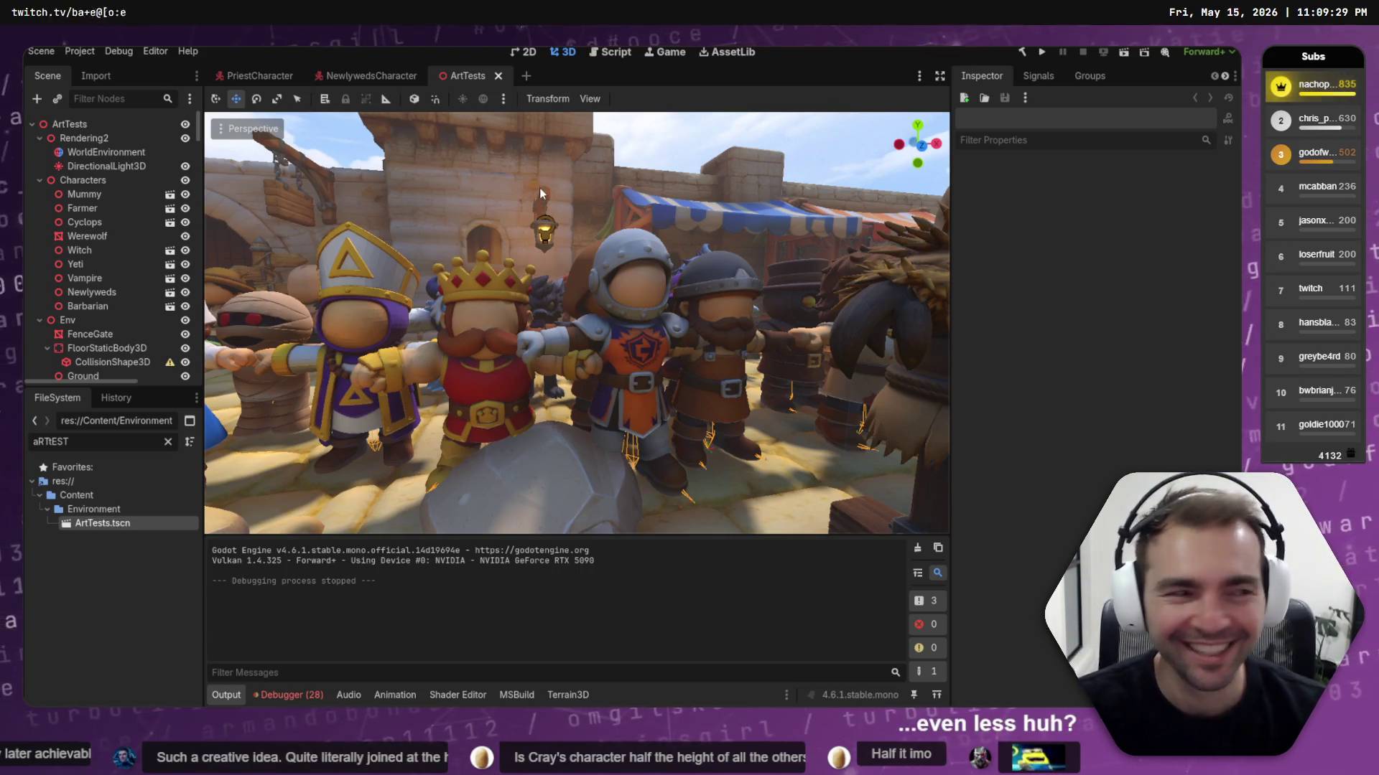
{"action": "key", "text": "alt+Tab"}
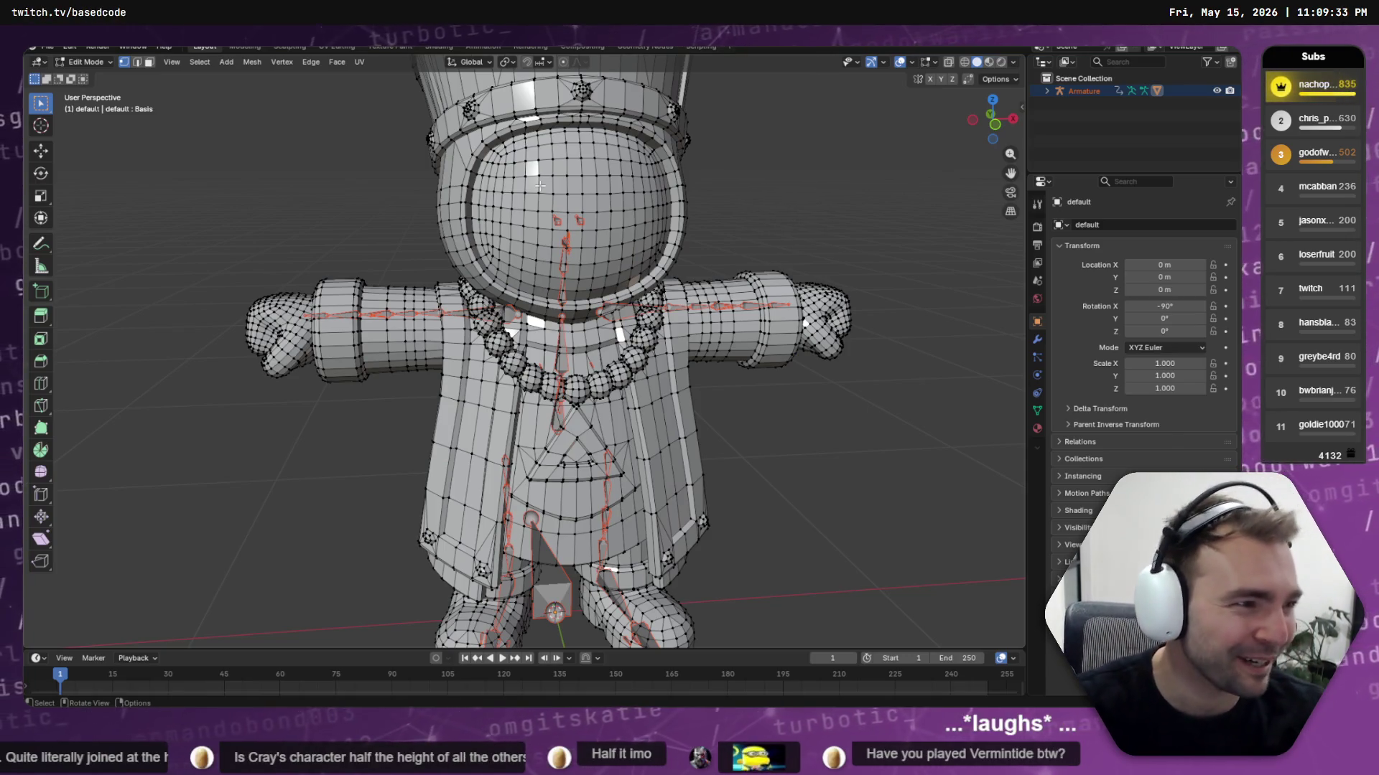
{"action": "key", "text": "alt+Tab"}
{"action": "key", "text": "alt+Tab"}
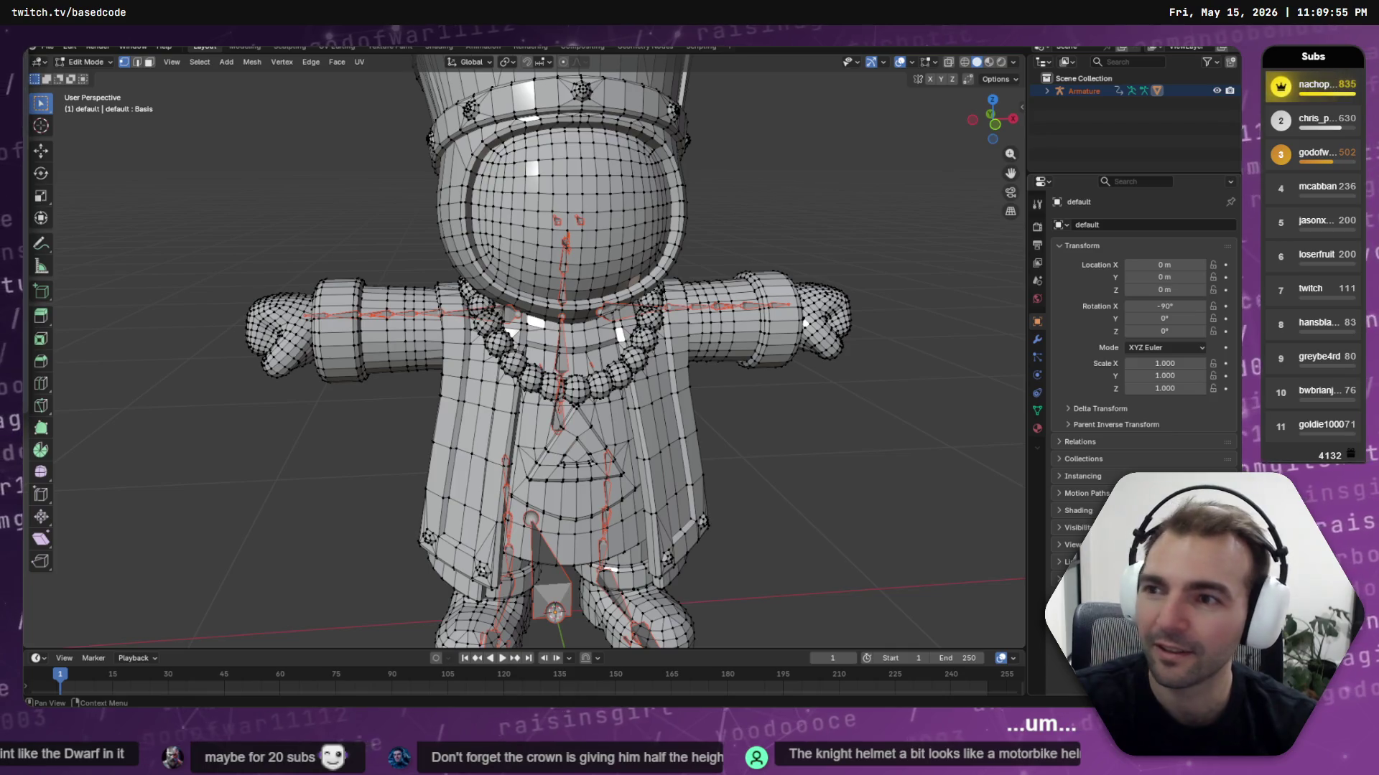
{"action": "key", "text": "alt+Tab"}
On chatgpt.com, ask how to select Blender edges by face angle while excluding hard edges
{"action": "type", "text": "chatgpt.com"}
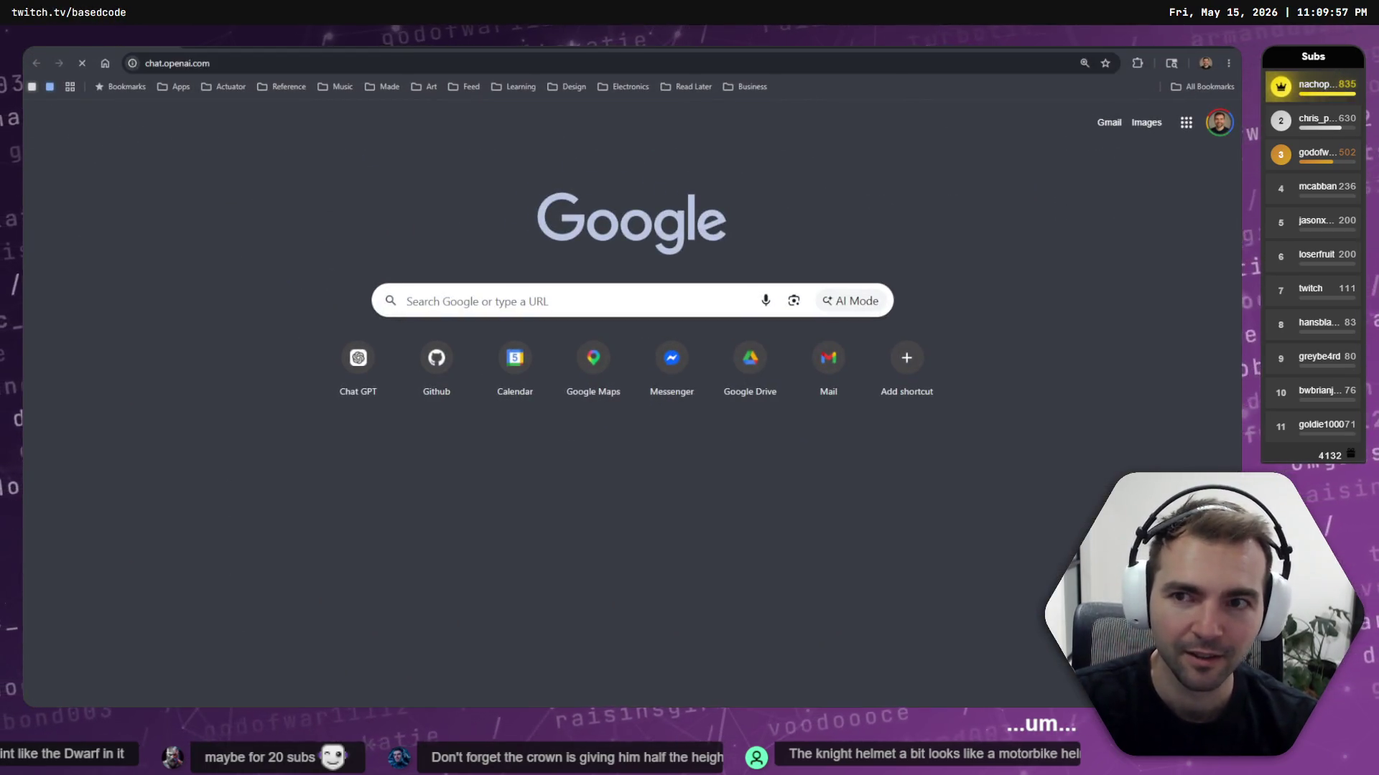
{"action": "key", "text": "Return"}
{"action": "type", "text": "I would like"}
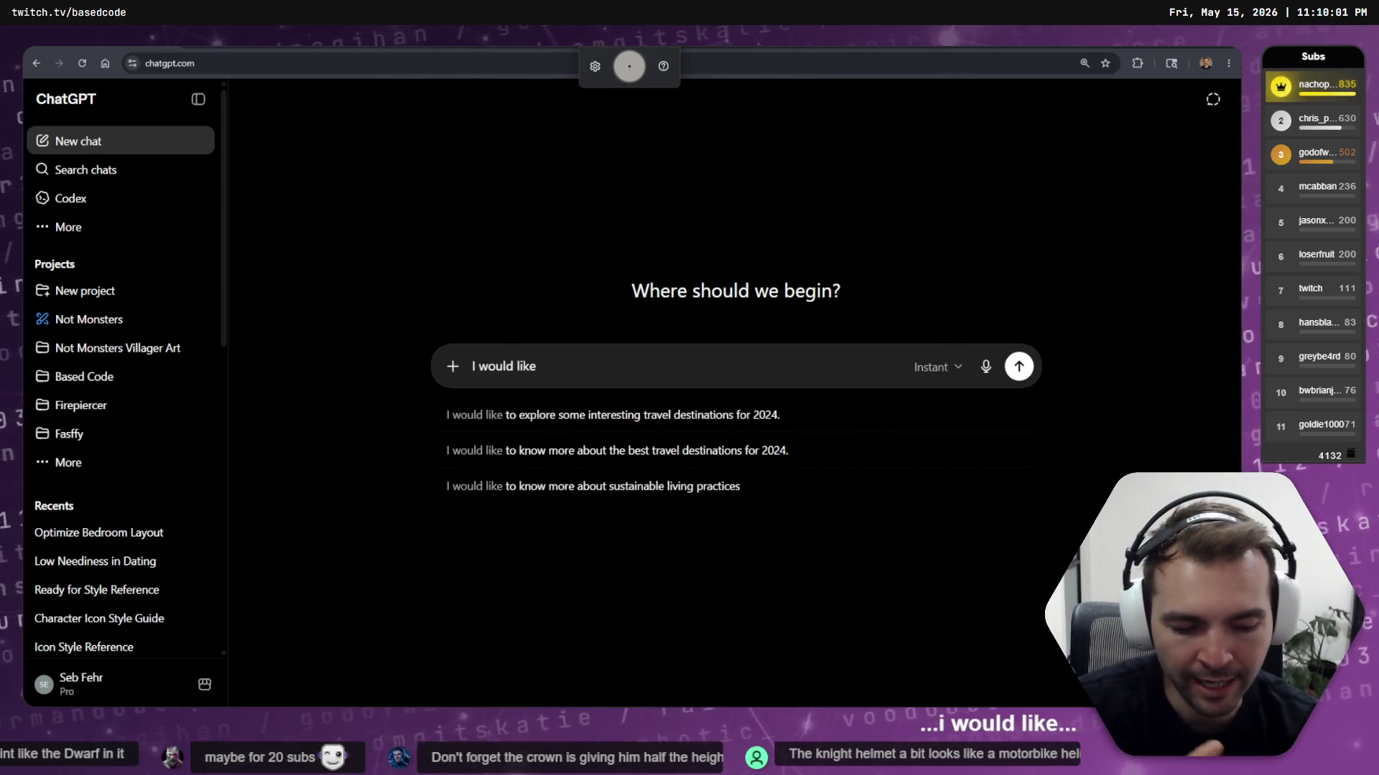
{"action": "type", "text": " to know how to select all of the edges in blender"}
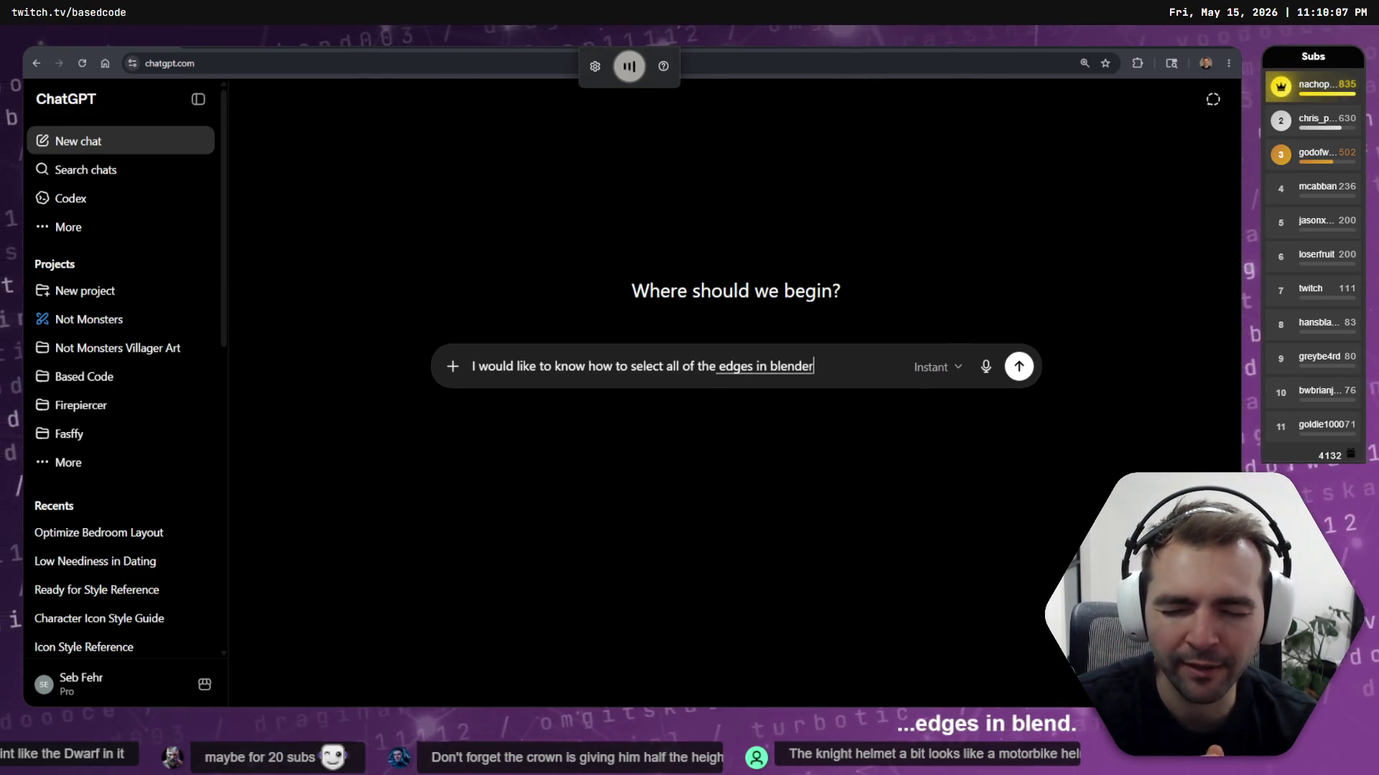
{"action": "type", "text": " where the angle between it"}
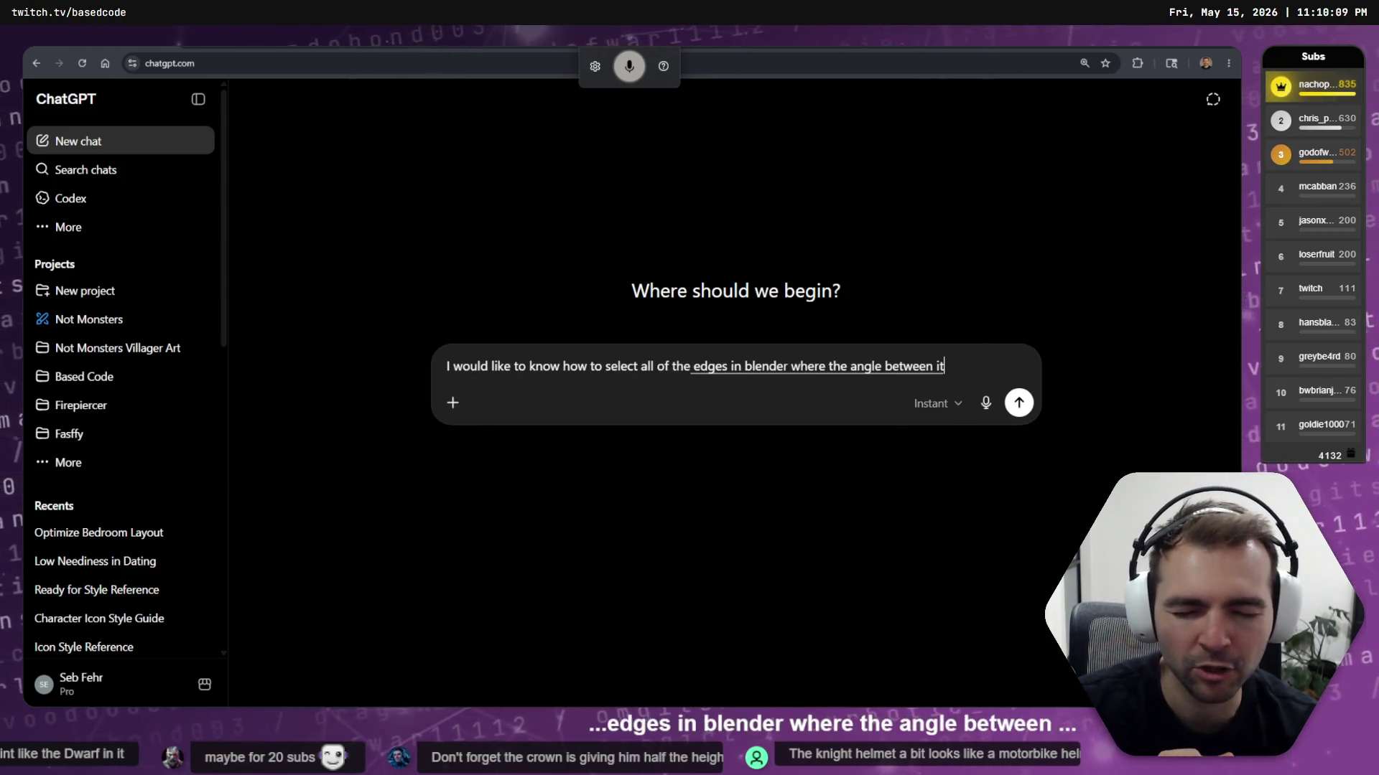
{"action": "type", "text": " and the adjacent"}
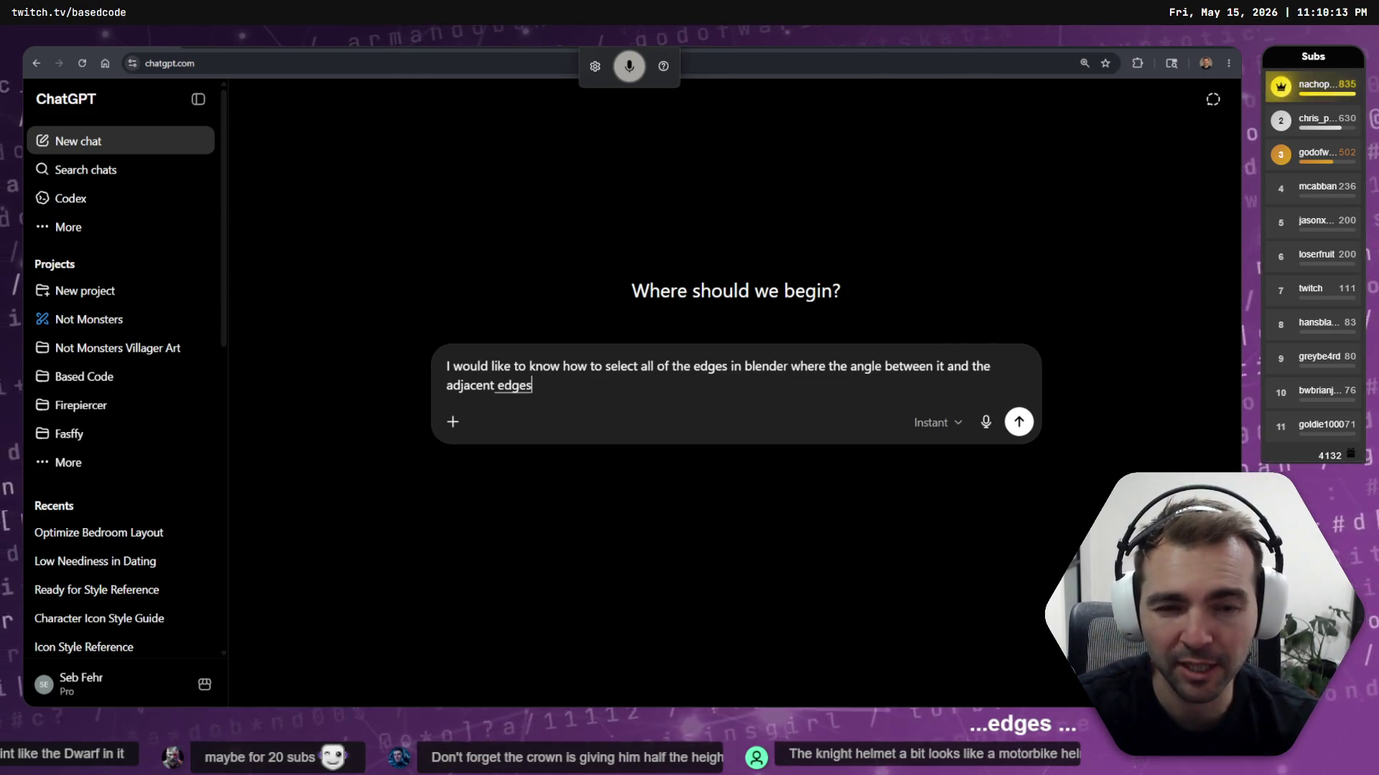
{"action": "type", "text": " edges are less than a particular angle. I have a character that needs"}
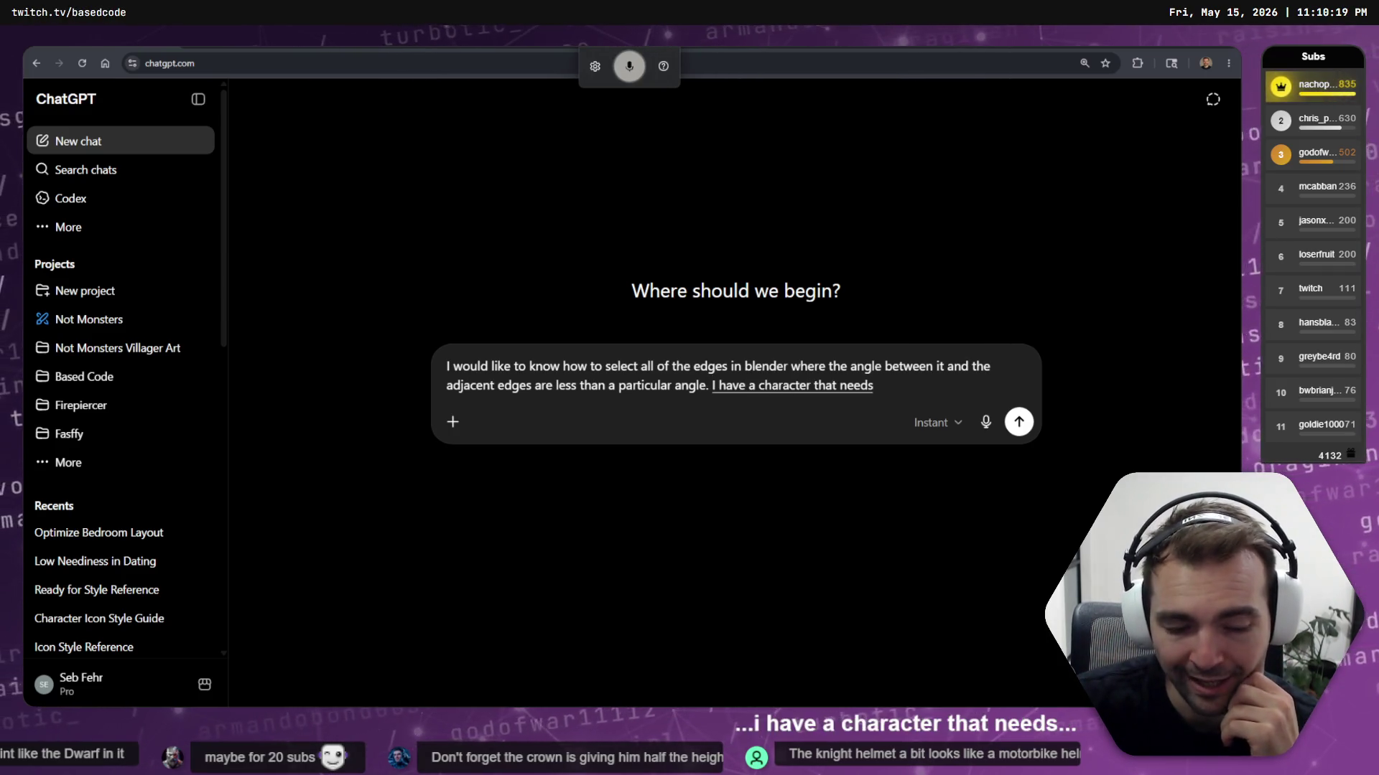
{"action": "type", "text": "ome faces"}
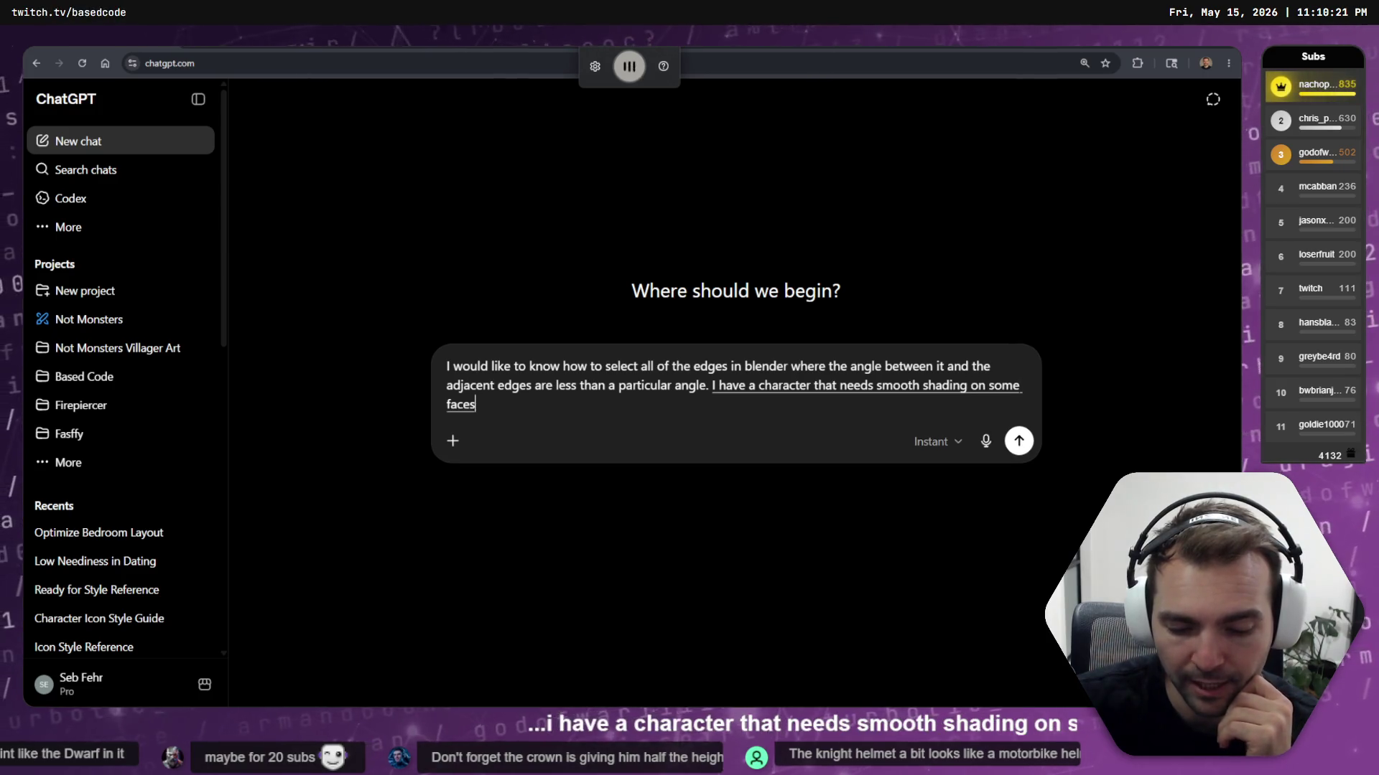
{"action": "type", "text": " but I want to exclude those where hard edges exist"}
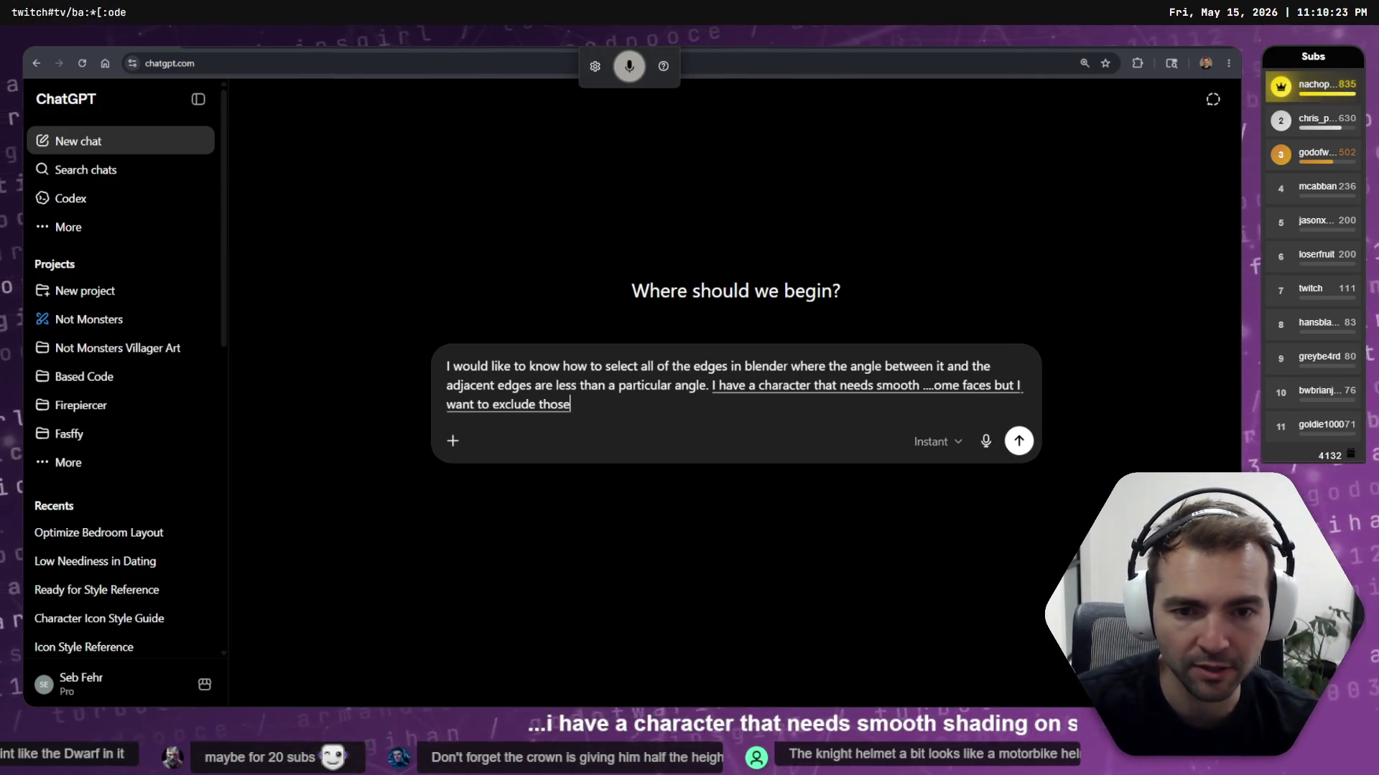
{"action": "key", "text": "Return"}
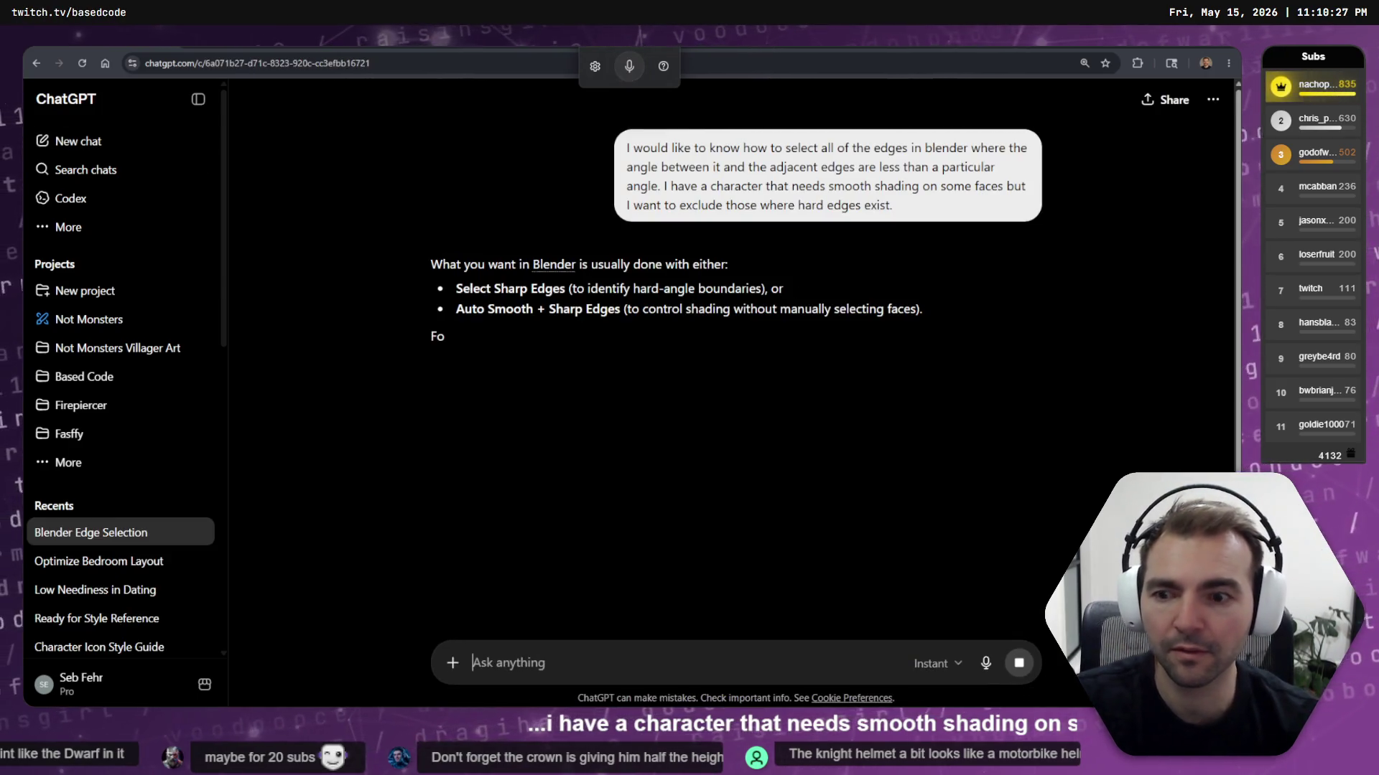
Collapse the ChatGPT sidebar to widen the answer while it finishes
{"action": "left_click", "coordinate": [198, 101]}
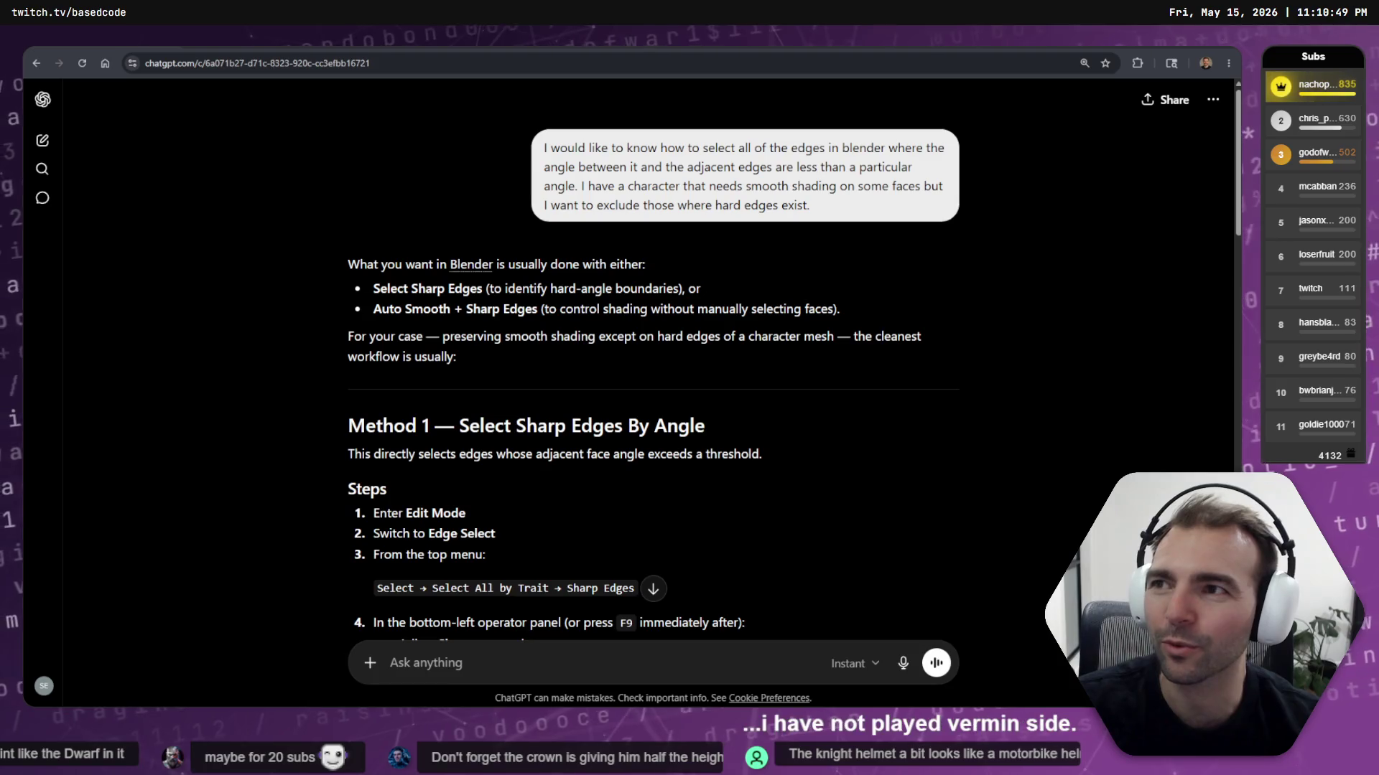
{"action": "key", "text": "ctrl+n"}
Search Google Images for 'VERMENNTIDE DWARF', scroll the results and preview a Vermintide 2 screenshot
{"action": "type", "text": "VERME"}
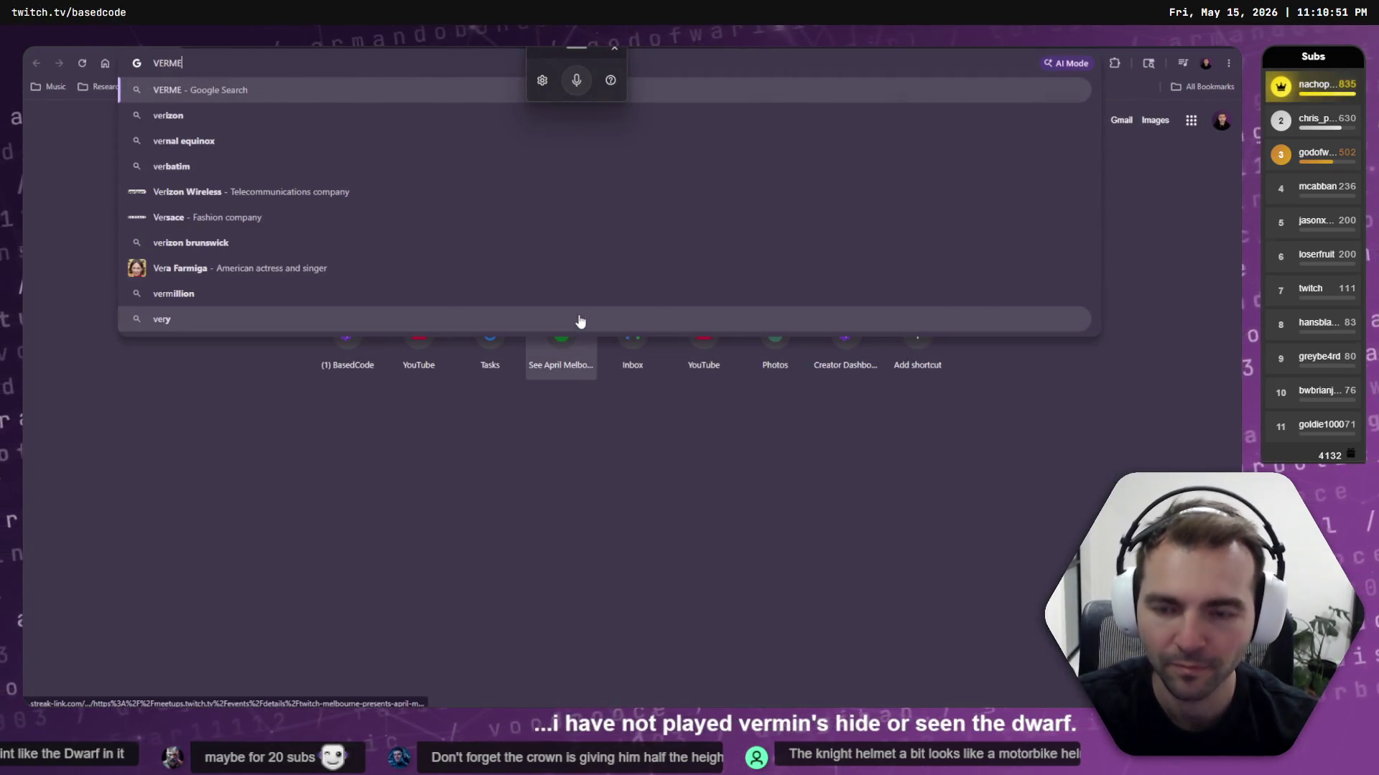
{"action": "type", "text": "NNTID"}
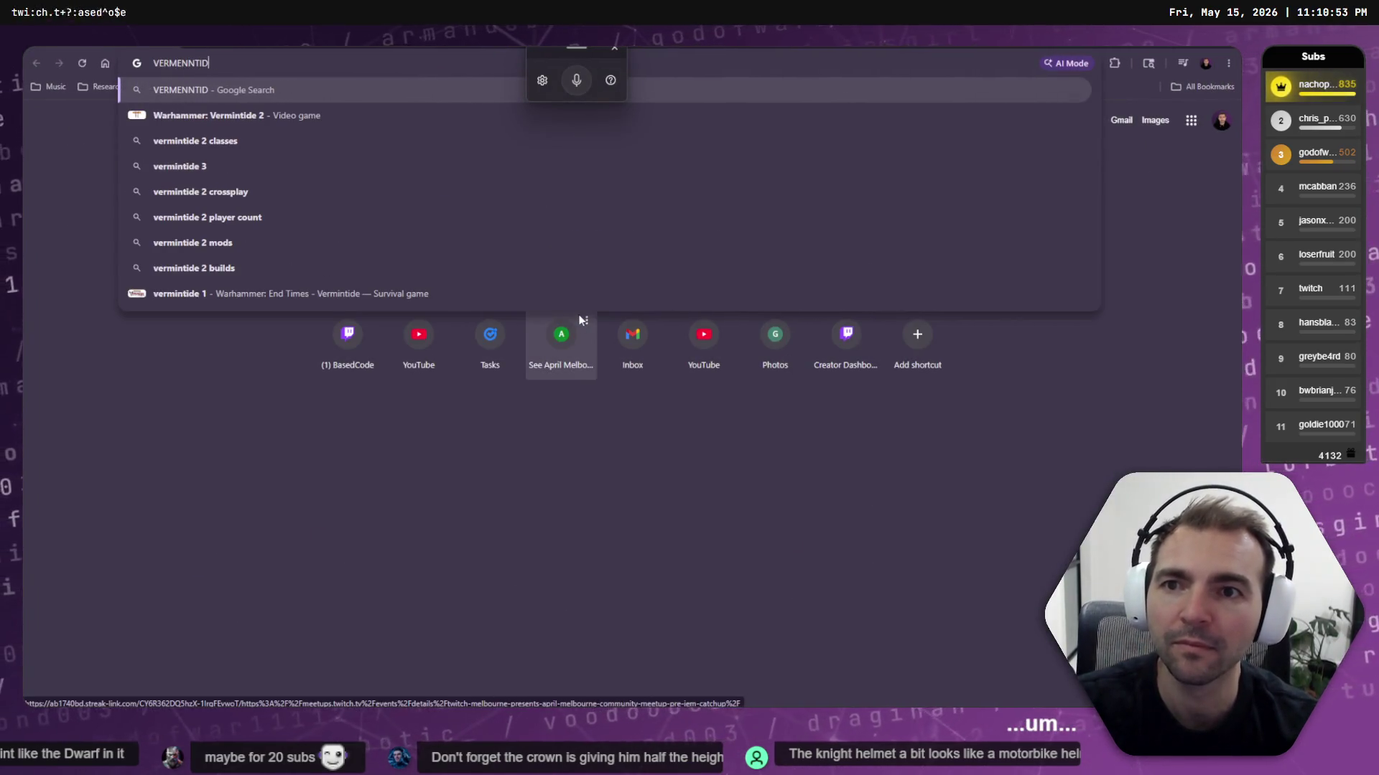
{"action": "type", "text": "E DWARF"}
{"action": "key", "text": "Return"}
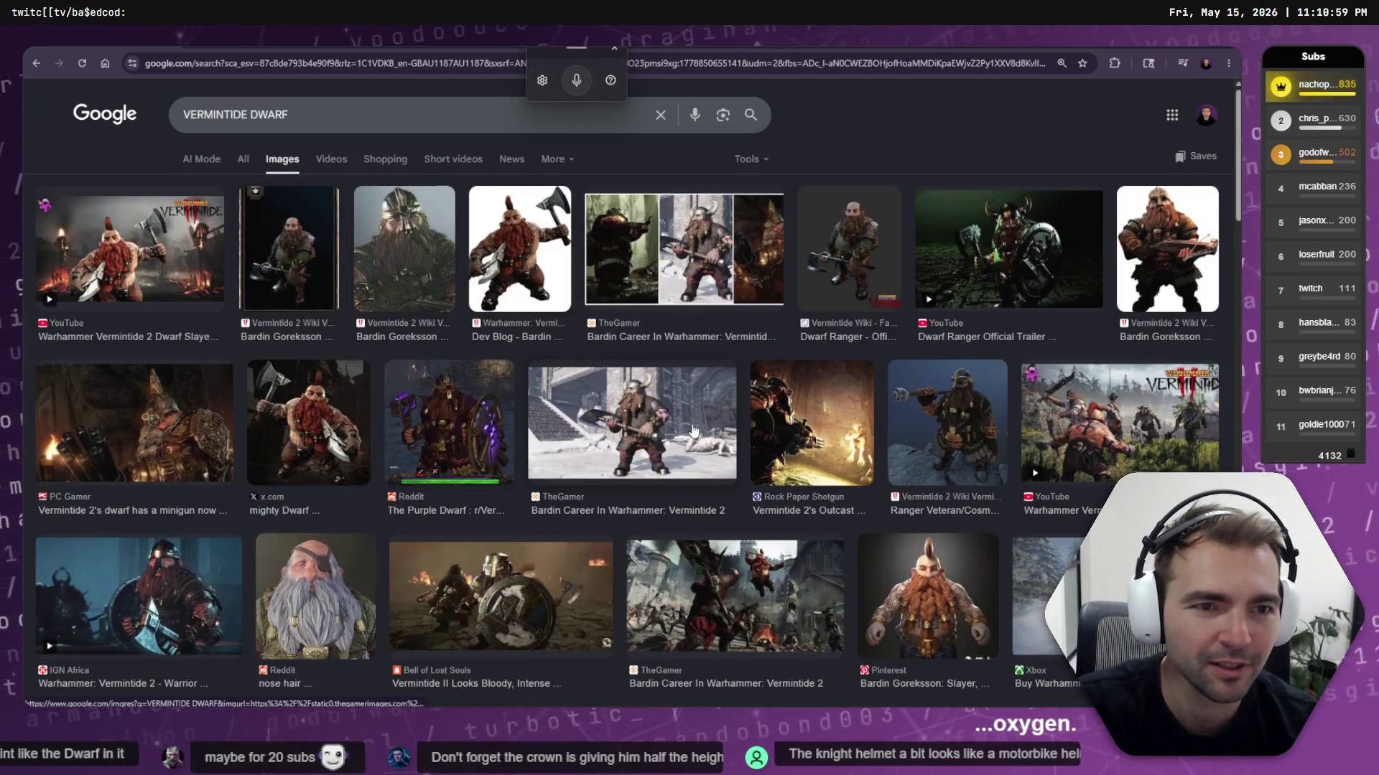
{"action": "scroll", "coordinate": [688, 262], "scroll_direction": "down", "scroll_amount": 15}
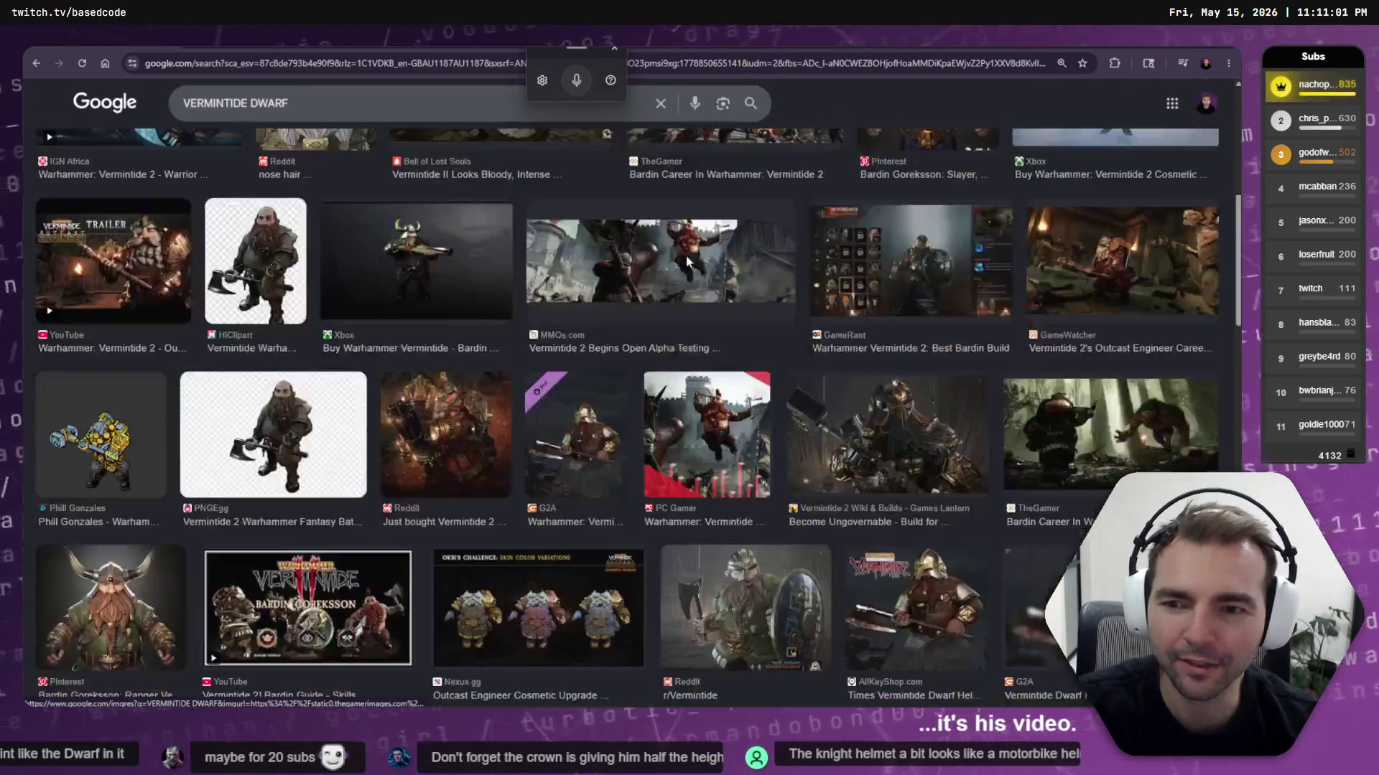
{"action": "scroll", "coordinate": [763, 285], "scroll_direction": "down", "scroll_amount": 7}
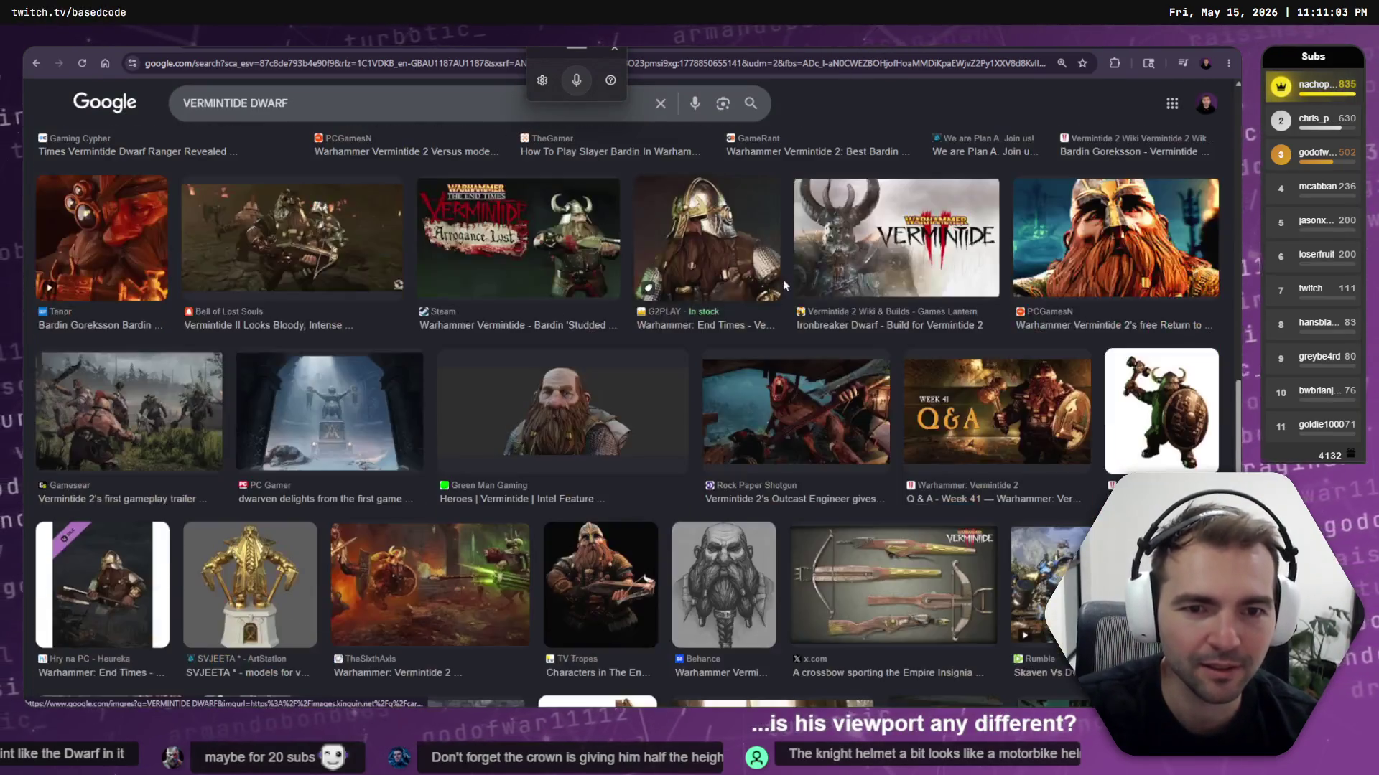
{"action": "scroll", "coordinate": [703, 354], "scroll_direction": "down", "scroll_amount": 10}
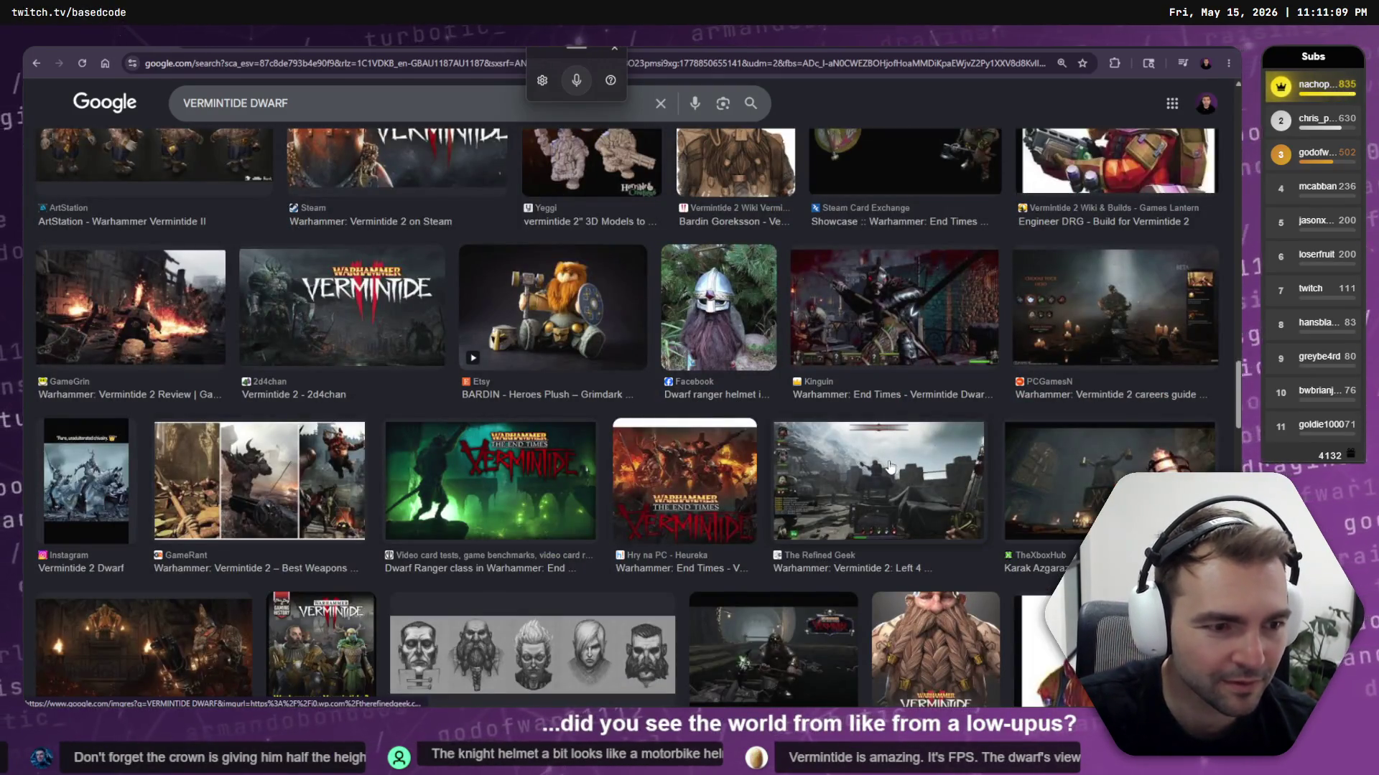
{"action": "scroll", "coordinate": [890, 468], "scroll_direction": "down", "scroll_amount": 6}
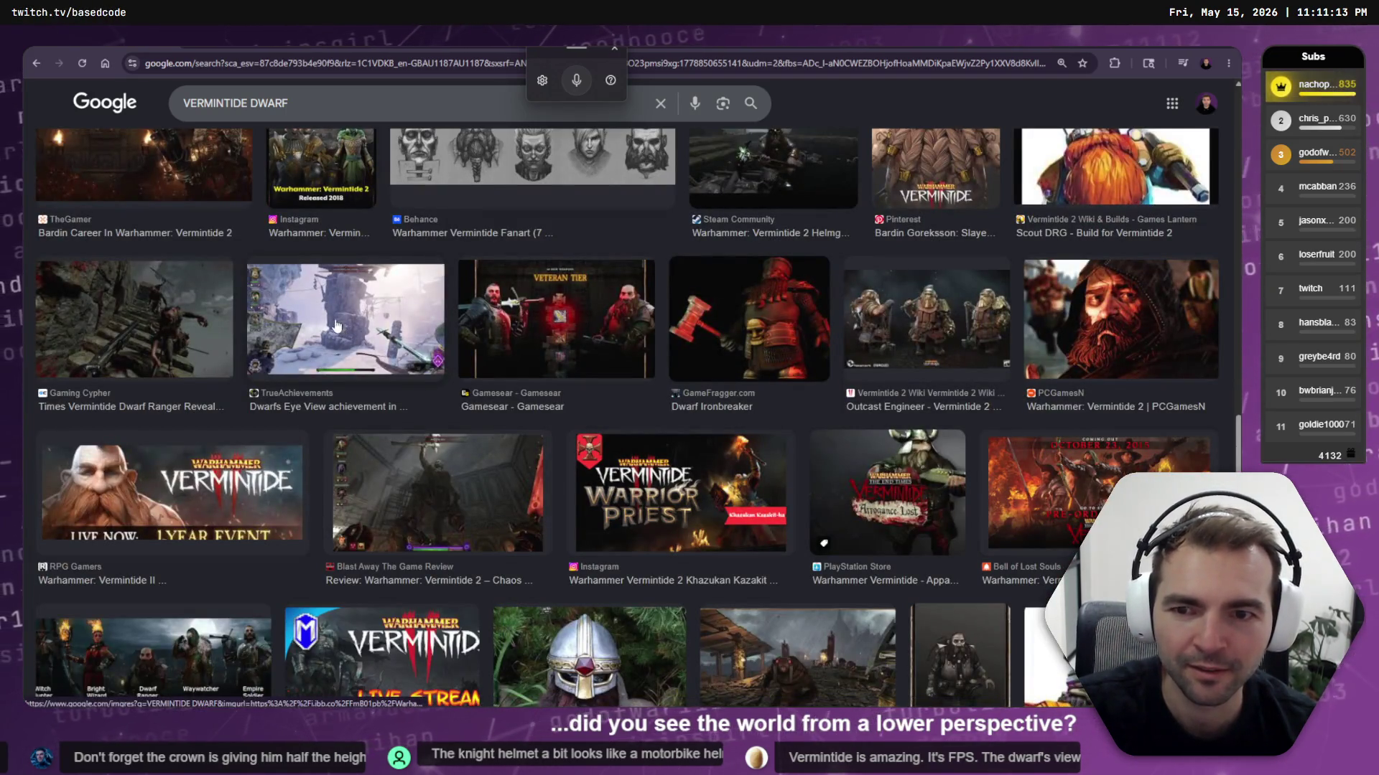
{"action": "scroll", "coordinate": [336, 327], "scroll_direction": "down", "scroll_amount": 6}
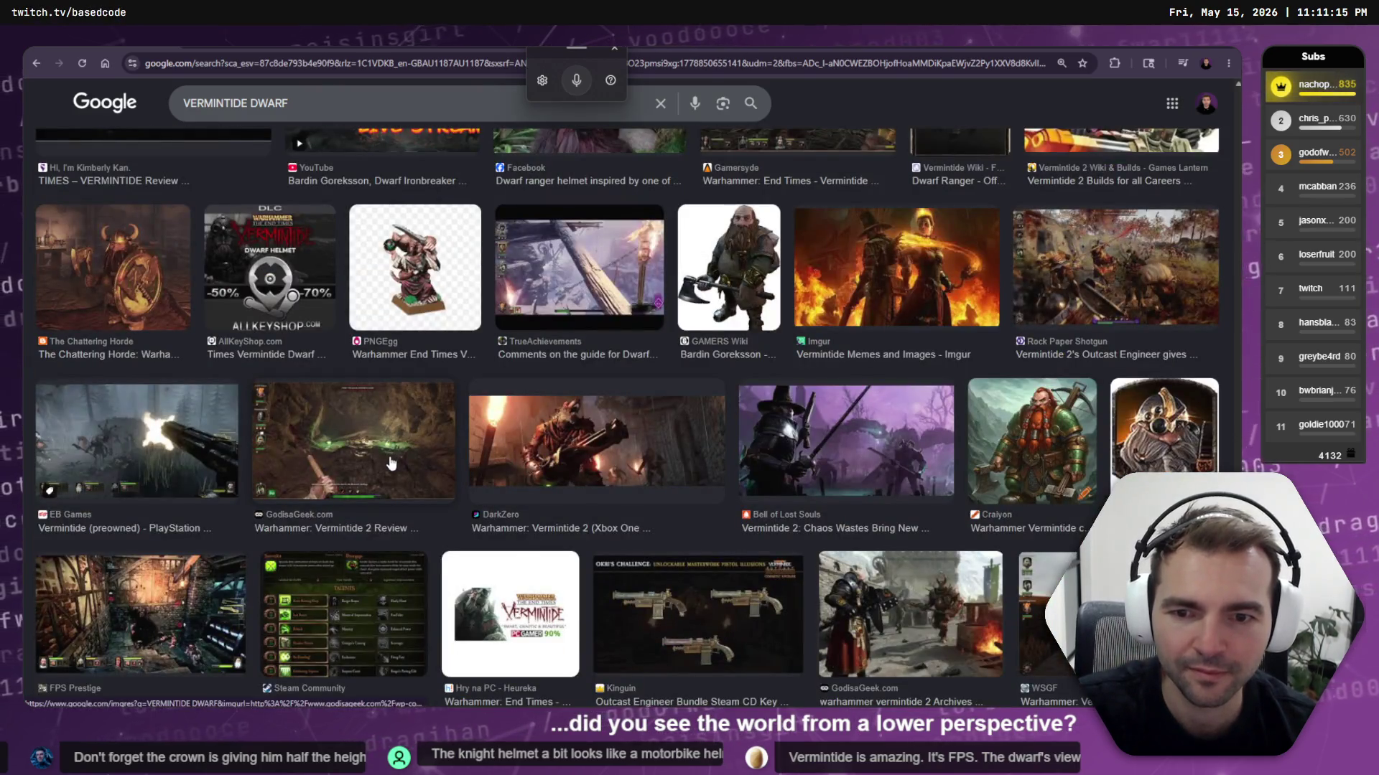
{"action": "left_click", "coordinate": [391, 463]}
{"action": "key", "text": "Escape"}
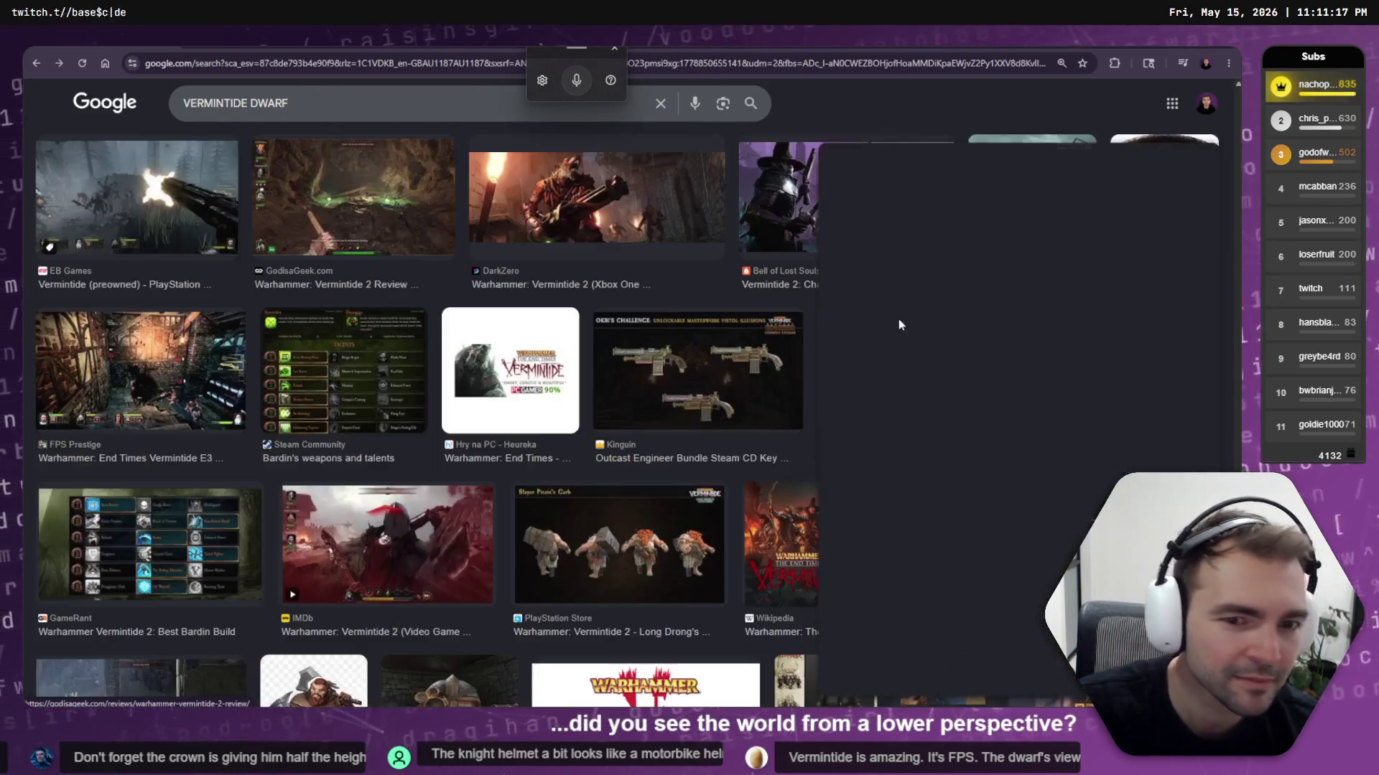
Return to ChatGPT and scroll to the Sharpness angle examples 30°, 60° and 89°
{"action": "key", "text": "alt+Tab"}
{"action": "scroll", "coordinate": [614, 430], "scroll_direction": "down", "scroll_amount": 1}
{"action": "scroll", "coordinate": [614, 432], "scroll_direction": "down", "scroll_amount": 2}
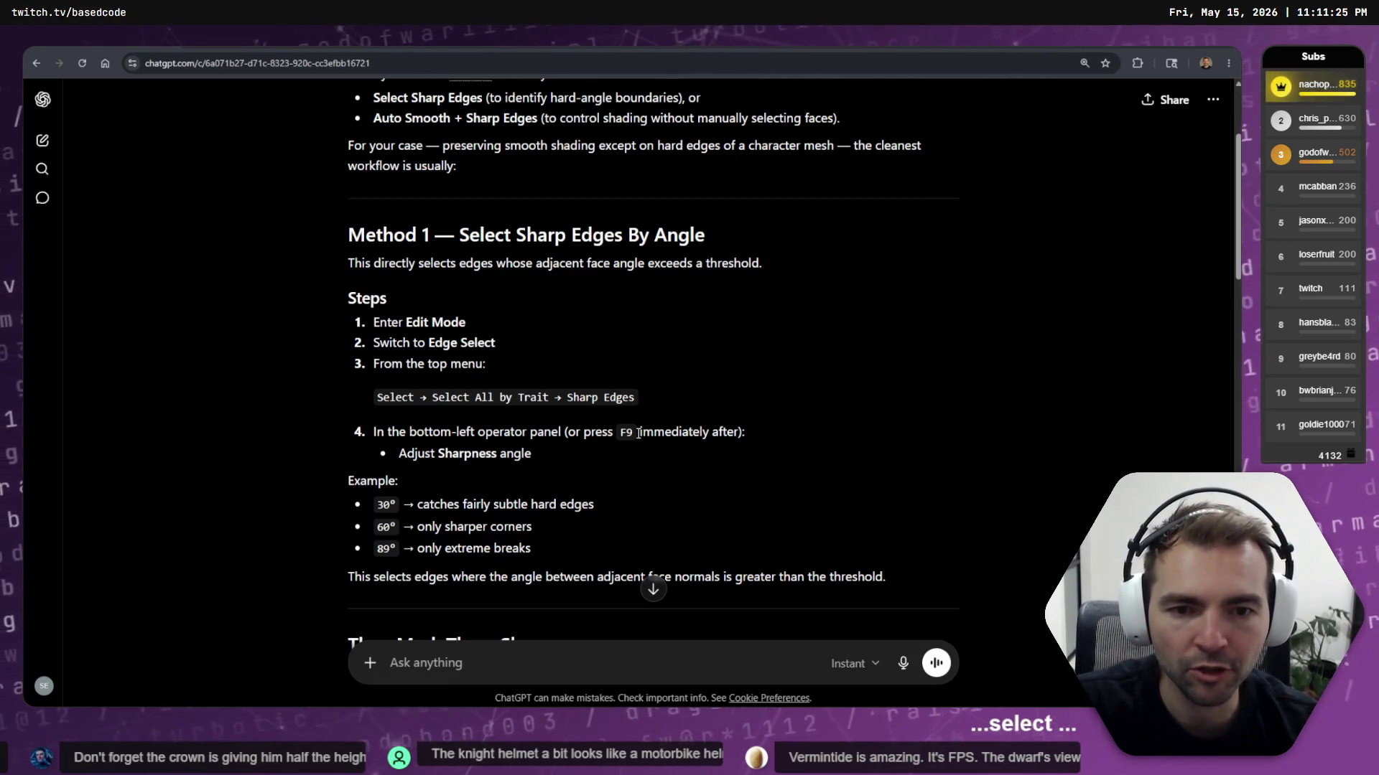
Browse Blender's Select and Edge menus, cross-checking the ChatGPT instructions
{"action": "key", "text": "alt+Tab"}
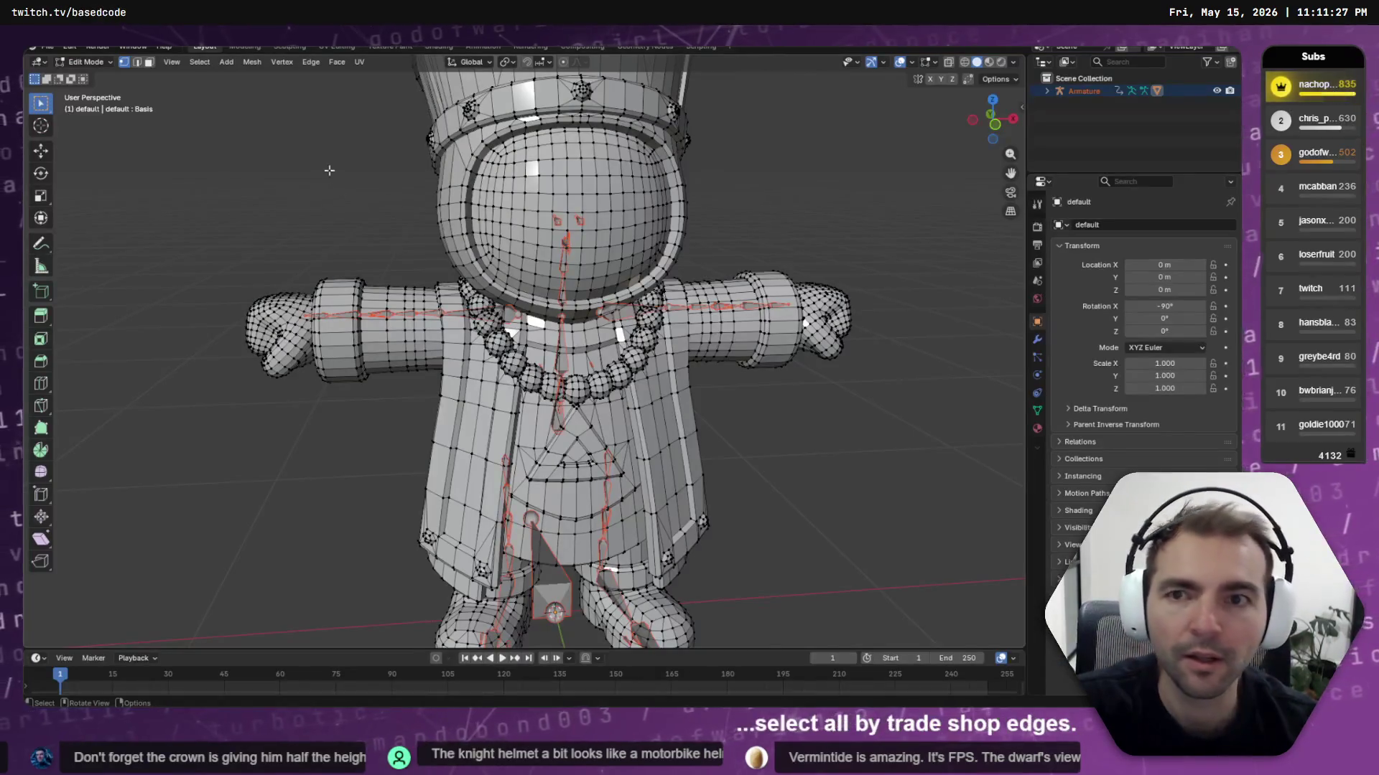
{"action": "left_click", "coordinate": [198, 61]}
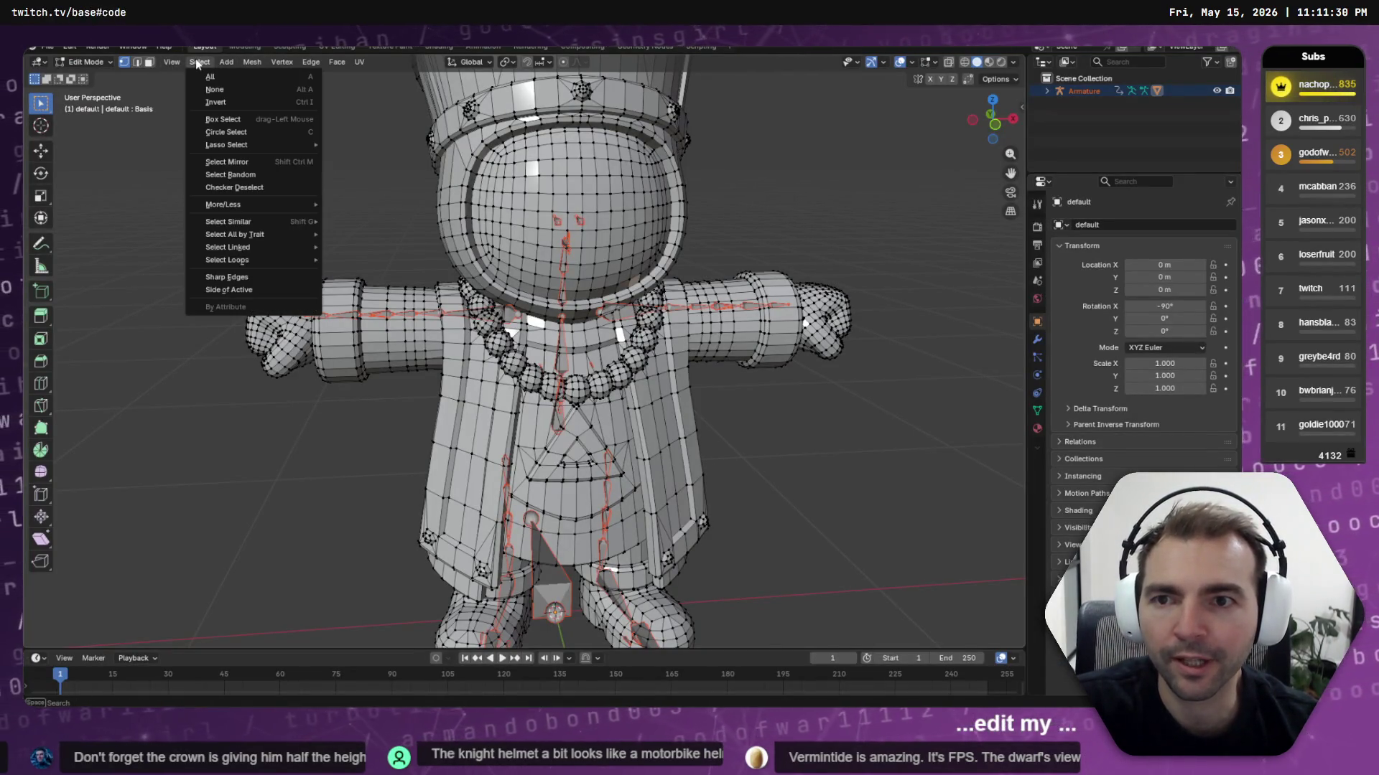
{"action": "left_click", "coordinate": [311, 62]}
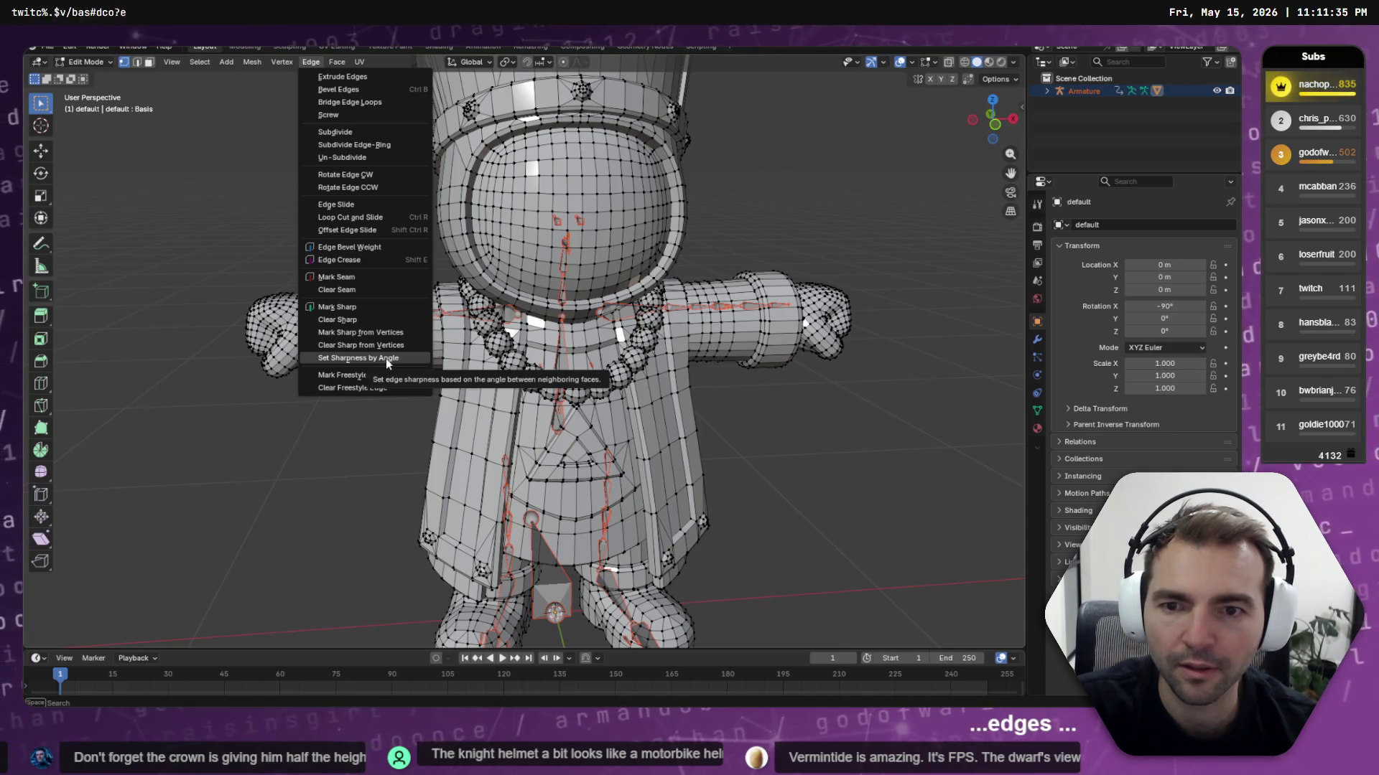
{"action": "key", "text": "alt+Tab"}
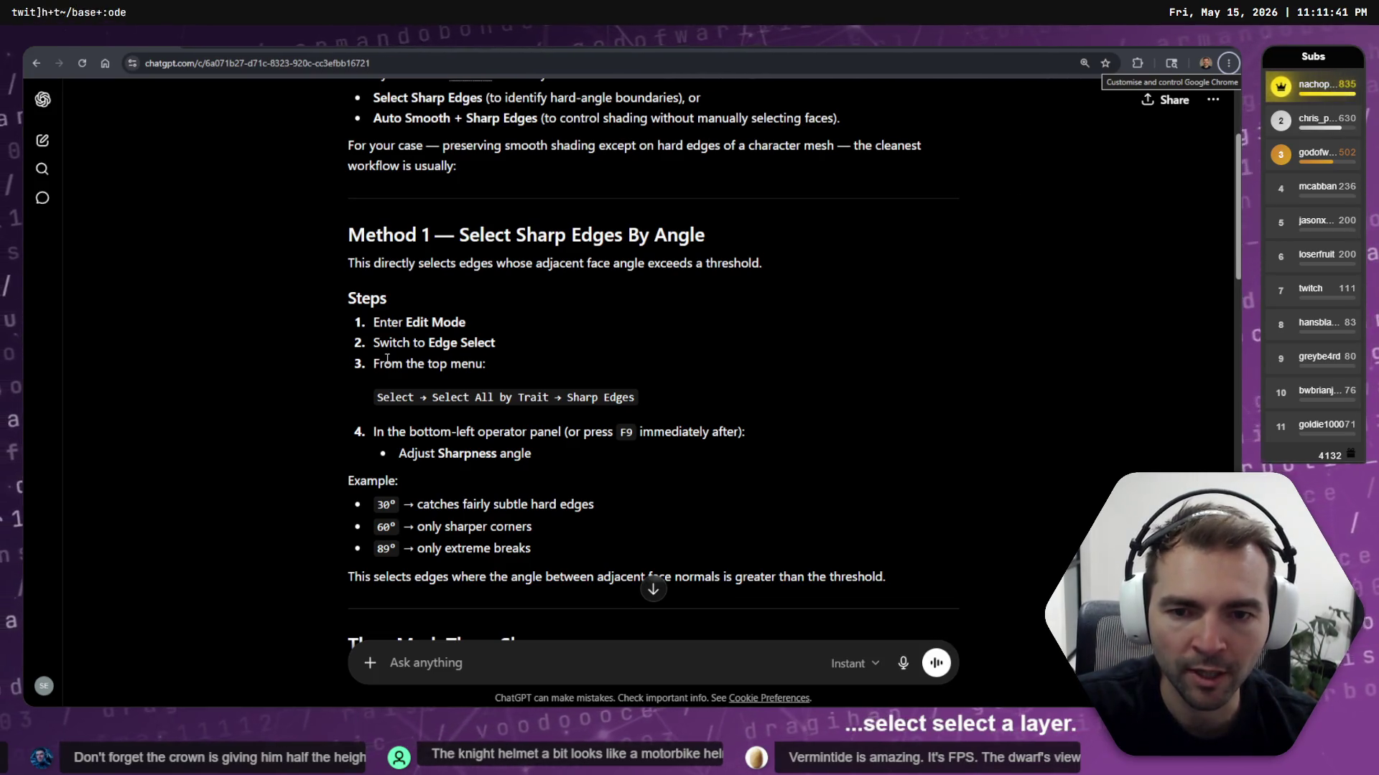
{"action": "key", "text": "alt+Tab"}
Screenshot the Select All by Trait submenu and paste it into the ChatGPT message
{"action": "mouse_move", "coordinate": [204, 66]}
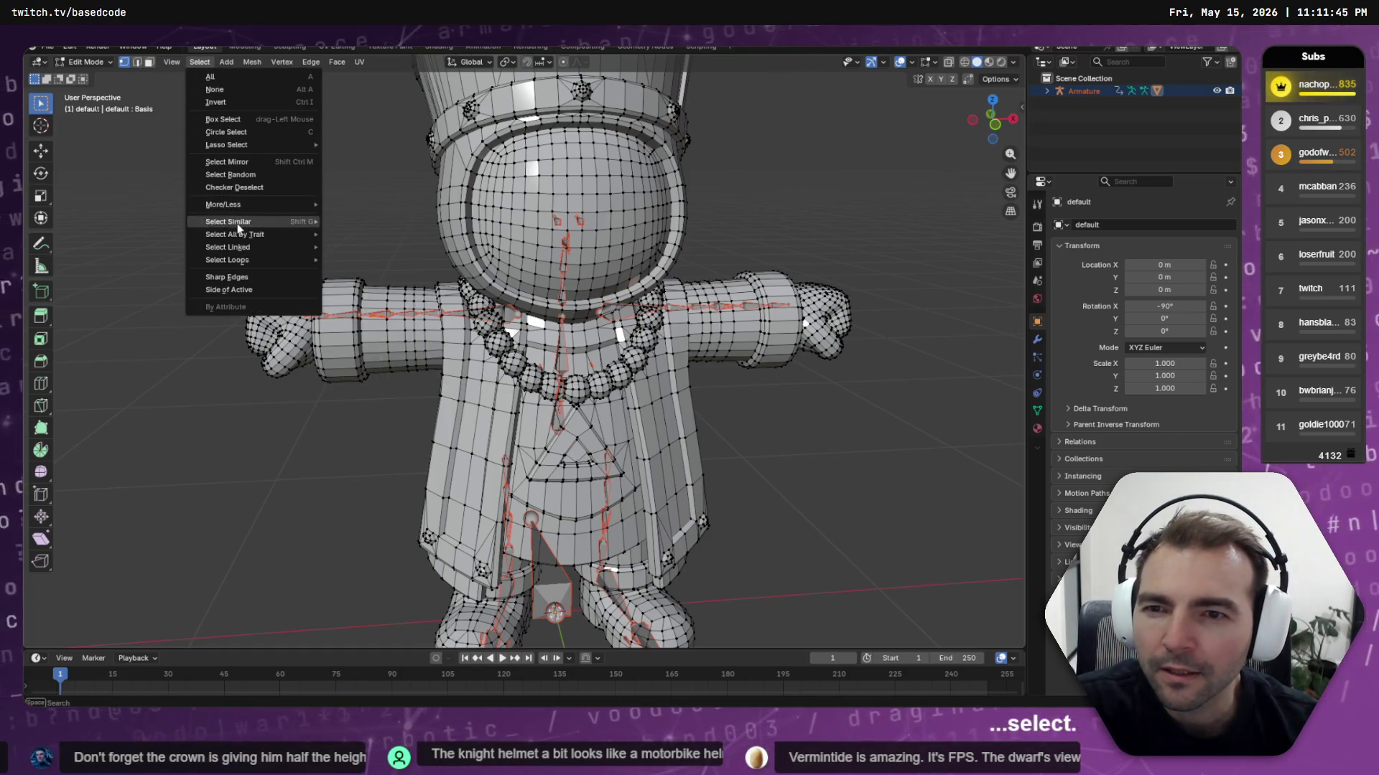
{"action": "mouse_move", "coordinate": [249, 238]}
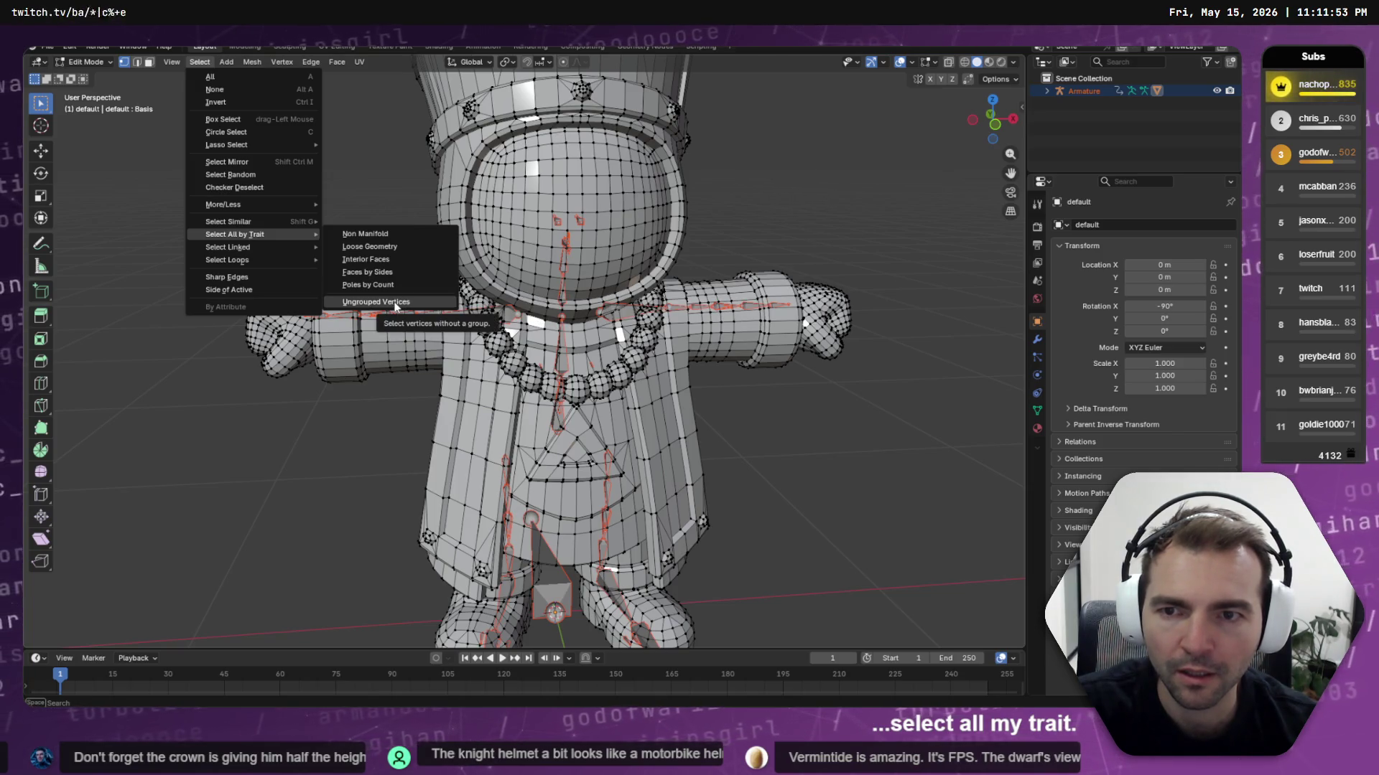
{"action": "key", "text": "Print"}
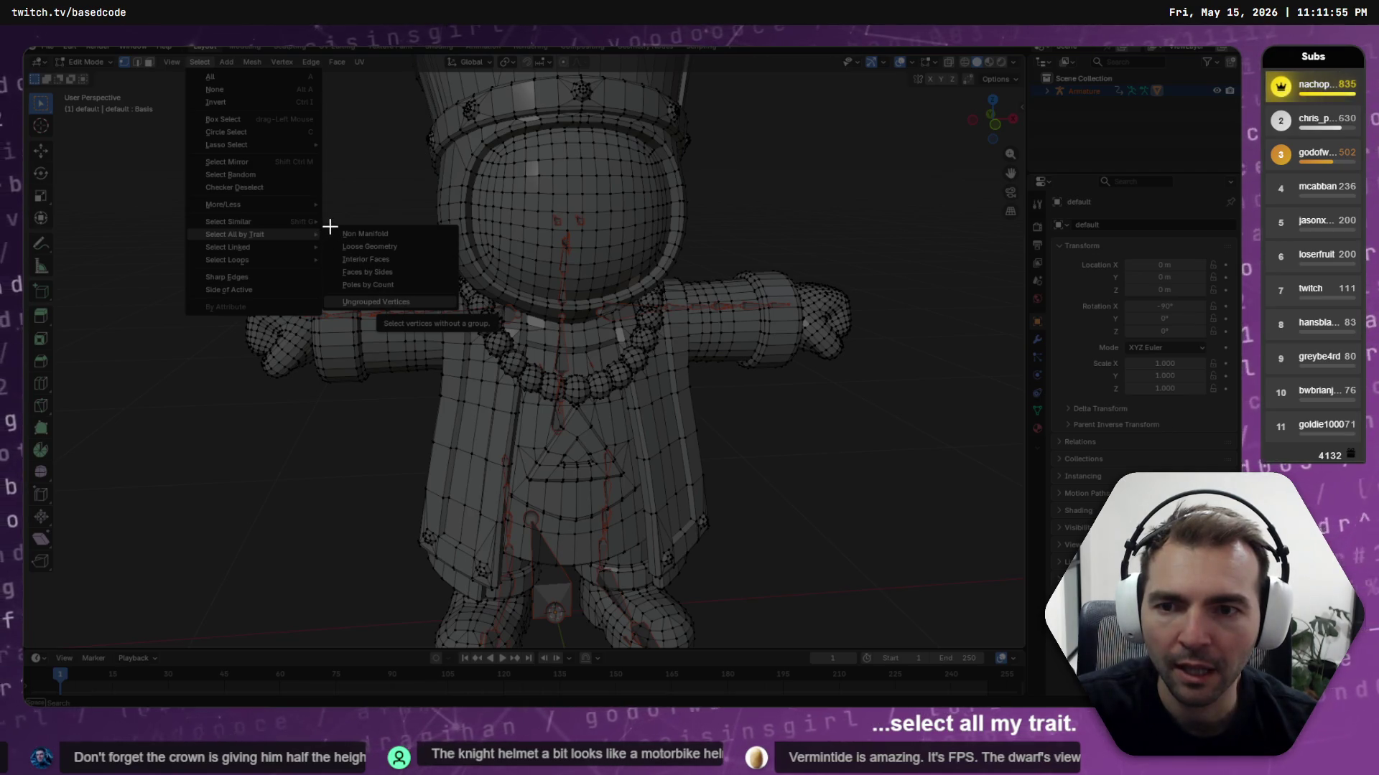
{"action": "mouse_move", "coordinate": [327, 224]}
{"action": "left_mouse_down"}
{"action": "mouse_move", "coordinate": [494, 338]}
{"action": "mouse_move", "coordinate": [462, 314]}
{"action": "left_mouse_up"}
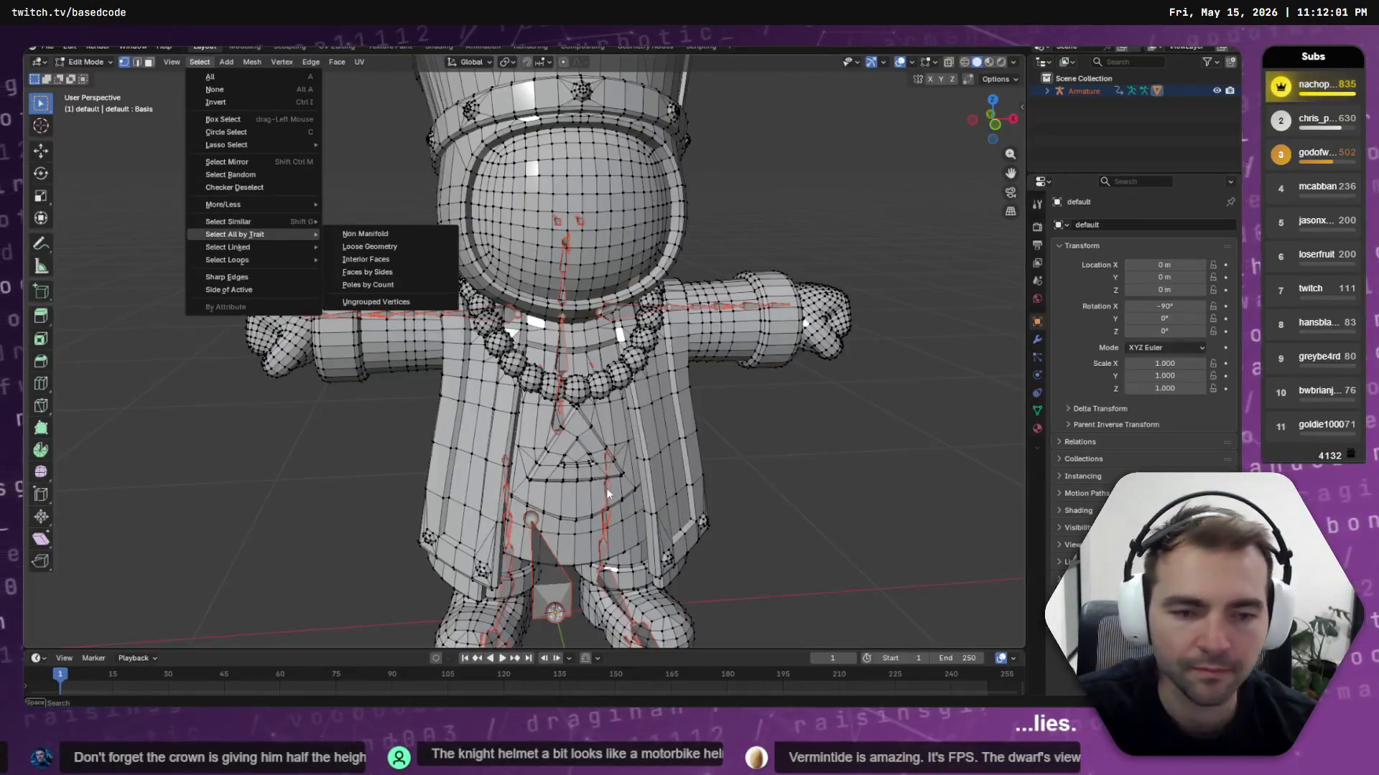
{"action": "key", "text": "alt+Tab"}
{"action": "key", "text": "ctrl+v"}
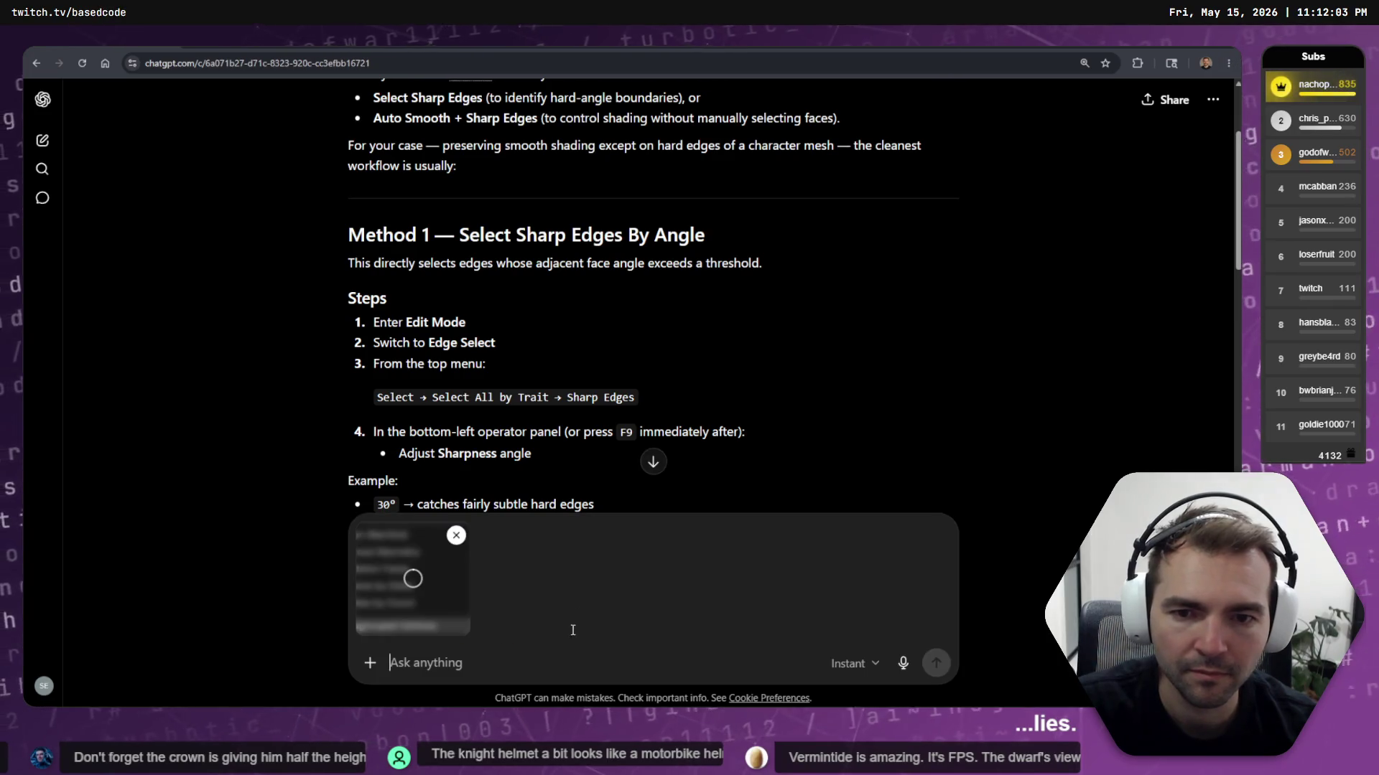
Ask ChatGPT, with a screenshot, why Sharp Edges is missing from select-by-trait, then return to Blender
{"action": "key", "text": "super+h"}
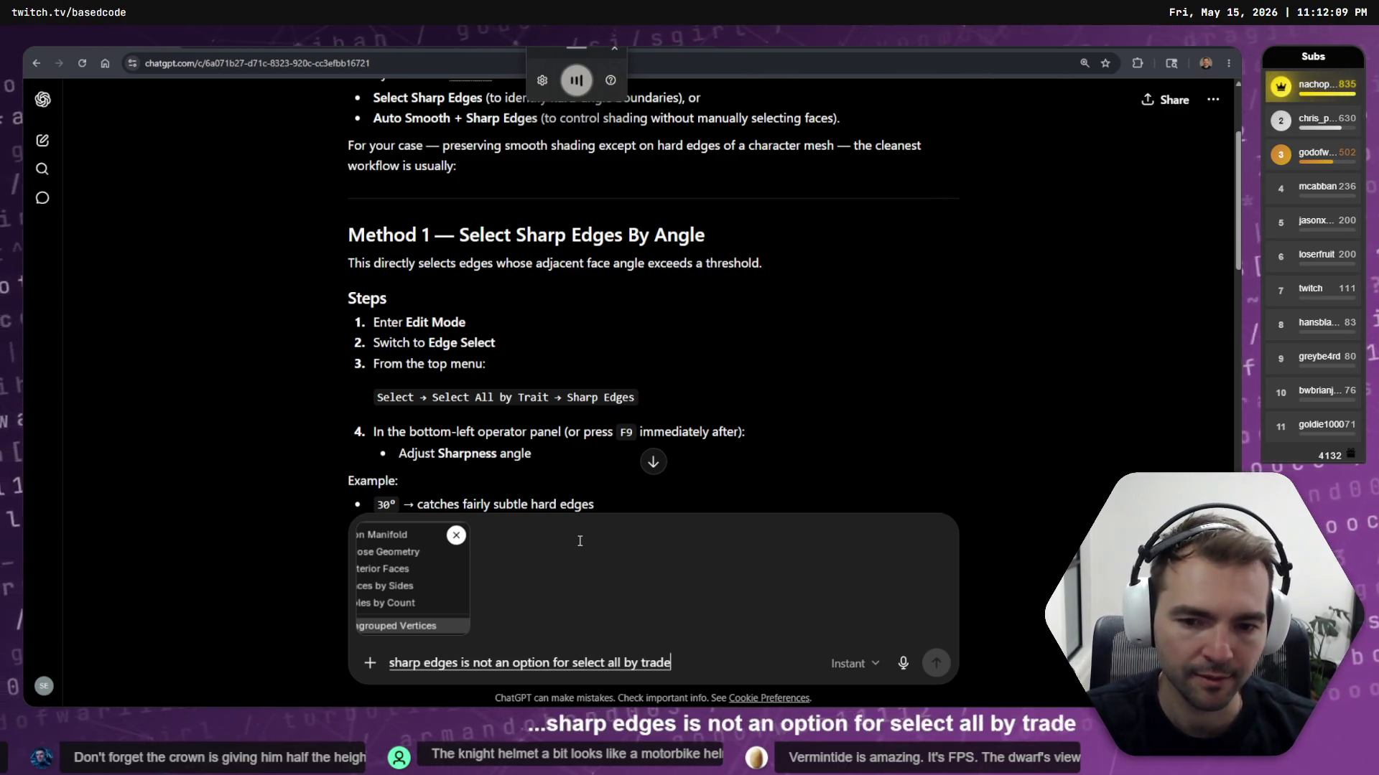
{"action": "key", "text": "Return"}
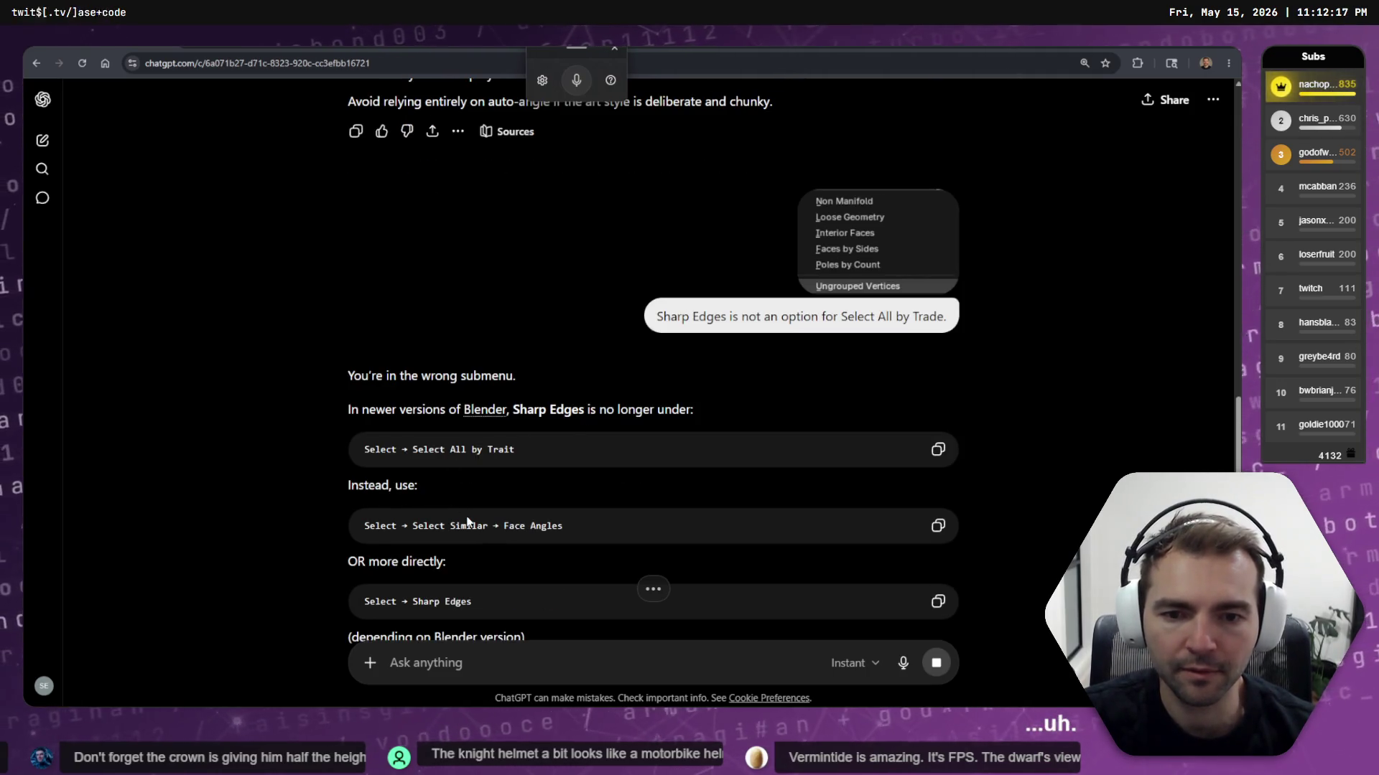
{"action": "key", "text": "alt+Tab"}
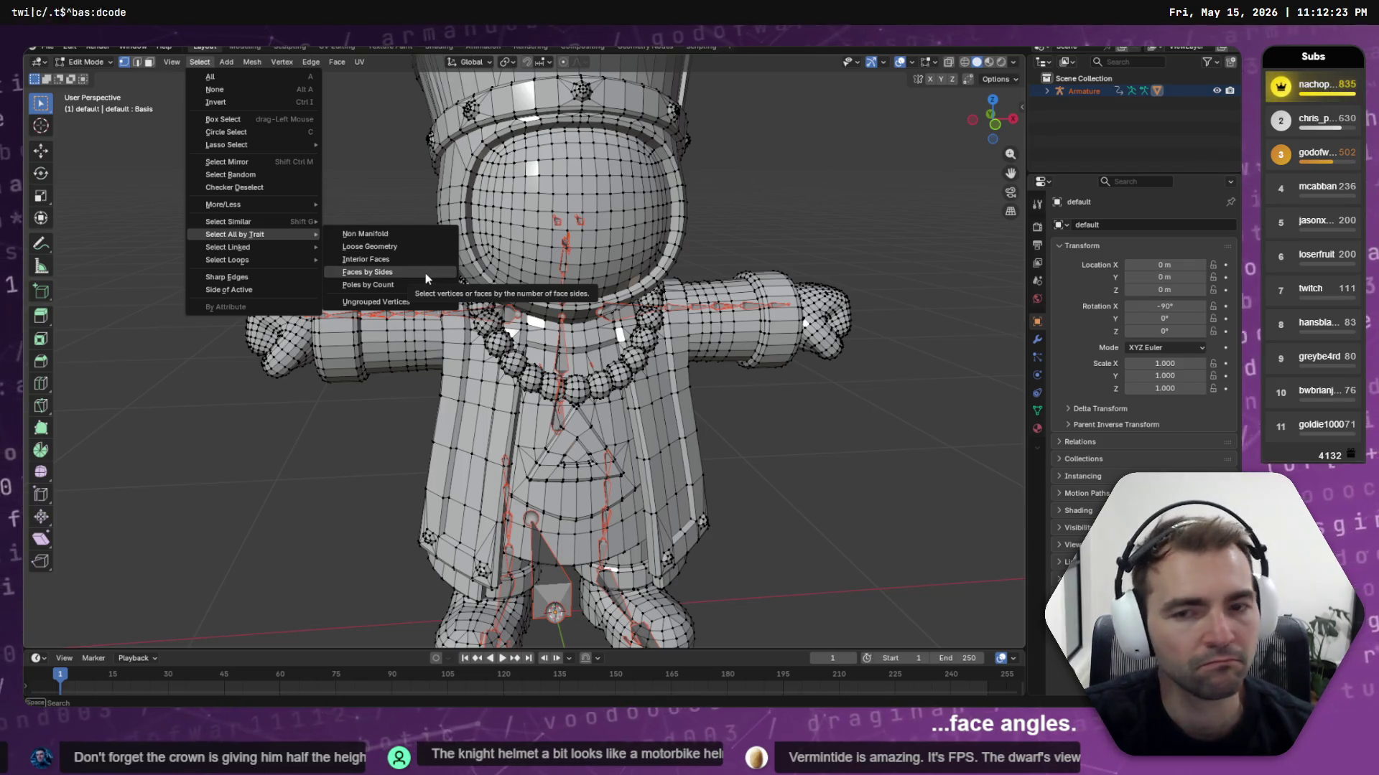
{"action": "key", "text": "alt+Tab"}
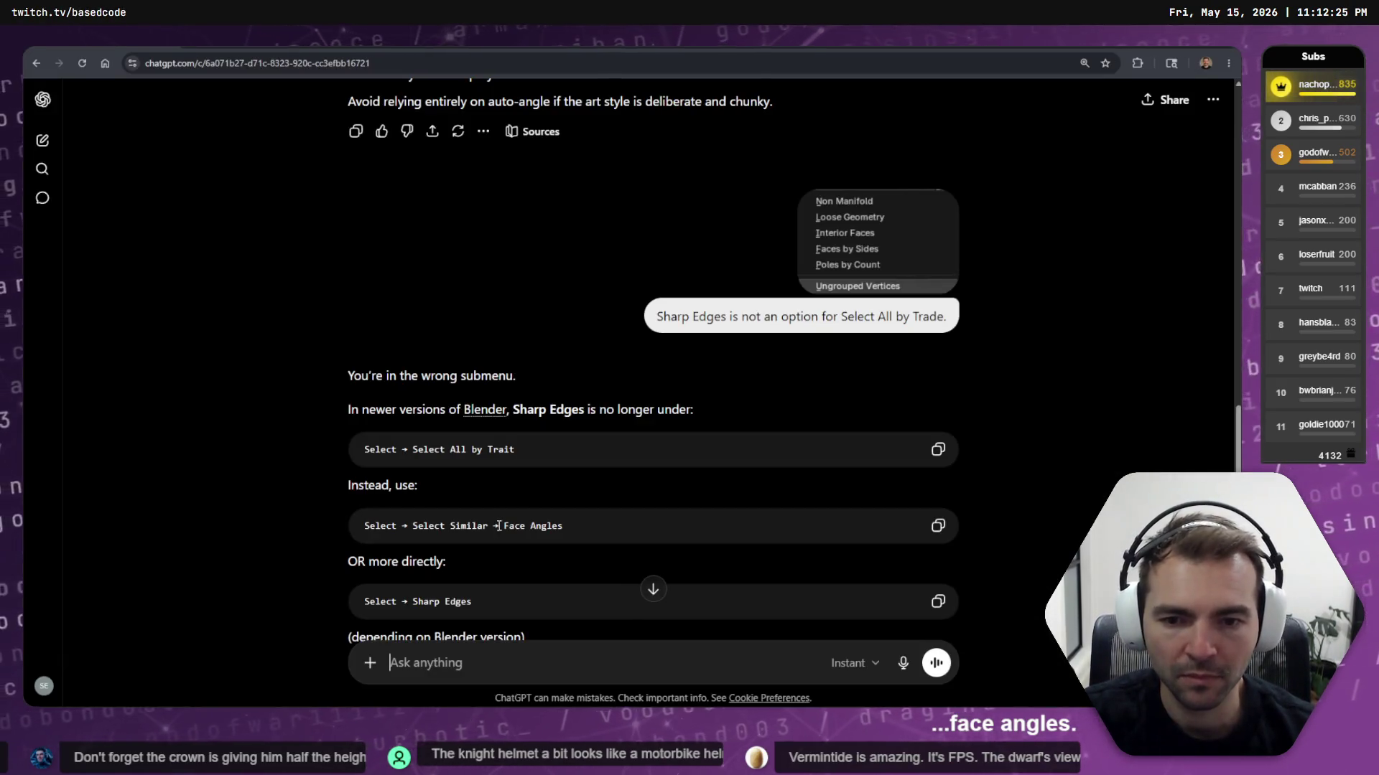
{"action": "key", "text": "alt+Tab"}
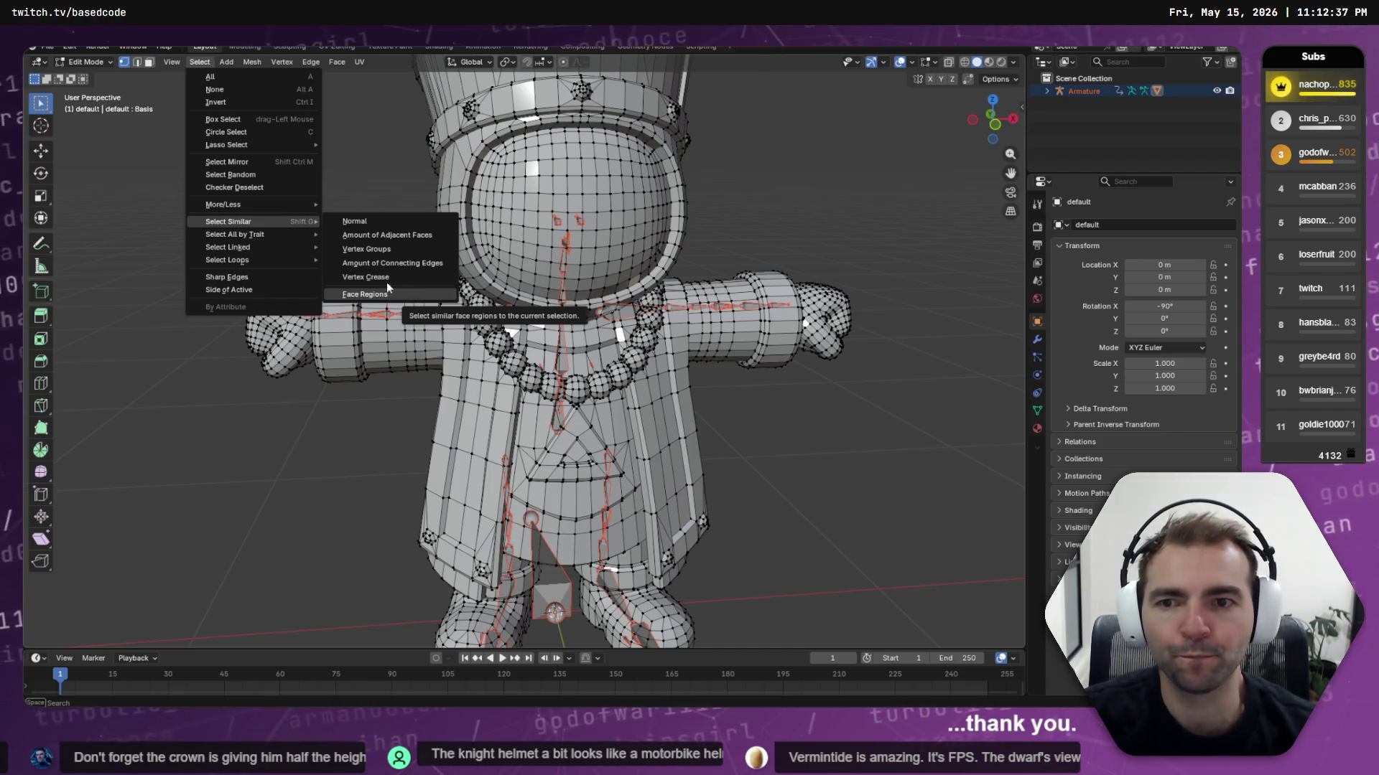
Select the priest mesh's sharp edges, check them from above, then invert to the smooth areas
{"action": "left_click", "coordinate": [261, 277]}
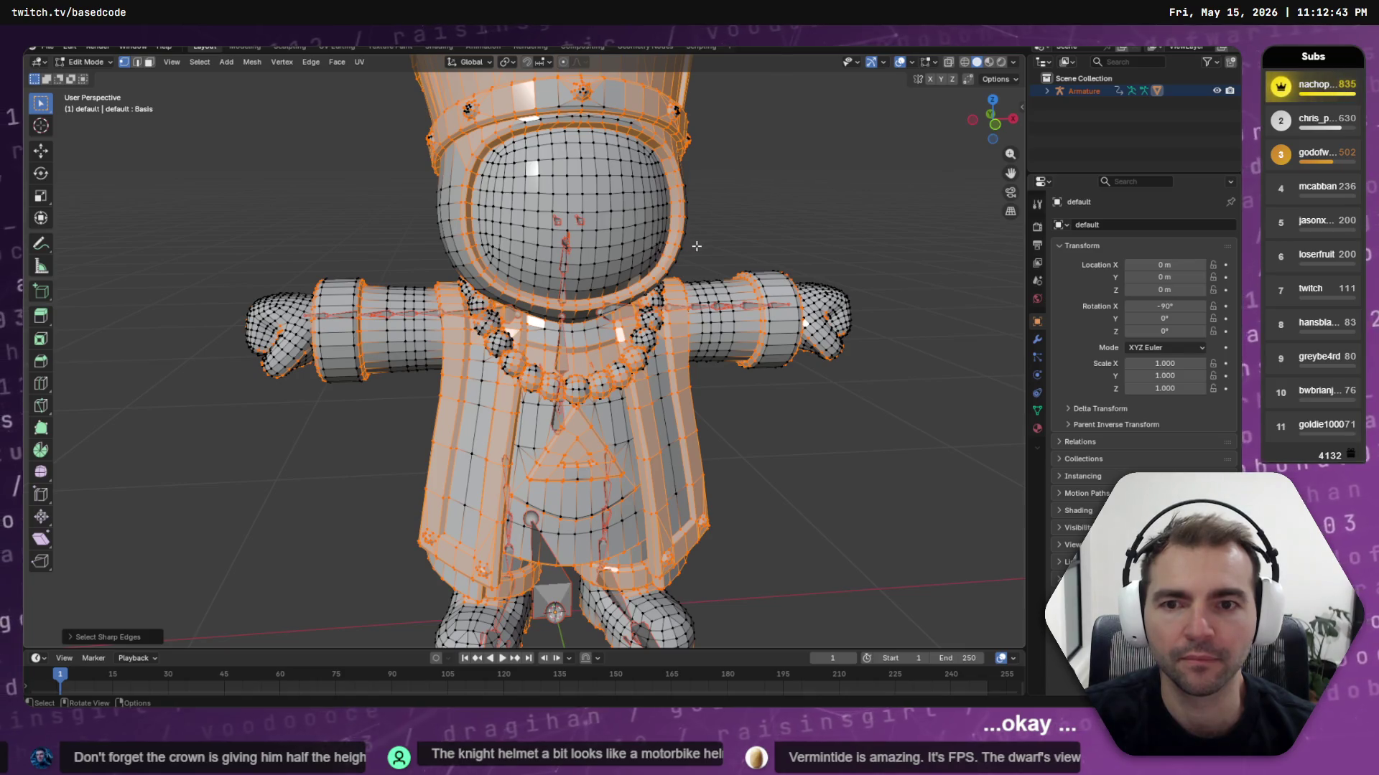
{"action": "mouse_move", "coordinate": [702, 247]}
{"action": "middle_mouse_down"}
{"action": "mouse_move", "coordinate": [739, 230]}
{"action": "mouse_move", "coordinate": [630, 242]}
{"action": "mouse_move", "coordinate": [606, 176]}
{"action": "mouse_move", "coordinate": [492, 193]}
{"action": "mouse_move", "coordinate": [691, 240]}
{"action": "mouse_move", "coordinate": [794, 215]}
{"action": "mouse_move", "coordinate": [846, 227]}
{"action": "mouse_move", "coordinate": [720, 224]}
{"action": "middle_mouse_up"}
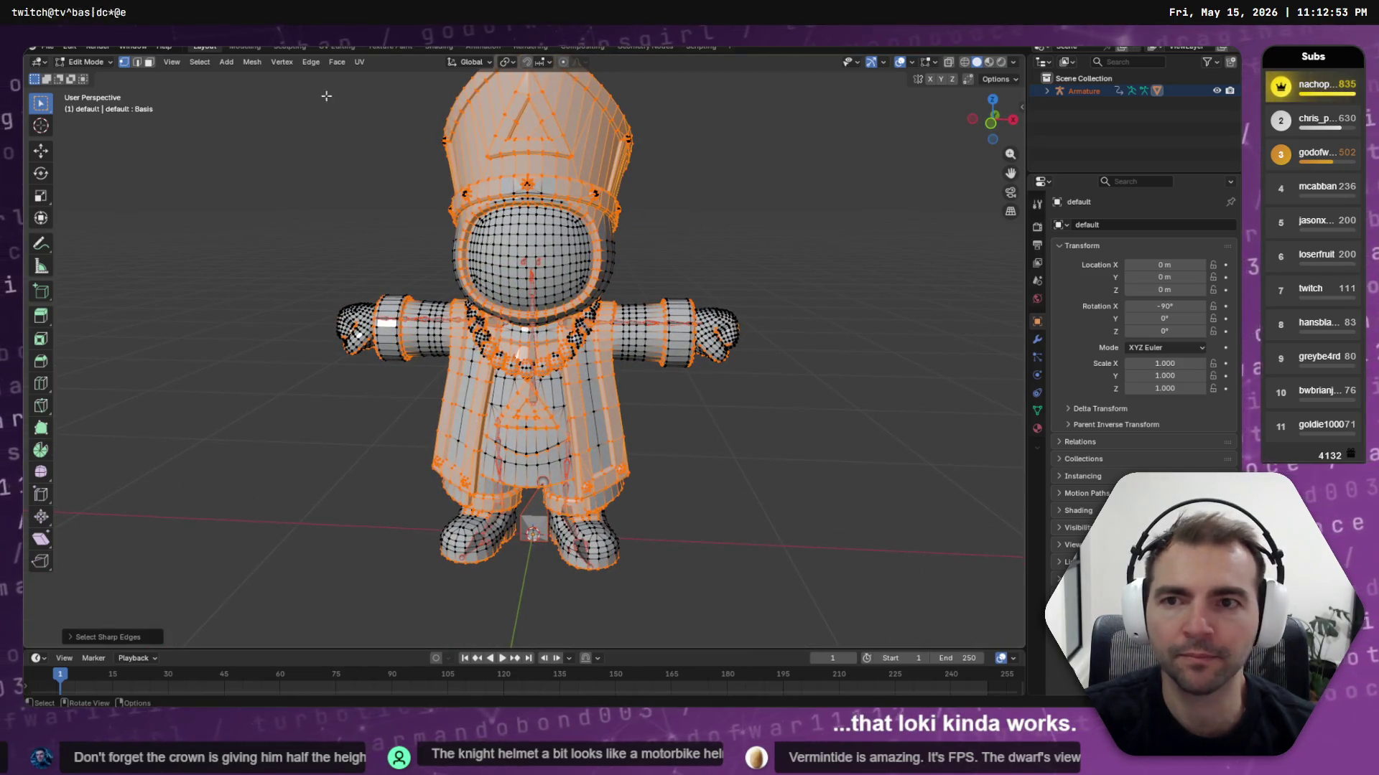
{"action": "left_click", "coordinate": [200, 62]}
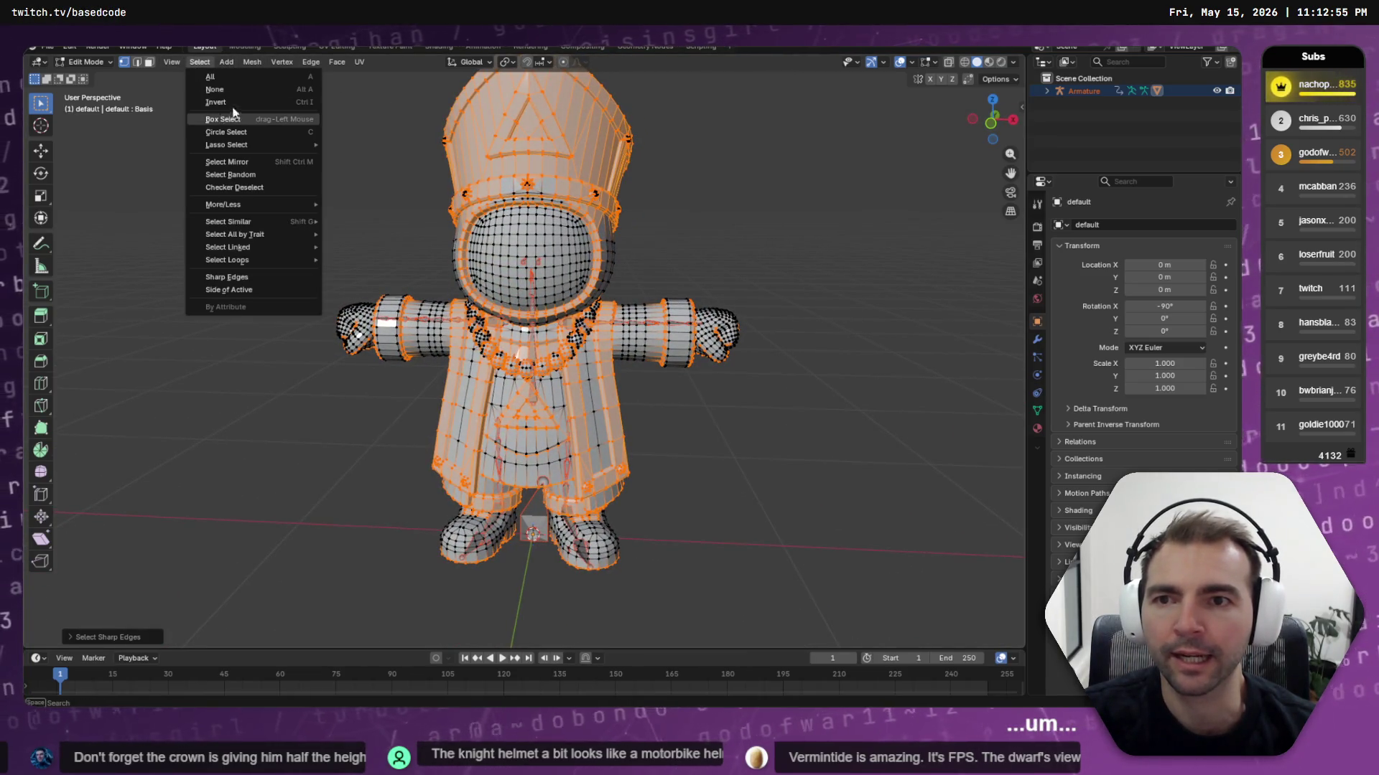
{"action": "left_click", "coordinate": [216, 101]}
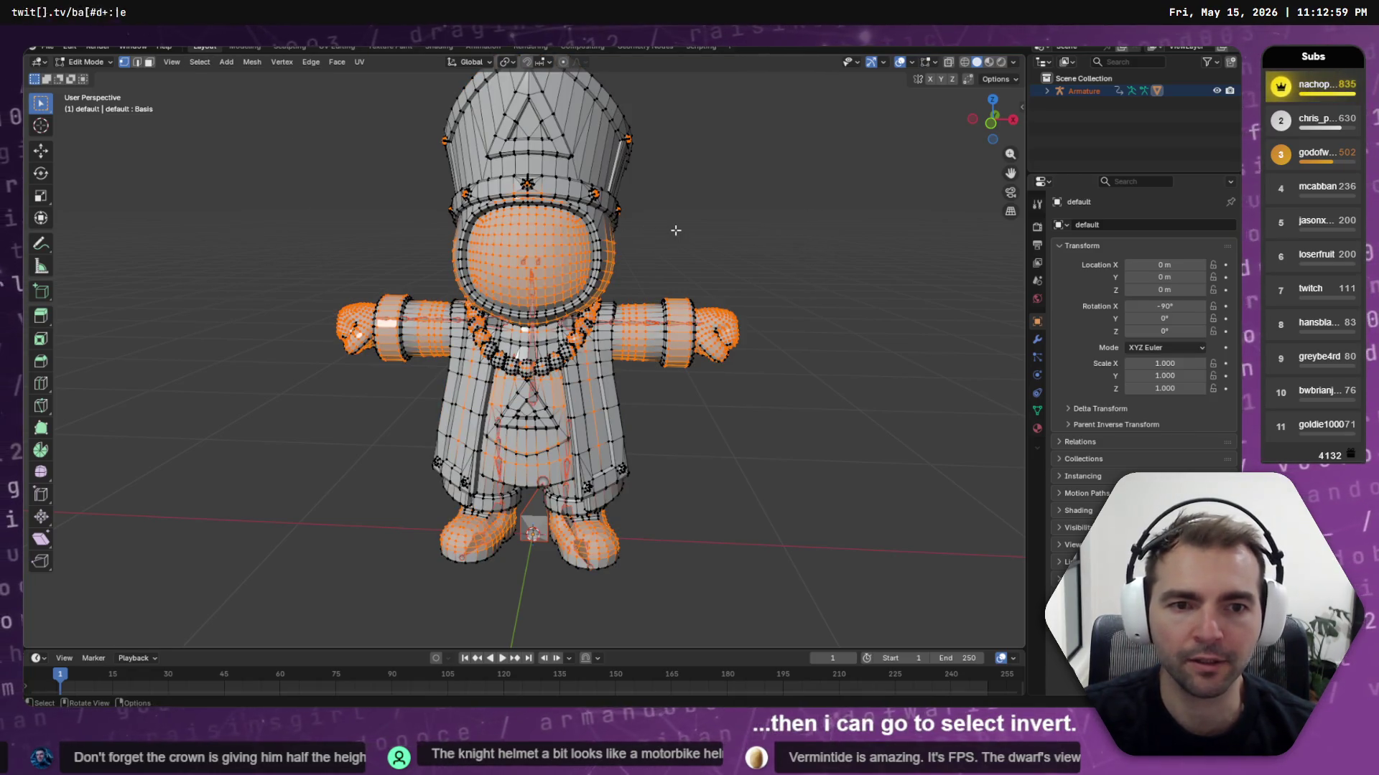
Apply Shade Smooth to the selected face, hands and feet via the 'smooth' command search
{"action": "key", "text": "F3"}
{"action": "type", "text": "smooth"}
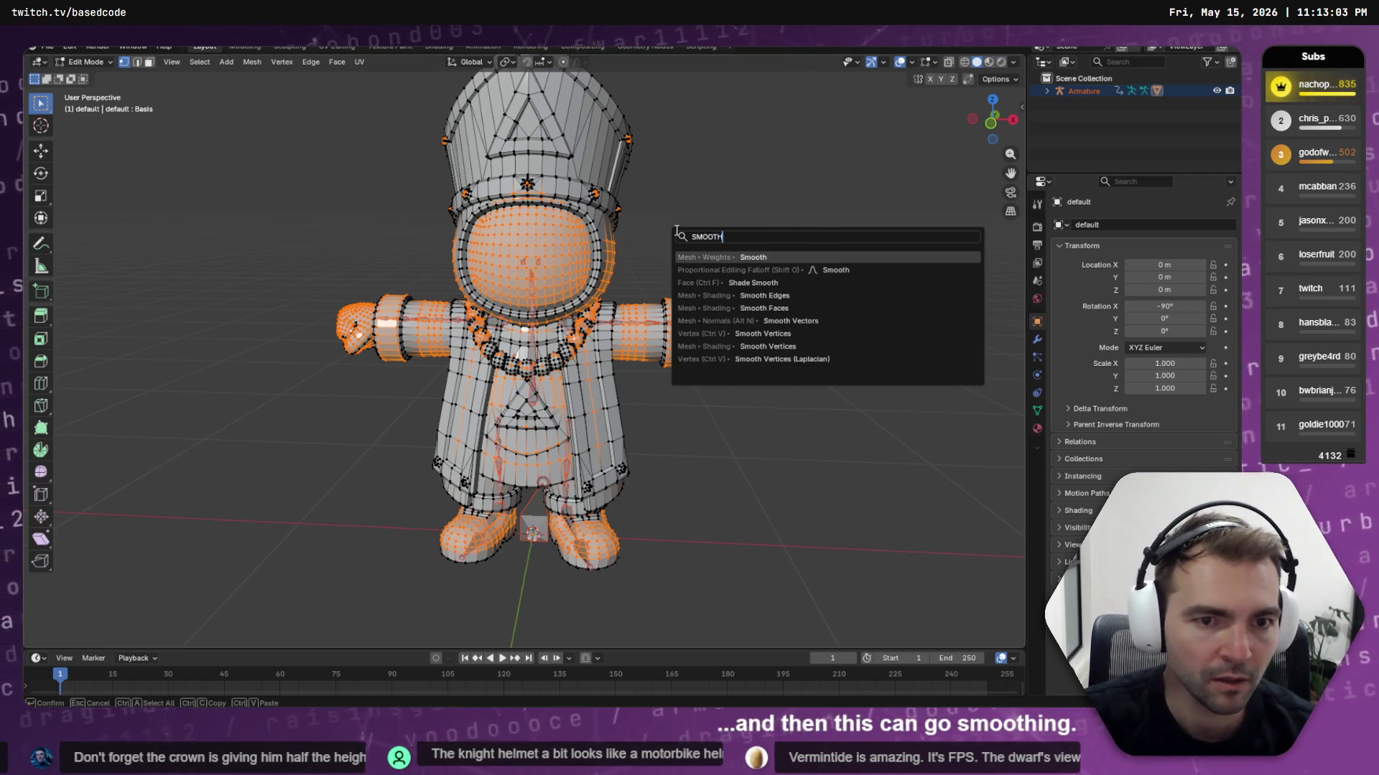
{"action": "key", "text": "Down"}
{"action": "key", "text": "Down"}
{"action": "key", "text": "Down"}
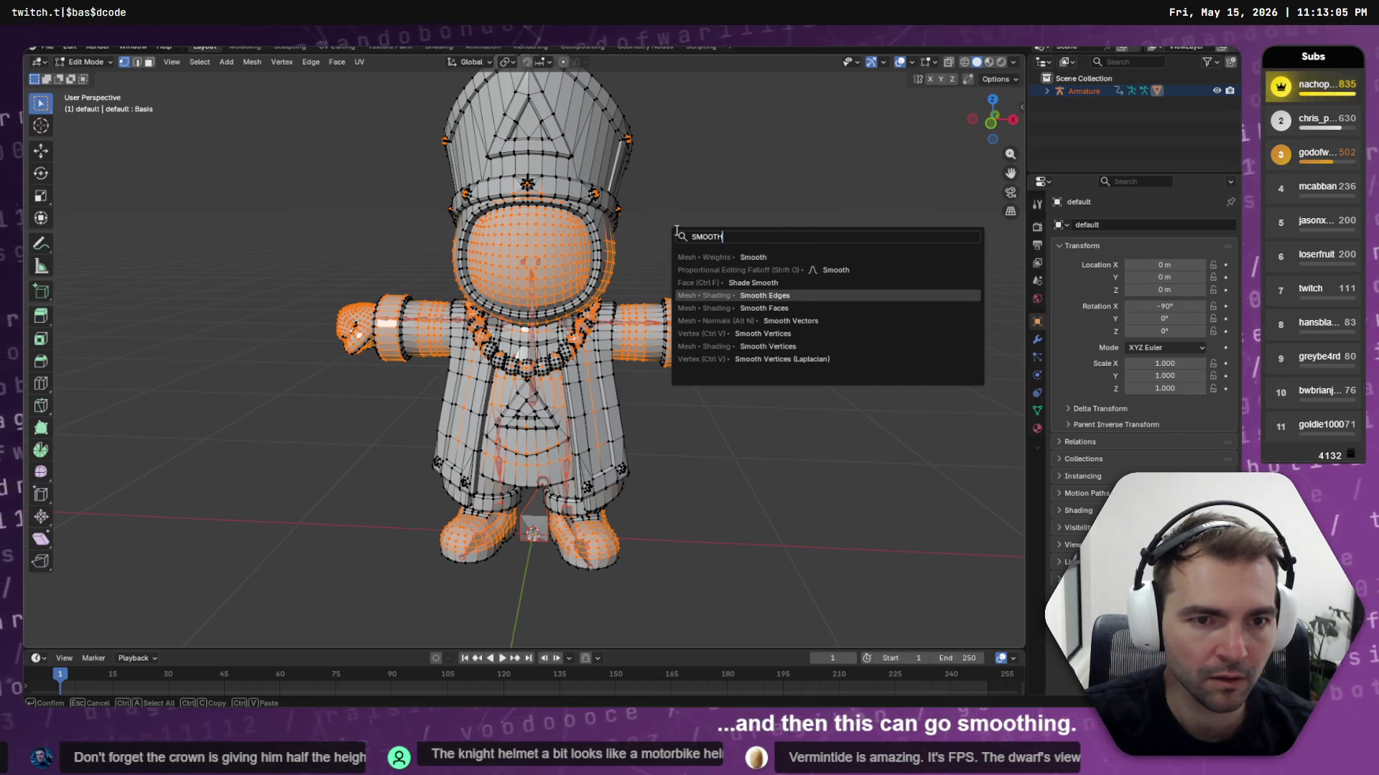
{"action": "key", "text": "Up"}
{"action": "key", "text": "Return"}
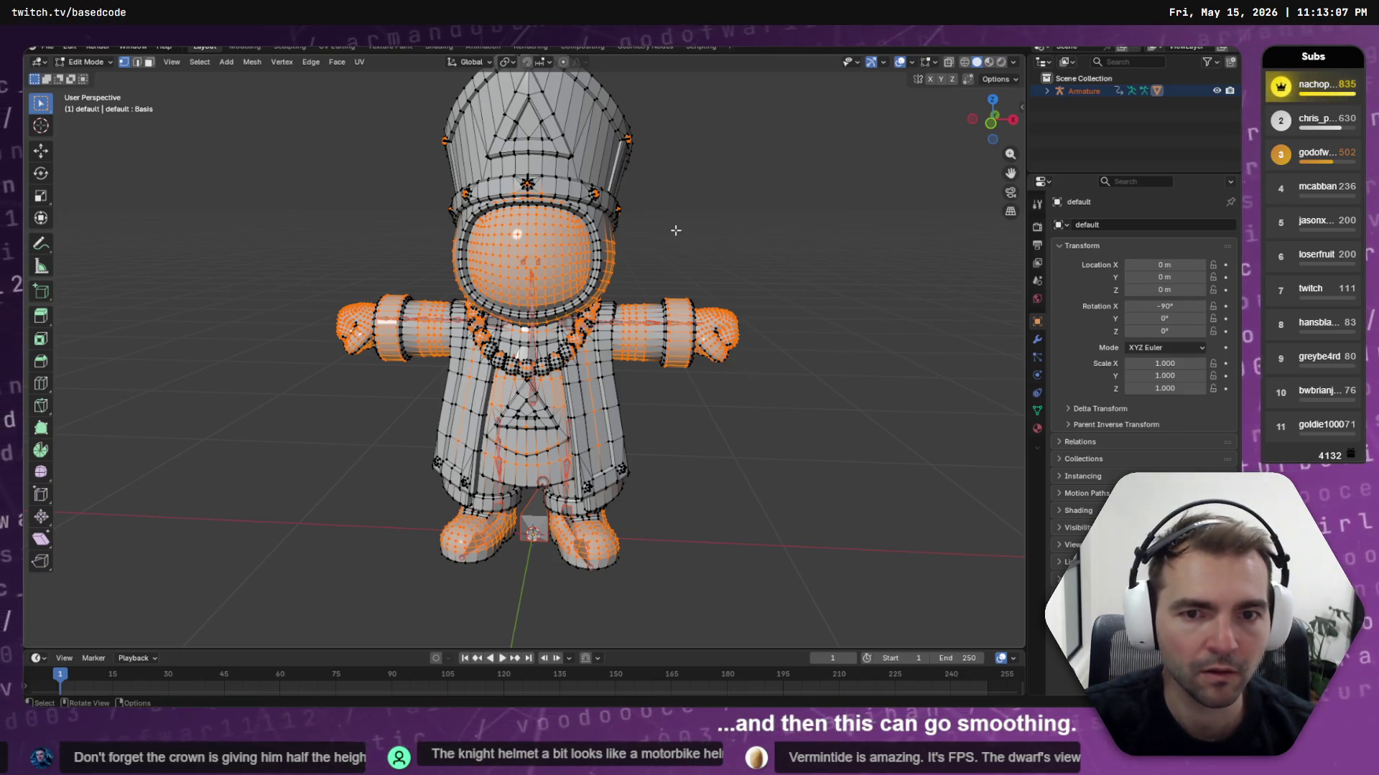
Preview the smooth shading in Object Mode, then return to Edit Mode
{"action": "key", "text": "Tab"}
{"action": "mouse_move", "coordinate": [708, 209]}
{"action": "middle_mouse_down"}
{"action": "mouse_move", "coordinate": [829, 208]}
{"action": "mouse_move", "coordinate": [664, 193]}
{"action": "mouse_move", "coordinate": [695, 213]}
{"action": "middle_mouse_up"}
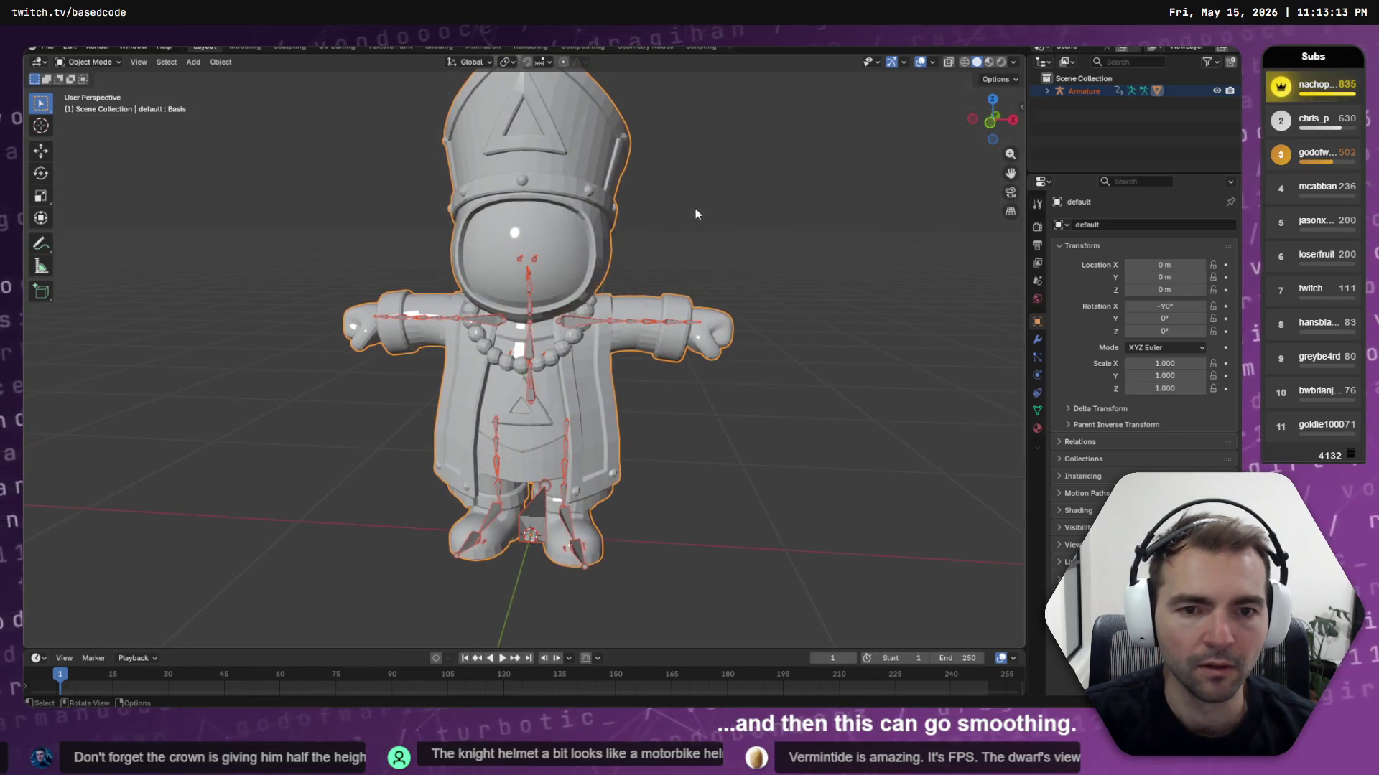
{"action": "key", "text": "Tab"}
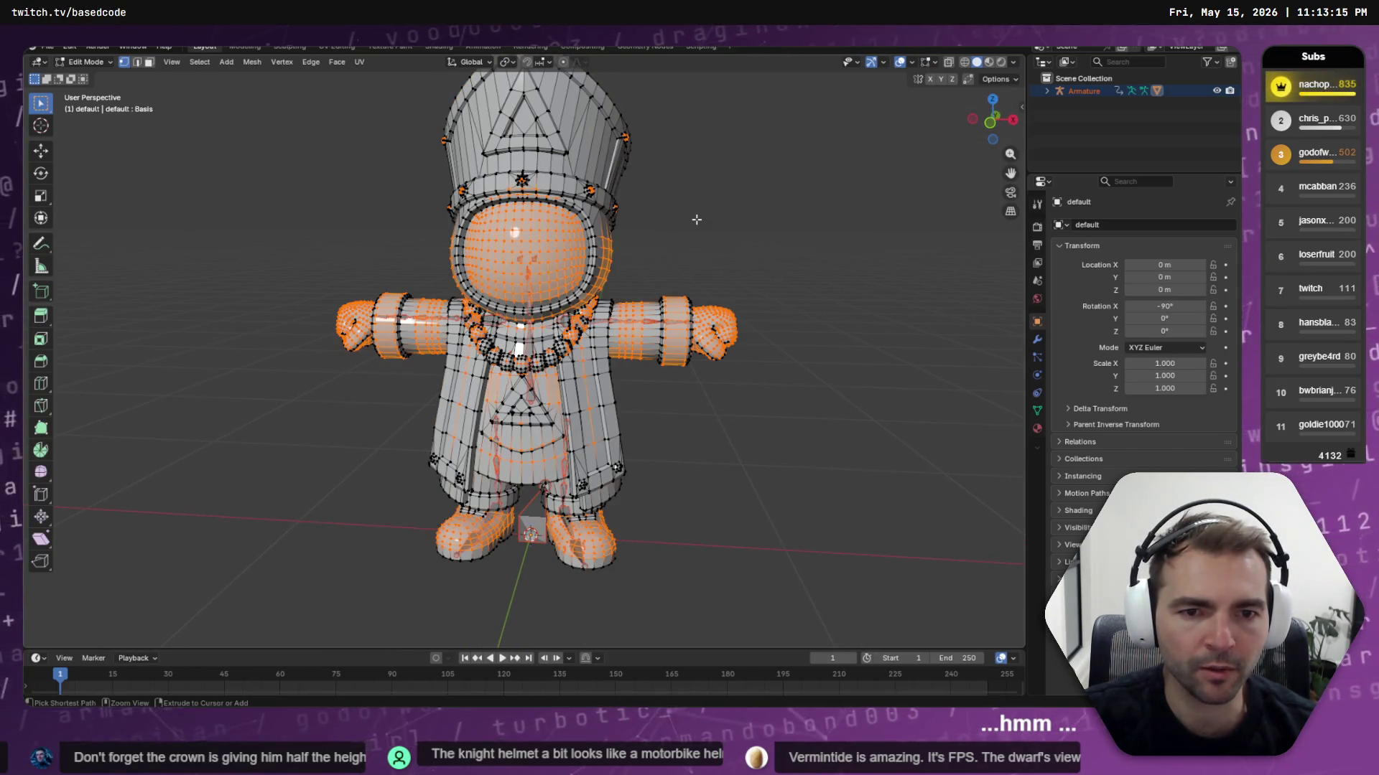
{"action": "key", "text": "q"}
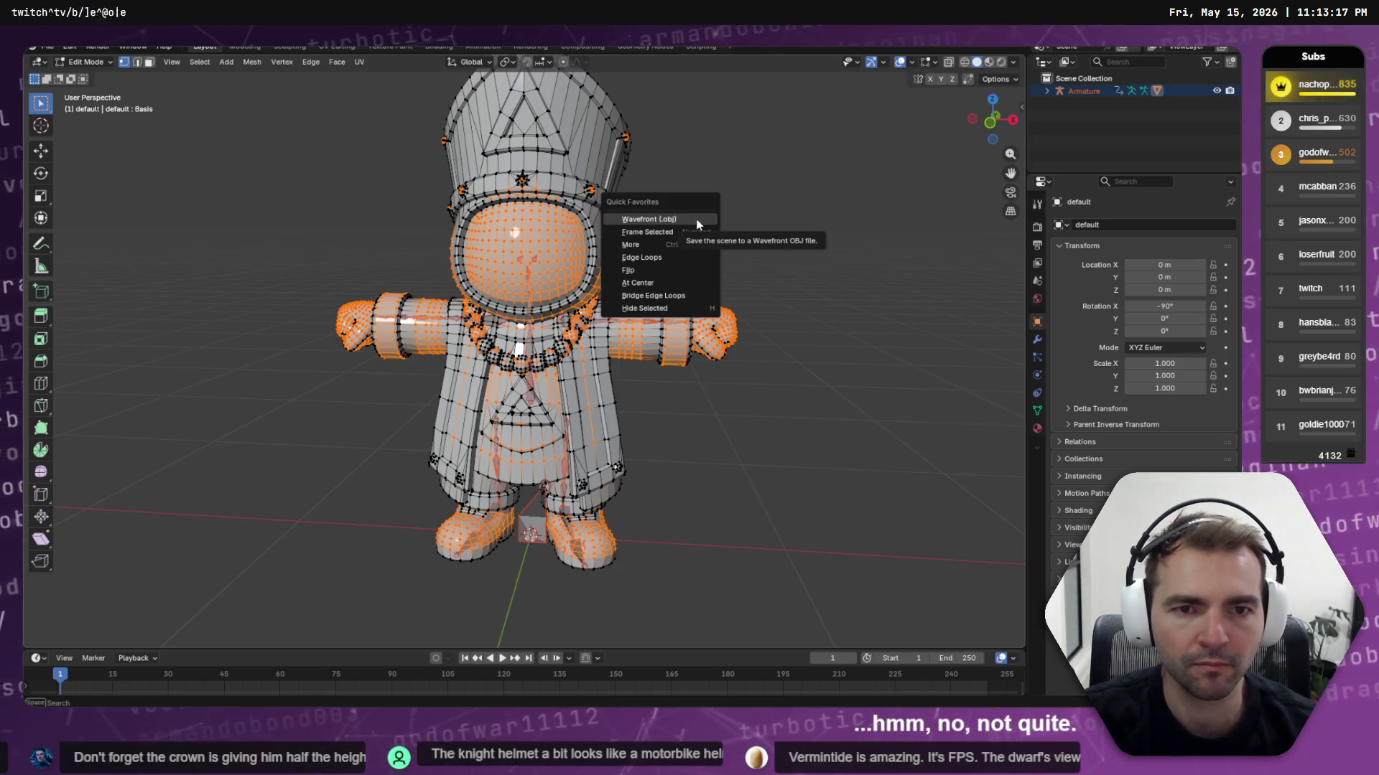
Grow the smooth-area selection by one ring, then invert it to the hat, robe, trims and beads
{"action": "left_click", "coordinate": [692, 241]}
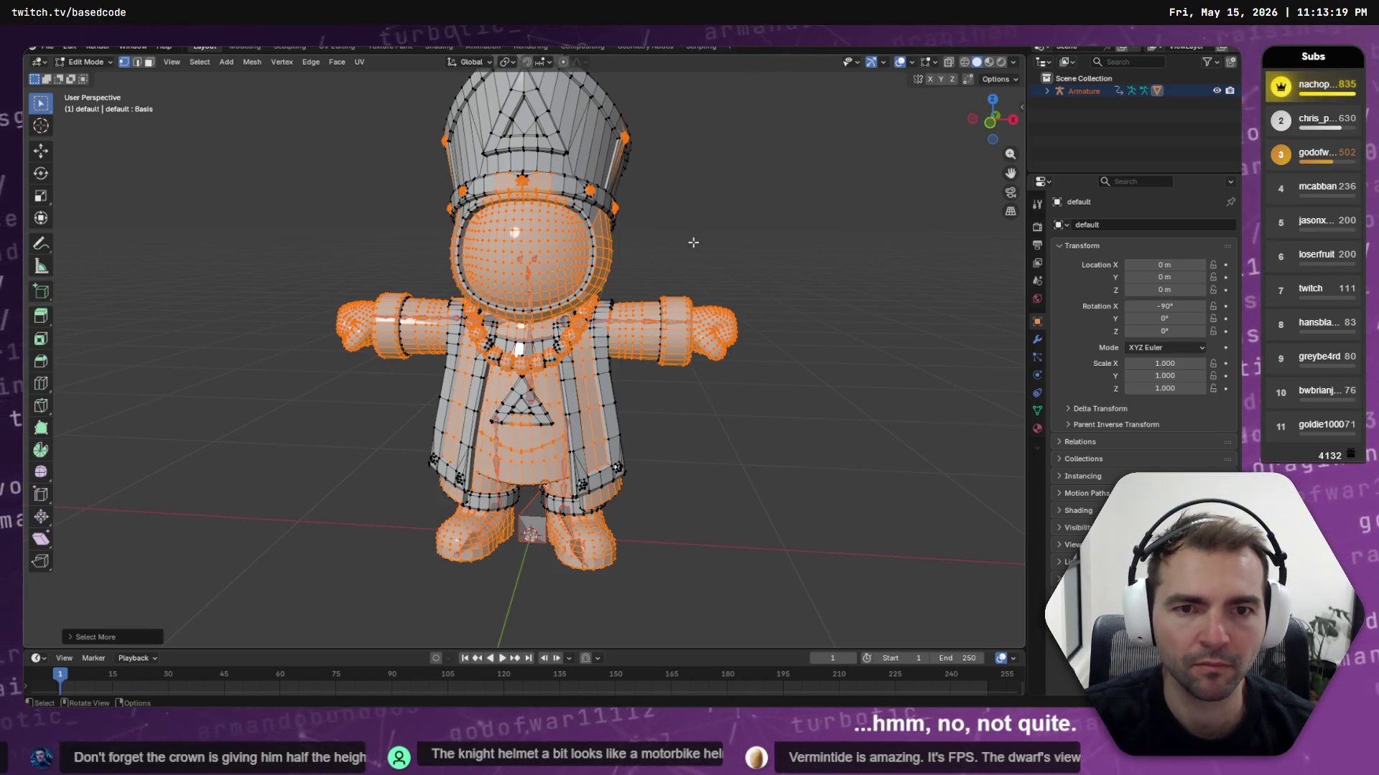
{"action": "mouse_move", "coordinate": [691, 196]}
{"action": "middle_mouse_down"}
{"action": "mouse_move", "coordinate": [553, 186]}
{"action": "mouse_move", "coordinate": [763, 192]}
{"action": "mouse_move", "coordinate": [329, 172]}
{"action": "mouse_move", "coordinate": [348, 194]}
{"action": "mouse_move", "coordinate": [694, 186]}
{"action": "middle_mouse_up"}
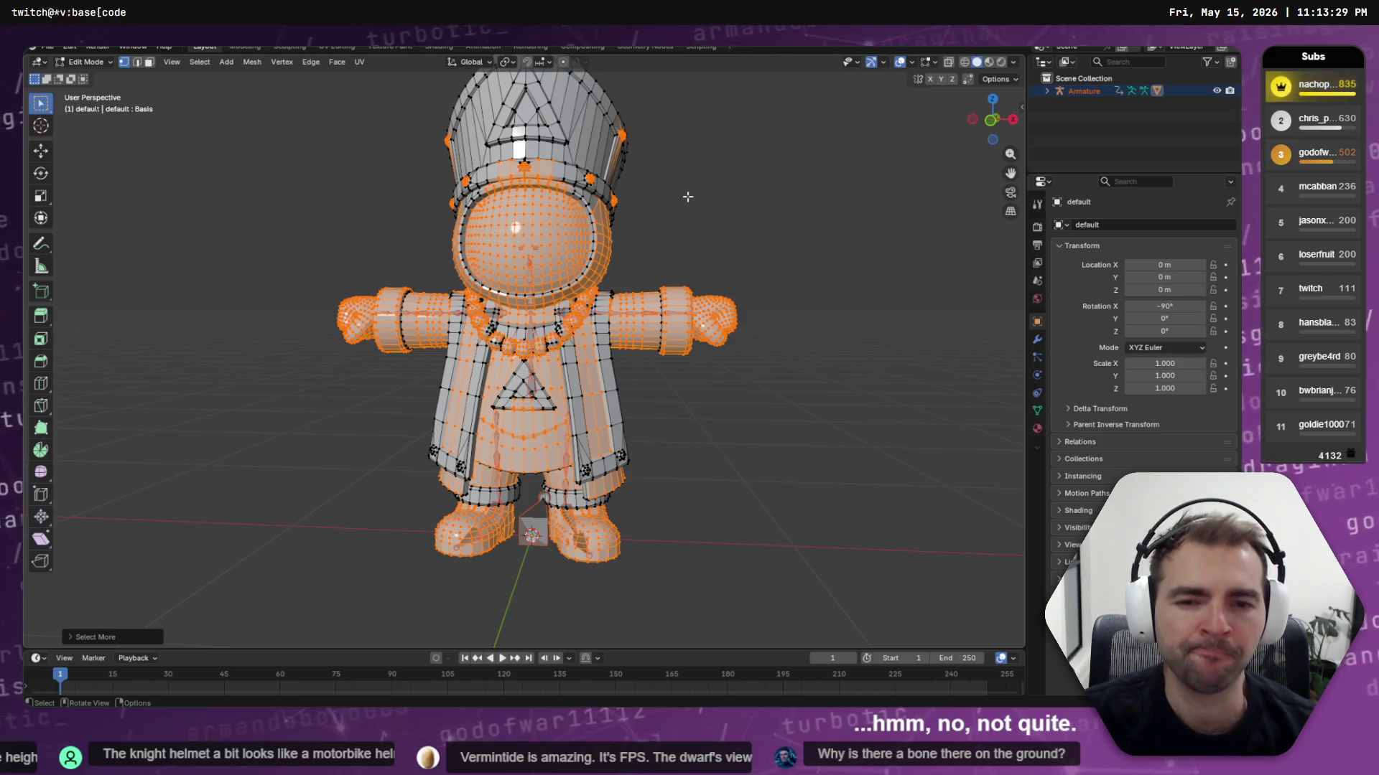
{"action": "key", "text": "ctrl+i"}
{"action": "key", "text": "ctrl+i"}
{"action": "key", "text": "ctrl+i"}
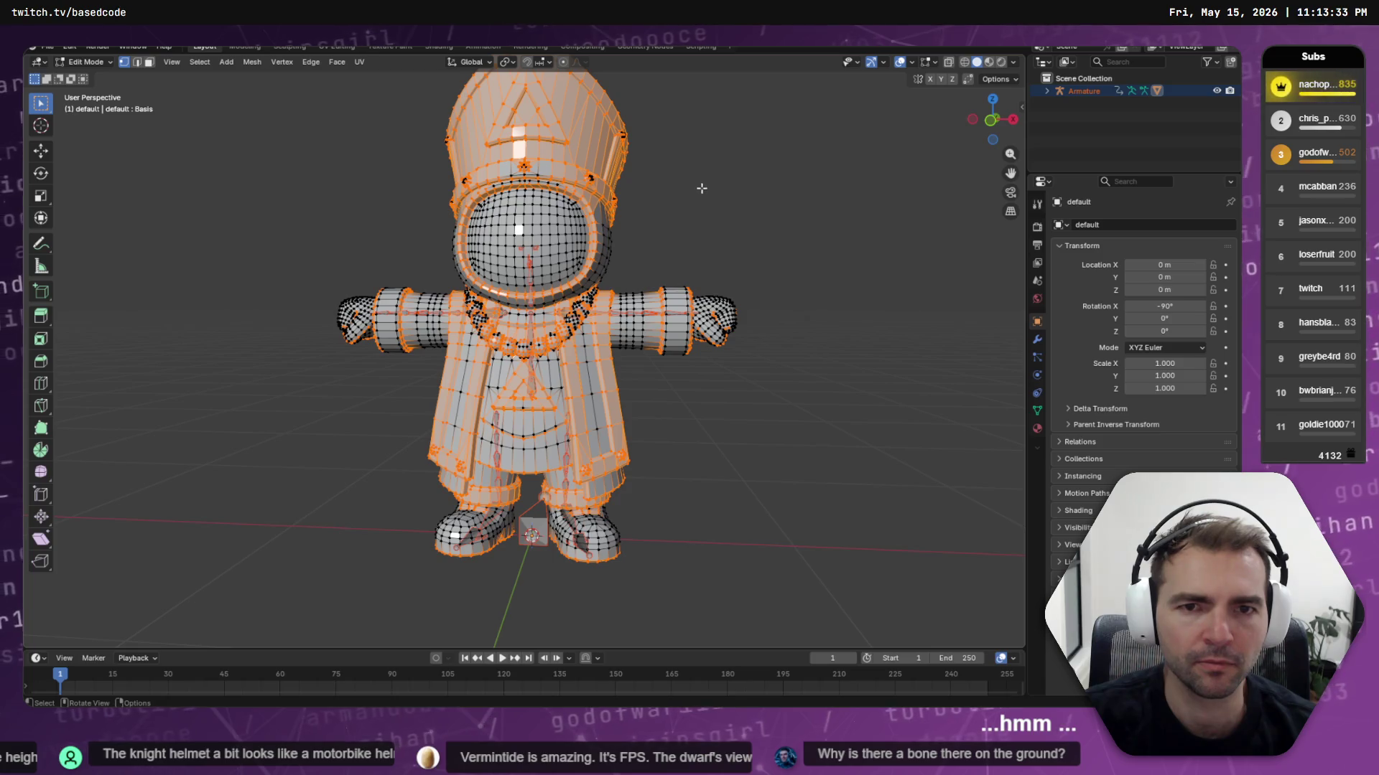
{"action": "mouse_move", "coordinate": [710, 181]}
{"action": "middle_mouse_down"}
{"action": "mouse_move", "coordinate": [435, 160]}
{"action": "mouse_move", "coordinate": [410, 138]}
{"action": "mouse_move", "coordinate": [752, 199]}
{"action": "mouse_move", "coordinate": [761, 183]}
{"action": "mouse_move", "coordinate": [742, 169]}
{"action": "middle_mouse_up"}
{"action": "key", "text": "alt+z"}
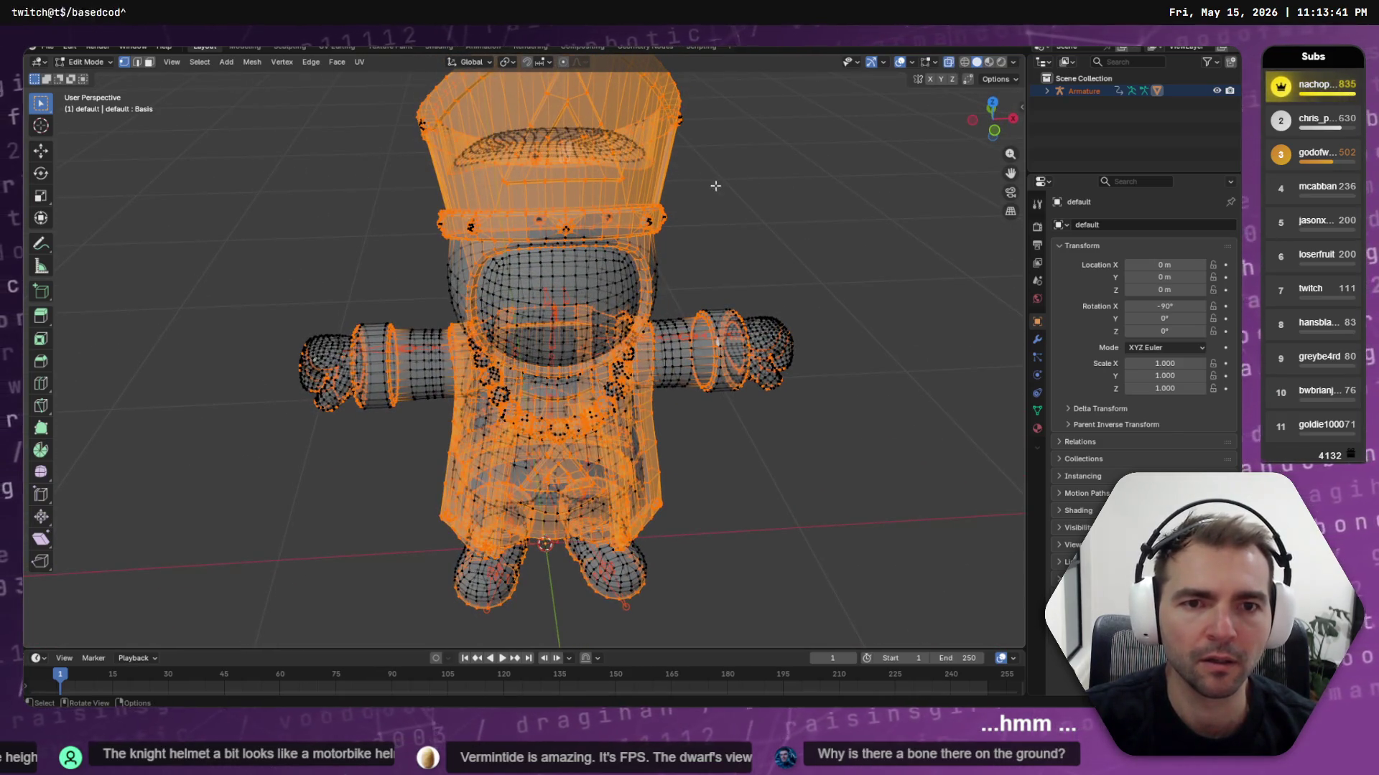
Box-select hat edges in edge mode, removing the faces on and inside the hat's top
{"action": "left_click", "coordinate": [136, 61]}
{"action": "left_click_drag", "start_coordinate": [732, 189], "coordinate": [415, 191]}
{"action": "middle_click_drag", "start_coordinate": [703, 196], "coordinate": [643, 180]}
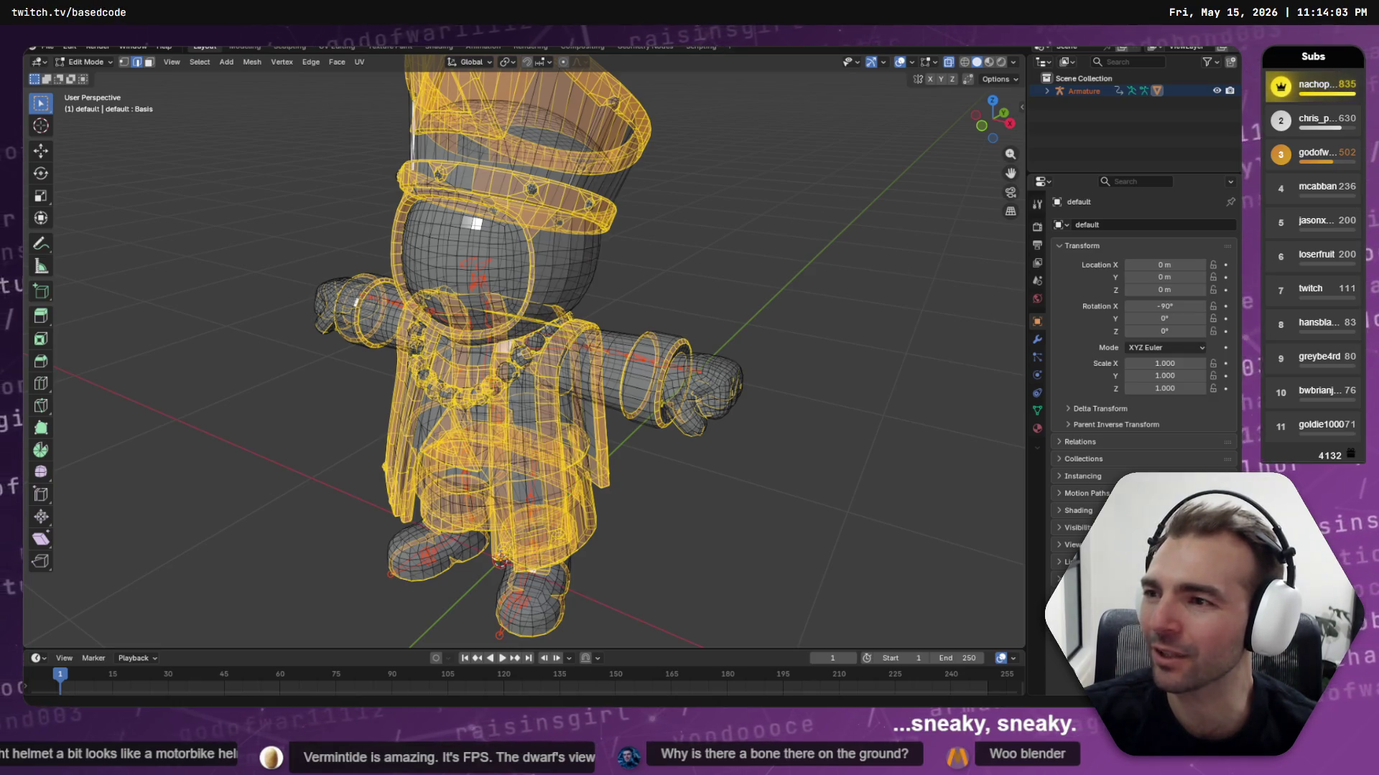
{"action": "middle_click_drag", "start_coordinate": [272, 102], "coordinate": [414, 268]}
{"action": "scroll", "coordinate": [414, 267], "scroll_direction": "up", "scroll_amount": 4}
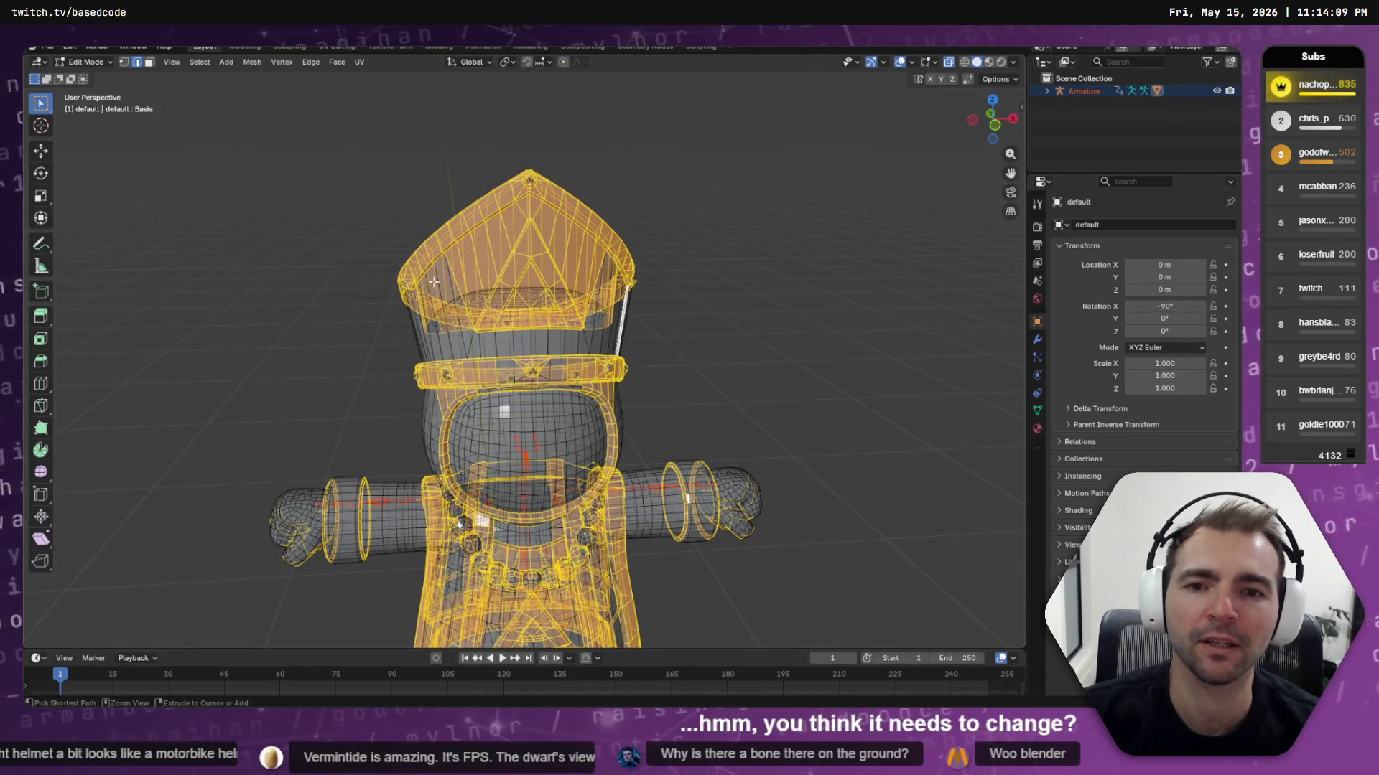
{"action": "left_click_drag", "start_coordinate": [441, 278], "coordinate": [491, 256]}
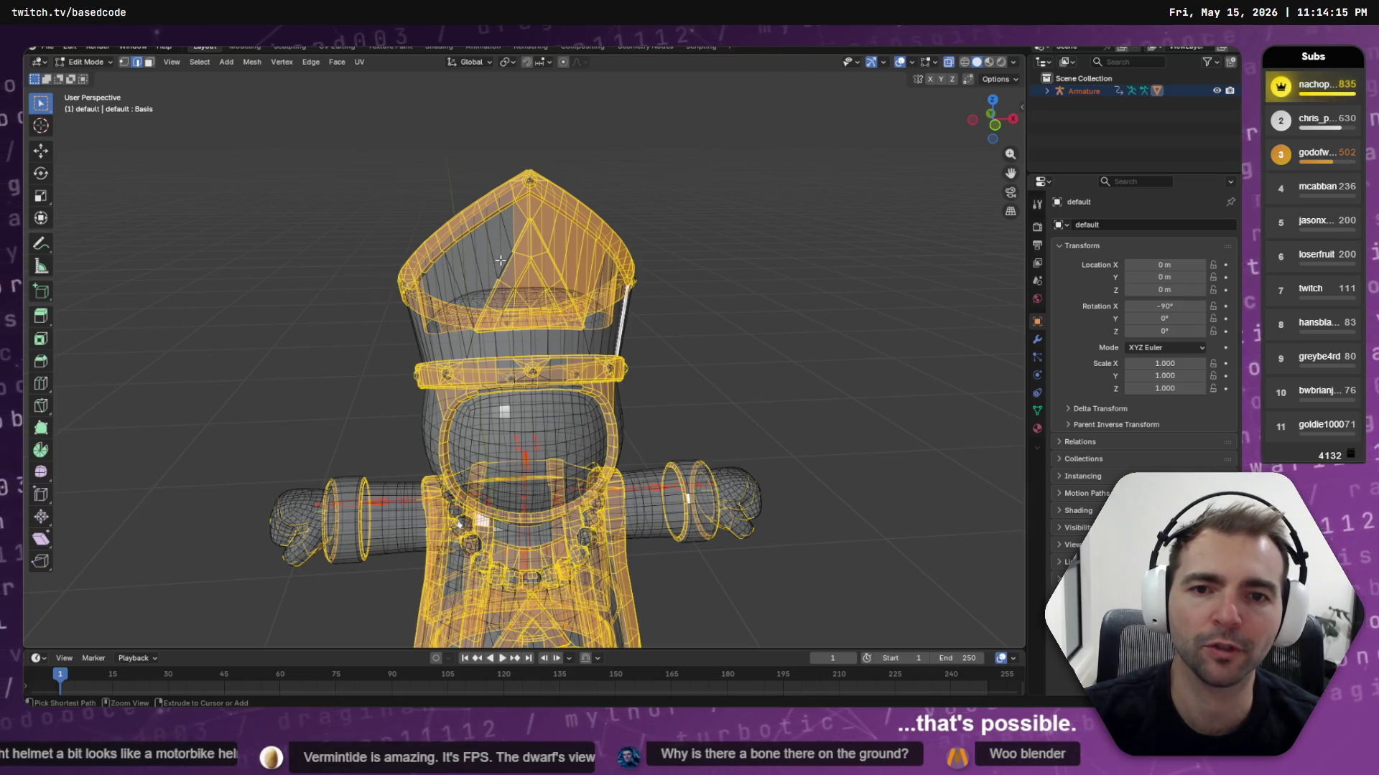
{"action": "mouse_move", "coordinate": [545, 218]}
{"action": "left_mouse_down"}
{"action": "mouse_move", "coordinate": [526, 210]}
{"action": "mouse_move", "coordinate": [552, 214]}
{"action": "mouse_move", "coordinate": [593, 270]}
{"action": "mouse_move", "coordinate": [615, 272]}
{"action": "left_mouse_up"}
{"action": "mouse_move", "coordinate": [672, 265]}
{"action": "middle_mouse_down"}
{"action": "mouse_move", "coordinate": [683, 252]}
{"action": "mouse_move", "coordinate": [595, 233]}
{"action": "middle_mouse_up"}
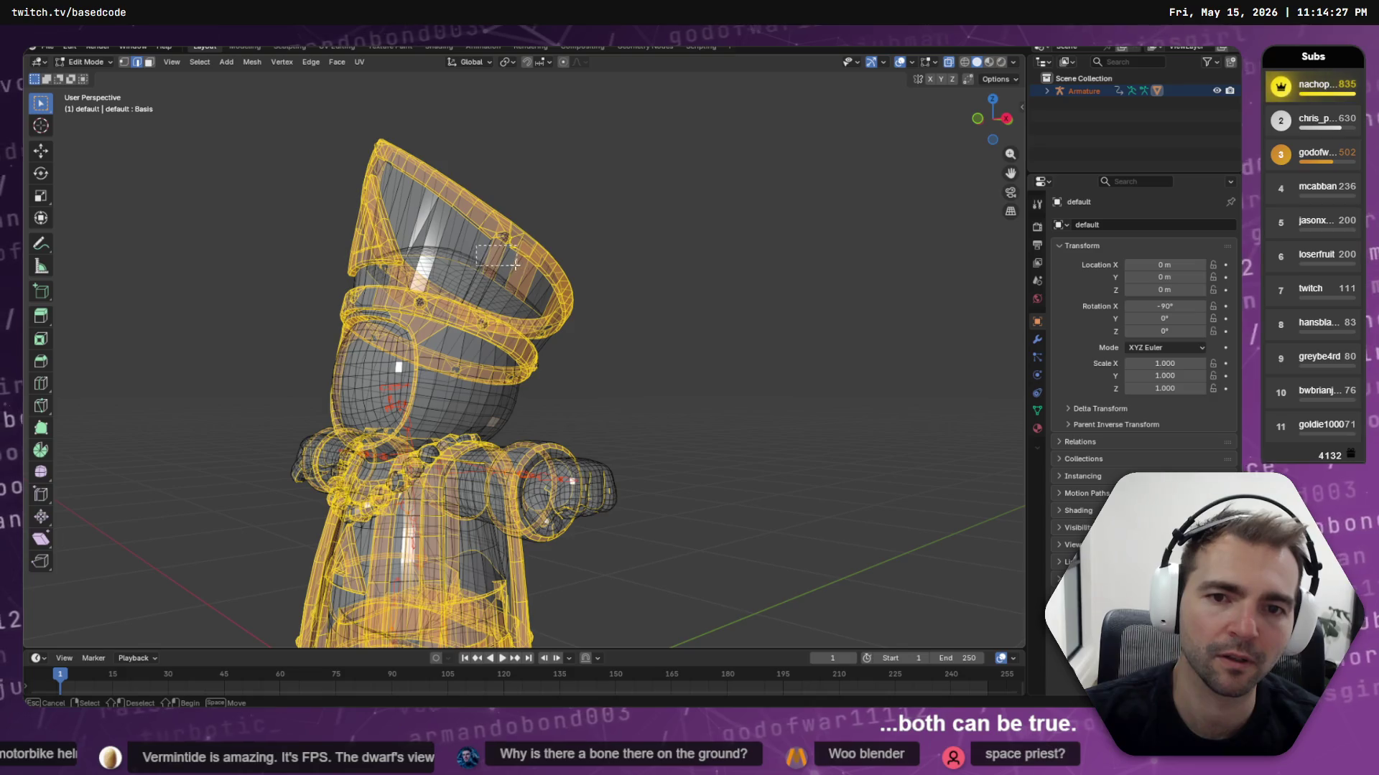
{"action": "left_click_drag", "start_coordinate": [497, 261], "coordinate": [524, 272], "text": "ctrl"}
{"action": "mouse_move", "coordinate": [512, 278]}
{"action": "middle_mouse_down"}
{"action": "mouse_move", "coordinate": [640, 292]}
{"action": "mouse_move", "coordinate": [531, 286]}
{"action": "mouse_move", "coordinate": [496, 249]}
{"action": "mouse_move", "coordinate": [541, 217]}
{"action": "middle_mouse_up"}
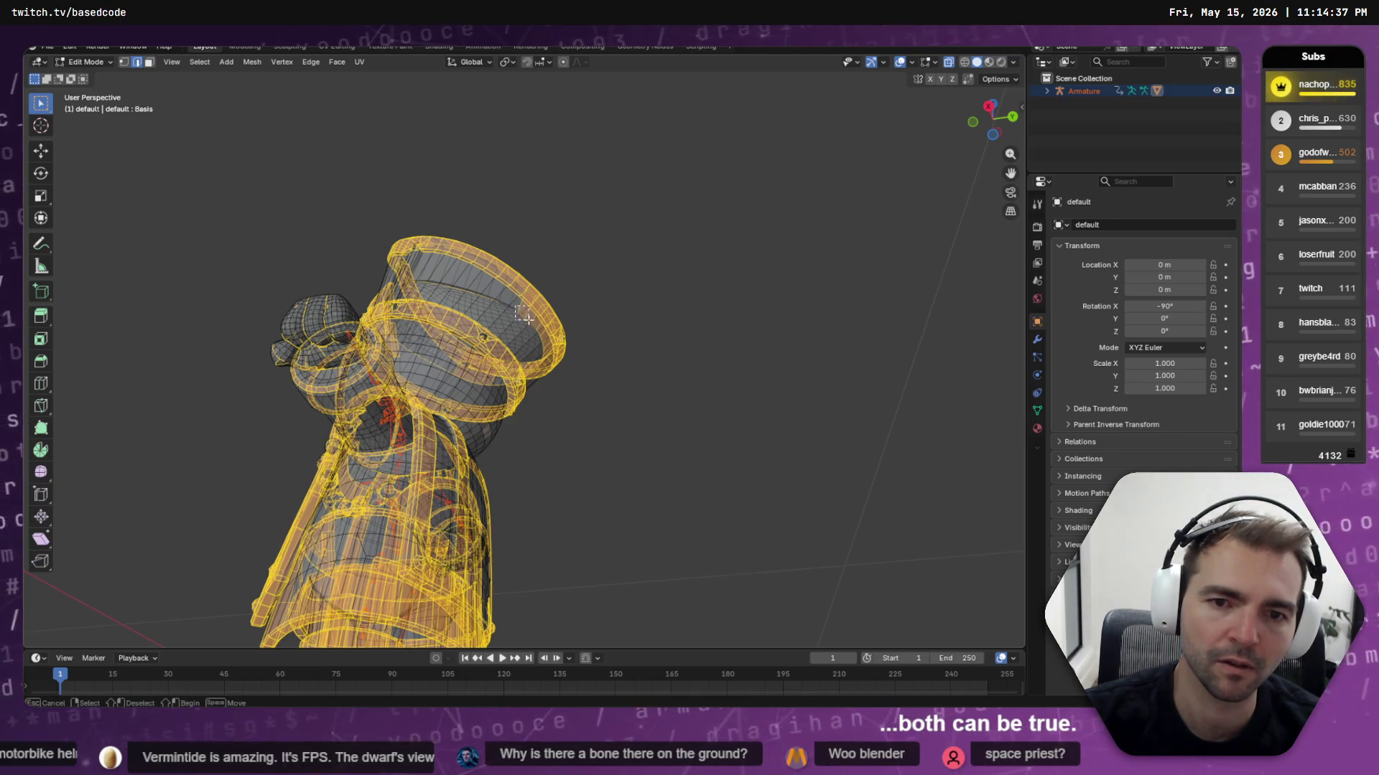
Add the hat rim and band edges and faces to the selection
{"action": "middle_click_drag", "start_coordinate": [544, 350], "coordinate": [420, 300]}
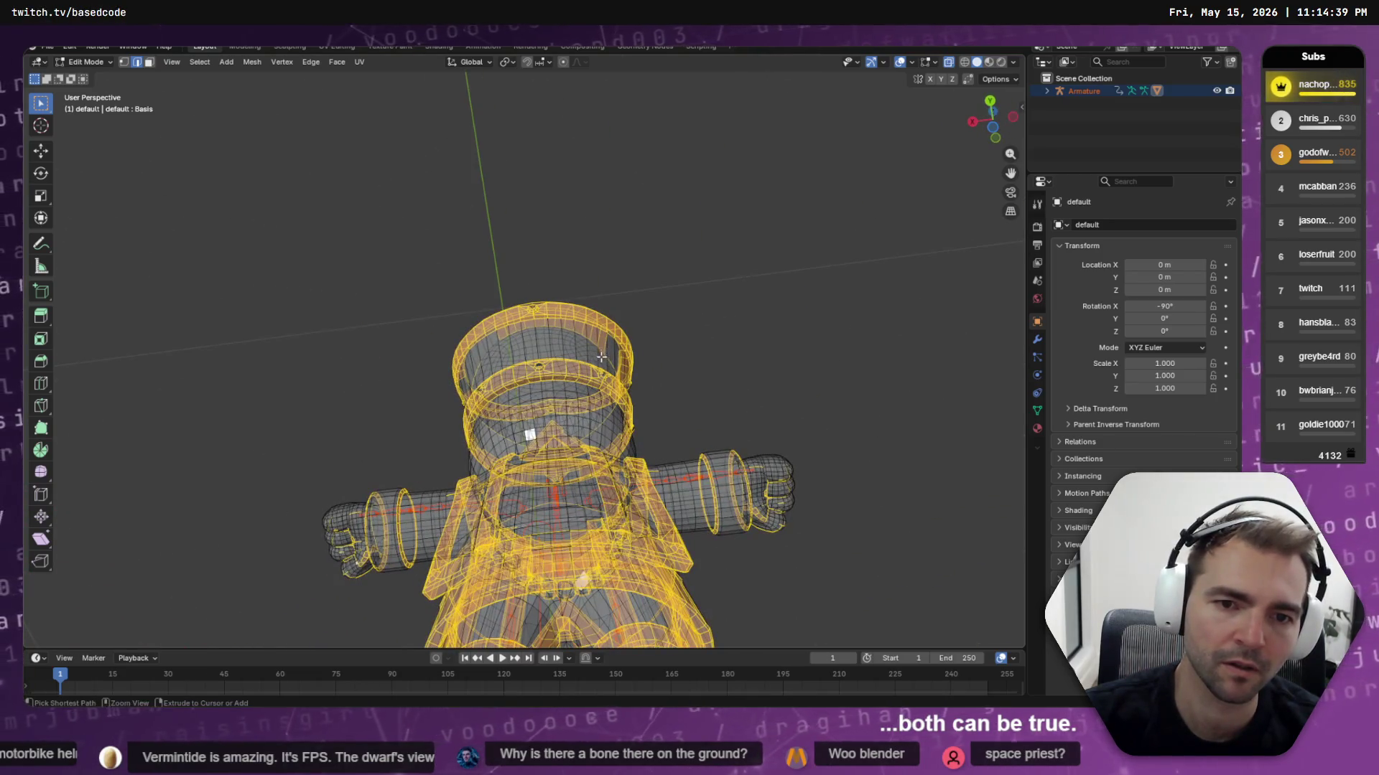
{"action": "mouse_move", "coordinate": [555, 335]}
{"action": "left_mouse_down"}
{"action": "mouse_move", "coordinate": [590, 357]}
{"action": "mouse_move", "coordinate": [509, 333]}
{"action": "left_mouse_up"}
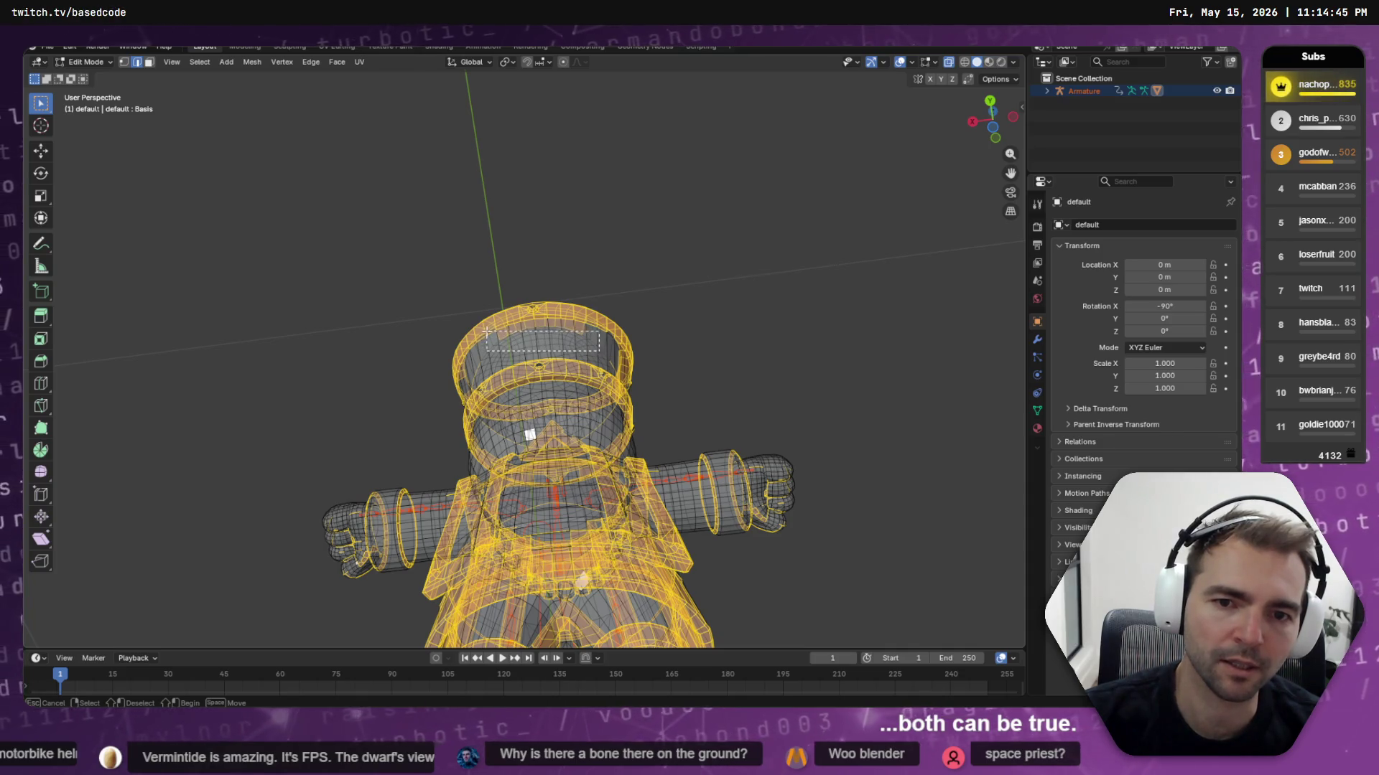
{"action": "left_click_drag", "start_coordinate": [543, 324], "coordinate": [582, 340]}
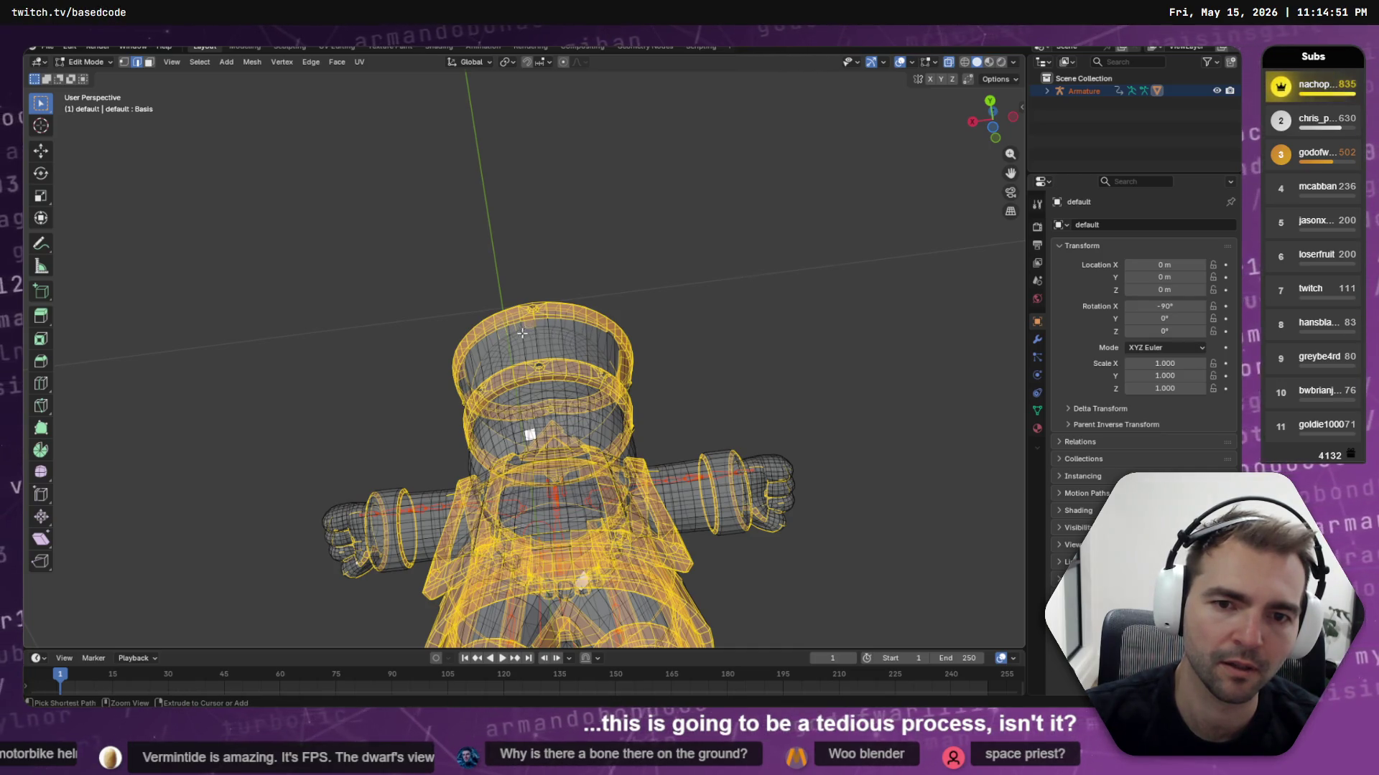
{"action": "left_click_drag", "start_coordinate": [503, 327], "coordinate": [534, 329]}
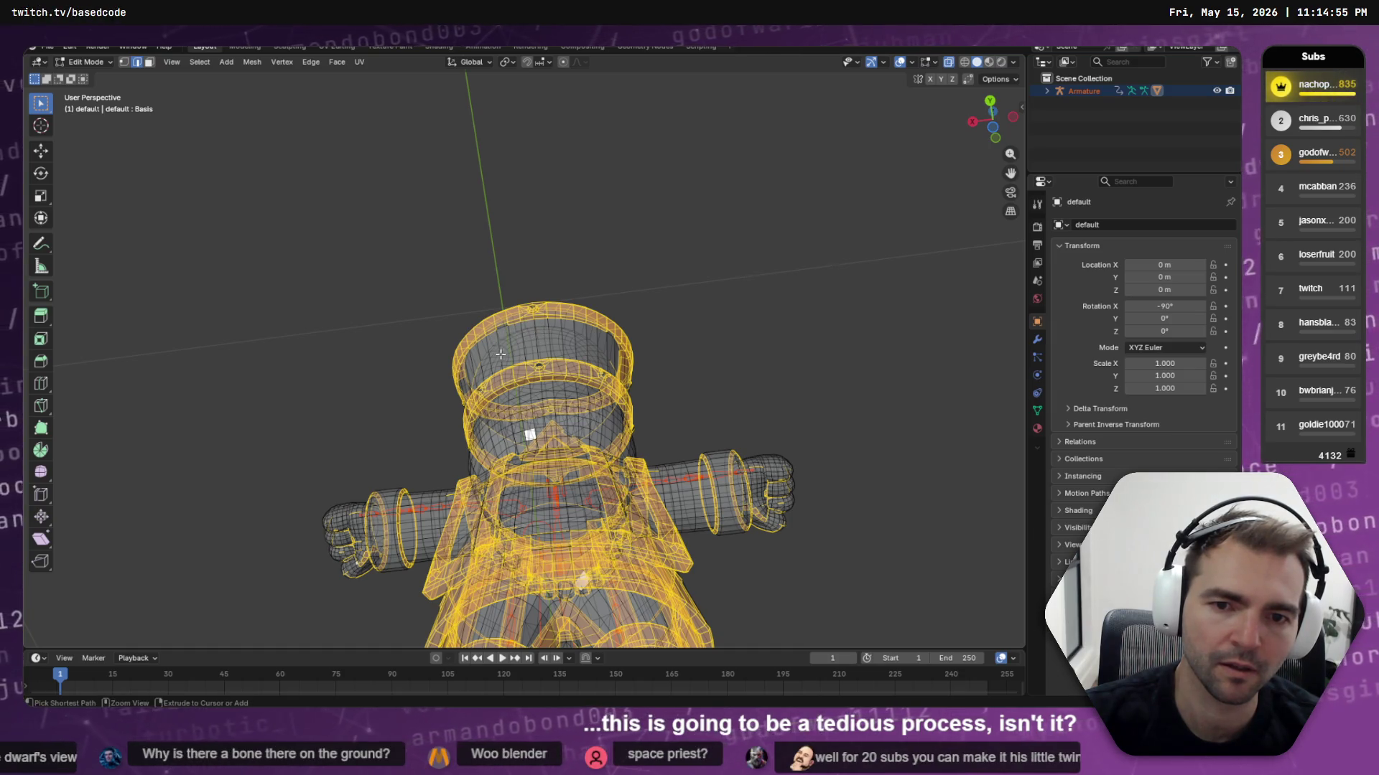
{"action": "key", "text": "b"}
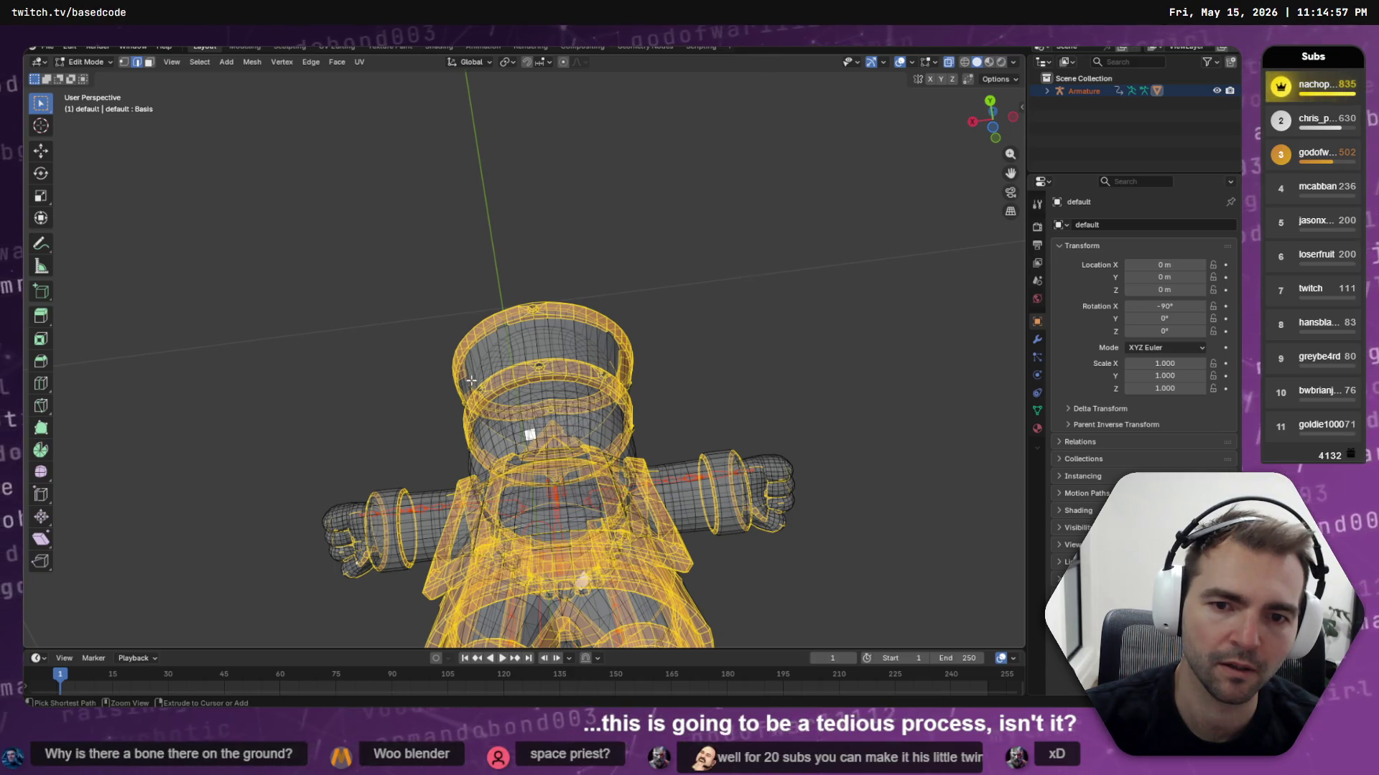
{"action": "key", "text": "Escape"}
{"action": "middle_click_drag", "start_coordinate": [529, 434], "coordinate": [465, 419]}
{"action": "left_click_drag", "start_coordinate": [552, 244], "coordinate": [559, 246]}
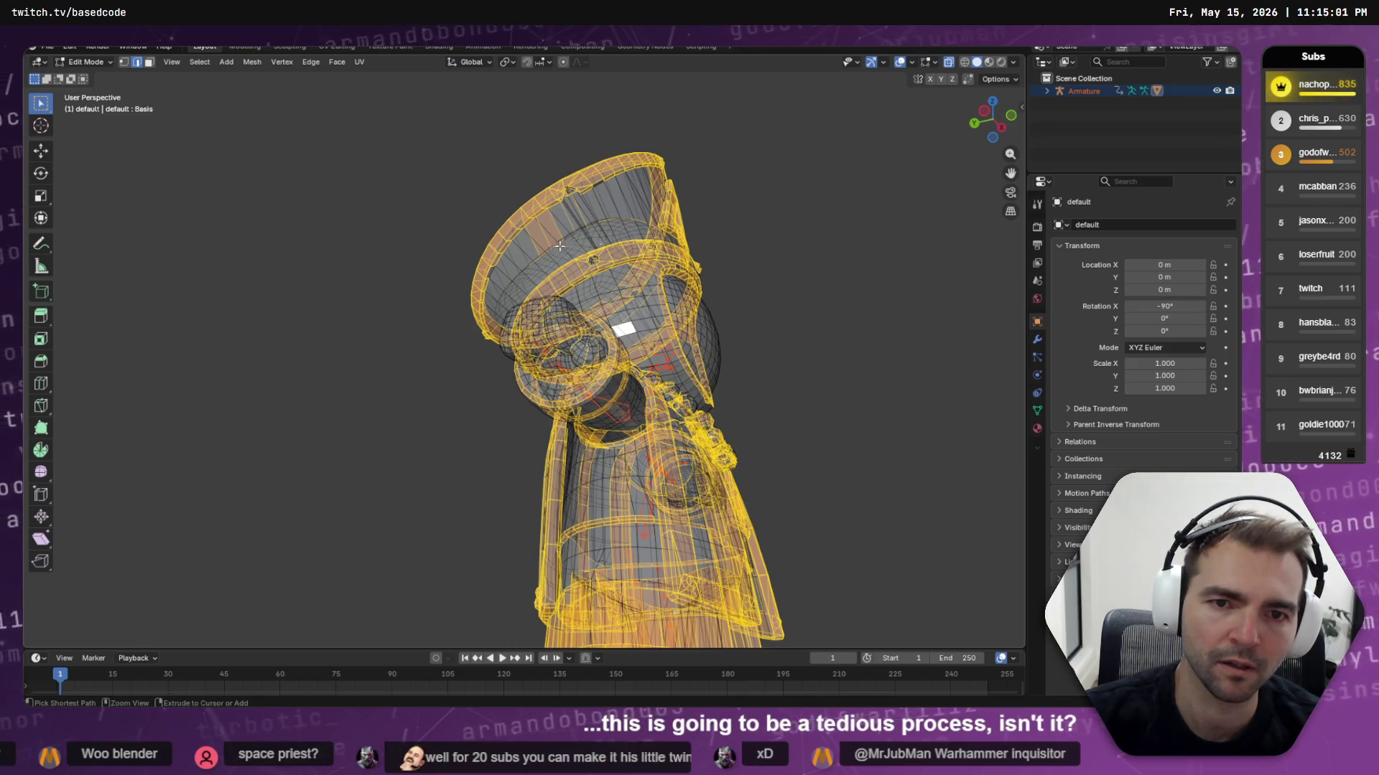
Circle-select the vertices along the inner rim of the hat's tall cone
{"action": "key", "text": "b"}
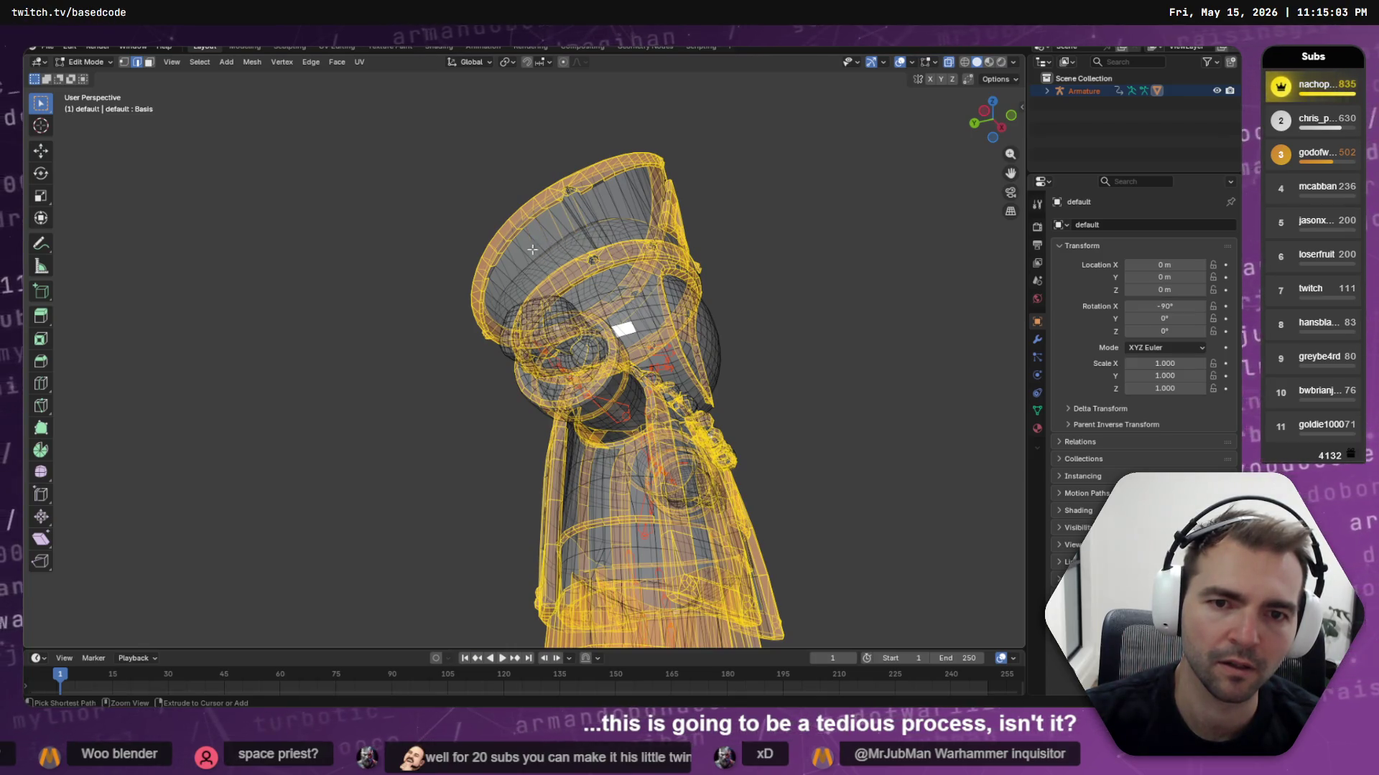
{"action": "mouse_move", "coordinate": [587, 229]}
{"action": "middle_mouse_down"}
{"action": "mouse_move", "coordinate": [630, 229]}
{"action": "mouse_move", "coordinate": [570, 246]}
{"action": "mouse_move", "coordinate": [675, 283]}
{"action": "middle_mouse_up"}
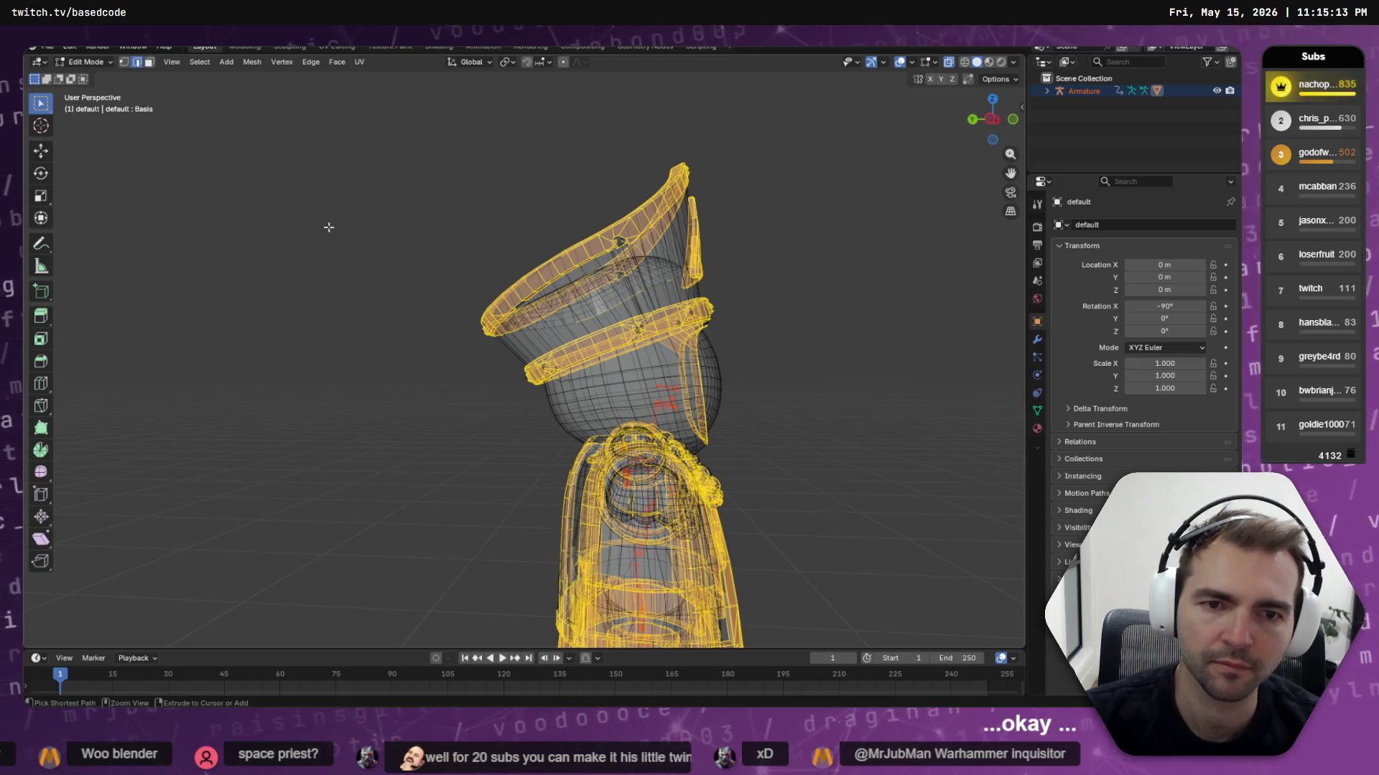
{"action": "left_click_drag", "start_coordinate": [45, 105], "coordinate": [105, 163]}
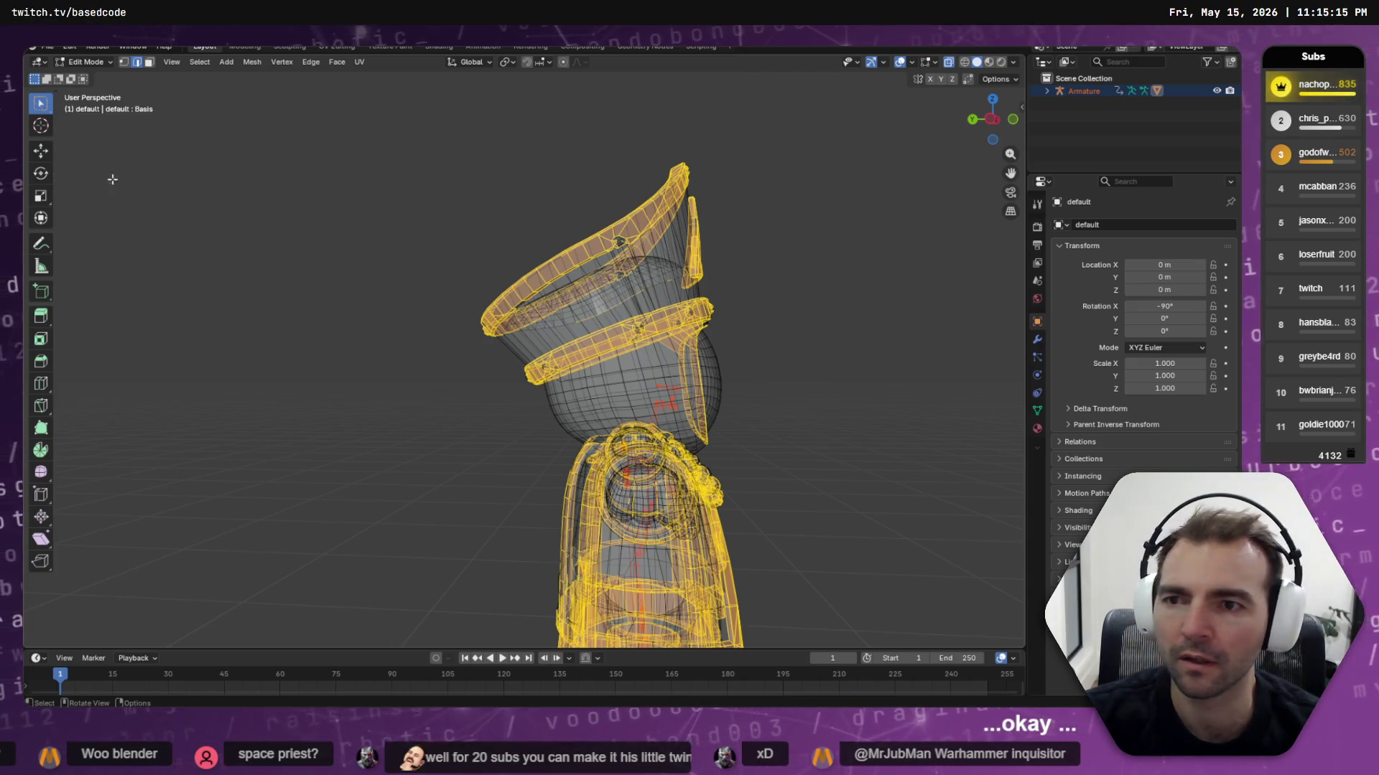
{"action": "mouse_move", "coordinate": [670, 282]}
{"action": "left_mouse_down"}
{"action": "mouse_move", "coordinate": [567, 326]}
{"action": "mouse_move", "coordinate": [626, 322]}
{"action": "mouse_move", "coordinate": [638, 298]}
{"action": "left_mouse_up"}
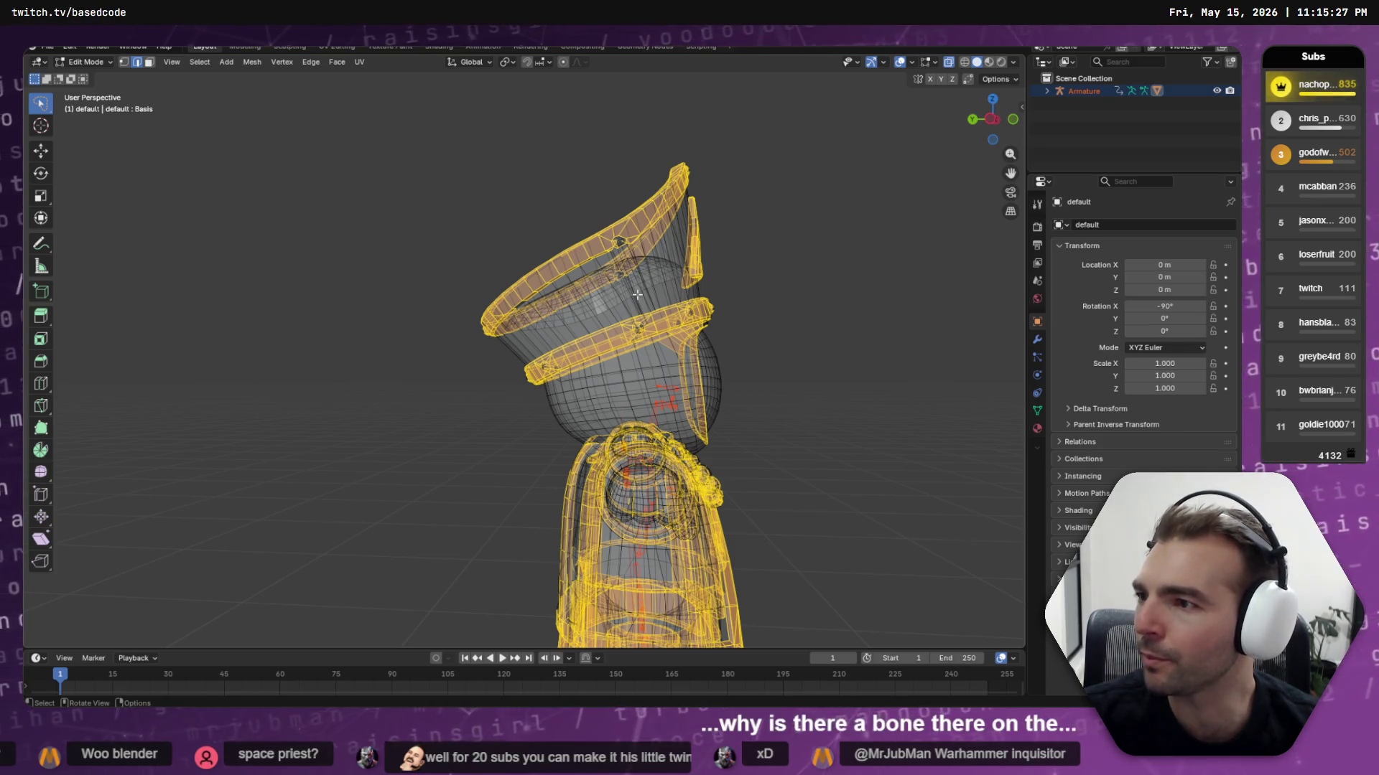
Orbit around the priest to check the selection from front, three-quarter and side views
{"action": "mouse_move", "coordinate": [864, 342]}
{"action": "middle_mouse_down"}
{"action": "mouse_move", "coordinate": [747, 379]}
{"action": "mouse_move", "coordinate": [730, 283]}
{"action": "mouse_move", "coordinate": [570, 472]}
{"action": "middle_mouse_up"}
{"action": "mouse_move", "coordinate": [297, 353]}
{"action": "middle_mouse_down"}
{"action": "mouse_move", "coordinate": [430, 394]}
{"action": "mouse_move", "coordinate": [344, 388]}
{"action": "mouse_move", "coordinate": [646, 424]}
{"action": "mouse_move", "coordinate": [668, 339]}
{"action": "middle_mouse_up"}
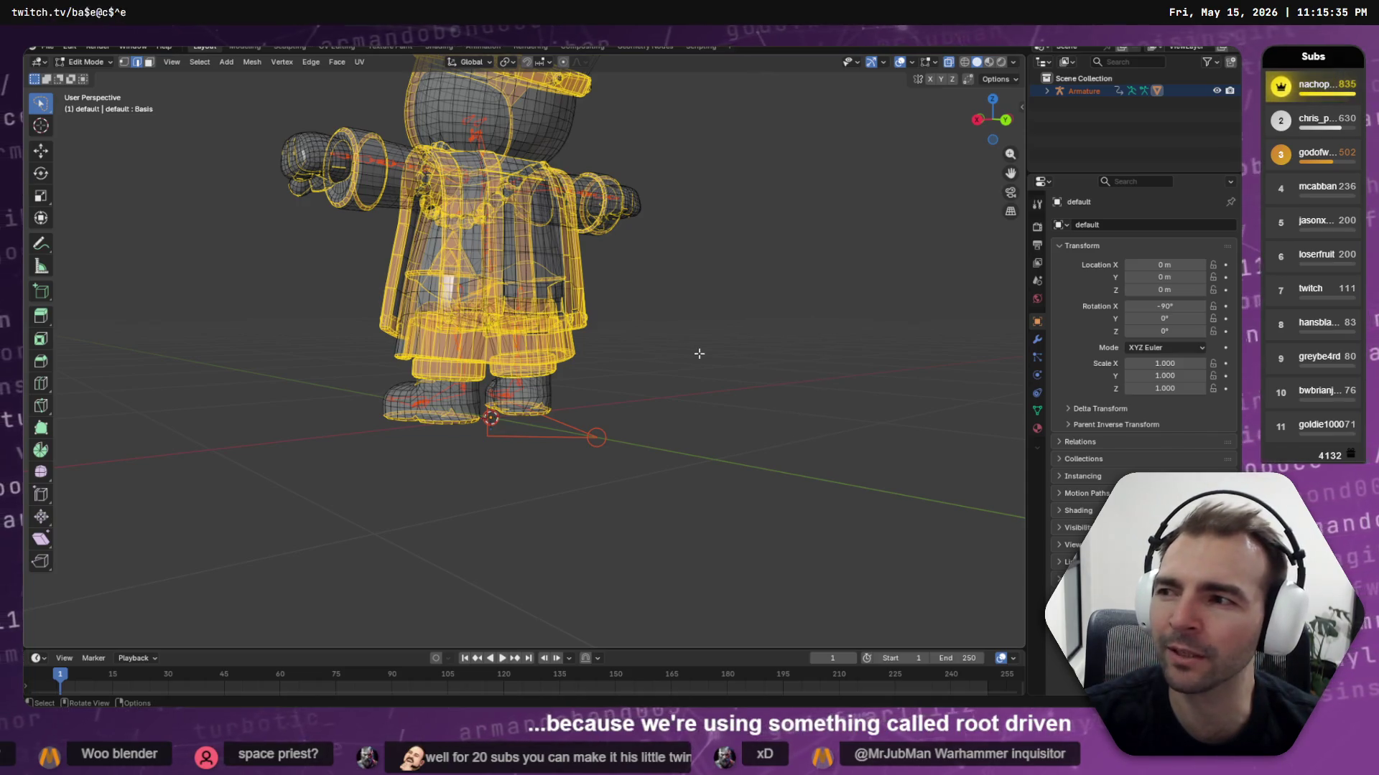
{"action": "mouse_move", "coordinate": [699, 354]}
{"action": "middle_mouse_down"}
{"action": "mouse_move", "coordinate": [655, 360]}
{"action": "mouse_move", "coordinate": [732, 347]}
{"action": "mouse_move", "coordinate": [793, 363]}
{"action": "mouse_move", "coordinate": [819, 390]}
{"action": "mouse_move", "coordinate": [785, 366]}
{"action": "mouse_move", "coordinate": [794, 378]}
{"action": "mouse_move", "coordinate": [780, 378]}
{"action": "middle_mouse_up"}
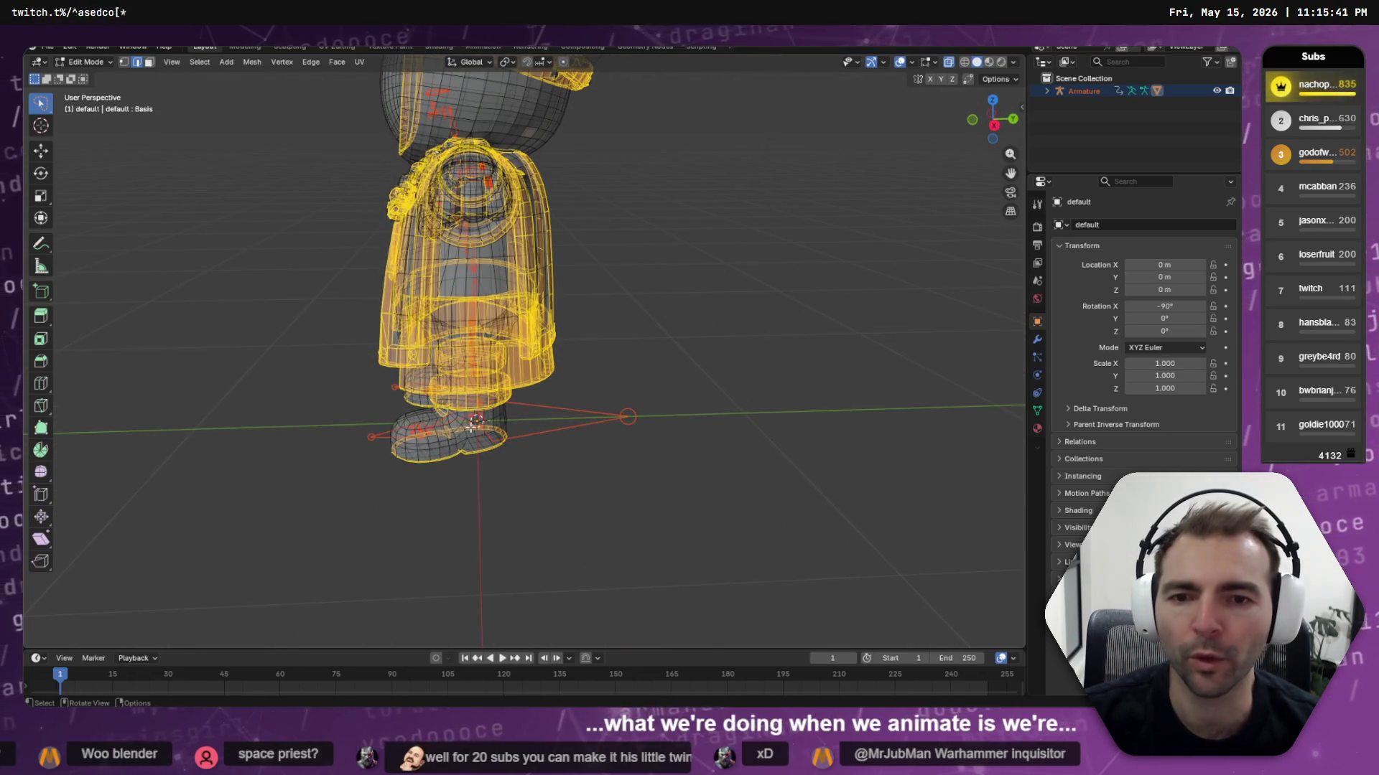
{"action": "mouse_move", "coordinate": [493, 355]}
{"action": "middle_mouse_down"}
{"action": "mouse_move", "coordinate": [723, 384]}
{"action": "mouse_move", "coordinate": [871, 372]}
{"action": "mouse_move", "coordinate": [787, 330]}
{"action": "mouse_move", "coordinate": [606, 381]}
{"action": "middle_mouse_up"}
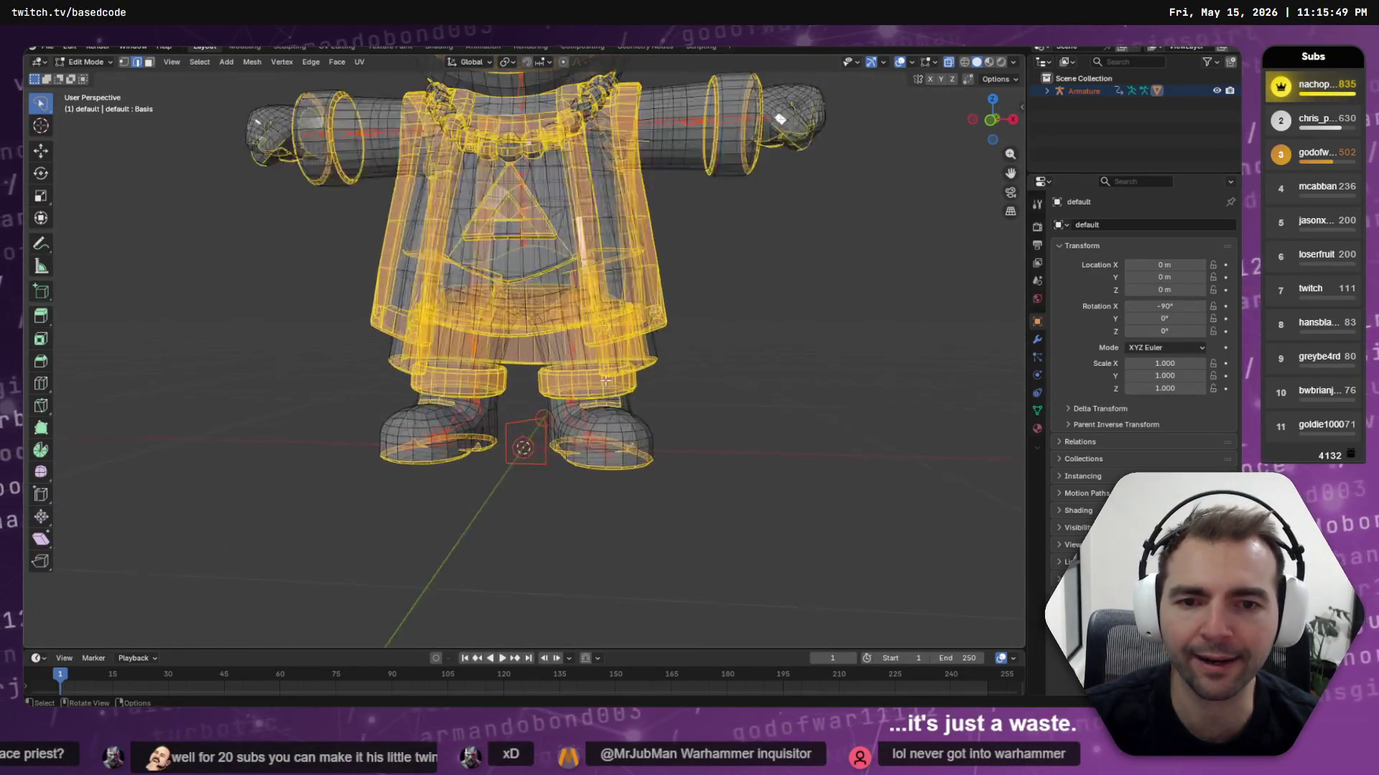
Deselect the cuff faces on the right and left legs
{"action": "scroll", "coordinate": [605, 381], "scroll_direction": "up", "scroll_amount": 5}
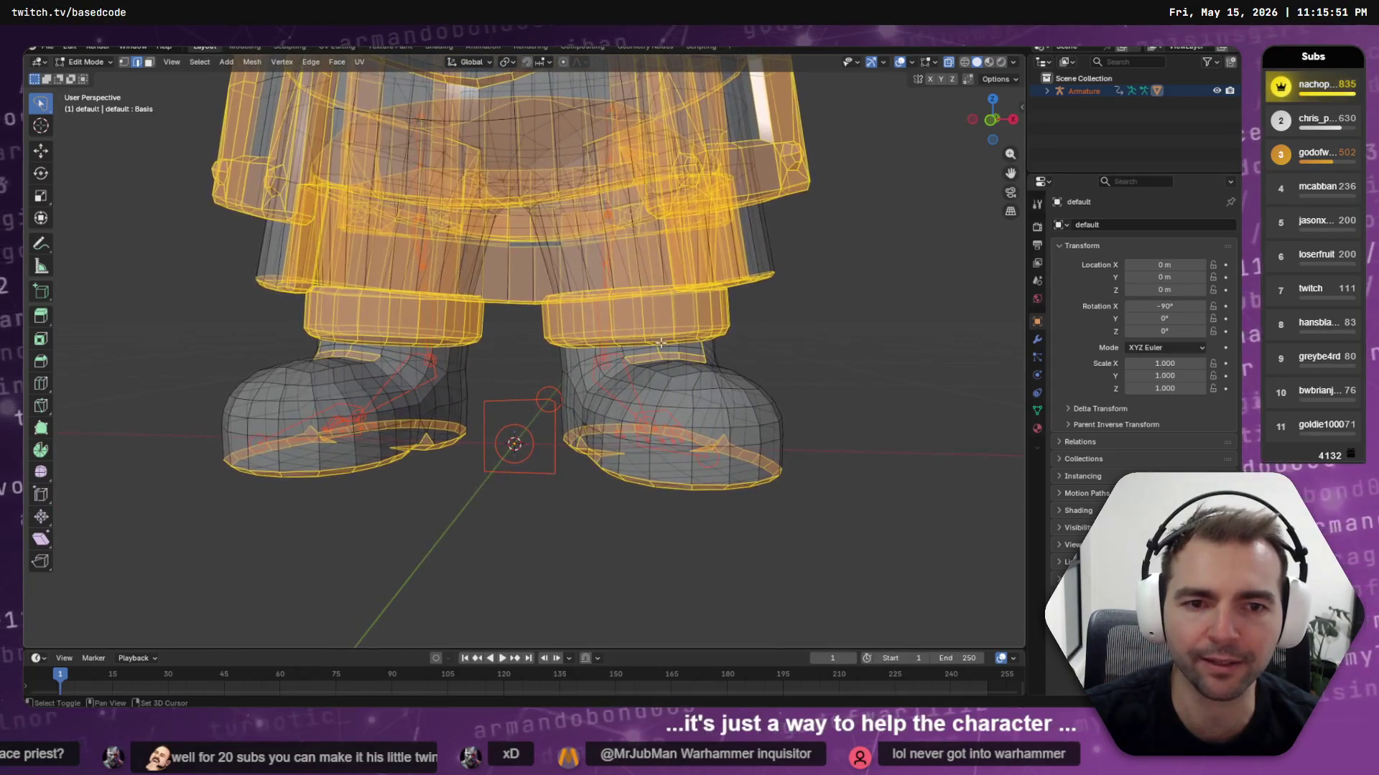
{"action": "right_click_drag", "start_coordinate": [793, 300], "coordinate": [656, 315], "text": "ctrl"}
{"action": "right_click_drag", "start_coordinate": [559, 317], "coordinate": [525, 323], "text": "ctrl+shift"}
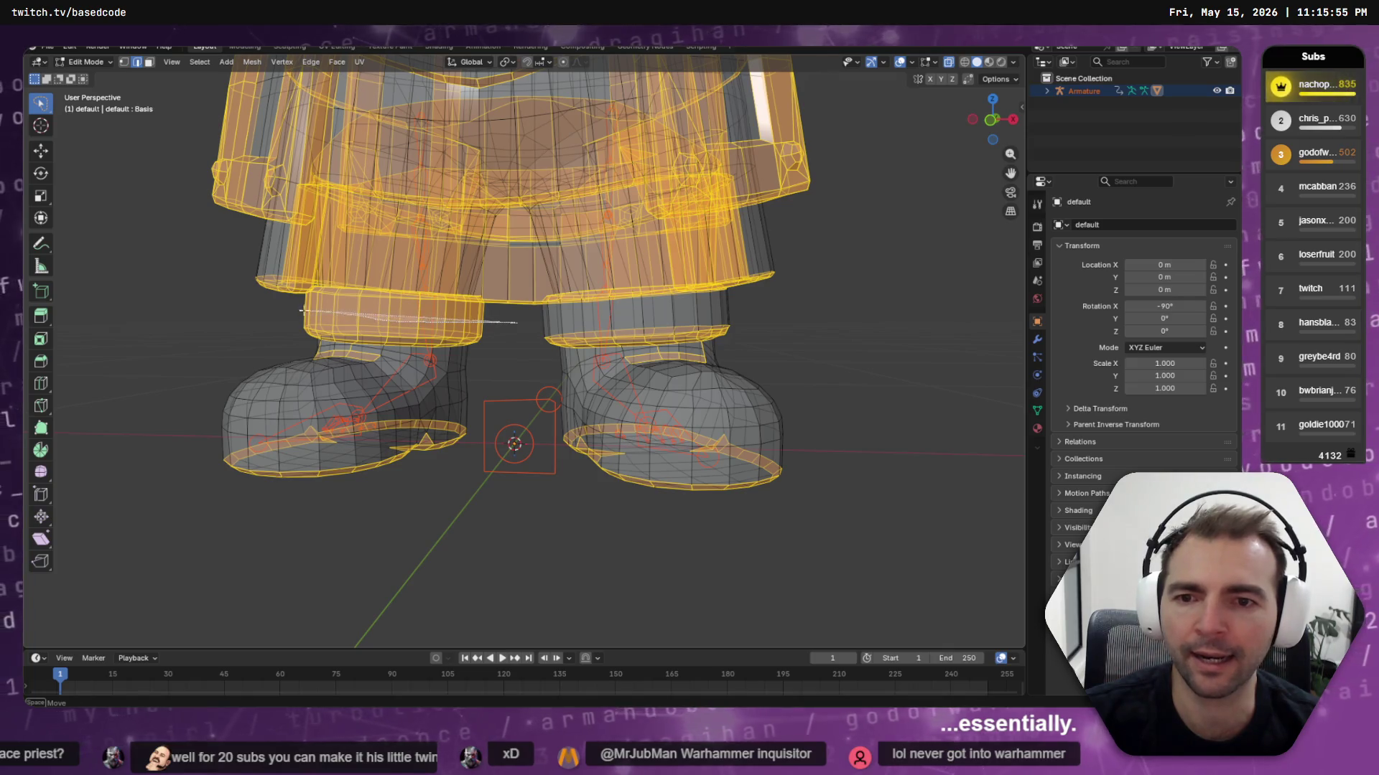
{"action": "right_click_drag", "start_coordinate": [302, 310], "coordinate": [261, 311], "text": "ctrl+shift"}
{"action": "middle_click_drag", "start_coordinate": [335, 327], "coordinate": [555, 342]}
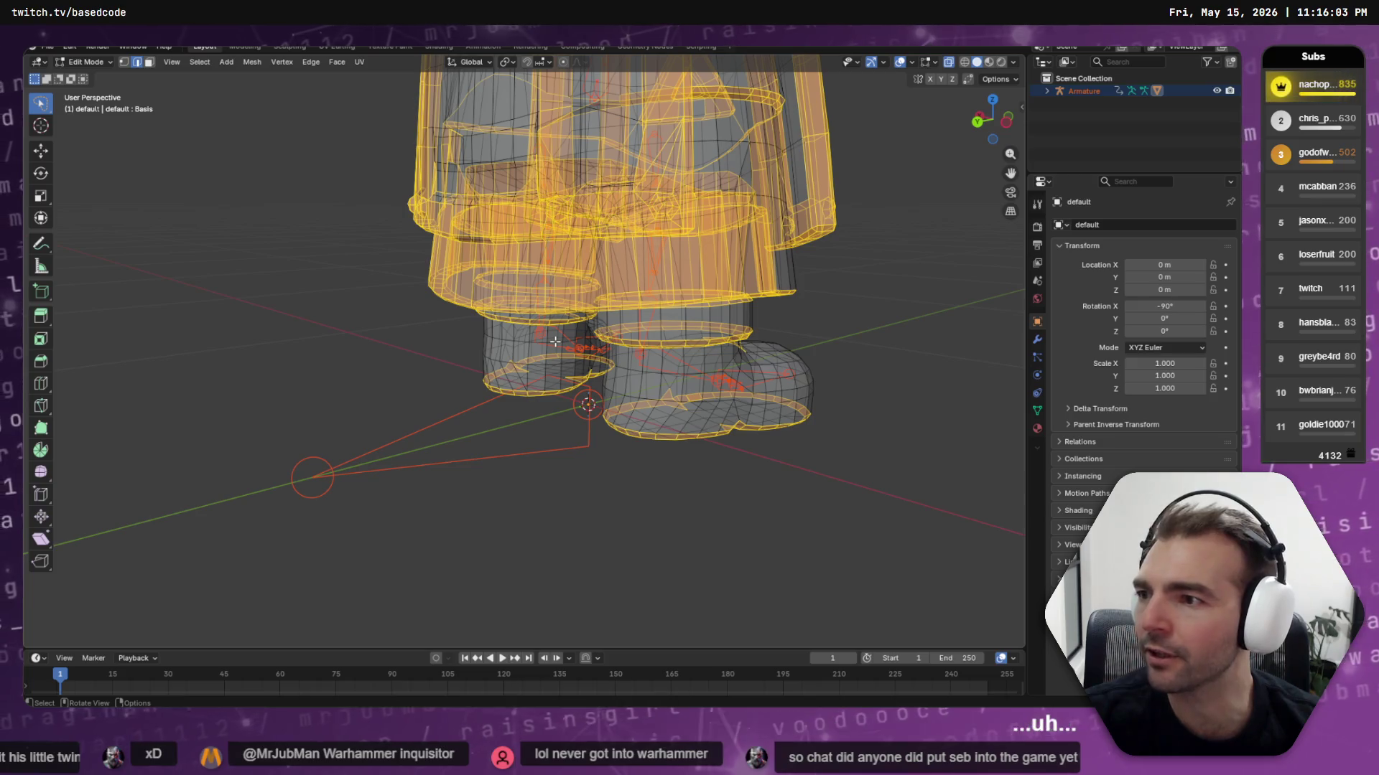
Deselect the lower skirt bands on both sides, then check the legs and feet
{"action": "mouse_move", "coordinate": [863, 278]}
{"action": "right_mouse_down", "text": "ctrl"}
{"action": "mouse_move", "coordinate": [672, 267]}
{"action": "mouse_move", "coordinate": [698, 271]}
{"action": "right_mouse_up", "text": "ctrl"}
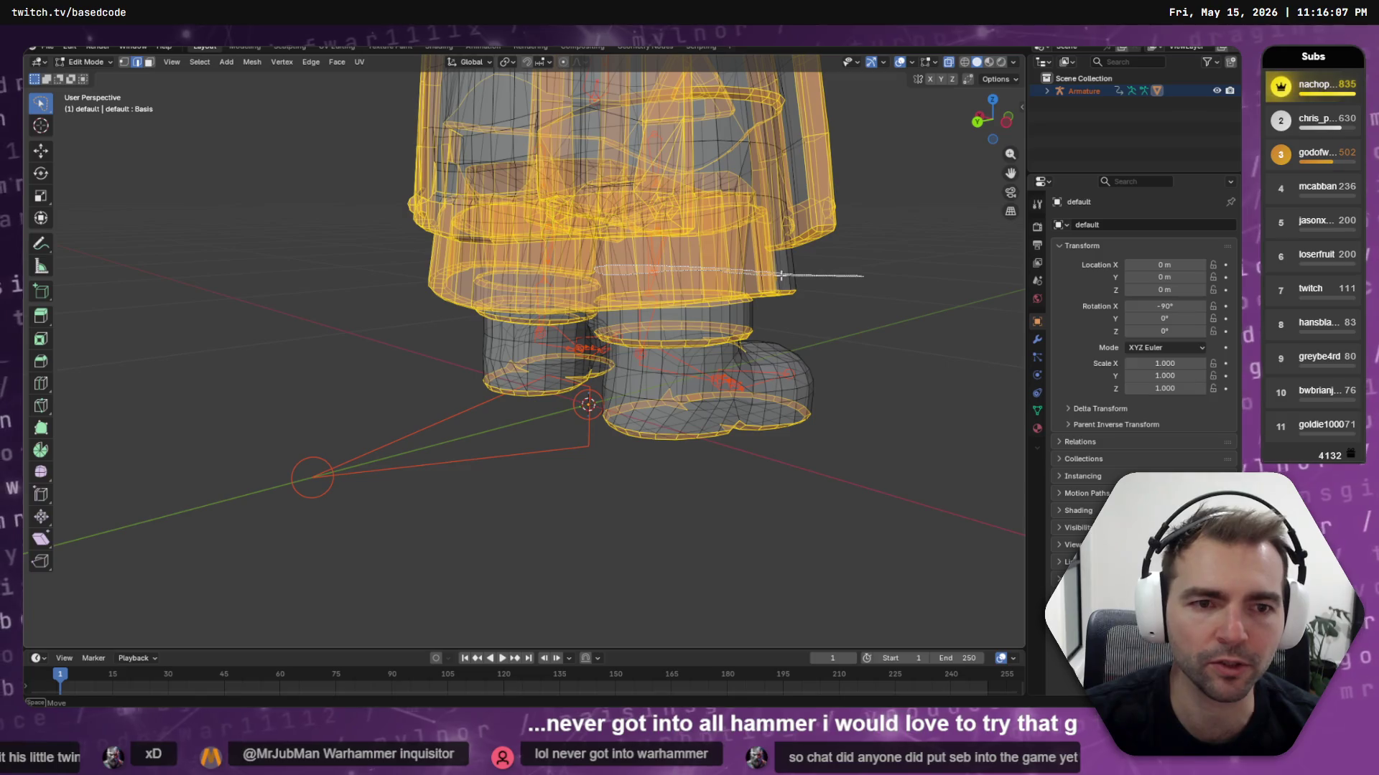
{"action": "right_click_drag", "start_coordinate": [781, 275], "coordinate": [789, 276], "text": "ctrl"}
{"action": "middle_click_drag", "start_coordinate": [677, 273], "coordinate": [740, 266]}
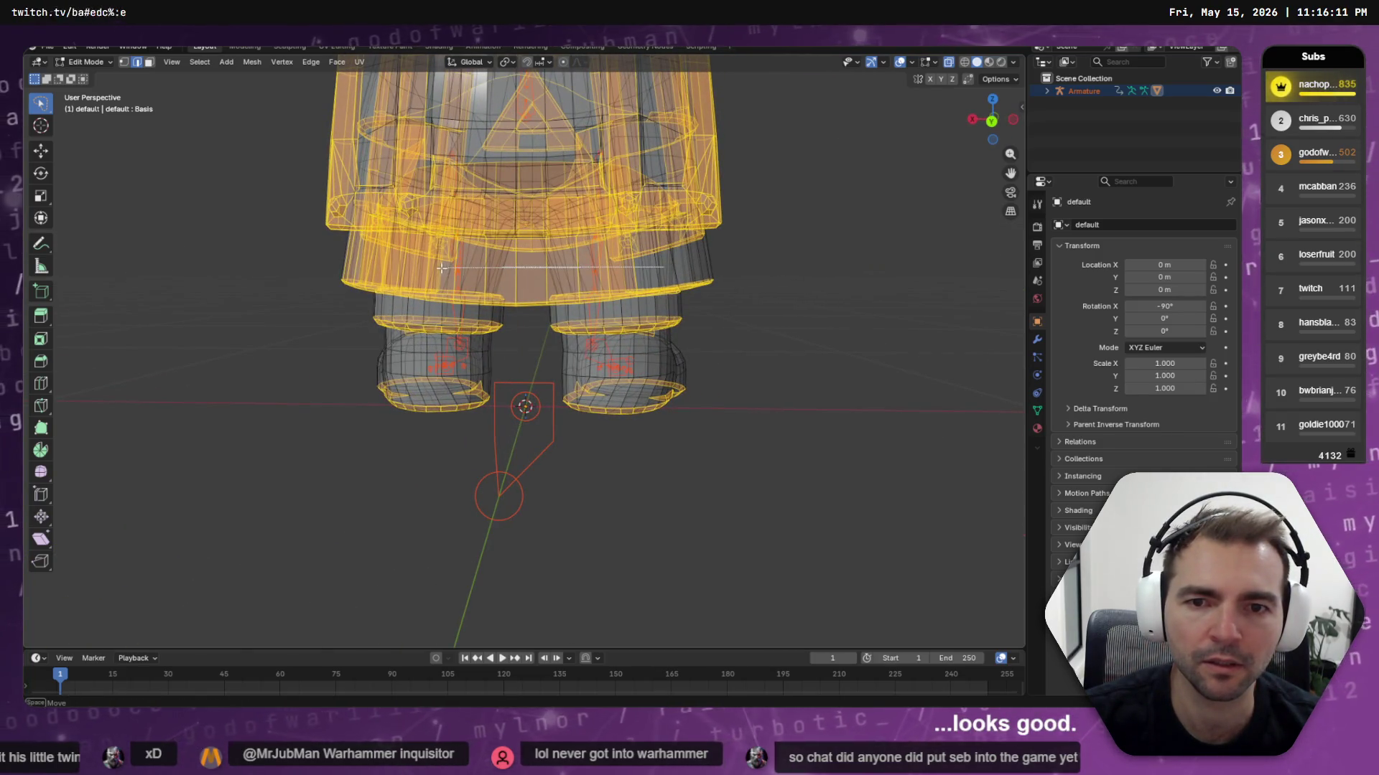
{"action": "right_click_drag", "start_coordinate": [441, 268], "coordinate": [584, 275], "text": "ctrl"}
{"action": "middle_click_drag", "start_coordinate": [488, 278], "coordinate": [599, 279]}
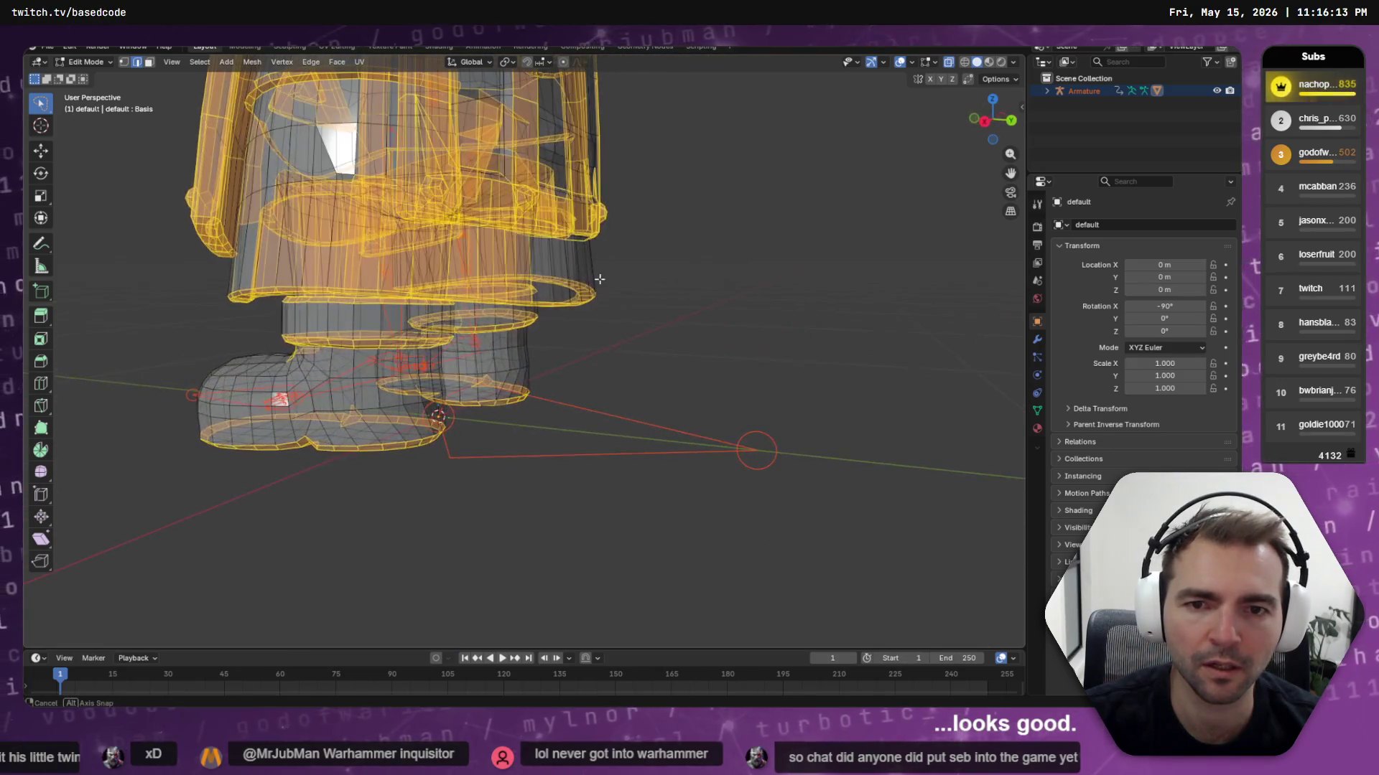
{"action": "right_click_drag", "start_coordinate": [243, 264], "coordinate": [269, 270], "text": "ctrl"}
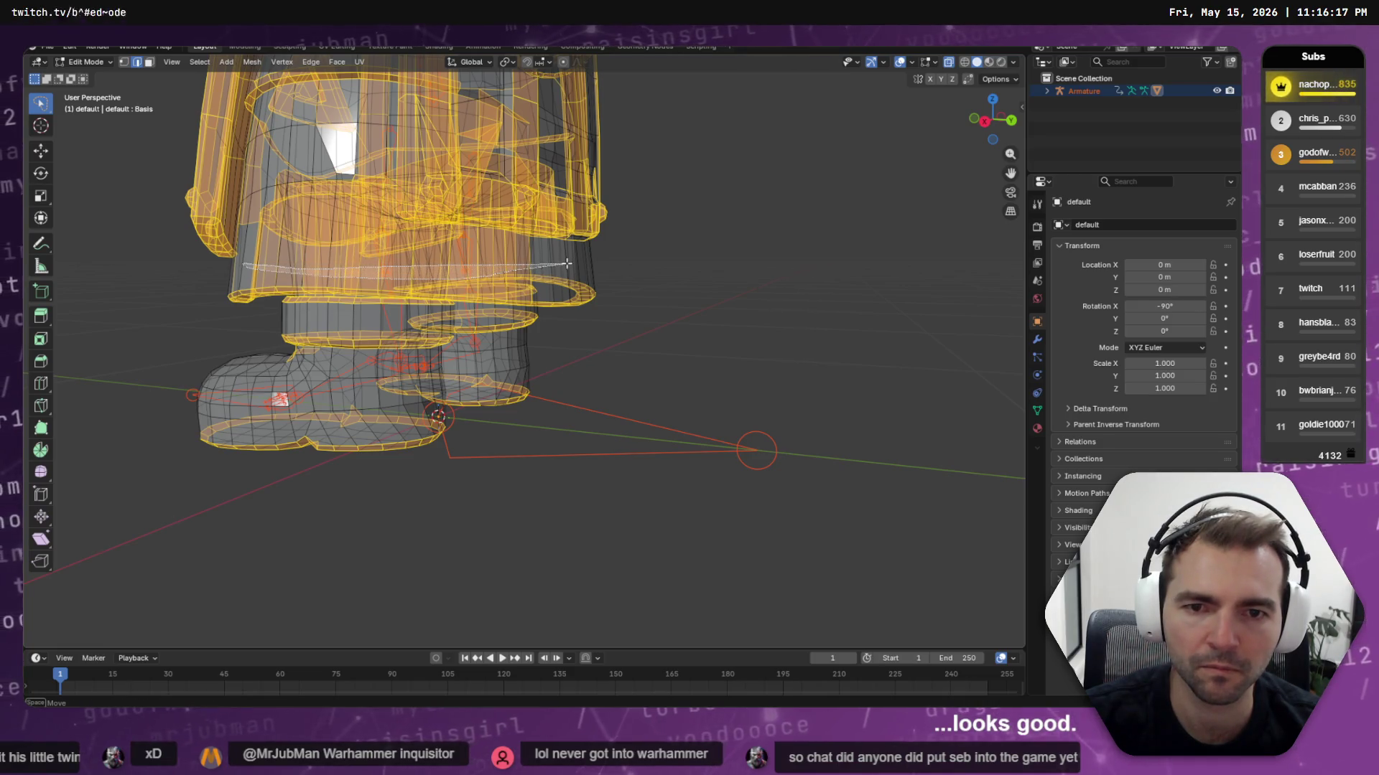
{"action": "right_click_drag", "start_coordinate": [566, 264], "coordinate": [571, 267], "text": "ctrl"}
{"action": "right_click_drag", "start_coordinate": [264, 268], "coordinate": [262, 270], "text": "ctrl"}
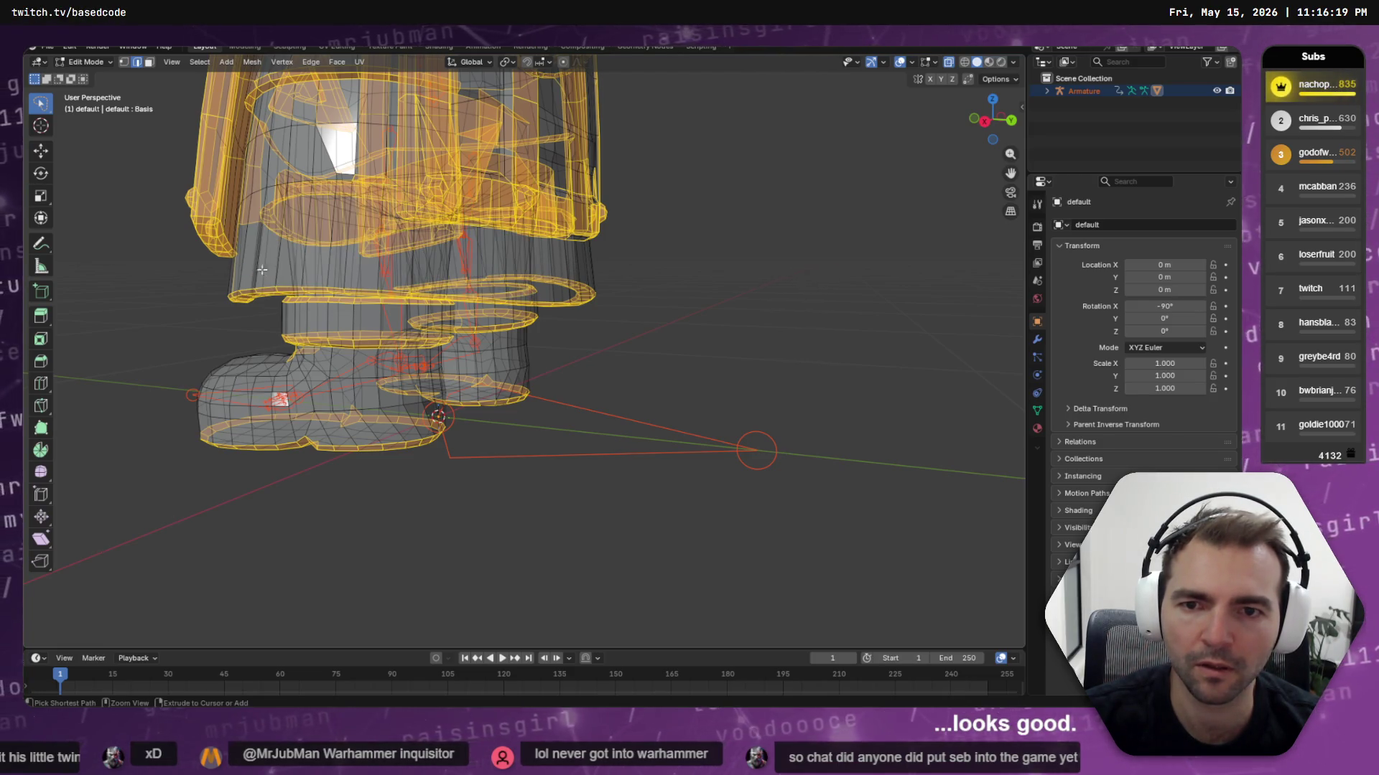
{"action": "mouse_move", "coordinate": [501, 265]}
{"action": "middle_mouse_down"}
{"action": "mouse_move", "coordinate": [391, 279]}
{"action": "mouse_move", "coordinate": [831, 273]}
{"action": "mouse_move", "coordinate": [720, 266]}
{"action": "mouse_move", "coordinate": [599, 207]}
{"action": "mouse_move", "coordinate": [595, 170]}
{"action": "middle_mouse_up"}
{"action": "scroll", "coordinate": [721, 267], "scroll_direction": "down", "scroll_amount": 3}
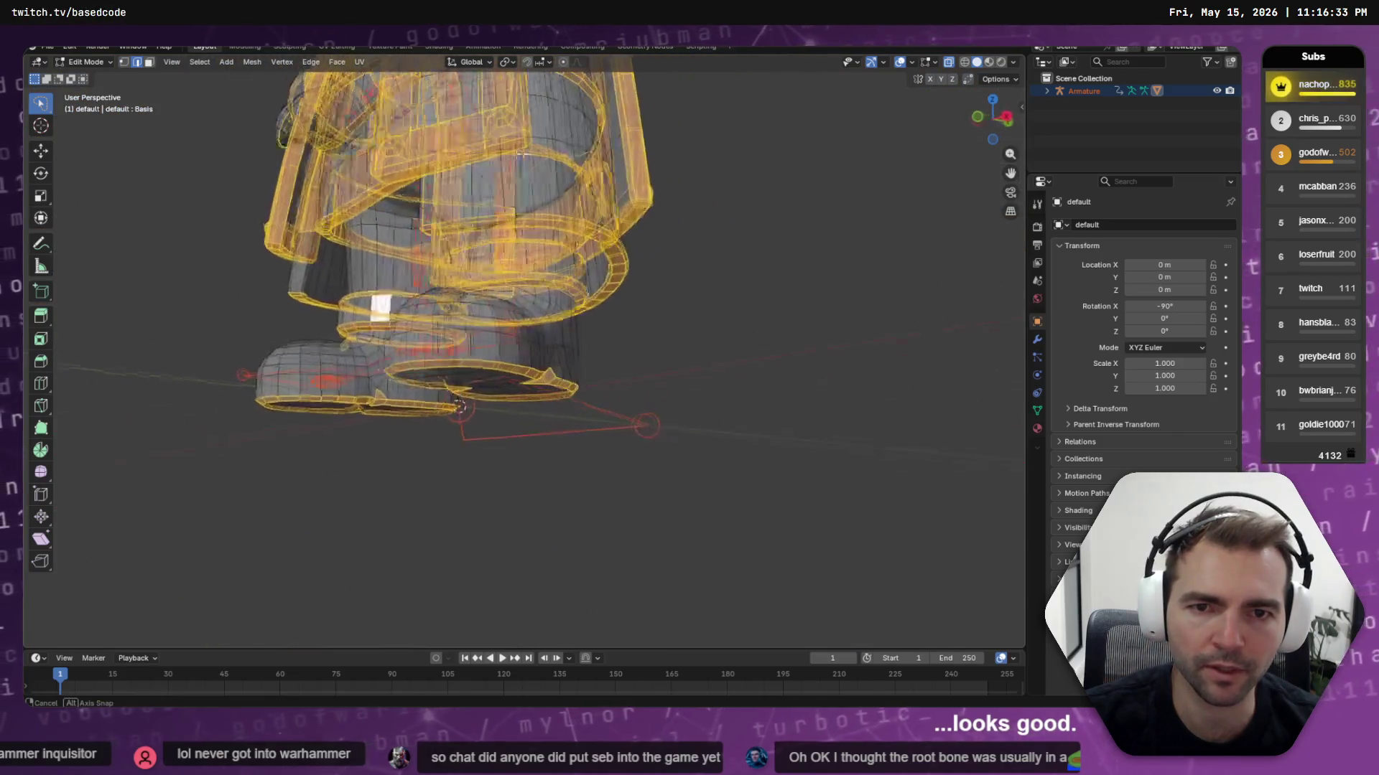
{"action": "mouse_move", "coordinate": [448, 160]}
{"action": "middle_mouse_down"}
{"action": "mouse_move", "coordinate": [524, 208]}
{"action": "mouse_move", "coordinate": [867, 199]}
{"action": "middle_mouse_up"}
{"action": "scroll", "coordinate": [655, 257], "scroll_direction": "up", "scroll_amount": 5}
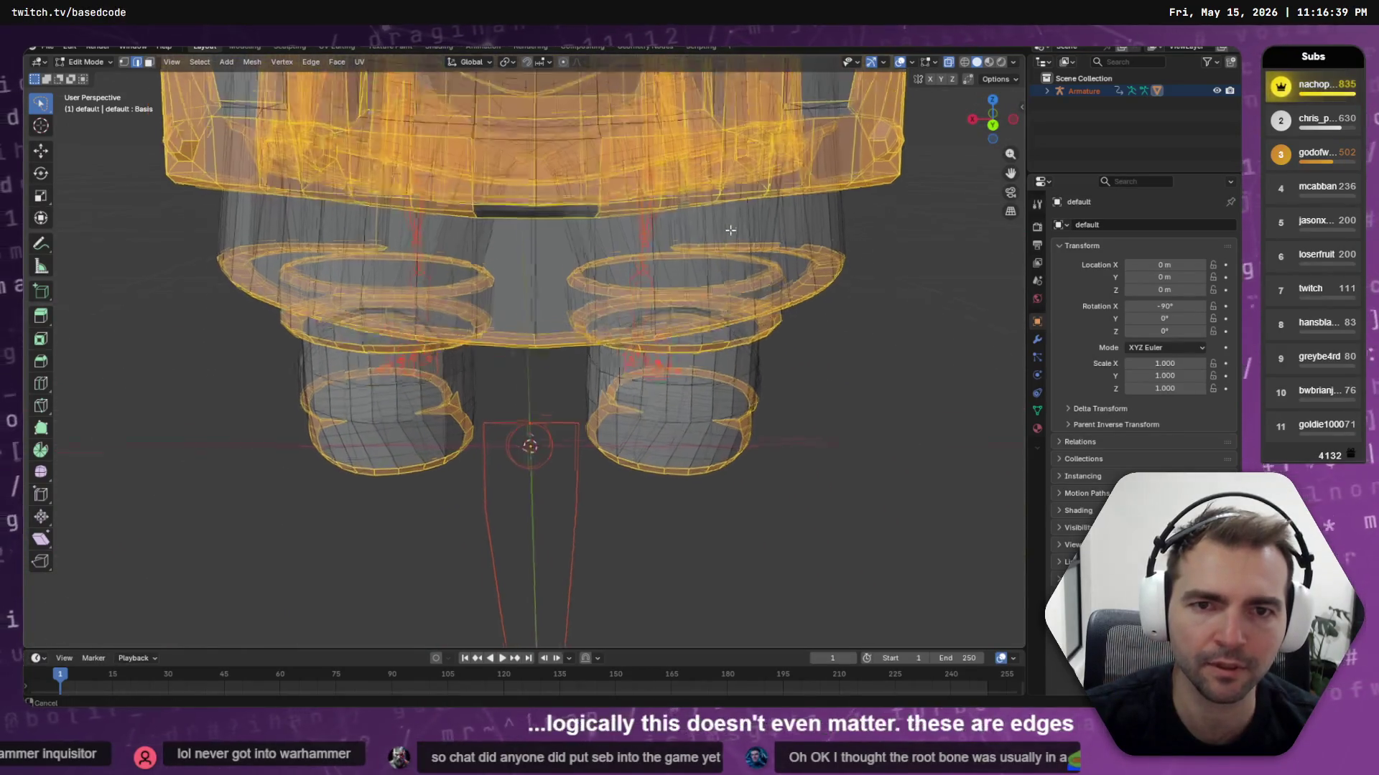
{"action": "key", "text": "shift+grave"}
{"action": "key", "text": "w"}
{"action": "key", "text": "w"}
{"action": "key", "text": "s"}
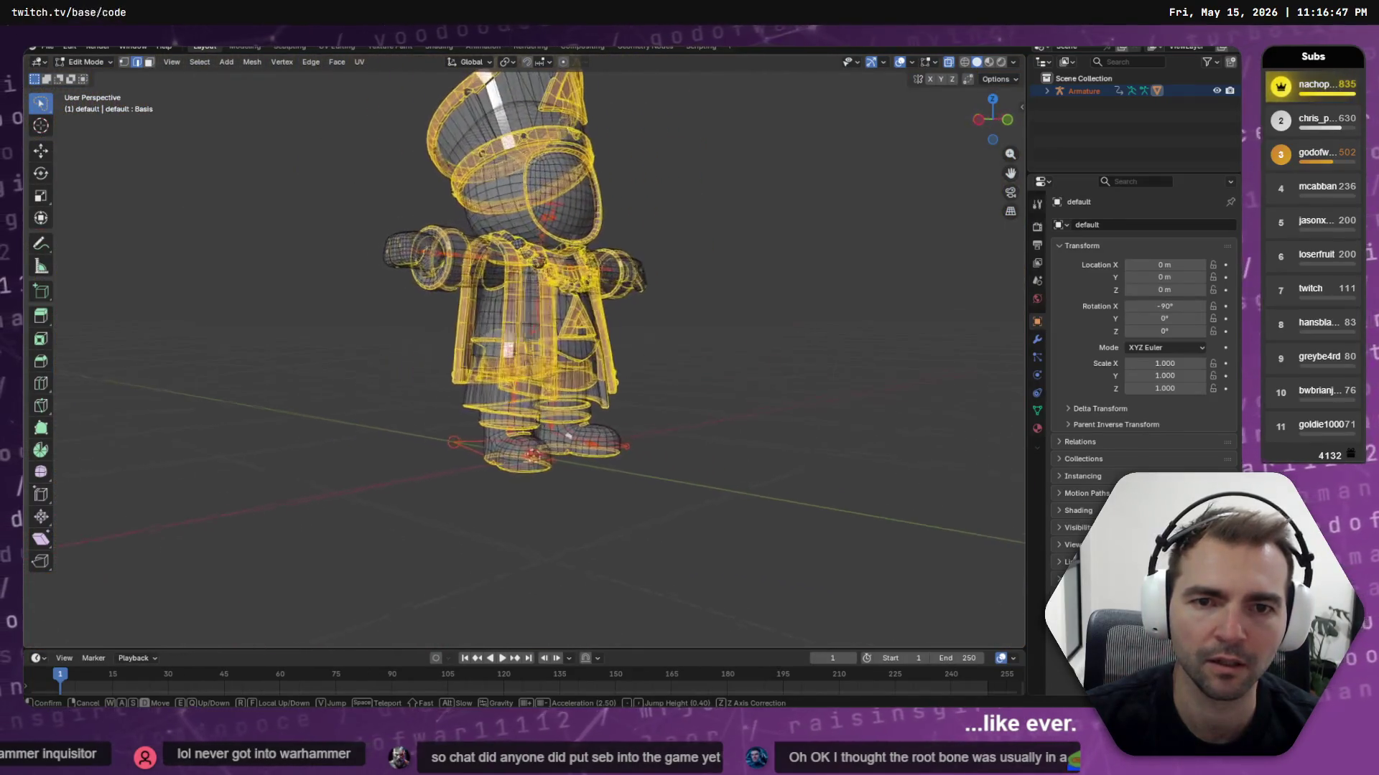
{"action": "key", "text": "w"}
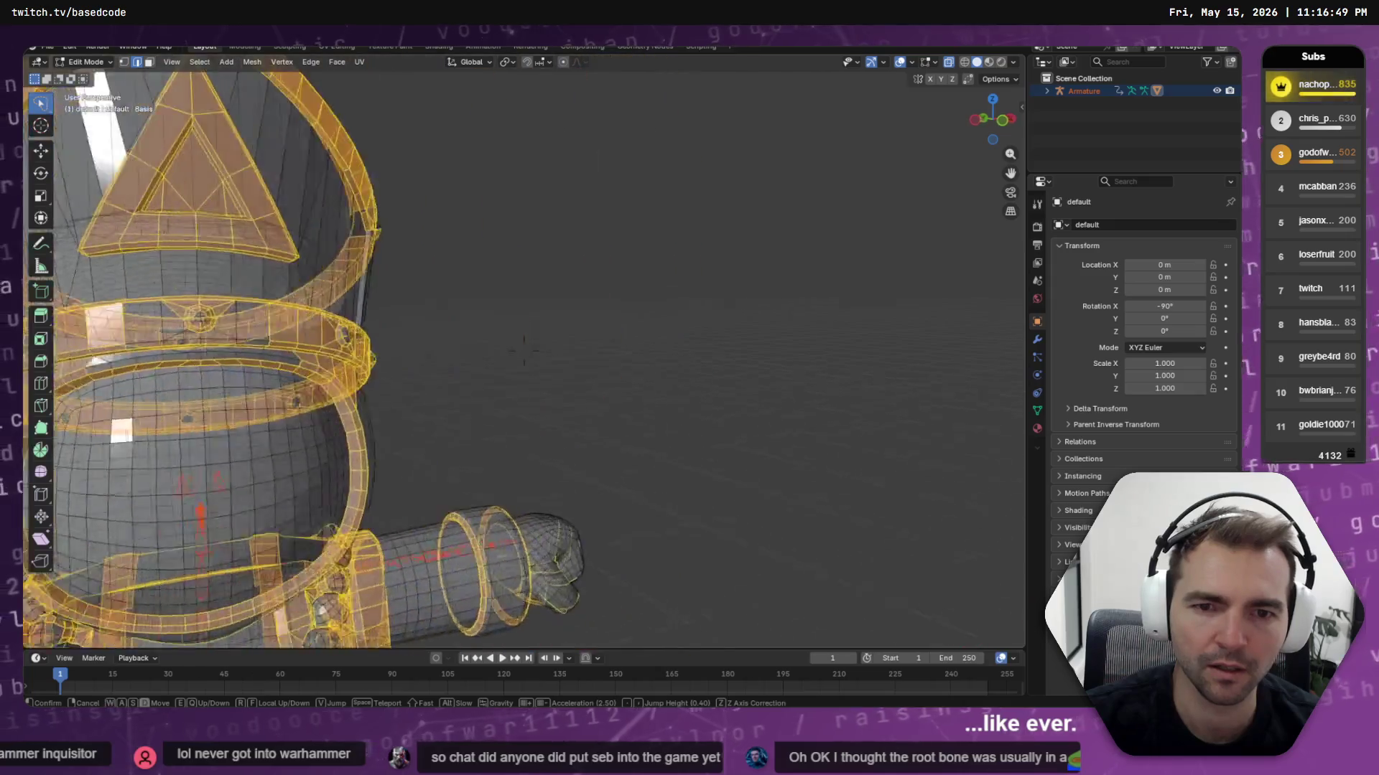
{"action": "key", "text": "s"}
{"action": "key", "text": "w"}
{"action": "key", "text": "s"}
{"action": "key", "text": "a"}
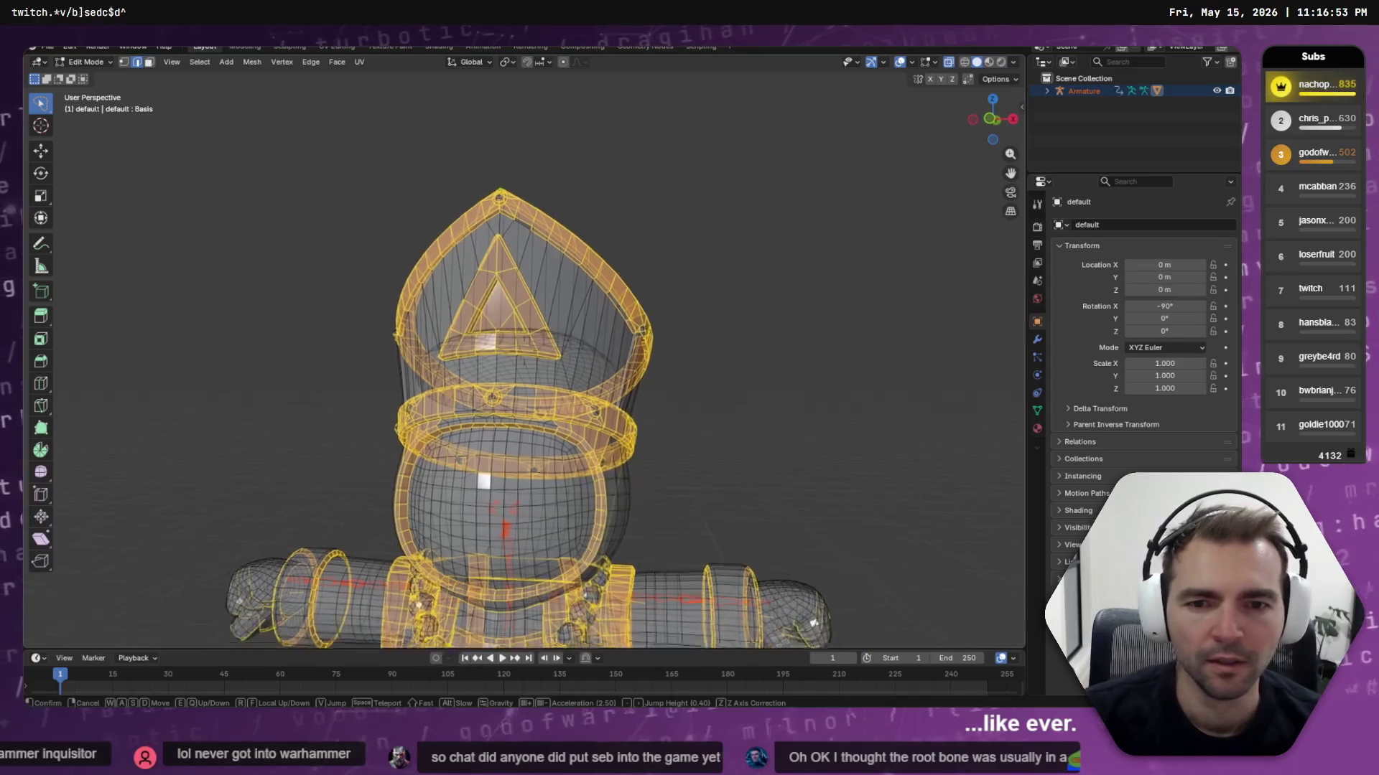
{"action": "key", "text": "s"}
{"action": "key", "text": "w"}
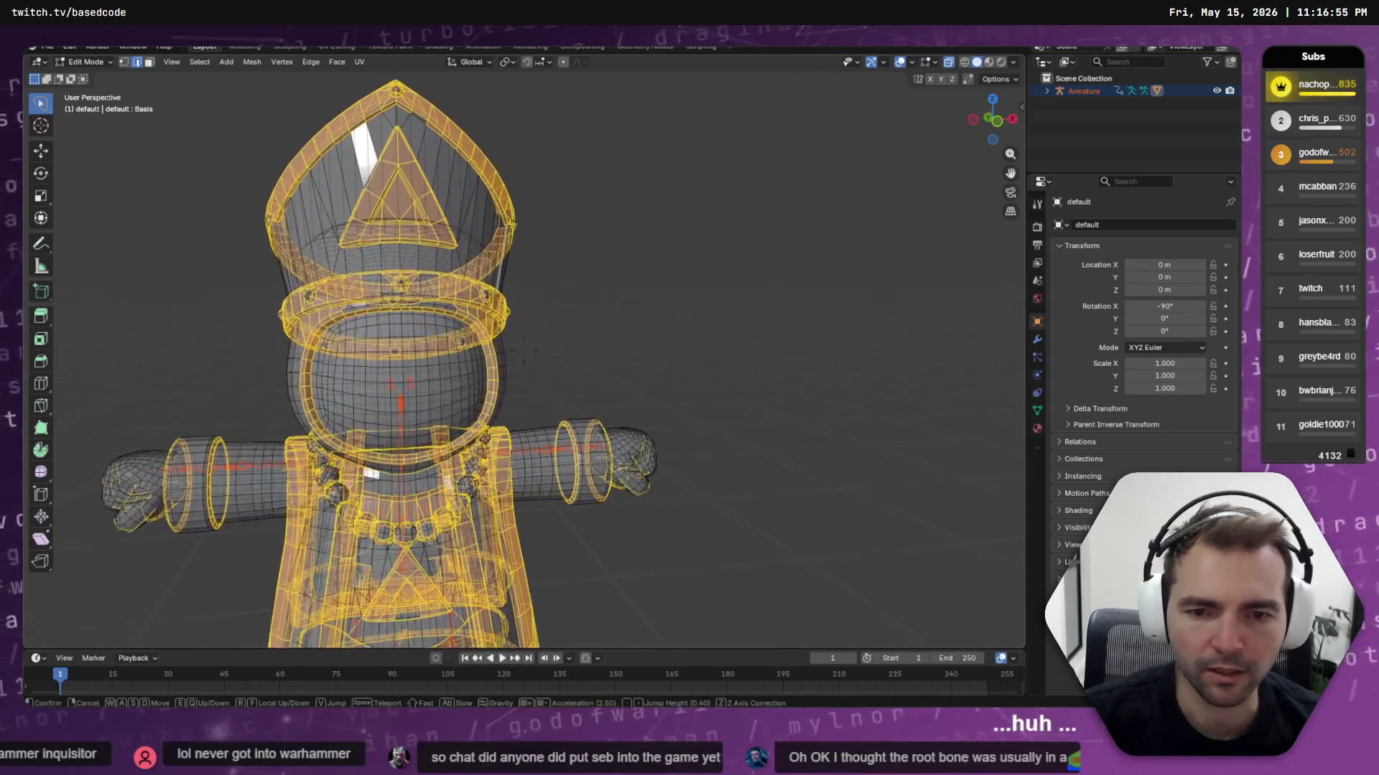
{"action": "key", "text": "a"}
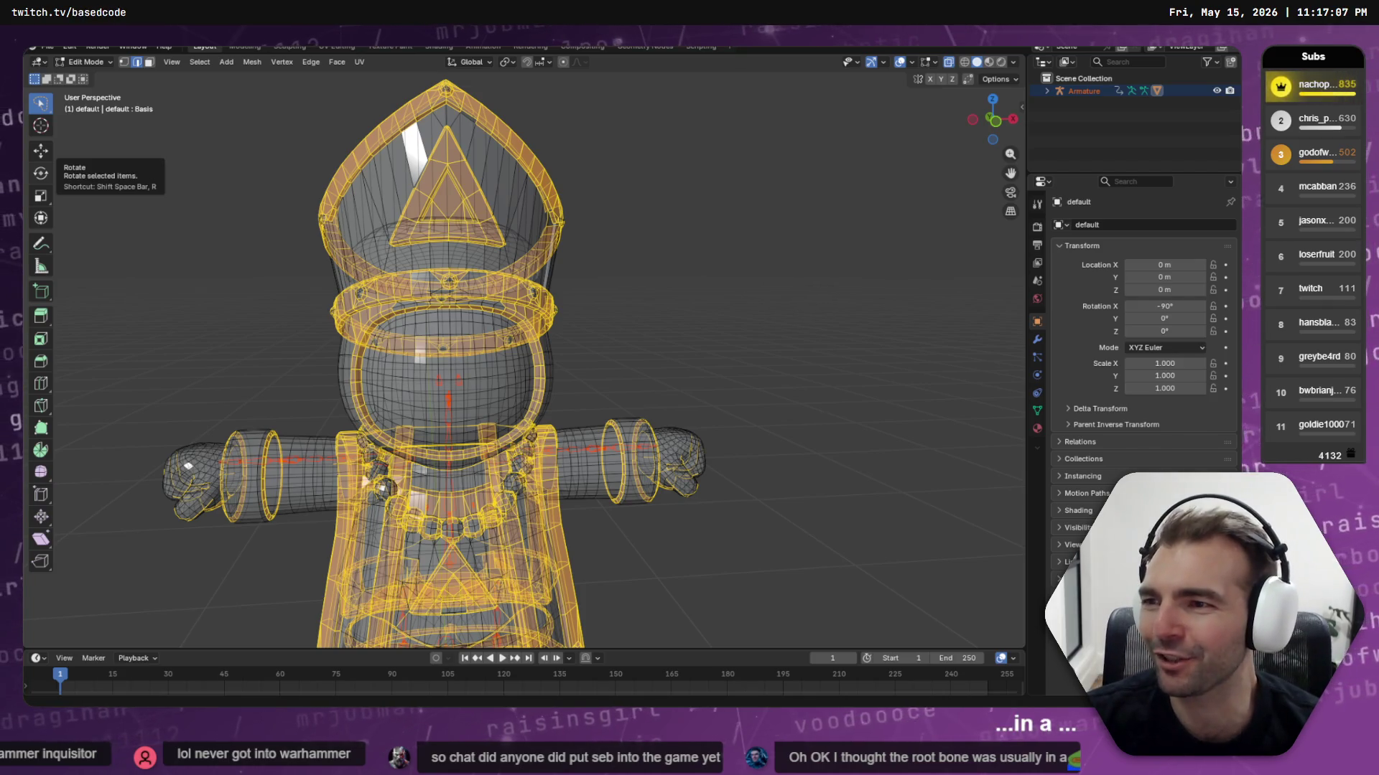
{"action": "mouse_move", "coordinate": [229, 160]}
{"action": "middle_mouse_down"}
{"action": "mouse_move", "coordinate": [634, 322]}
{"action": "mouse_move", "coordinate": [660, 318]}
{"action": "middle_mouse_up"}
{"action": "key", "text": "shift+grave"}
{"action": "key", "text": "w"}
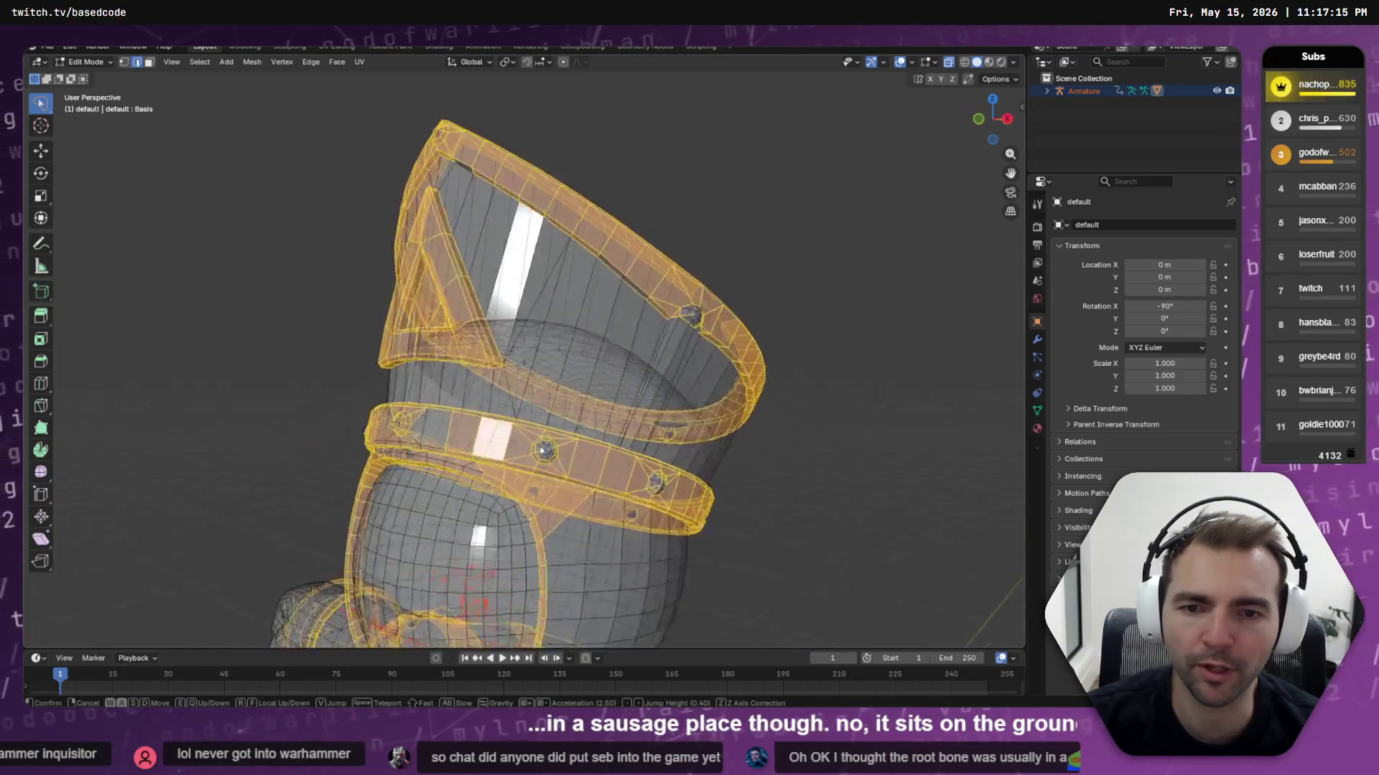
{"action": "key", "text": "s"}
{"action": "key", "text": "w"}
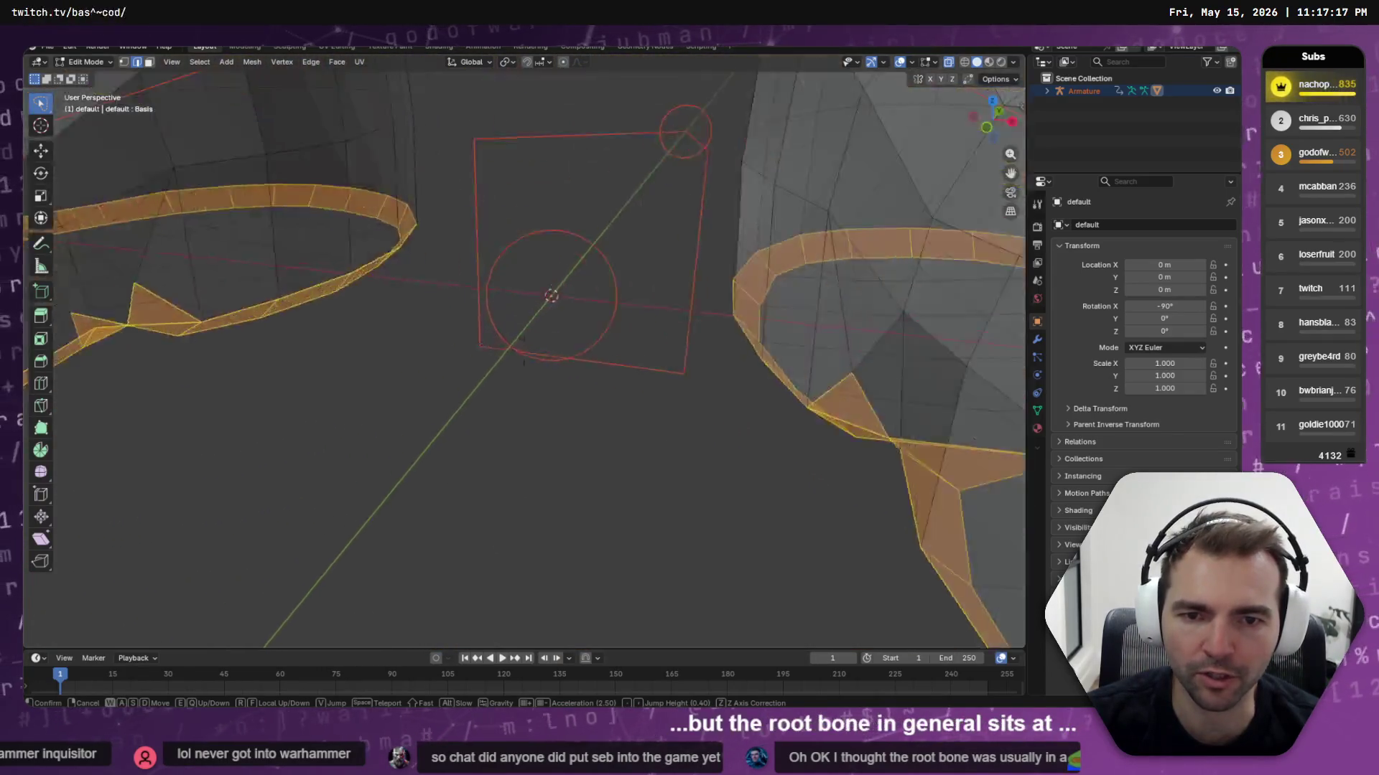
{"action": "key", "text": "s"}
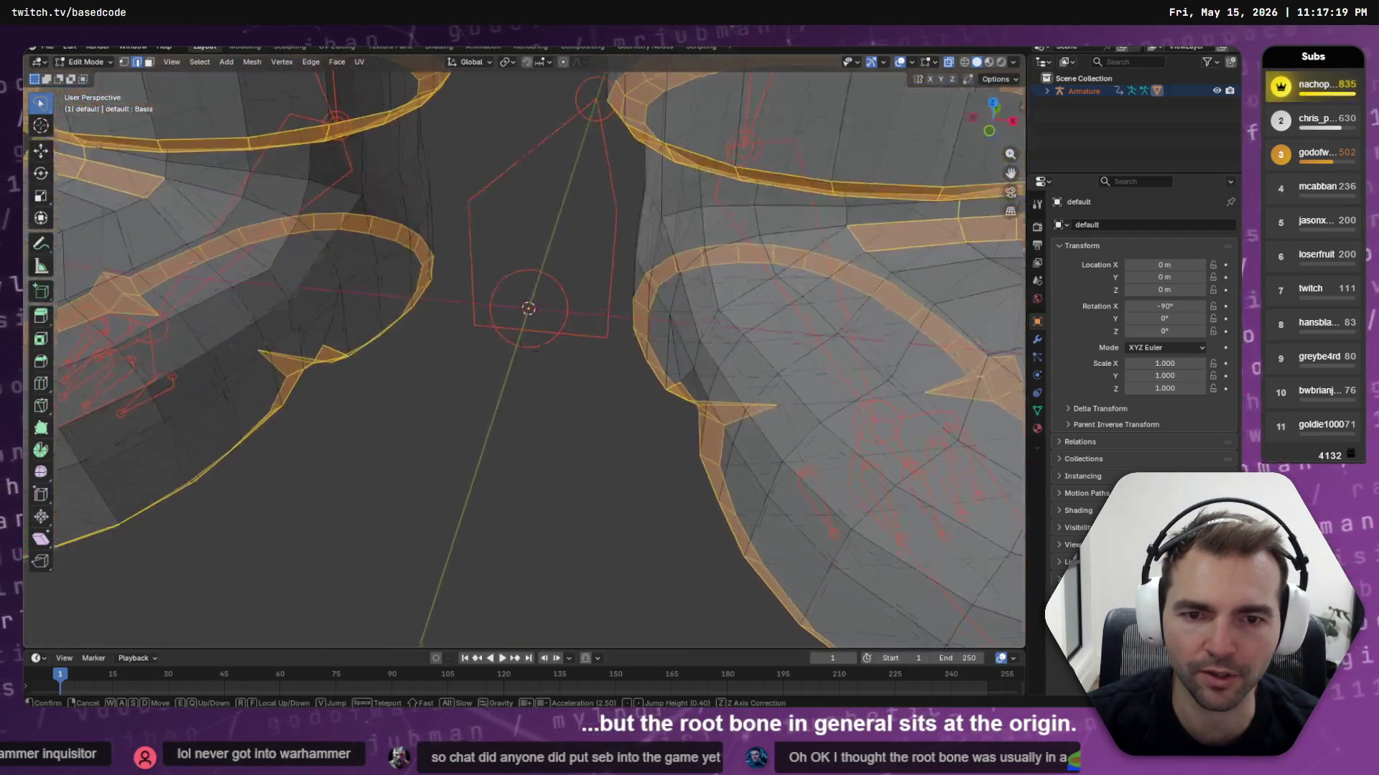
{"action": "key", "text": "s"}
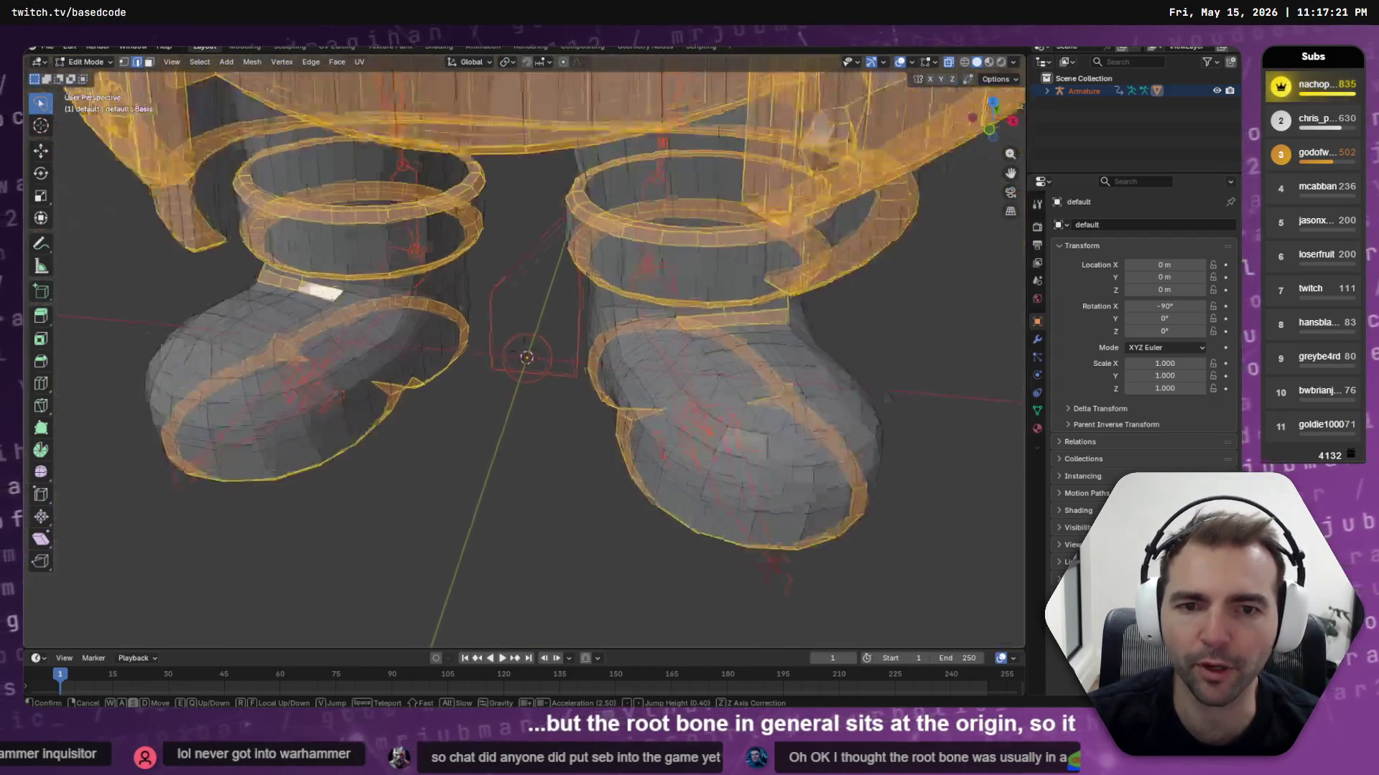
{"action": "key", "text": "w"}
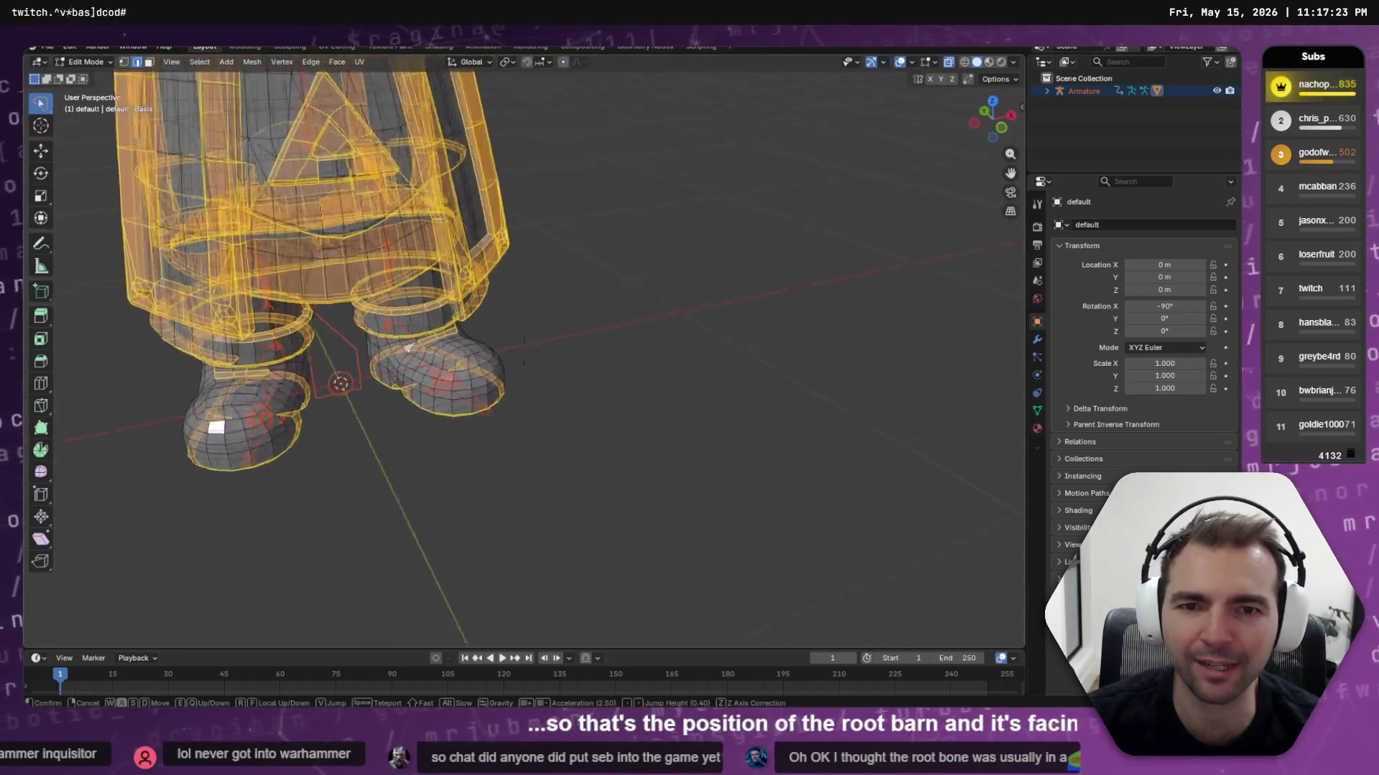
{"action": "key", "text": "w"}
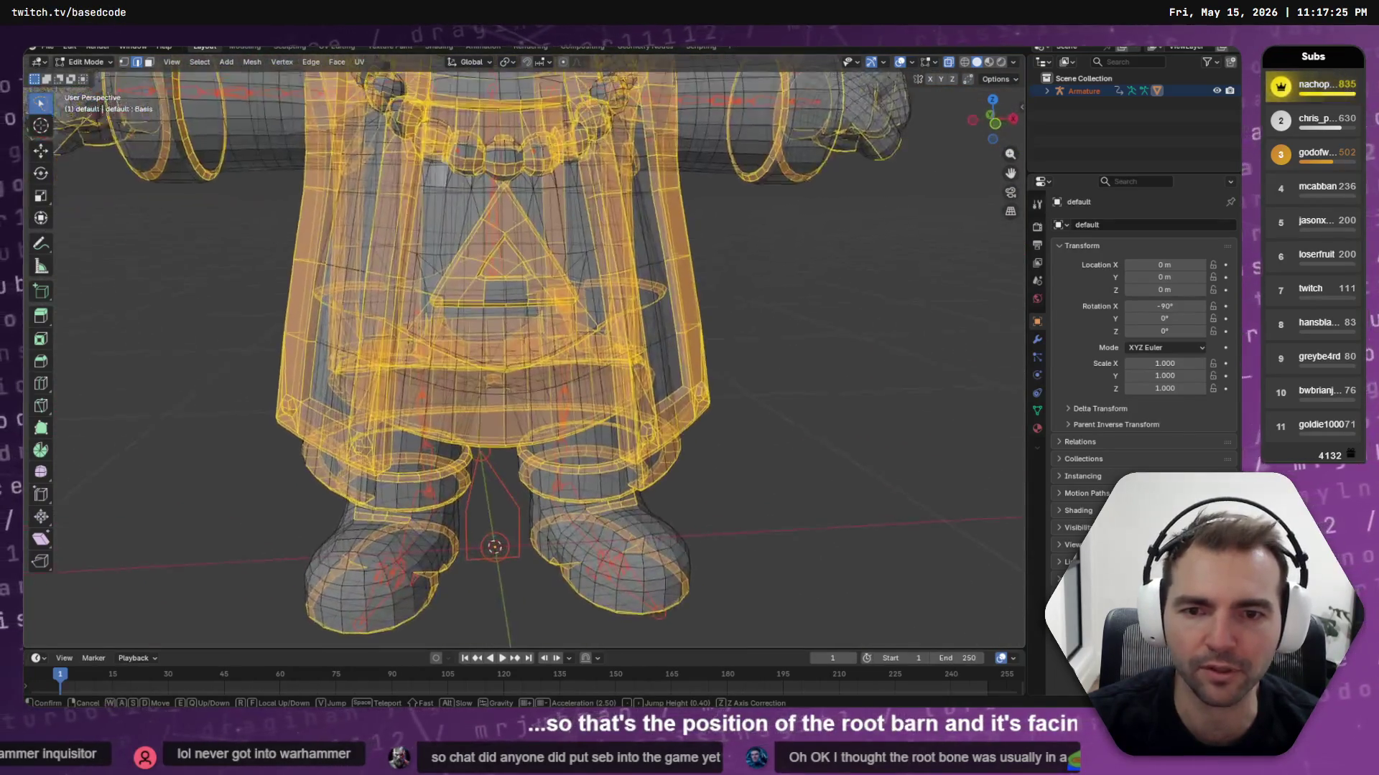
{"action": "key", "text": "s"}
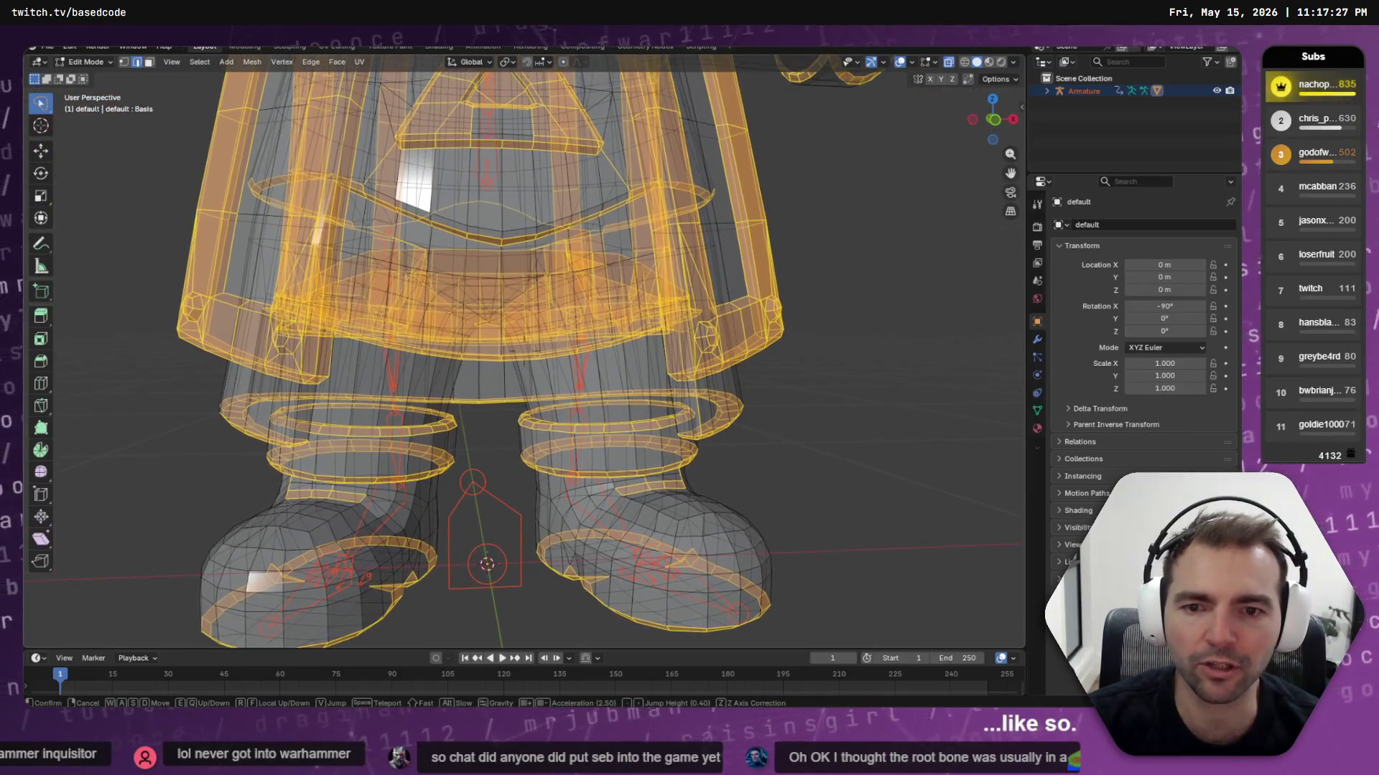
{"action": "key", "text": "e"}
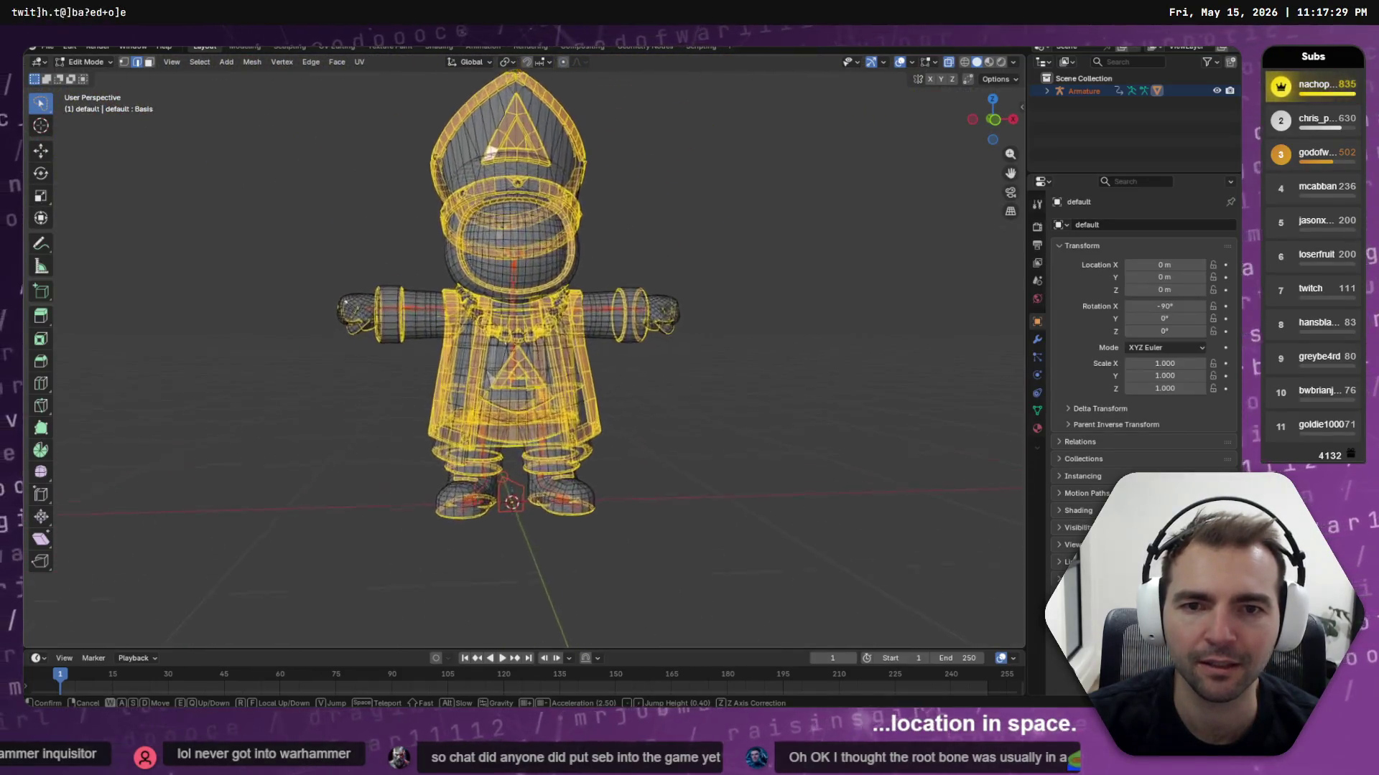
{"action": "key", "text": "w"}
{"action": "left_click", "coordinate": [626, 264]}
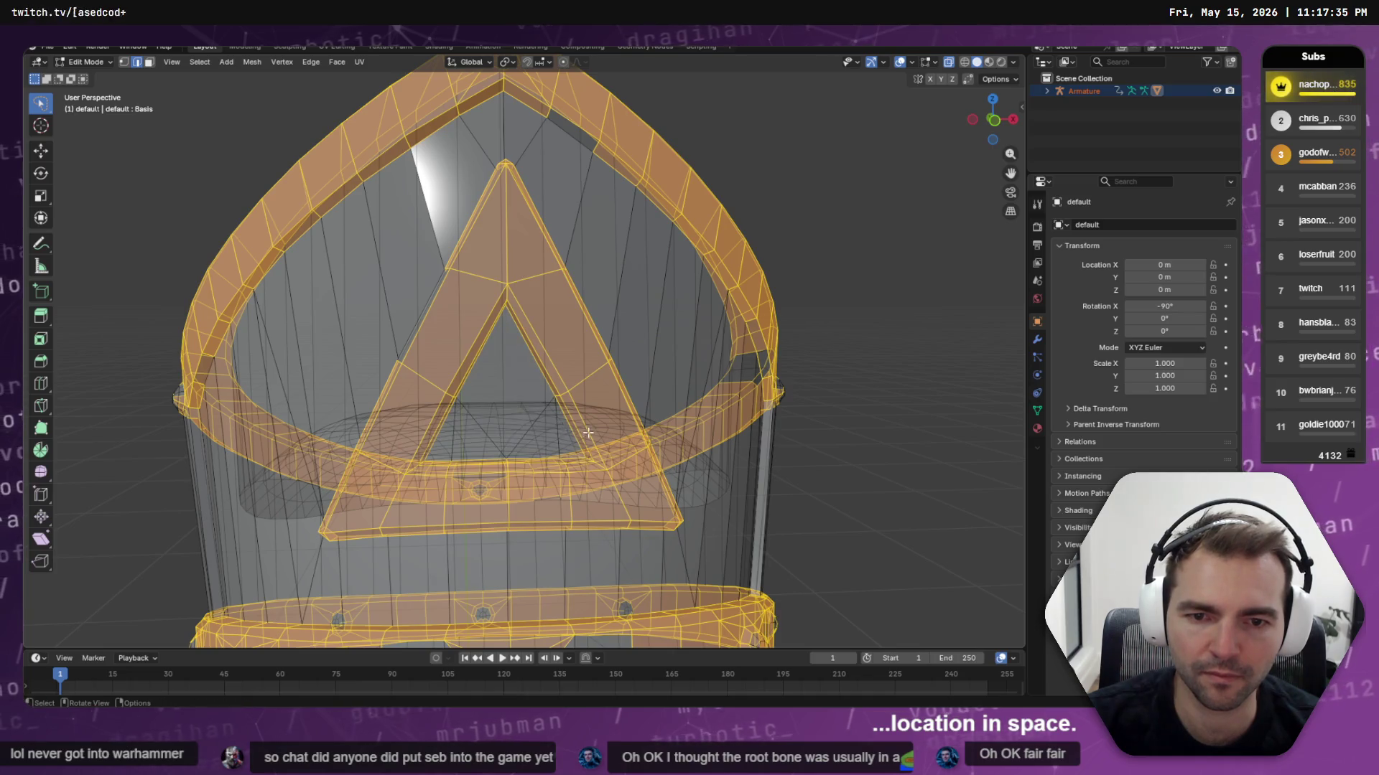
Circle-select the faces of the hat's upper ring band, toggling X-ray on and off to check
{"action": "scroll", "coordinate": [587, 433], "scroll_direction": "down", "scroll_amount": 4}
{"action": "mouse_move", "coordinate": [588, 433]}
{"action": "middle_mouse_down"}
{"action": "mouse_move", "coordinate": [595, 420]}
{"action": "mouse_move", "coordinate": [560, 461]}
{"action": "middle_mouse_up"}
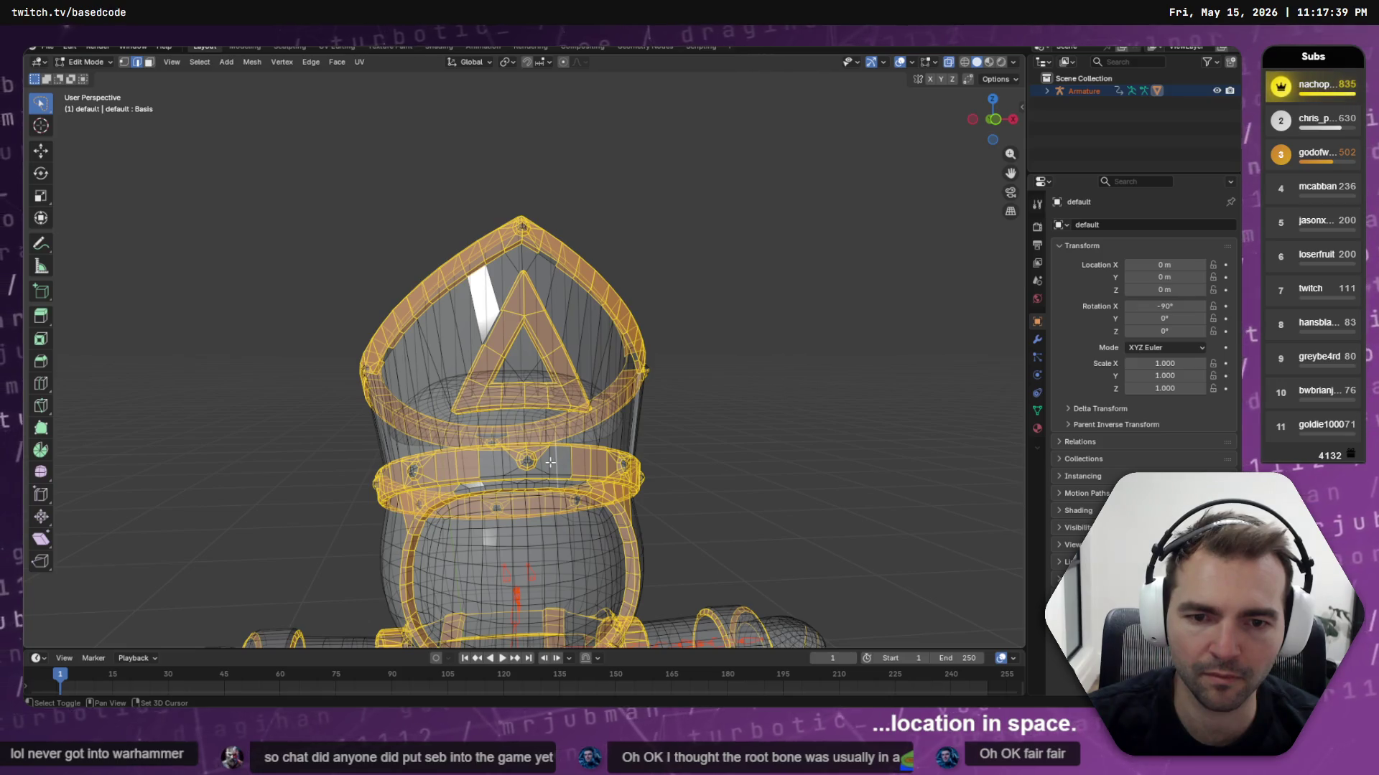
{"action": "mouse_move", "coordinate": [44, 108]}
{"action": "left_mouse_down"}
{"action": "mouse_move", "coordinate": [102, 185]}
{"action": "mouse_move", "coordinate": [102, 161]}
{"action": "left_mouse_up"}
{"action": "scroll", "coordinate": [513, 470], "scroll_direction": "up", "scroll_amount": 2}
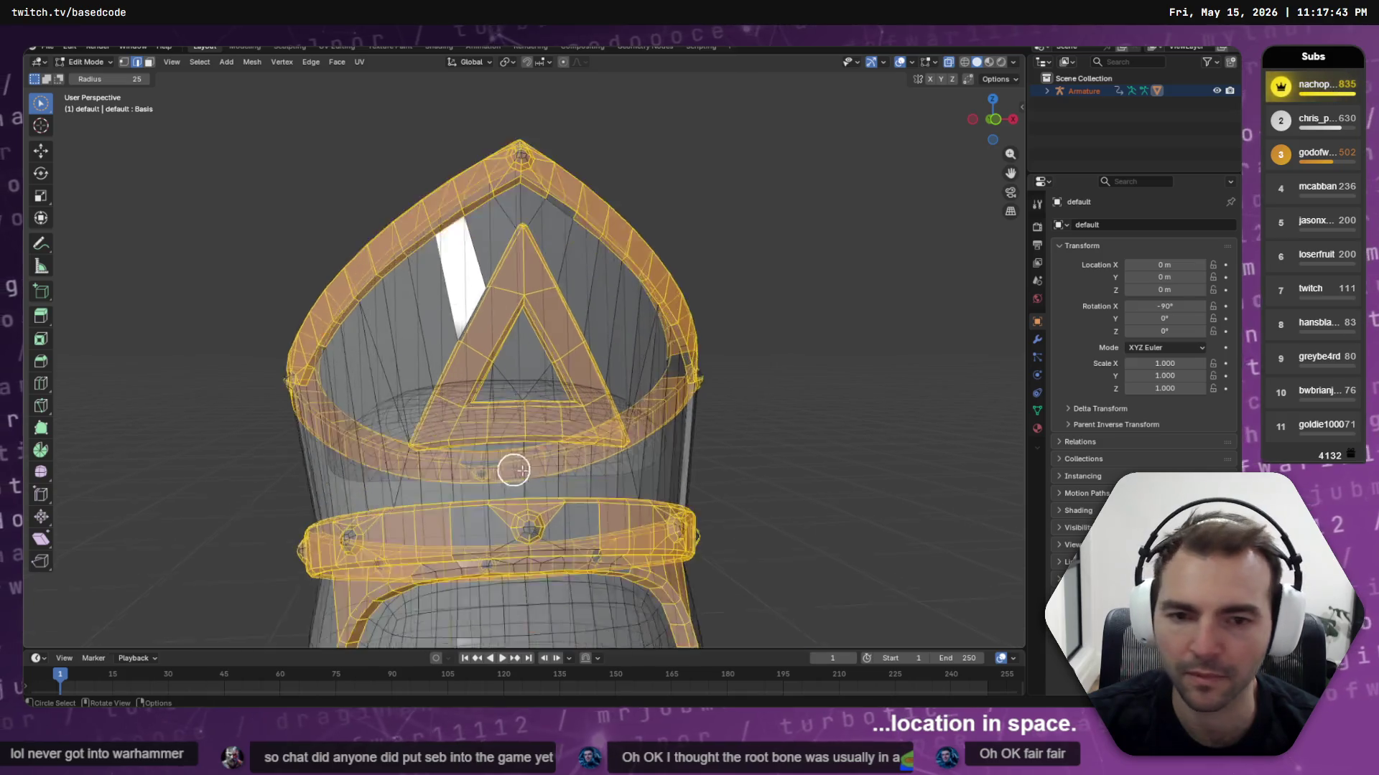
{"action": "scroll", "coordinate": [513, 470], "scroll_direction": "up", "scroll_amount": 3}
{"action": "middle_click_drag", "start_coordinate": [609, 508], "coordinate": [600, 222], "text": "shift"}
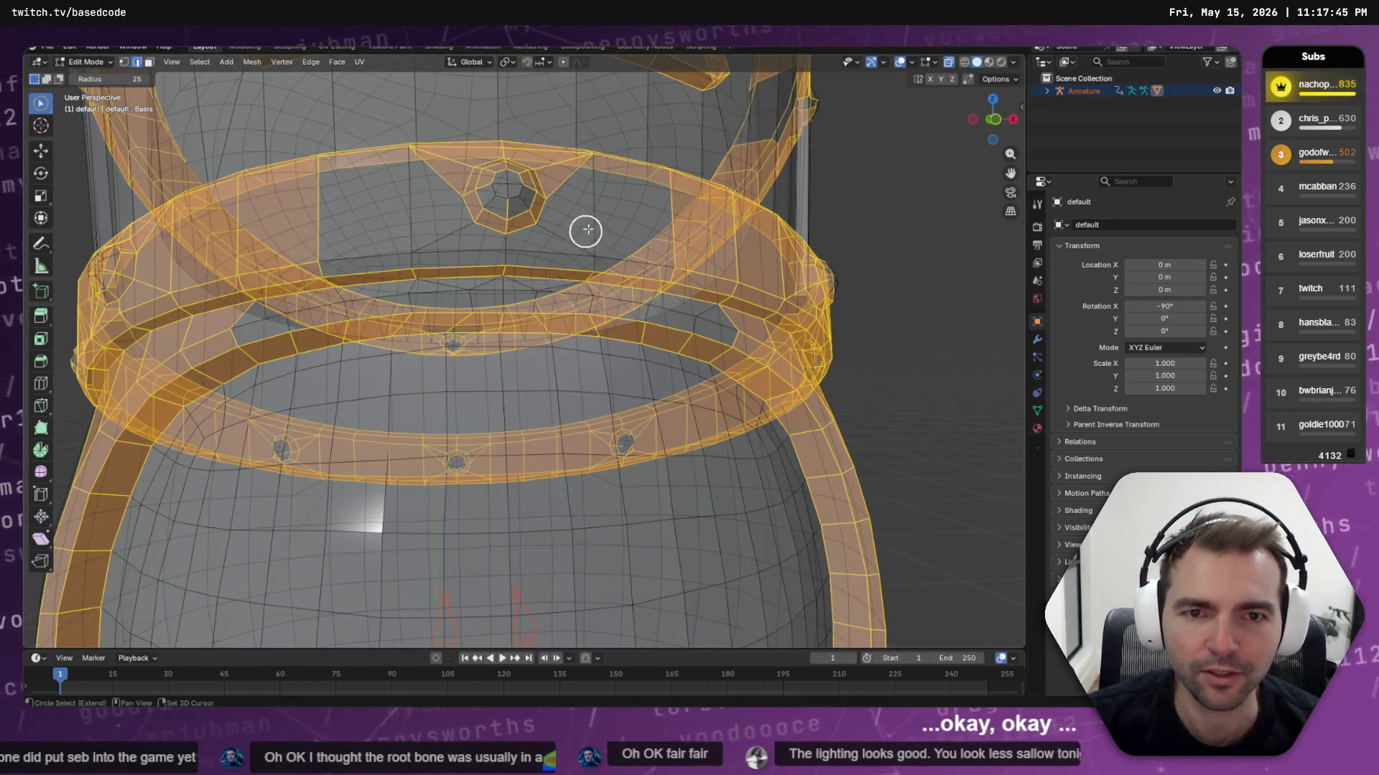
{"action": "mouse_move", "coordinate": [600, 218]}
{"action": "left_mouse_down"}
{"action": "mouse_move", "coordinate": [570, 224]}
{"action": "mouse_move", "coordinate": [499, 185]}
{"action": "left_mouse_up"}
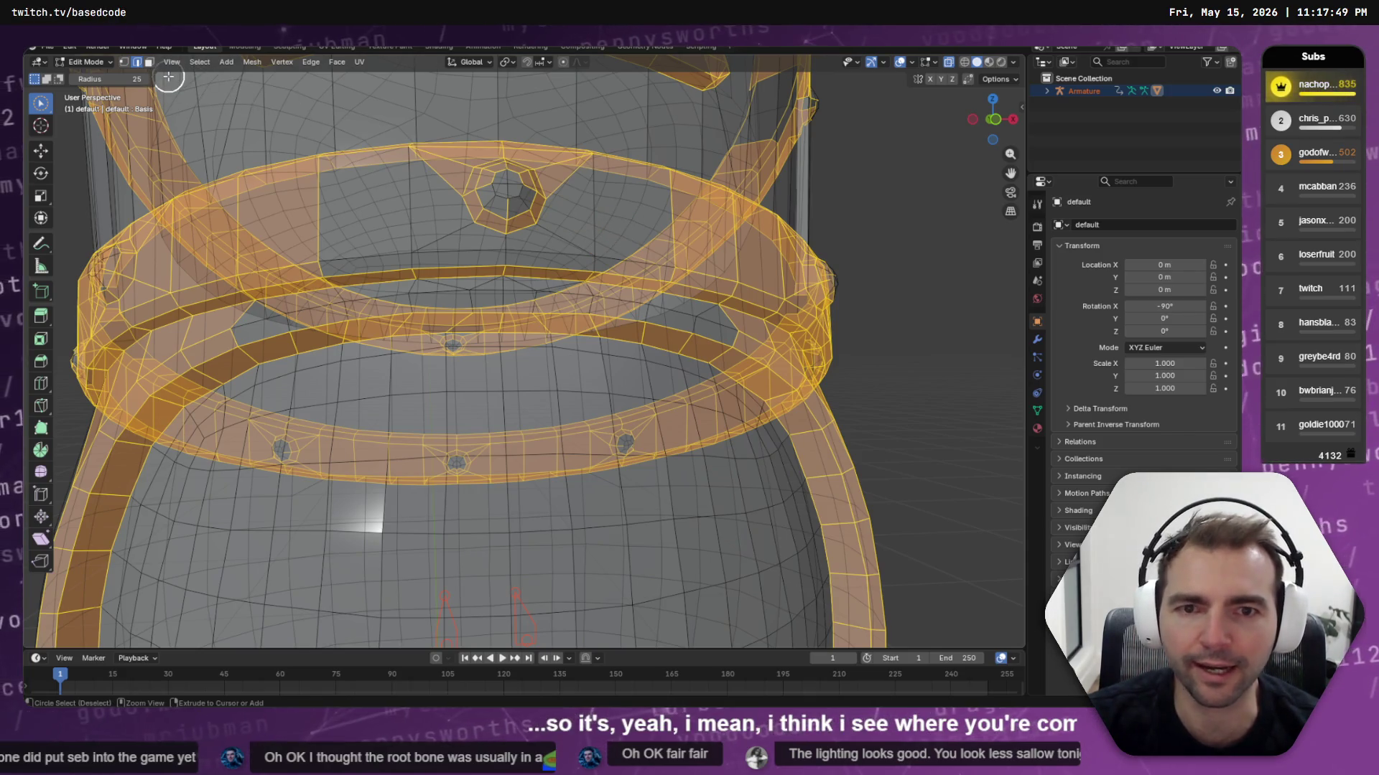
{"action": "key", "text": "alt+z"}
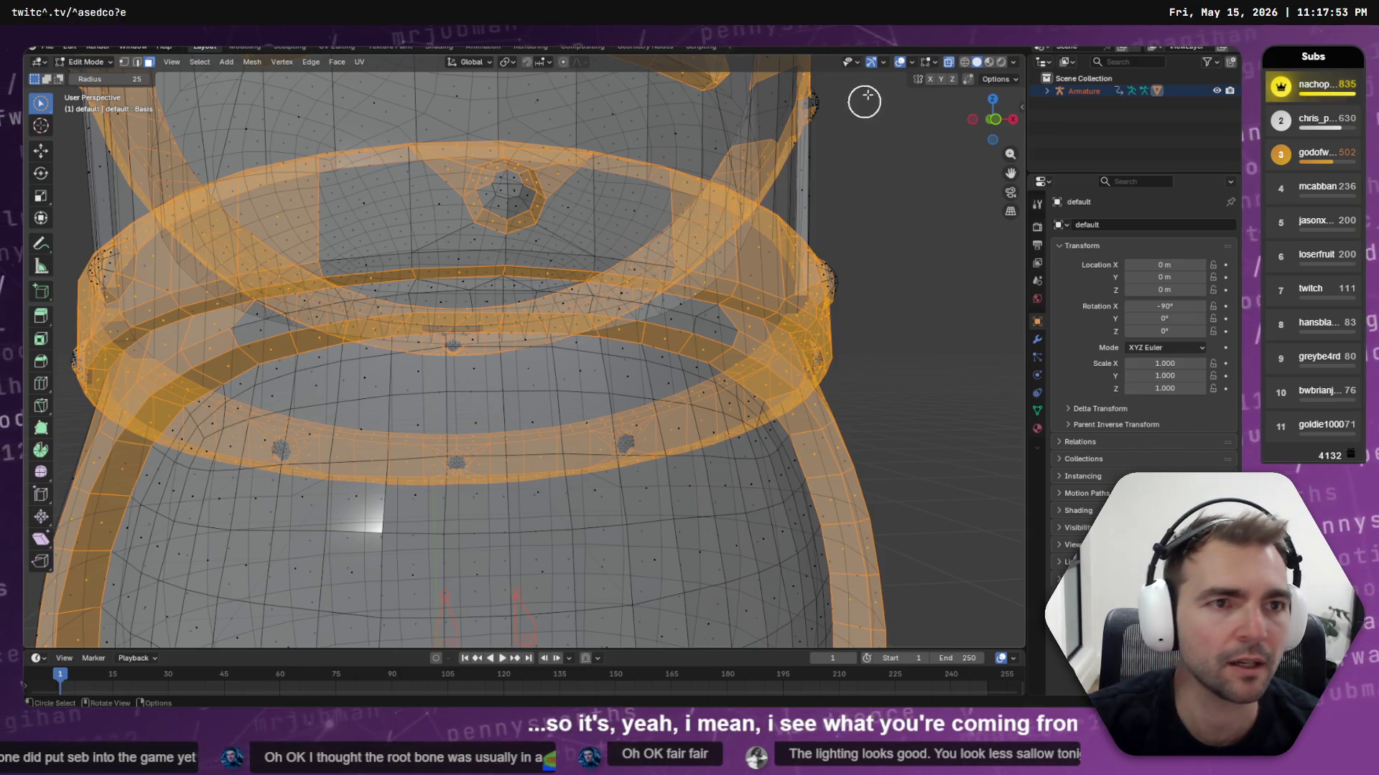
{"action": "left_click", "coordinate": [949, 62]}
Circle-select the hat band faces to the right and left of the bead hole
{"action": "key", "text": "c"}
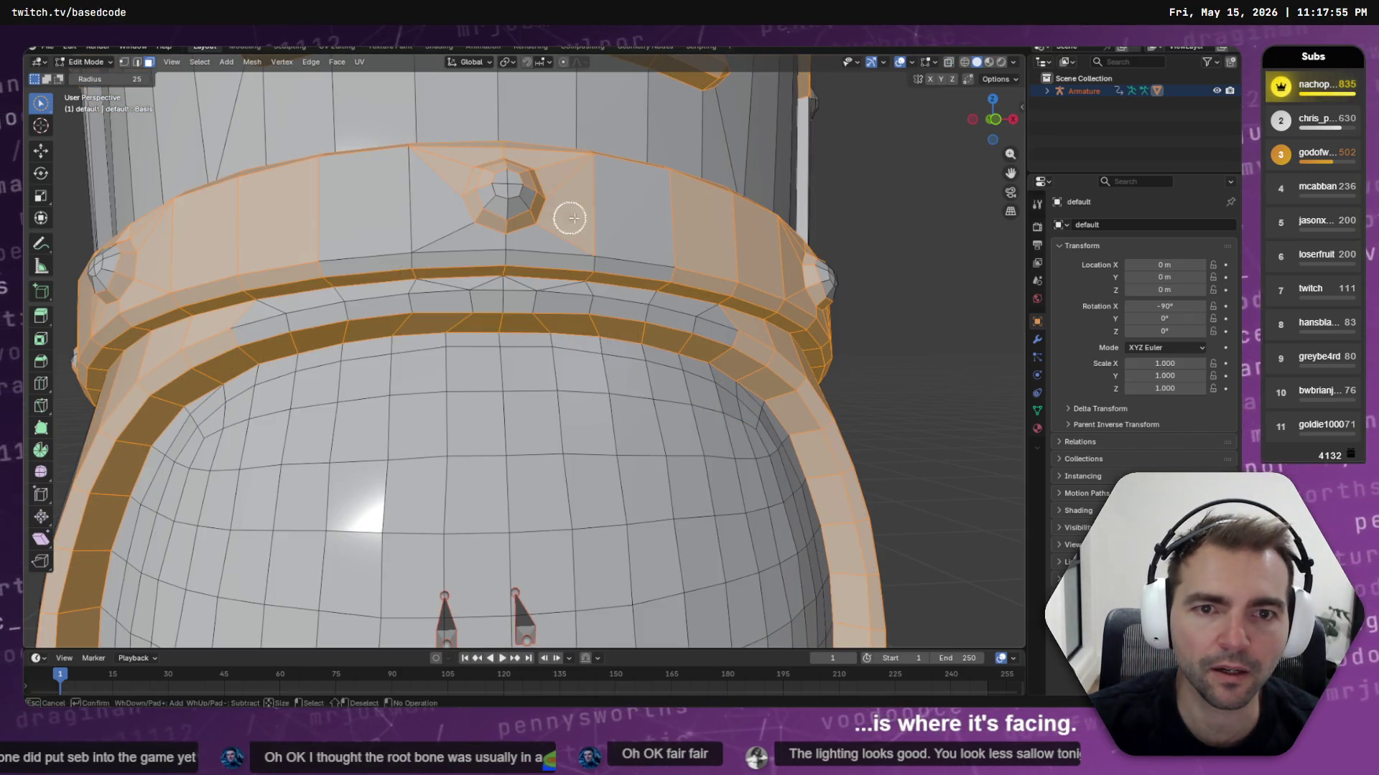
{"action": "left_click_drag", "start_coordinate": [570, 240], "coordinate": [639, 263]}
{"action": "left_click_drag", "start_coordinate": [539, 254], "coordinate": [437, 229]}
{"action": "scroll", "coordinate": [410, 230], "scroll_direction": "down", "scroll_amount": 3}
{"action": "mouse_move", "coordinate": [410, 230]}
{"action": "middle_mouse_down"}
{"action": "mouse_move", "coordinate": [385, 222]}
{"action": "mouse_move", "coordinate": [440, 237]}
{"action": "mouse_move", "coordinate": [574, 206]}
{"action": "mouse_move", "coordinate": [704, 215]}
{"action": "mouse_move", "coordinate": [326, 230]}
{"action": "mouse_move", "coordinate": [320, 249]}
{"action": "middle_mouse_up"}
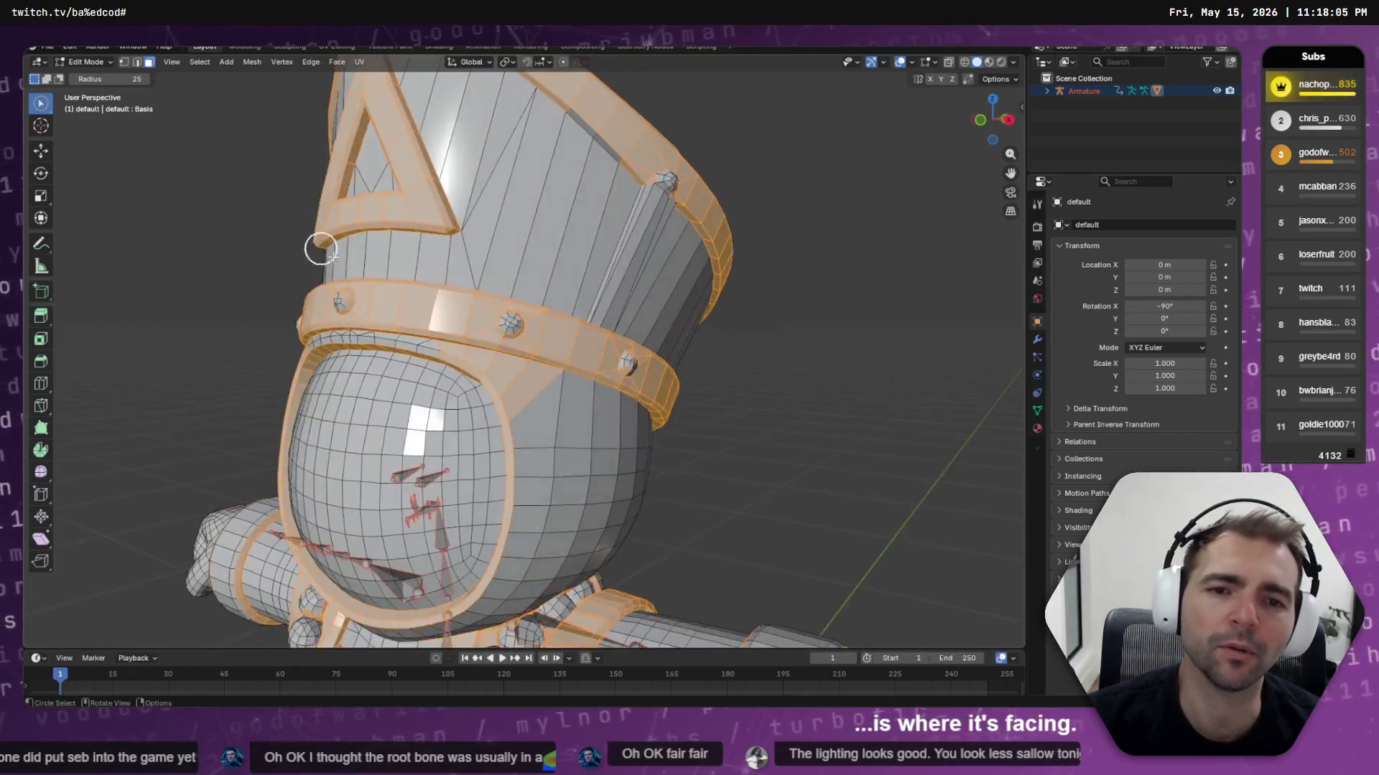
{"action": "scroll", "coordinate": [412, 311], "scroll_direction": "down", "scroll_amount": 5}
{"action": "scroll", "coordinate": [413, 316], "scroll_direction": "up", "scroll_amount": 6}
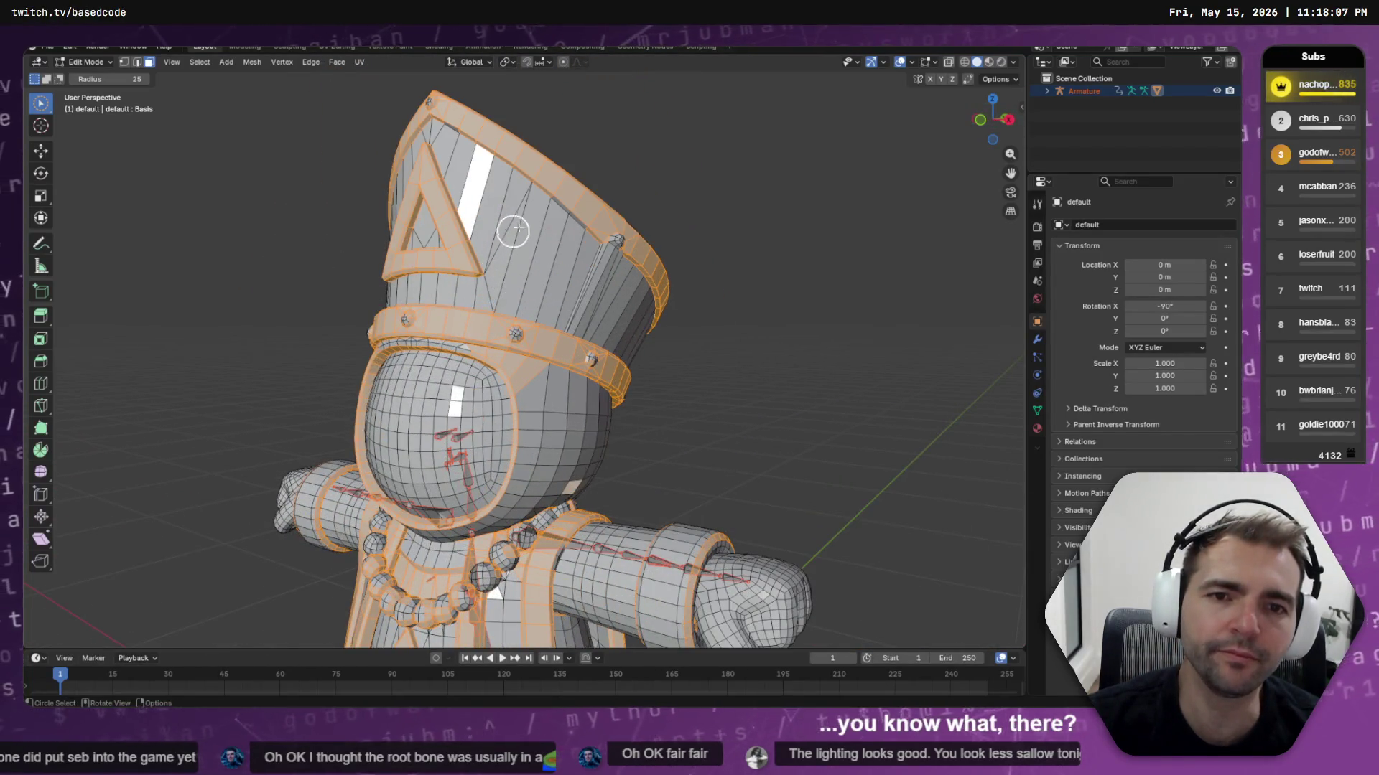
Inspect the hat from frontal, side and tilted views, including the triangle emblem
{"action": "middle_click_drag", "start_coordinate": [513, 231], "coordinate": [642, 240]}
{"action": "scroll", "coordinate": [663, 227], "scroll_direction": "up", "scroll_amount": 5}
{"action": "middle_click_drag", "start_coordinate": [714, 178], "coordinate": [489, 452], "text": "shift"}
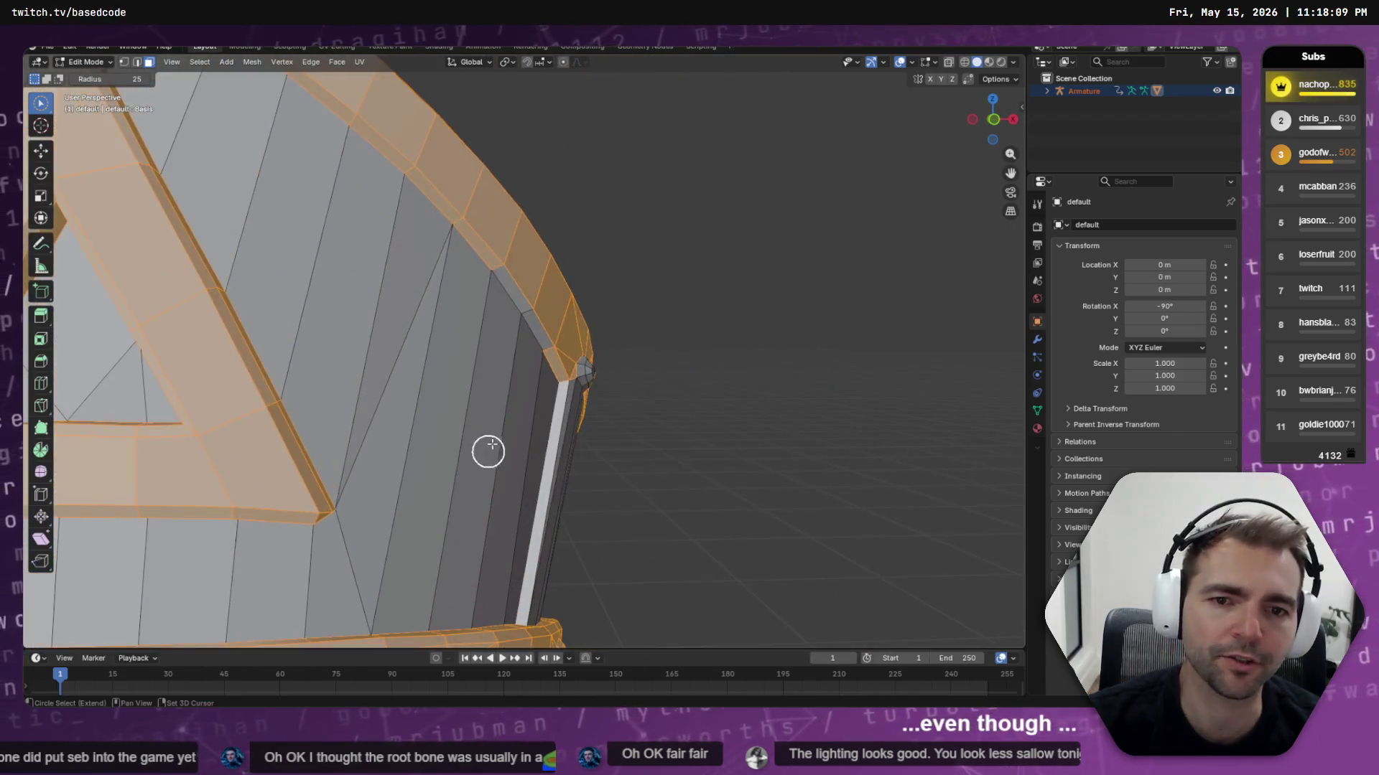
{"action": "scroll", "coordinate": [502, 366], "scroll_direction": "down", "scroll_amount": 3}
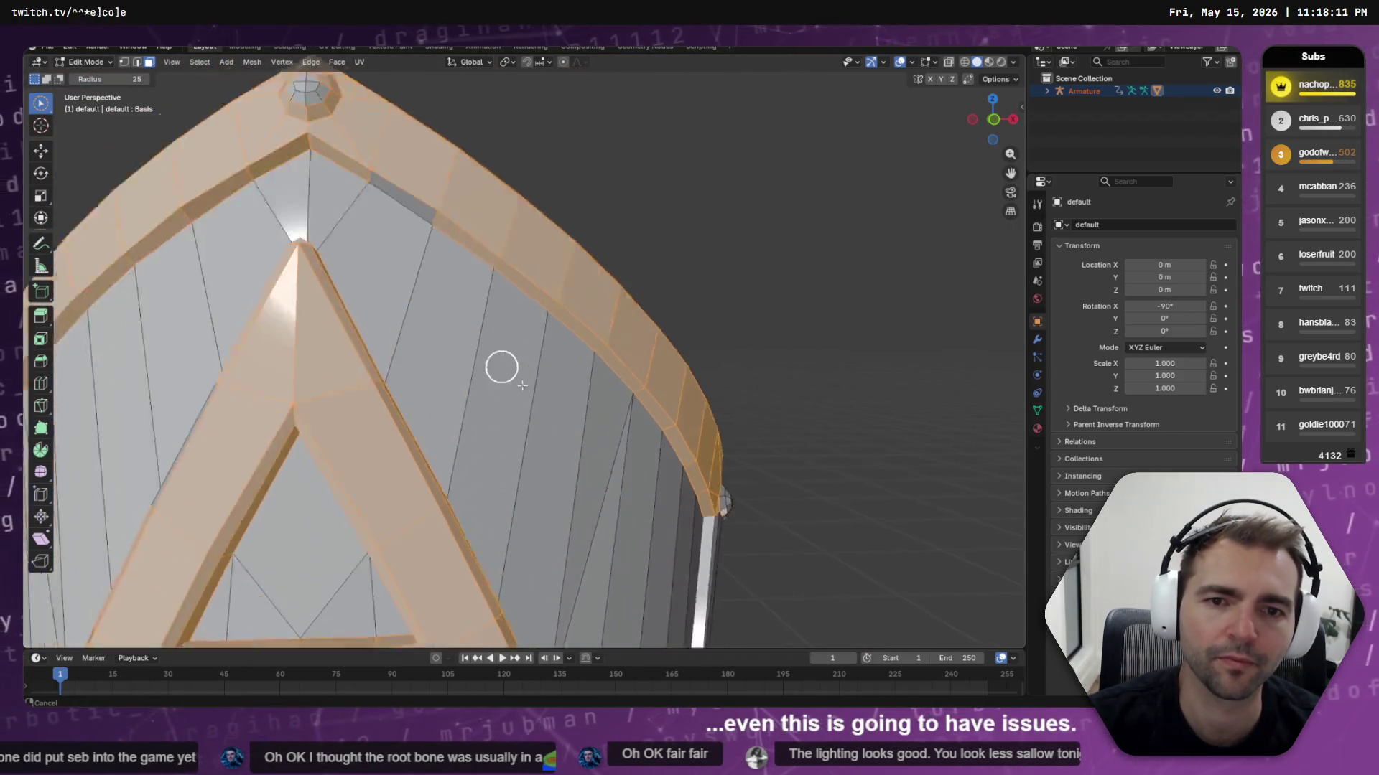
{"action": "scroll", "coordinate": [534, 292], "scroll_direction": "up", "scroll_amount": 2}
{"action": "scroll", "coordinate": [407, 381], "scroll_direction": "down", "scroll_amount": 4}
{"action": "mouse_move", "coordinate": [407, 380]}
{"action": "middle_mouse_down"}
{"action": "mouse_move", "coordinate": [539, 375]}
{"action": "mouse_move", "coordinate": [498, 376]}
{"action": "mouse_move", "coordinate": [496, 321]}
{"action": "middle_mouse_up"}
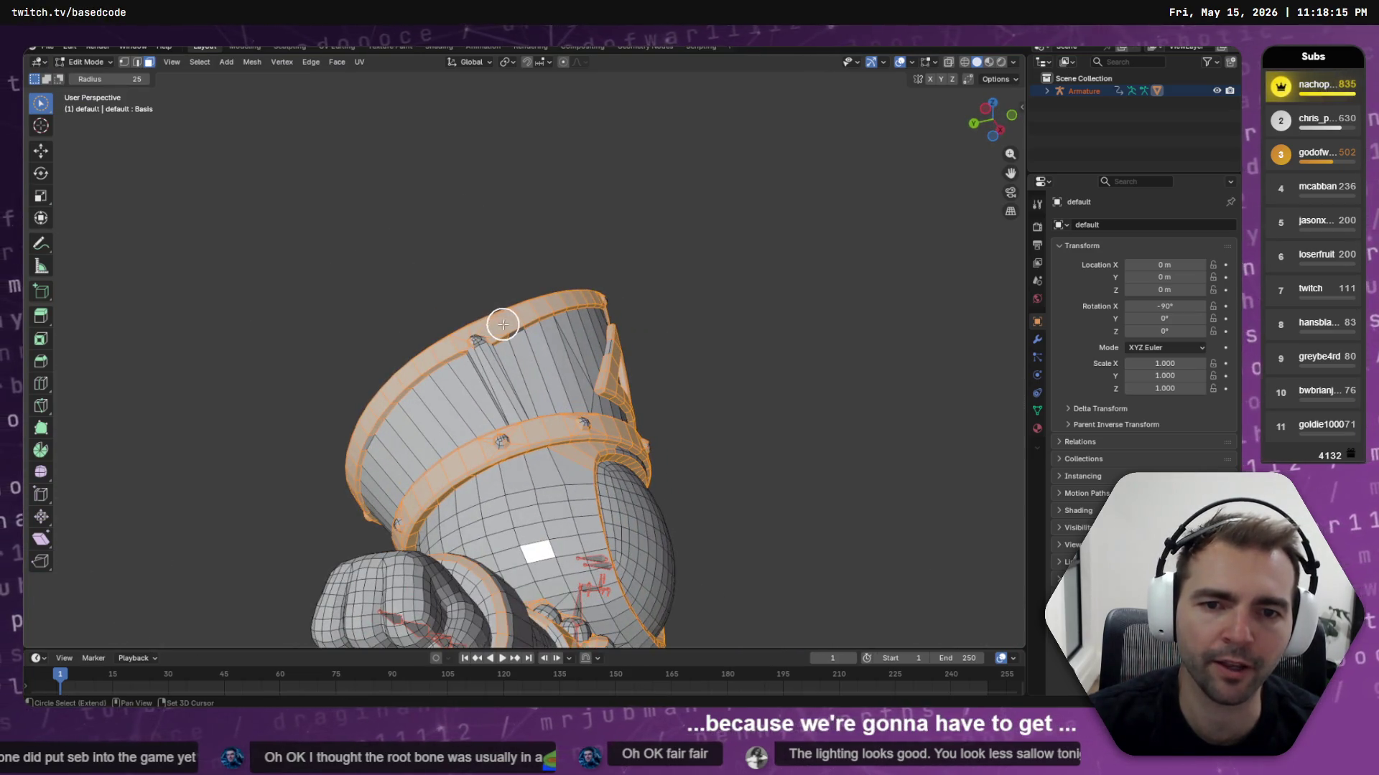
{"action": "mouse_move", "coordinate": [503, 393]}
{"action": "middle_mouse_down"}
{"action": "mouse_move", "coordinate": [563, 425]}
{"action": "mouse_move", "coordinate": [547, 347]}
{"action": "mouse_move", "coordinate": [492, 342]}
{"action": "middle_mouse_up"}
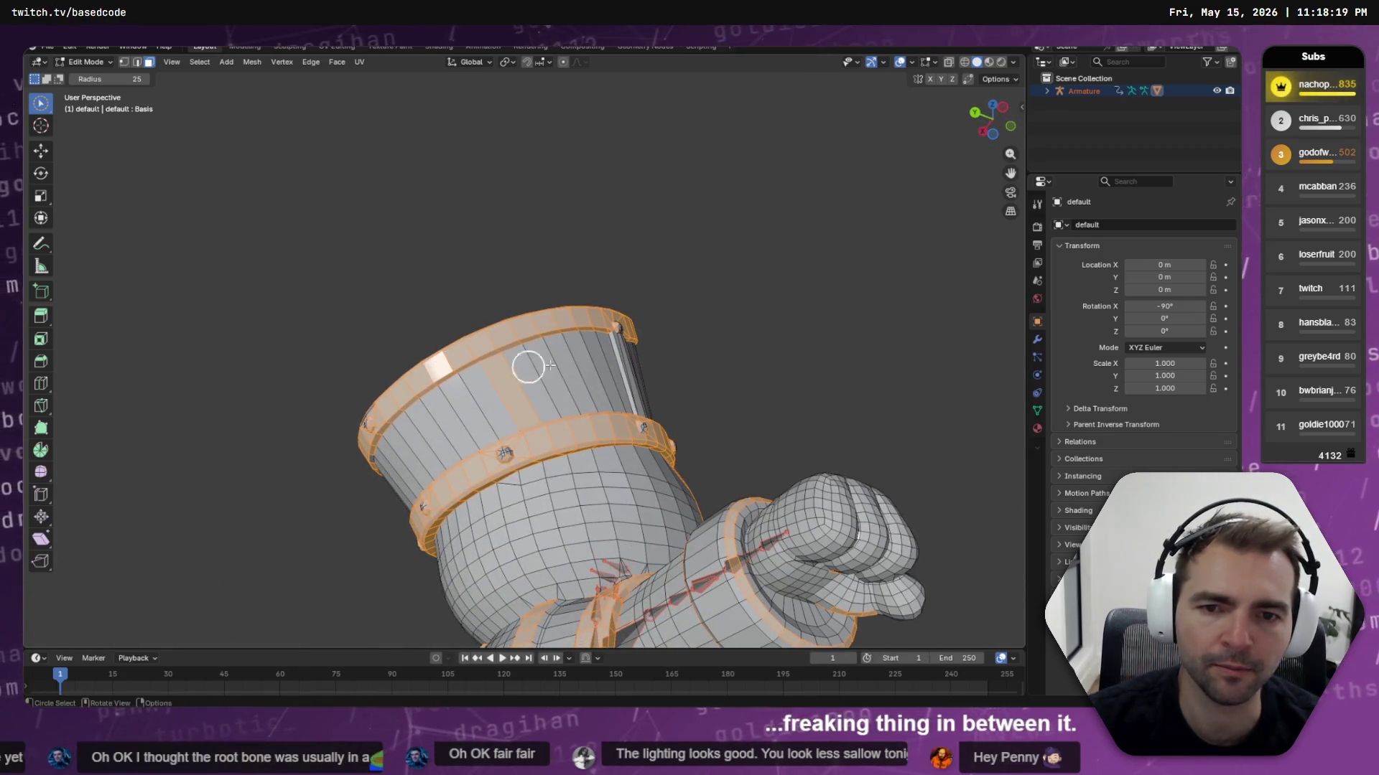
{"action": "mouse_move", "coordinate": [414, 414]}
{"action": "middle_mouse_down"}
{"action": "mouse_move", "coordinate": [656, 421]}
{"action": "mouse_move", "coordinate": [797, 505]}
{"action": "mouse_move", "coordinate": [871, 511]}
{"action": "mouse_move", "coordinate": [883, 498]}
{"action": "middle_mouse_up"}
{"action": "scroll", "coordinate": [883, 498], "scroll_direction": "down", "scroll_amount": 3}
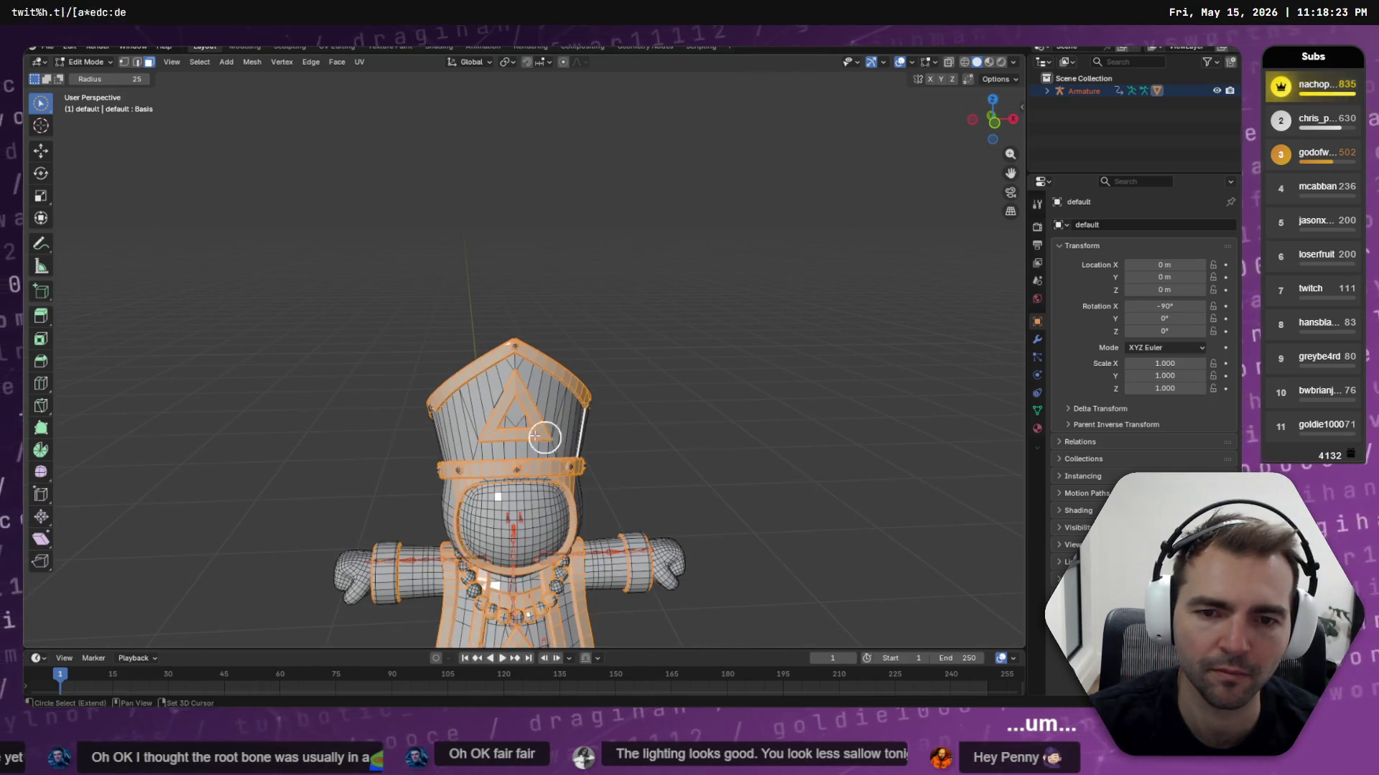
{"action": "scroll", "coordinate": [504, 407], "scroll_direction": "up", "scroll_amount": 8}
{"action": "mouse_move", "coordinate": [504, 407]}
{"action": "middle_mouse_down", "text": "shift"}
{"action": "mouse_move", "coordinate": [465, 496]}
{"action": "mouse_move", "coordinate": [678, 380]}
{"action": "middle_mouse_up", "text": "shift"}
{"action": "scroll", "coordinate": [640, 388], "scroll_direction": "down", "scroll_amount": 3}
{"action": "scroll", "coordinate": [572, 352], "scroll_direction": "down", "scroll_amount": 5}
{"action": "mouse_move", "coordinate": [570, 360]}
{"action": "middle_mouse_down"}
{"action": "mouse_move", "coordinate": [661, 388]}
{"action": "mouse_move", "coordinate": [742, 382]}
{"action": "mouse_move", "coordinate": [733, 367]}
{"action": "middle_mouse_up"}
Shrink the hat rim, band and emblem selection by one step with Select Less
{"action": "key", "text": "q"}
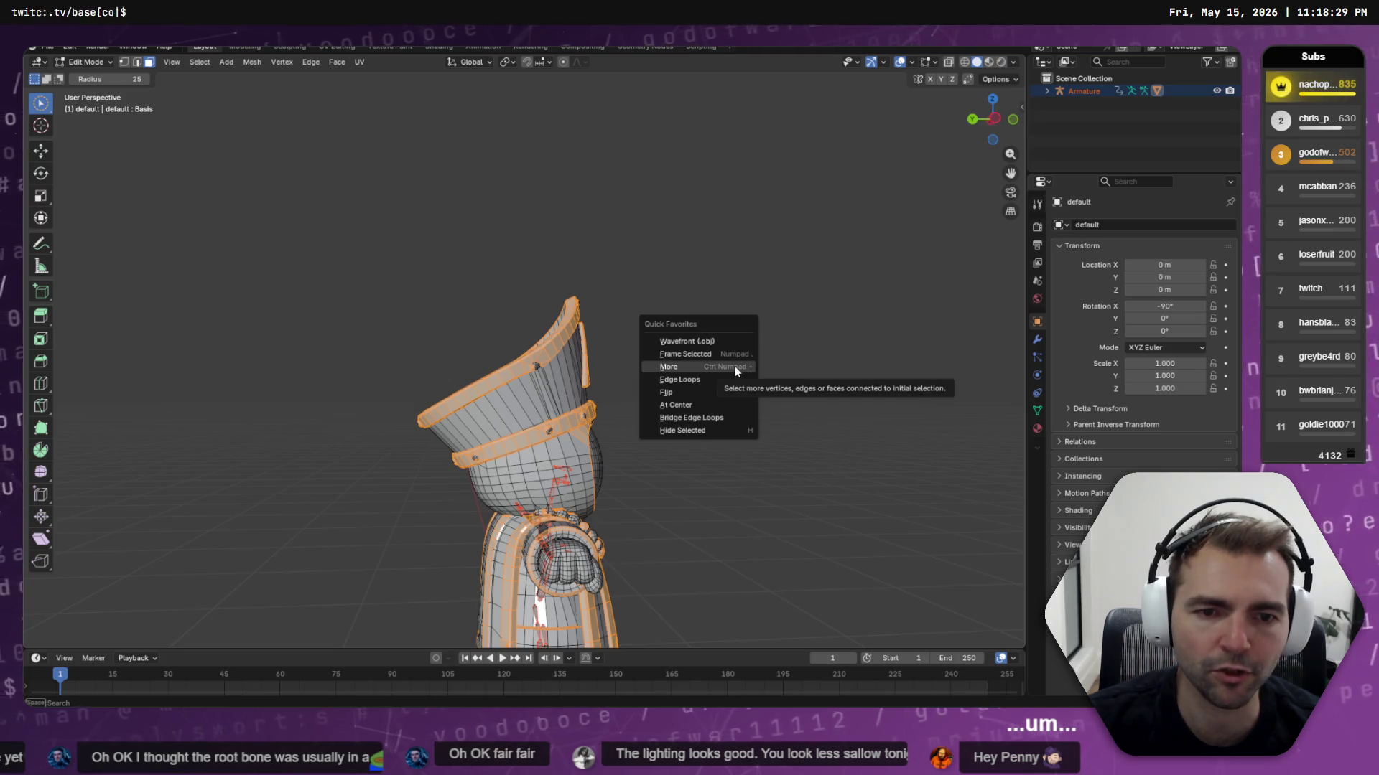
{"action": "key", "text": "Escape"}
{"action": "key", "text": "q"}
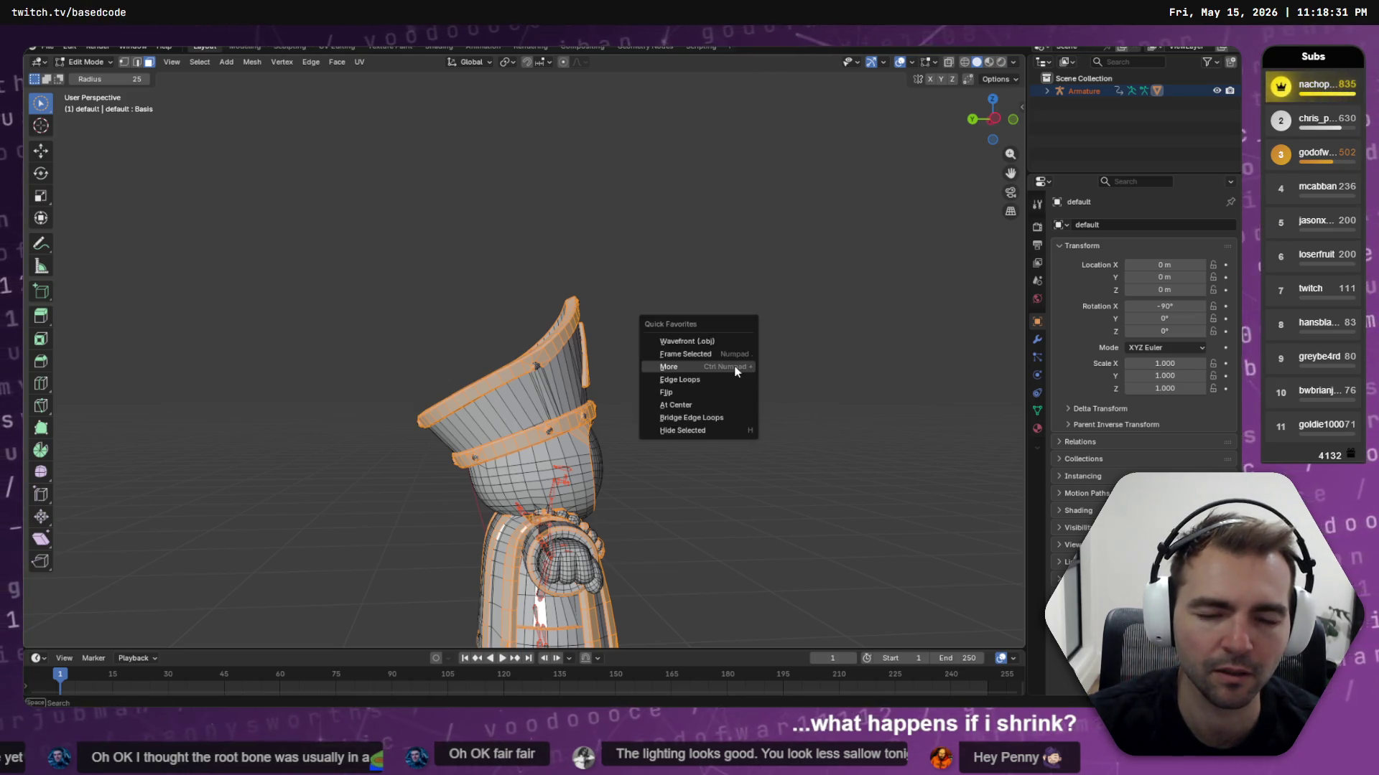
{"action": "key", "text": "space"}
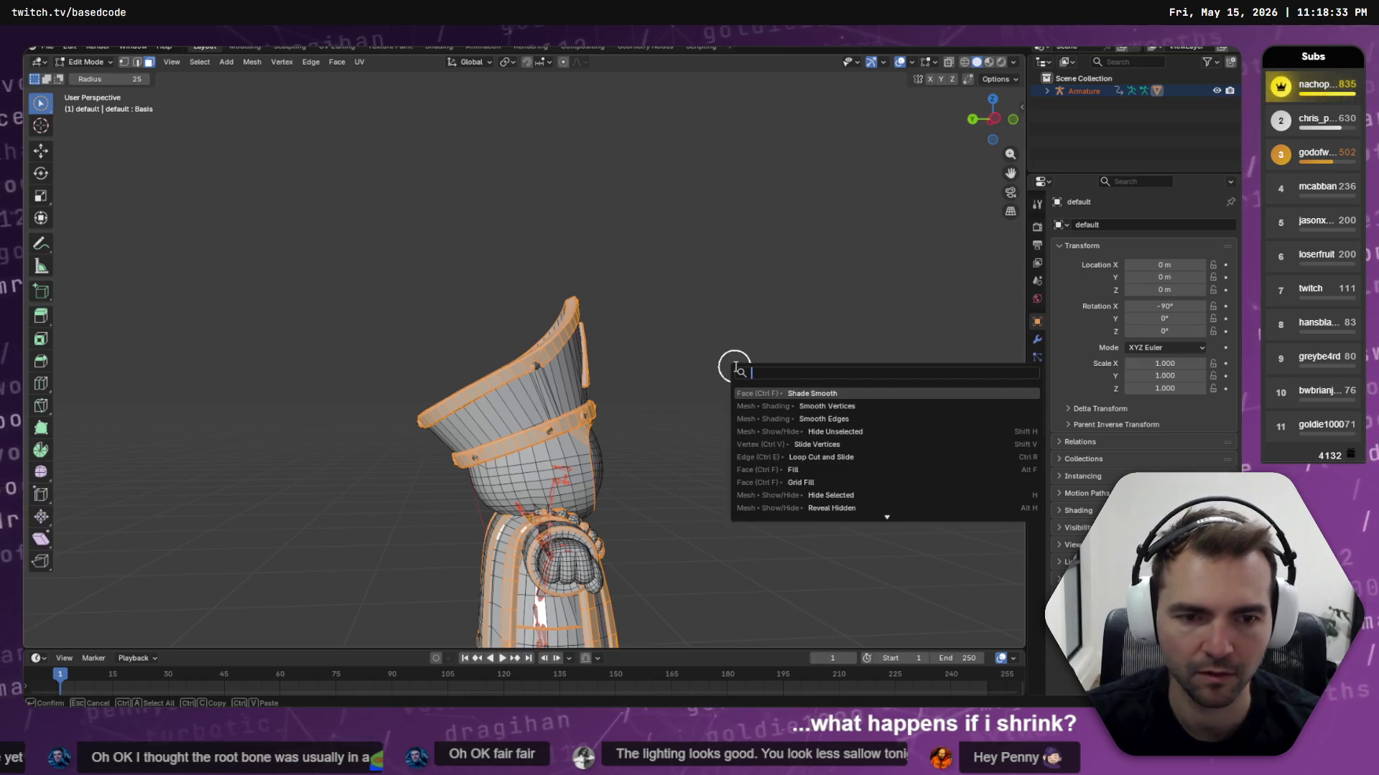
{"action": "type", "text": "LESS"}
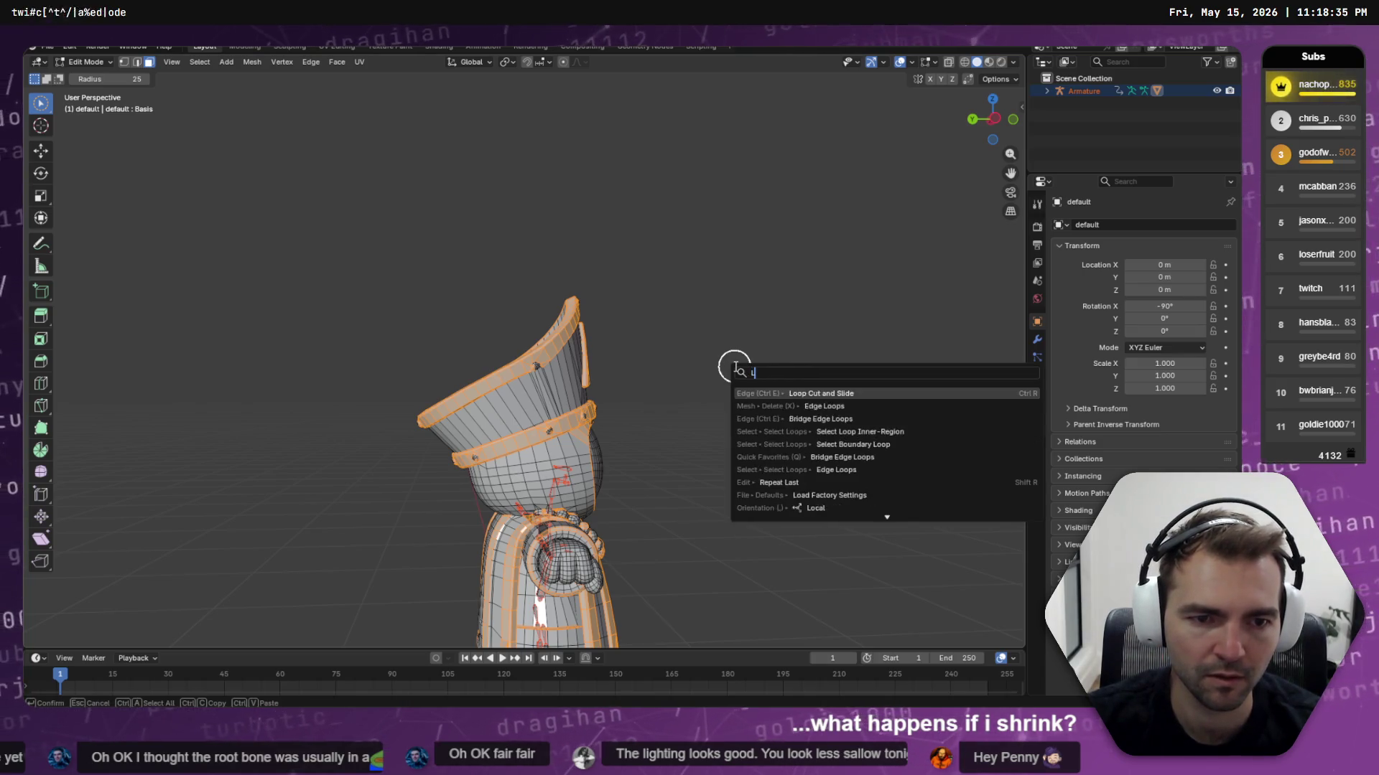
{"action": "key", "text": "Return"}
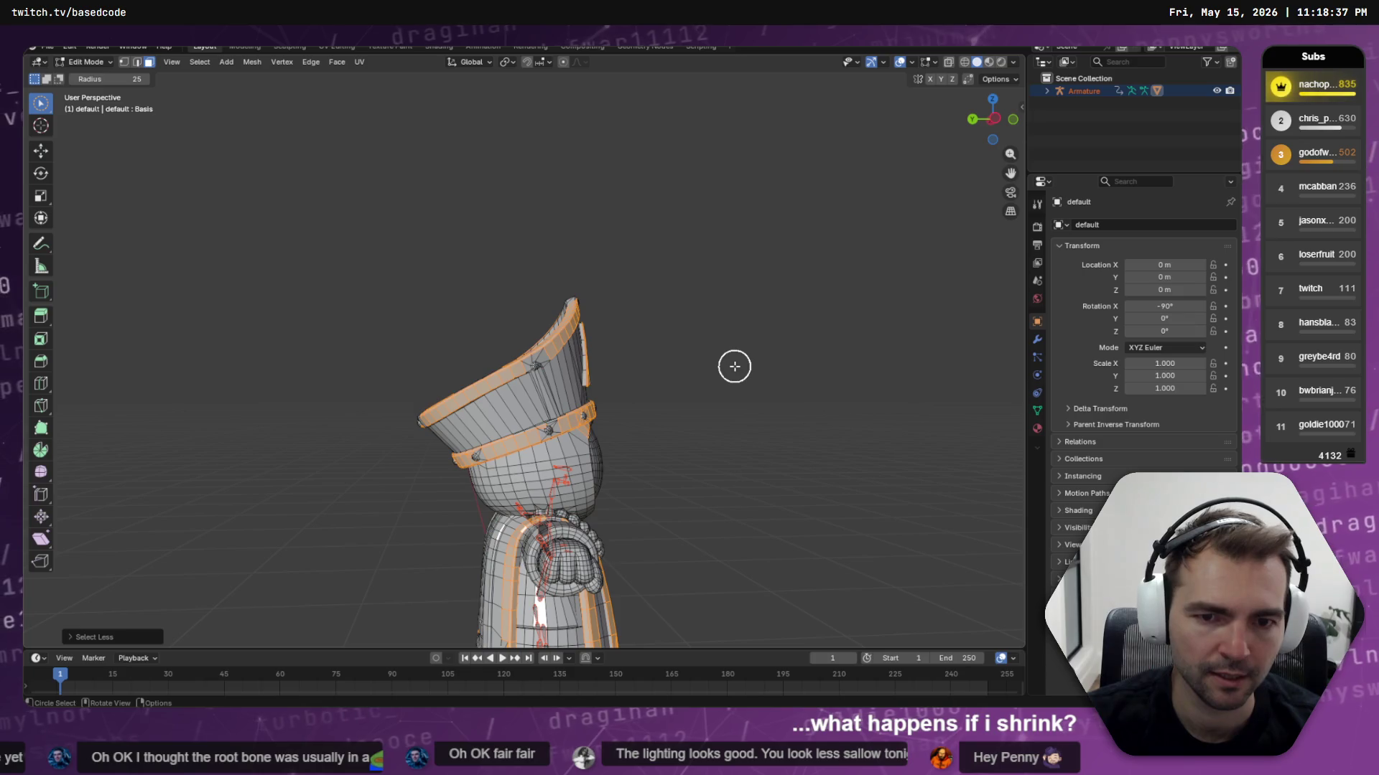
{"action": "mouse_move", "coordinate": [711, 356]}
{"action": "middle_mouse_down"}
{"action": "mouse_move", "coordinate": [649, 456]}
{"action": "mouse_move", "coordinate": [633, 439]}
{"action": "middle_mouse_up"}
{"action": "scroll", "coordinate": [648, 457], "scroll_direction": "down", "scroll_amount": 5}
{"action": "scroll", "coordinate": [628, 439], "scroll_direction": "up", "scroll_amount": 7}
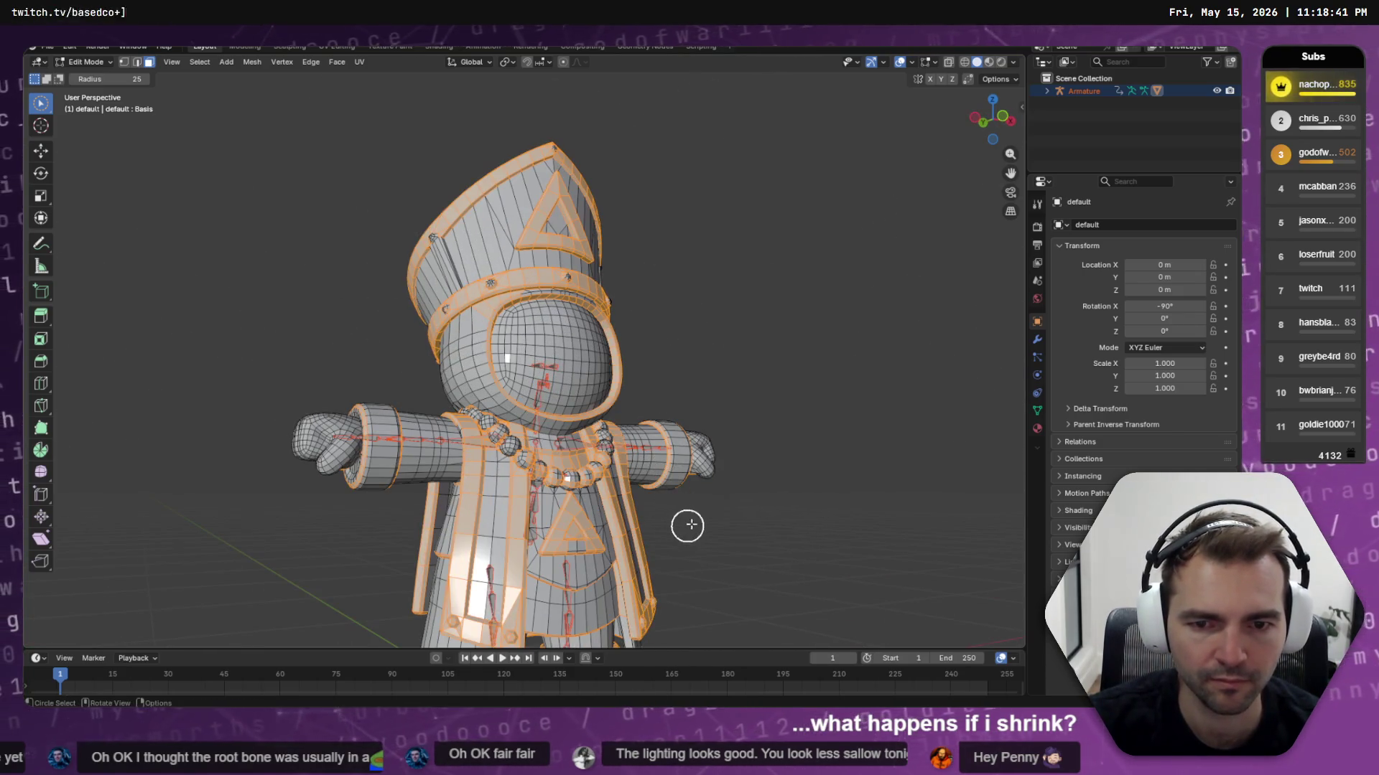
{"action": "mouse_move", "coordinate": [695, 517]}
{"action": "middle_mouse_down"}
{"action": "mouse_move", "coordinate": [618, 532]}
{"action": "mouse_move", "coordinate": [631, 539]}
{"action": "mouse_move", "coordinate": [615, 501]}
{"action": "middle_mouse_up"}
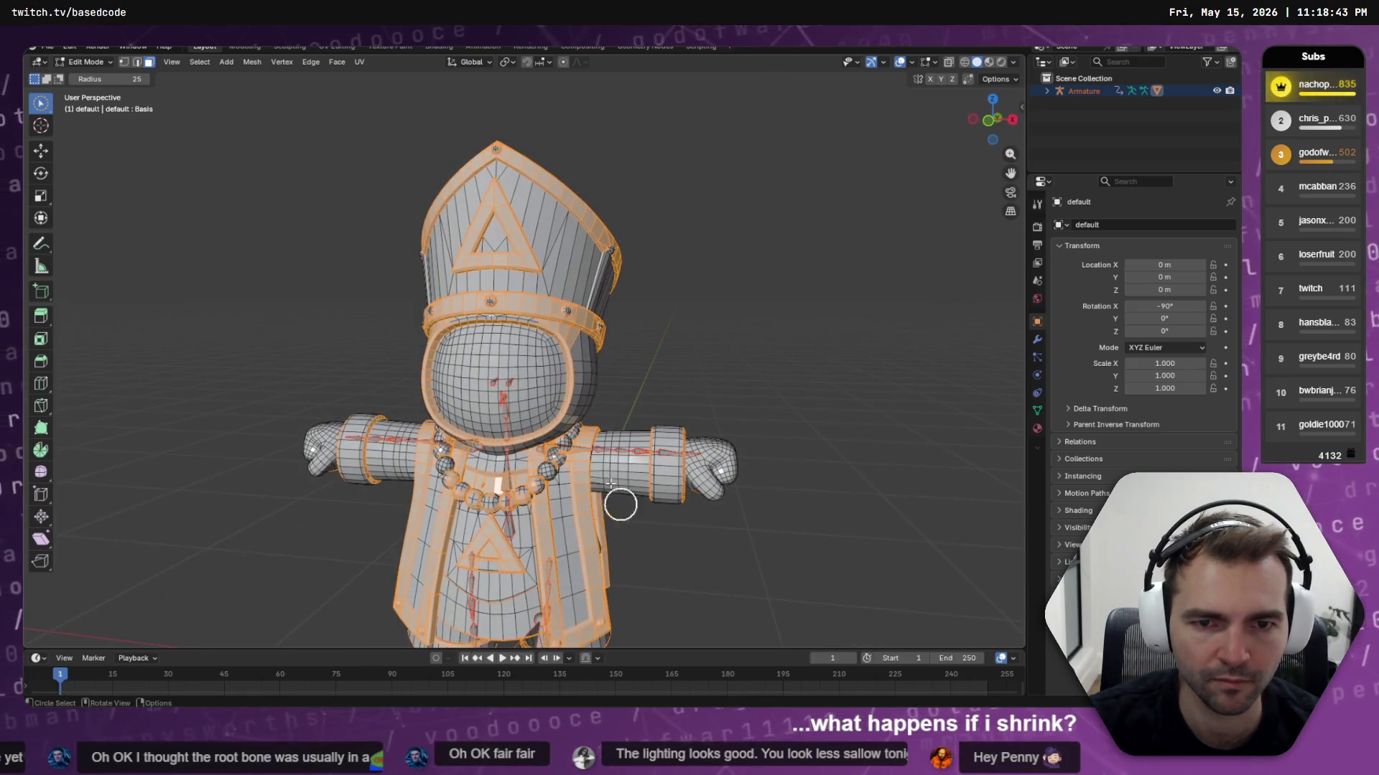
{"action": "scroll", "coordinate": [615, 422], "scroll_direction": "up", "scroll_amount": 6}
{"action": "key", "text": "c"}
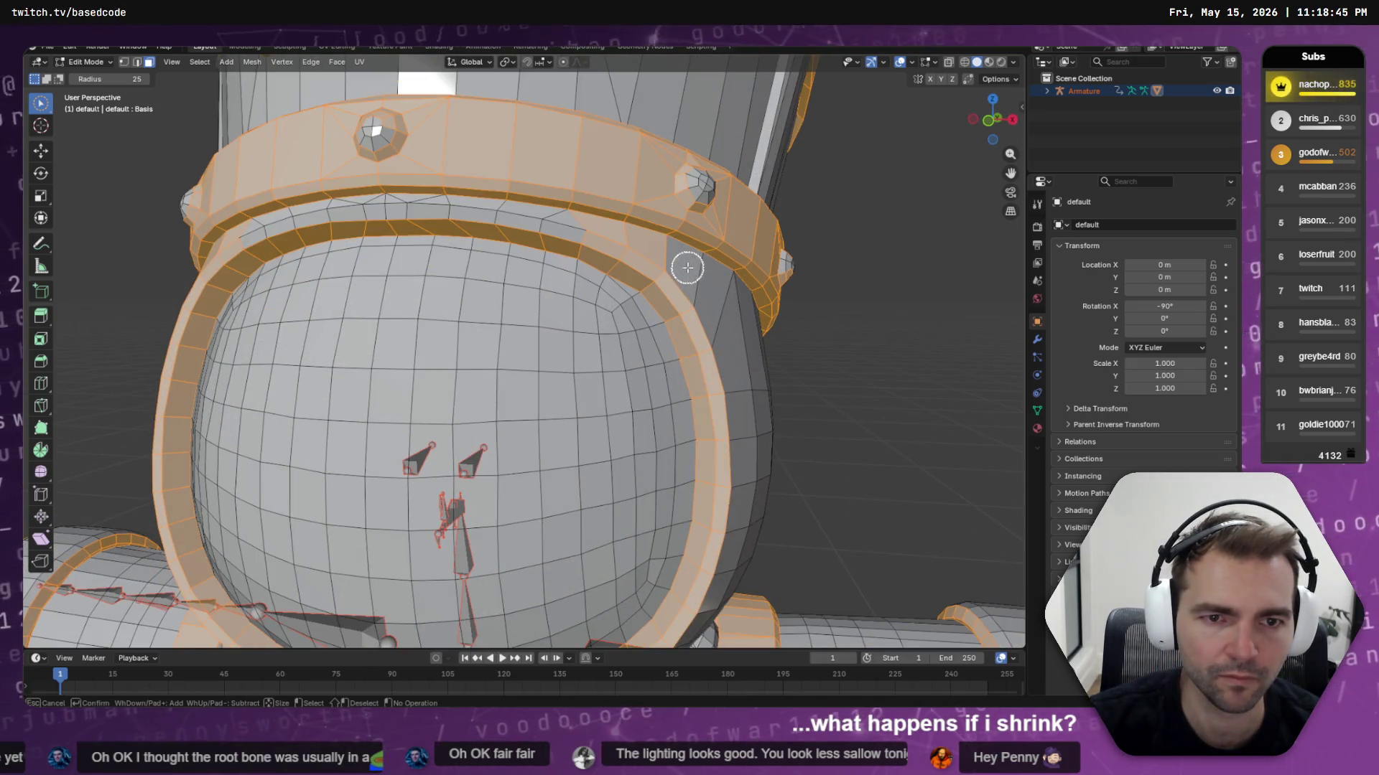
{"action": "scroll", "coordinate": [653, 267], "scroll_direction": "up", "scroll_amount": 5}
{"action": "scroll", "coordinate": [617, 366], "scroll_direction": "down", "scroll_amount": 3}
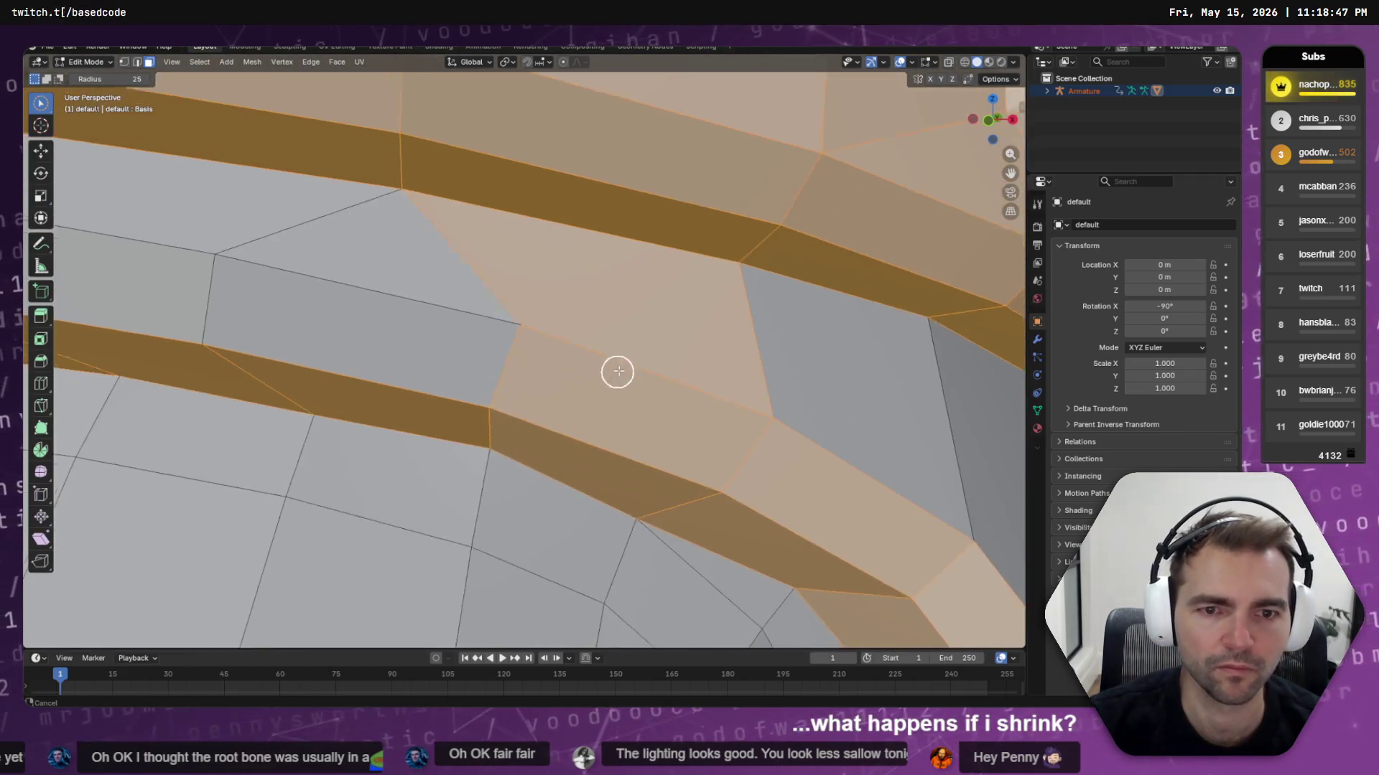
{"action": "scroll", "coordinate": [632, 331], "scroll_direction": "down", "scroll_amount": 2}
{"action": "mouse_move", "coordinate": [509, 365]}
{"action": "left_mouse_down"}
{"action": "mouse_move", "coordinate": [334, 340]}
{"action": "mouse_move", "coordinate": [218, 345]}
{"action": "mouse_move", "coordinate": [446, 396]}
{"action": "left_mouse_up"}
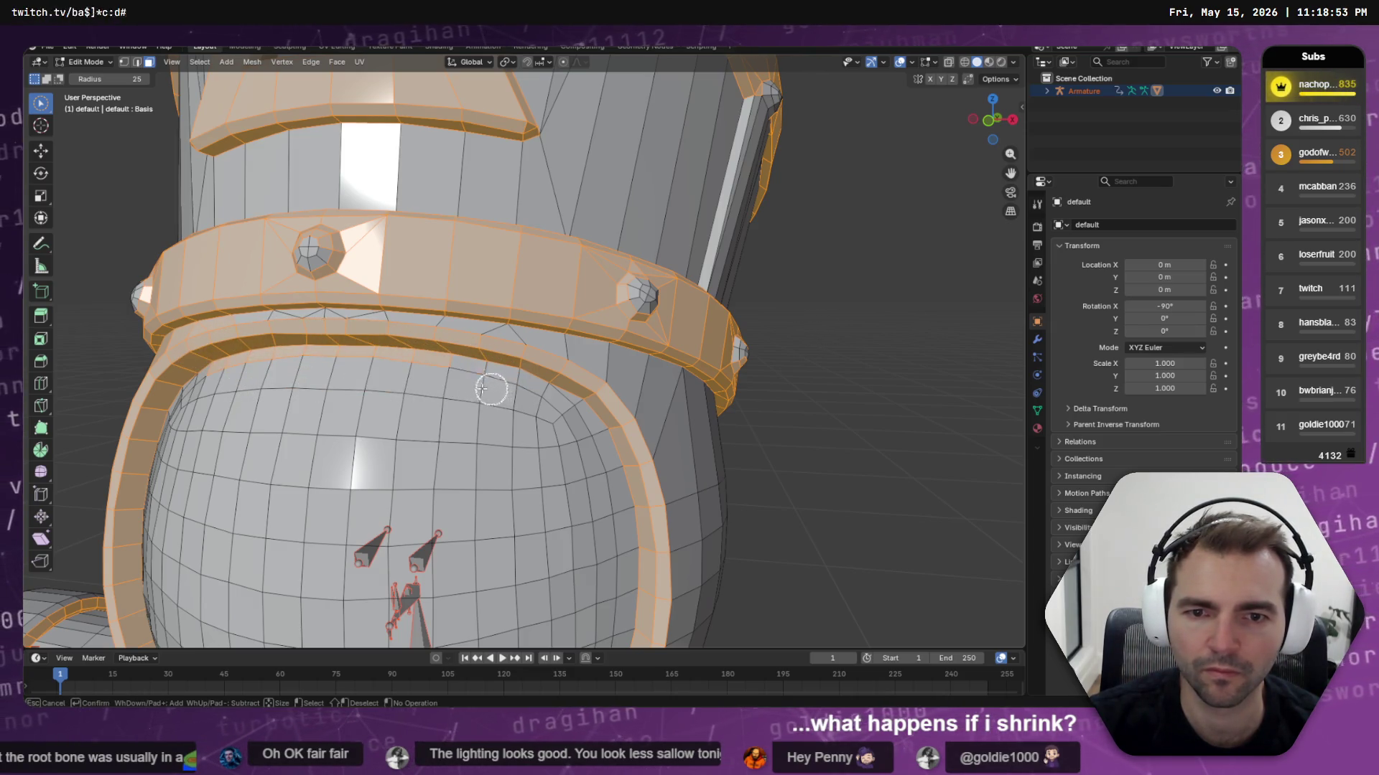
{"action": "mouse_move", "coordinate": [218, 381]}
{"action": "middle_mouse_down"}
{"action": "mouse_move", "coordinate": [277, 421]}
{"action": "mouse_move", "coordinate": [386, 404]}
{"action": "middle_mouse_up"}
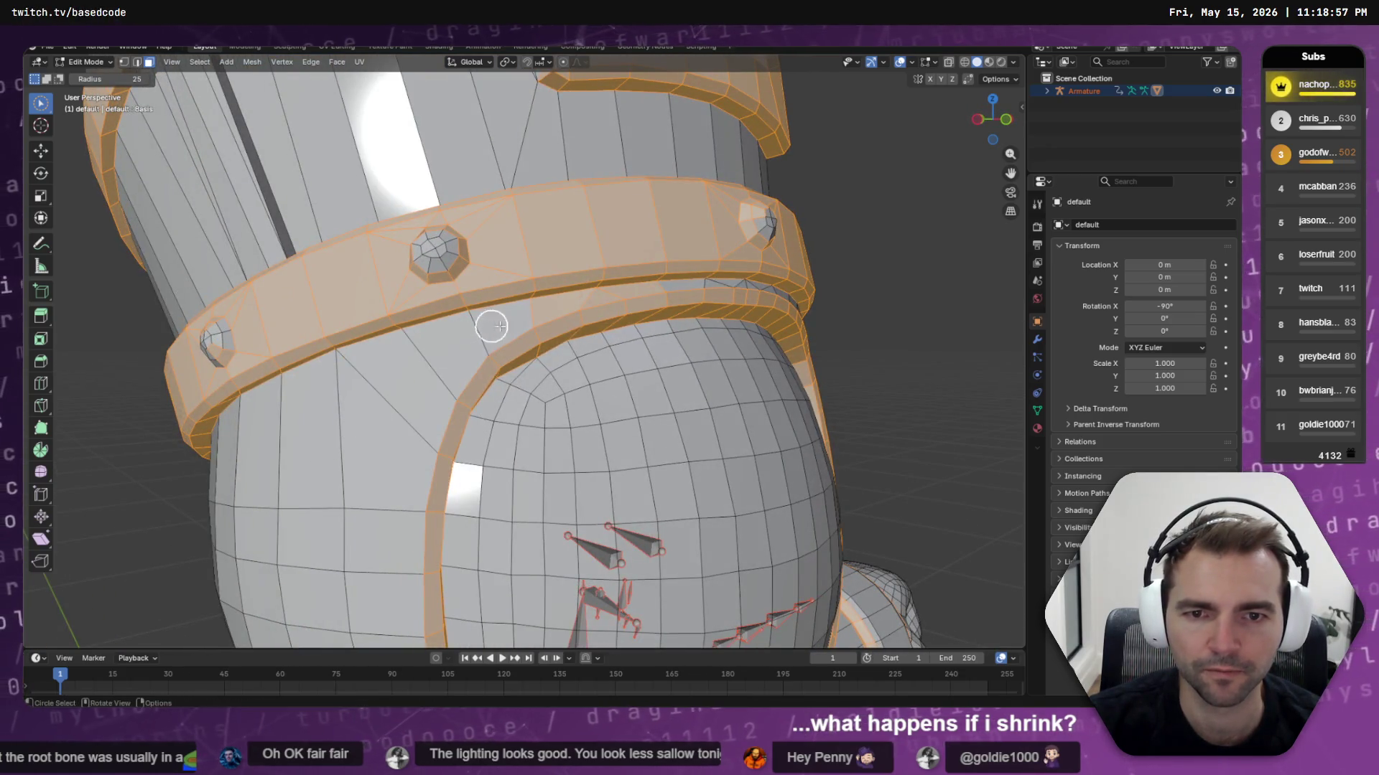
{"action": "scroll", "coordinate": [491, 327], "scroll_direction": "up", "scroll_amount": 5}
{"action": "scroll", "coordinate": [622, 277], "scroll_direction": "down", "scroll_amount": 3}
{"action": "left_click_drag", "start_coordinate": [588, 258], "coordinate": [724, 224], "text": "ctrl"}
{"action": "left_click", "coordinate": [696, 265]}
{"action": "scroll", "coordinate": [738, 283], "scroll_direction": "down", "scroll_amount": 8}
{"action": "mouse_move", "coordinate": [782, 394]}
{"action": "middle_mouse_down"}
{"action": "mouse_move", "coordinate": [726, 382]}
{"action": "mouse_move", "coordinate": [724, 355]}
{"action": "mouse_move", "coordinate": [773, 385]}
{"action": "mouse_move", "coordinate": [714, 475]}
{"action": "mouse_move", "coordinate": [699, 474]}
{"action": "mouse_move", "coordinate": [779, 443]}
{"action": "mouse_move", "coordinate": [794, 385]}
{"action": "mouse_move", "coordinate": [584, 462]}
{"action": "mouse_move", "coordinate": [338, 461]}
{"action": "mouse_move", "coordinate": [407, 474]}
{"action": "middle_mouse_up"}
{"action": "scroll", "coordinate": [773, 385], "scroll_direction": "down", "scroll_amount": 6}
{"action": "scroll", "coordinate": [529, 344], "scroll_direction": "up", "scroll_amount": 7}
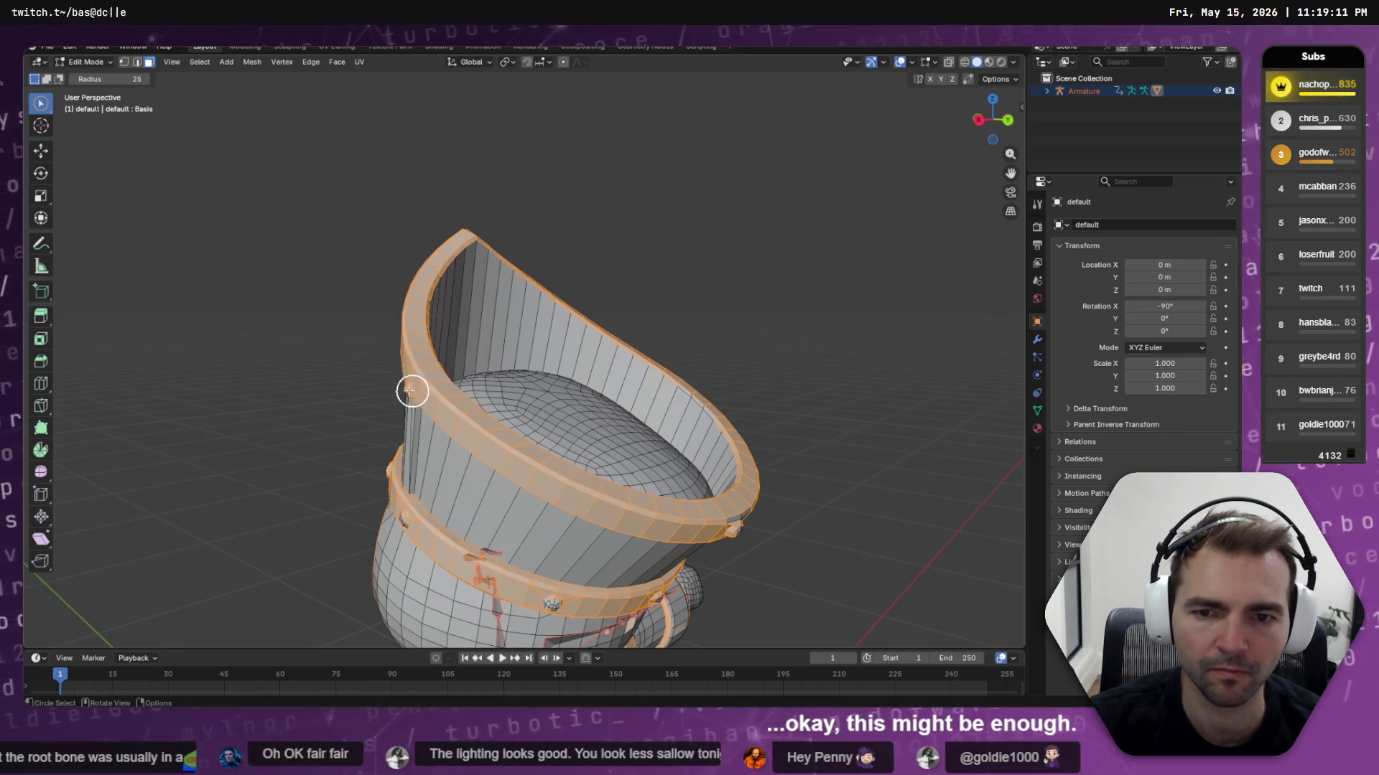
{"action": "mouse_move", "coordinate": [403, 390]}
{"action": "middle_mouse_down"}
{"action": "mouse_move", "coordinate": [486, 388]}
{"action": "mouse_move", "coordinate": [523, 419]}
{"action": "middle_mouse_up"}
{"action": "scroll", "coordinate": [569, 352], "scroll_direction": "up", "scroll_amount": 5}
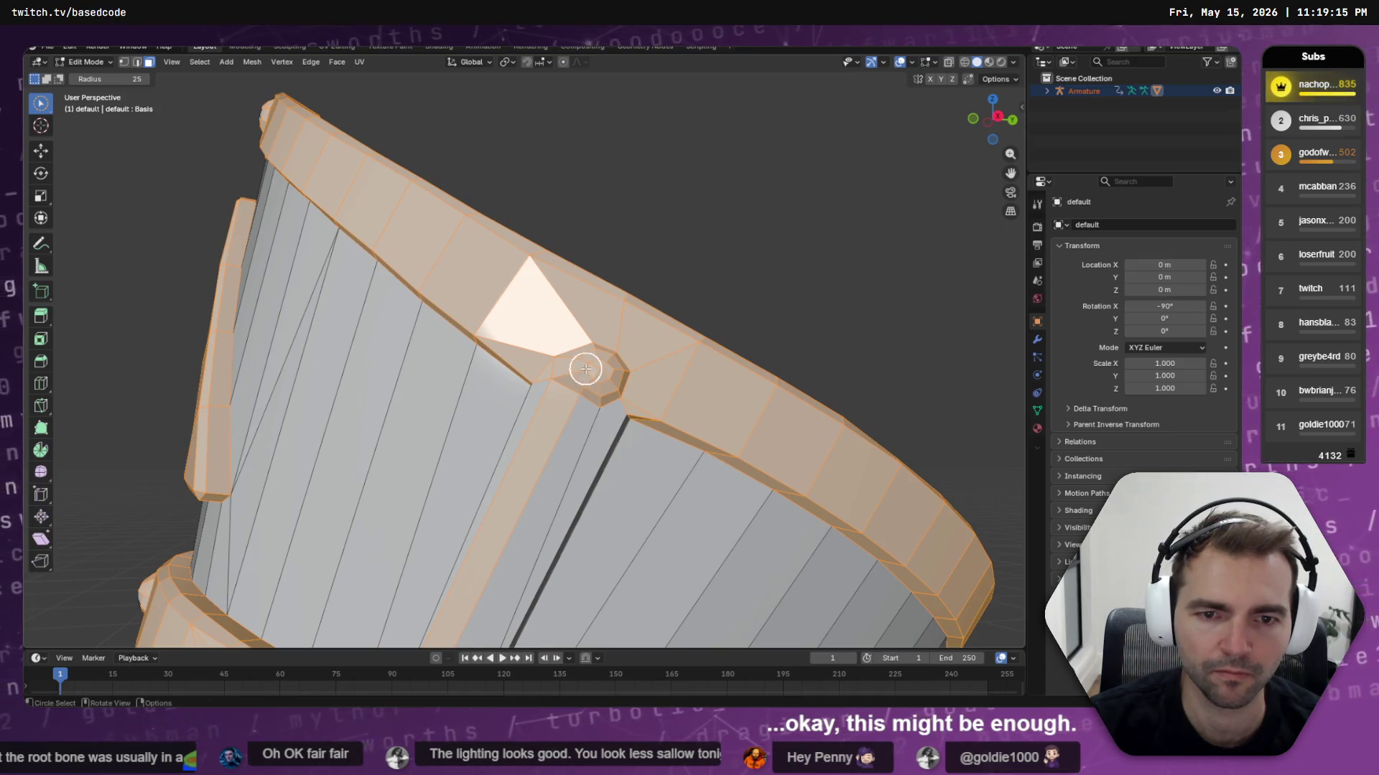
{"action": "scroll", "coordinate": [586, 369], "scroll_direction": "down", "scroll_amount": 4}
{"action": "scroll", "coordinate": [567, 391], "scroll_direction": "up", "scroll_amount": 4}
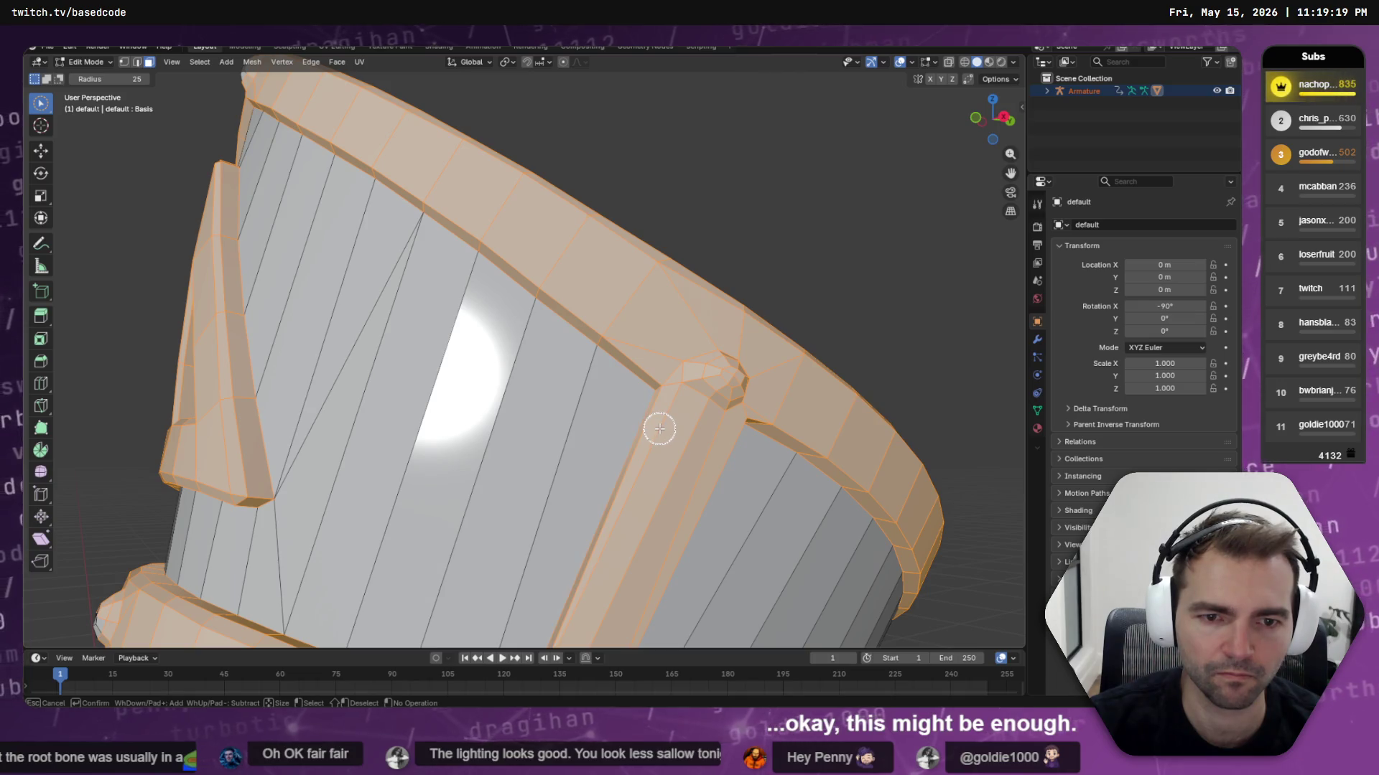
{"action": "scroll", "coordinate": [668, 431], "scroll_direction": "down", "scroll_amount": 6}
{"action": "mouse_move", "coordinate": [690, 433]}
{"action": "middle_mouse_down"}
{"action": "mouse_move", "coordinate": [600, 391]}
{"action": "mouse_move", "coordinate": [385, 402]}
{"action": "mouse_move", "coordinate": [558, 404]}
{"action": "mouse_move", "coordinate": [513, 374]}
{"action": "middle_mouse_up"}
{"action": "scroll", "coordinate": [558, 404], "scroll_direction": "up", "scroll_amount": 2}
{"action": "scroll", "coordinate": [602, 435], "scroll_direction": "down", "scroll_amount": 3}
{"action": "scroll", "coordinate": [560, 422], "scroll_direction": "up", "scroll_amount": 3}
Circle-select the vertical strap below the hat rim, working around the hat from several angles
{"action": "mouse_move", "coordinate": [415, 344]}
{"action": "middle_mouse_down"}
{"action": "mouse_move", "coordinate": [637, 397]}
{"action": "mouse_move", "coordinate": [683, 431]}
{"action": "mouse_move", "coordinate": [783, 406]}
{"action": "middle_mouse_up"}
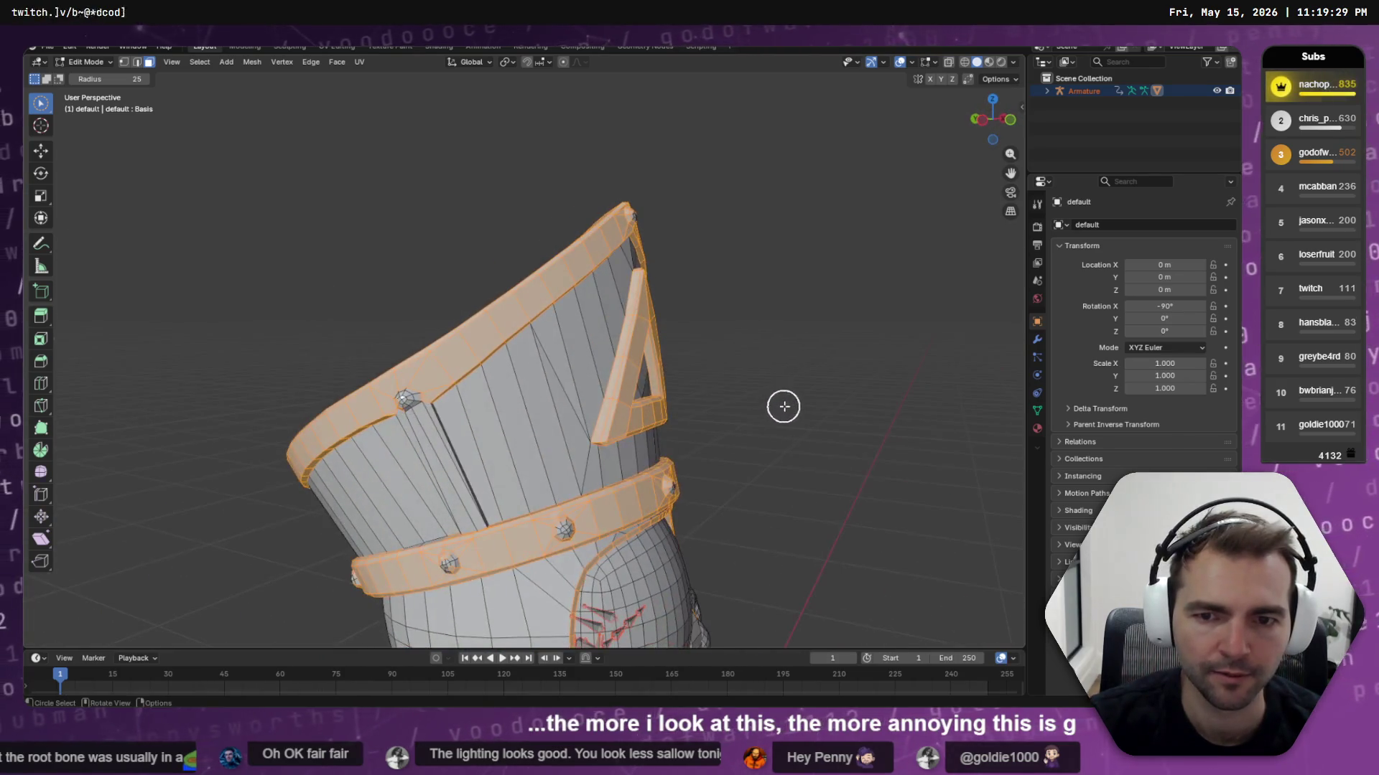
{"action": "left_click_drag", "start_coordinate": [400, 389], "coordinate": [416, 415]}
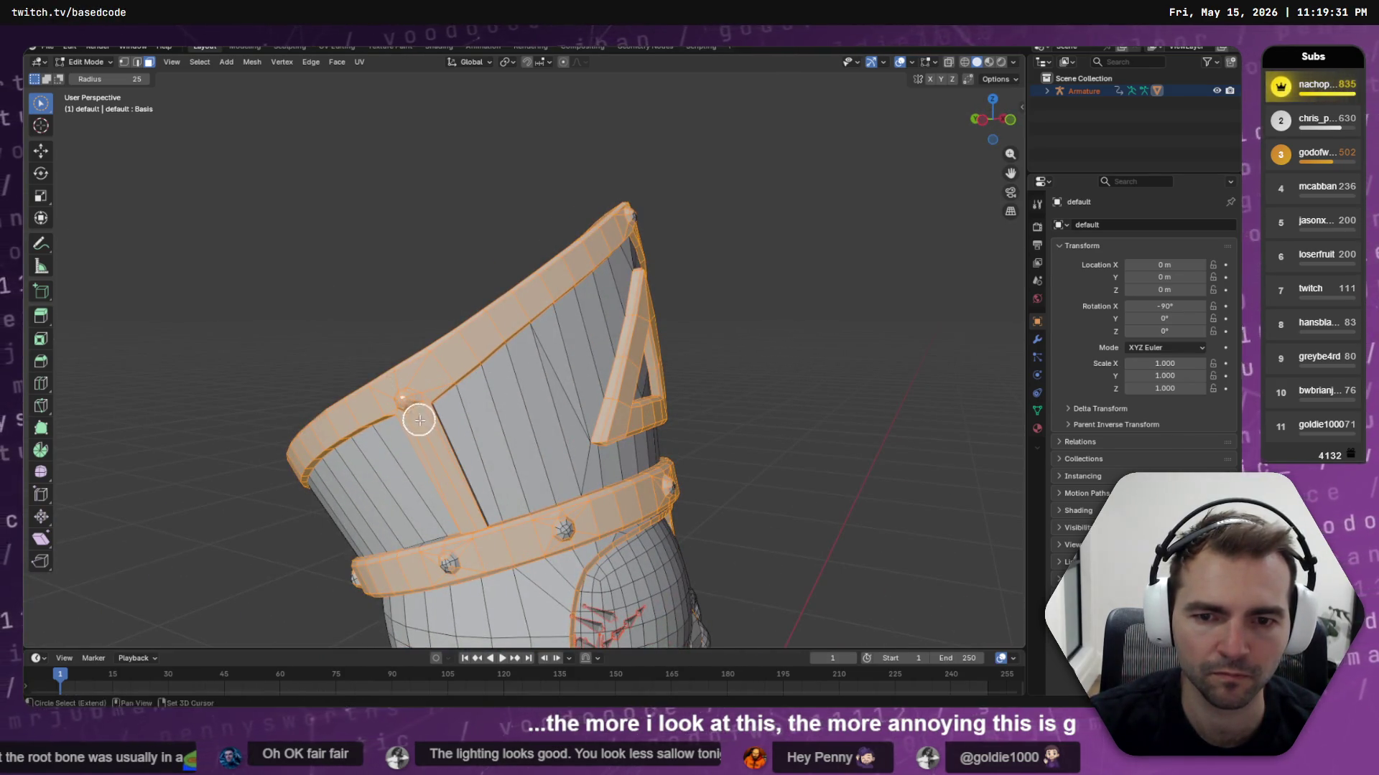
{"action": "scroll", "coordinate": [431, 503], "scroll_direction": "up", "scroll_amount": 4}
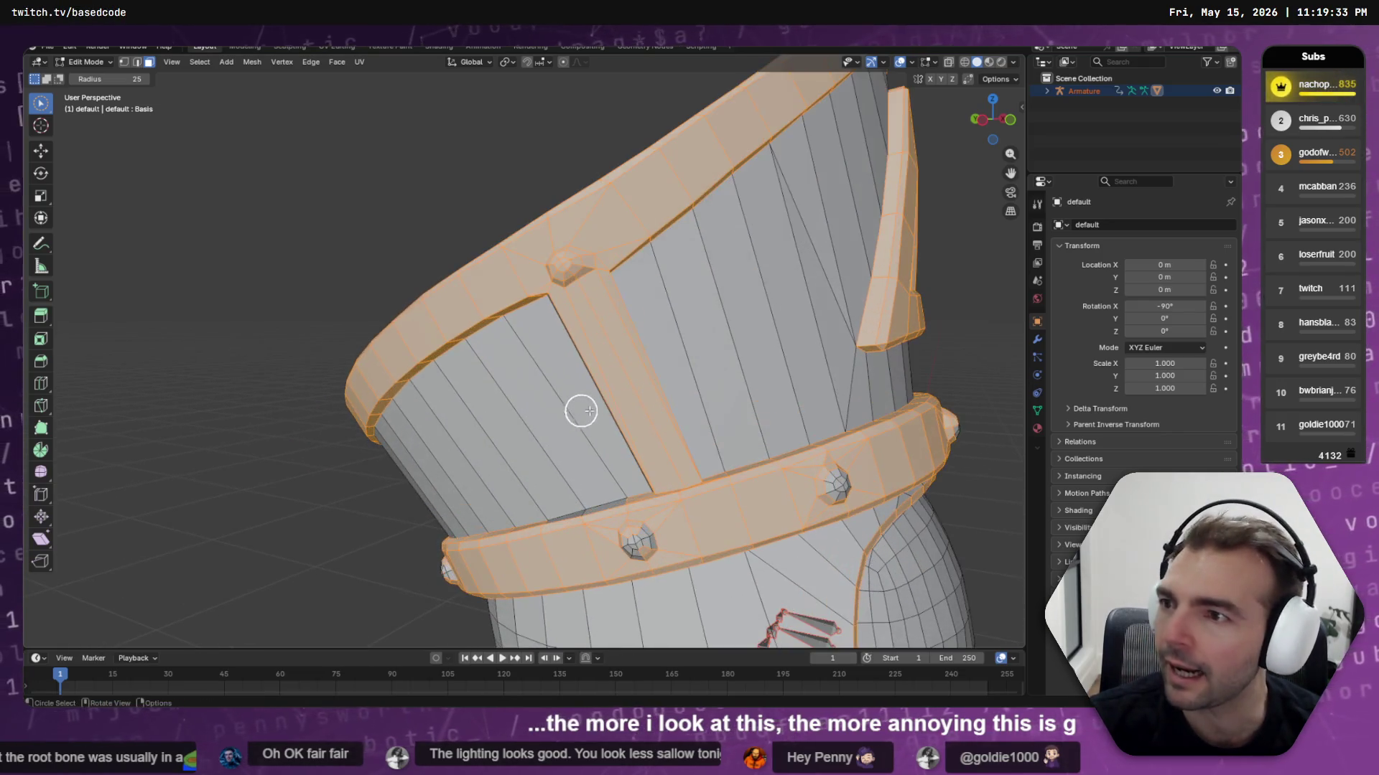
{"action": "middle_click_drag", "start_coordinate": [590, 443], "coordinate": [576, 440]}
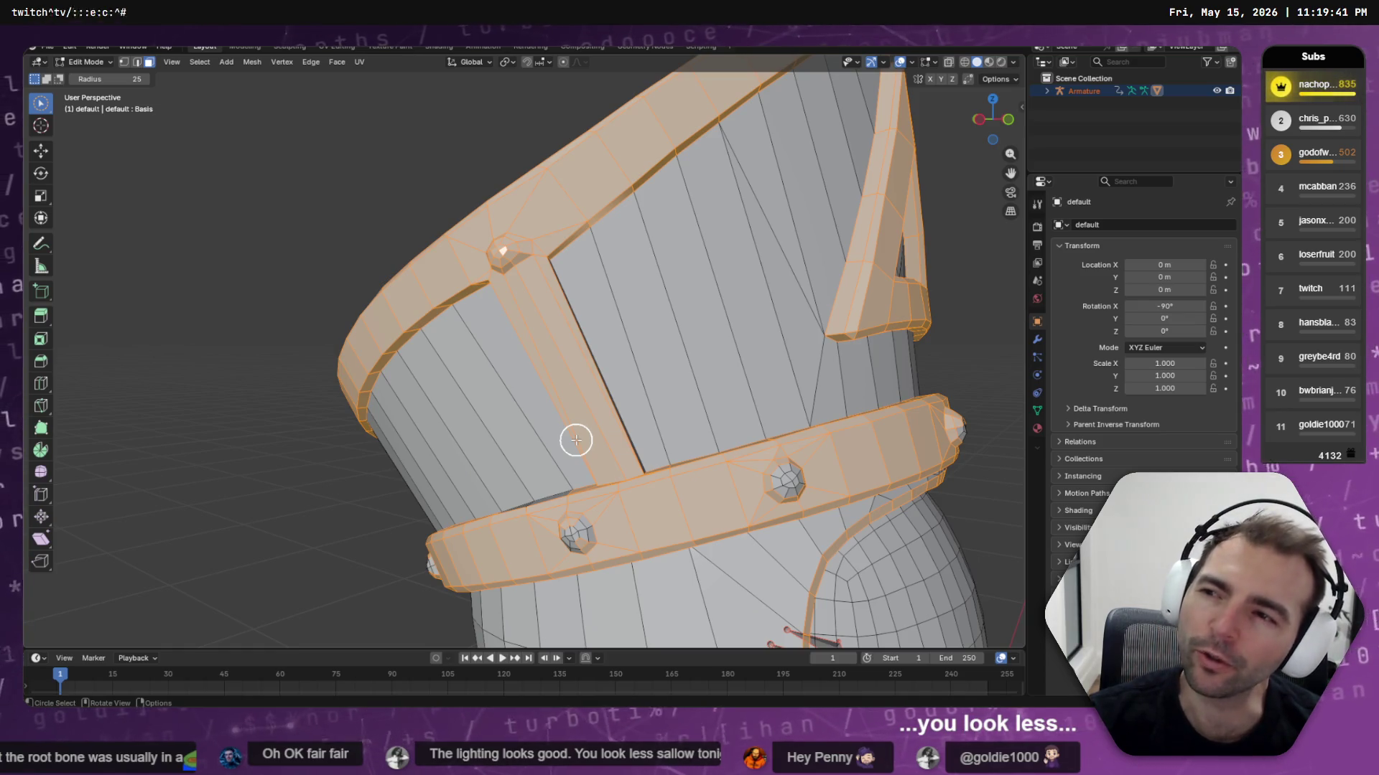
{"action": "mouse_move", "coordinate": [589, 445]}
{"action": "middle_mouse_down"}
{"action": "mouse_move", "coordinate": [631, 443]}
{"action": "mouse_move", "coordinate": [622, 402]}
{"action": "mouse_move", "coordinate": [604, 419]}
{"action": "middle_mouse_up"}
{"action": "middle_click_drag", "start_coordinate": [502, 375], "coordinate": [580, 383]}
{"action": "key", "text": "c"}
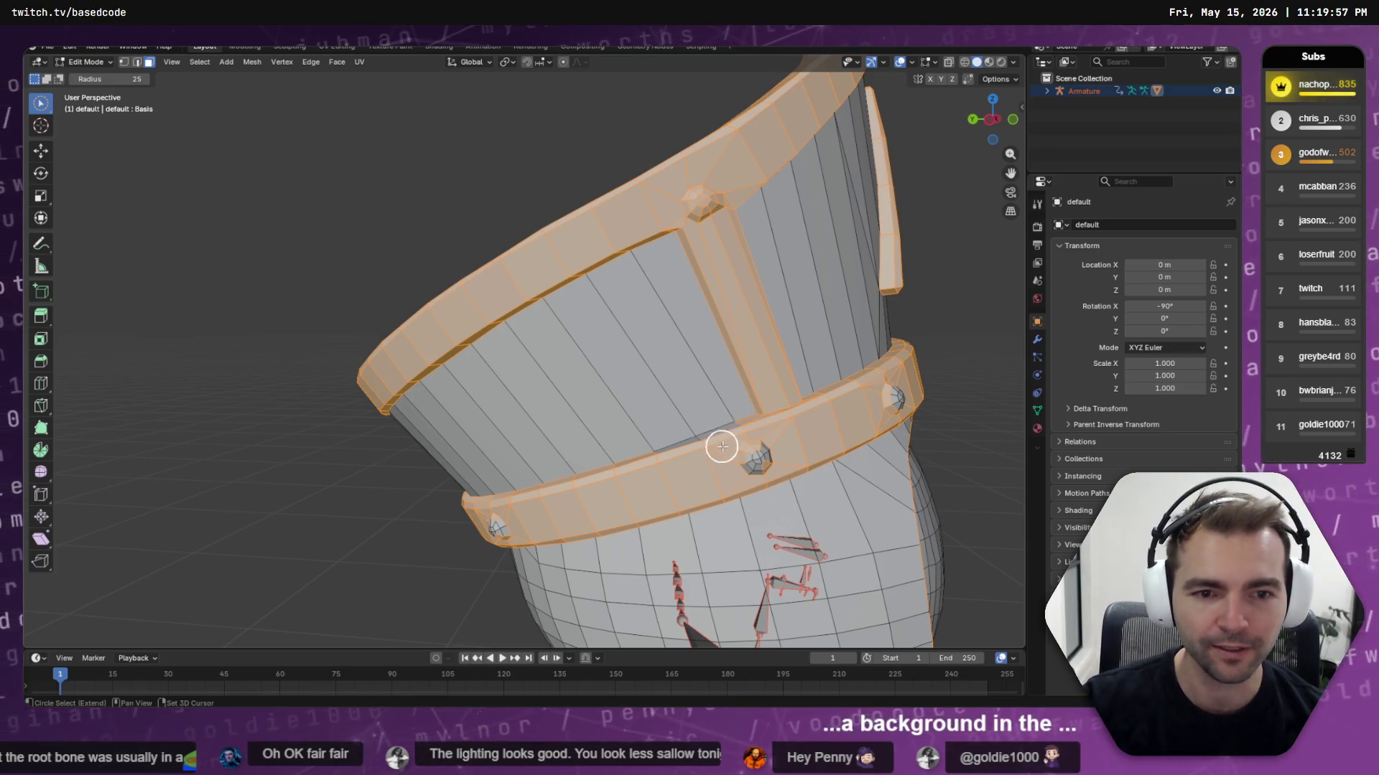
{"action": "middle_click_drag", "start_coordinate": [722, 447], "coordinate": [741, 451]}
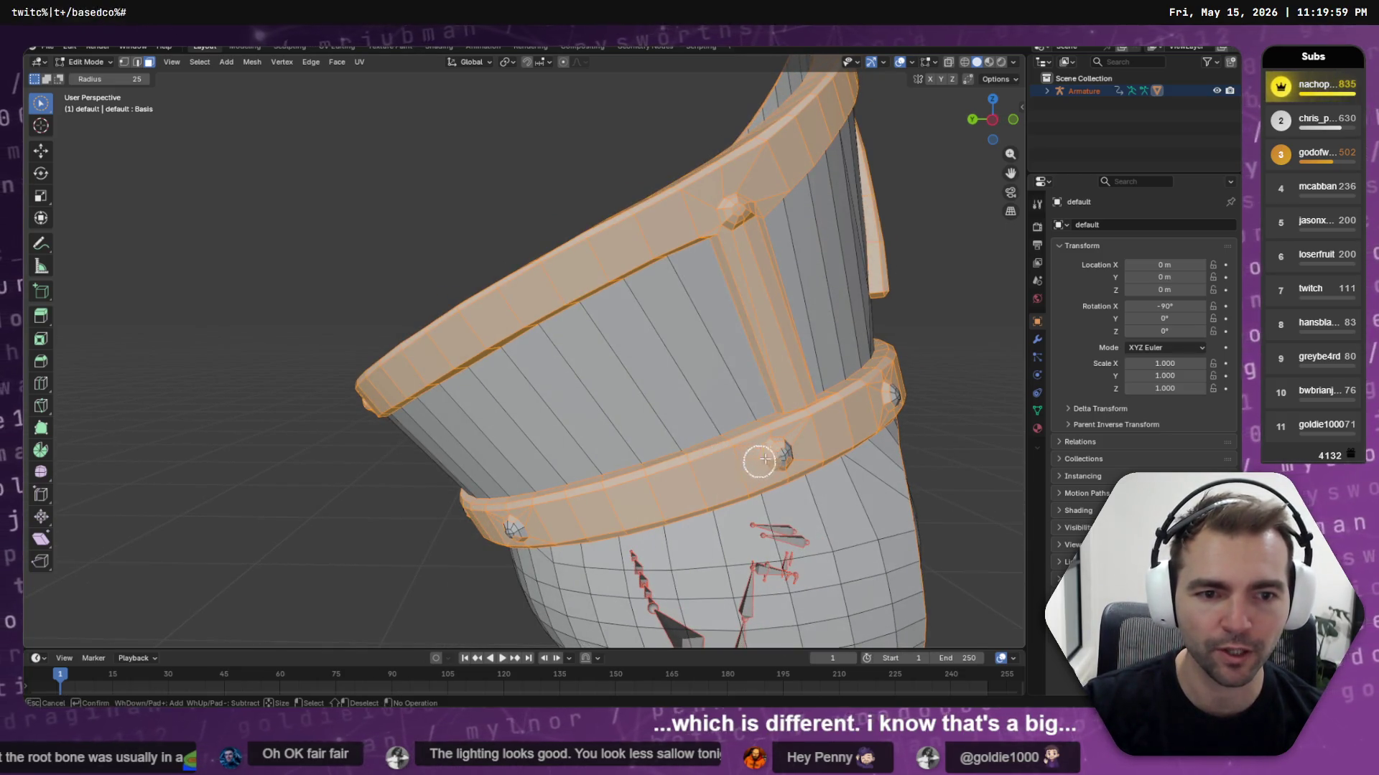
{"action": "mouse_move", "coordinate": [838, 437]}
{"action": "middle_mouse_down"}
{"action": "mouse_move", "coordinate": [682, 448]}
{"action": "mouse_move", "coordinate": [747, 429]}
{"action": "mouse_move", "coordinate": [660, 419]}
{"action": "middle_mouse_up"}
{"action": "key", "text": "c"}
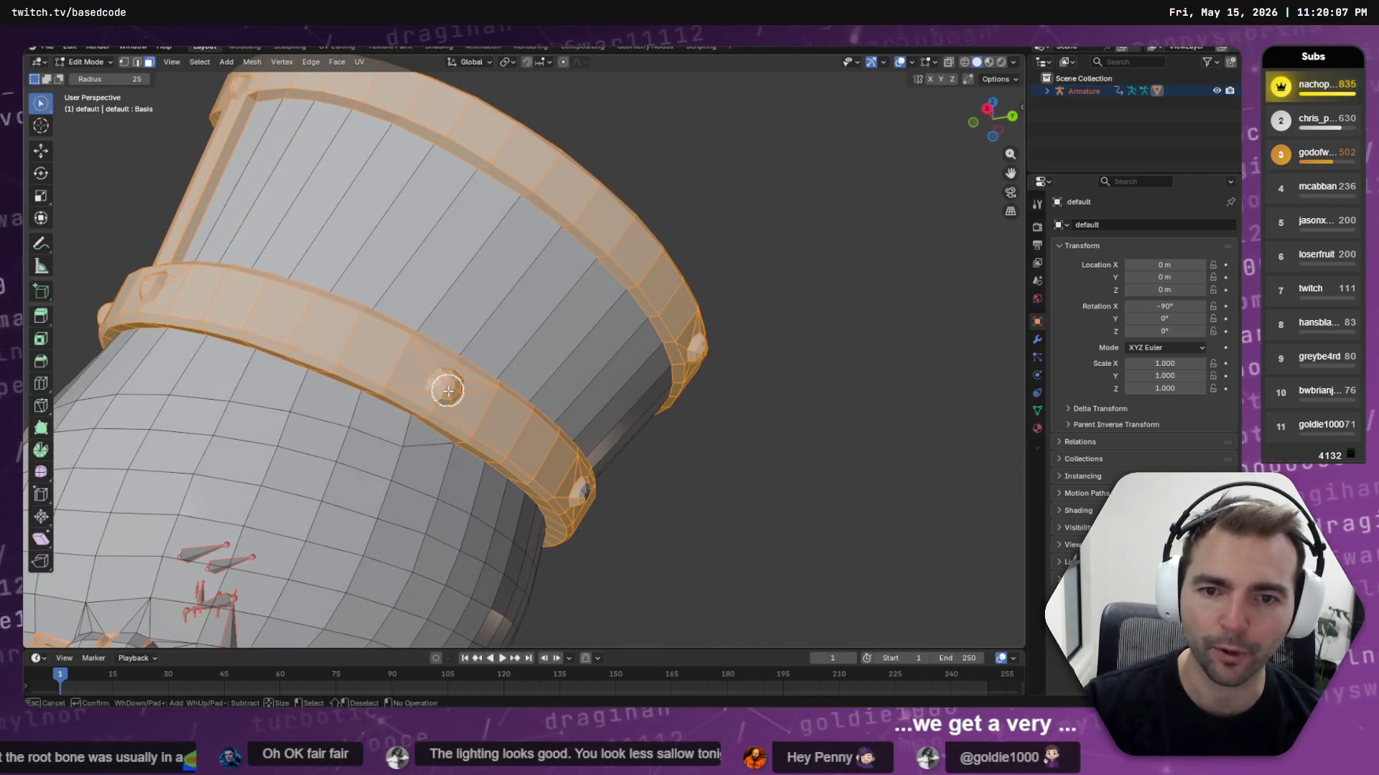
{"action": "middle_click_drag", "start_coordinate": [514, 450], "coordinate": [463, 418]}
{"action": "middle_click_drag", "start_coordinate": [548, 450], "coordinate": [474, 432]}
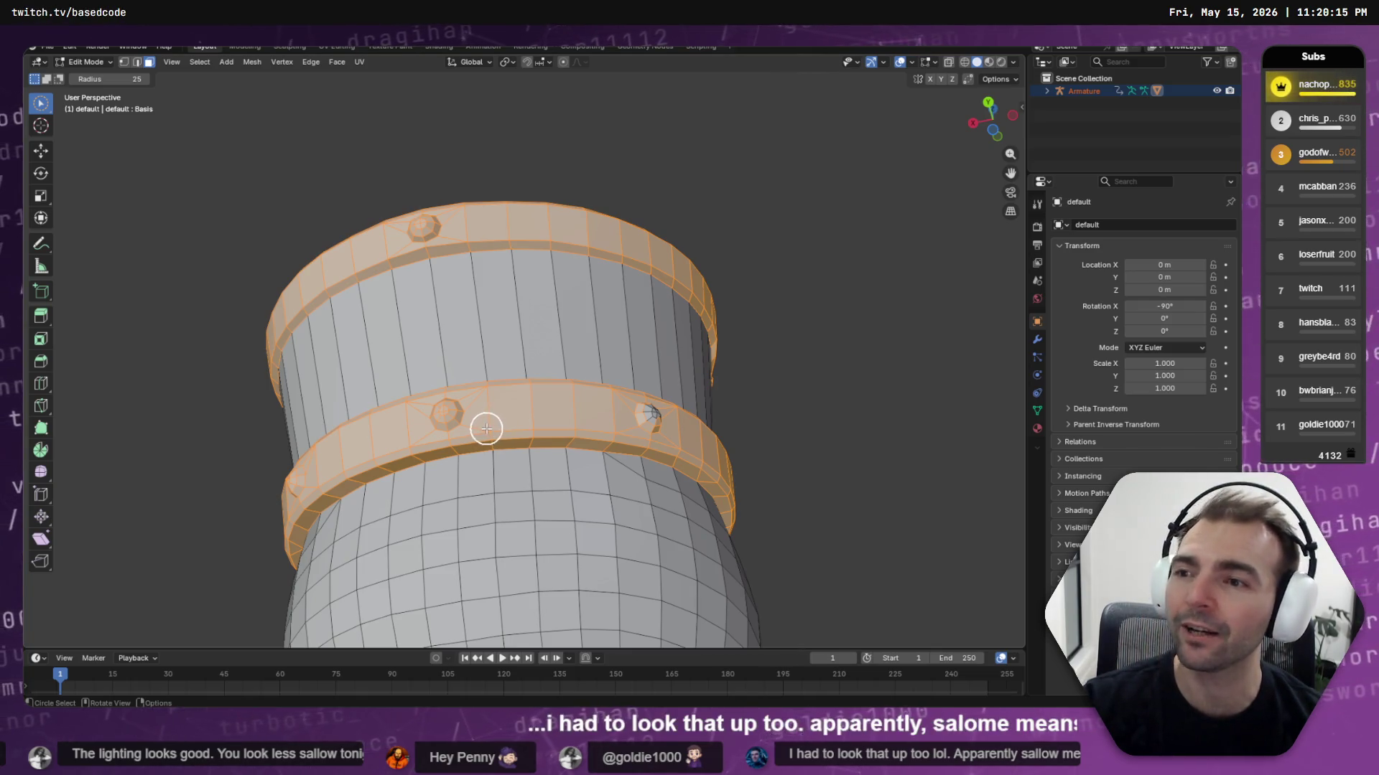
{"action": "mouse_move", "coordinate": [522, 429]}
{"action": "middle_mouse_down"}
{"action": "mouse_move", "coordinate": [548, 409]}
{"action": "mouse_move", "coordinate": [524, 416]}
{"action": "mouse_move", "coordinate": [613, 409]}
{"action": "mouse_move", "coordinate": [471, 502]}
{"action": "mouse_move", "coordinate": [561, 497]}
{"action": "mouse_move", "coordinate": [571, 481]}
{"action": "middle_mouse_up"}
{"action": "key", "text": "c"}
{"action": "key", "text": "Escape"}
Brush more of the strap into the selection from a tilted top view of the hat
{"action": "scroll", "coordinate": [541, 493], "scroll_direction": "down", "scroll_amount": 5}
{"action": "scroll", "coordinate": [561, 192], "scroll_direction": "up", "scroll_amount": 6}
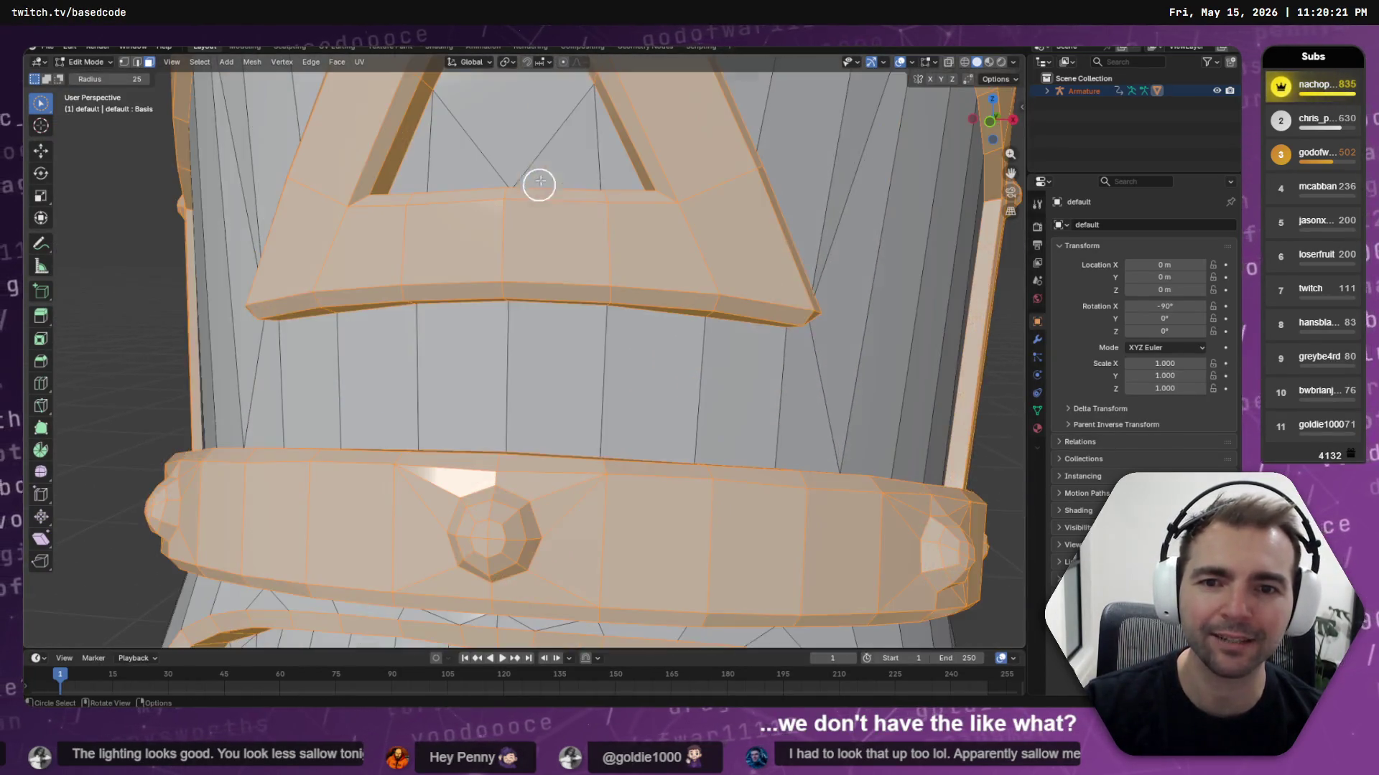
{"action": "scroll", "coordinate": [552, 373], "scroll_direction": "up", "scroll_amount": 3}
{"action": "scroll", "coordinate": [552, 373], "scroll_direction": "up", "scroll_amount": 3}
{"action": "key", "text": "c"}
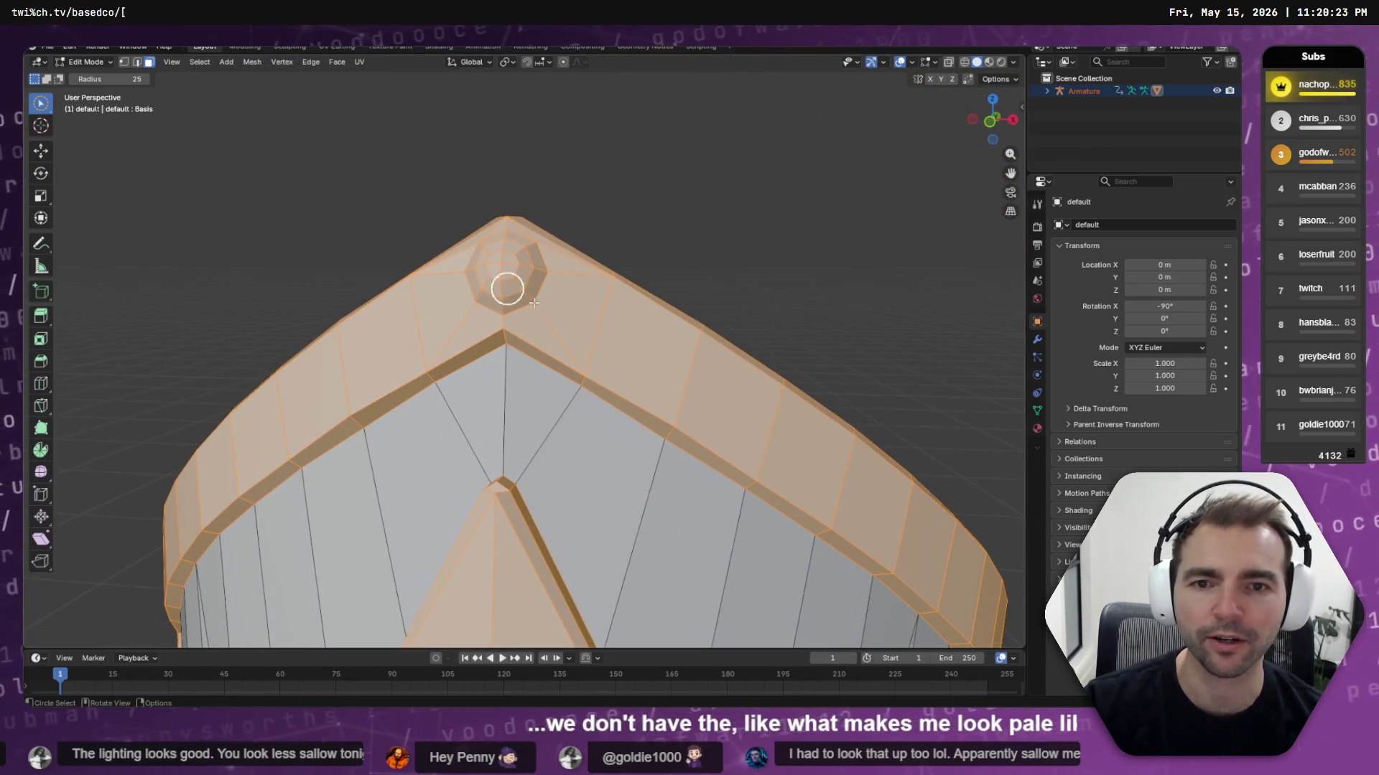
{"action": "scroll", "coordinate": [534, 302], "scroll_direction": "down", "scroll_amount": 5}
{"action": "mouse_move", "coordinate": [499, 316]}
{"action": "middle_mouse_down"}
{"action": "mouse_move", "coordinate": [618, 394]}
{"action": "mouse_move", "coordinate": [696, 373]}
{"action": "mouse_move", "coordinate": [588, 334]}
{"action": "mouse_move", "coordinate": [665, 369]}
{"action": "mouse_move", "coordinate": [744, 477]}
{"action": "mouse_move", "coordinate": [726, 310]}
{"action": "mouse_move", "coordinate": [687, 295]}
{"action": "mouse_move", "coordinate": [747, 293]}
{"action": "middle_mouse_up"}
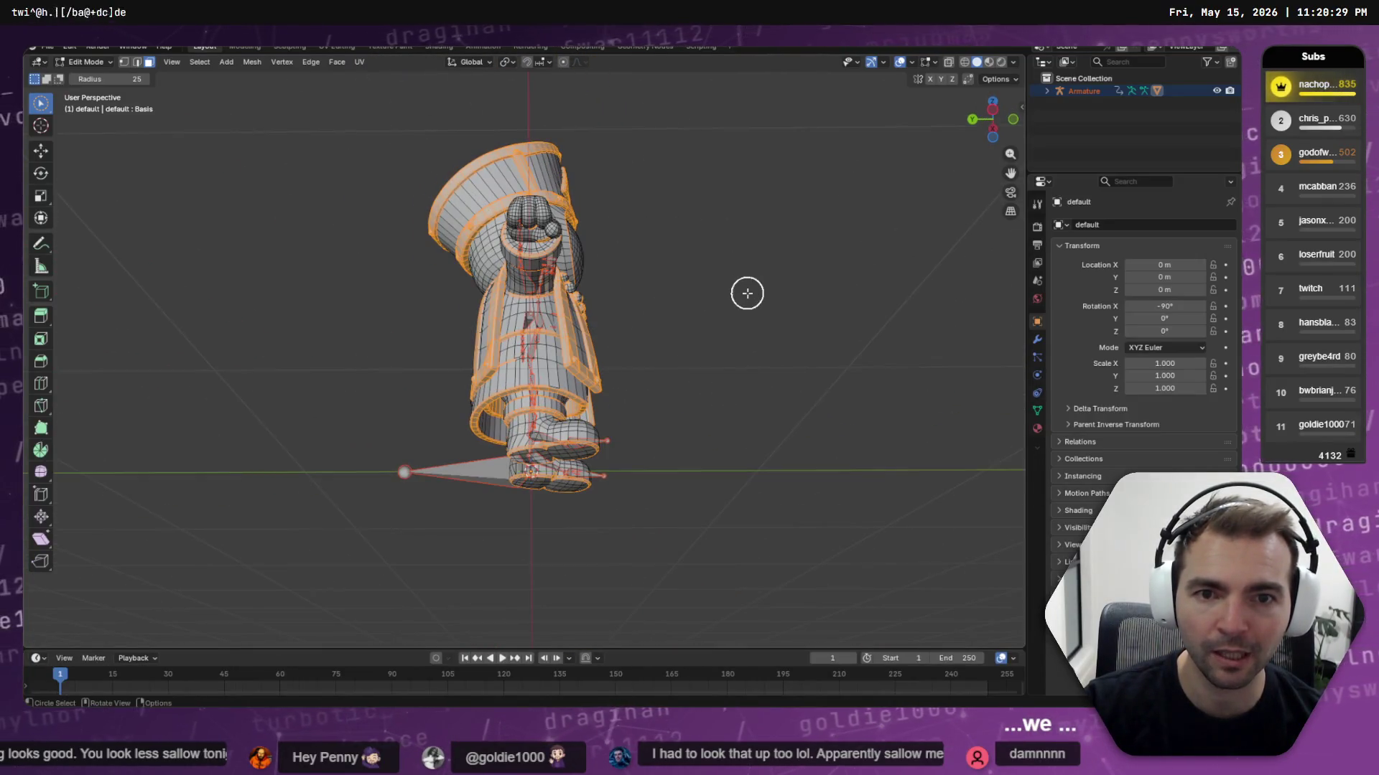
{"action": "scroll", "coordinate": [625, 270], "scroll_direction": "up", "scroll_amount": 5}
Orbit down to check the fist, arm and shoulder, then the character's front view
{"action": "mouse_move", "coordinate": [573, 145]}
{"action": "middle_mouse_down"}
{"action": "mouse_move", "coordinate": [563, 486]}
{"action": "mouse_move", "coordinate": [586, 327]}
{"action": "middle_mouse_up"}
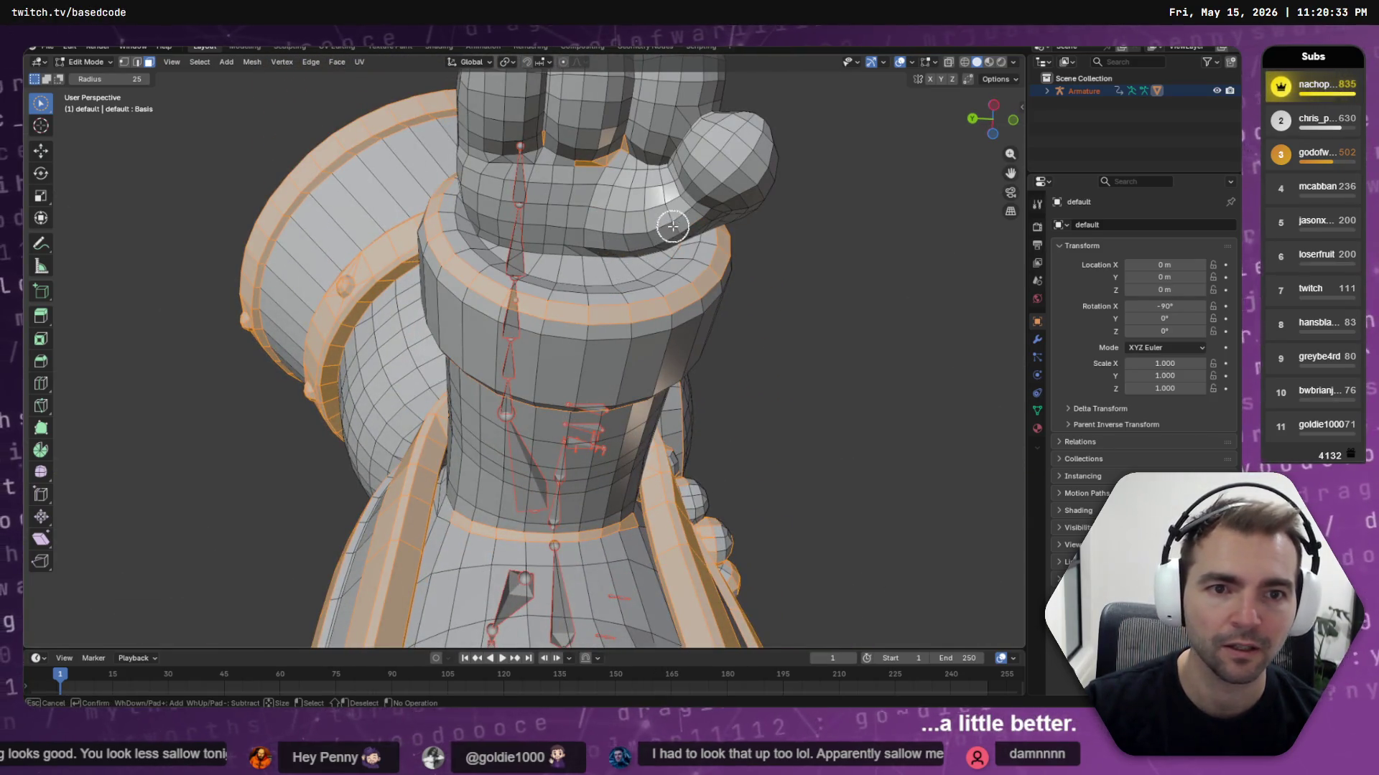
{"action": "mouse_move", "coordinate": [646, 185]}
{"action": "middle_mouse_down"}
{"action": "mouse_move", "coordinate": [576, 191]}
{"action": "mouse_move", "coordinate": [572, 215]}
{"action": "mouse_move", "coordinate": [680, 188]}
{"action": "mouse_move", "coordinate": [498, 233]}
{"action": "mouse_move", "coordinate": [730, 385]}
{"action": "mouse_move", "coordinate": [537, 394]}
{"action": "middle_mouse_up"}
{"action": "mouse_move", "coordinate": [658, 350]}
{"action": "middle_mouse_down"}
{"action": "mouse_move", "coordinate": [615, 246]}
{"action": "mouse_move", "coordinate": [637, 237]}
{"action": "mouse_move", "coordinate": [558, 297]}
{"action": "mouse_move", "coordinate": [596, 240]}
{"action": "mouse_move", "coordinate": [649, 216]}
{"action": "middle_mouse_up"}
{"action": "scroll", "coordinate": [615, 247], "scroll_direction": "up", "scroll_amount": 4}
{"action": "key", "text": "c"}
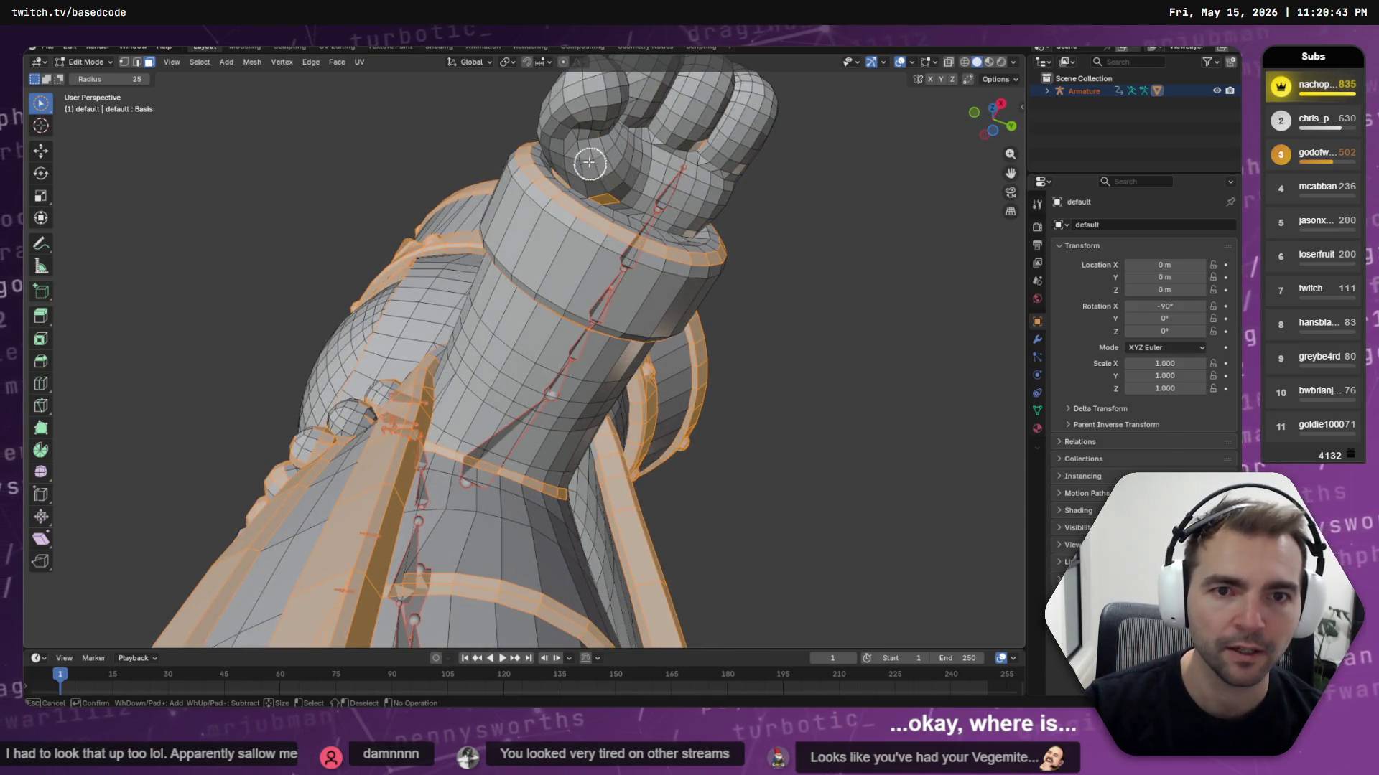
{"action": "mouse_move", "coordinate": [579, 160]}
{"action": "middle_mouse_down", "text": "ctrl"}
{"action": "mouse_move", "coordinate": [622, 206]}
{"action": "mouse_move", "coordinate": [659, 344]}
{"action": "mouse_move", "coordinate": [739, 357]}
{"action": "mouse_move", "coordinate": [754, 332]}
{"action": "mouse_move", "coordinate": [732, 397]}
{"action": "mouse_move", "coordinate": [704, 337]}
{"action": "middle_mouse_up", "text": "ctrl"}
{"action": "scroll", "coordinate": [704, 337], "scroll_direction": "up", "scroll_amount": 6}
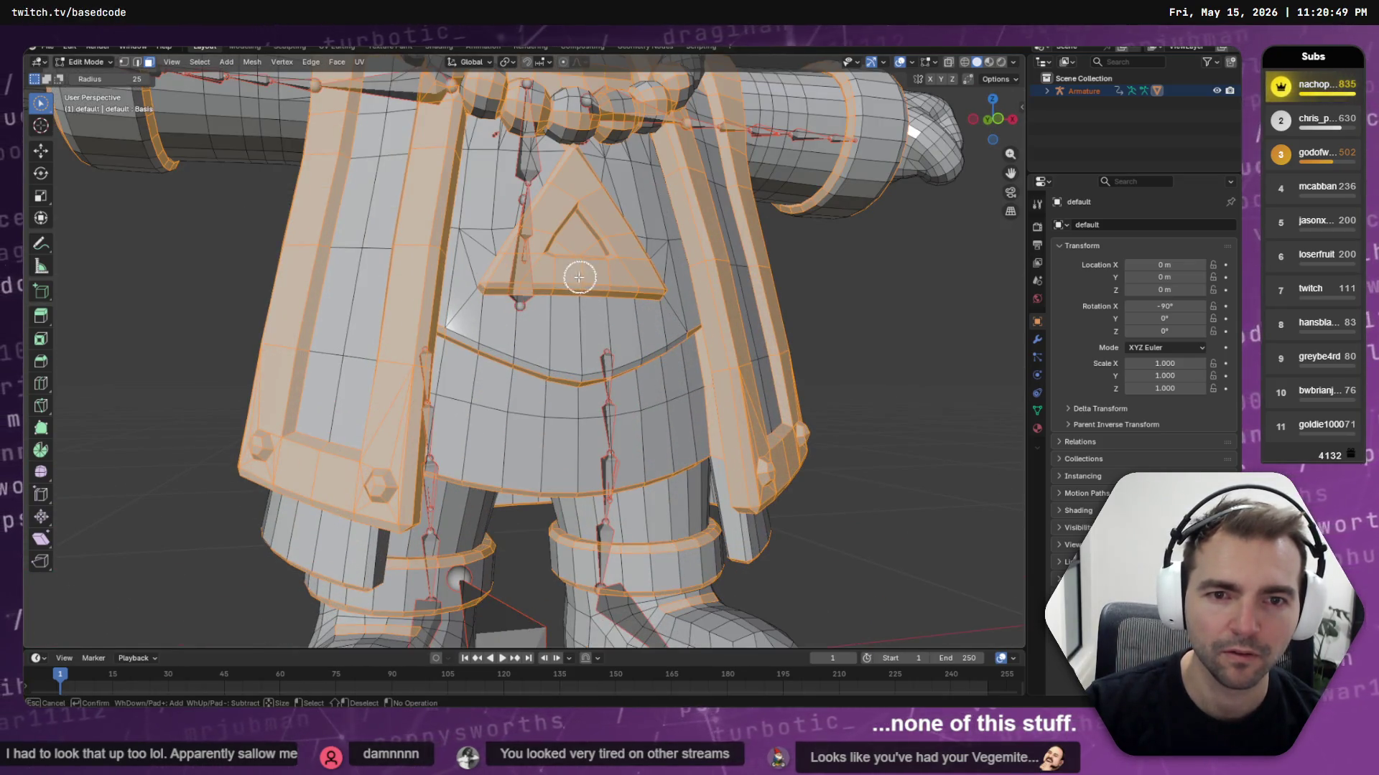
{"action": "scroll", "coordinate": [594, 282], "scroll_direction": "down", "scroll_amount": 6}
{"action": "scroll", "coordinate": [594, 327], "scroll_direction": "up", "scroll_amount": 6}
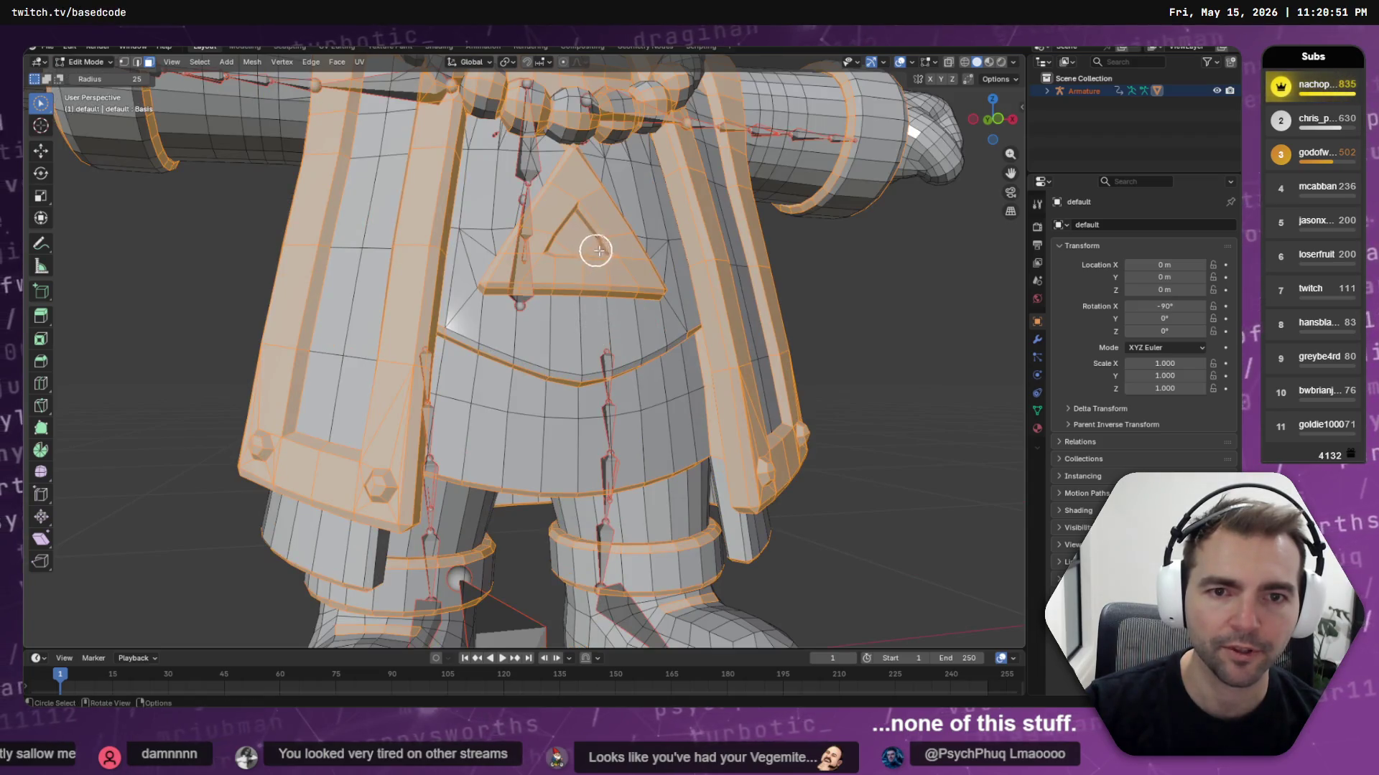
{"action": "scroll", "coordinate": [595, 250], "scroll_direction": "up", "scroll_amount": 5}
Circle-select the right-hand necklace beads and the left bead on the chest
{"action": "key", "text": "c"}
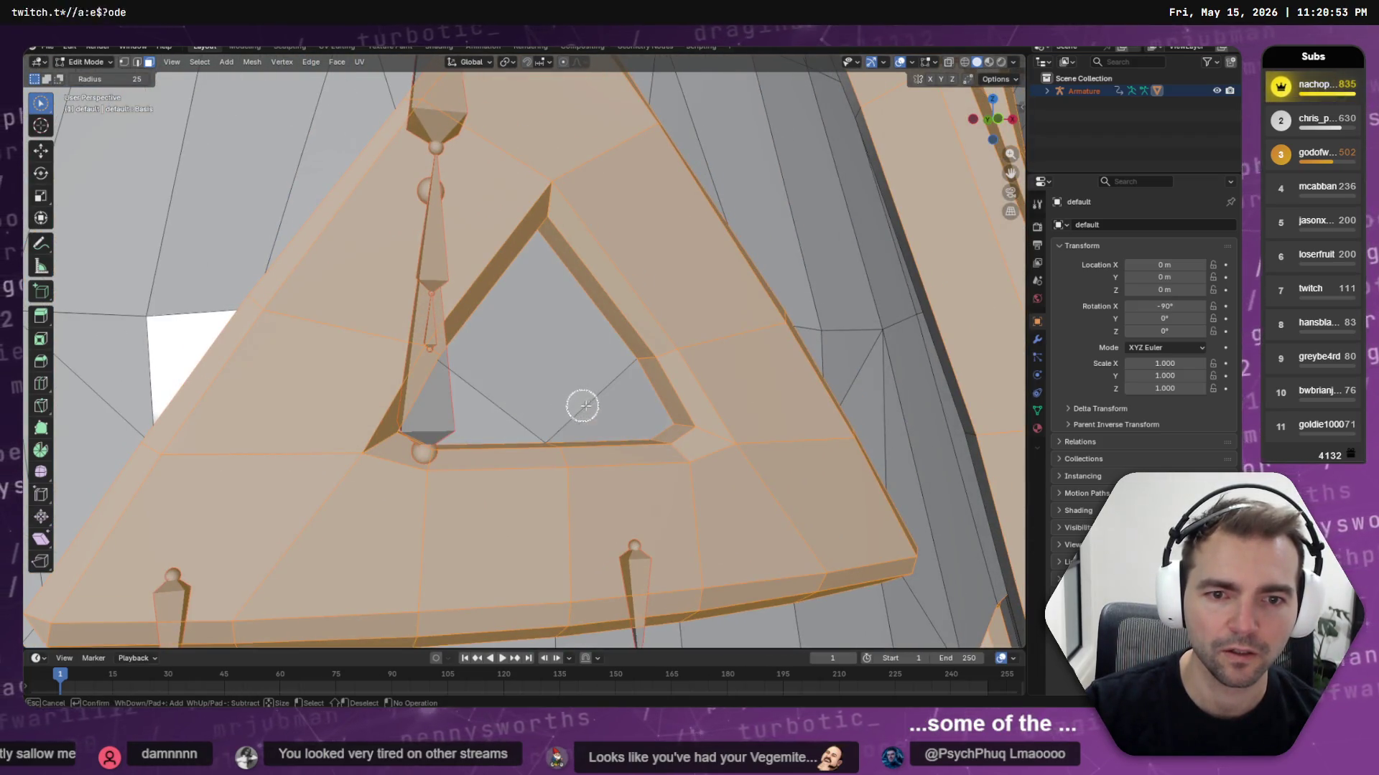
{"action": "key", "text": "Escape"}
{"action": "scroll", "coordinate": [563, 401], "scroll_direction": "down", "scroll_amount": 6}
{"action": "scroll", "coordinate": [540, 313], "scroll_direction": "up", "scroll_amount": 4}
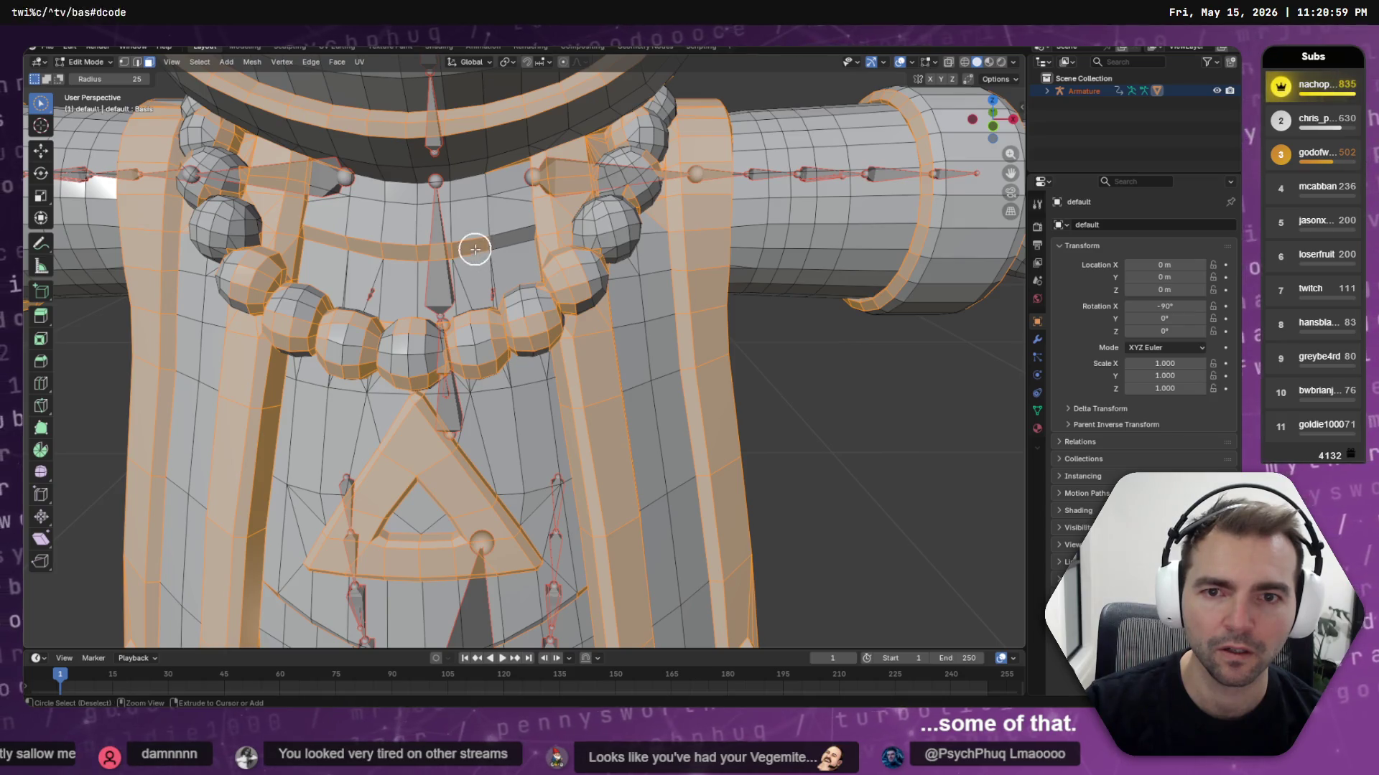
{"action": "scroll", "coordinate": [366, 265], "scroll_direction": "down", "scroll_amount": 1}
{"action": "scroll", "coordinate": [379, 284], "scroll_direction": "up", "scroll_amount": 6}
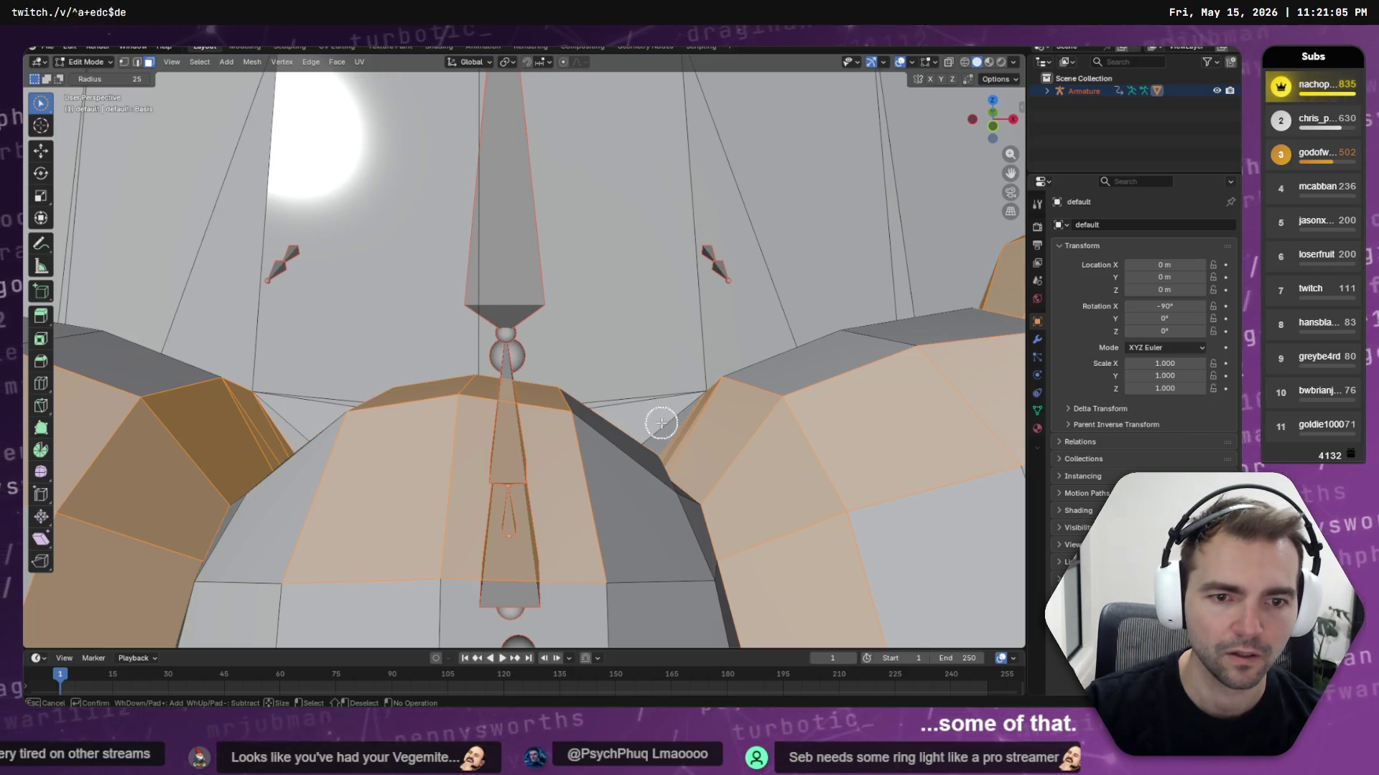
{"action": "scroll", "coordinate": [741, 370], "scroll_direction": "down", "scroll_amount": 3}
{"action": "scroll", "coordinate": [696, 369], "scroll_direction": "up", "scroll_amount": 1}
{"action": "key", "text": "c"}
{"action": "mouse_move", "coordinate": [736, 379]}
{"action": "left_mouse_down"}
{"action": "mouse_move", "coordinate": [732, 508]}
{"action": "mouse_move", "coordinate": [877, 345]}
{"action": "mouse_move", "coordinate": [941, 314]}
{"action": "mouse_move", "coordinate": [873, 273]}
{"action": "mouse_move", "coordinate": [588, 437]}
{"action": "mouse_move", "coordinate": [557, 498]}
{"action": "mouse_move", "coordinate": [451, 524]}
{"action": "left_mouse_up"}
{"action": "mouse_move", "coordinate": [402, 439]}
{"action": "left_mouse_down"}
{"action": "mouse_move", "coordinate": [227, 479]}
{"action": "mouse_move", "coordinate": [265, 369]}
{"action": "mouse_move", "coordinate": [315, 370]}
{"action": "left_mouse_up"}
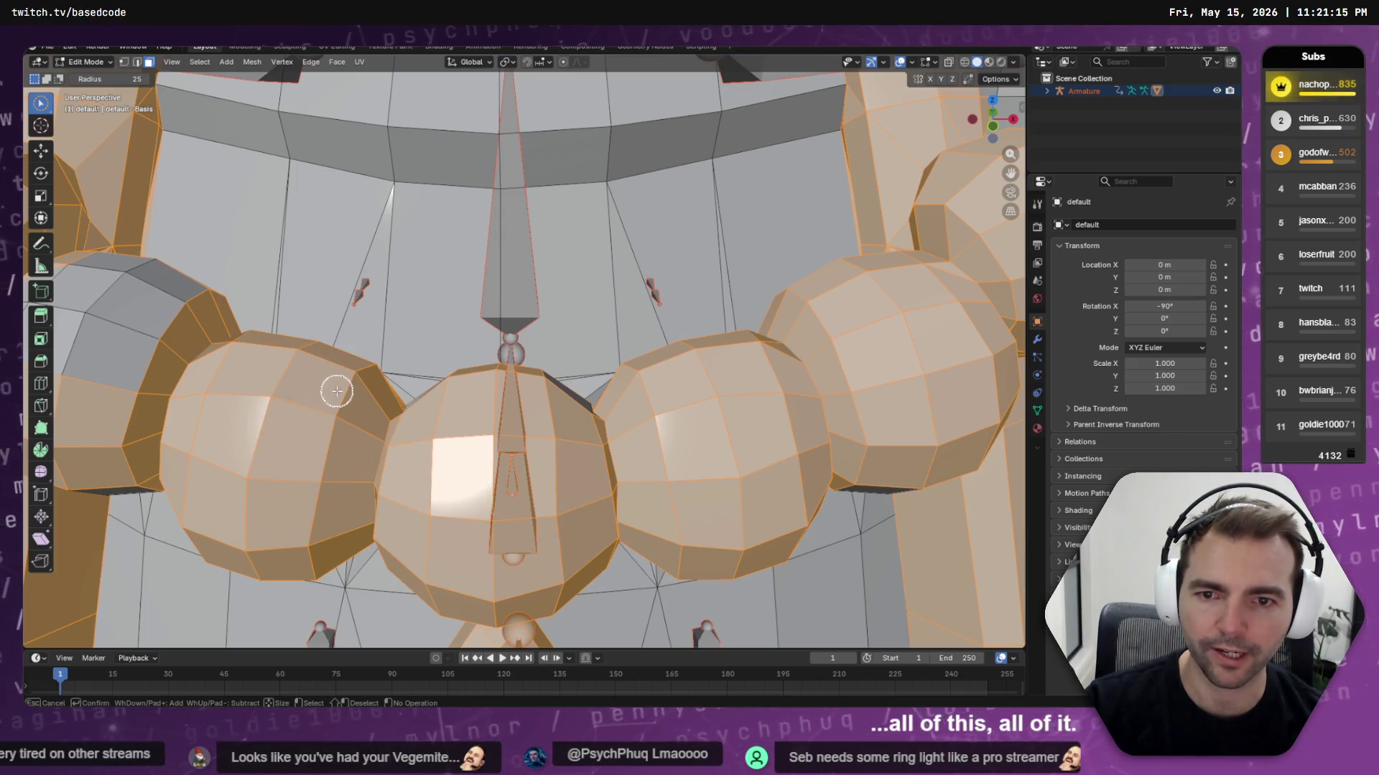
Add the remaining faces of the left bead, undoing an accidental deselection of its upper faces
{"action": "scroll", "coordinate": [287, 400], "scroll_direction": "down", "scroll_amount": 3}
{"action": "middle_click_drag", "start_coordinate": [286, 400], "coordinate": [311, 406]}
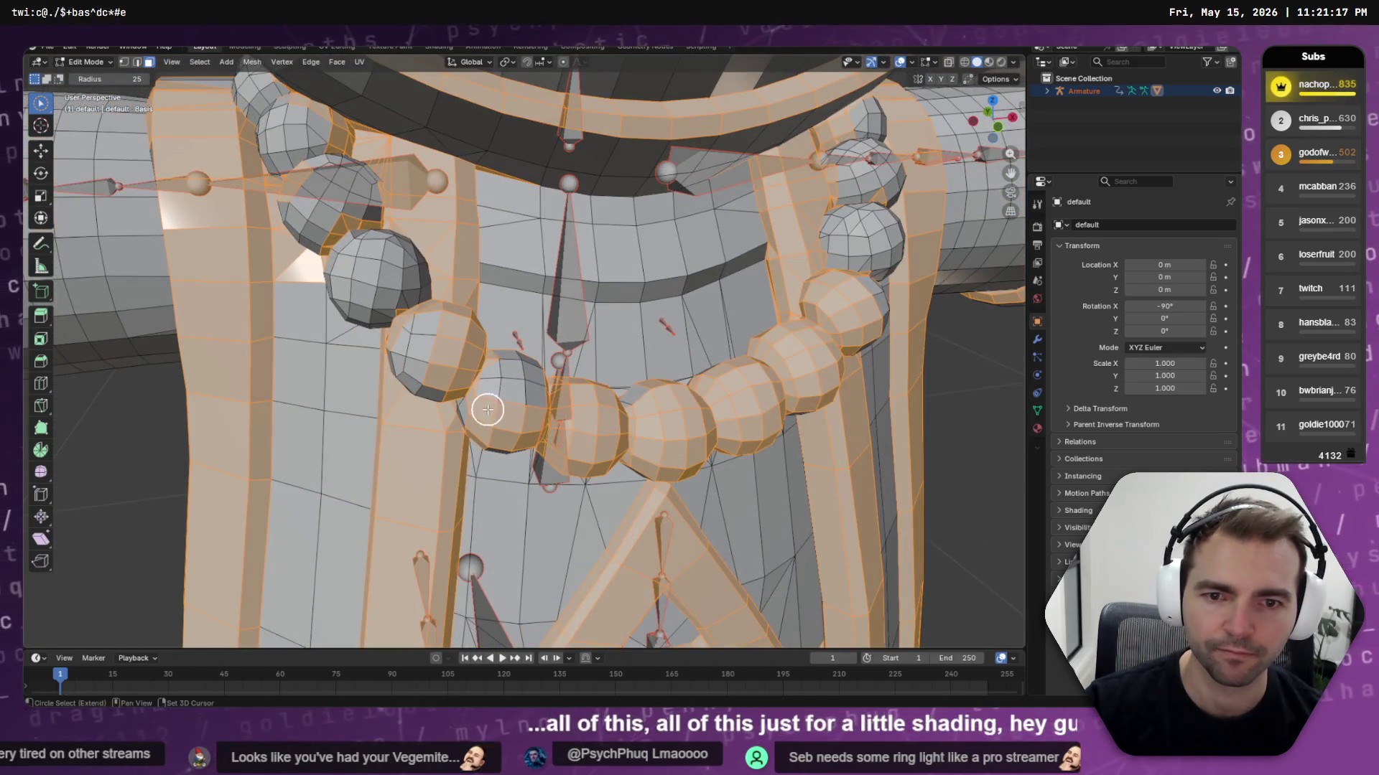
{"action": "mouse_move", "coordinate": [472, 402]}
{"action": "left_mouse_down"}
{"action": "mouse_move", "coordinate": [415, 354]}
{"action": "mouse_move", "coordinate": [420, 334]}
{"action": "mouse_move", "coordinate": [436, 383]}
{"action": "left_mouse_up"}
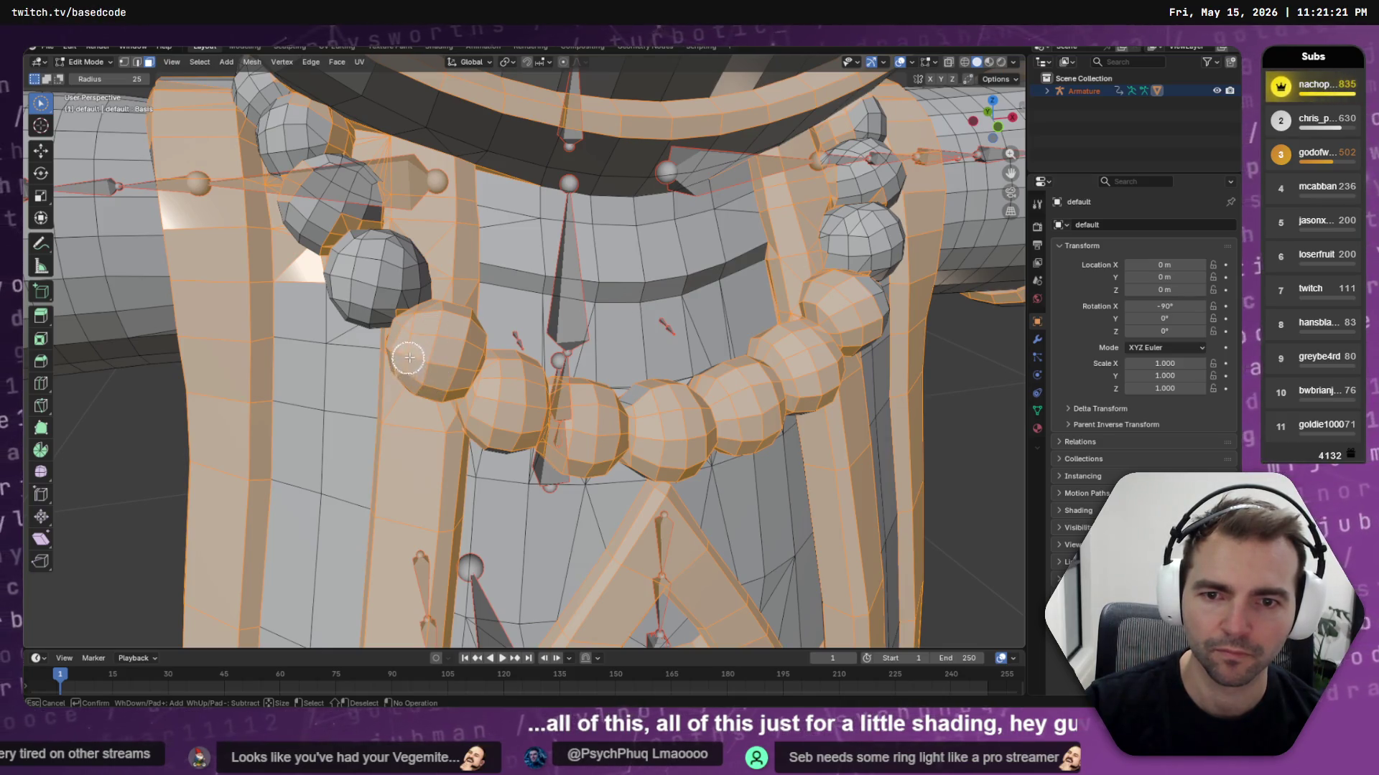
{"action": "mouse_move", "coordinate": [388, 300]}
{"action": "left_mouse_down"}
{"action": "mouse_move", "coordinate": [342, 274]}
{"action": "mouse_move", "coordinate": [403, 271]}
{"action": "mouse_move", "coordinate": [387, 253]}
{"action": "mouse_move", "coordinate": [354, 302]}
{"action": "mouse_move", "coordinate": [388, 313]}
{"action": "mouse_move", "coordinate": [340, 323]}
{"action": "left_mouse_up"}
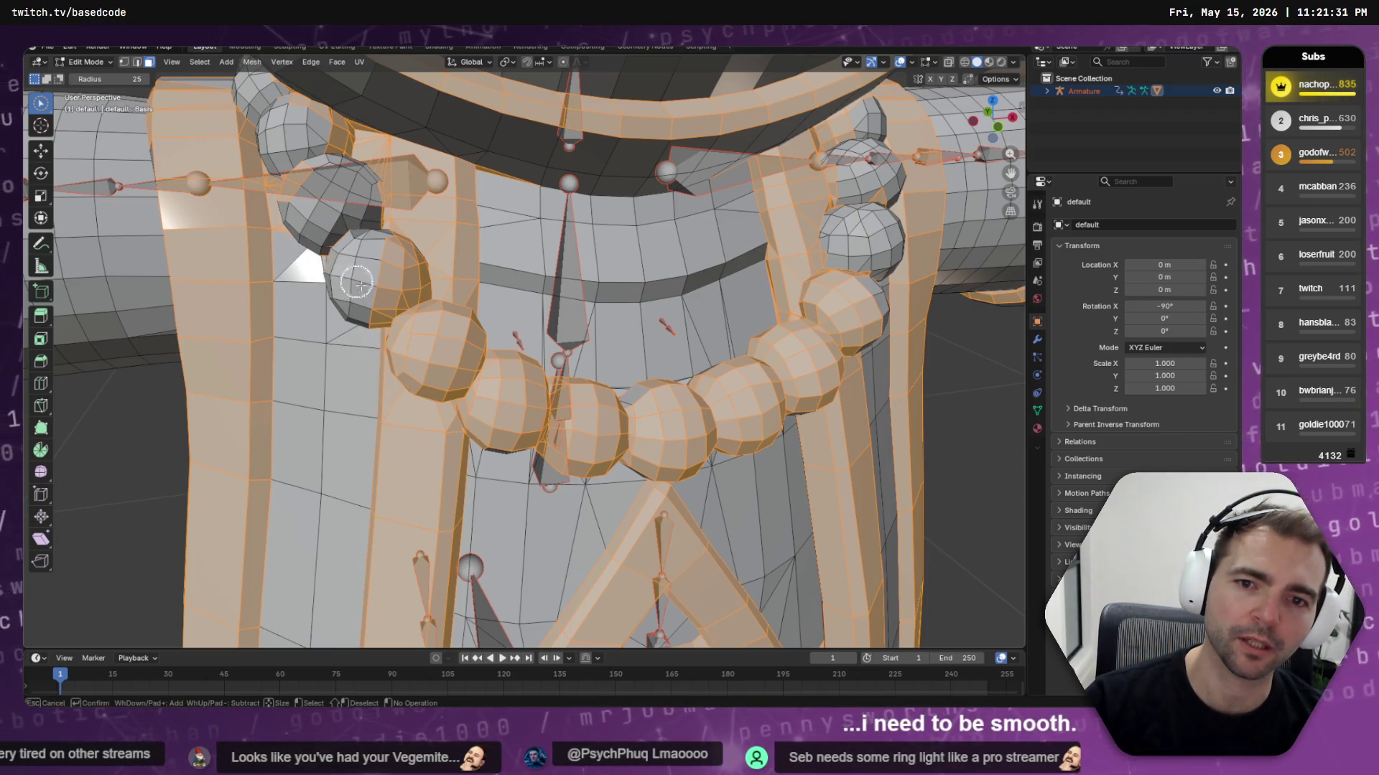
{"action": "left_click_drag", "start_coordinate": [357, 284], "coordinate": [404, 333], "text": "shift"}
{"action": "key", "text": "ctrl+z"}
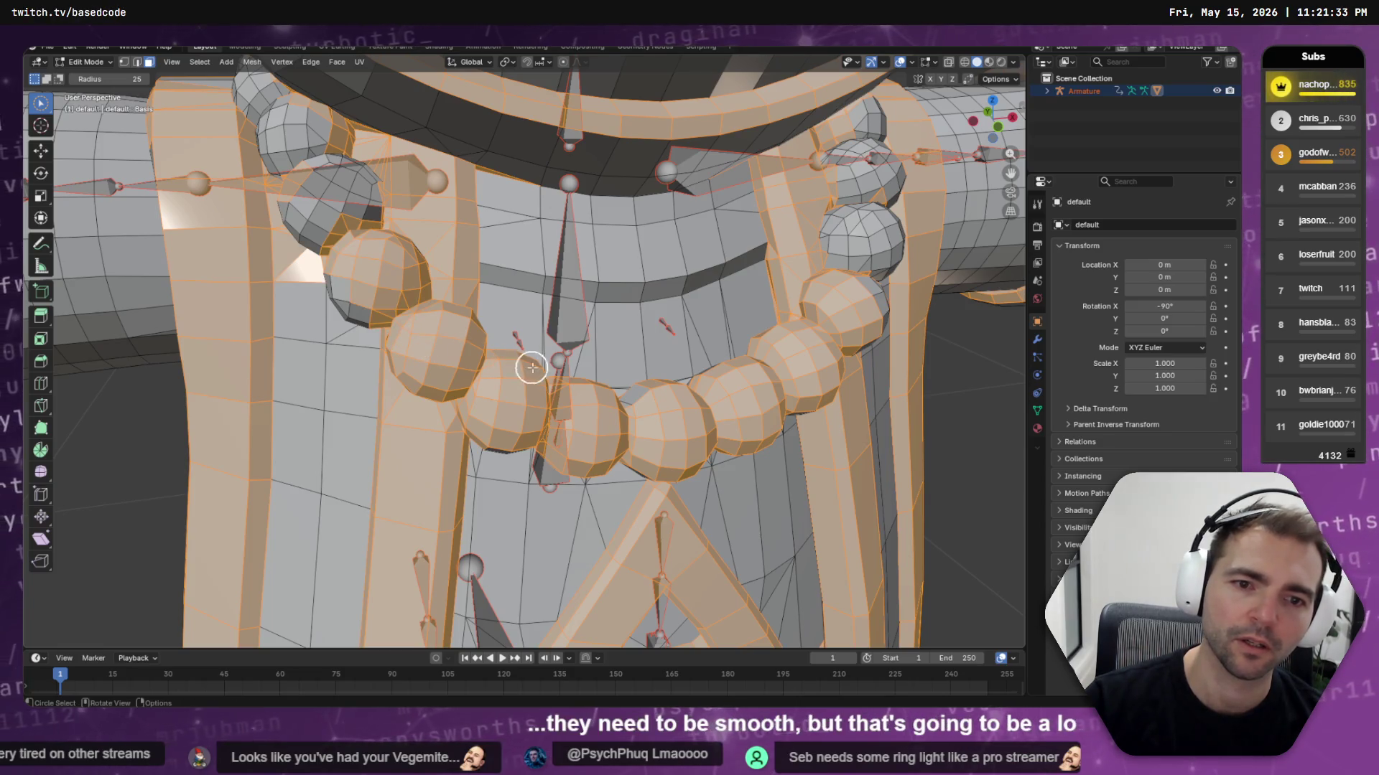
Remove some necklace beads from the selection, then add them back
{"action": "scroll", "coordinate": [531, 367], "scroll_direction": "down", "scroll_amount": 5}
{"action": "middle_click_drag", "start_coordinate": [531, 367], "coordinate": [519, 369]}
{"action": "mouse_move", "coordinate": [518, 369]}
{"action": "left_mouse_down", "text": "shift"}
{"action": "mouse_move", "coordinate": [481, 391]}
{"action": "mouse_move", "coordinate": [410, 395]}
{"action": "mouse_move", "coordinate": [374, 366]}
{"action": "mouse_move", "coordinate": [427, 379]}
{"action": "left_mouse_up", "text": "shift"}
{"action": "mouse_move", "coordinate": [451, 448]}
{"action": "left_mouse_down"}
{"action": "mouse_move", "coordinate": [434, 386]}
{"action": "mouse_move", "coordinate": [416, 407]}
{"action": "mouse_move", "coordinate": [509, 368]}
{"action": "left_mouse_up"}
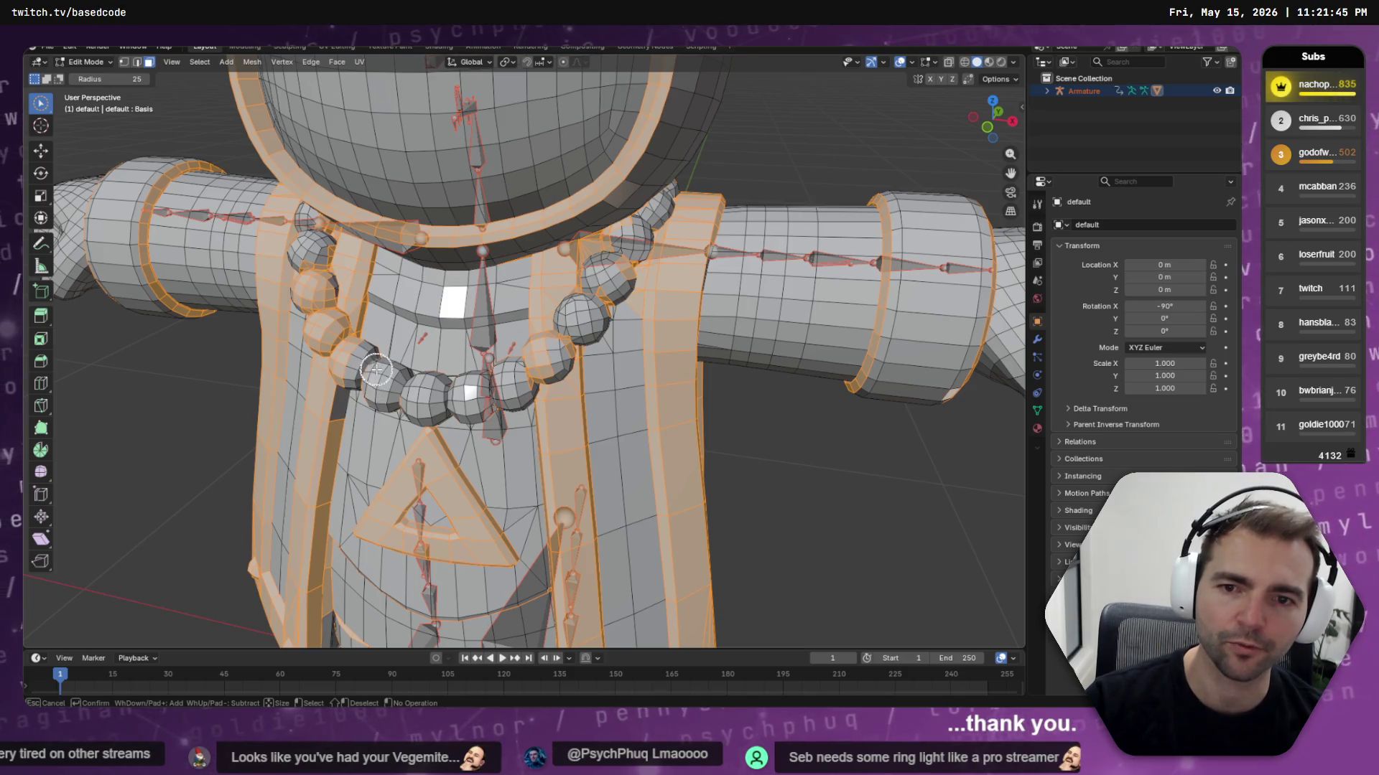
From a frontal view of the torso, deselect the left chest bead with circle select
{"action": "mouse_move", "coordinate": [375, 407]}
{"action": "middle_mouse_down"}
{"action": "mouse_move", "coordinate": [403, 382]}
{"action": "mouse_move", "coordinate": [400, 364]}
{"action": "middle_mouse_up"}
{"action": "left_click_drag", "start_coordinate": [397, 359], "coordinate": [445, 305]}
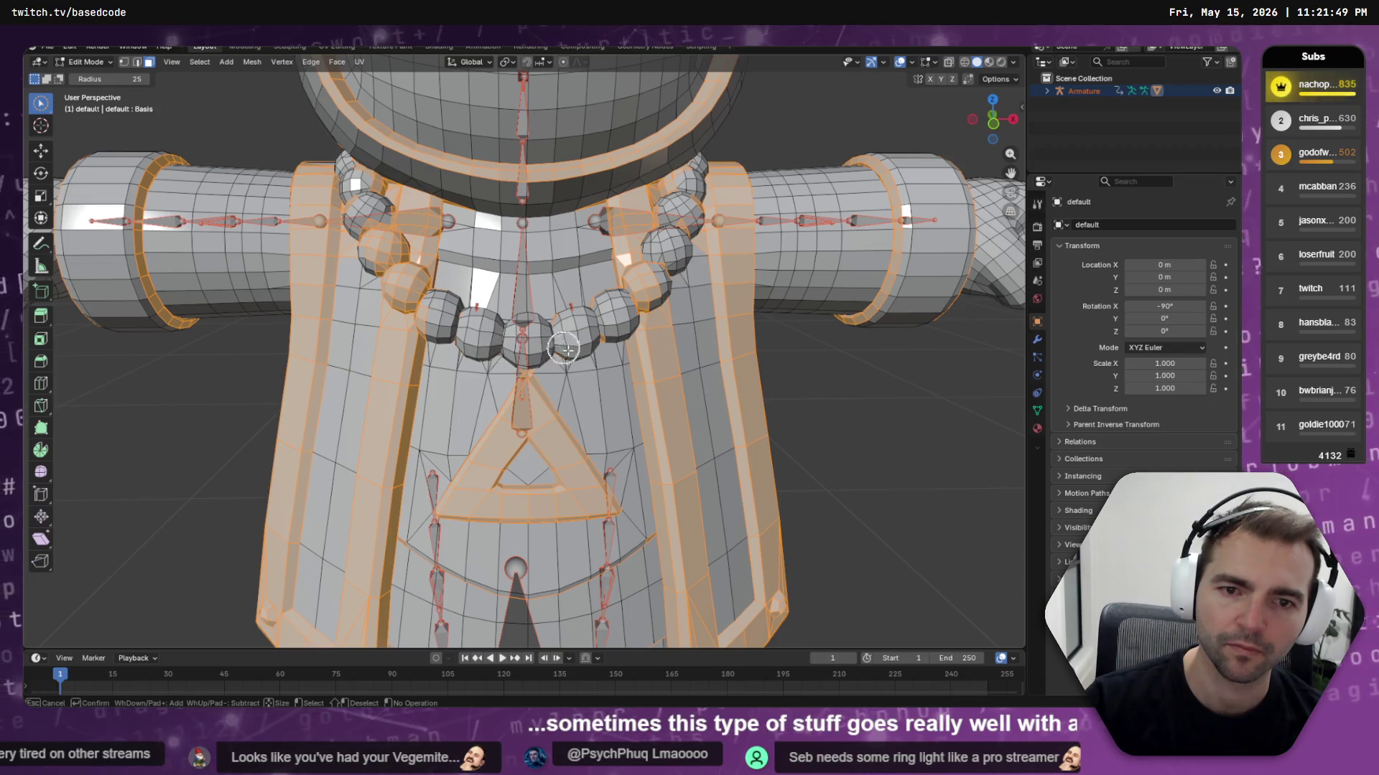
{"action": "mouse_move", "coordinate": [592, 309]}
{"action": "middle_mouse_down"}
{"action": "mouse_move", "coordinate": [539, 308]}
{"action": "mouse_move", "coordinate": [616, 293]}
{"action": "mouse_move", "coordinate": [277, 317]}
{"action": "mouse_move", "coordinate": [407, 218]}
{"action": "middle_mouse_up"}
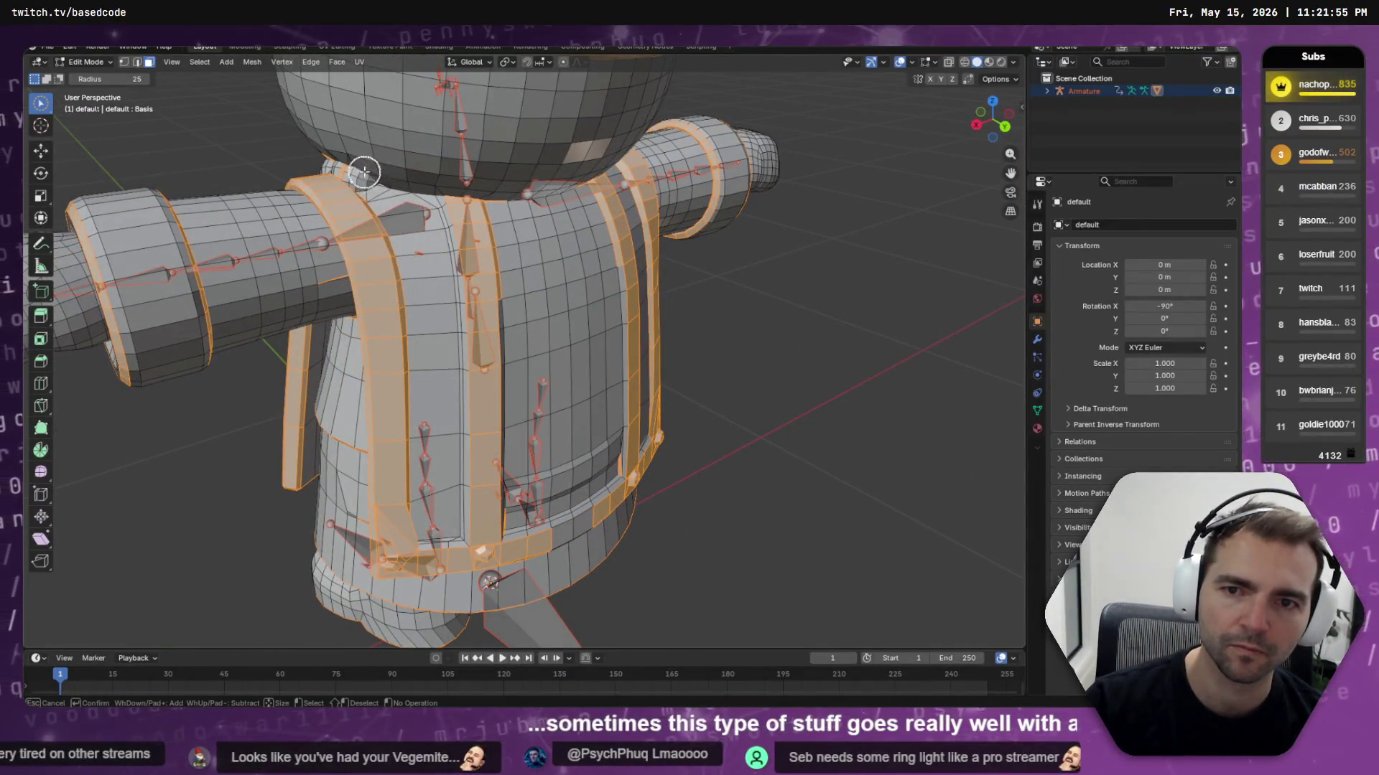
{"action": "mouse_move", "coordinate": [494, 195]}
{"action": "middle_mouse_down"}
{"action": "mouse_move", "coordinate": [535, 191]}
{"action": "mouse_move", "coordinate": [500, 183]}
{"action": "mouse_move", "coordinate": [507, 225]}
{"action": "mouse_move", "coordinate": [397, 225]}
{"action": "mouse_move", "coordinate": [523, 175]}
{"action": "mouse_move", "coordinate": [655, 181]}
{"action": "middle_mouse_up"}
{"action": "key", "text": "c"}
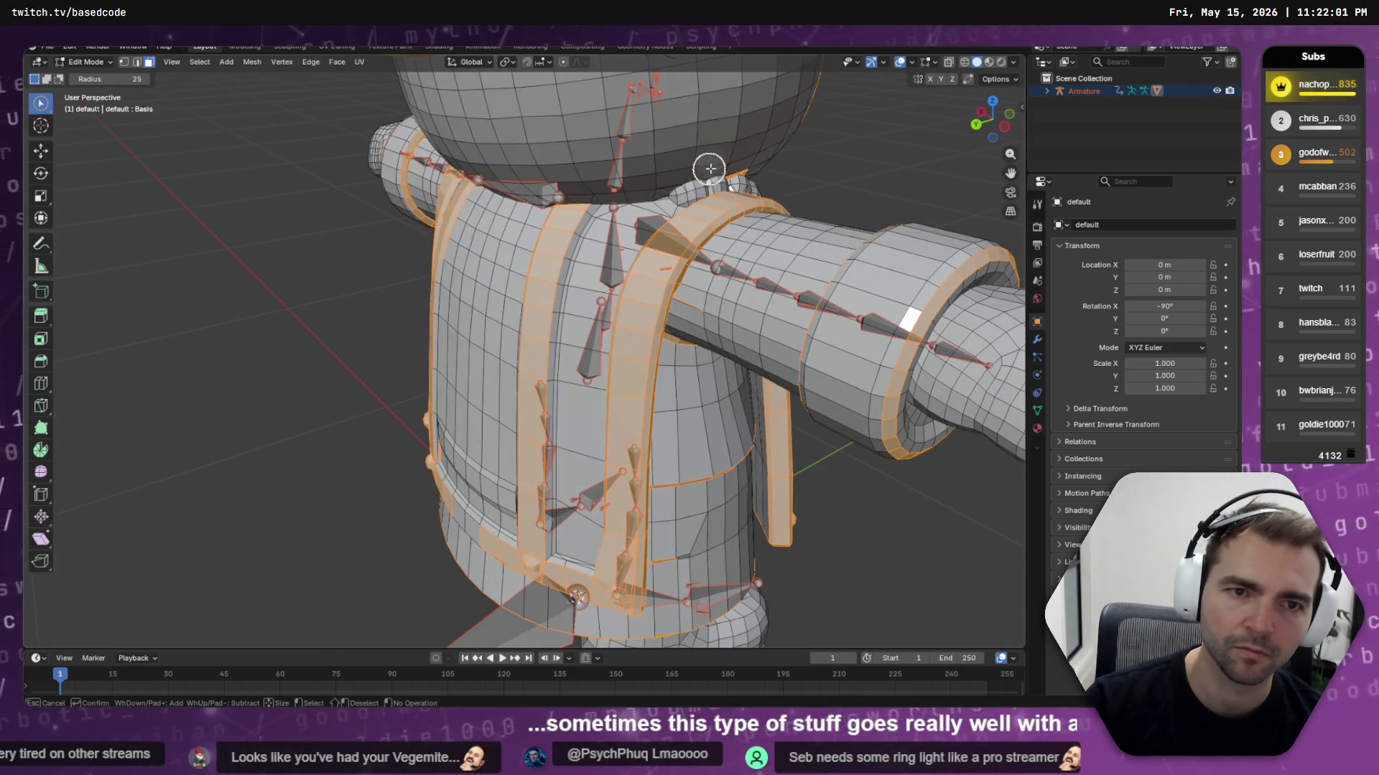
{"action": "mouse_move", "coordinate": [739, 160]}
{"action": "middle_mouse_down"}
{"action": "mouse_move", "coordinate": [728, 187]}
{"action": "mouse_move", "coordinate": [689, 187]}
{"action": "middle_mouse_up"}
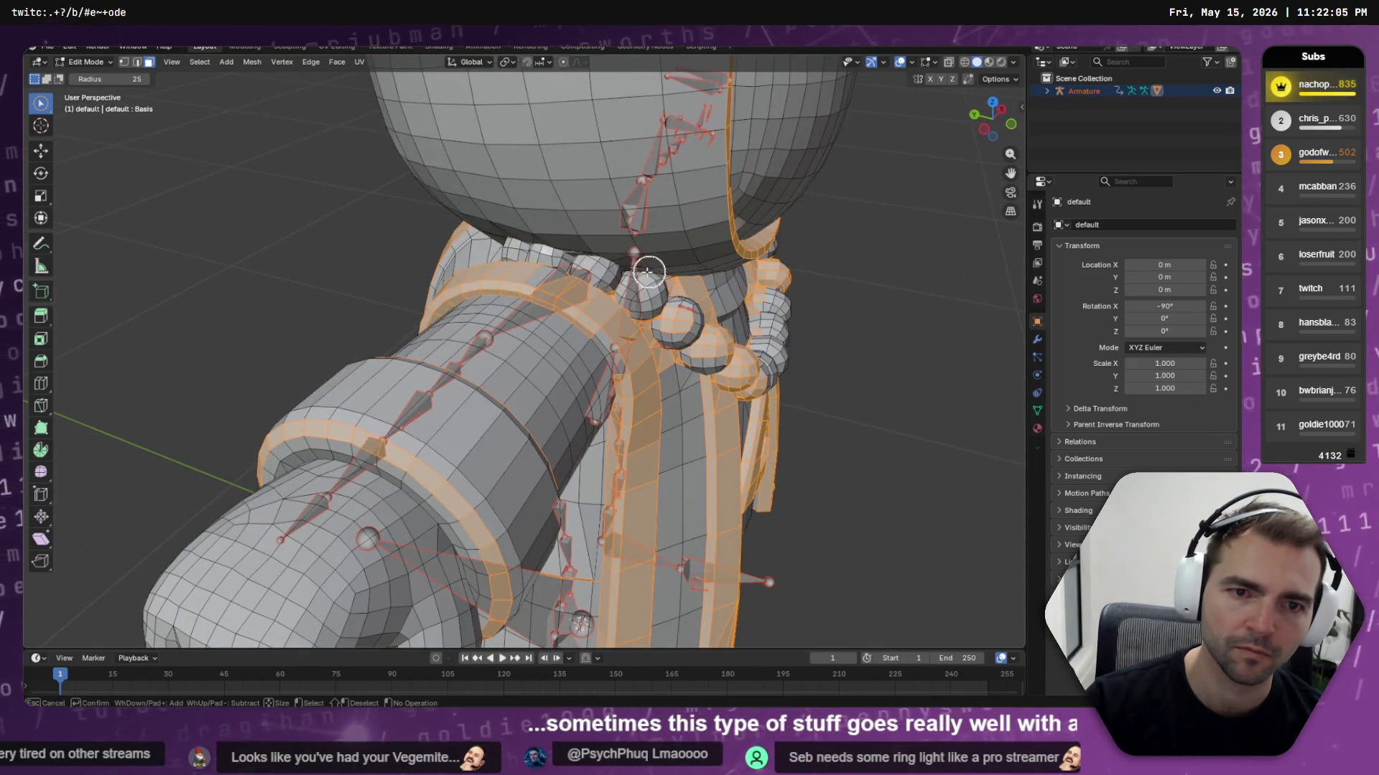
{"action": "middle_click_drag", "start_coordinate": [665, 294], "coordinate": [609, 268]}
{"action": "key", "text": "c"}
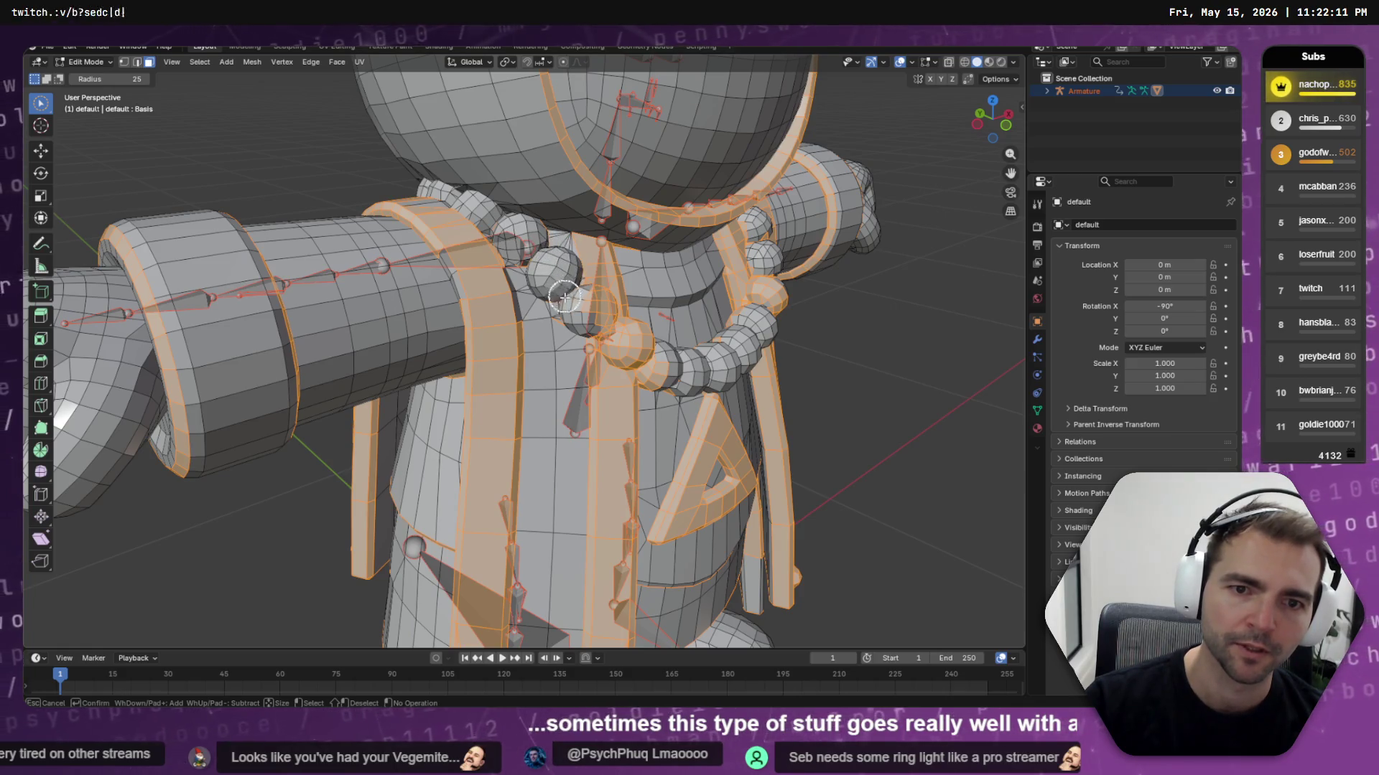
{"action": "scroll", "coordinate": [564, 319], "scroll_direction": "up", "scroll_amount": 2}
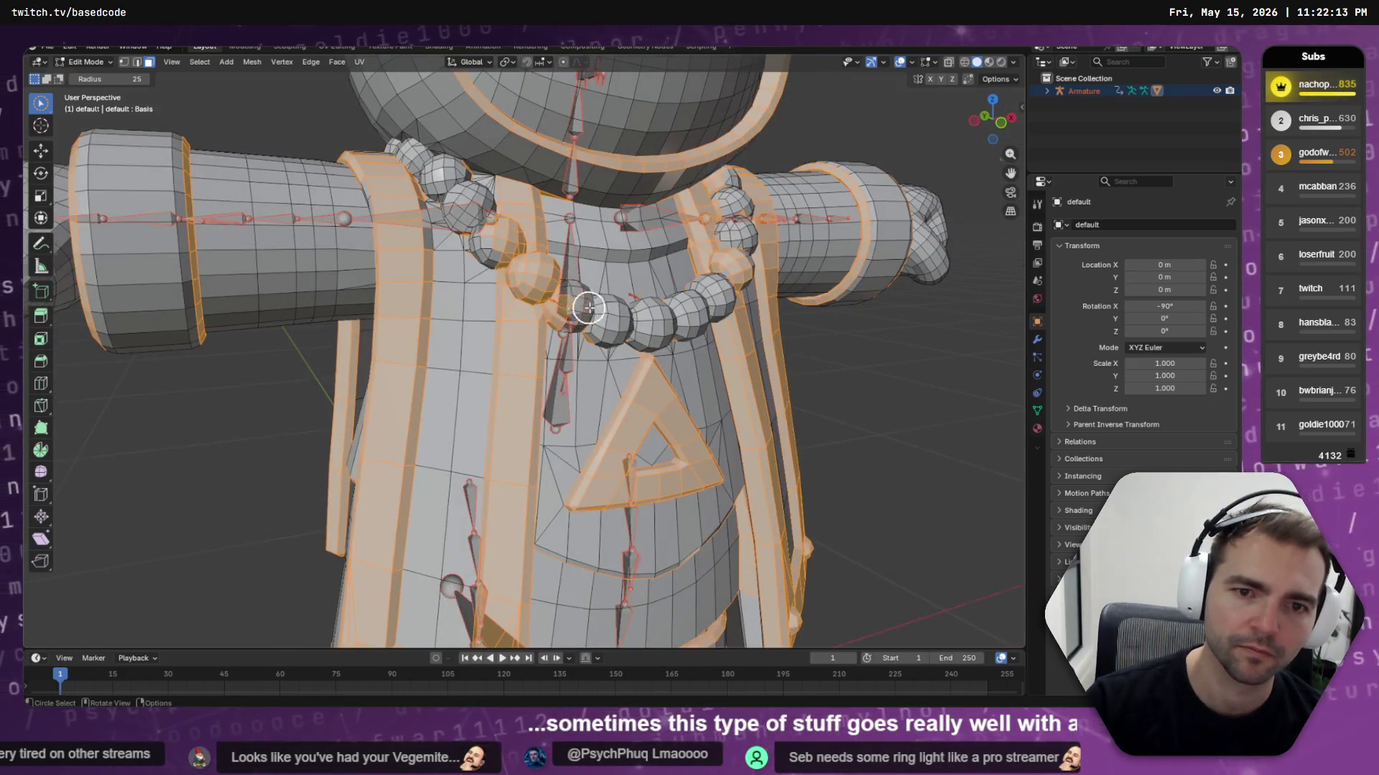
{"action": "scroll", "coordinate": [677, 299], "scroll_direction": "up", "scroll_amount": 3}
{"action": "key", "text": "c"}
{"action": "mouse_move", "coordinate": [717, 252]}
{"action": "middle_mouse_down"}
{"action": "mouse_move", "coordinate": [616, 282]}
{"action": "mouse_move", "coordinate": [616, 229]}
{"action": "mouse_move", "coordinate": [612, 286]}
{"action": "mouse_move", "coordinate": [616, 194]}
{"action": "mouse_move", "coordinate": [600, 203]}
{"action": "mouse_move", "coordinate": [551, 185]}
{"action": "mouse_move", "coordinate": [516, 135]}
{"action": "mouse_move", "coordinate": [495, 152]}
{"action": "mouse_move", "coordinate": [510, 182]}
{"action": "middle_mouse_up"}
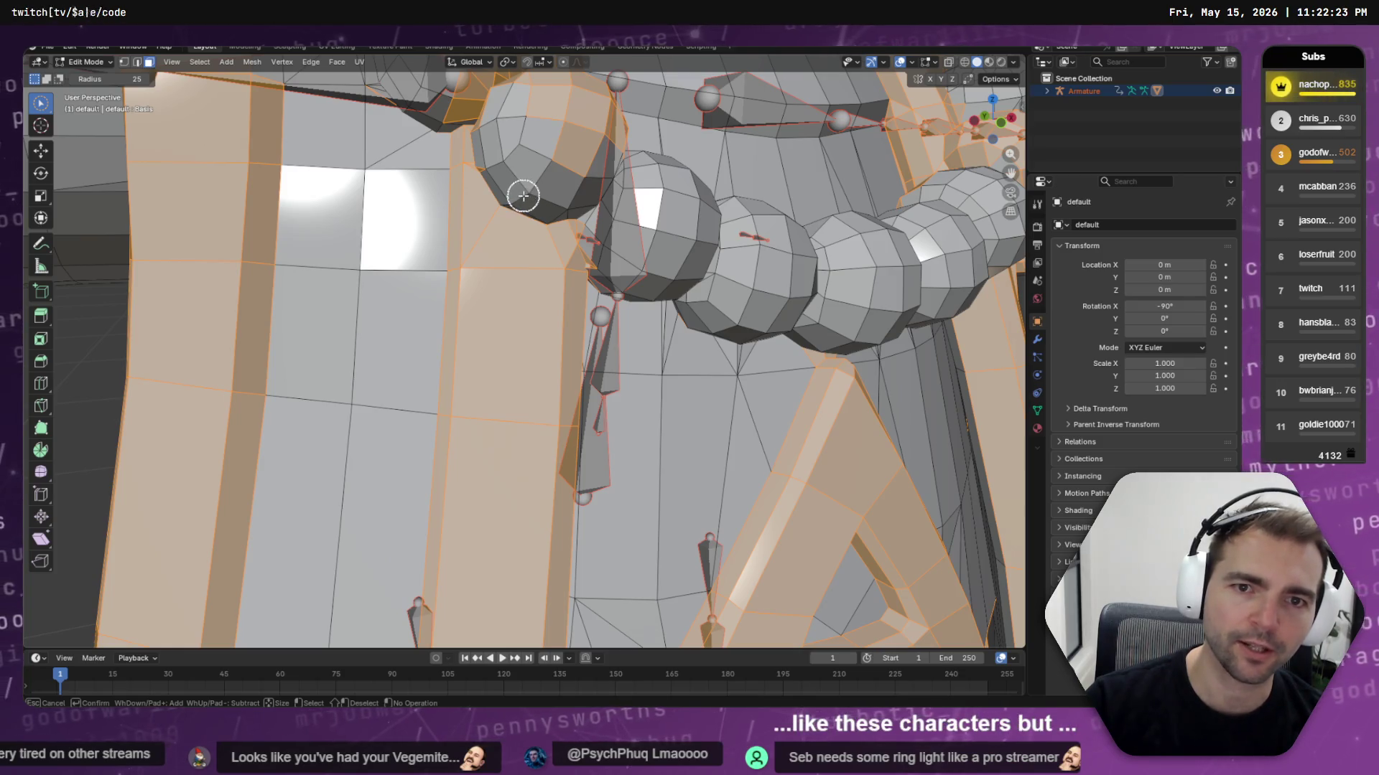
Add the robe panel faces beside the beads and deselect the lower-left necklace bead
{"action": "left_click_drag", "start_coordinate": [491, 170], "coordinate": [457, 186]}
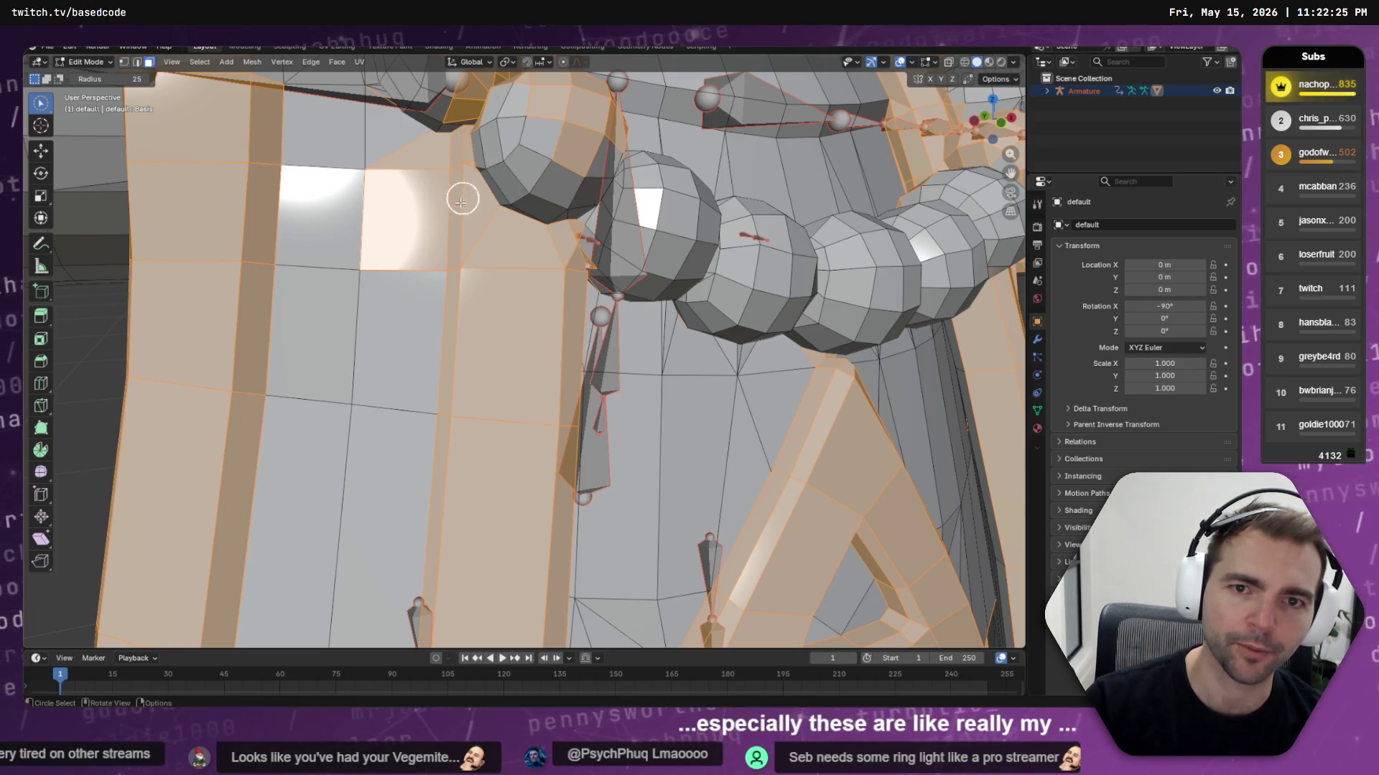
{"action": "middle_click_drag", "start_coordinate": [557, 204], "coordinate": [265, 302]}
{"action": "mouse_move", "coordinate": [265, 302]}
{"action": "left_mouse_down", "text": "ctrl"}
{"action": "mouse_move", "coordinate": [209, 271]}
{"action": "mouse_move", "coordinate": [179, 308]}
{"action": "mouse_move", "coordinate": [144, 266]}
{"action": "mouse_move", "coordinate": [219, 261]}
{"action": "mouse_move", "coordinate": [240, 299]}
{"action": "mouse_move", "coordinate": [222, 293]}
{"action": "mouse_move", "coordinate": [168, 173]}
{"action": "mouse_move", "coordinate": [102, 175]}
{"action": "mouse_move", "coordinate": [149, 210]}
{"action": "left_mouse_up", "text": "ctrl"}
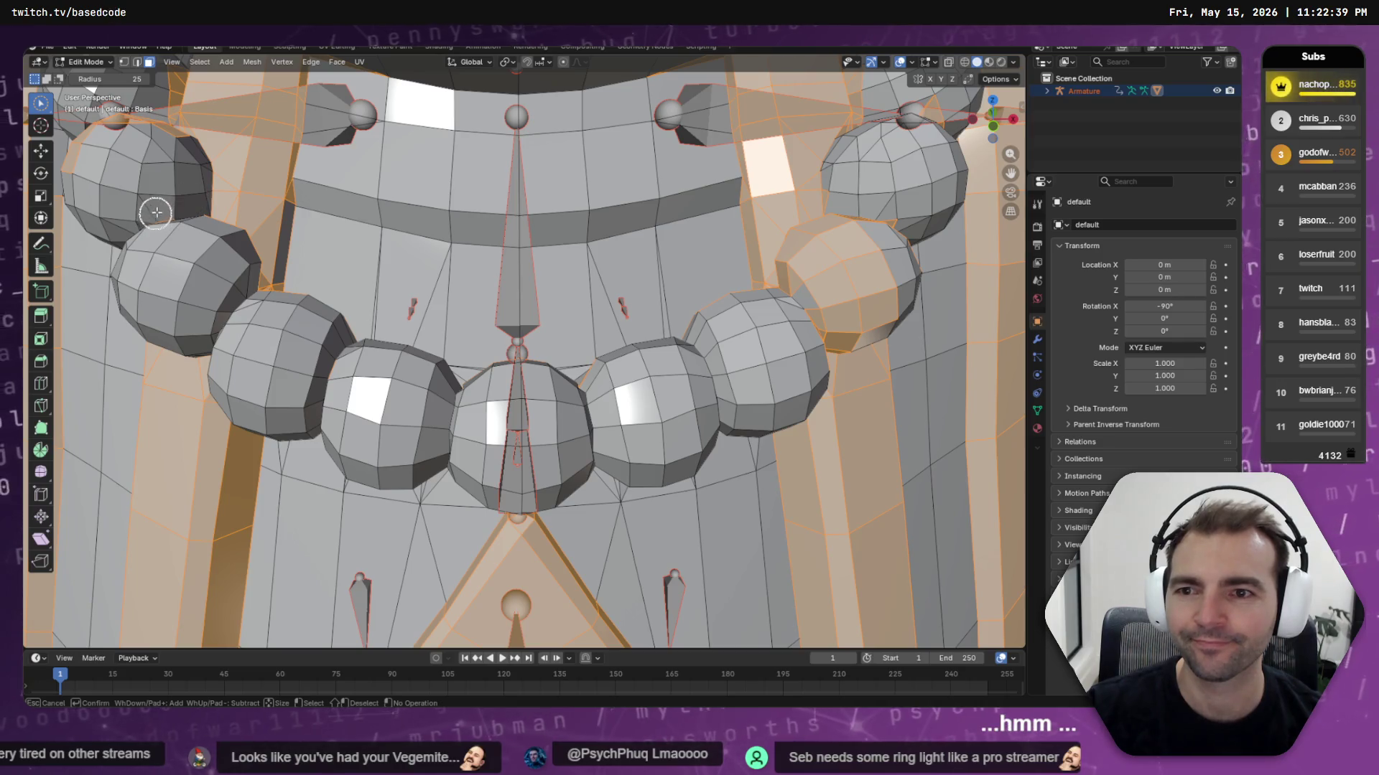
Orbit around the chest, shoulder and arm ring, viewing the ring from below and front
{"action": "middle_click_drag", "start_coordinate": [167, 257], "coordinate": [332, 335]}
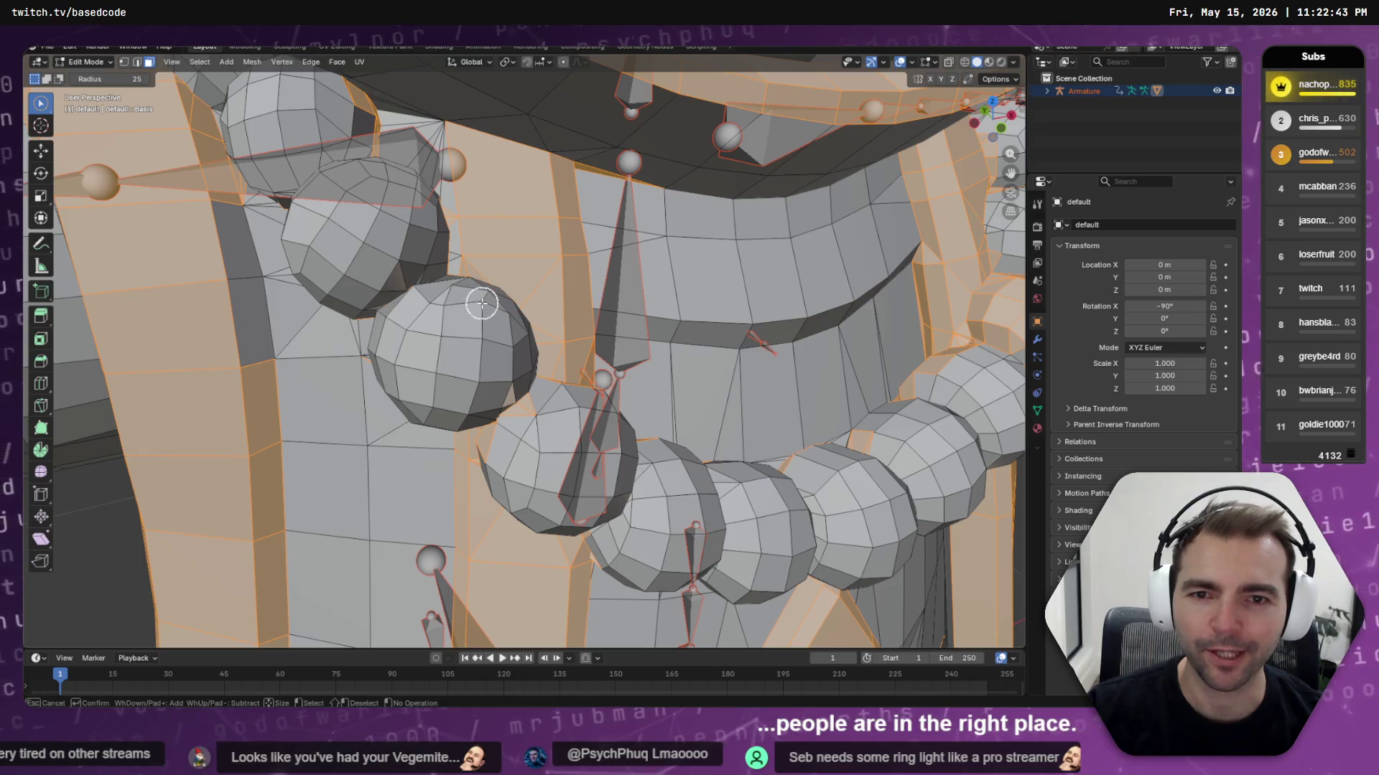
{"action": "middle_click_drag", "start_coordinate": [359, 391], "coordinate": [387, 371]}
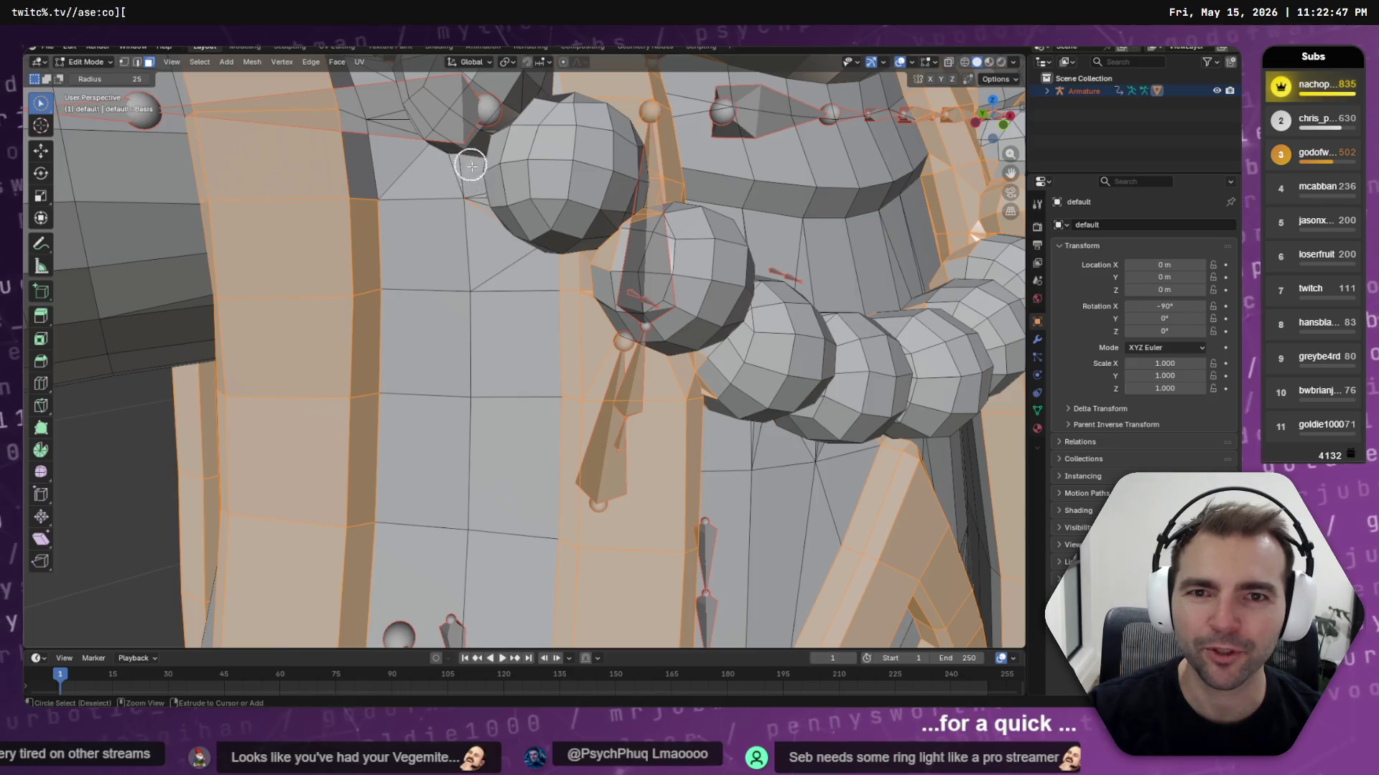
{"action": "scroll", "coordinate": [469, 206], "scroll_direction": "down", "scroll_amount": 3}
{"action": "middle_click_drag", "start_coordinate": [468, 208], "coordinate": [415, 226]}
{"action": "key", "text": "c"}
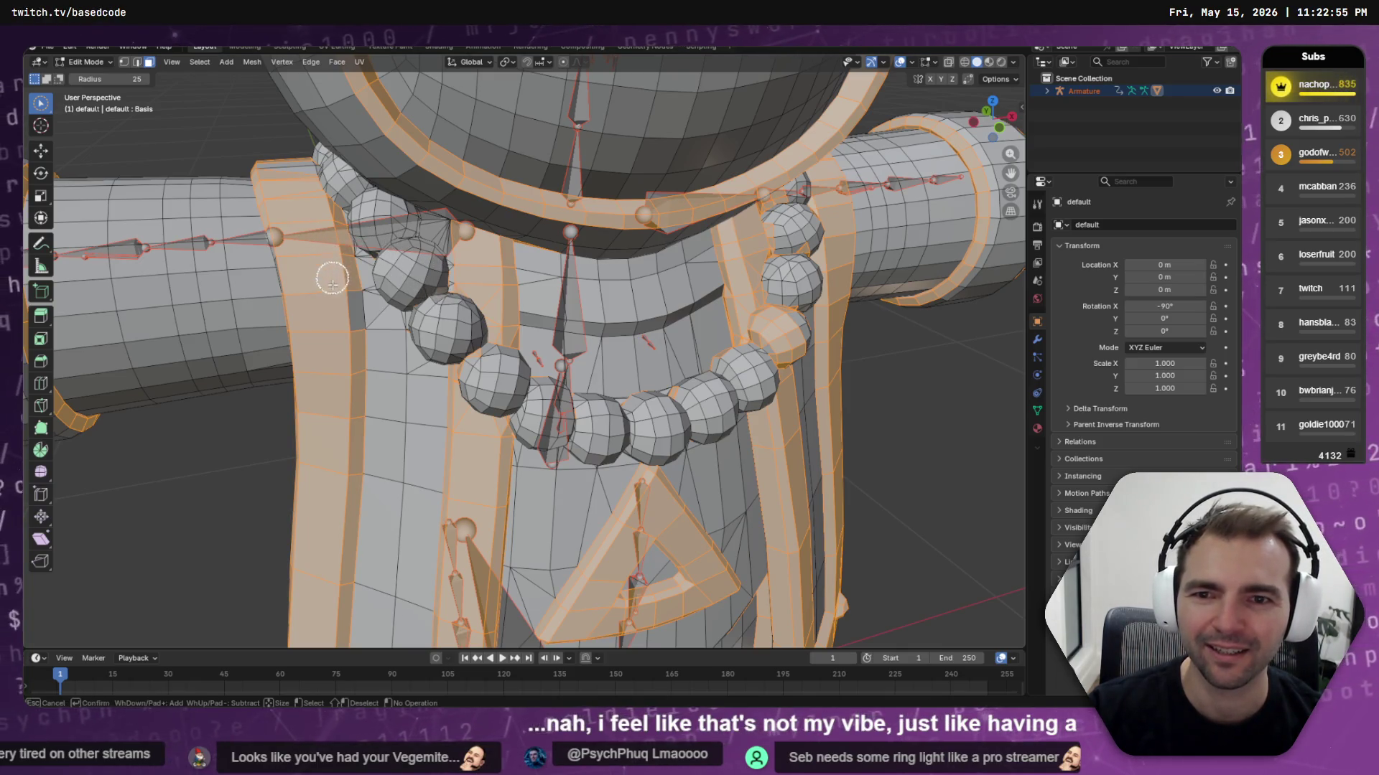
{"action": "middle_click_drag", "start_coordinate": [334, 324], "coordinate": [343, 195]}
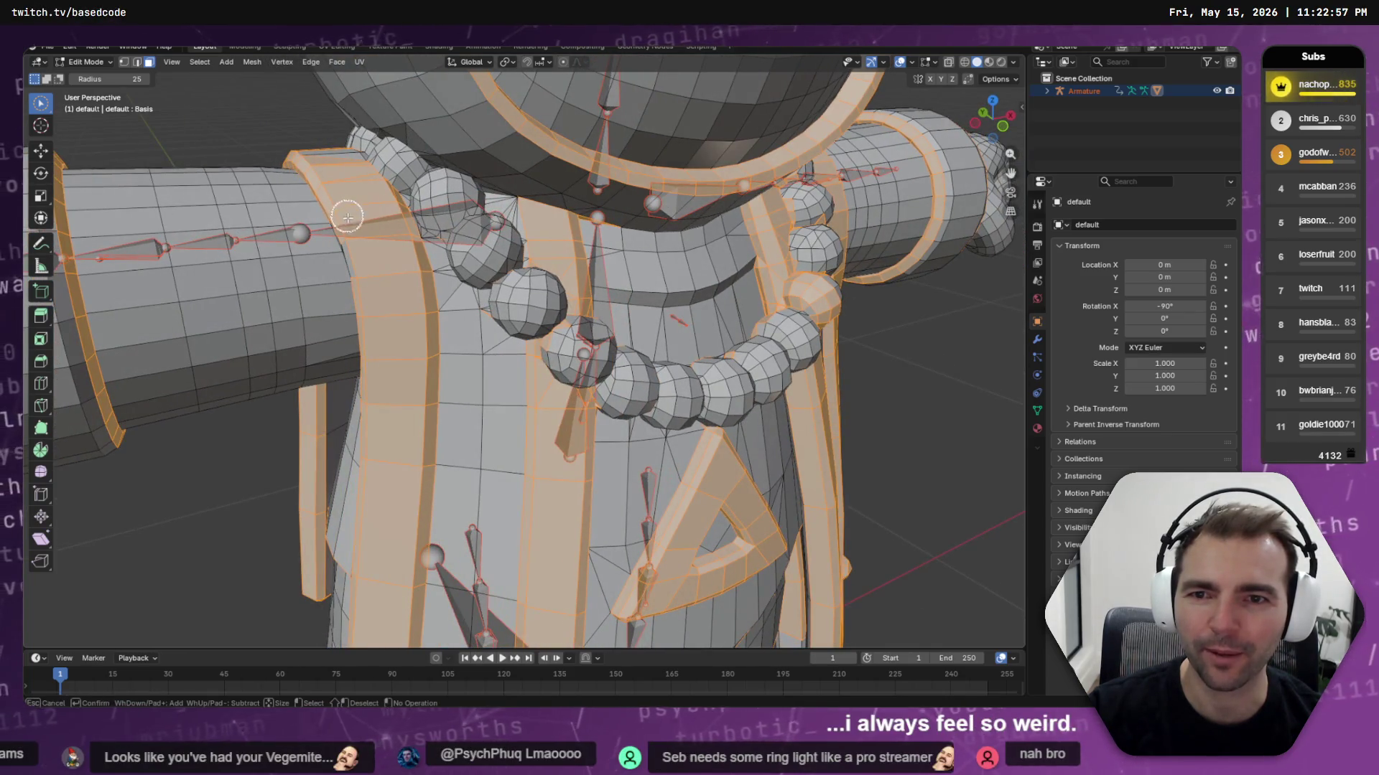
{"action": "middle_click_drag", "start_coordinate": [359, 244], "coordinate": [428, 237]}
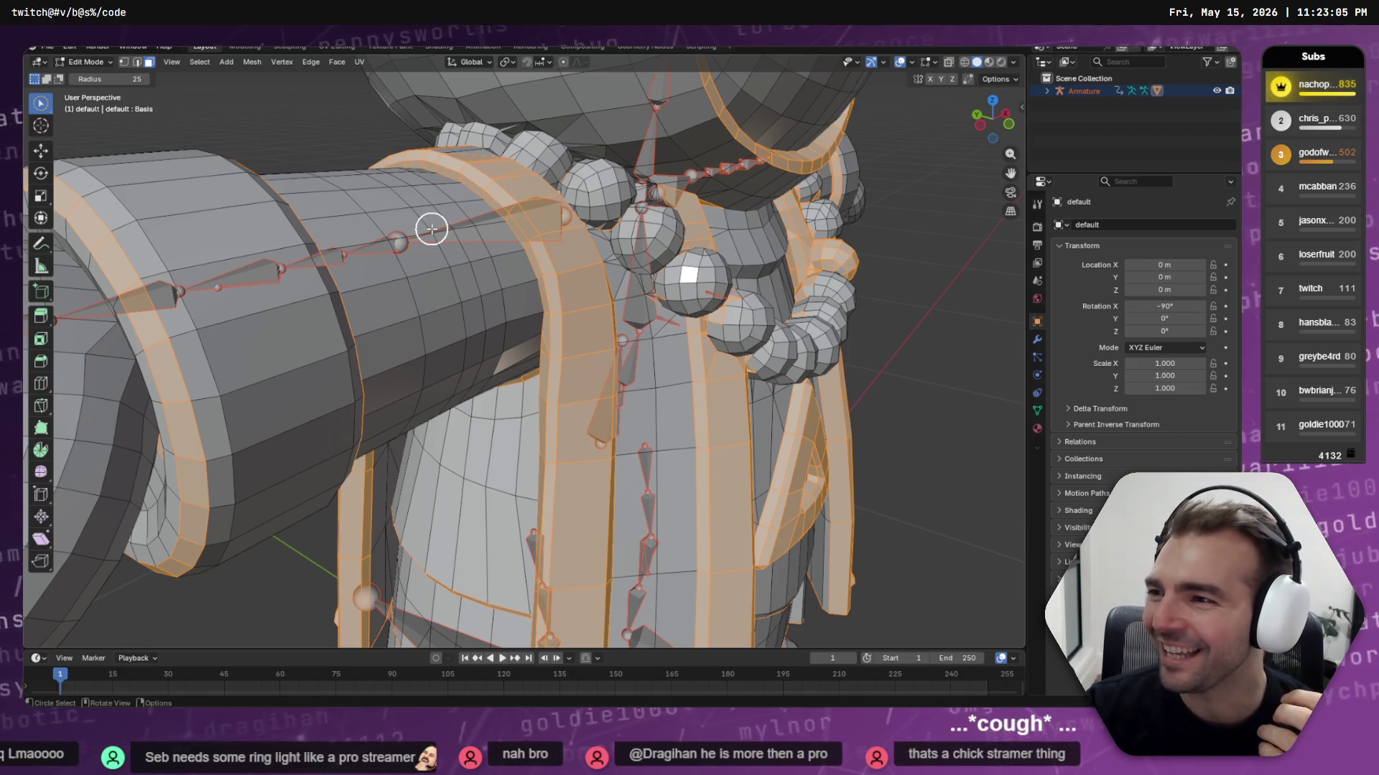
{"action": "mouse_move", "coordinate": [557, 225]}
{"action": "middle_mouse_down"}
{"action": "mouse_move", "coordinate": [560, 268]}
{"action": "mouse_move", "coordinate": [528, 313]}
{"action": "middle_mouse_up"}
{"action": "middle_click_drag", "start_coordinate": [476, 442], "coordinate": [463, 423]}
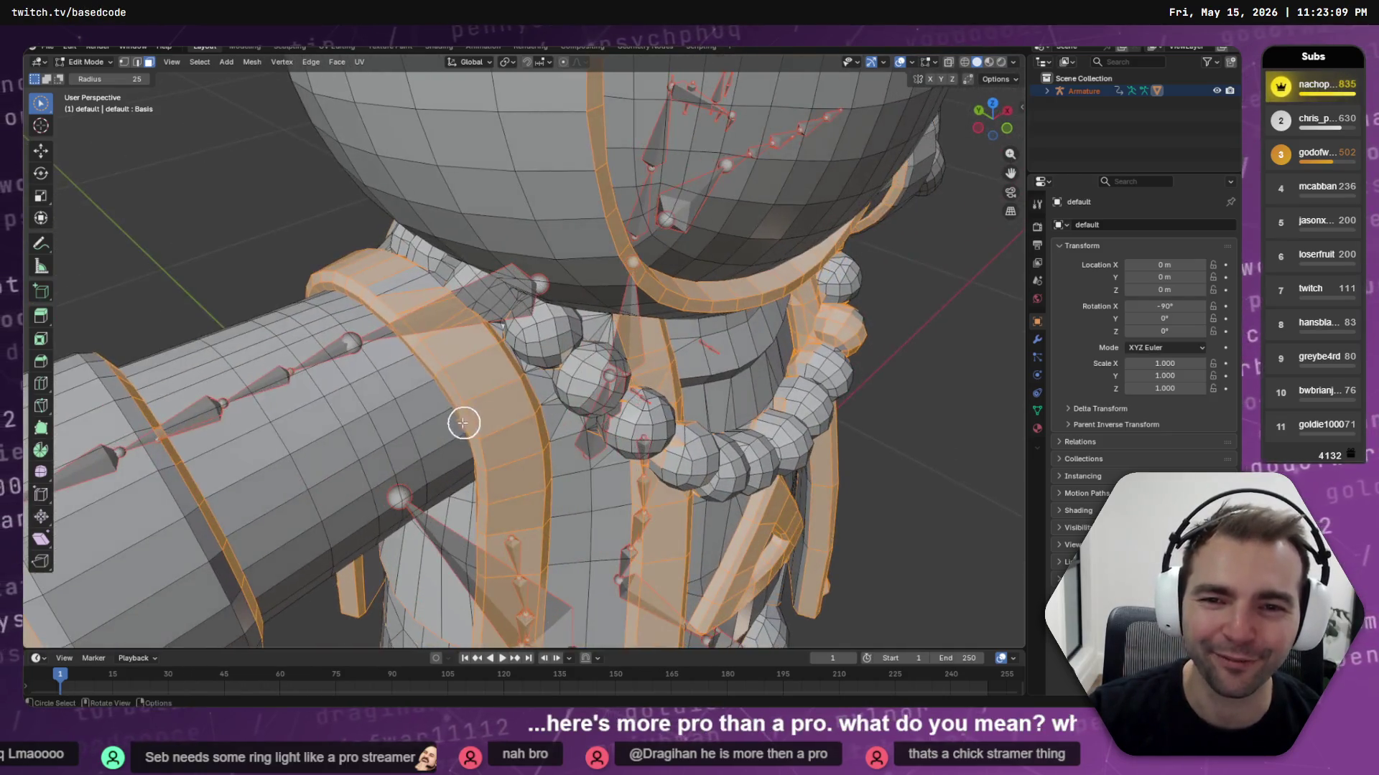
{"action": "middle_click_drag", "start_coordinate": [409, 302], "coordinate": [528, 288]}
{"action": "key", "text": "c"}
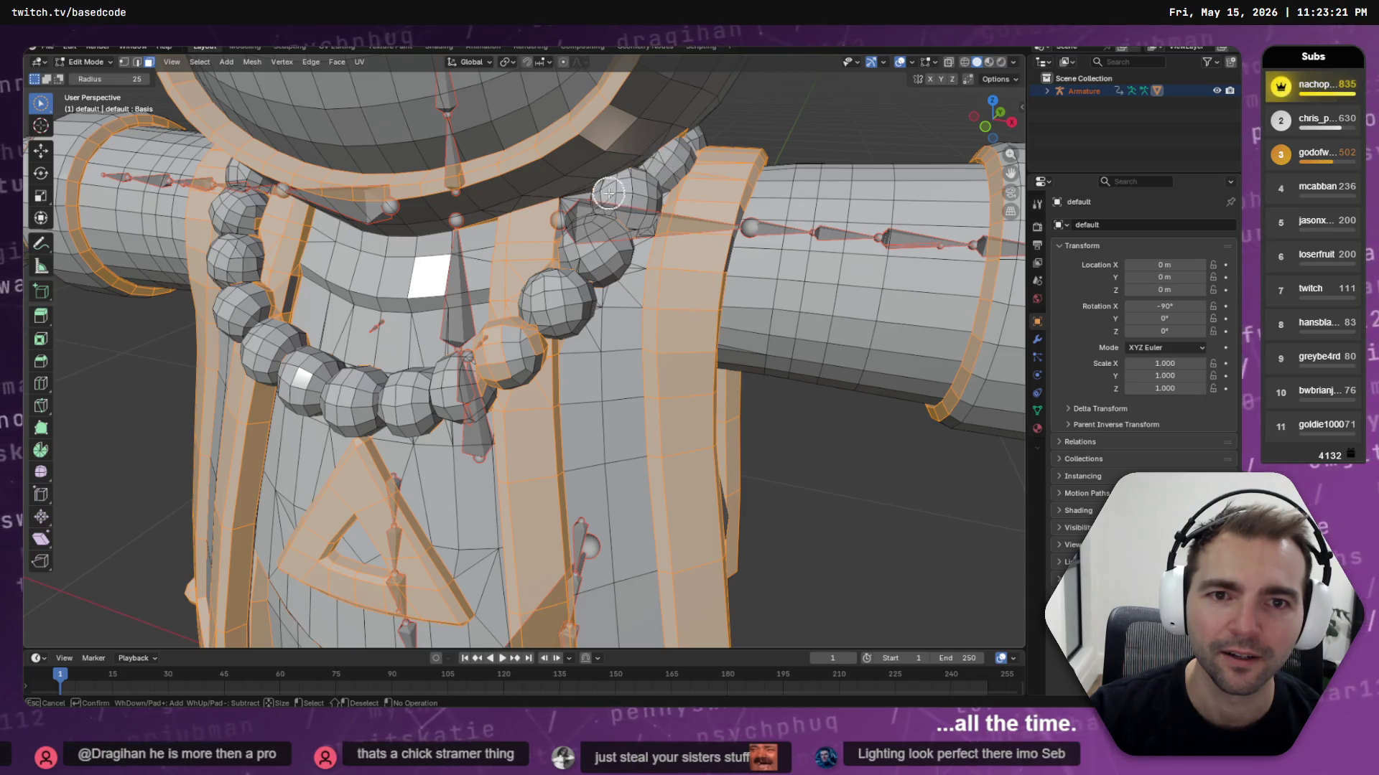
Deselect bead faces beside the arm ring, add the ring's faces, and switch to wireframe shading
{"action": "left_click_drag", "start_coordinate": [673, 136], "coordinate": [664, 141]}
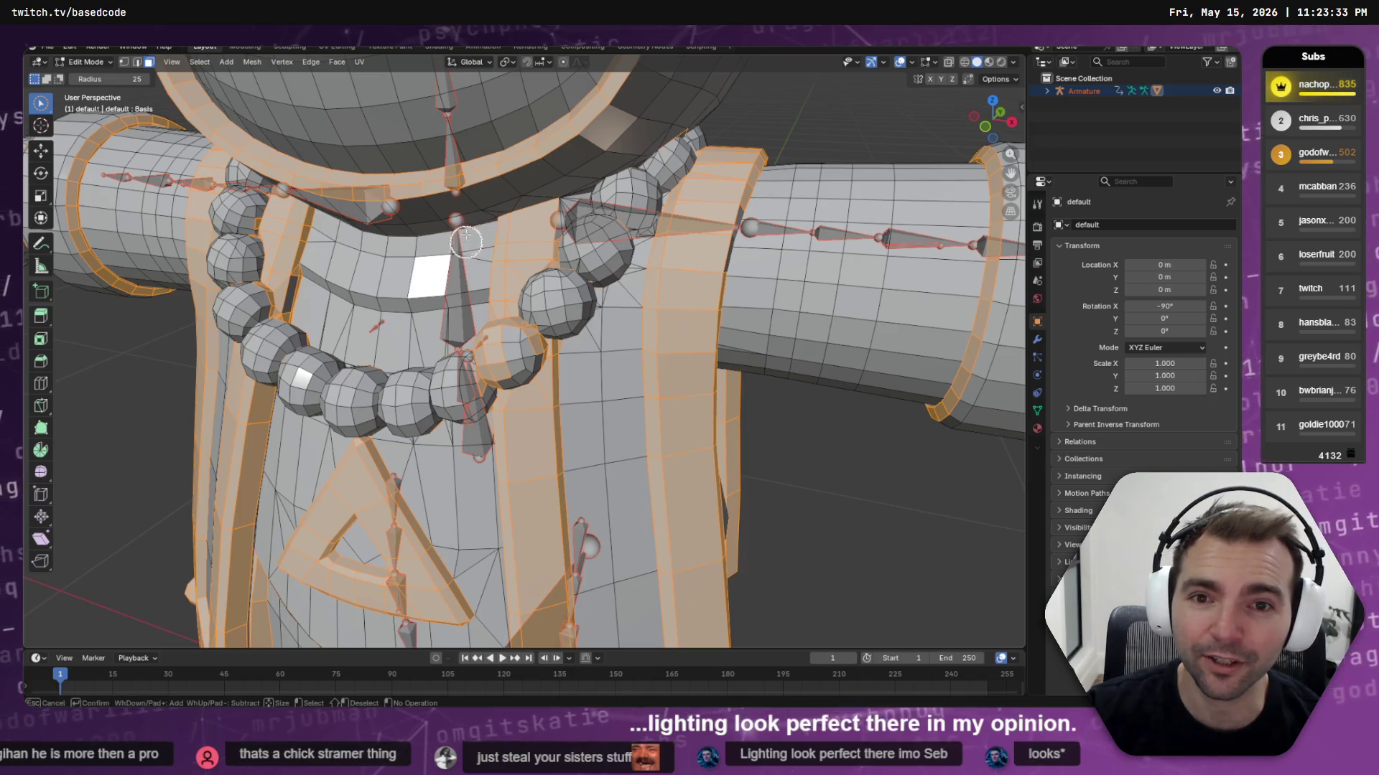
{"action": "scroll", "coordinate": [603, 236], "scroll_direction": "down", "scroll_amount": 4}
{"action": "mouse_move", "coordinate": [604, 236]}
{"action": "middle_mouse_down"}
{"action": "mouse_move", "coordinate": [557, 246]}
{"action": "mouse_move", "coordinate": [502, 227]}
{"action": "mouse_move", "coordinate": [514, 209]}
{"action": "middle_mouse_up"}
{"action": "scroll", "coordinate": [503, 227], "scroll_direction": "up", "scroll_amount": 5}
{"action": "scroll", "coordinate": [537, 147], "scroll_direction": "down", "scroll_amount": 3}
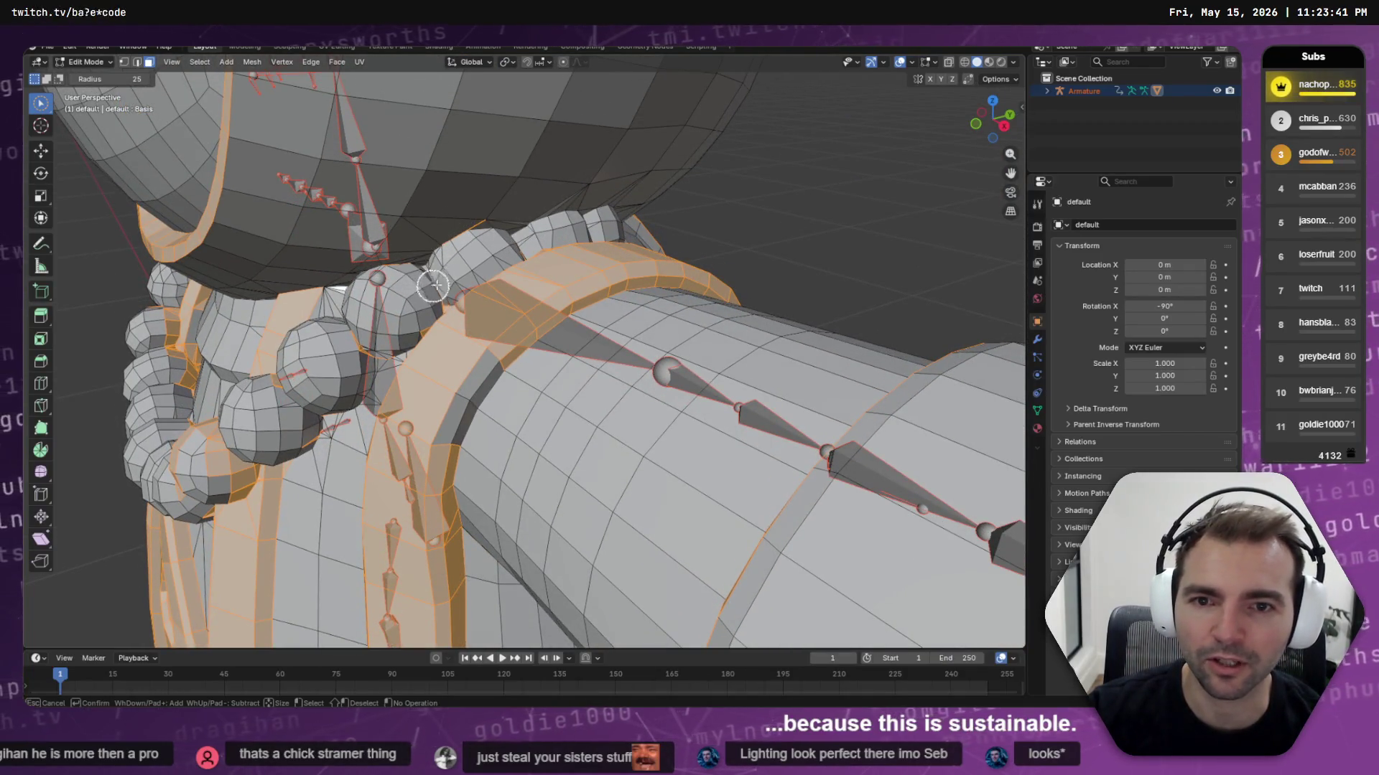
{"action": "left_click_drag", "start_coordinate": [434, 299], "coordinate": [414, 320], "text": "ctrl"}
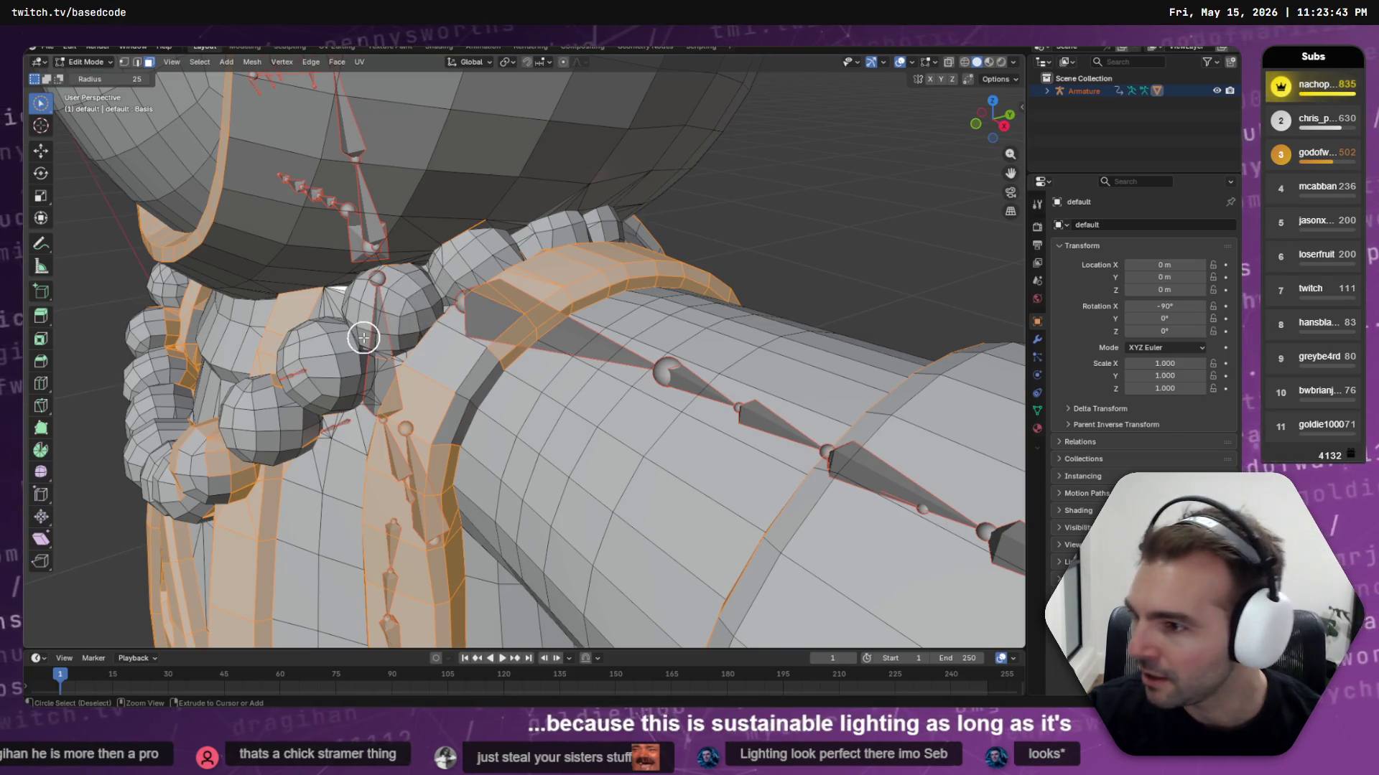
{"action": "left_click_drag", "start_coordinate": [397, 403], "coordinate": [449, 343]}
{"action": "left_click_drag", "start_coordinate": [514, 313], "coordinate": [446, 412]}
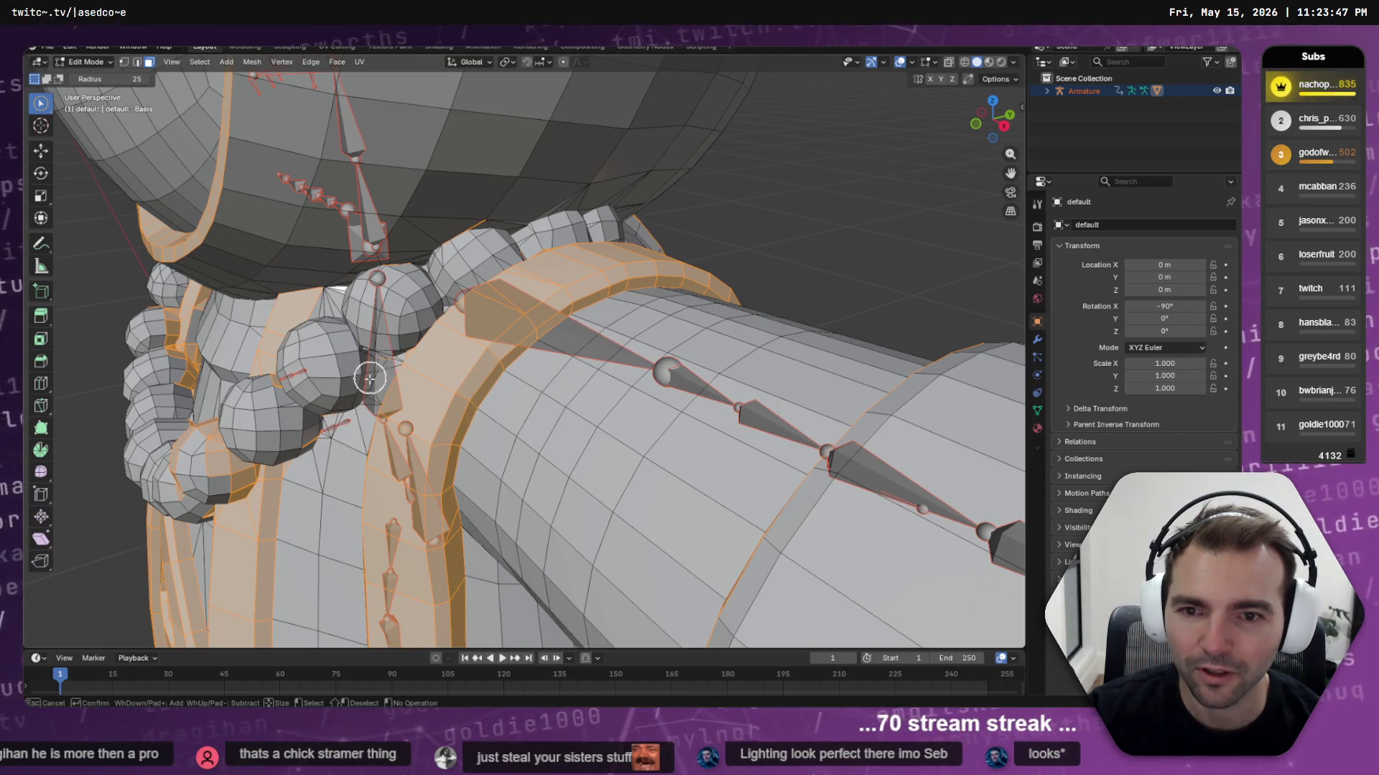
{"action": "middle_click_drag", "start_coordinate": [369, 363], "coordinate": [379, 342]}
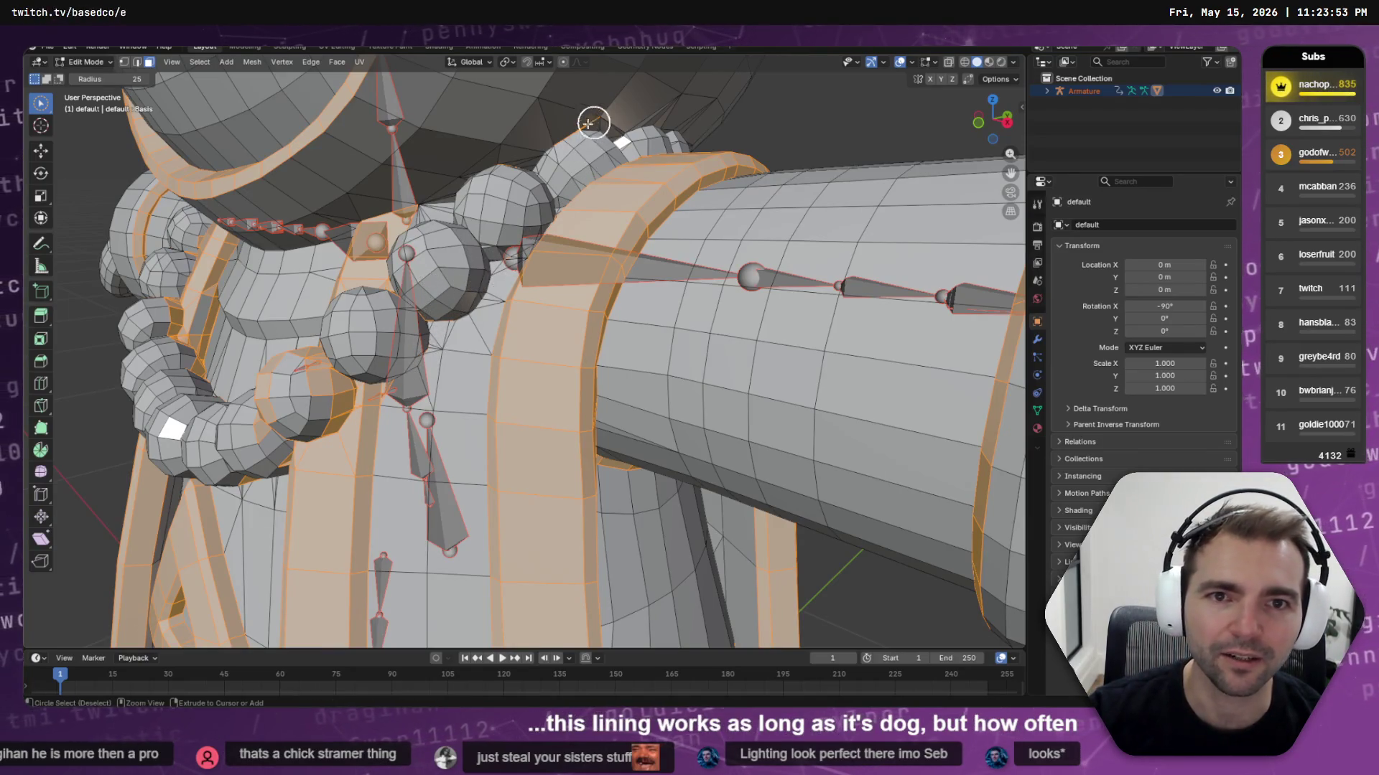
{"action": "left_click", "coordinate": [964, 64]}
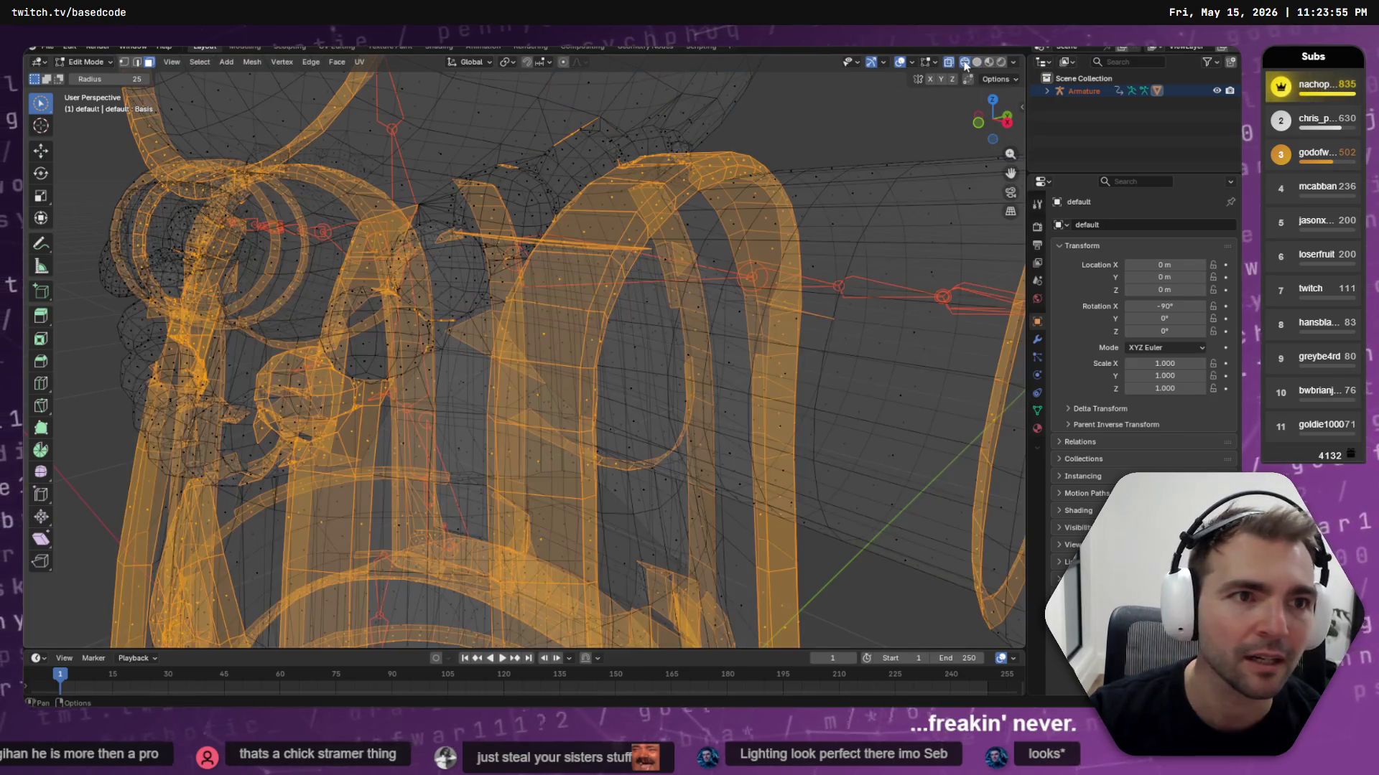
Return to solid shading and orbit around the shoulder beads, robe panels and head to inspect hidden faces
{"action": "left_click", "coordinate": [977, 62]}
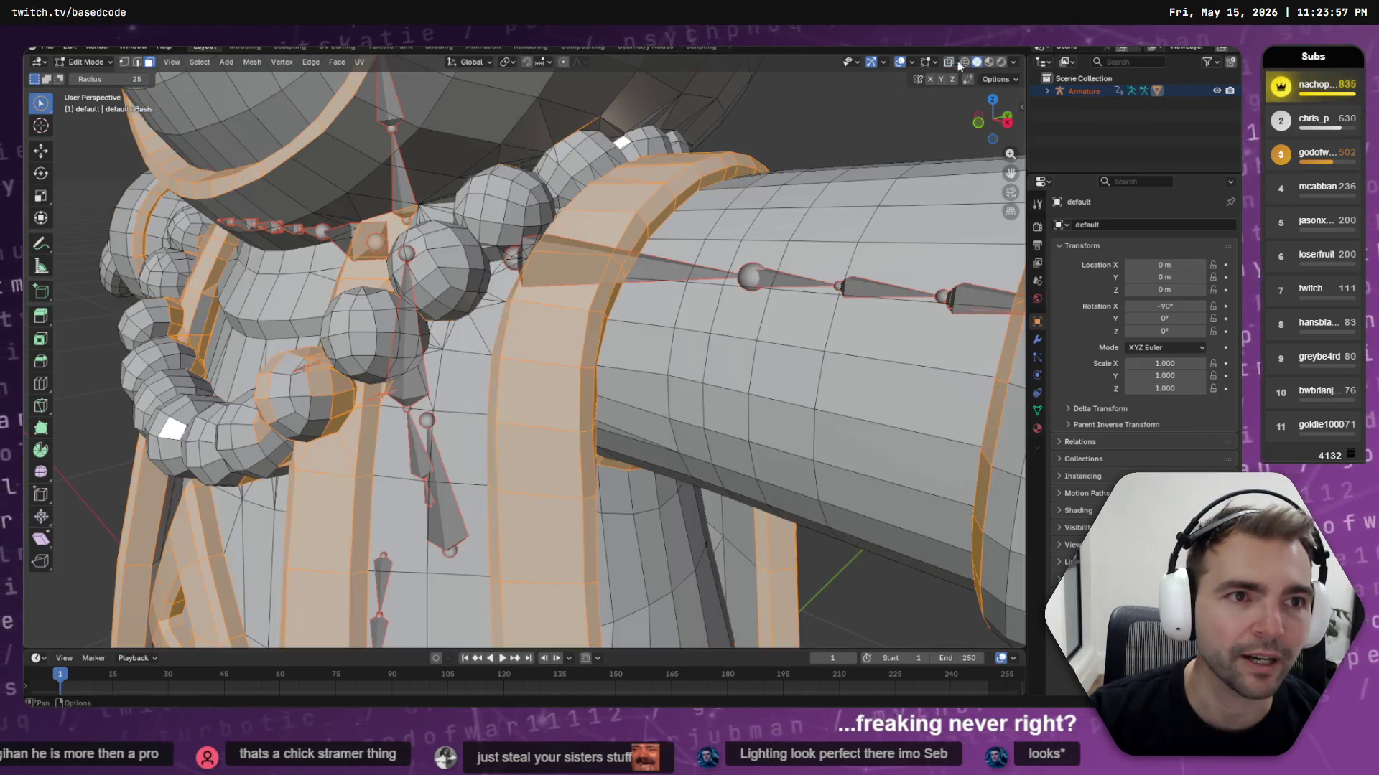
{"action": "middle_click_drag", "start_coordinate": [499, 218], "coordinate": [532, 203]}
{"action": "mouse_move", "coordinate": [603, 138]}
{"action": "middle_mouse_down"}
{"action": "mouse_move", "coordinate": [609, 191]}
{"action": "mouse_move", "coordinate": [581, 227]}
{"action": "middle_mouse_up"}
{"action": "left_click_drag", "start_coordinate": [581, 227], "coordinate": [581, 227]}
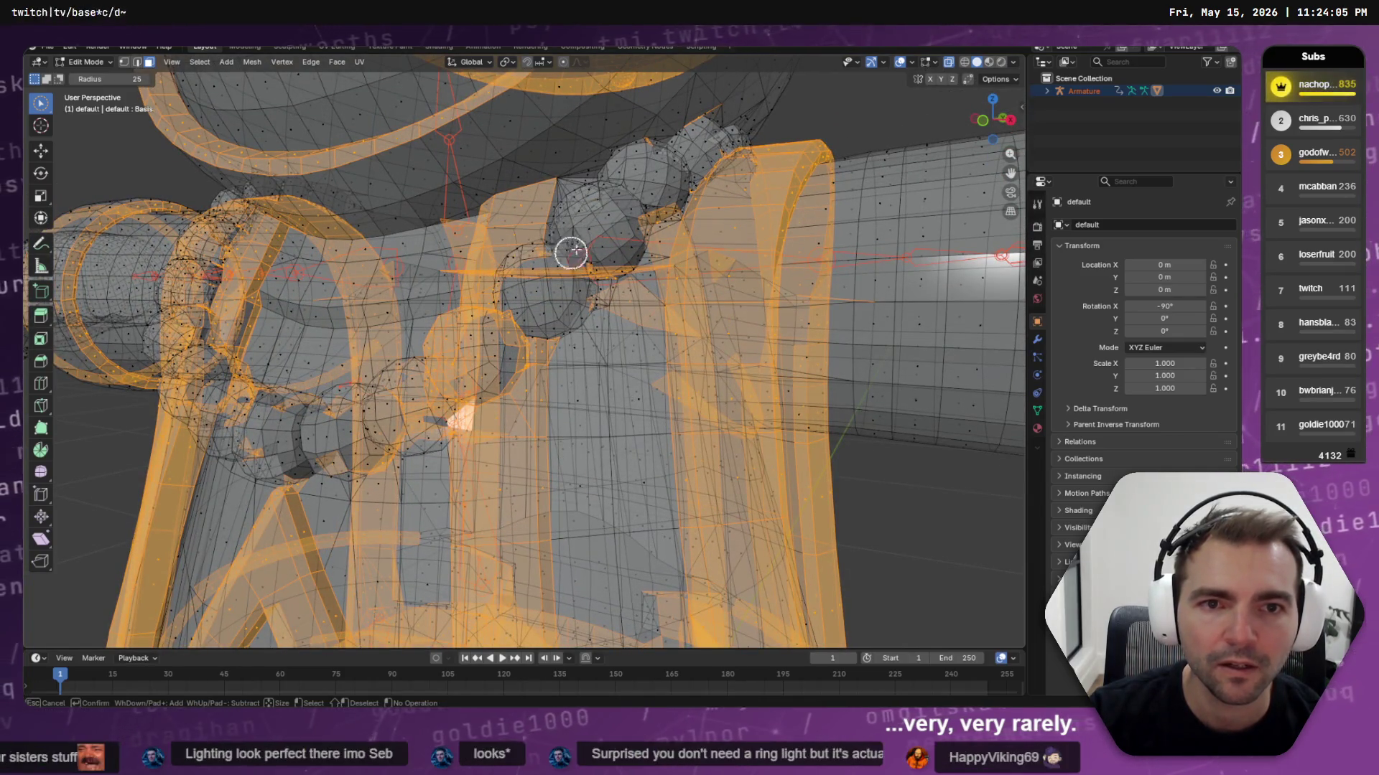
{"action": "mouse_move", "coordinate": [610, 173]}
{"action": "middle_mouse_down"}
{"action": "mouse_move", "coordinate": [689, 163]}
{"action": "mouse_move", "coordinate": [582, 196]}
{"action": "mouse_move", "coordinate": [228, 179]}
{"action": "mouse_move", "coordinate": [277, 229]}
{"action": "middle_mouse_up"}
{"action": "left_click_drag", "start_coordinate": [412, 225], "coordinate": [427, 265]}
{"action": "middle_click_drag", "start_coordinate": [474, 339], "coordinate": [432, 291]}
{"action": "mouse_move", "coordinate": [453, 252]}
{"action": "middle_mouse_down"}
{"action": "mouse_move", "coordinate": [511, 286]}
{"action": "mouse_move", "coordinate": [521, 392]}
{"action": "middle_mouse_up"}
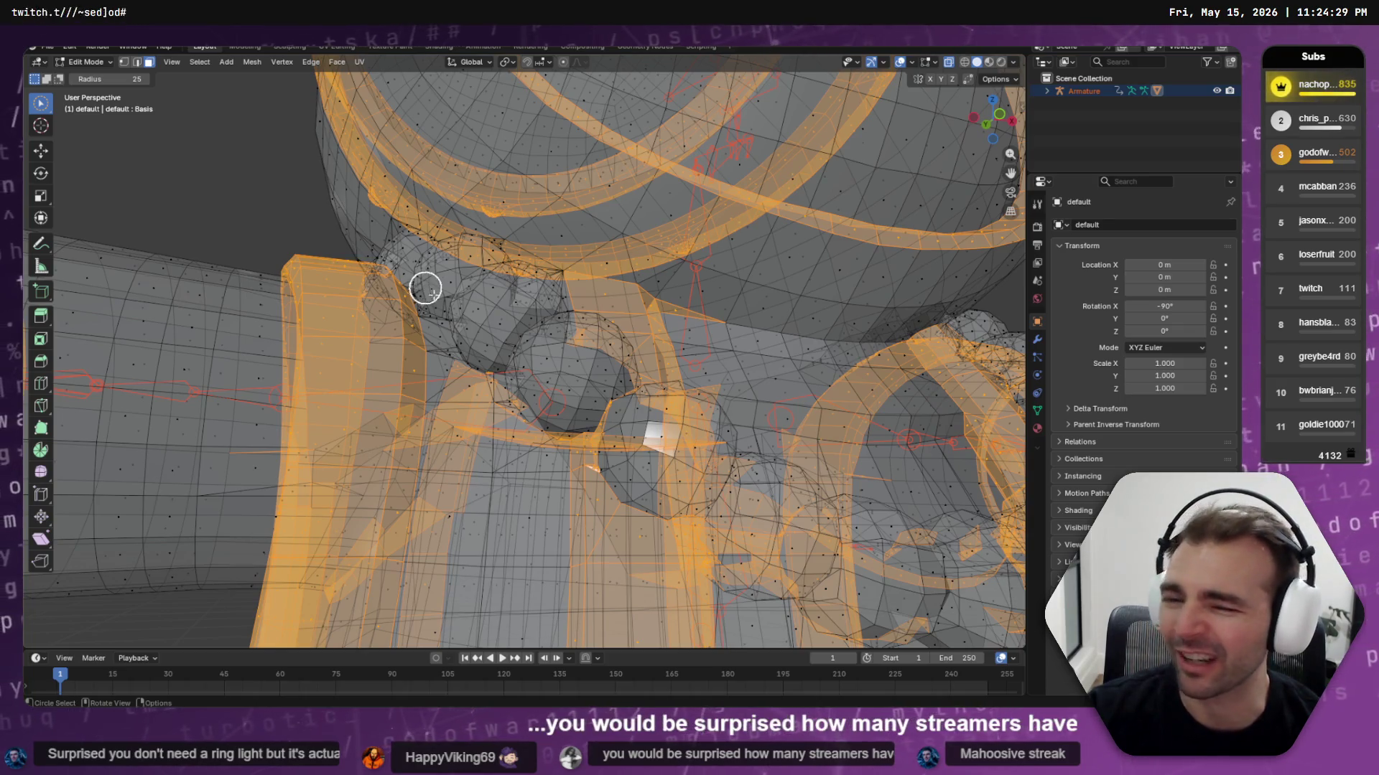
{"action": "mouse_move", "coordinate": [514, 328]}
{"action": "middle_mouse_down"}
{"action": "mouse_move", "coordinate": [337, 402]}
{"action": "mouse_move", "coordinate": [646, 364]}
{"action": "mouse_move", "coordinate": [629, 362]}
{"action": "middle_mouse_up"}
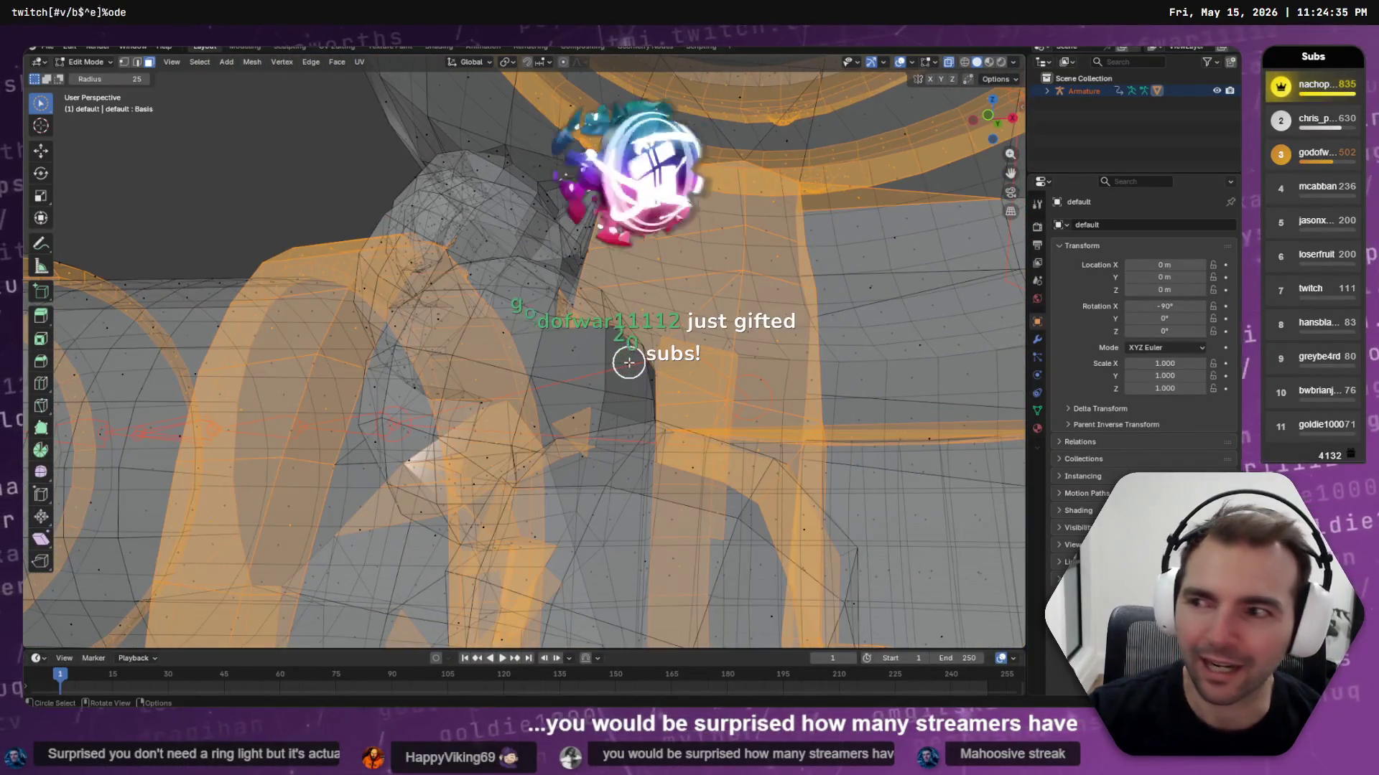
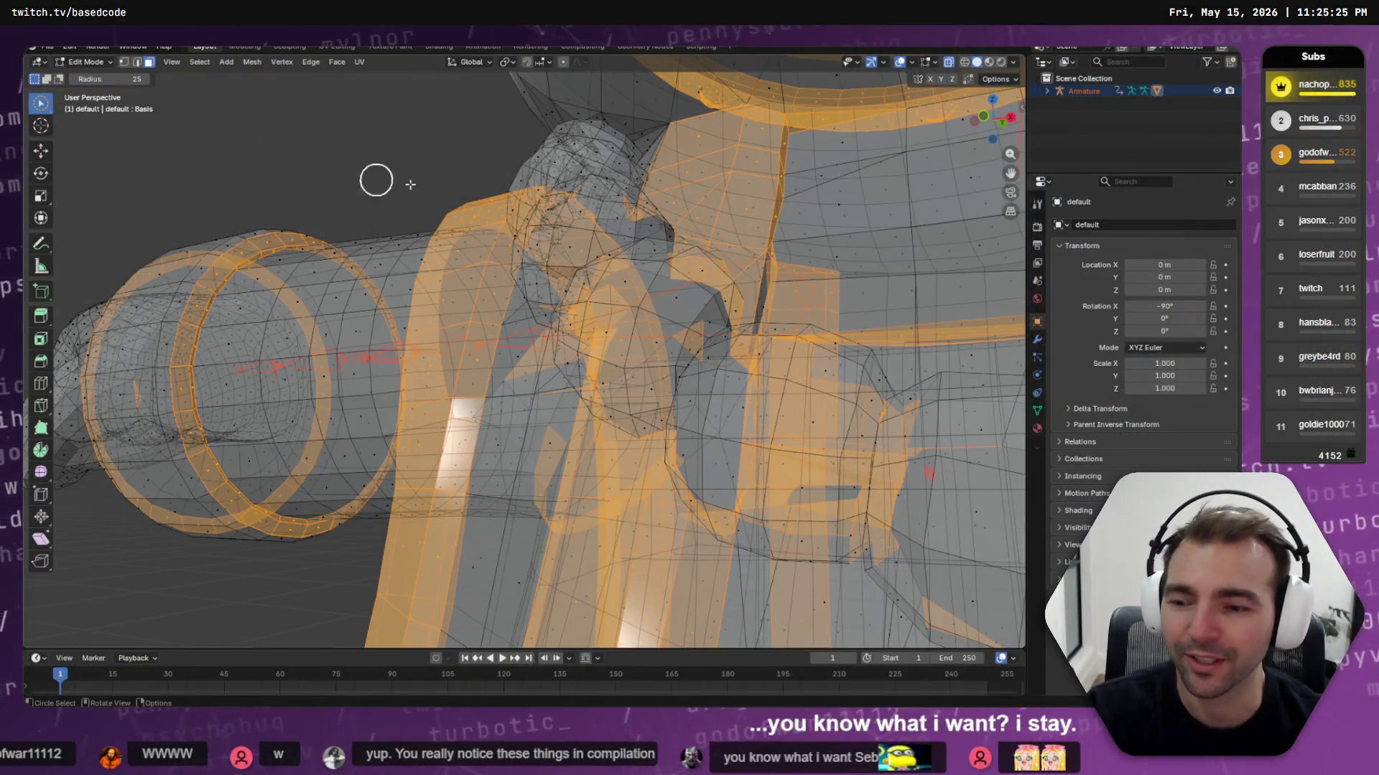
Orbit around the character mesh, start a circle selection, then switch to Chrome and open a new window
{"action": "mouse_move", "coordinate": [375, 180]}
{"action": "middle_mouse_down"}
{"action": "mouse_move", "coordinate": [493, 191]}
{"action": "mouse_move", "coordinate": [656, 283]}
{"action": "mouse_move", "coordinate": [768, 317]}
{"action": "mouse_move", "coordinate": [911, 295]}
{"action": "mouse_move", "coordinate": [1003, 258]}
{"action": "mouse_move", "coordinate": [613, 323]}
{"action": "mouse_move", "coordinate": [739, 348]}
{"action": "mouse_move", "coordinate": [769, 333]}
{"action": "mouse_move", "coordinate": [696, 346]}
{"action": "mouse_move", "coordinate": [730, 314]}
{"action": "mouse_move", "coordinate": [545, 336]}
{"action": "mouse_move", "coordinate": [708, 317]}
{"action": "mouse_move", "coordinate": [806, 329]}
{"action": "middle_mouse_up"}
{"action": "key", "text": "c"}
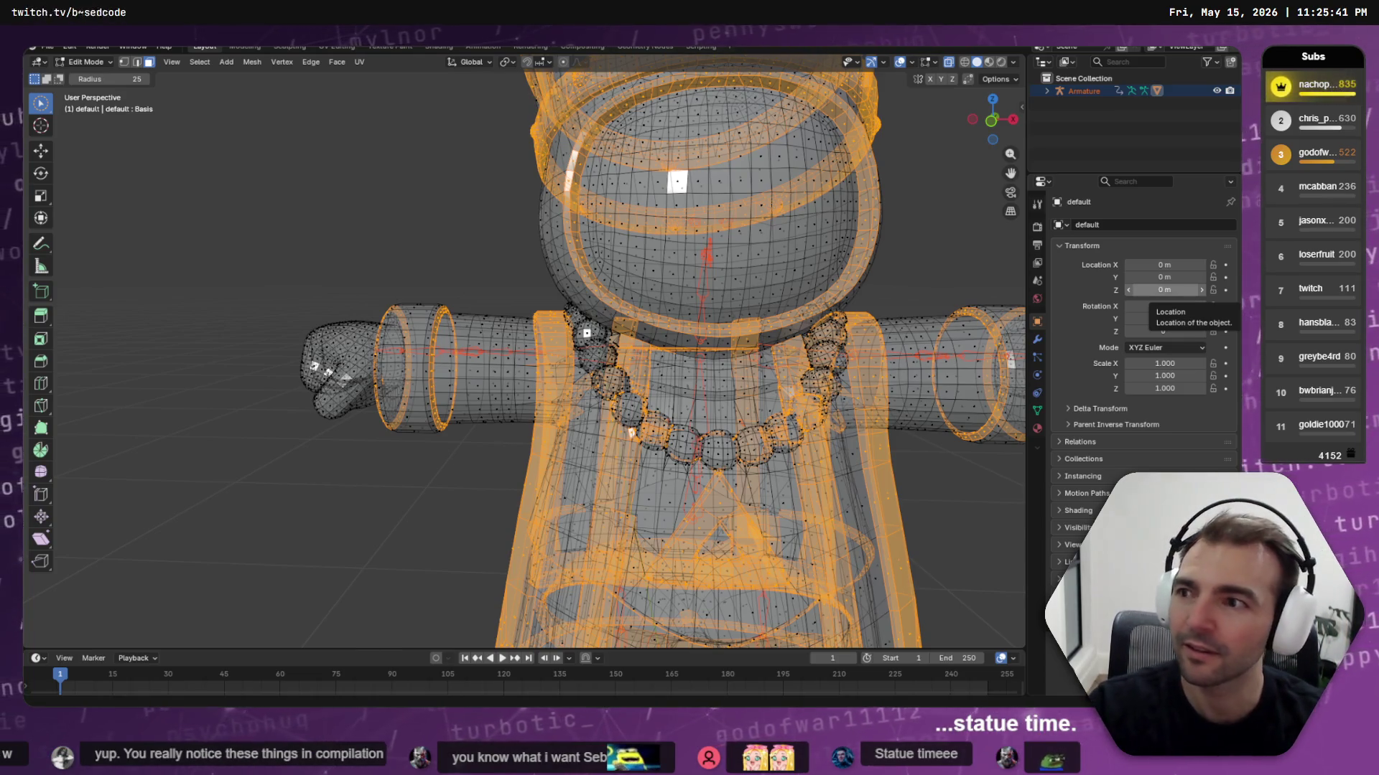
{"action": "key", "text": "alt+Tab"}
{"action": "key", "text": "ctrl+t"}
Load a new ChatGPT chat, open the Images gallery from the sidebar, and browse the character pictures
{"action": "left_click", "coordinate": [354, 360]}
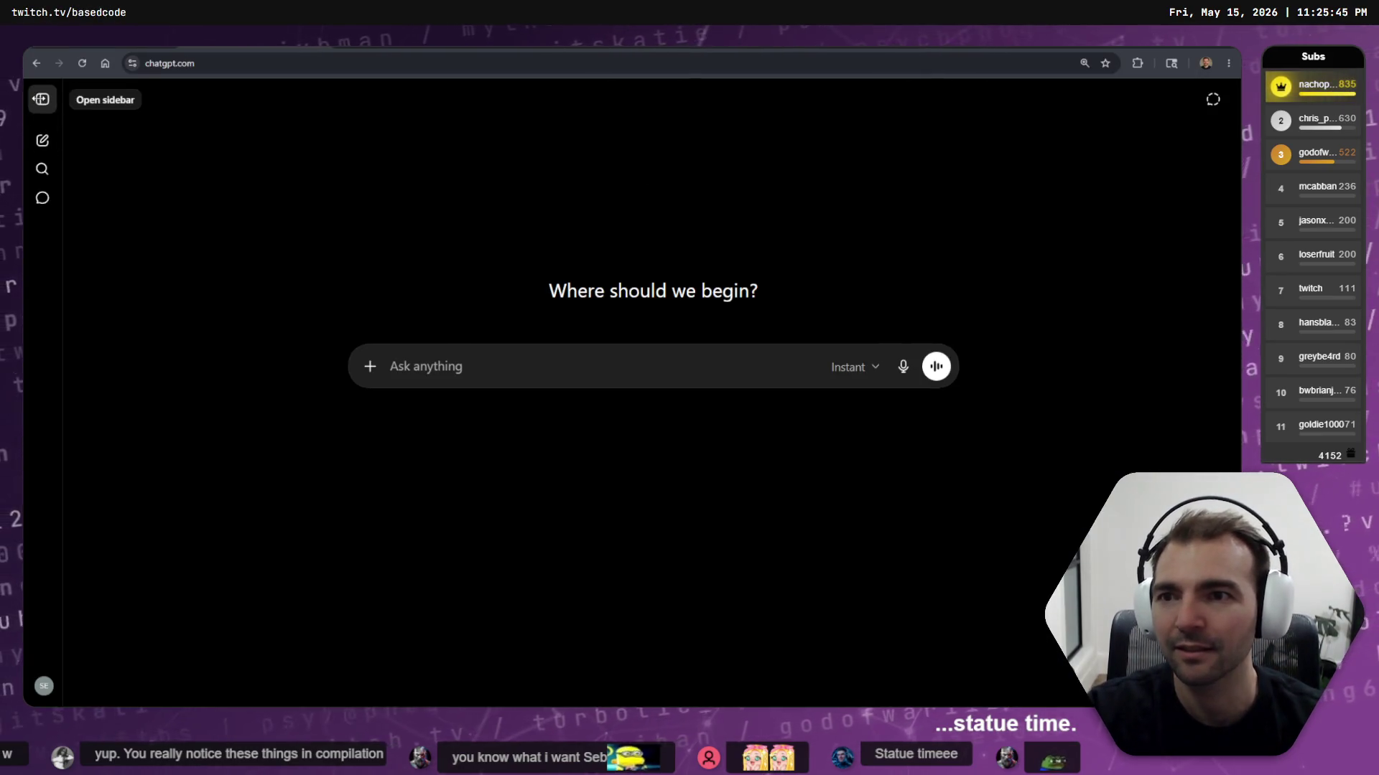
{"action": "left_click", "coordinate": [43, 99]}
{"action": "left_click", "coordinate": [144, 227]}
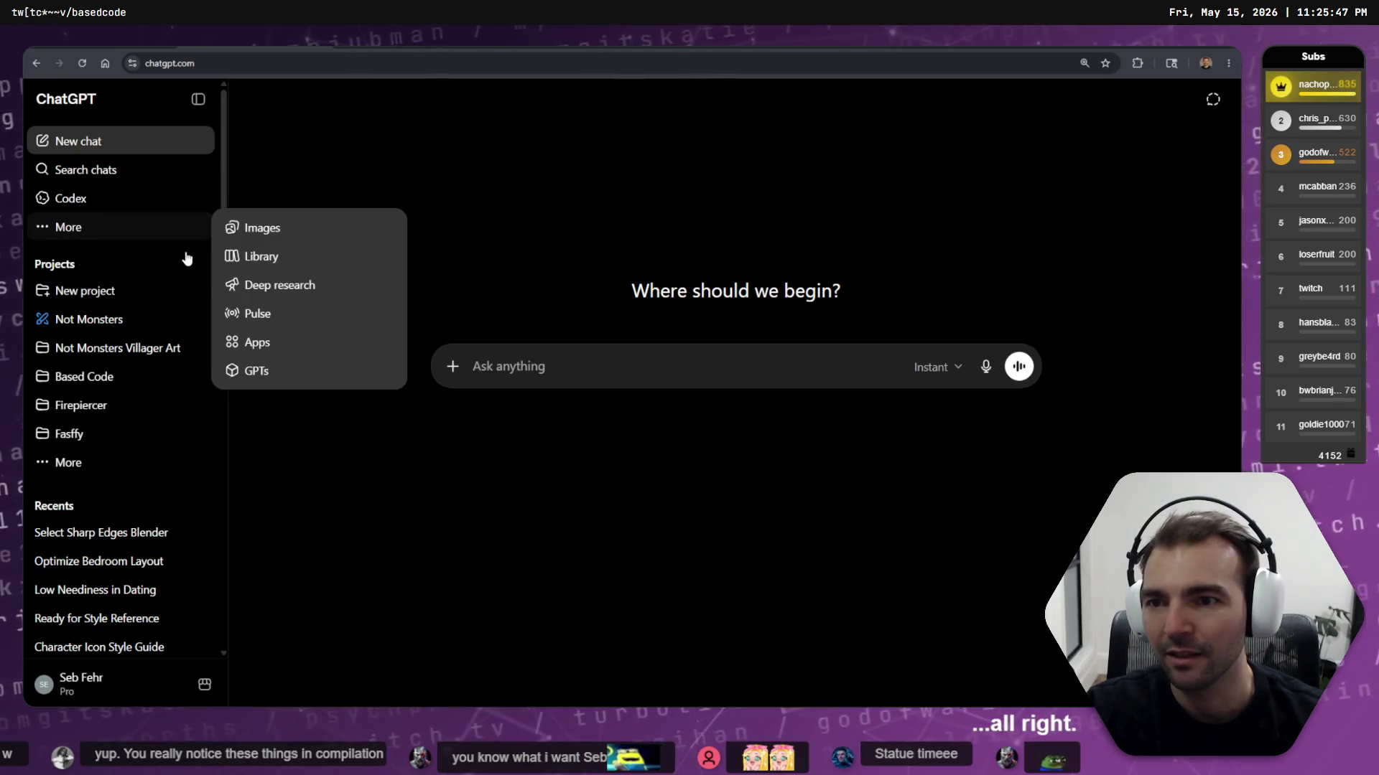
{"action": "left_click", "coordinate": [311, 230]}
{"action": "scroll", "coordinate": [607, 260], "scroll_direction": "down", "scroll_amount": 12}
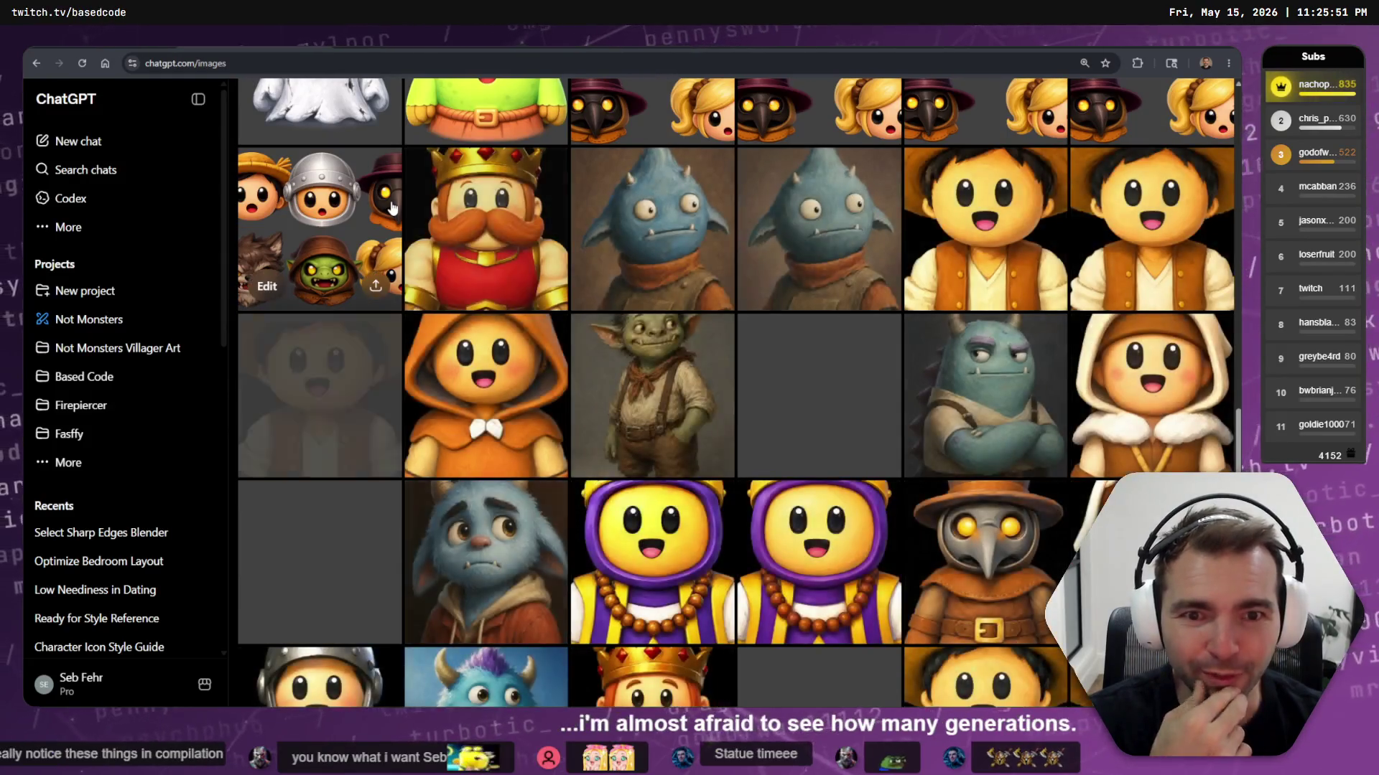
{"action": "scroll", "coordinate": [671, 325], "scroll_direction": "up", "scroll_amount": 3}
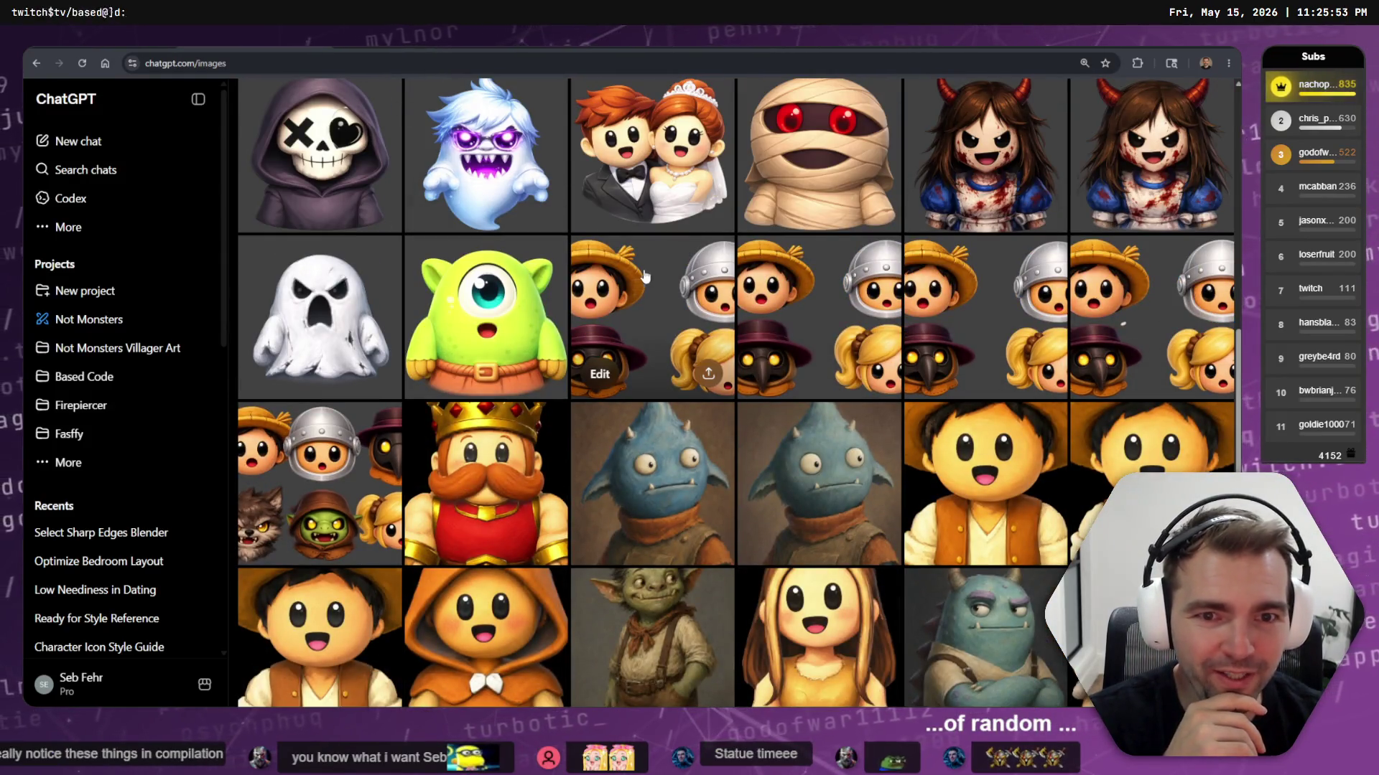
{"action": "scroll", "coordinate": [997, 277], "scroll_direction": "down", "scroll_amount": 5}
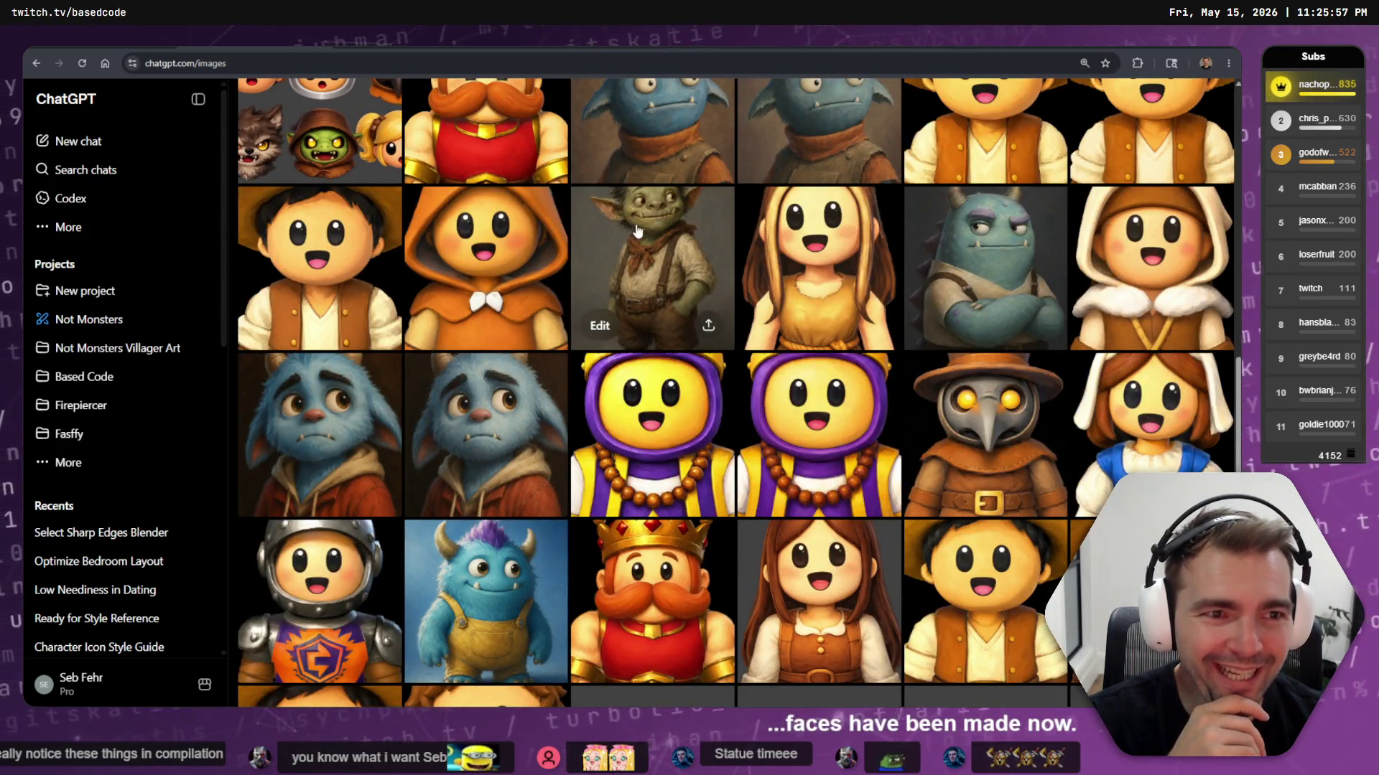
{"action": "scroll", "coordinate": [962, 319], "scroll_direction": "down", "scroll_amount": 2}
{"action": "scroll", "coordinate": [438, 327], "scroll_direction": "down", "scroll_amount": 4}
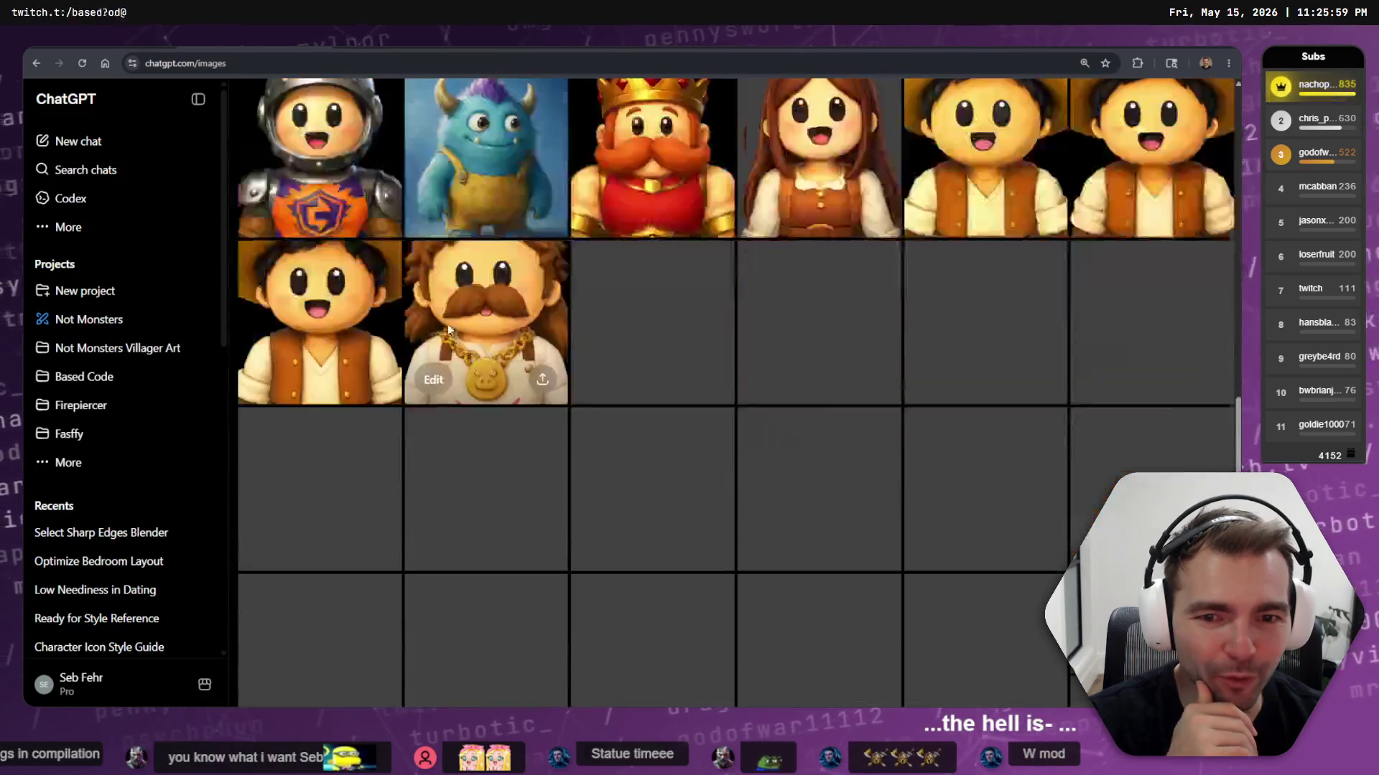
{"action": "scroll", "coordinate": [448, 329], "scroll_direction": "down", "scroll_amount": 3}
{"action": "scroll", "coordinate": [985, 185], "scroll_direction": "down", "scroll_amount": 4}
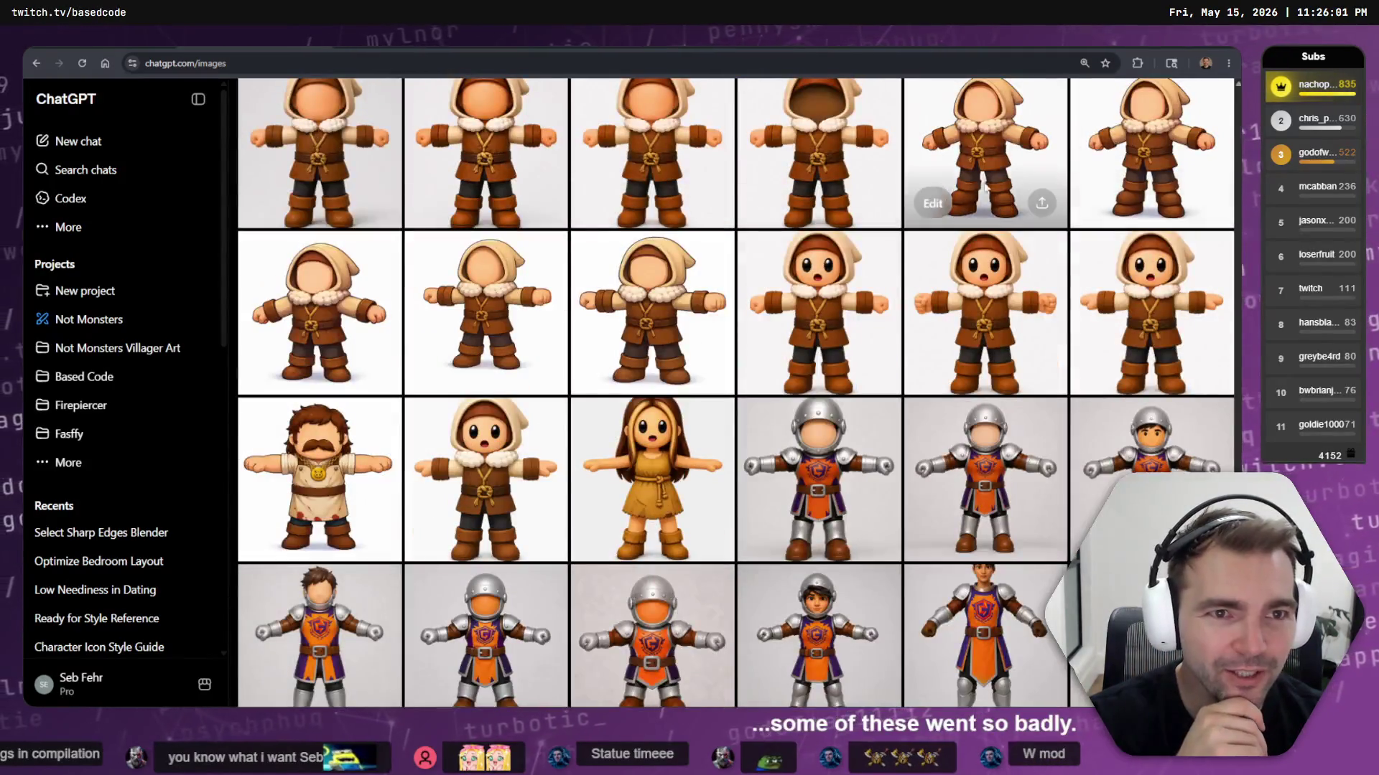
{"action": "scroll", "coordinate": [985, 185], "scroll_direction": "down", "scroll_amount": 10}
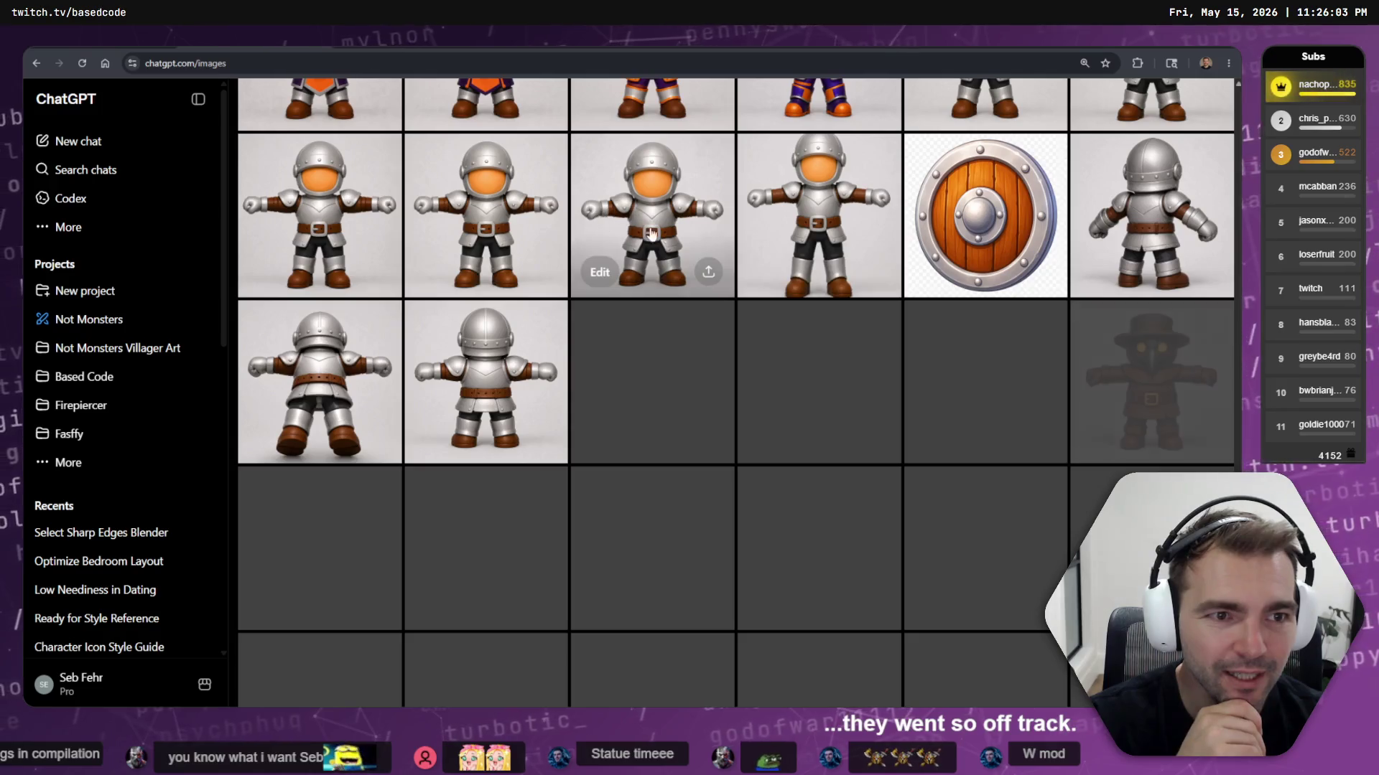
{"action": "scroll", "coordinate": [651, 232], "scroll_direction": "down", "scroll_amount": 10}
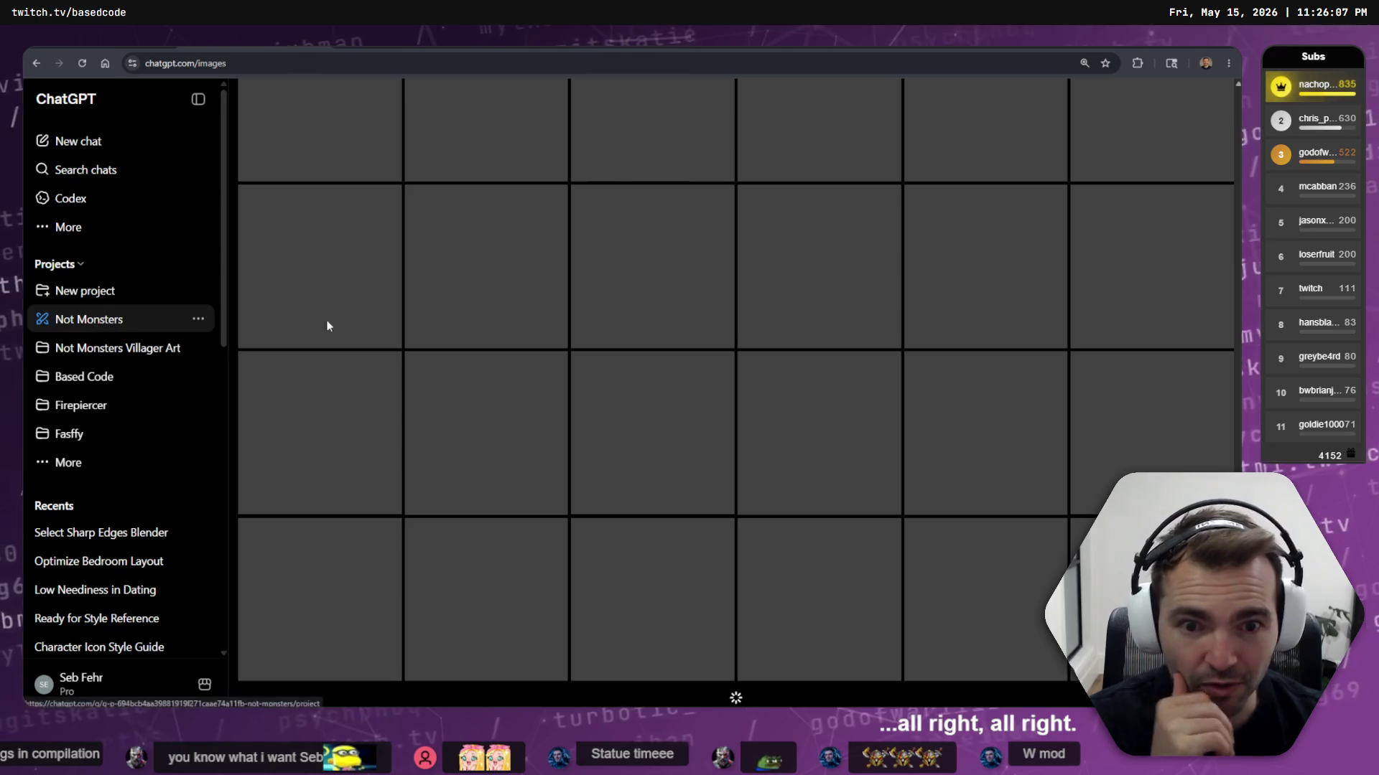
Open the Art (Statues 2) chat inside the Not Monsters project
{"action": "left_click", "coordinate": [167, 333]}
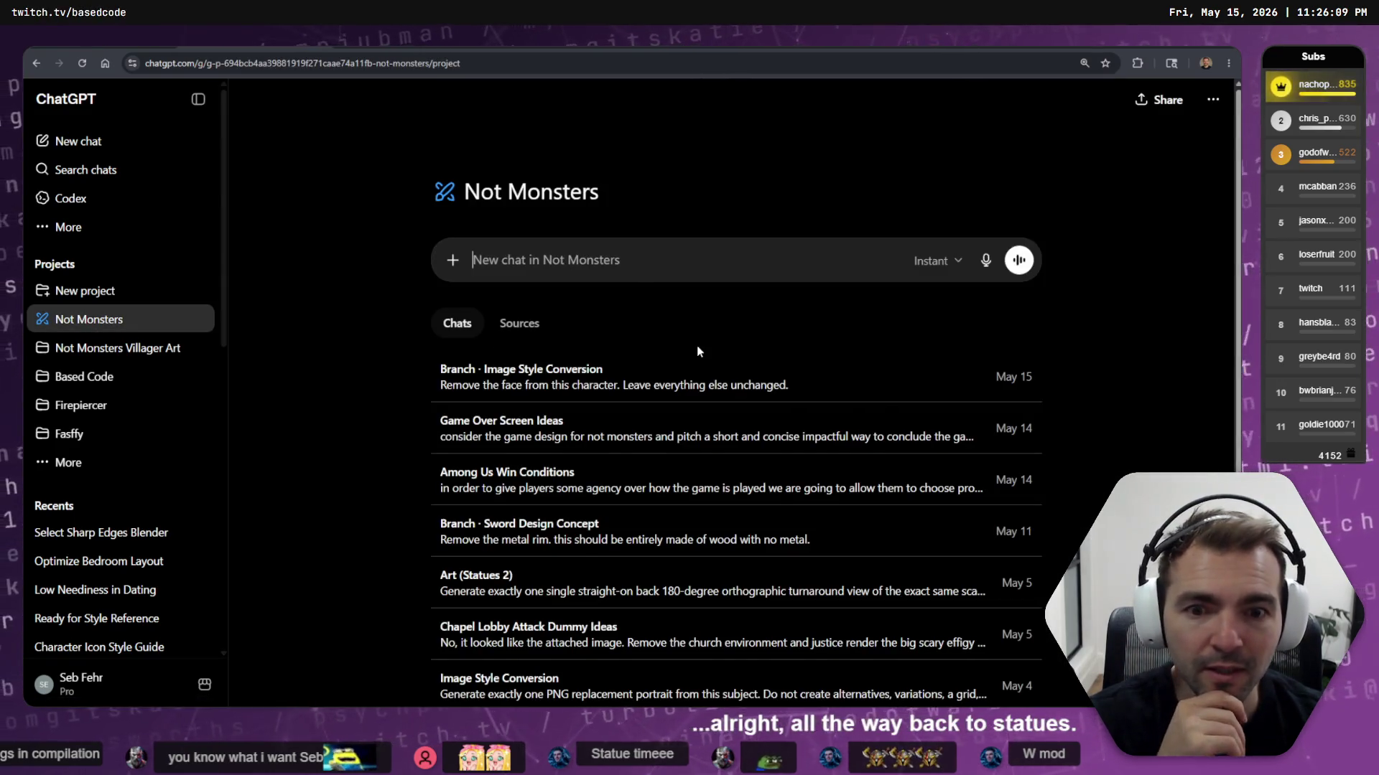
{"action": "scroll", "coordinate": [502, 352], "scroll_direction": "down", "scroll_amount": 3}
{"action": "left_click", "coordinate": [510, 348]}
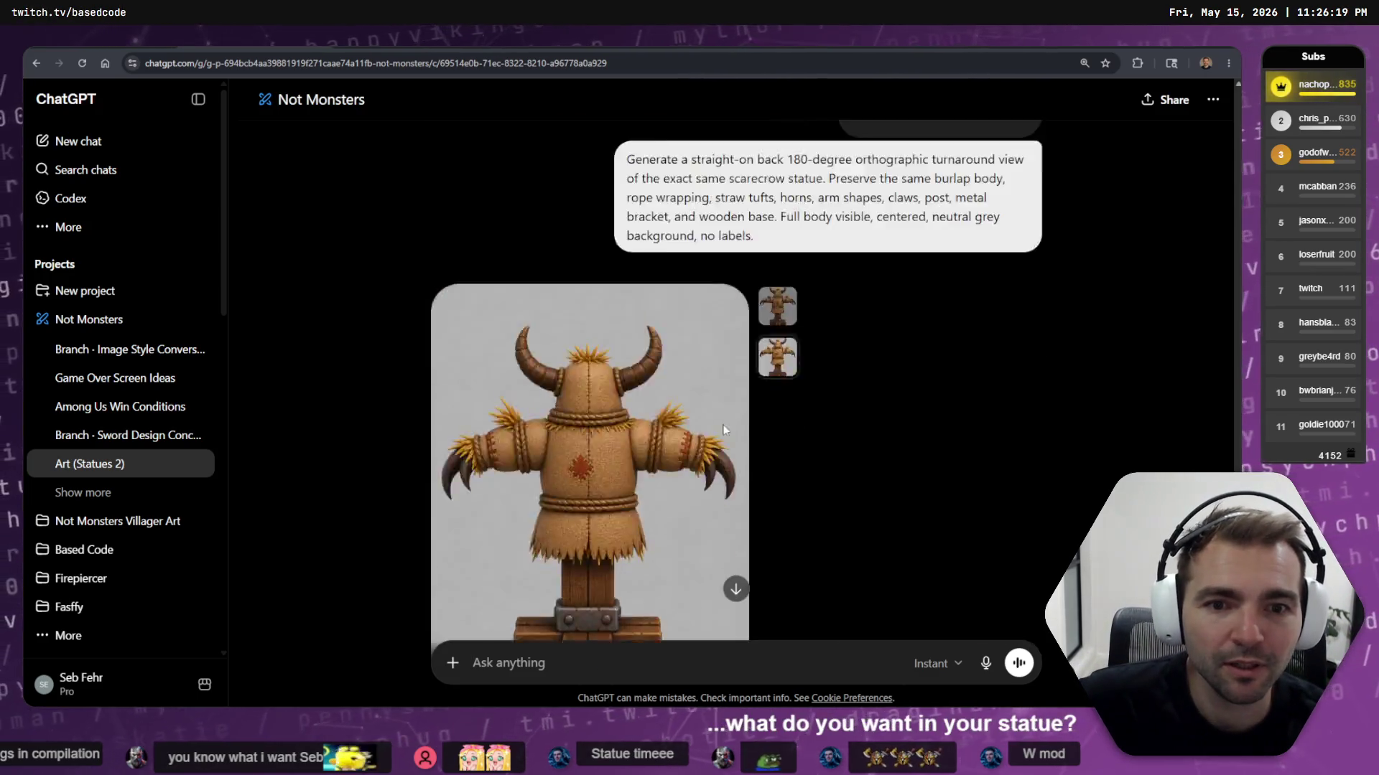
Read through the statue feedback replies and bring up the options for the low-poly reply
{"action": "scroll", "coordinate": [810, 419], "scroll_direction": "down", "scroll_amount": 15}
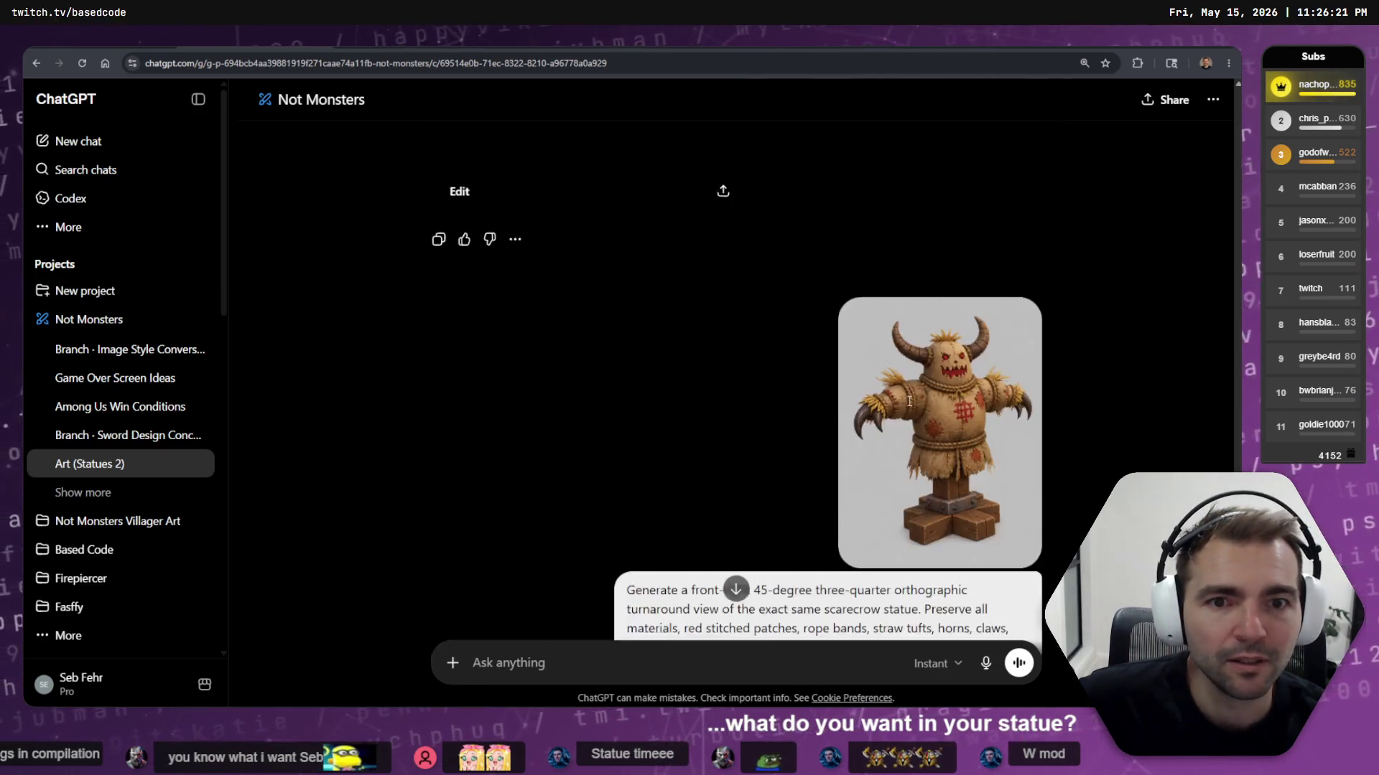
{"action": "scroll", "coordinate": [914, 386], "scroll_direction": "down", "scroll_amount": 10}
{"action": "scroll", "coordinate": [817, 365], "scroll_direction": "up", "scroll_amount": 15}
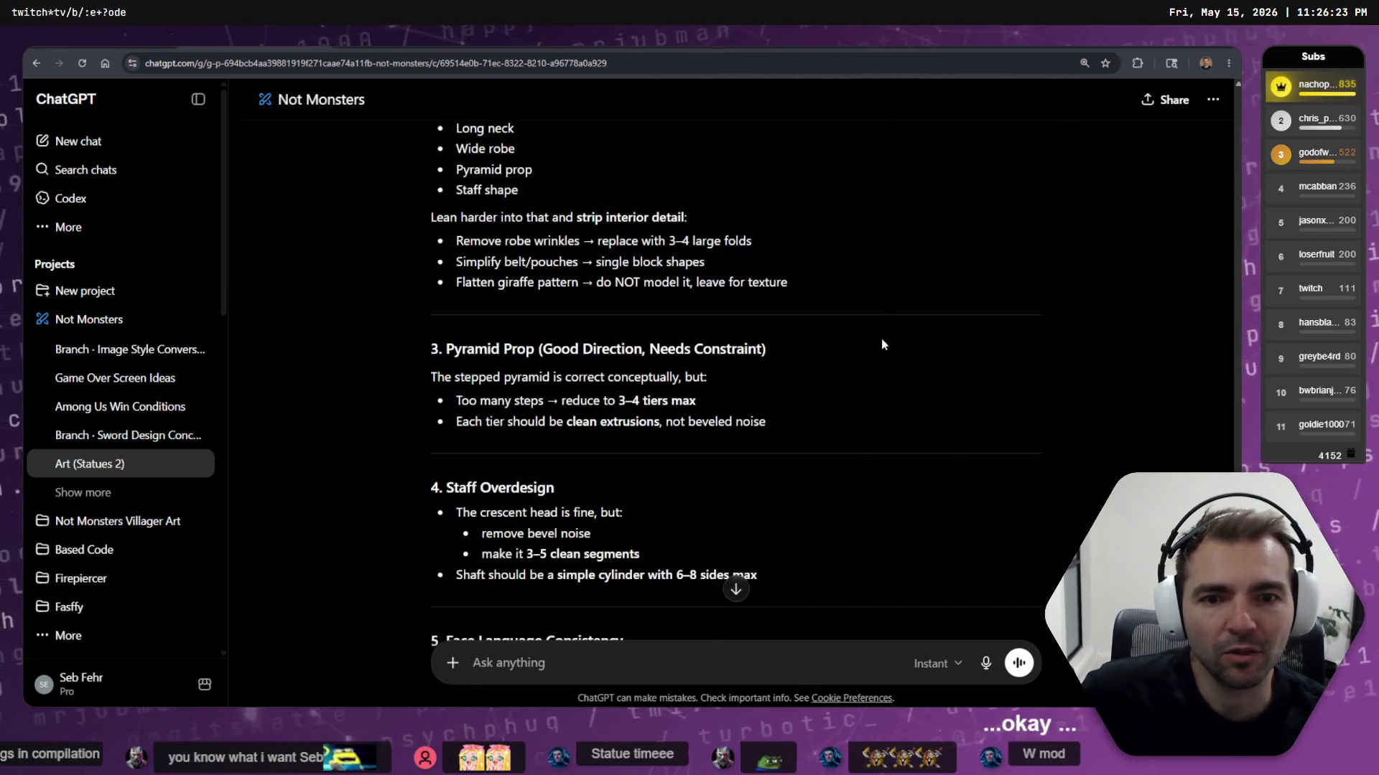
{"action": "scroll", "coordinate": [871, 334], "scroll_direction": "up", "scroll_amount": 5}
{"action": "scroll", "coordinate": [866, 327], "scroll_direction": "down", "scroll_amount": 20}
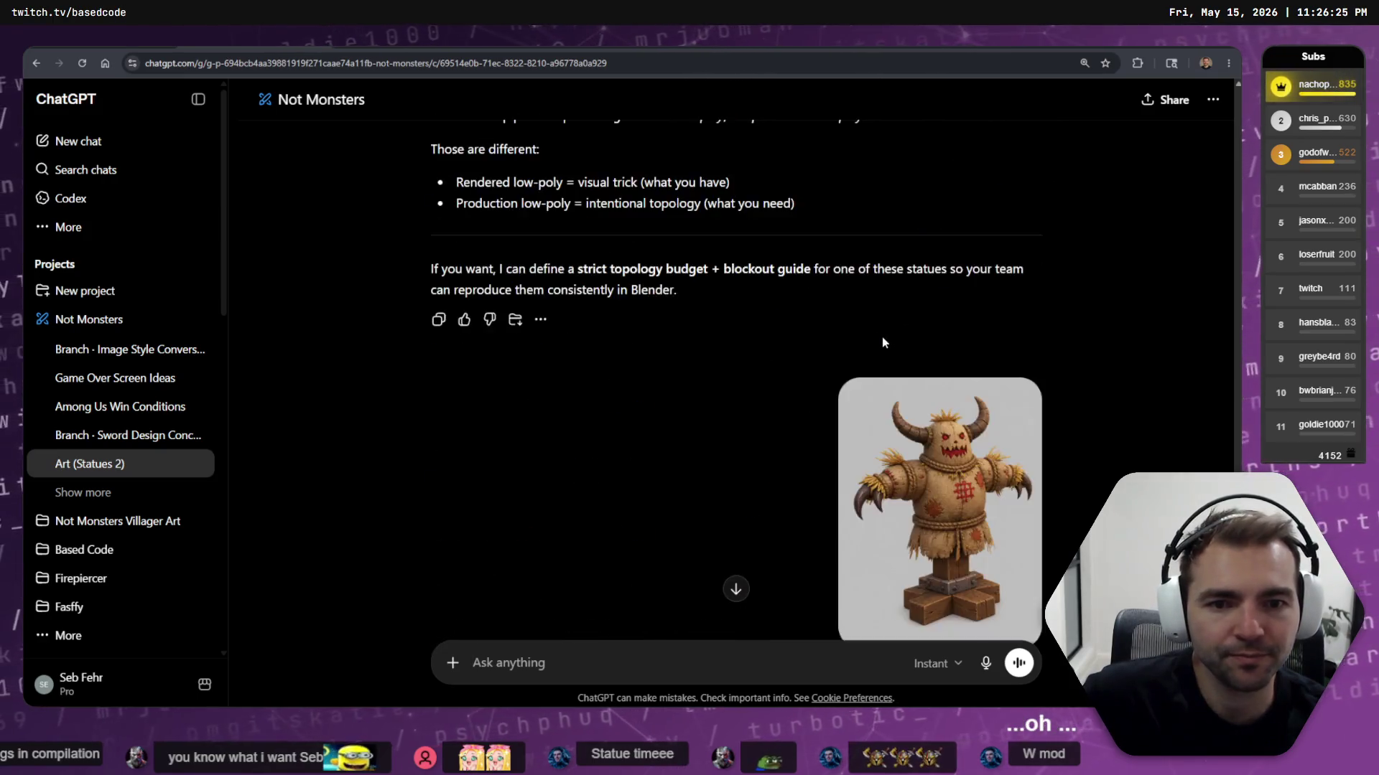
{"action": "scroll", "coordinate": [869, 334], "scroll_direction": "up", "scroll_amount": 20}
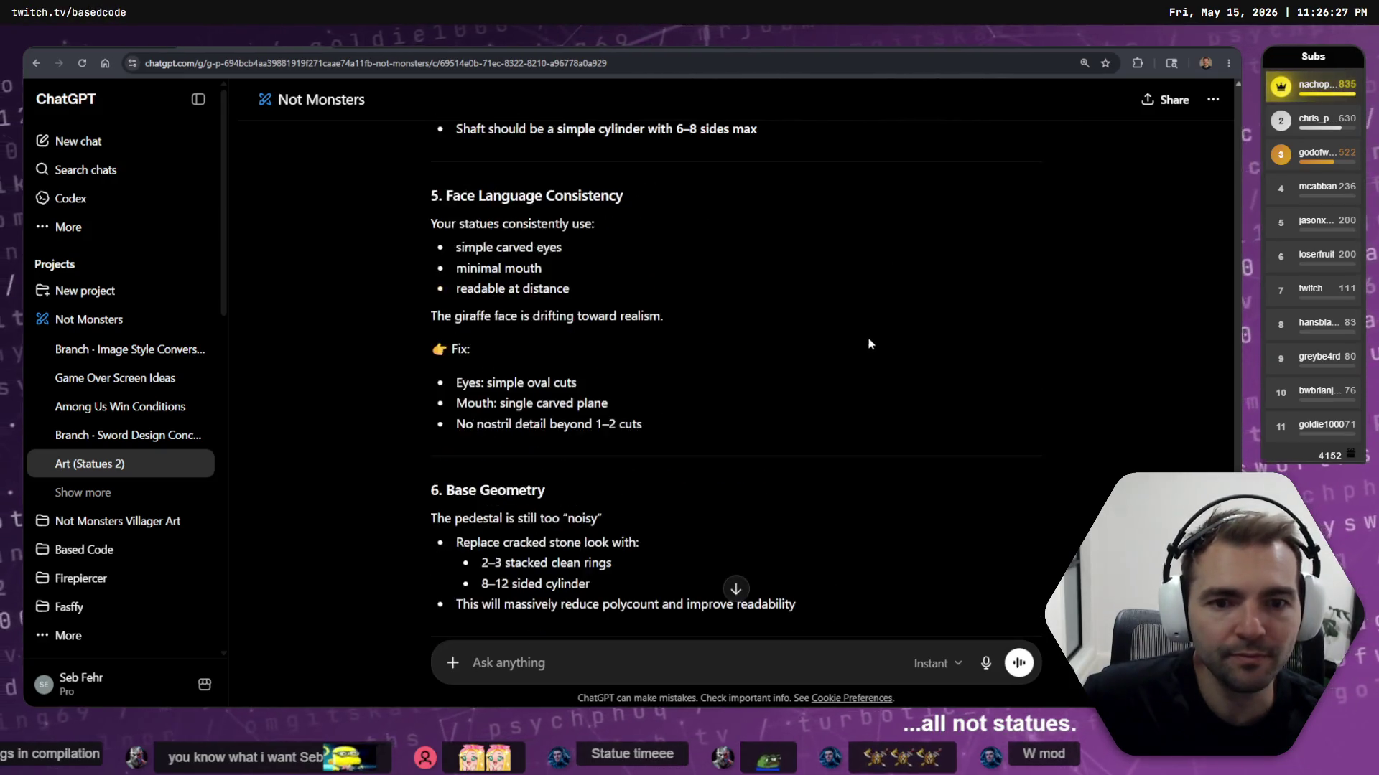
{"action": "scroll", "coordinate": [865, 330], "scroll_direction": "up", "scroll_amount": 15}
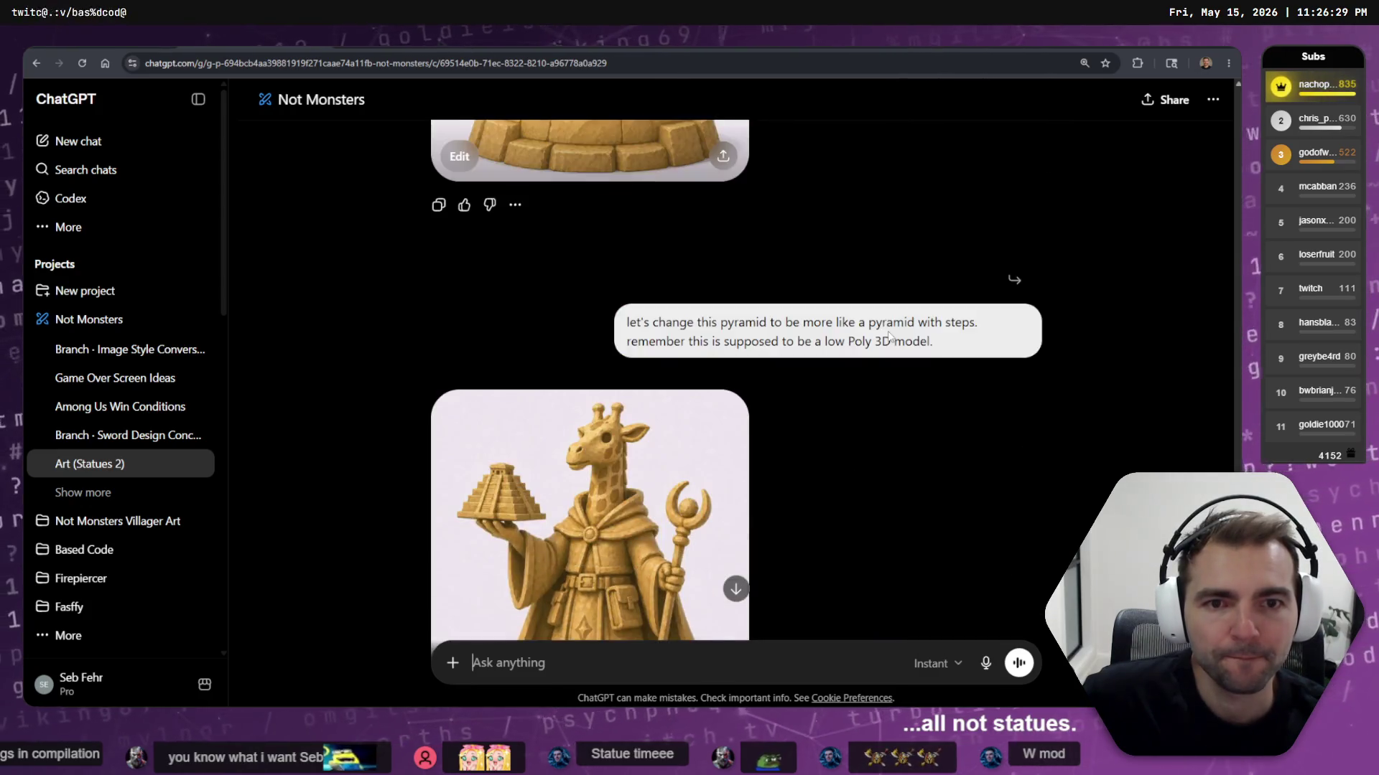
{"action": "scroll", "coordinate": [888, 331], "scroll_direction": "down", "scroll_amount": 5}
{"action": "scroll", "coordinate": [886, 326], "scroll_direction": "up", "scroll_amount": 5}
{"action": "scroll", "coordinate": [886, 326], "scroll_direction": "down", "scroll_amount": 15}
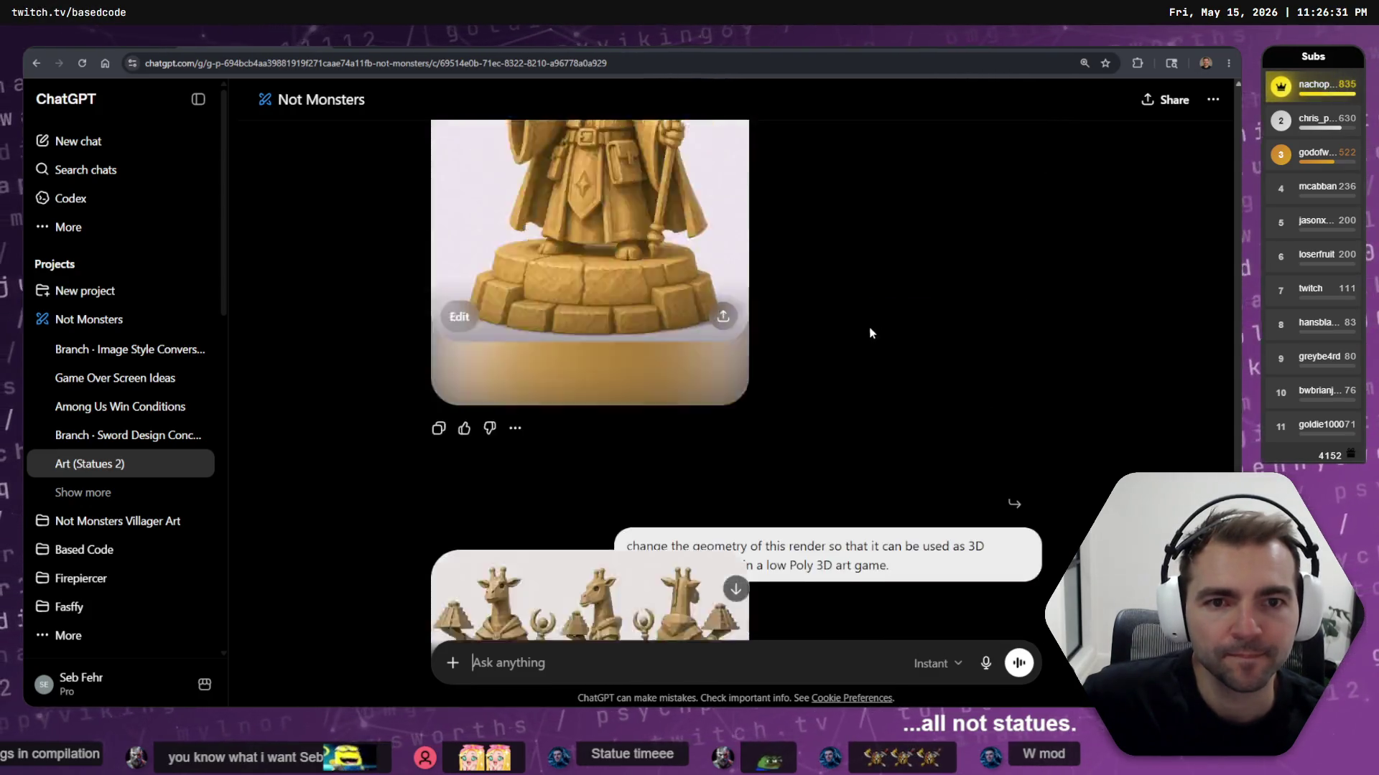
{"action": "scroll", "coordinate": [794, 359], "scroll_direction": "up", "scroll_amount": 5}
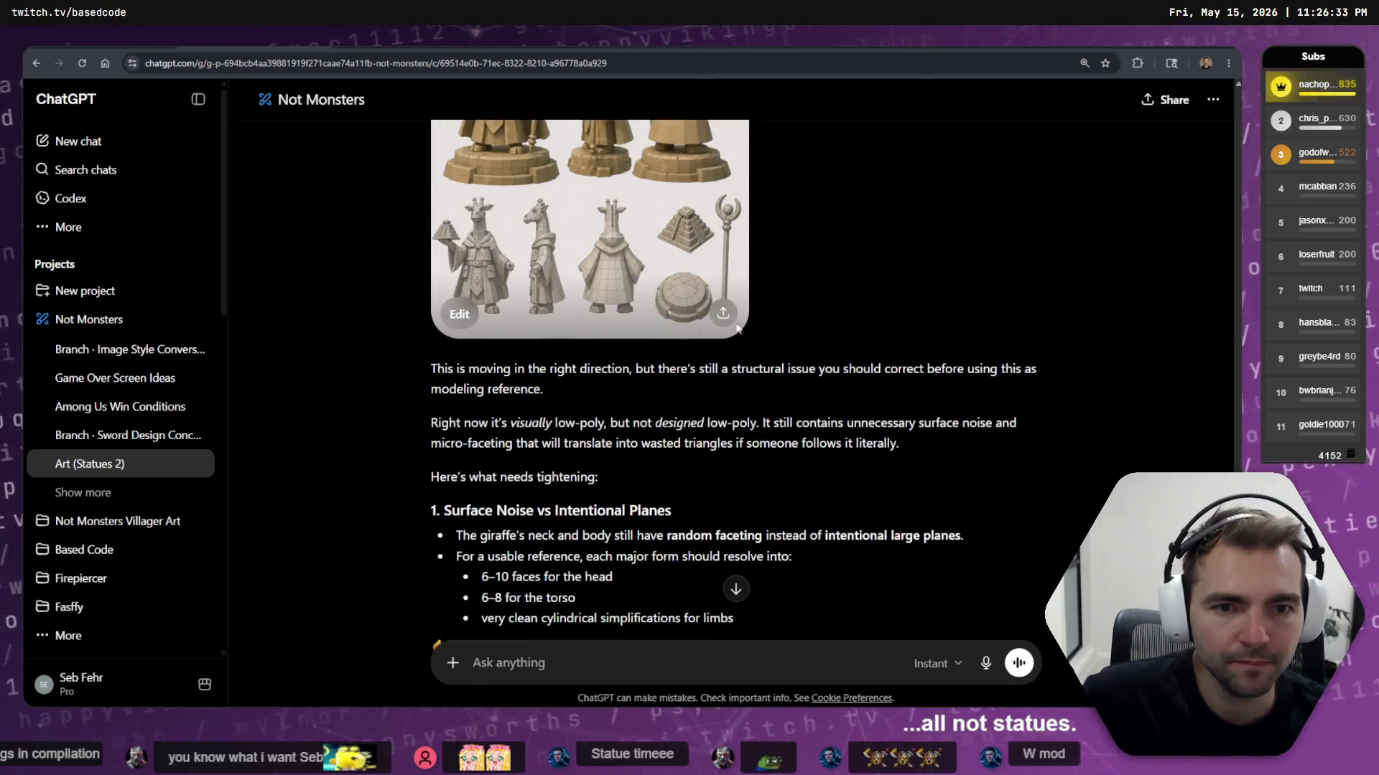
{"action": "scroll", "coordinate": [478, 323], "scroll_direction": "down", "scroll_amount": 6}
{"action": "scroll", "coordinate": [559, 279], "scroll_direction": "down", "scroll_amount": 6}
{"action": "scroll", "coordinate": [632, 359], "scroll_direction": "up", "scroll_amount": 15}
{"action": "scroll", "coordinate": [744, 345], "scroll_direction": "down", "scroll_amount": 10}
{"action": "scroll", "coordinate": [744, 345], "scroll_direction": "down", "scroll_amount": 20}
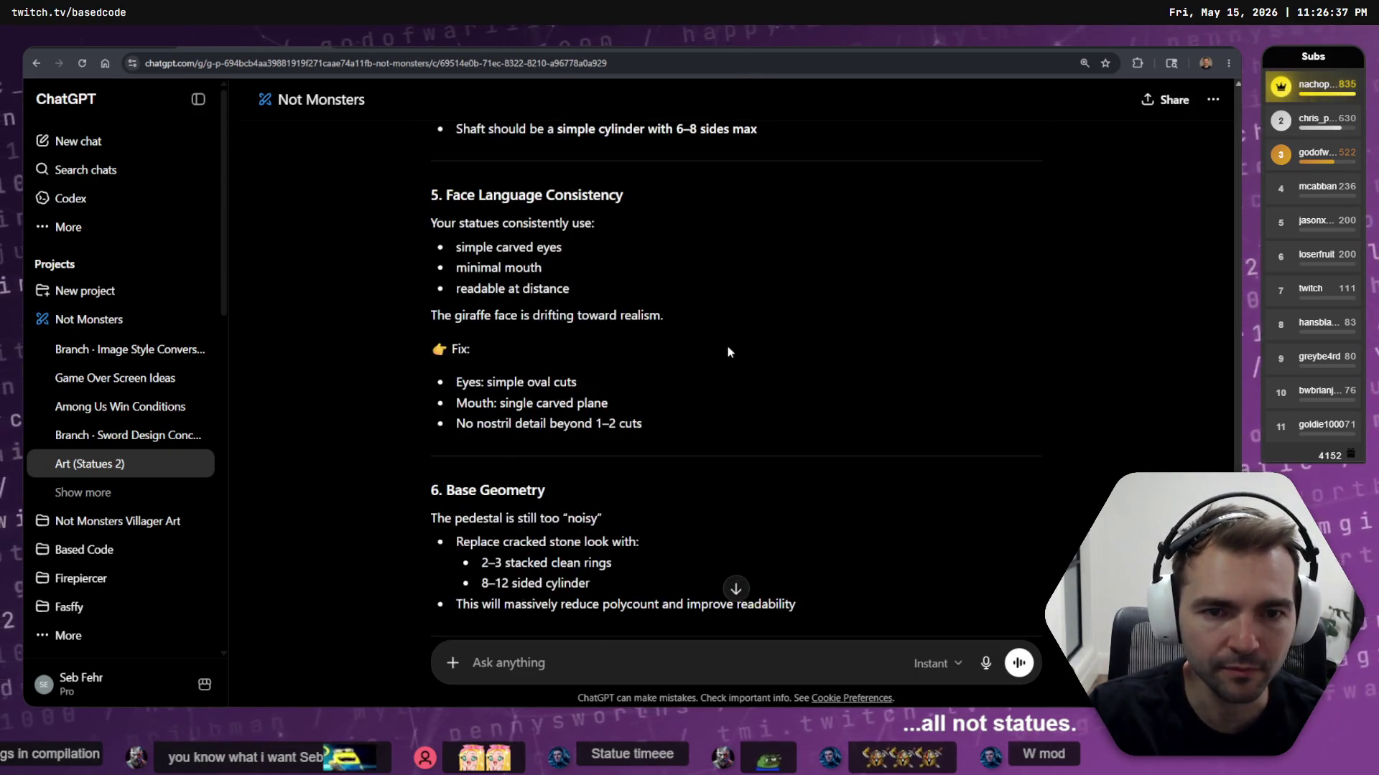
{"action": "left_click", "coordinate": [543, 194]}
Branch the low-poly giraffe feedback into a new chat and review the earlier geometry-change prompt
{"action": "left_click", "coordinate": [567, 257]}
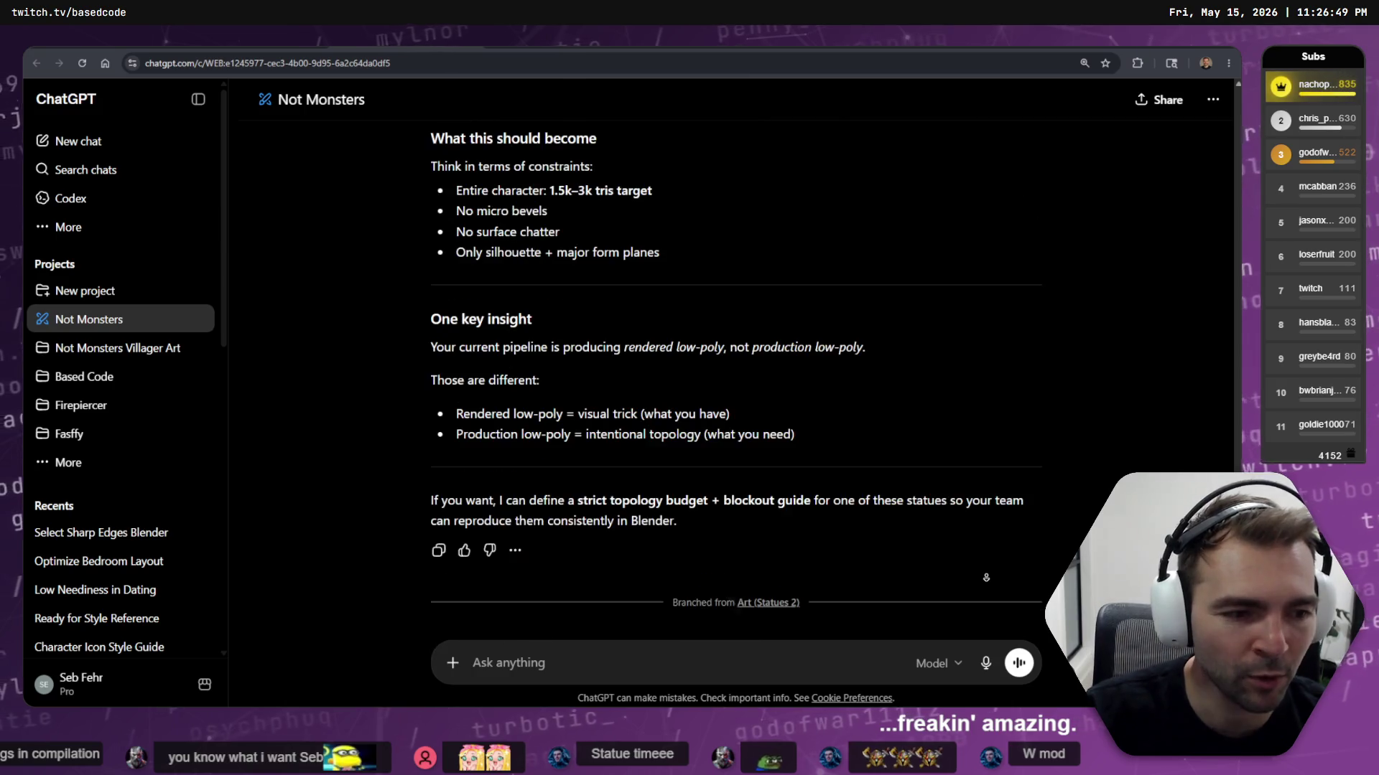
{"action": "scroll", "coordinate": [739, 454], "scroll_direction": "up", "scroll_amount": 15}
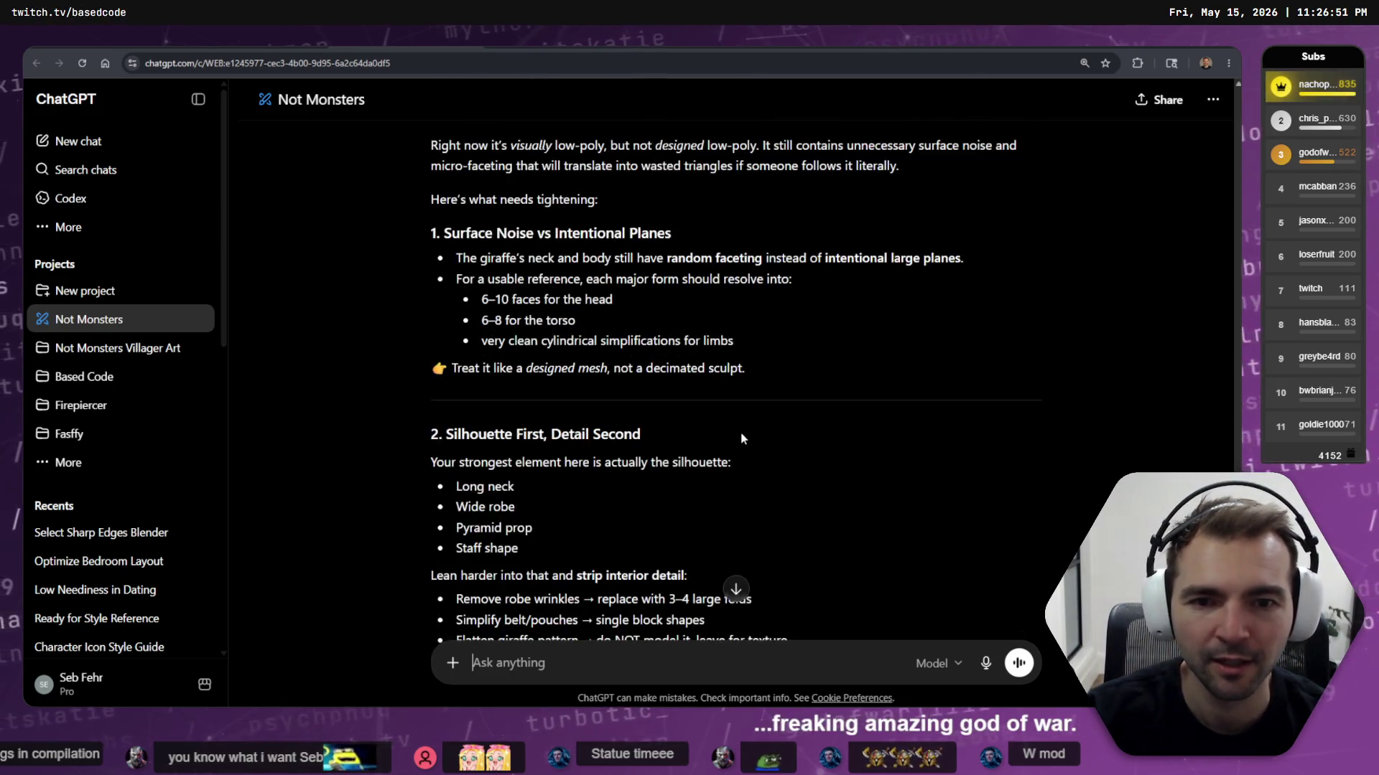
{"action": "scroll", "coordinate": [761, 404], "scroll_direction": "down", "scroll_amount": 3}
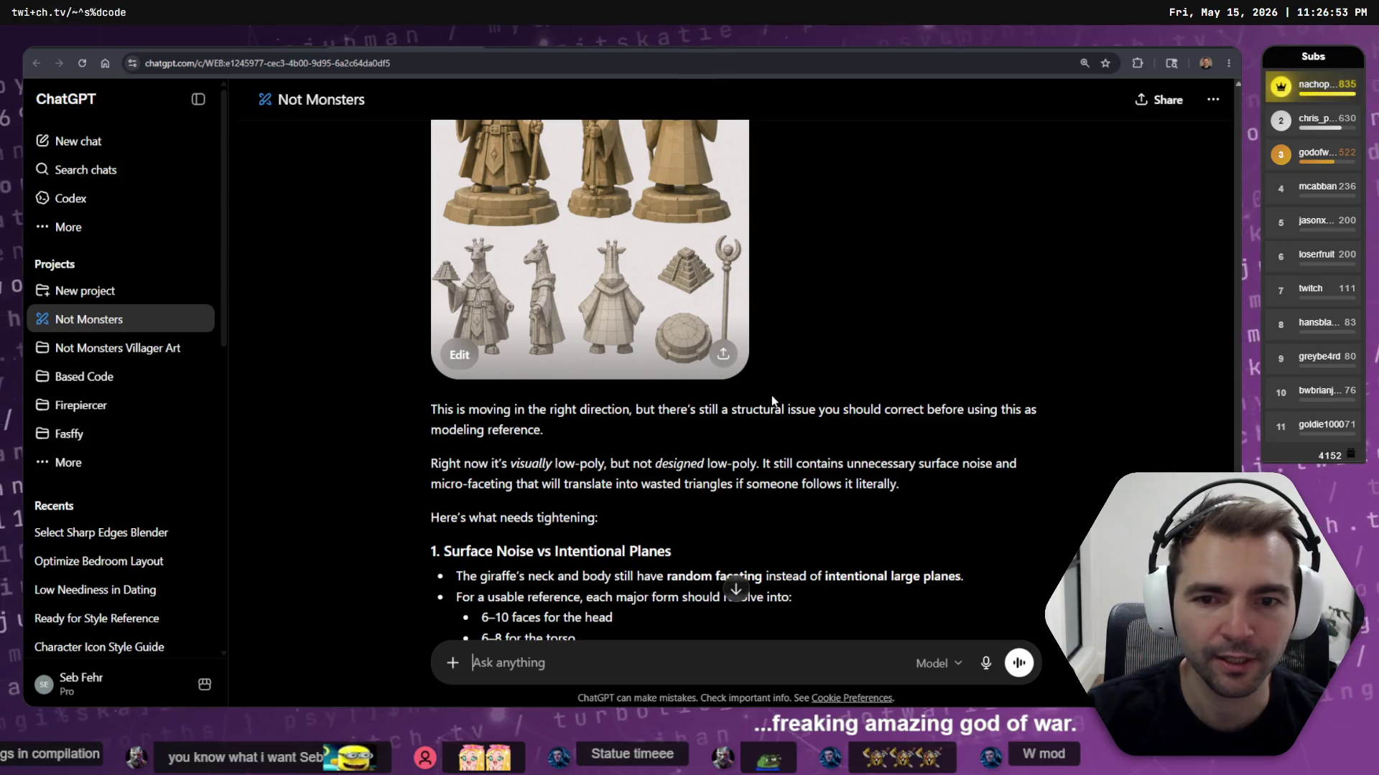
{"action": "scroll", "coordinate": [774, 409], "scroll_direction": "up", "scroll_amount": 5}
{"action": "left_click_drag", "start_coordinate": [890, 485], "coordinate": [715, 495]}
{"action": "left_click", "coordinate": [886, 475]}
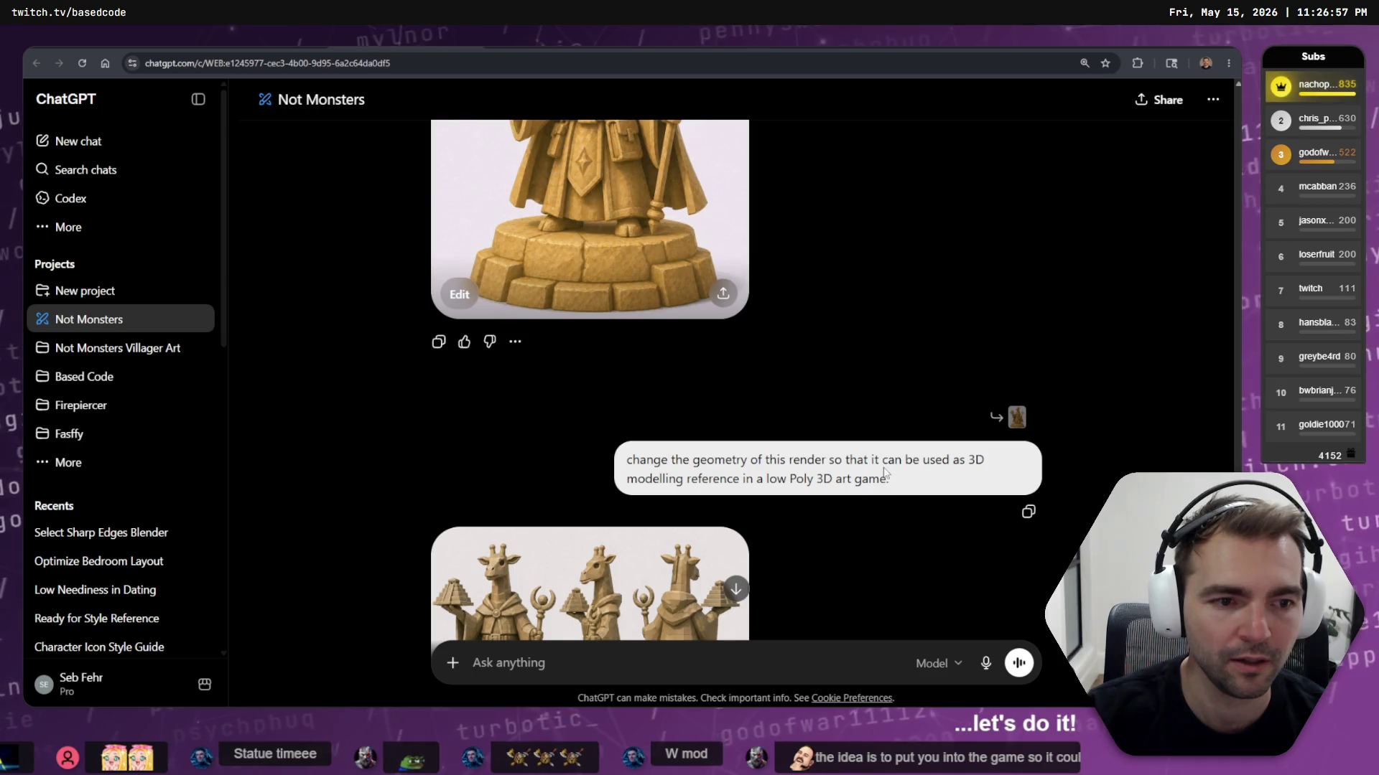
{"action": "scroll", "coordinate": [886, 474], "scroll_direction": "down", "scroll_amount": 5}
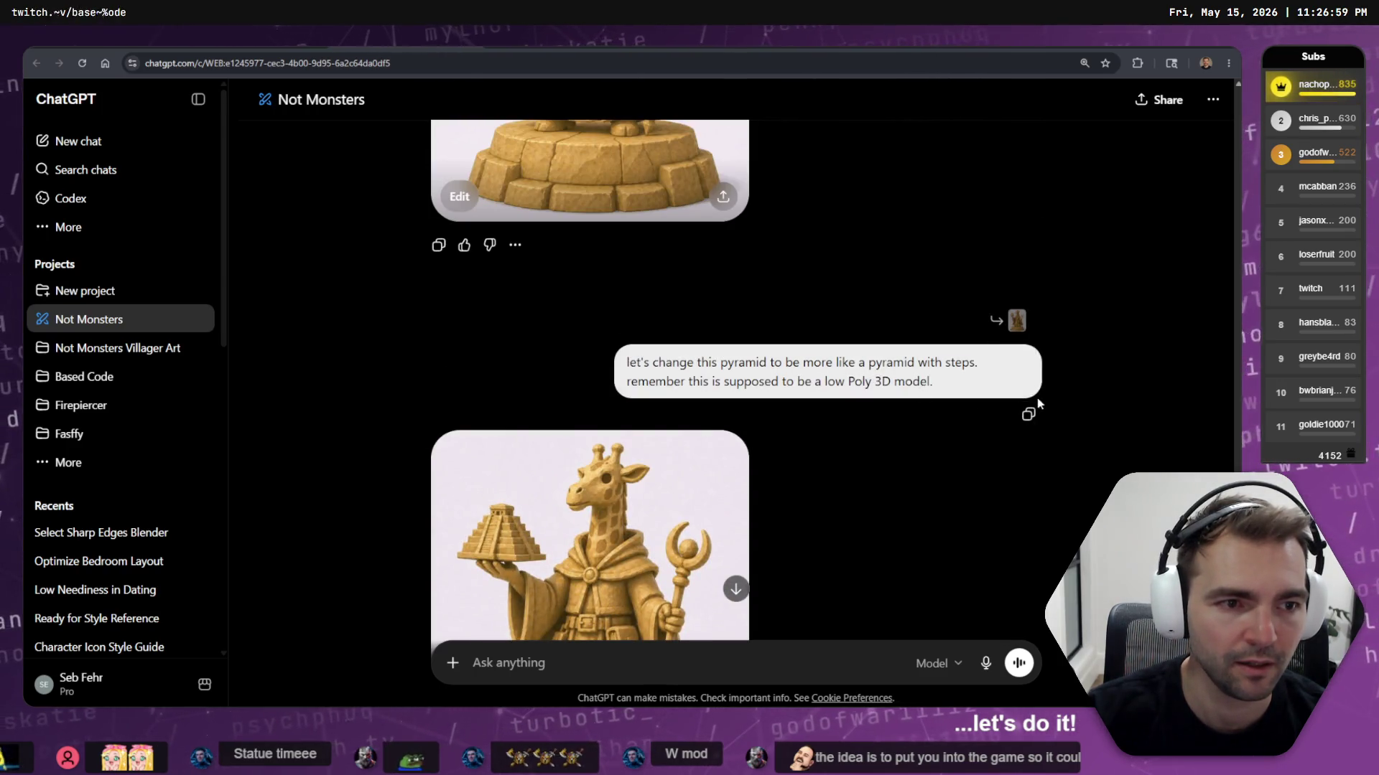
{"action": "scroll", "coordinate": [900, 243], "scroll_direction": "down", "scroll_amount": 10}
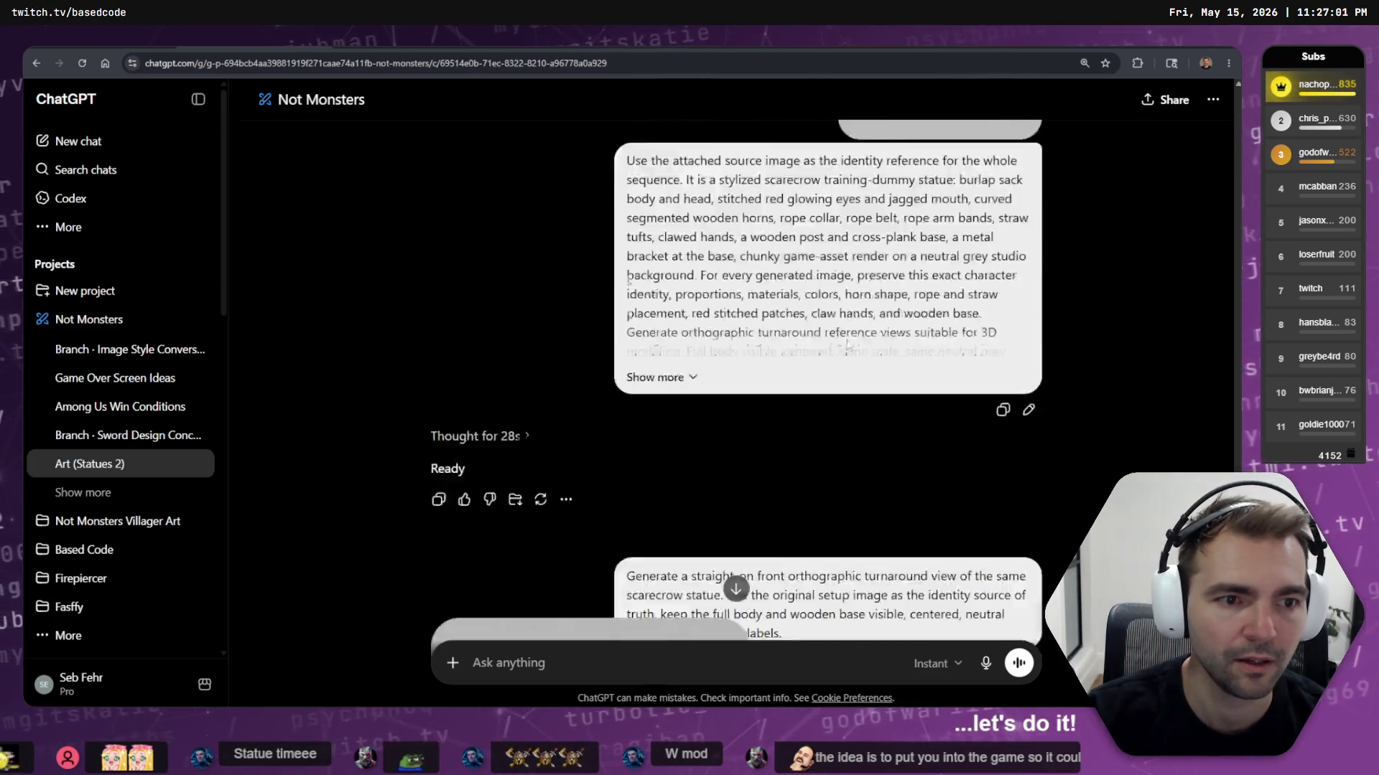
Start editing the earlier geometry prompt, select its text, then cancel the edit unchanged
{"action": "scroll", "coordinate": [899, 243], "scroll_direction": "up", "scroll_amount": 15}
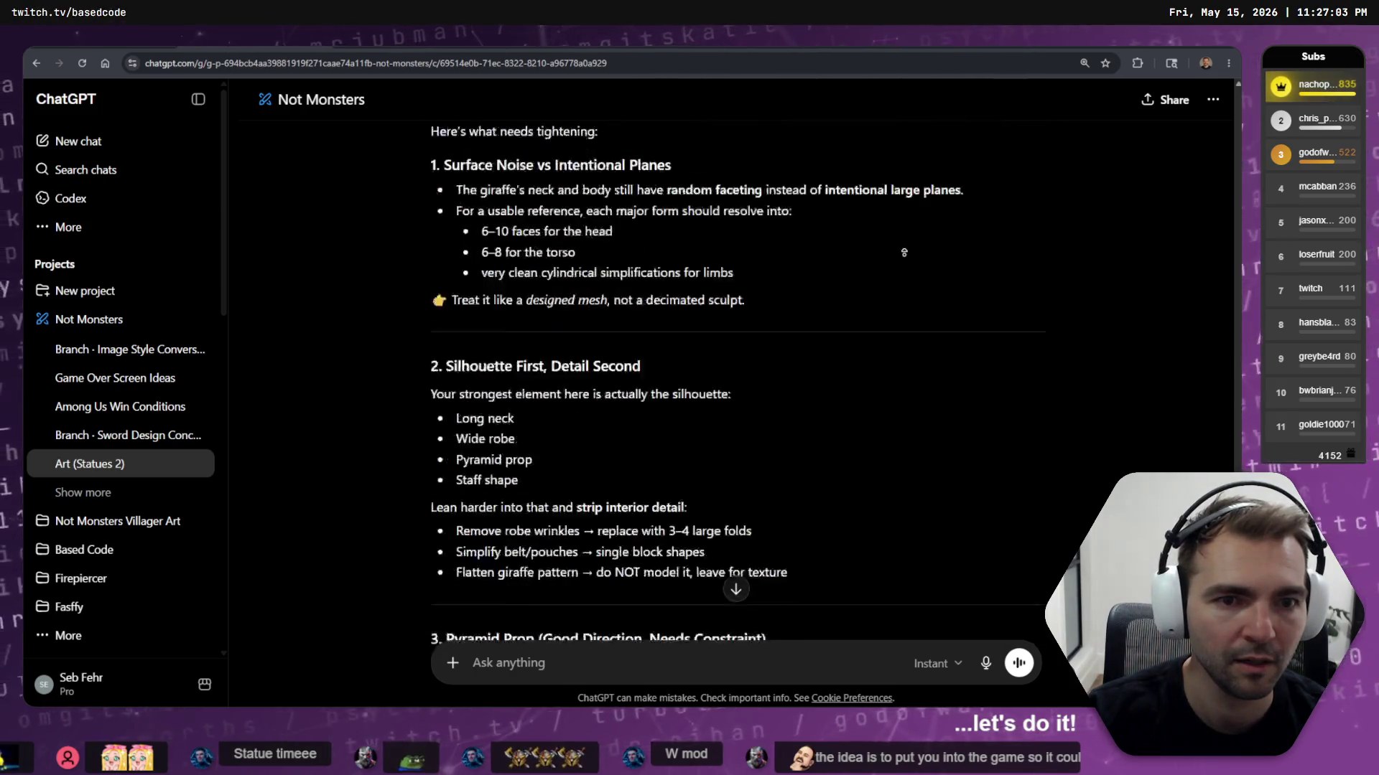
{"action": "scroll", "coordinate": [906, 273], "scroll_direction": "up", "scroll_amount": 3}
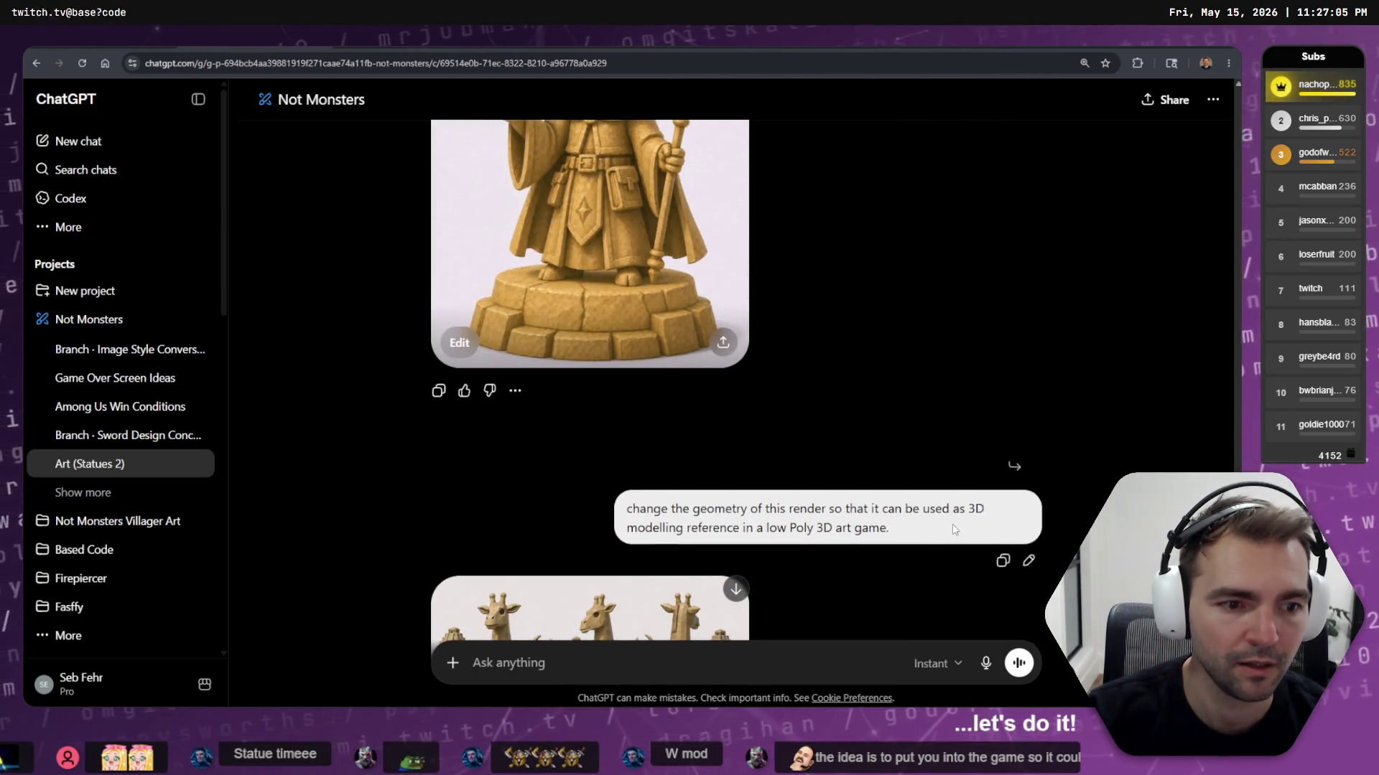
{"action": "left_click", "coordinate": [1028, 560]}
{"action": "left_click", "coordinate": [1213, 100]}
{"action": "key", "text": "alt+Left"}
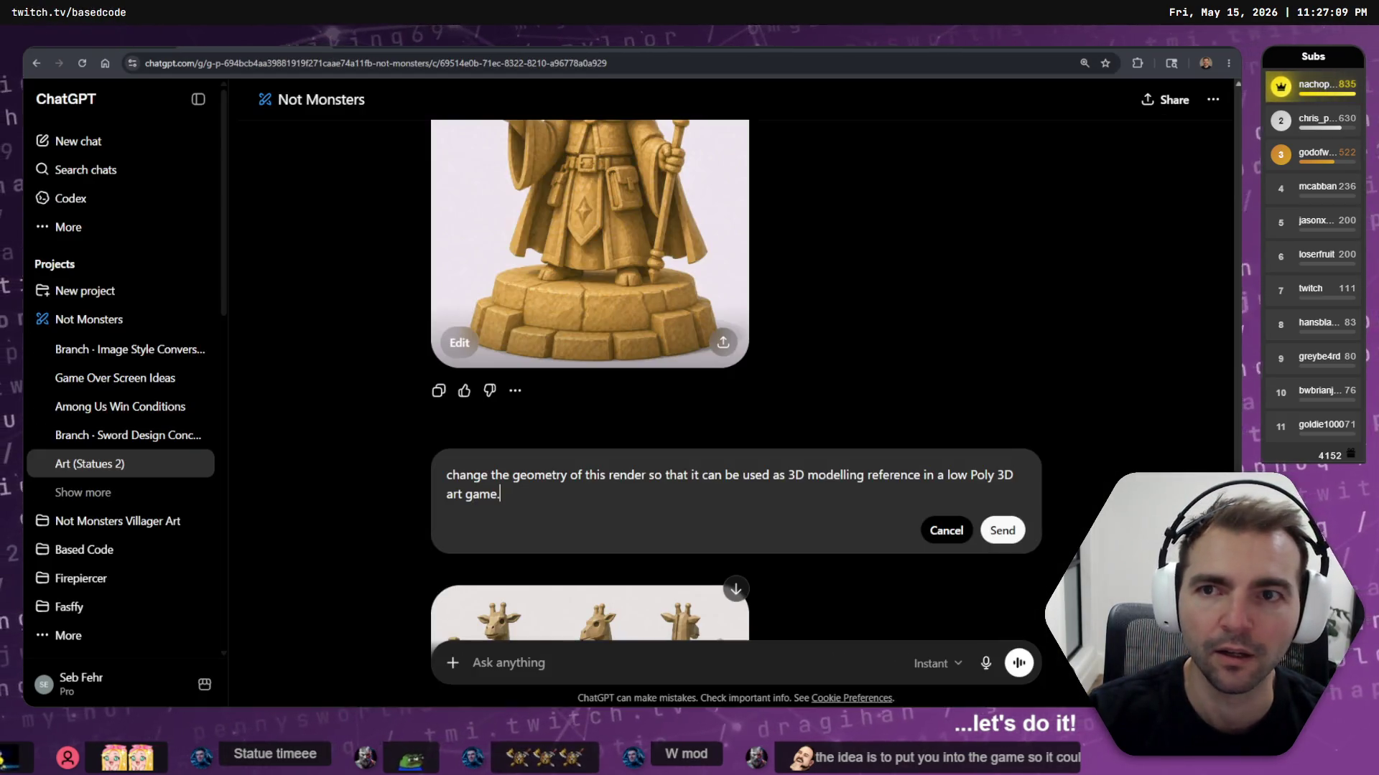
{"action": "key", "text": "ctrl+a"}
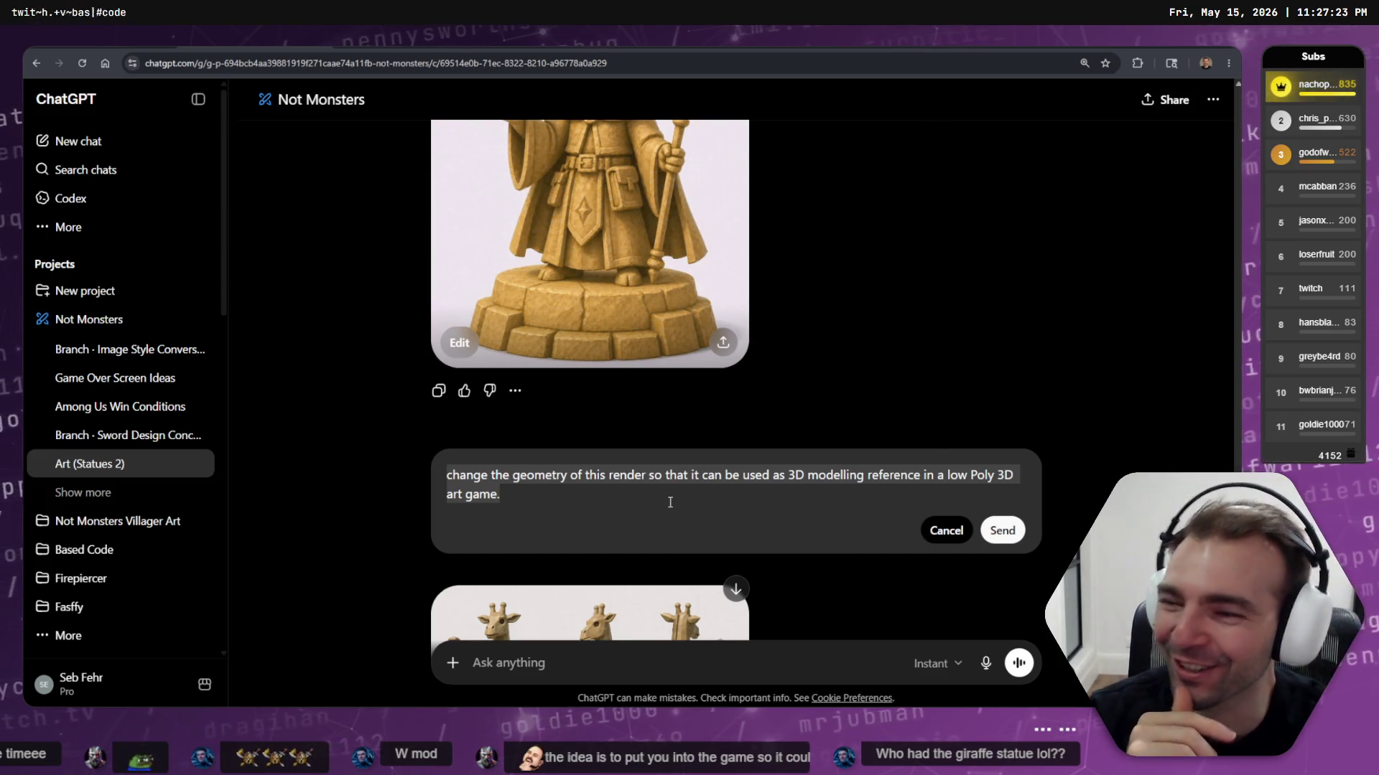
{"action": "key", "text": "Escape"}
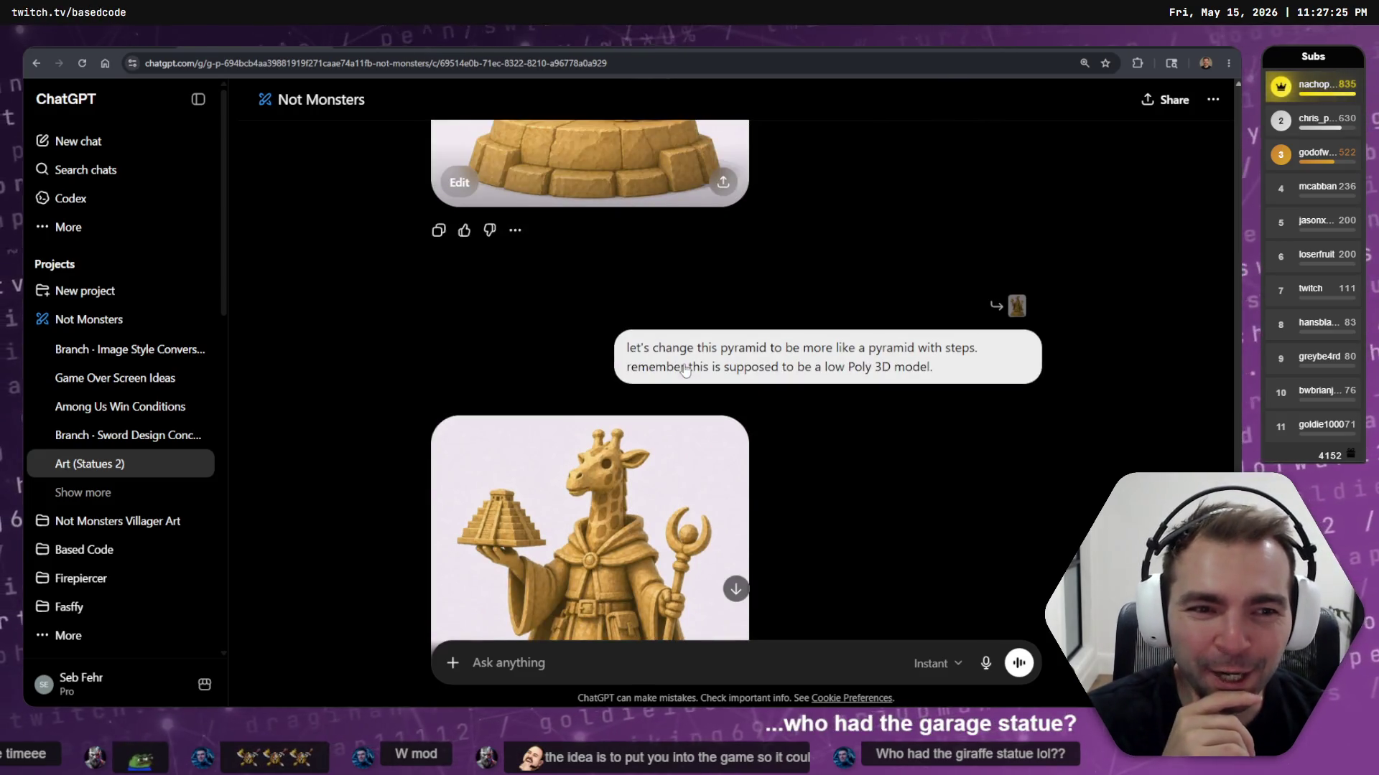
{"action": "scroll", "coordinate": [684, 364], "scroll_direction": "up", "scroll_amount": 10}
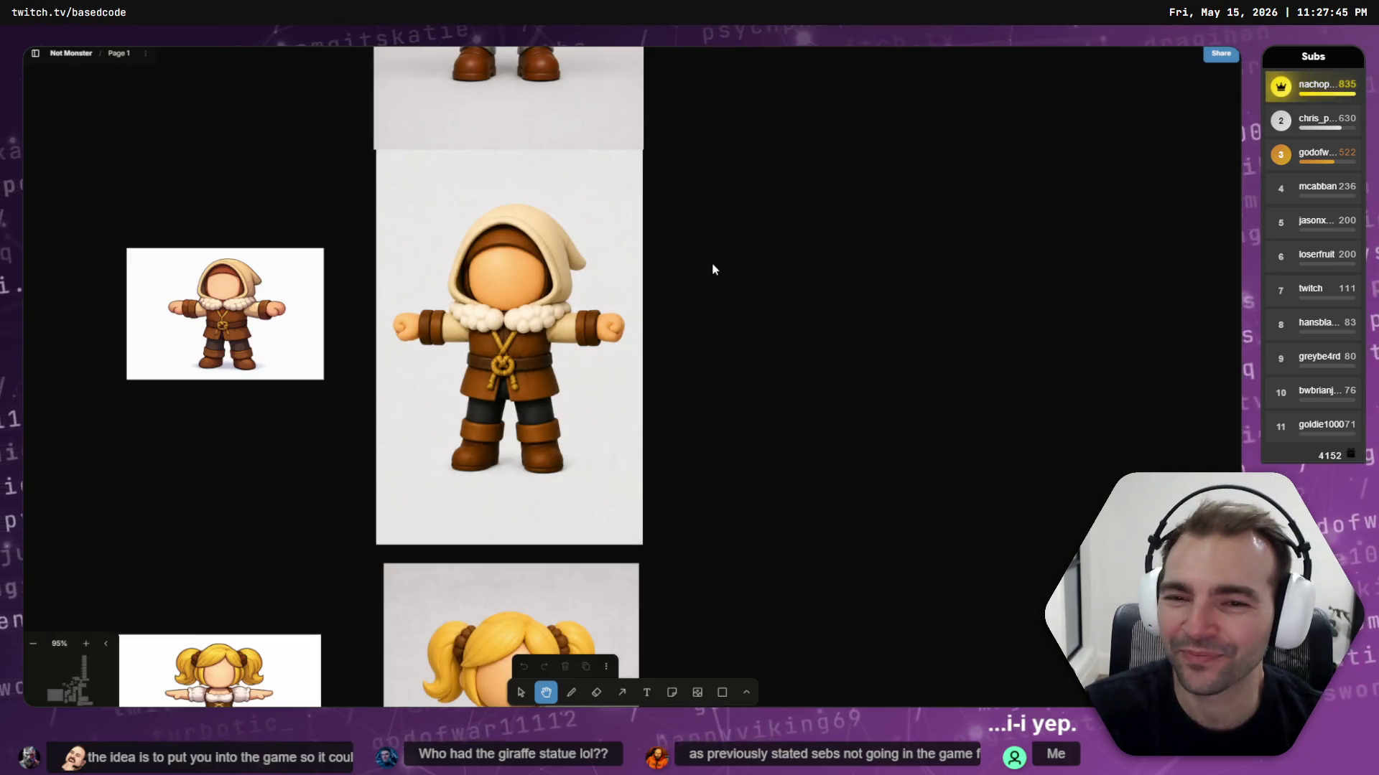
Copy the full-size giraffe mage statue image from the ChatGPT statue chat
{"action": "scroll", "coordinate": [712, 268], "scroll_direction": "down", "scroll_amount": 5}
{"action": "scroll", "coordinate": [713, 269], "scroll_direction": "down", "scroll_amount": 10, "text": "ctrl"}
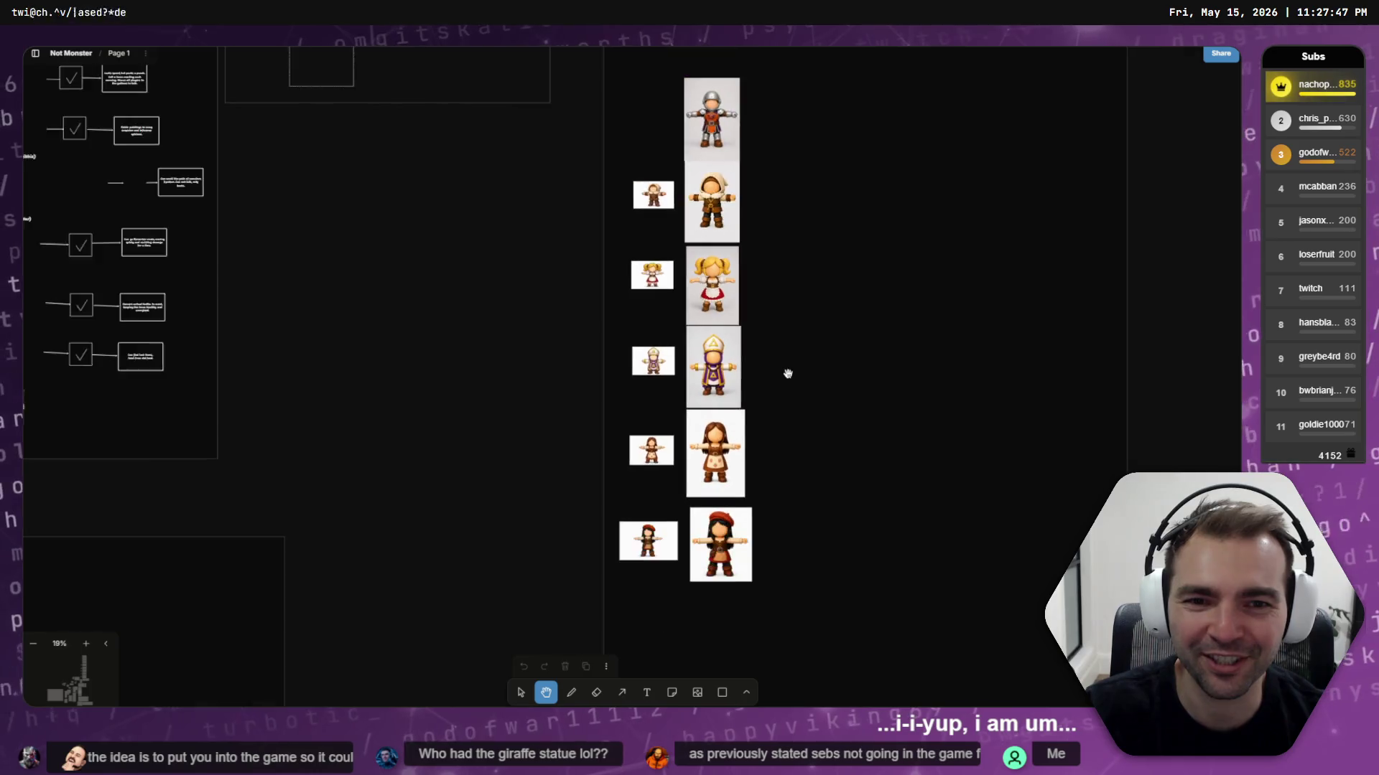
{"action": "scroll", "coordinate": [849, 439], "scroll_direction": "down", "scroll_amount": 10}
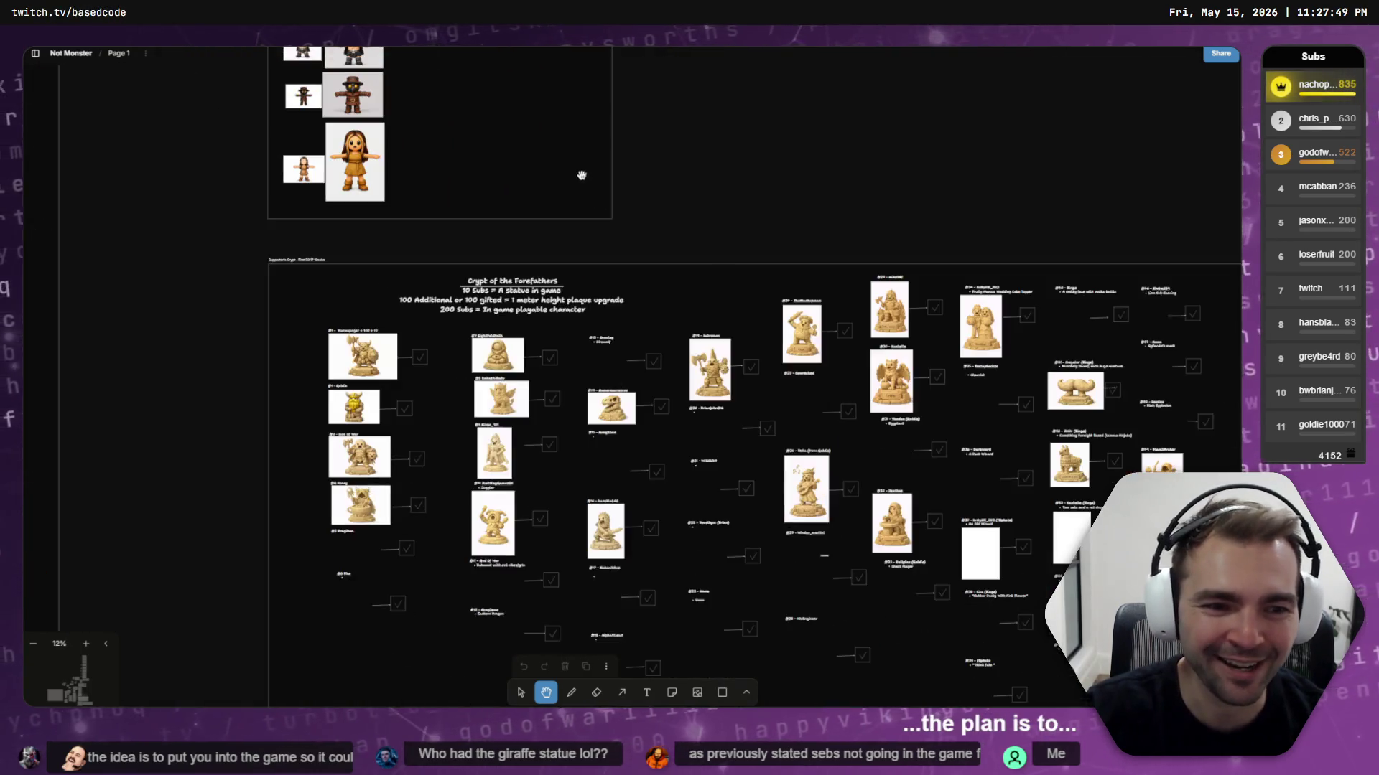
{"action": "scroll", "coordinate": [851, 564], "scroll_direction": "down", "scroll_amount": 10}
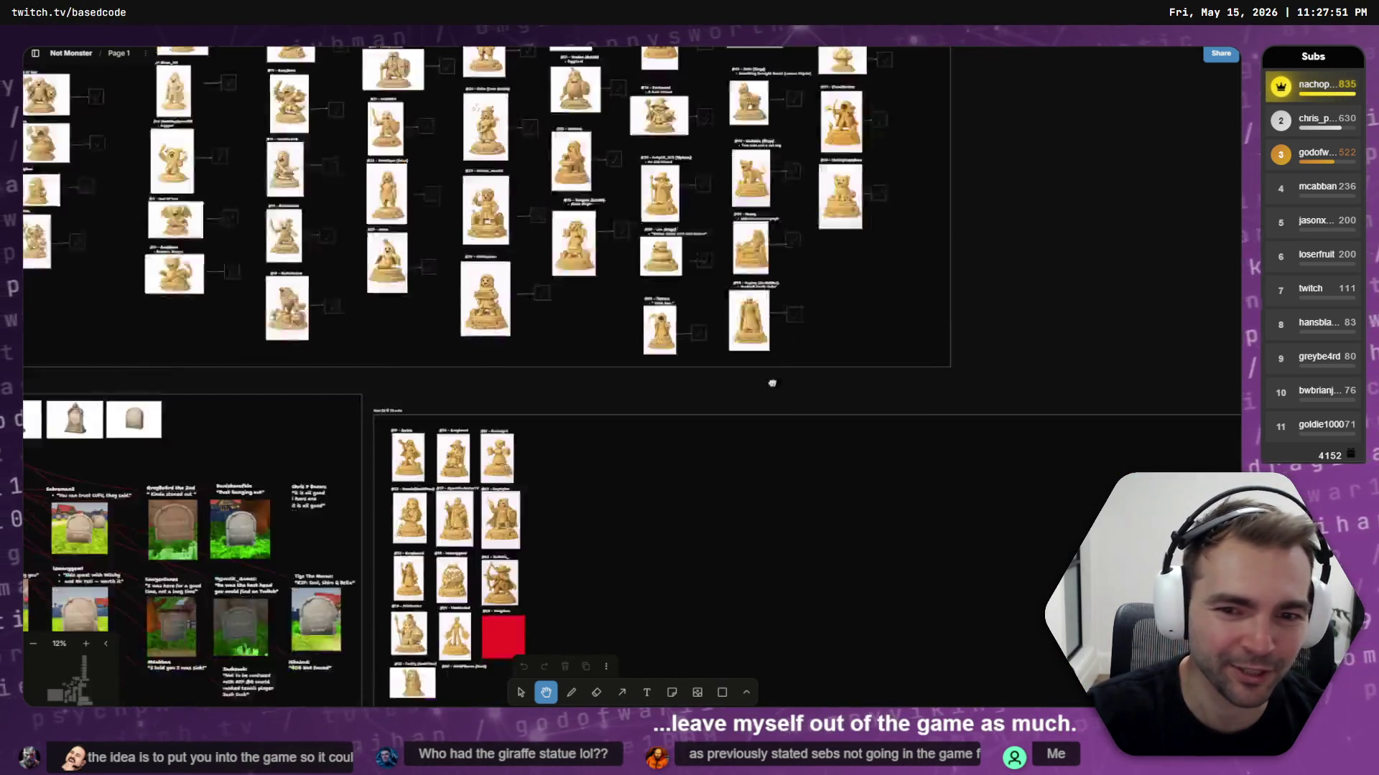
{"action": "scroll", "coordinate": [557, 440], "scroll_direction": "up", "scroll_amount": 5, "text": "ctrl"}
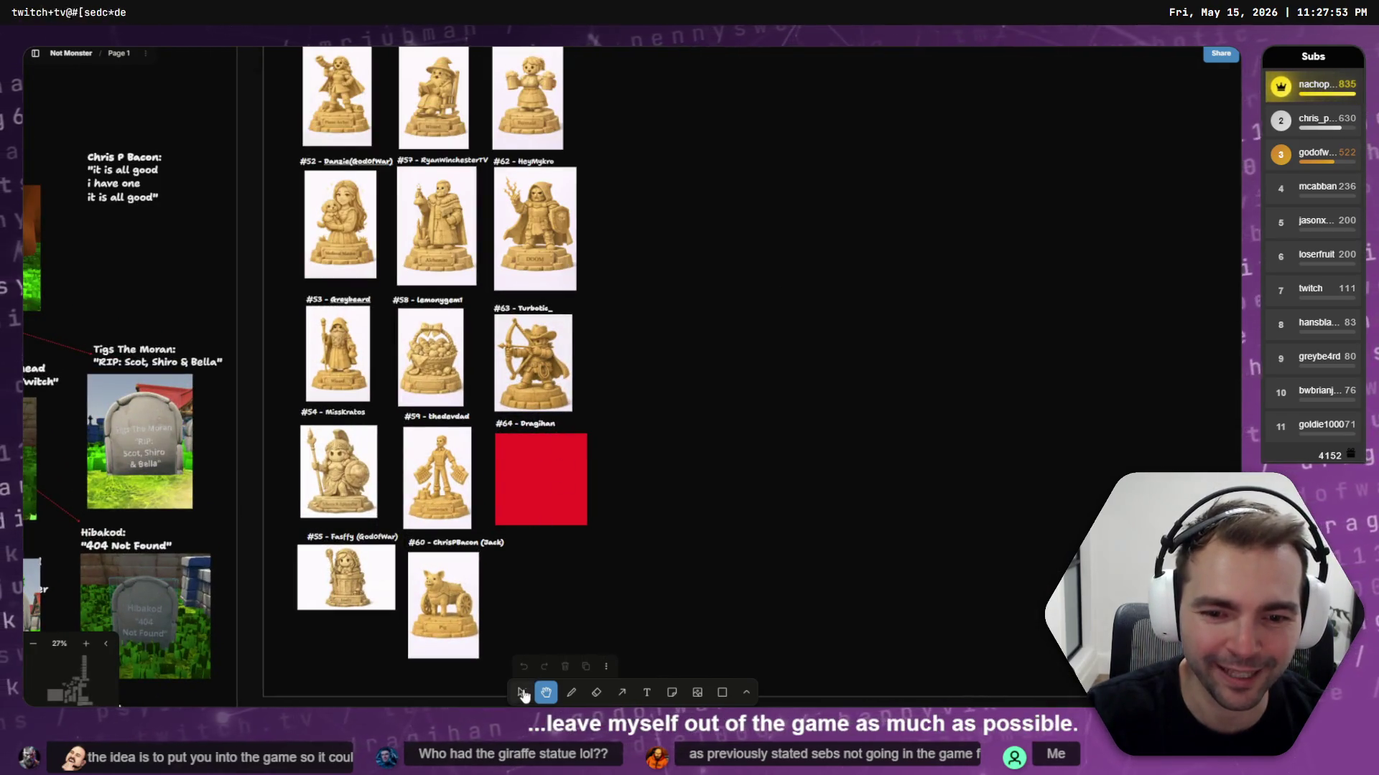
{"action": "key", "text": "alt+Tab"}
{"action": "scroll", "coordinate": [644, 444], "scroll_direction": "down", "scroll_amount": 4}
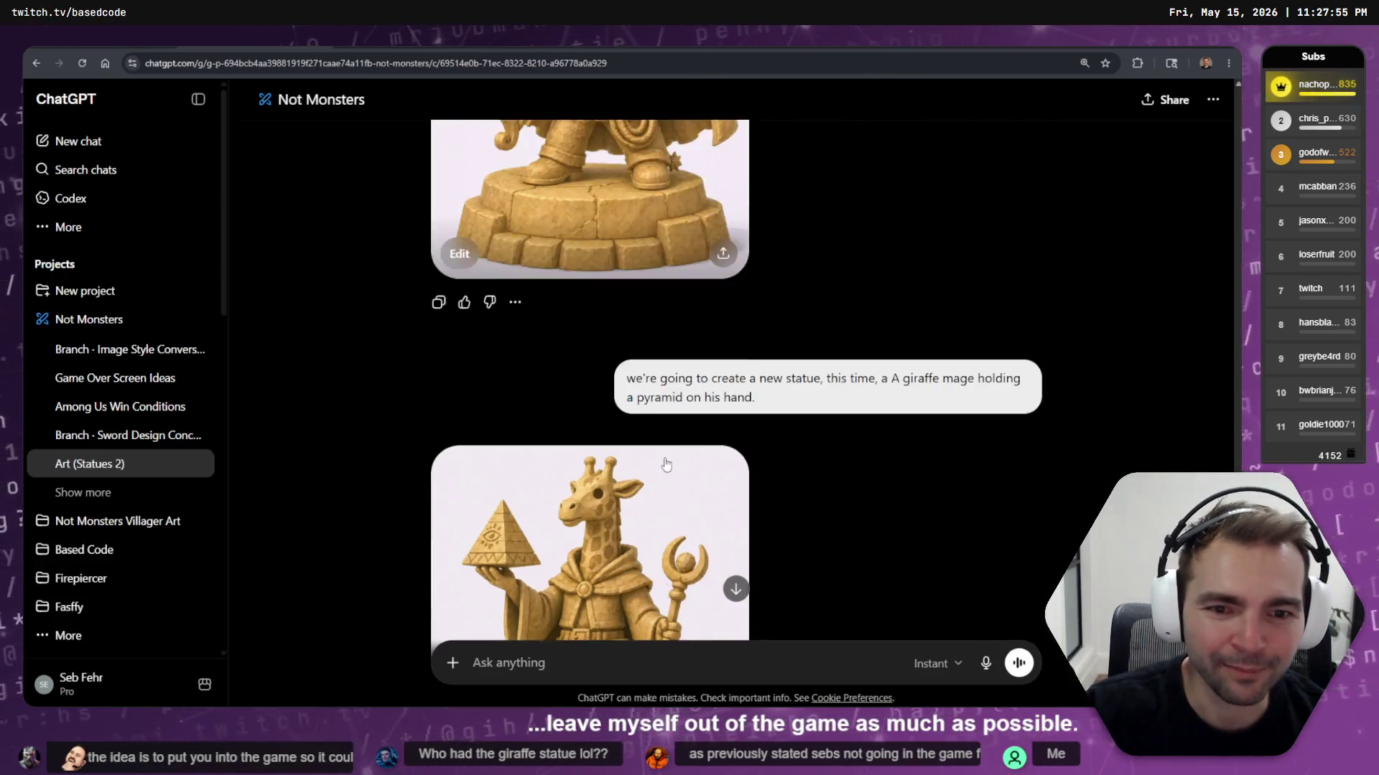
{"action": "left_click", "coordinate": [660, 409]}
{"action": "right_click", "coordinate": [752, 466]}
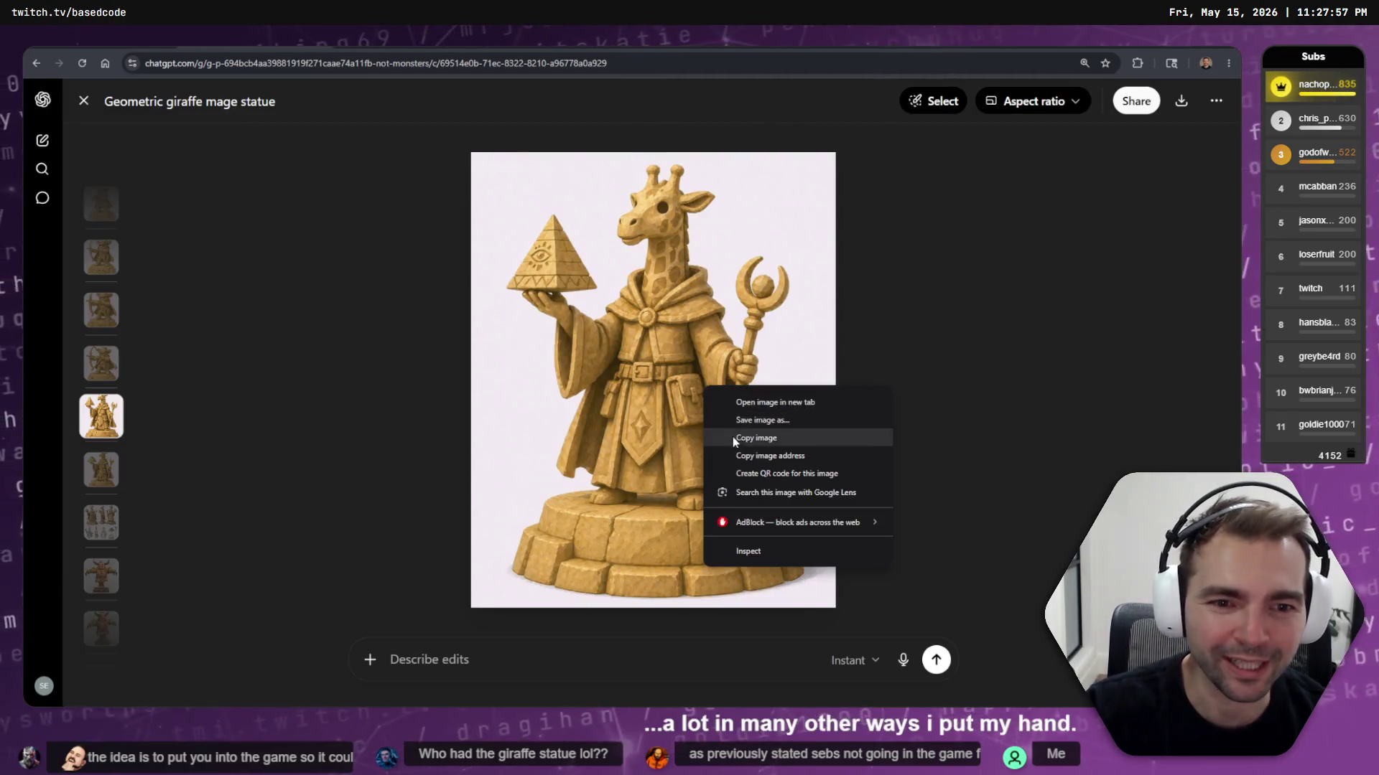
{"action": "left_click", "coordinate": [739, 437]}
Replace the red placeholder under #64 with the giraffe image, resized to match its neighbours
{"action": "key", "text": "alt+Tab"}
{"action": "left_click", "coordinate": [566, 459]}
{"action": "key", "text": "Delete"}
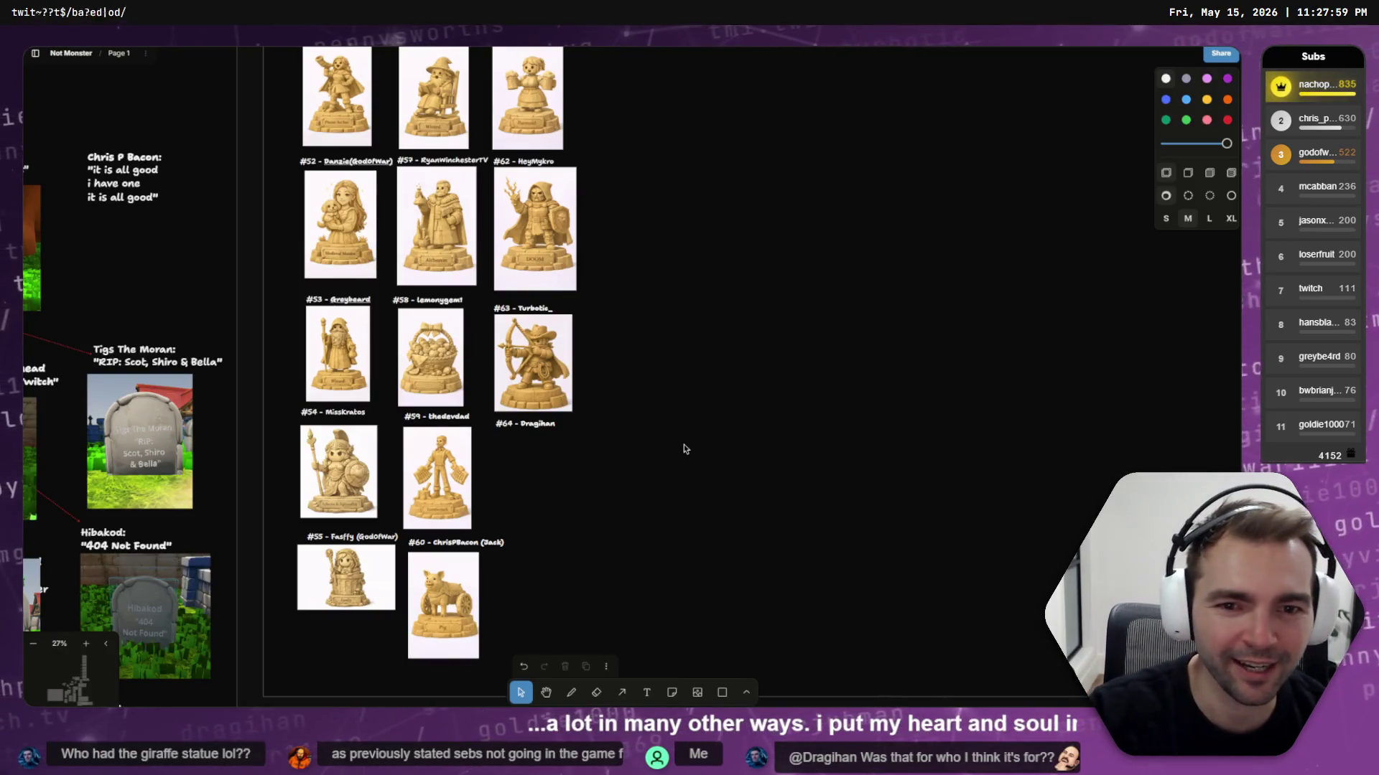
{"action": "key", "text": "ctrl+v"}
{"action": "left_click_drag", "start_coordinate": [723, 263], "coordinate": [644, 359]}
{"action": "left_click_drag", "start_coordinate": [605, 426], "coordinate": [555, 496]}
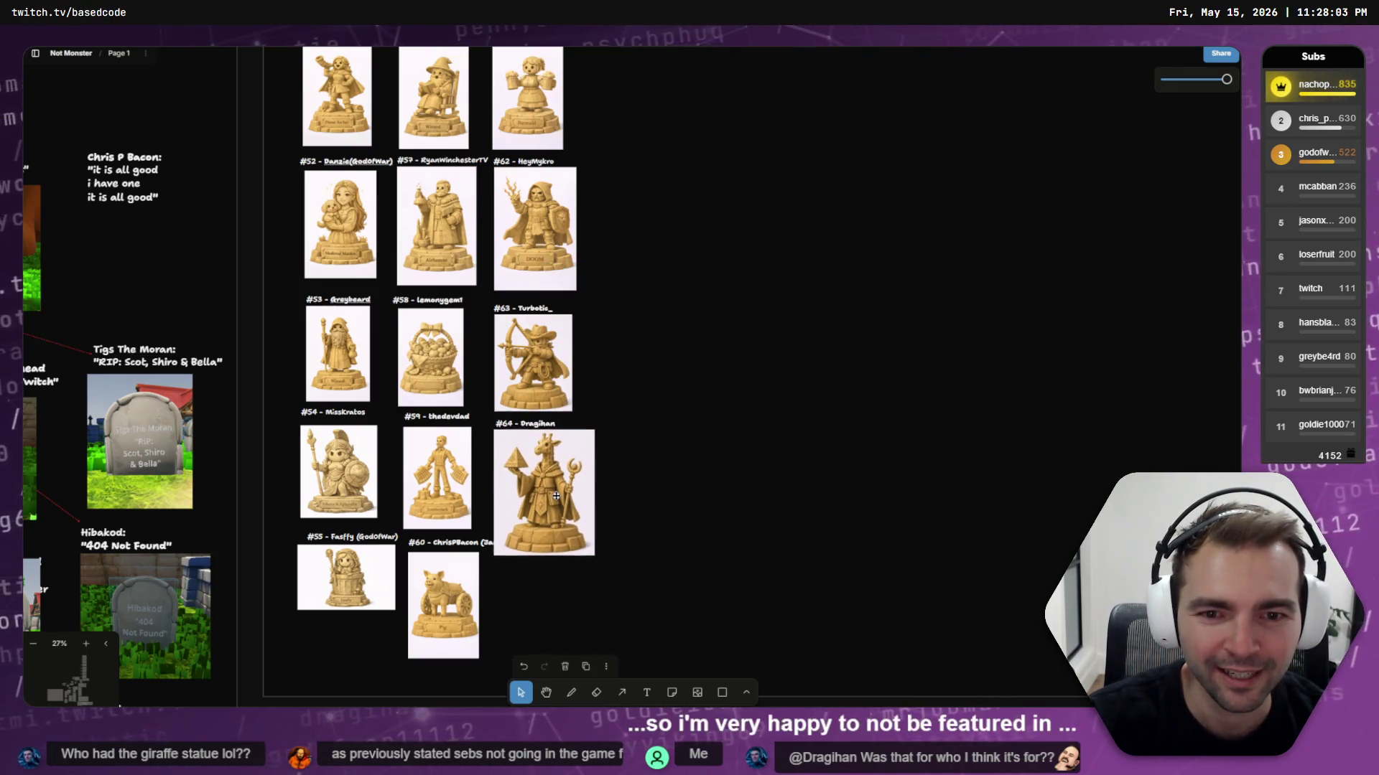
{"action": "left_click_drag", "start_coordinate": [590, 555], "coordinate": [577, 534]}
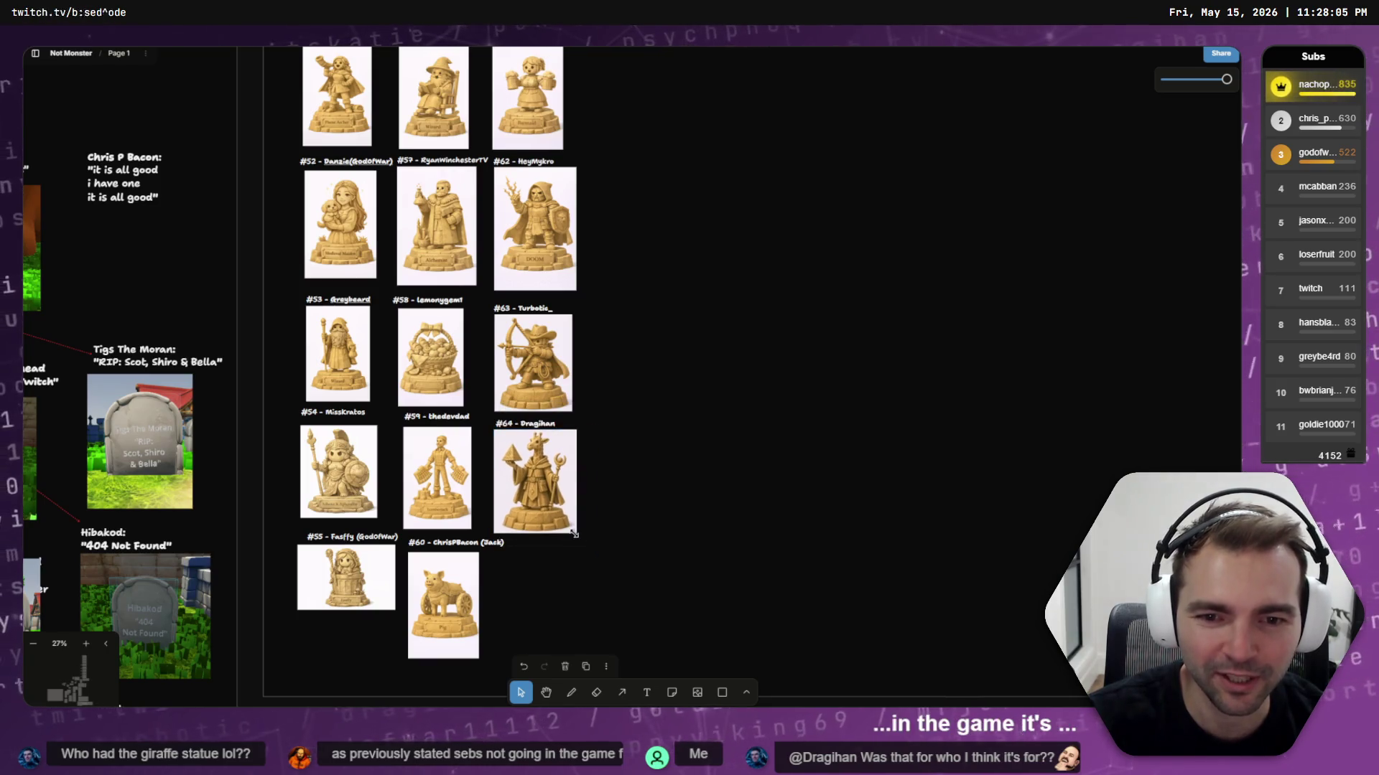
Paste a copy of the #64 label beside the #60 entry
{"action": "left_click", "coordinate": [593, 528]}
{"action": "scroll", "coordinate": [593, 528], "scroll_direction": "up", "scroll_amount": 5, "text": "ctrl"}
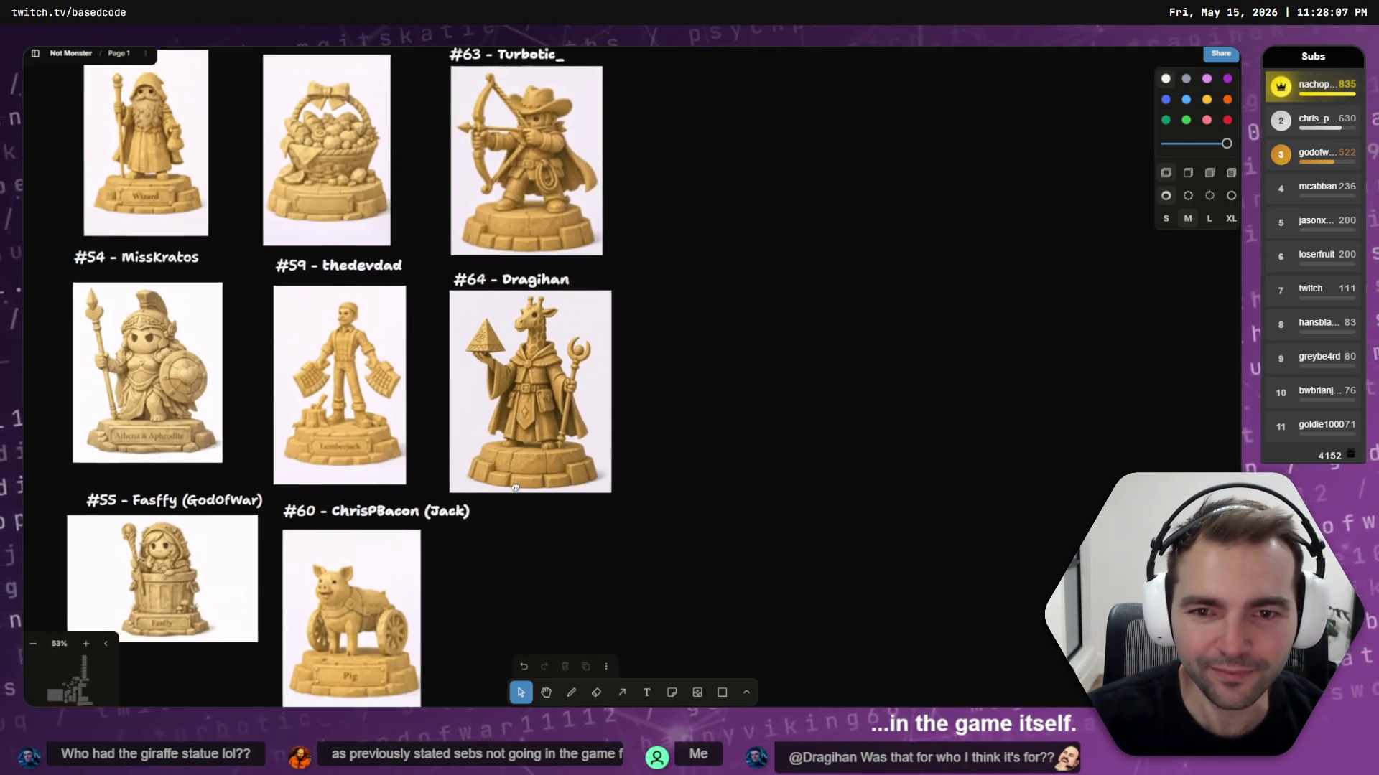
{"action": "key", "text": "ctrl+v"}
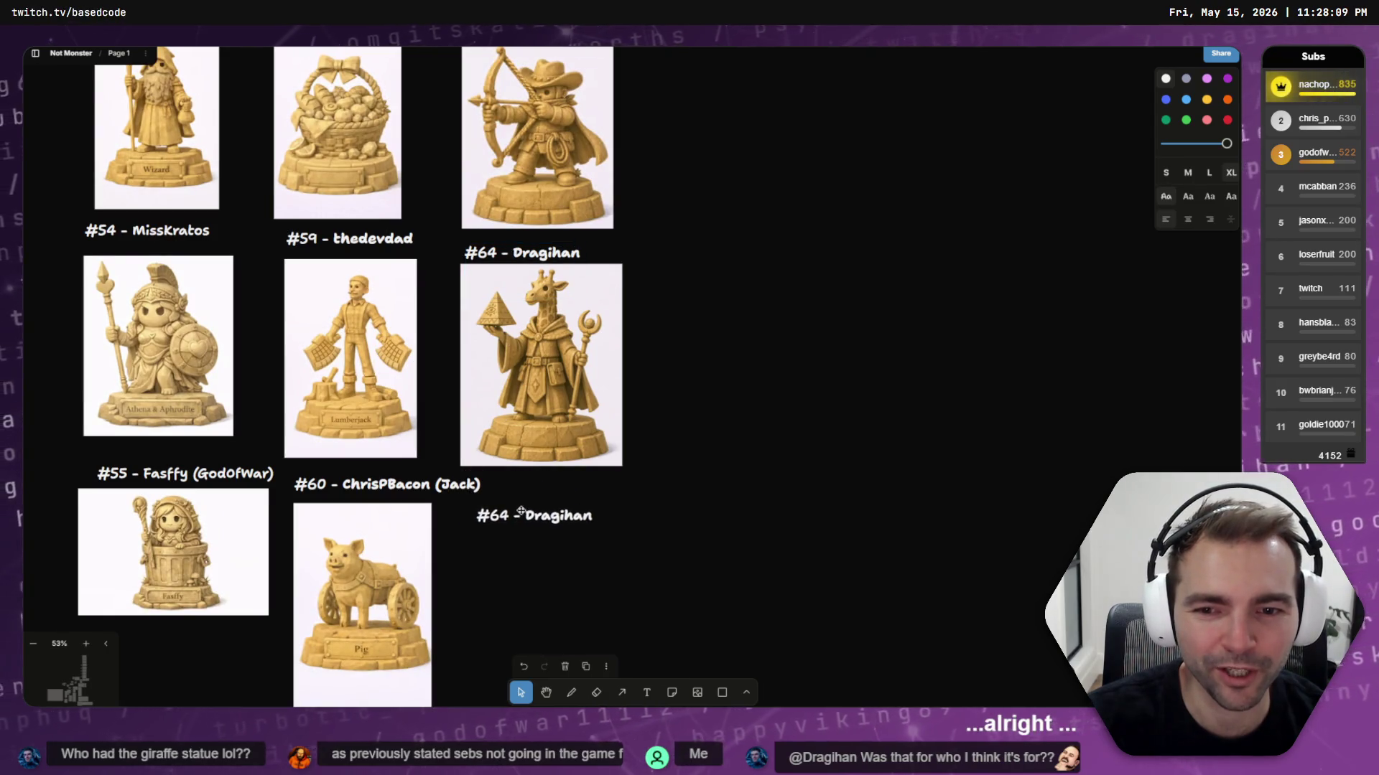
{"action": "left_click", "coordinate": [445, 494]}
{"action": "left_click_drag", "start_coordinate": [445, 494], "coordinate": [428, 499]}
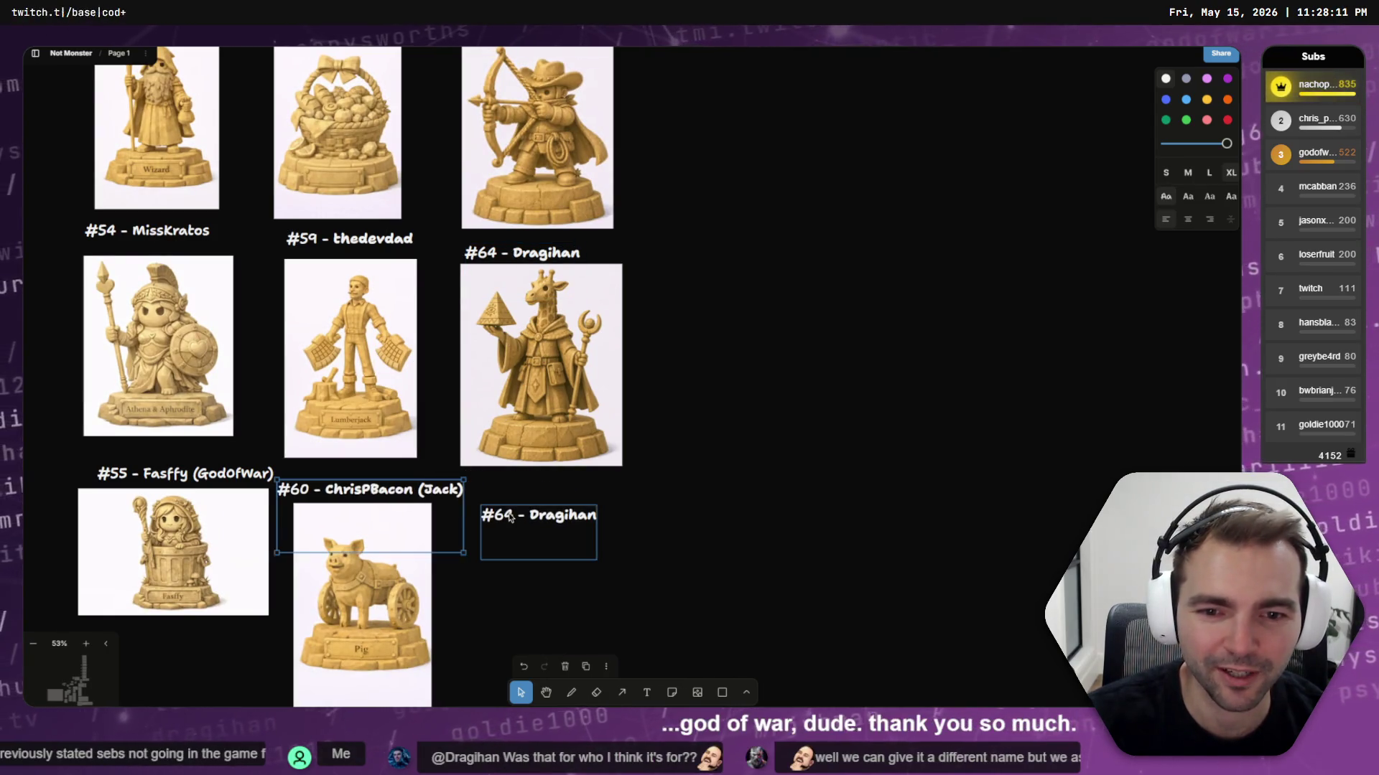
Retype the copied label to read '#65 - GodOfWar'
{"action": "double_click", "coordinate": [537, 533]}
{"action": "key", "text": "Left"}
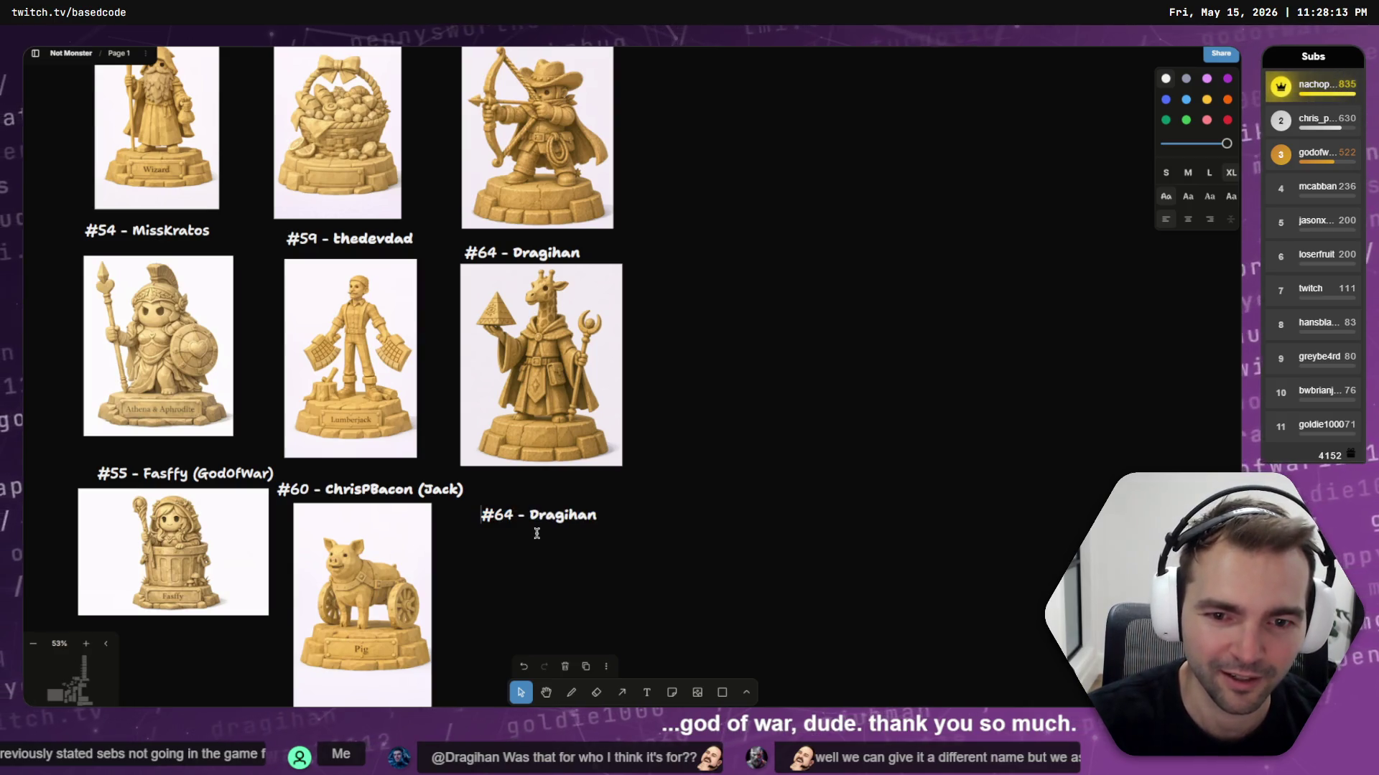
{"action": "key", "text": "Delete"}
{"action": "type", "text": "%"}
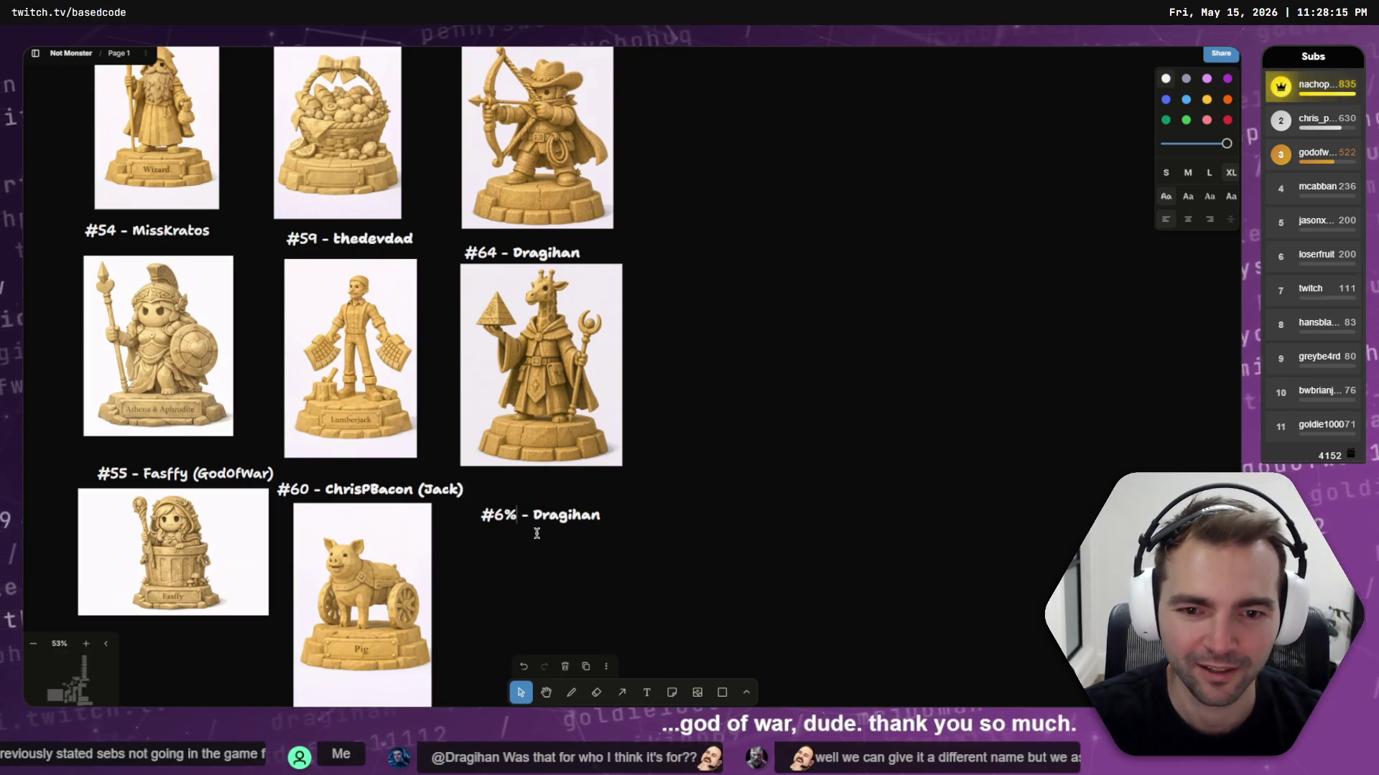
{"action": "key", "text": "BackSpace"}
{"action": "type", "text": "5"}
{"action": "key", "text": "End"}
{"action": "key", "text": "BackSpace"}
{"action": "key", "text": "BackSpace"}
{"action": "key", "text": "BackSpace"}
{"action": "type", "text": "GodOfWar"}
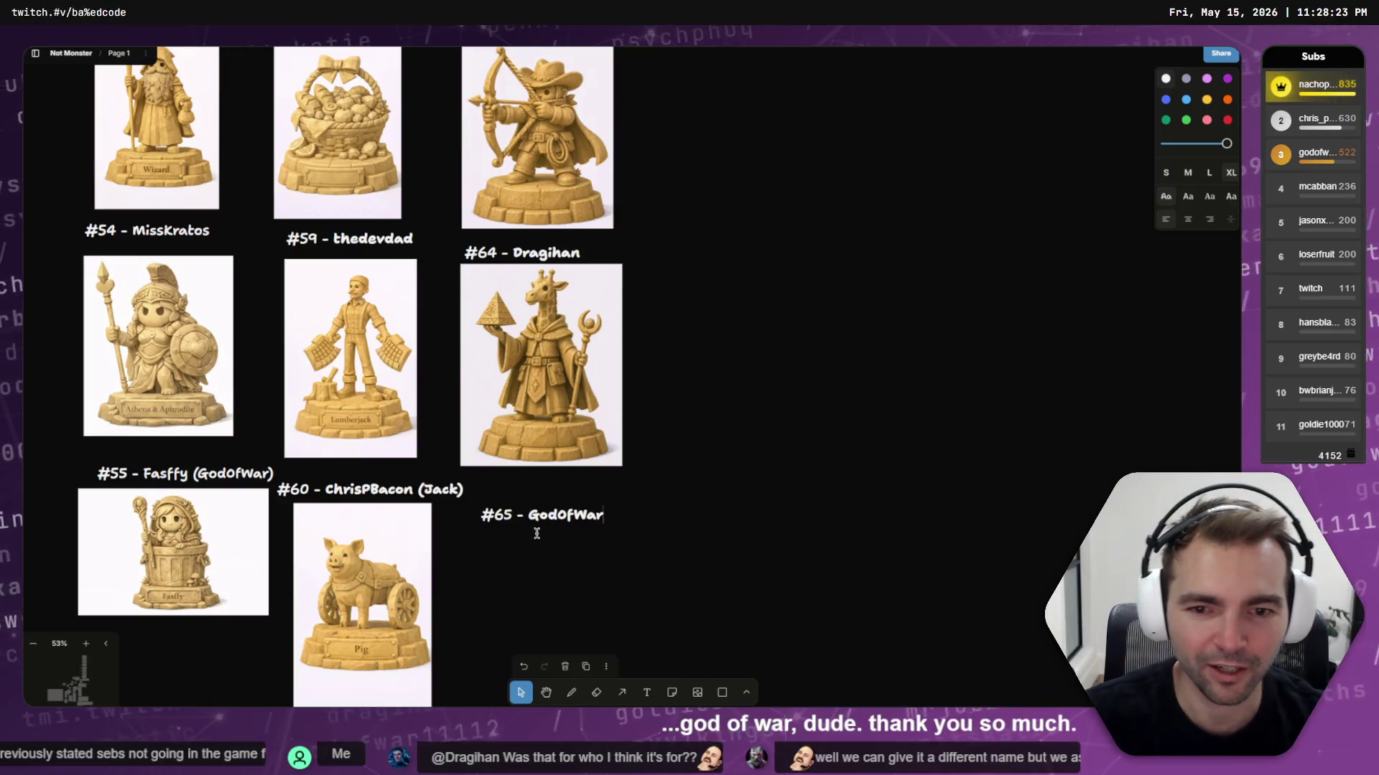
{"action": "key", "text": "Escape"}
{"action": "mouse_move", "coordinate": [542, 502]}
{"action": "left_mouse_down"}
{"action": "mouse_move", "coordinate": [541, 483]}
{"action": "mouse_move", "coordinate": [537, 508]}
{"action": "left_mouse_up"}
{"action": "key", "text": "Escape"}
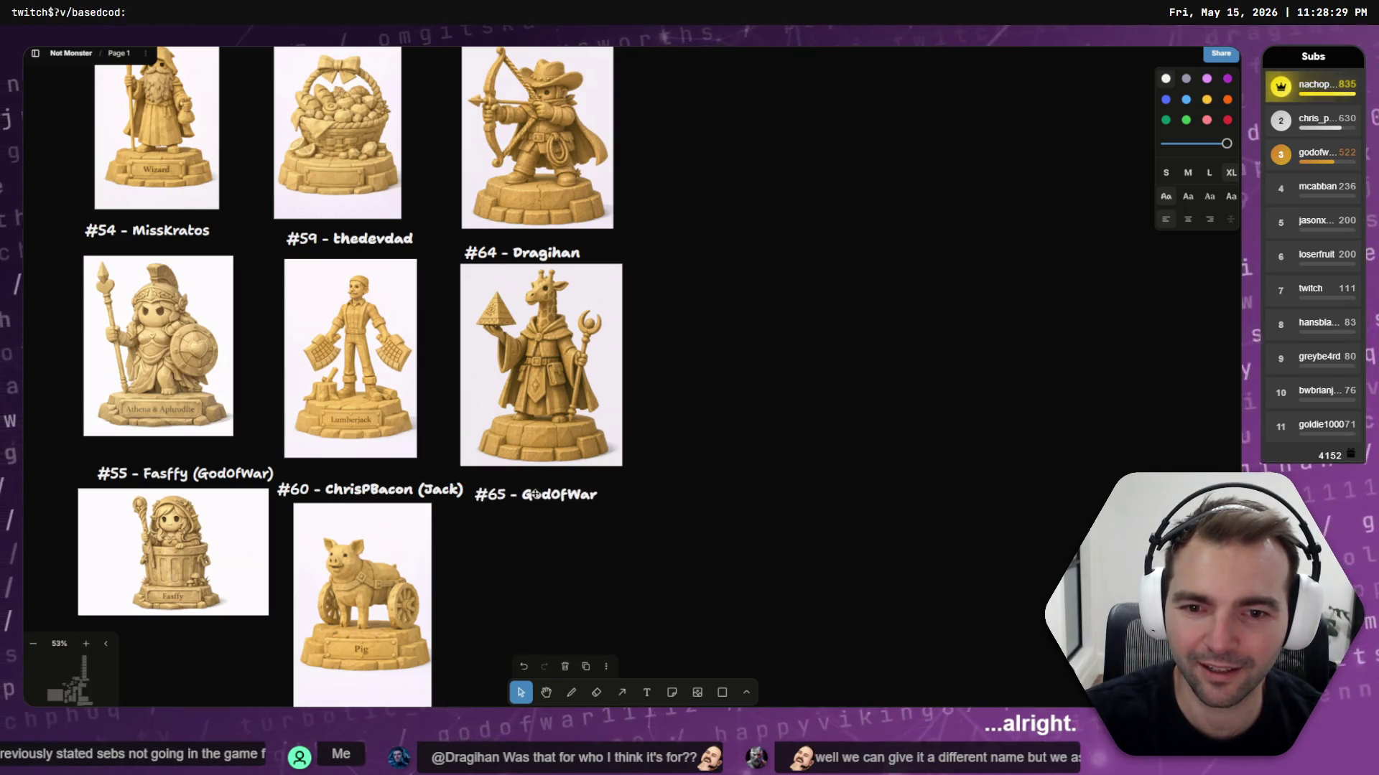
Move the pig image down so its label shows, and nudge the #65 label into place
{"action": "left_click", "coordinate": [438, 495]}
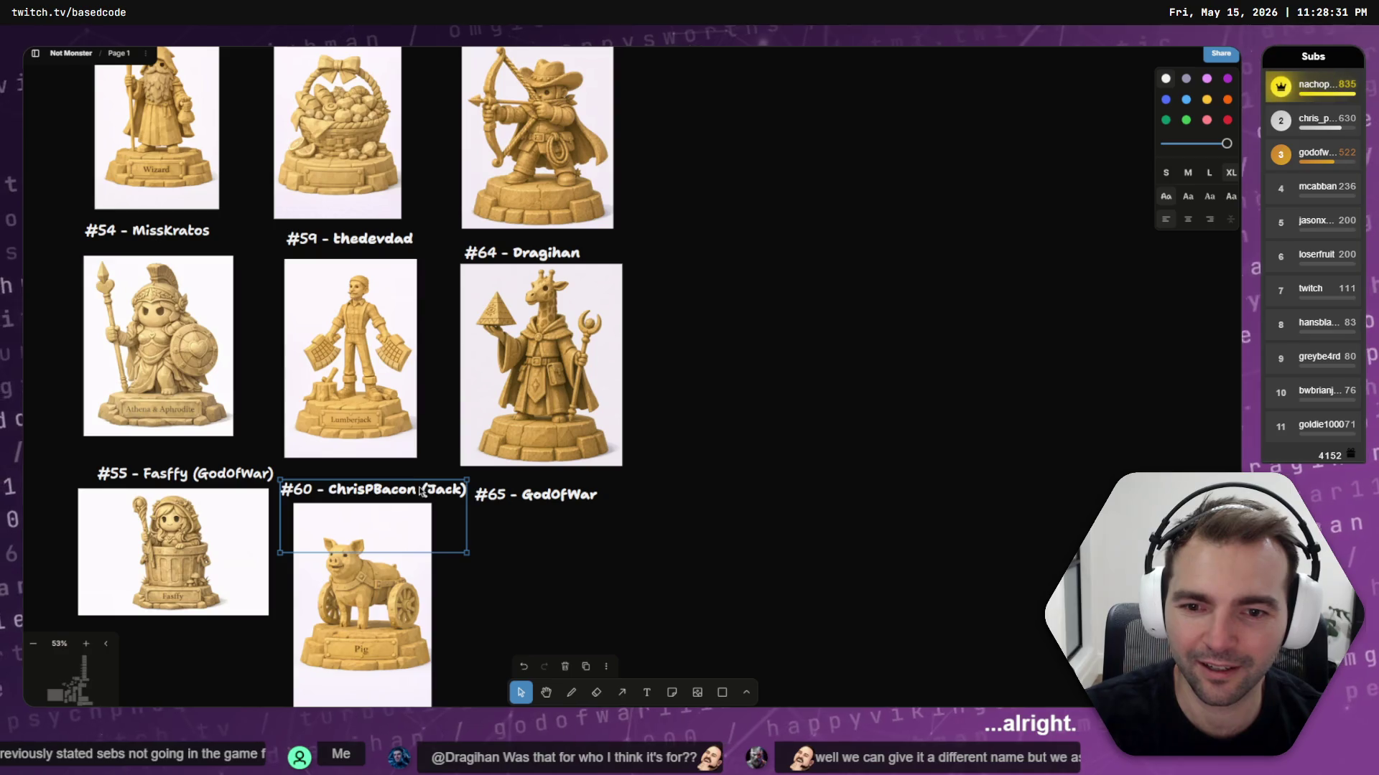
{"action": "left_click", "coordinate": [417, 524]}
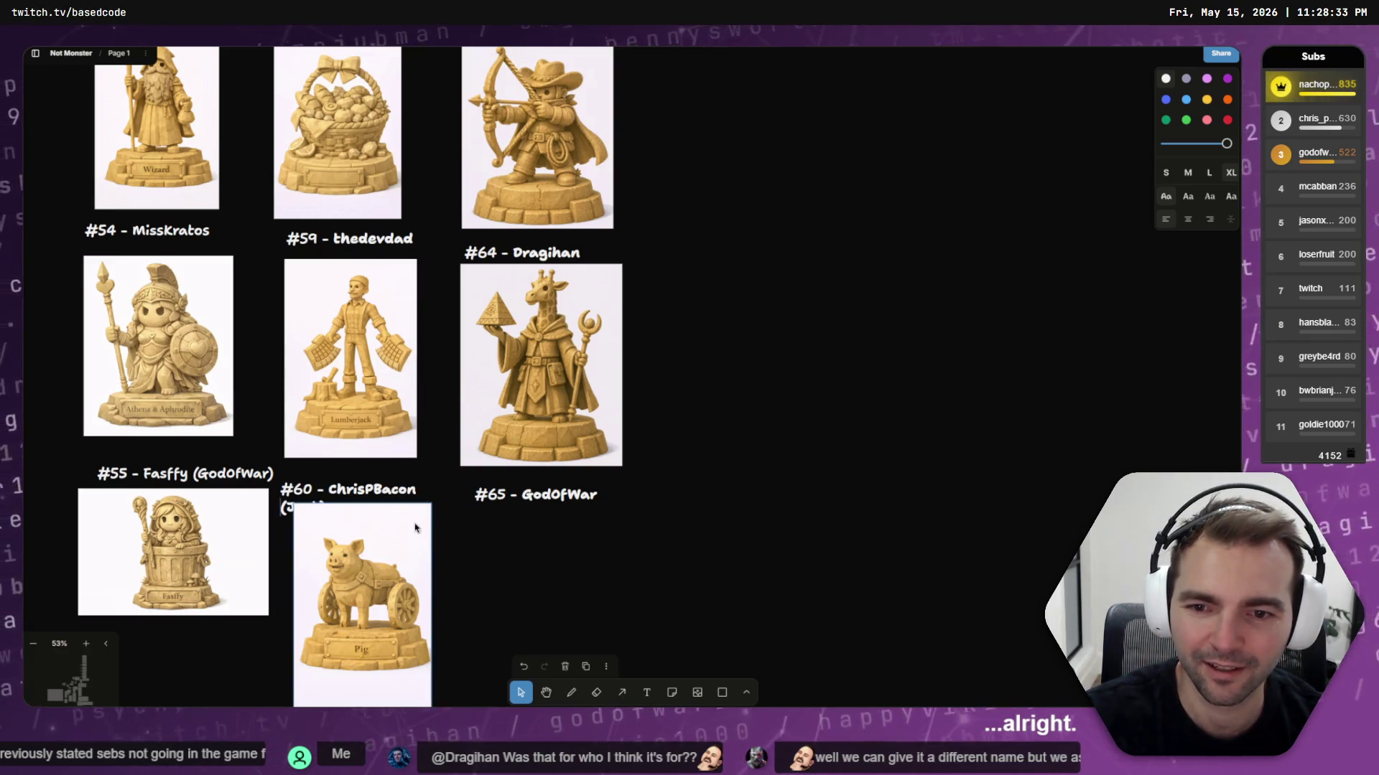
{"action": "left_click_drag", "start_coordinate": [415, 528], "coordinate": [411, 554]}
{"action": "left_click", "coordinate": [504, 509]}
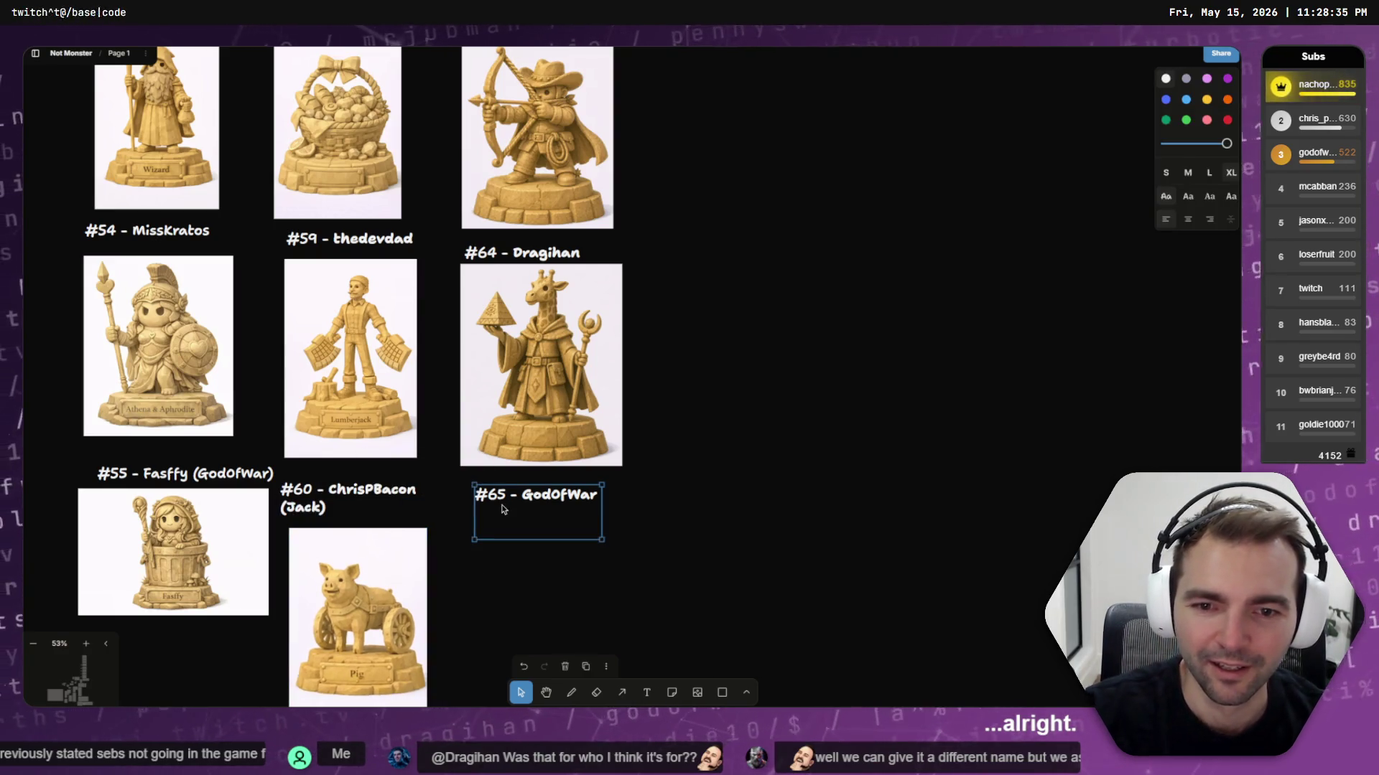
{"action": "left_click", "coordinate": [571, 550]}
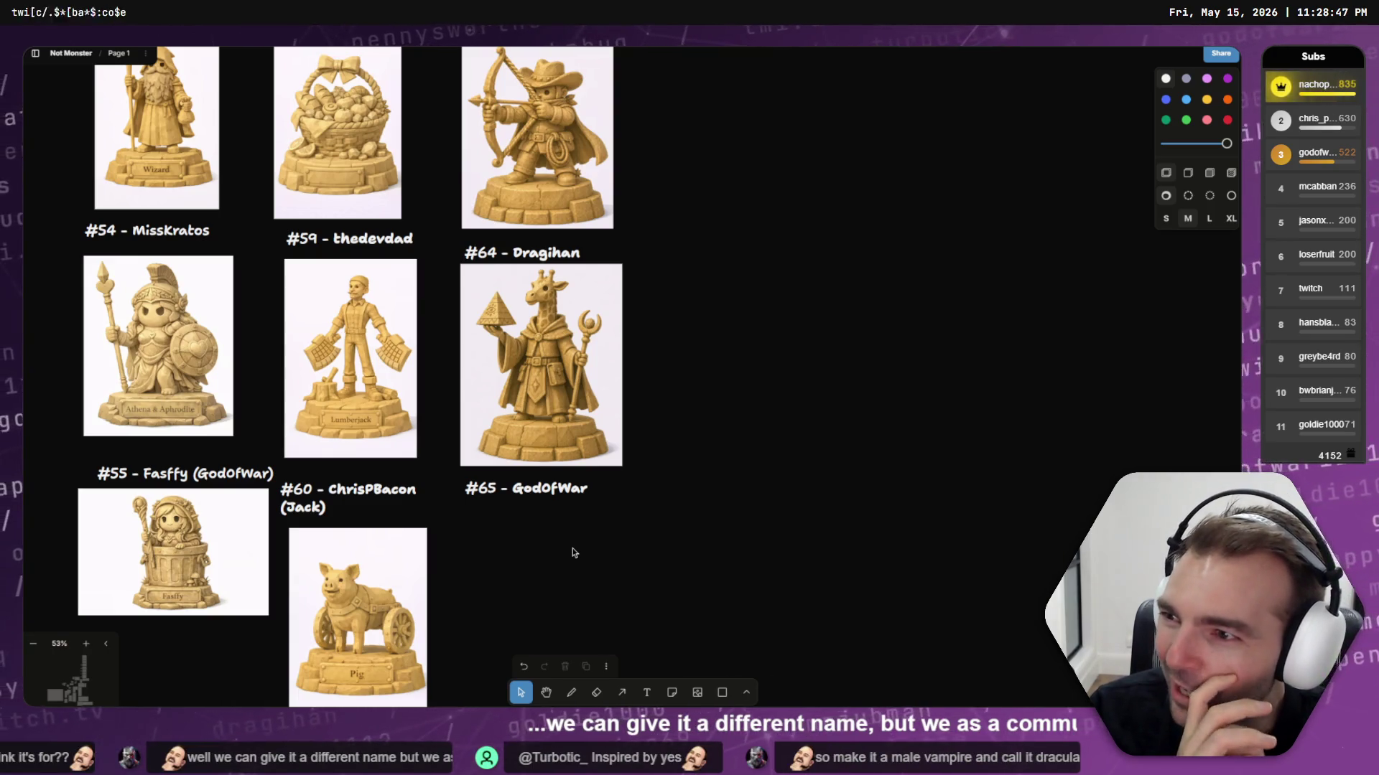
Add the Dracula name to the #65 caption so it reads 'GodOfWar (Dracula)'
{"action": "left_click", "coordinate": [550, 488]}
{"action": "double_click", "coordinate": [550, 488]}
{"action": "left_click_drag", "start_coordinate": [512, 488], "coordinate": [603, 506]}
{"action": "type", "text": "Dr"}
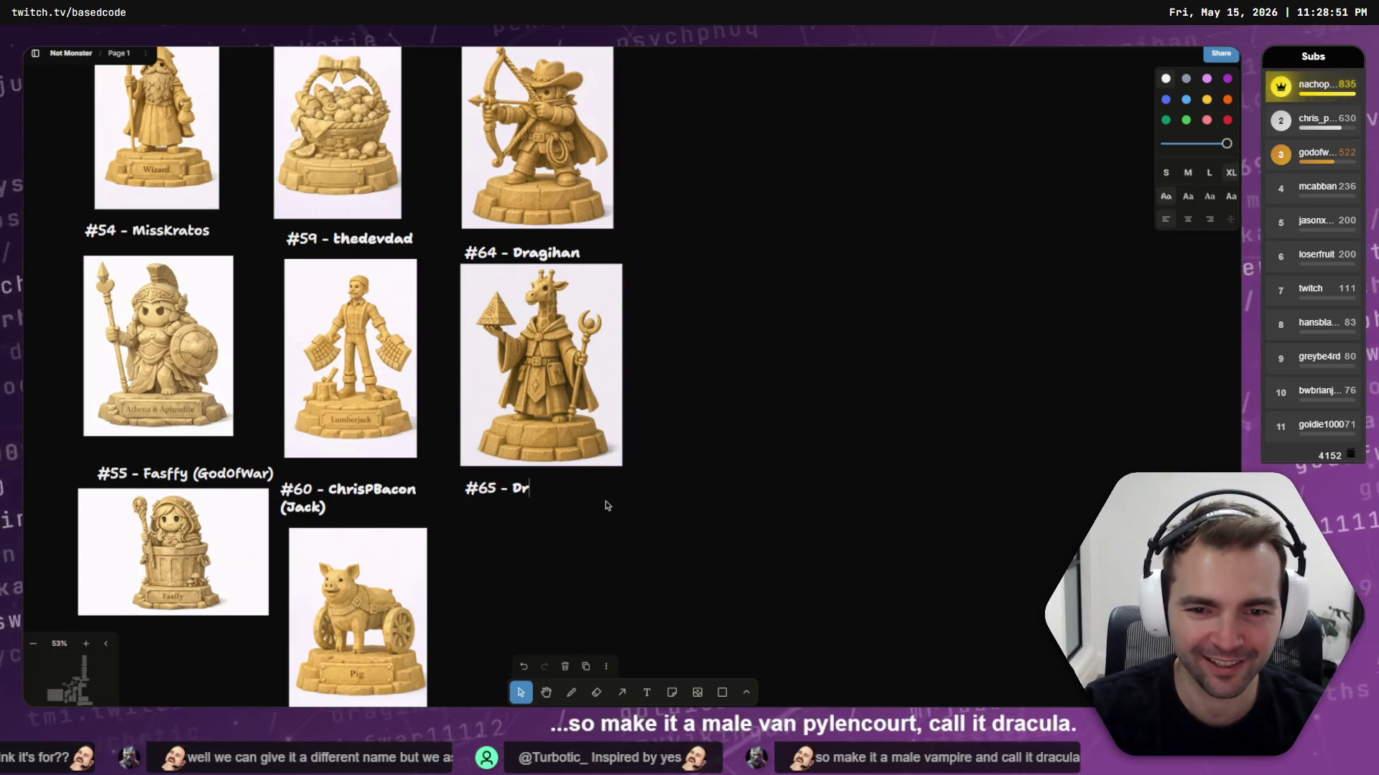
{"action": "key", "text": "ctrl+z"}
{"action": "key", "text": "ctrl+z"}
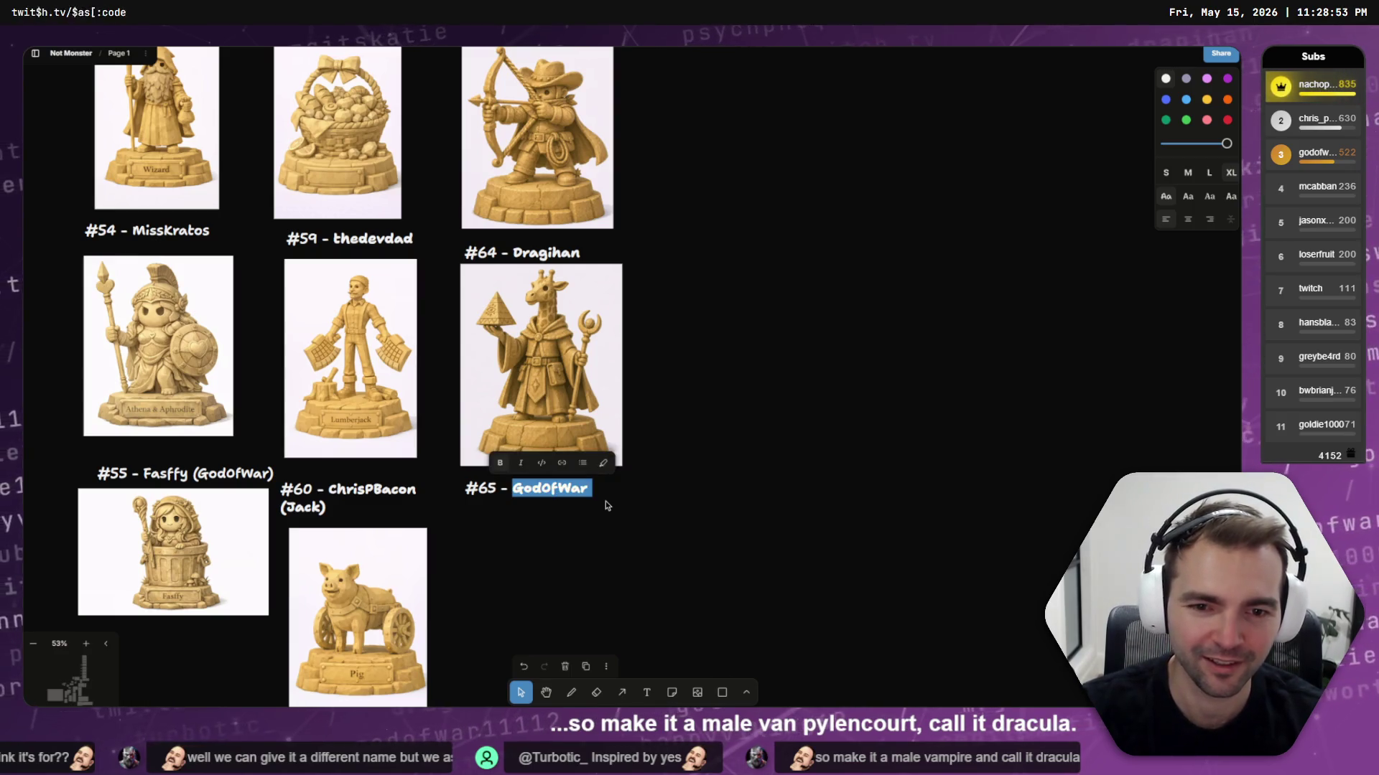
{"action": "key", "text": "End"}
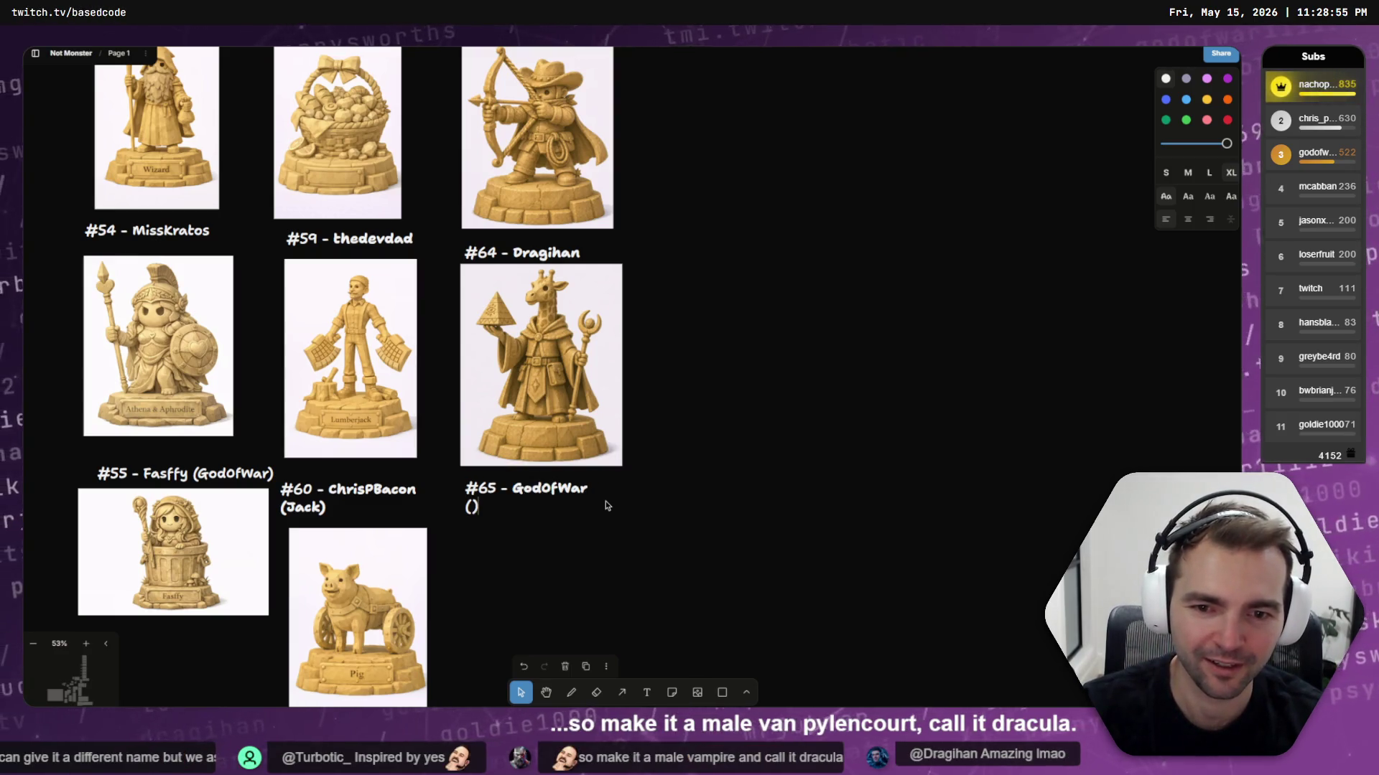
{"action": "type", "text": "Dracula"}
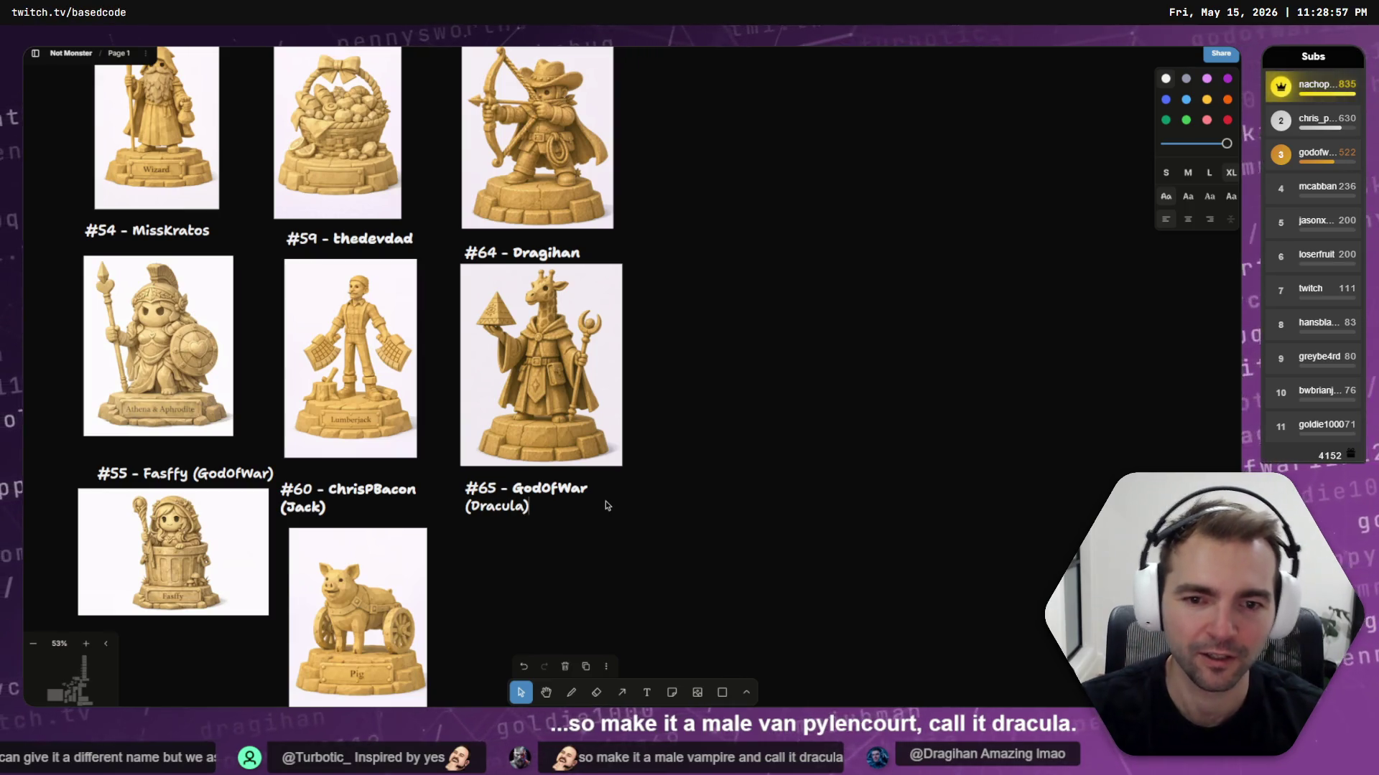
{"action": "left_click", "coordinate": [625, 507]}
{"action": "key", "text": "alt+Tab"}
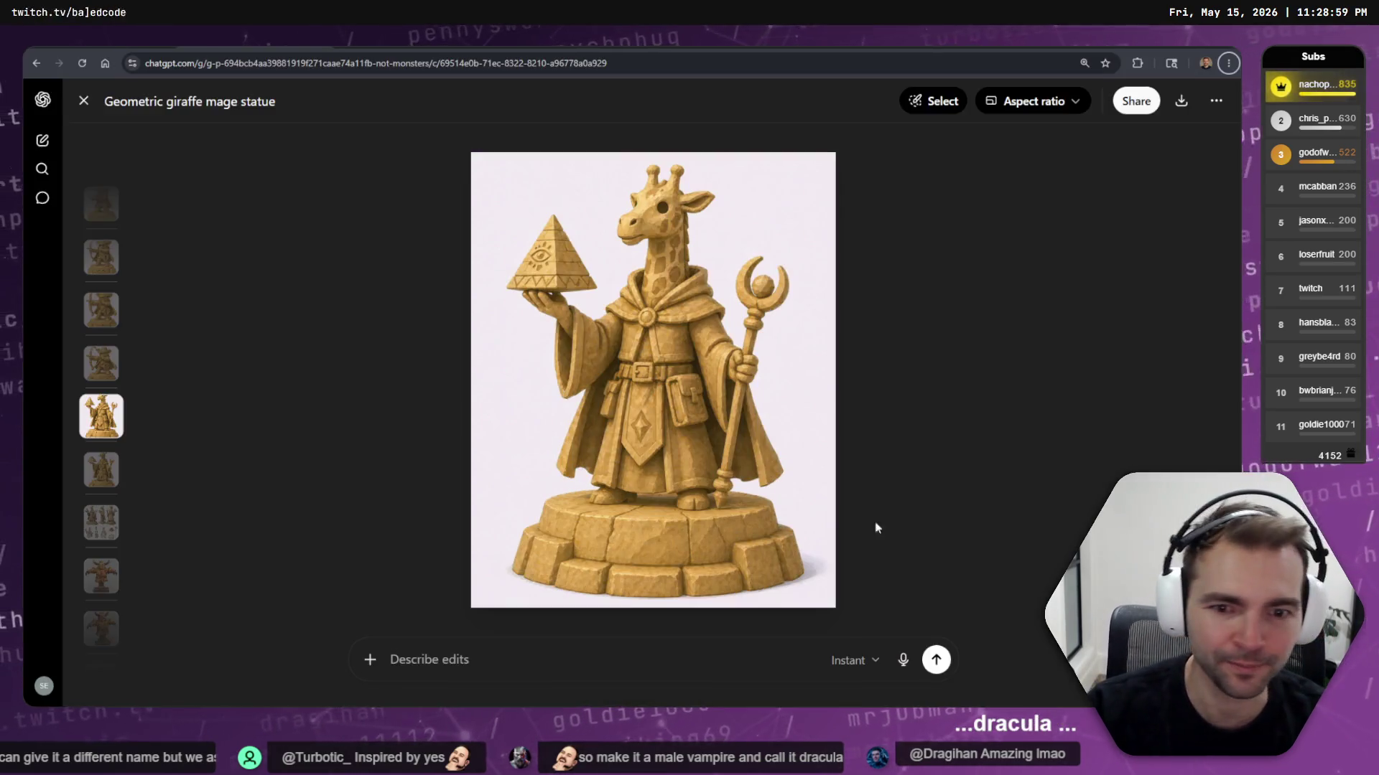
Send a request for a Dracula statue matching the giraffe statue's style
{"action": "left_click", "coordinate": [578, 654]}
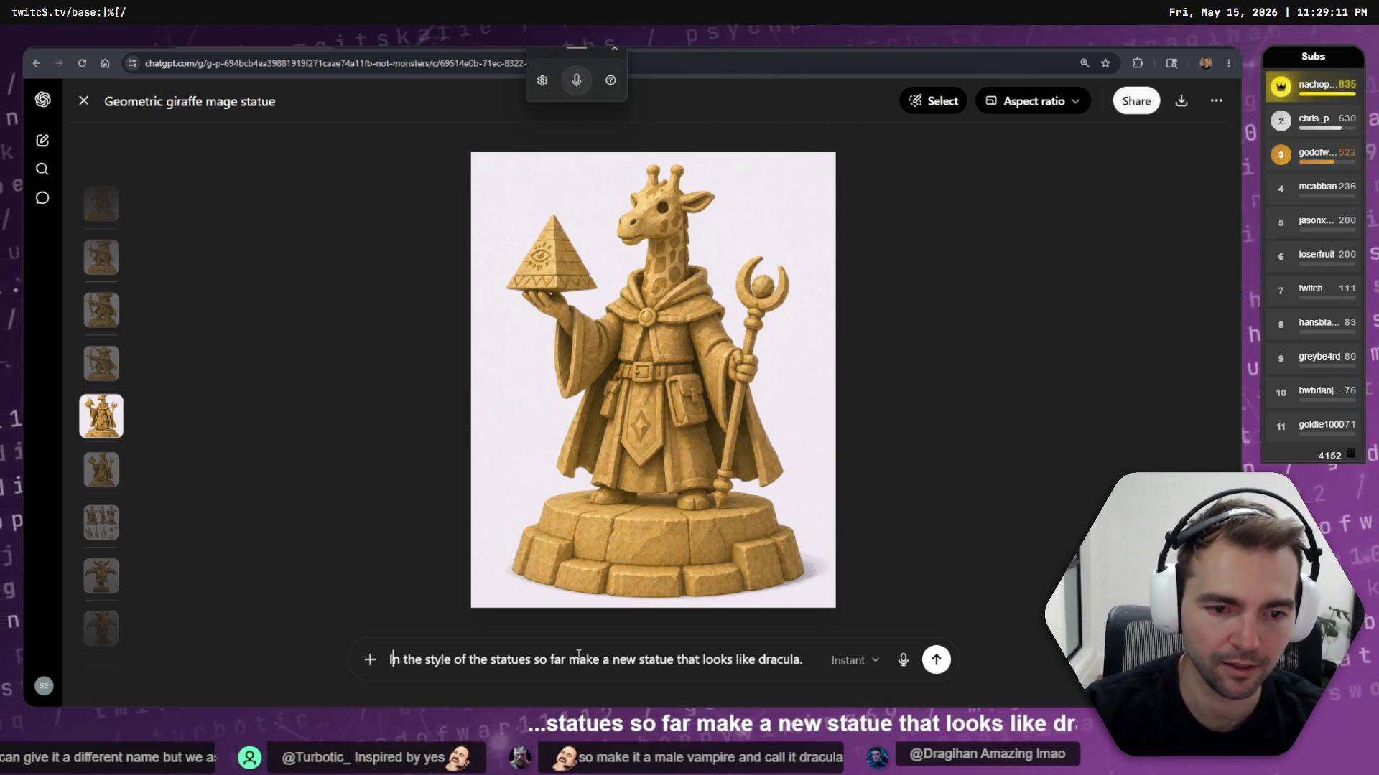
{"action": "key", "text": "Return"}
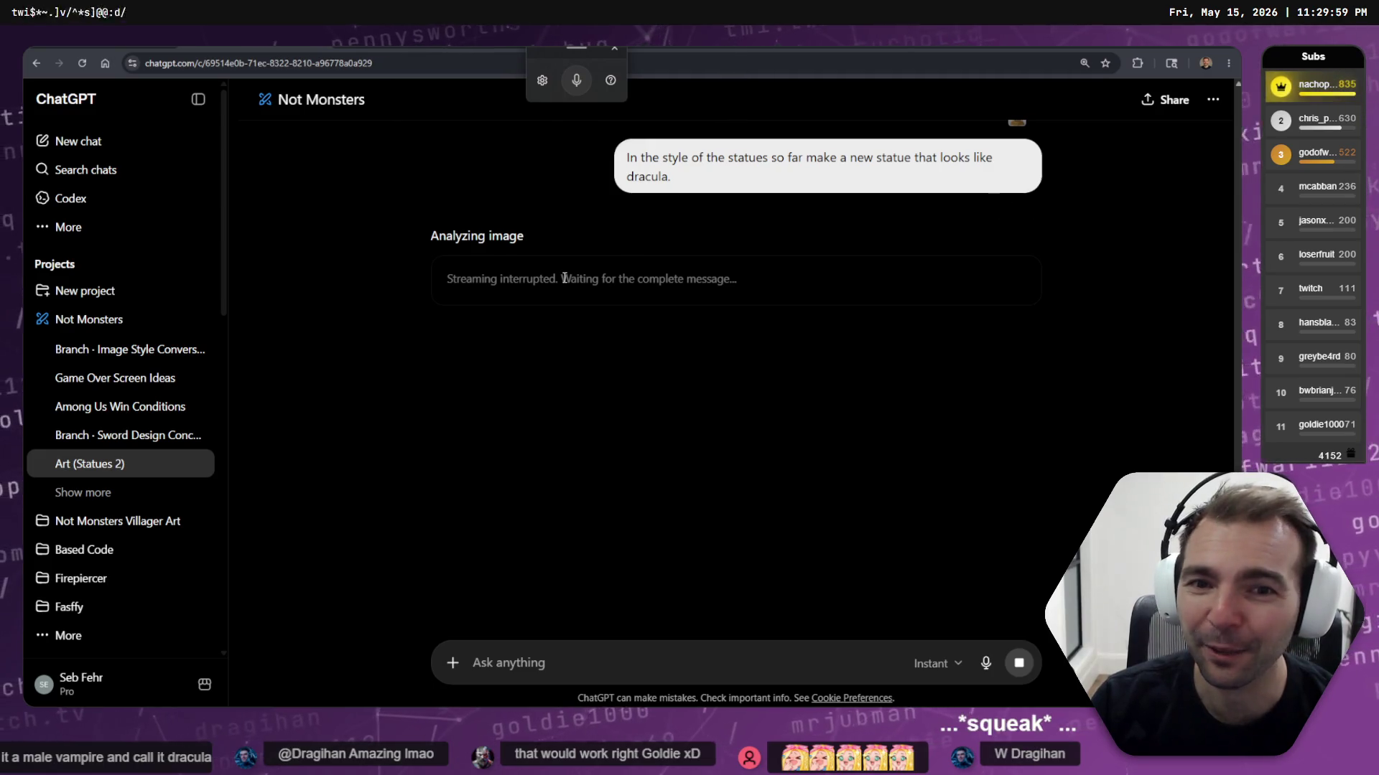
Reload the stalled chat to recover the Dracula statue image, then review the earlier prompts
{"action": "key", "text": "ctrl+Tab"}
{"action": "key", "text": "ctrl+Tab"}
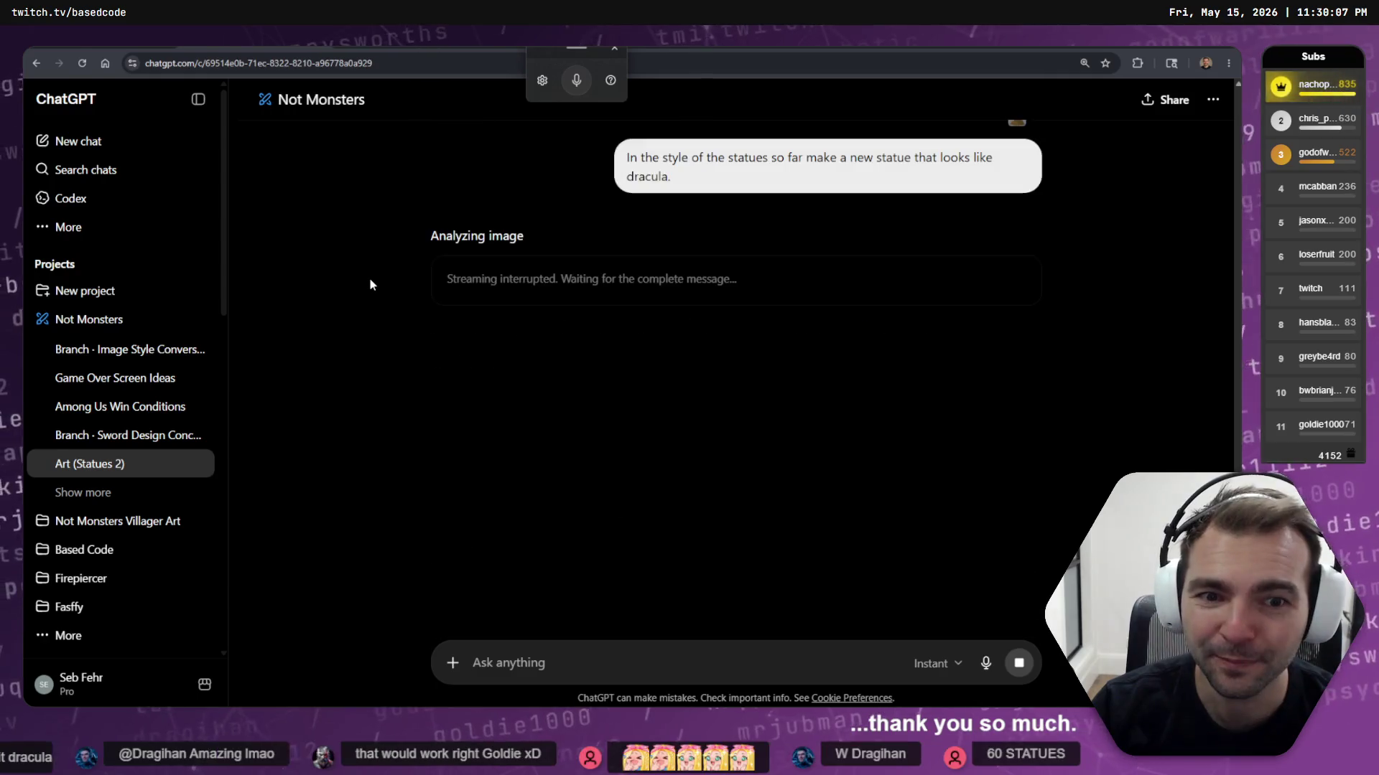
{"action": "key", "text": "F5"}
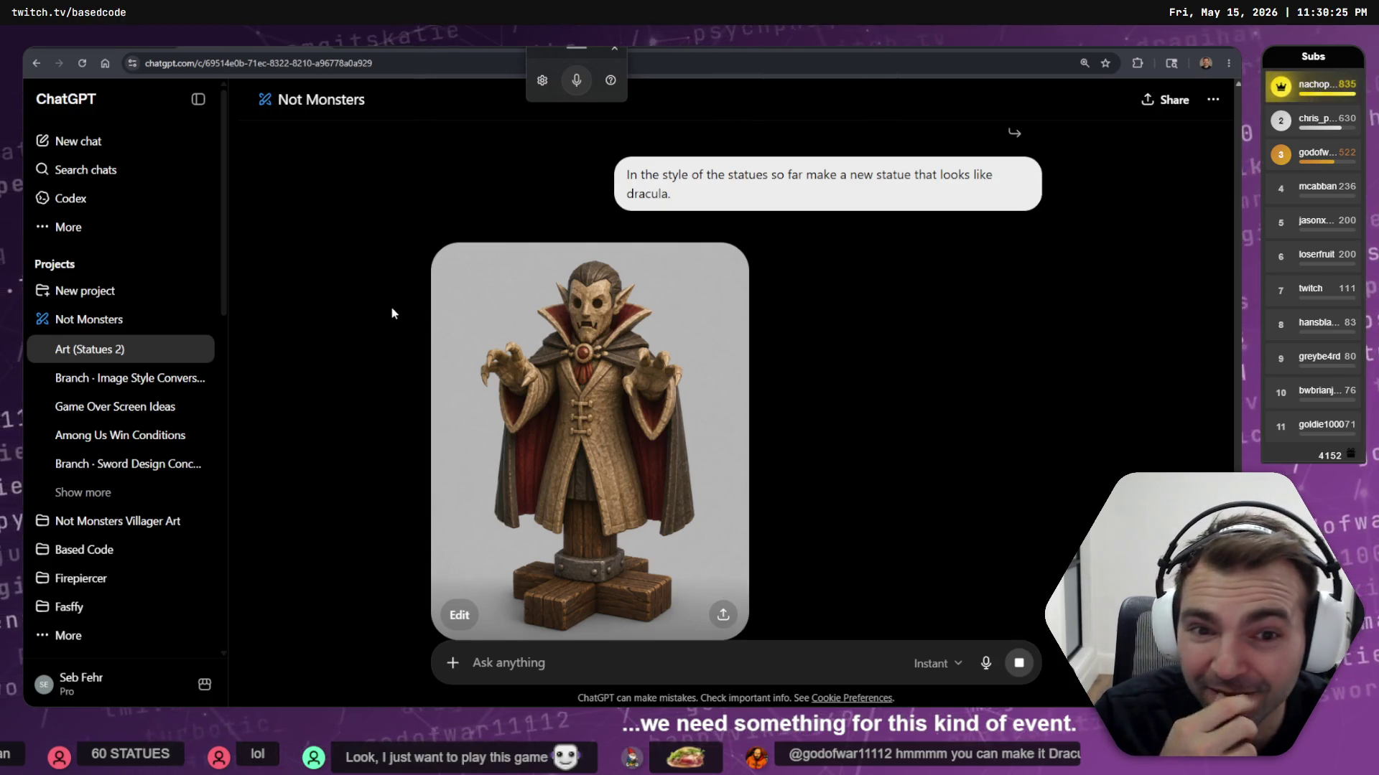
{"action": "scroll", "coordinate": [594, 354], "scroll_direction": "up", "scroll_amount": 15}
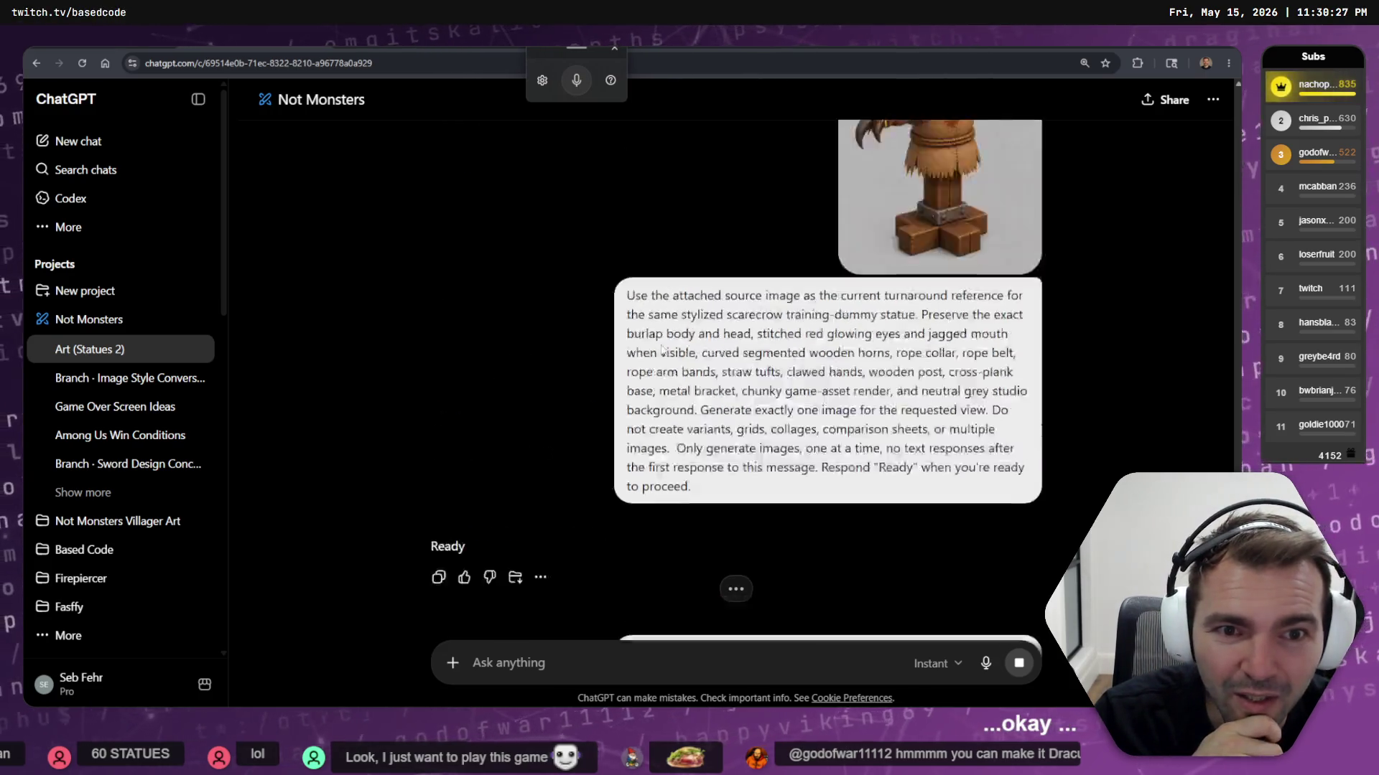
{"action": "scroll", "coordinate": [774, 306], "scroll_direction": "down", "scroll_amount": 15}
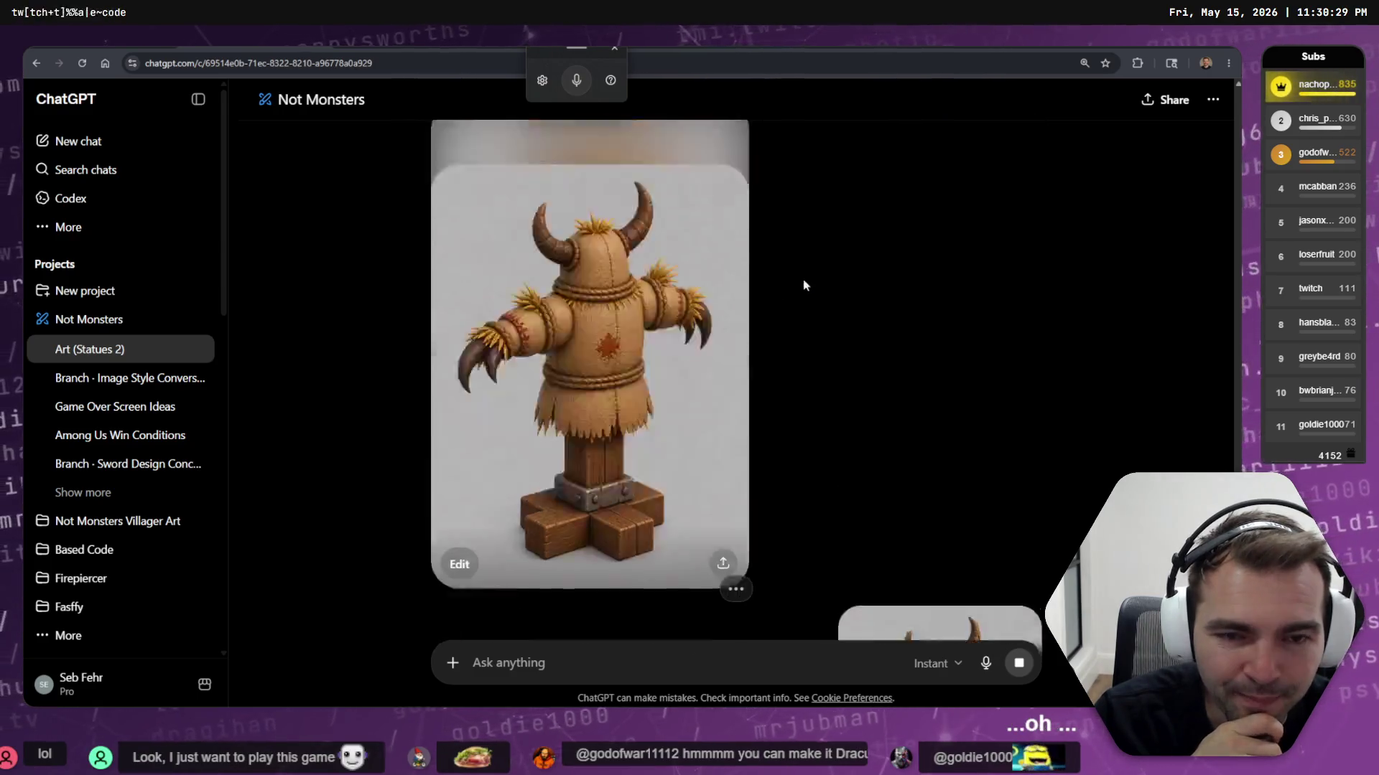
{"action": "scroll", "coordinate": [845, 270], "scroll_direction": "down", "scroll_amount": 15}
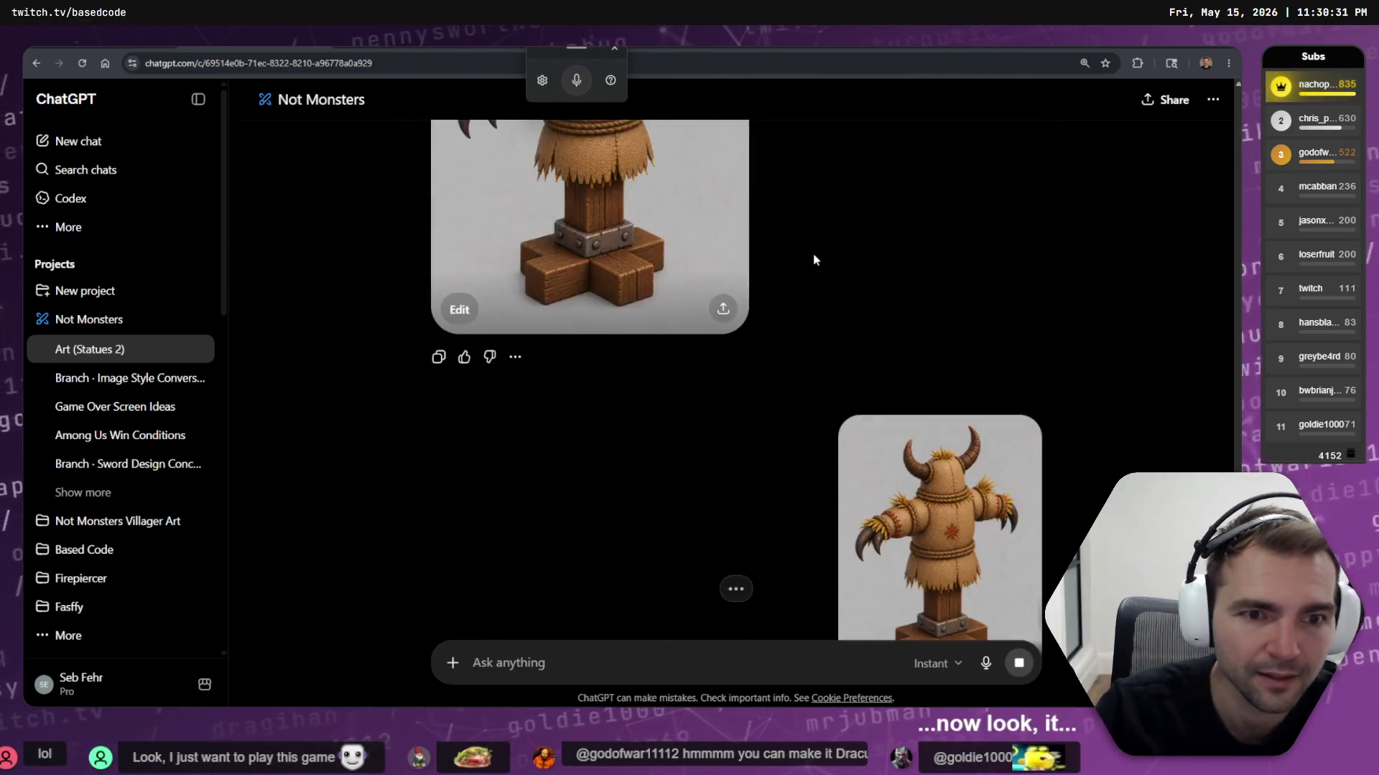
{"action": "scroll", "coordinate": [693, 480], "scroll_direction": "up", "scroll_amount": 3}
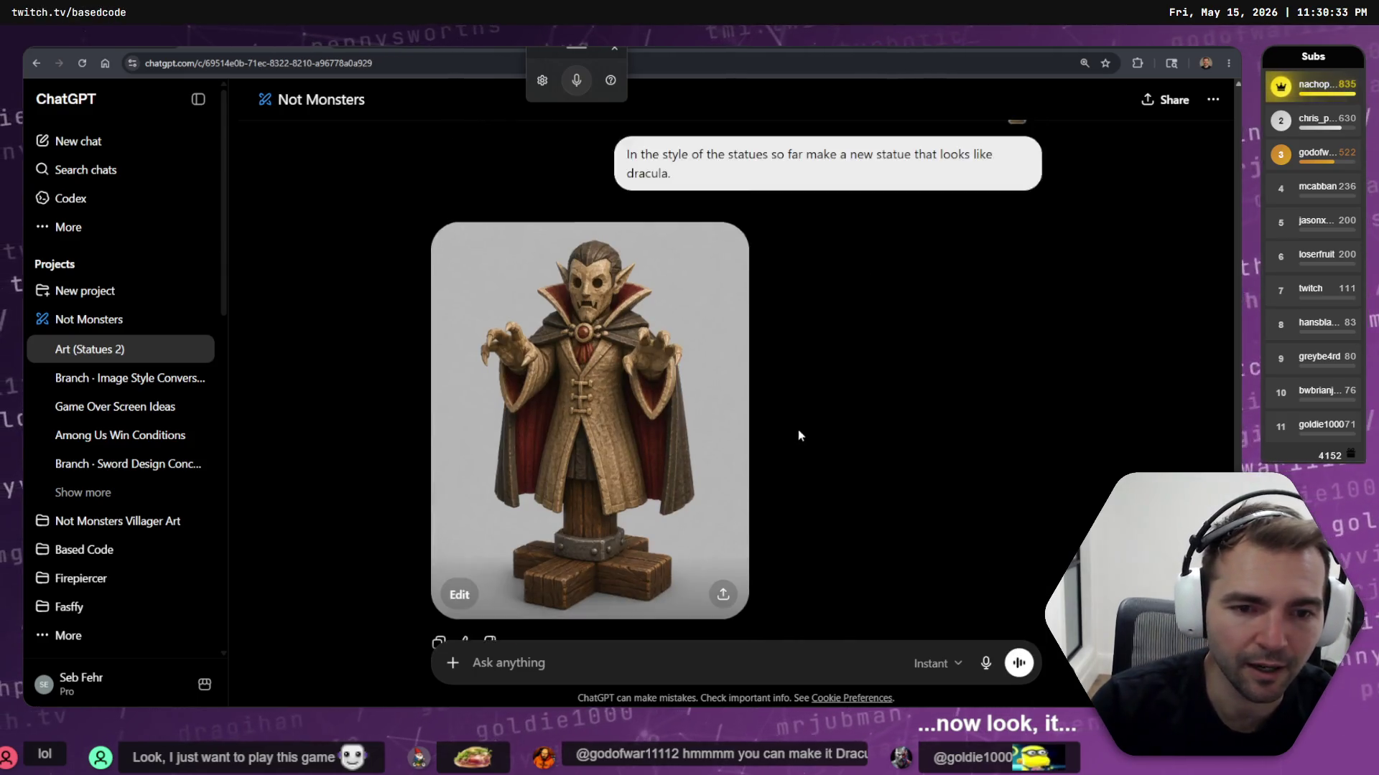
{"action": "left_click_drag", "start_coordinate": [695, 366], "coordinate": [627, 349]}
{"action": "scroll", "coordinate": [862, 352], "scroll_direction": "up", "scroll_amount": 15}
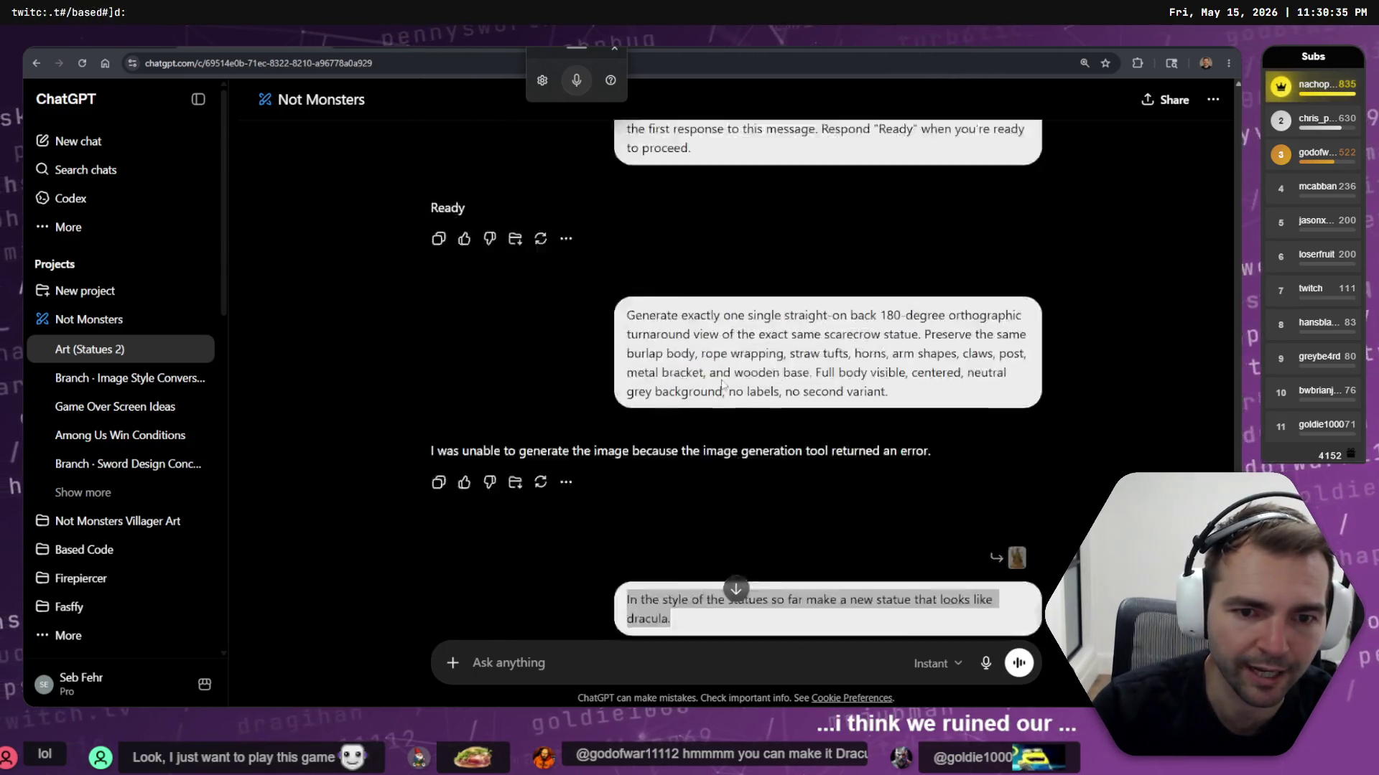
{"action": "scroll", "coordinate": [891, 352], "scroll_direction": "down", "scroll_amount": 15}
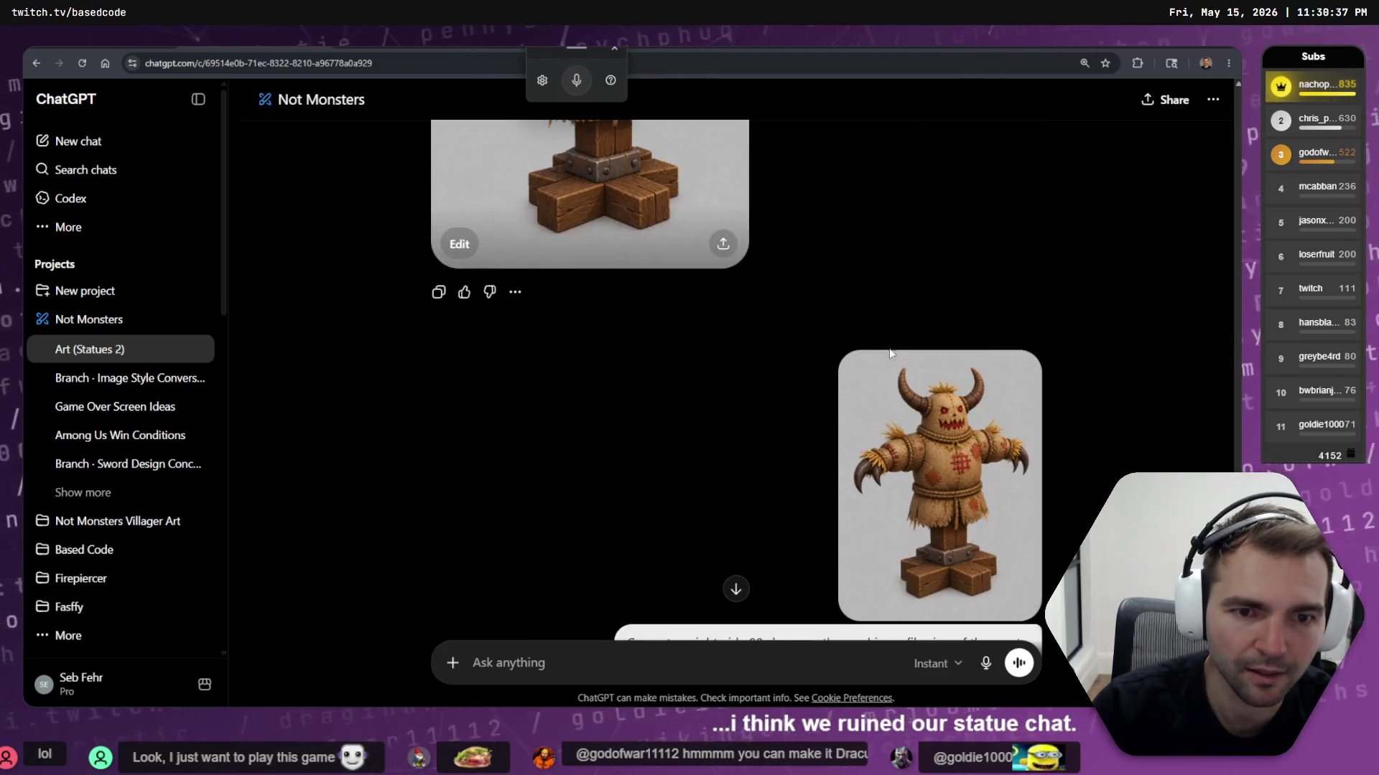
{"action": "scroll", "coordinate": [906, 344], "scroll_direction": "down", "scroll_amount": 20}
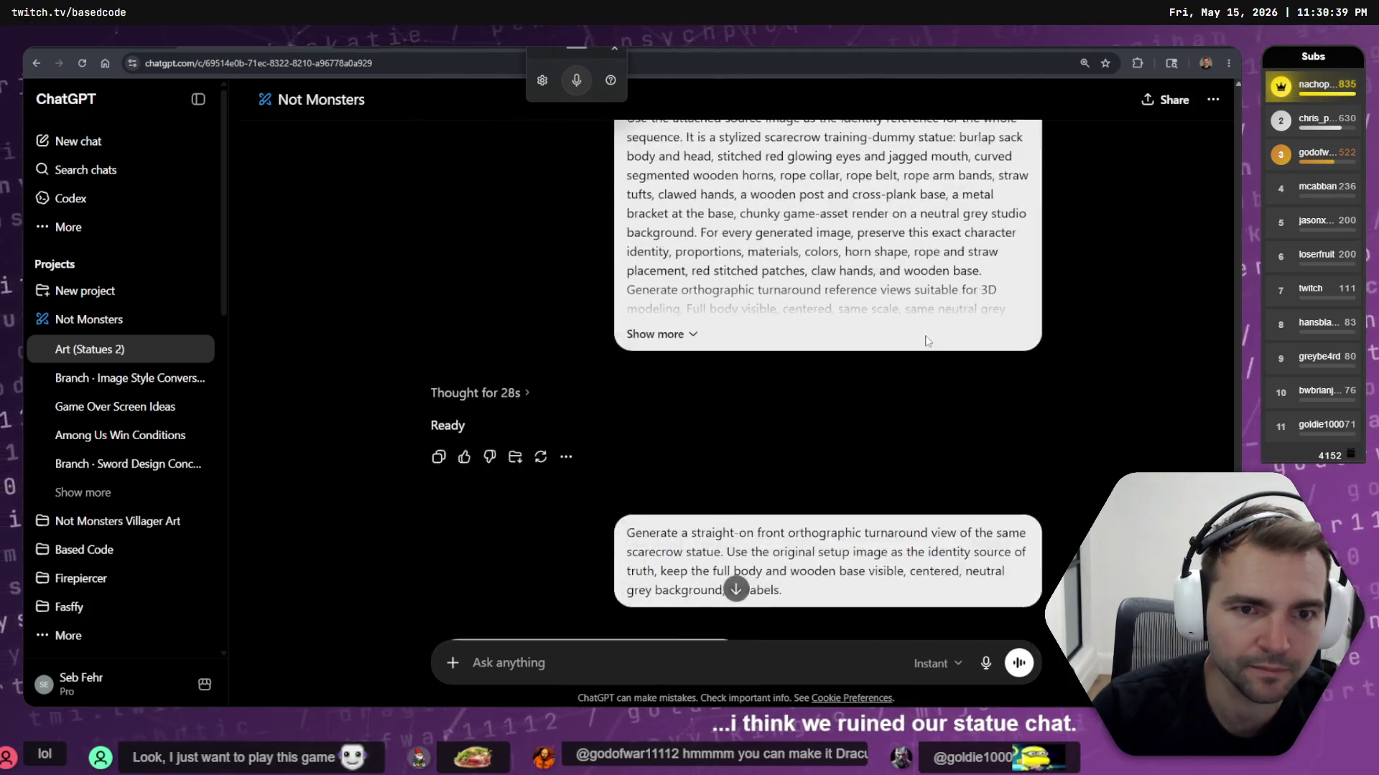
{"action": "scroll", "coordinate": [948, 315], "scroll_direction": "up", "scroll_amount": 5}
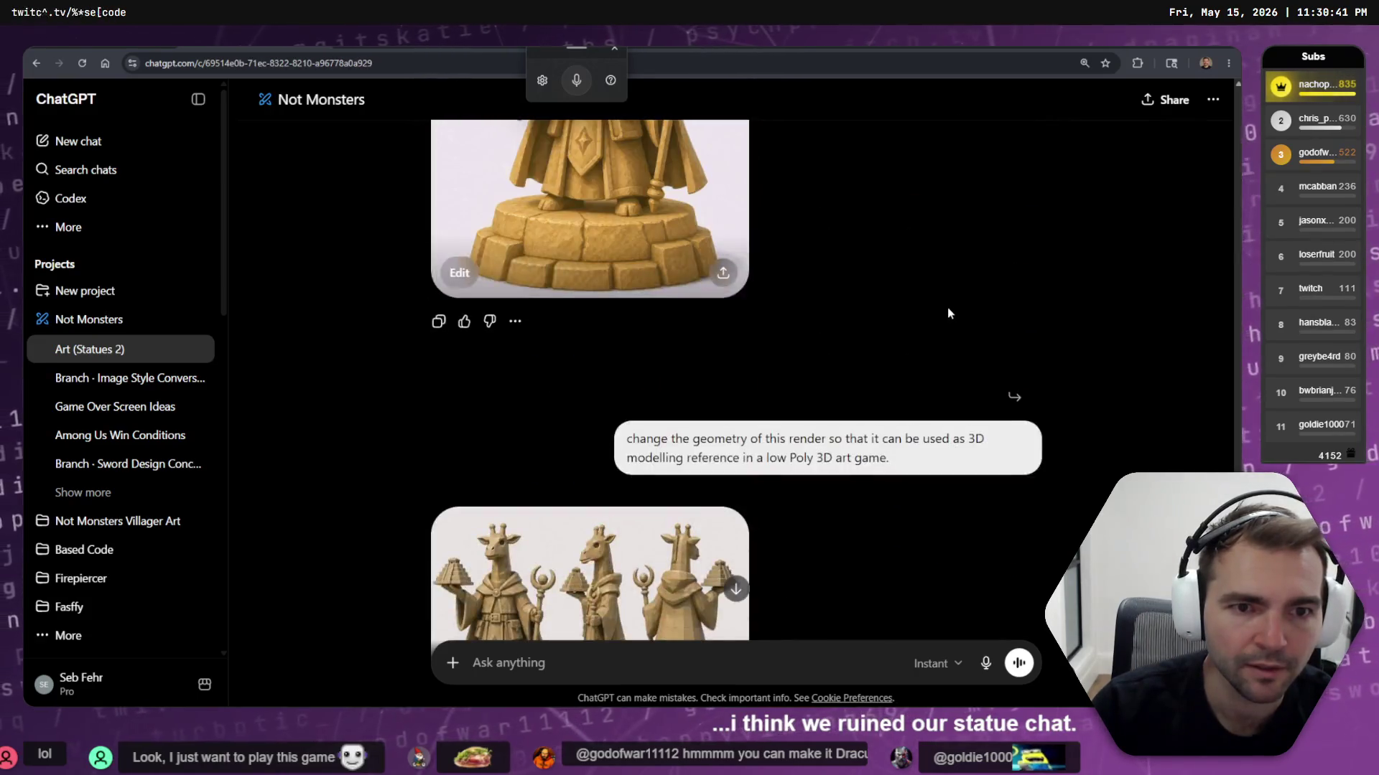
{"action": "left_click", "coordinate": [1028, 365]}
Replace the old low-poly prompt with 'we're going to continue making statues.' and send it
{"action": "key", "text": "ctrl+a"}
{"action": "key", "text": "BackSpace"}
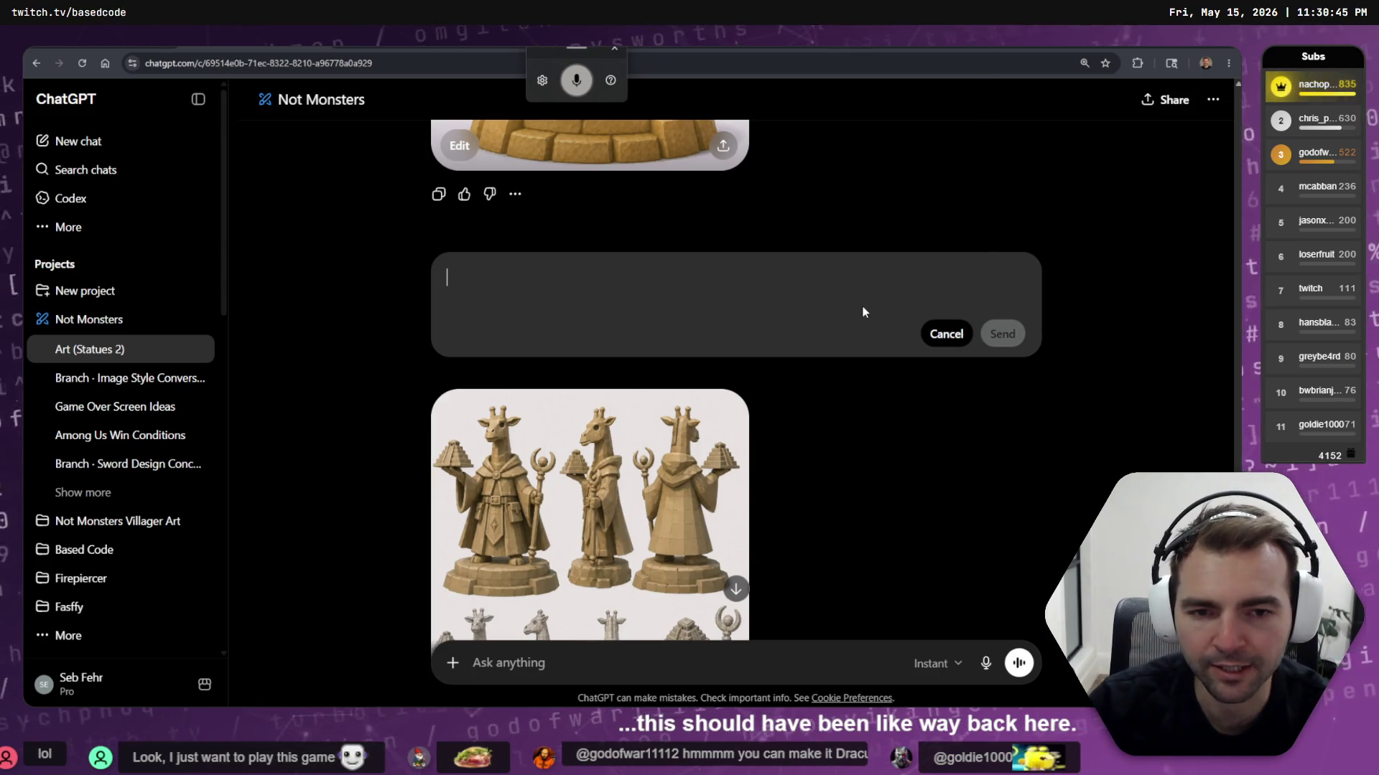
{"action": "type", "text": "we're going to continue making statues"}
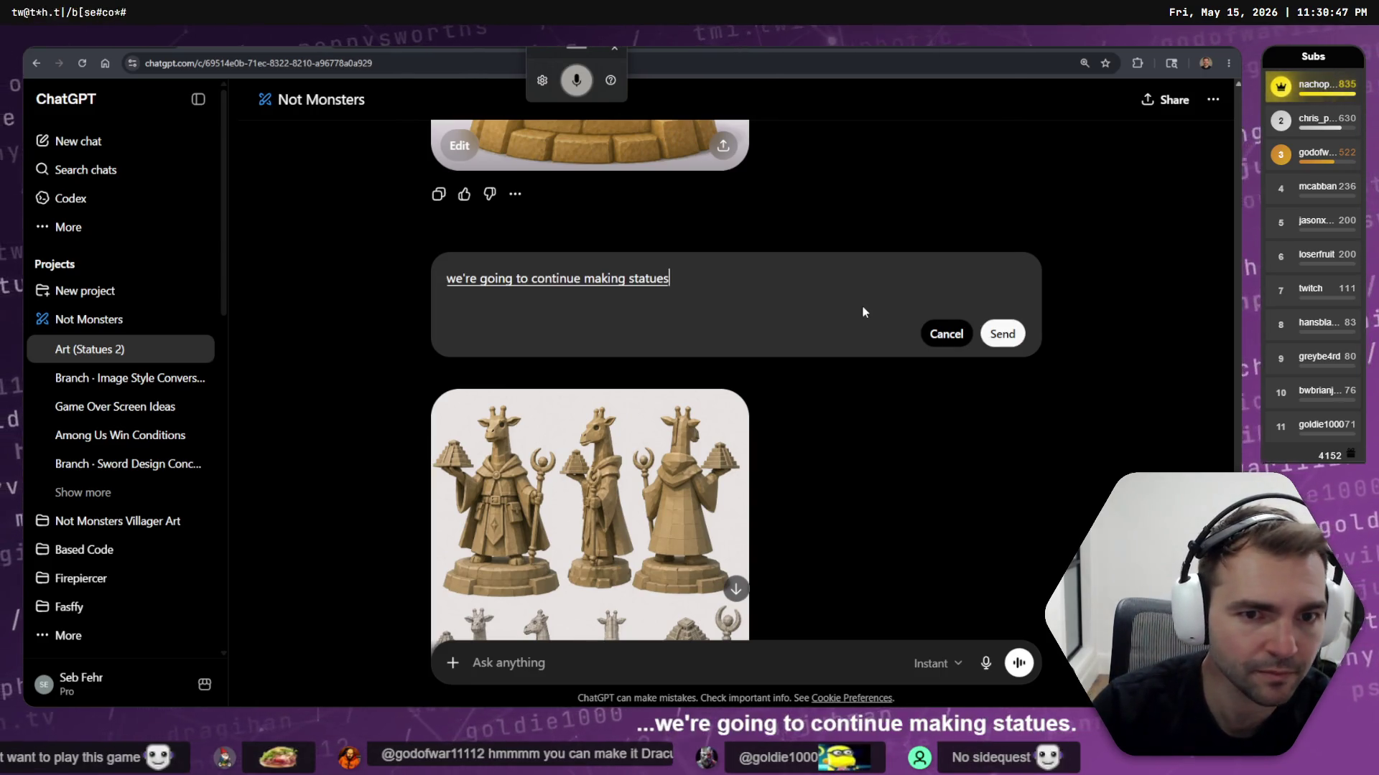
{"action": "type", "text": "."}
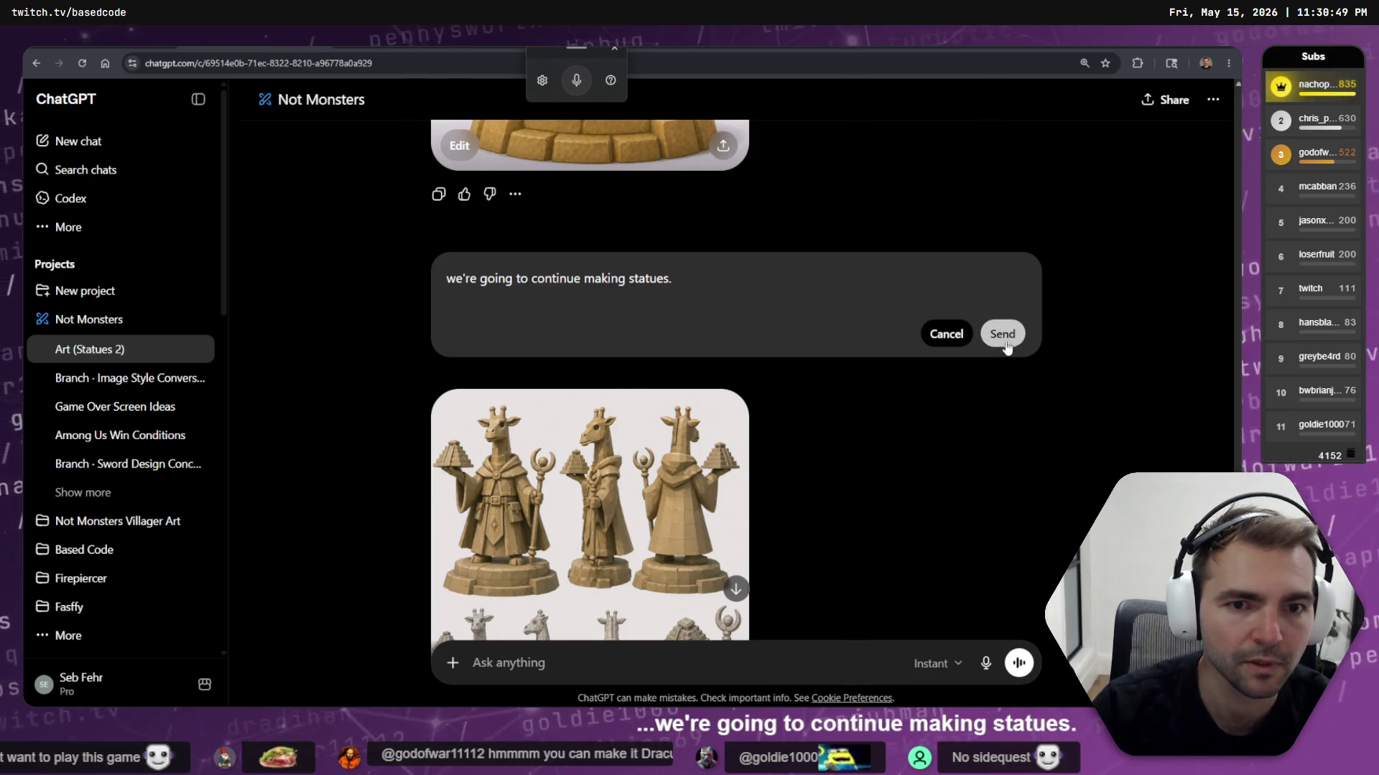
{"action": "left_click", "coordinate": [1002, 335]}
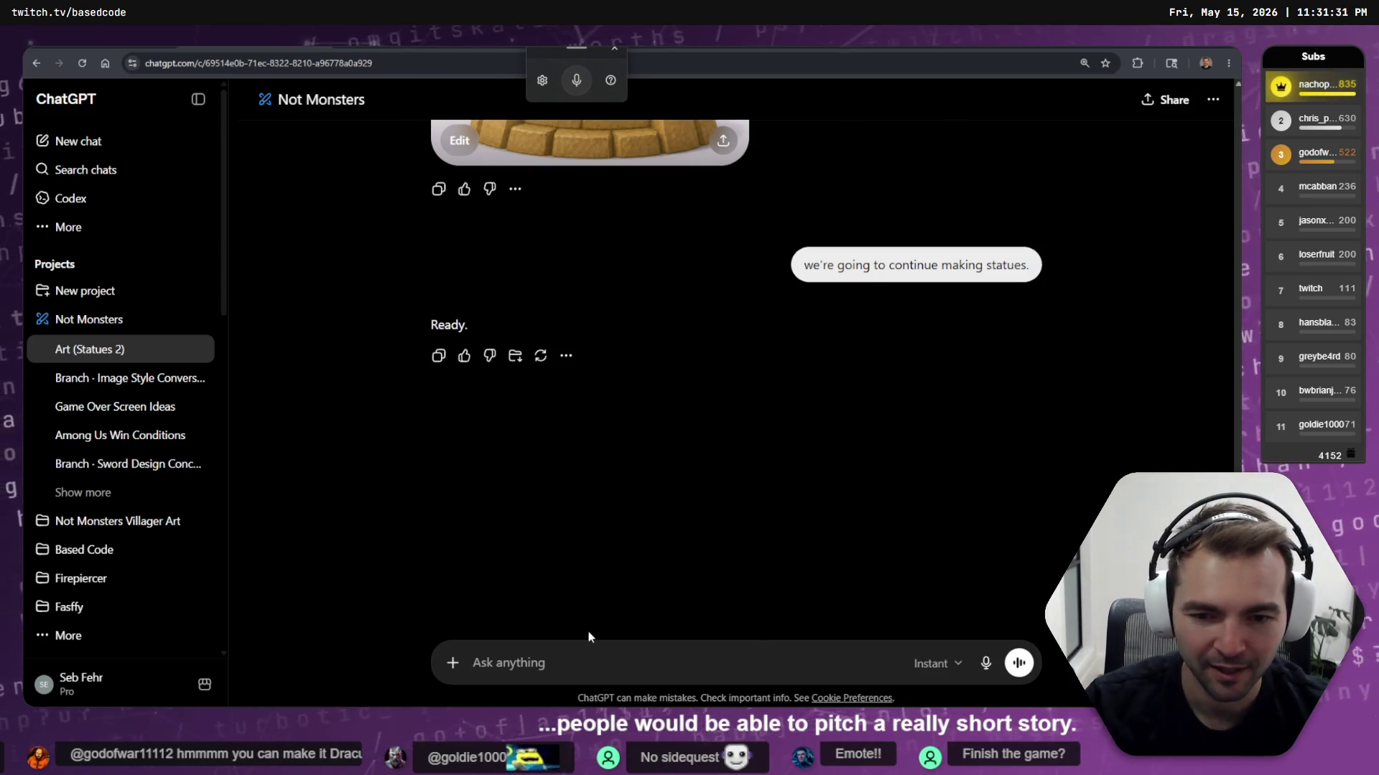
Send 'In the style of the statues so far make a new statue that looks like dracula.' and start dictating a follow-up
{"action": "type", "text": "In the style of the statues so far make a new statue that looks like dracula."}
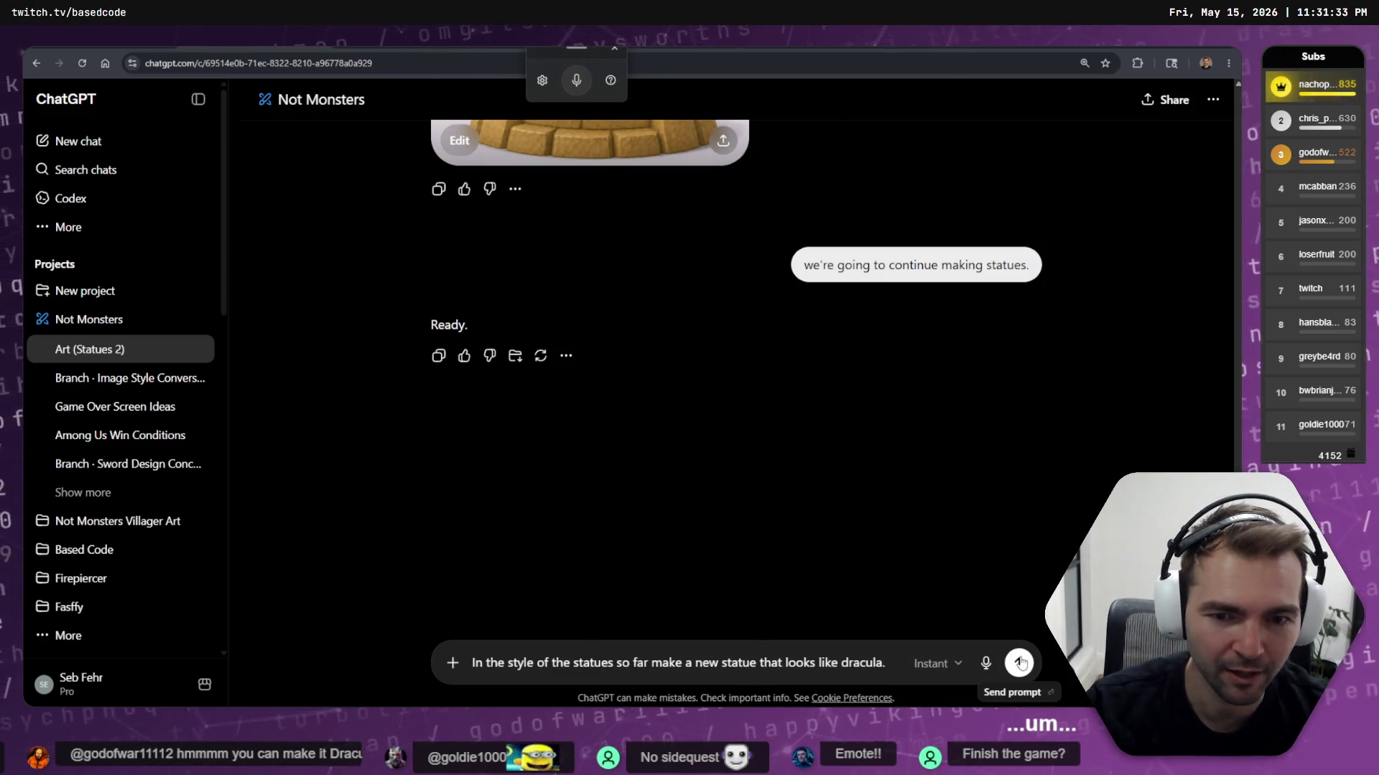
{"action": "left_click", "coordinate": [1021, 663]}
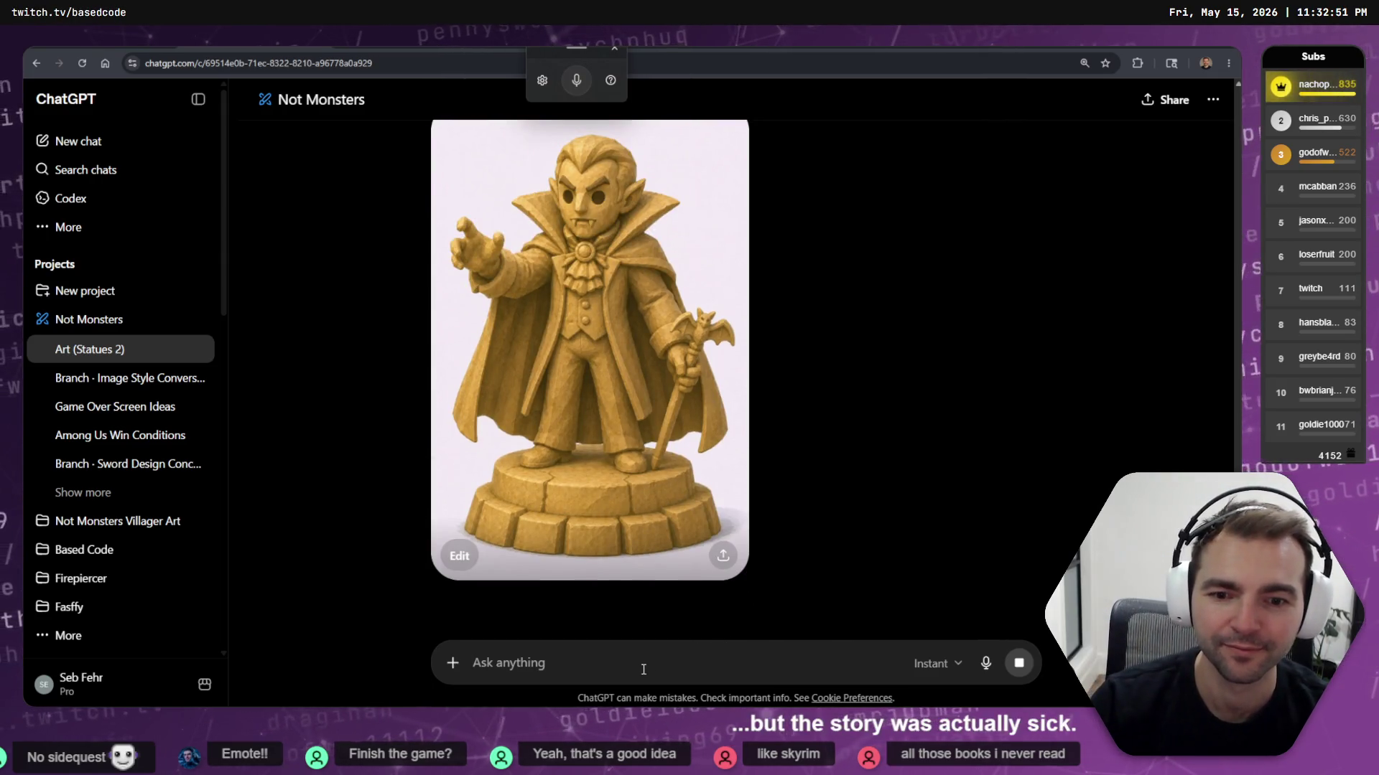
{"action": "key", "text": "super+h"}
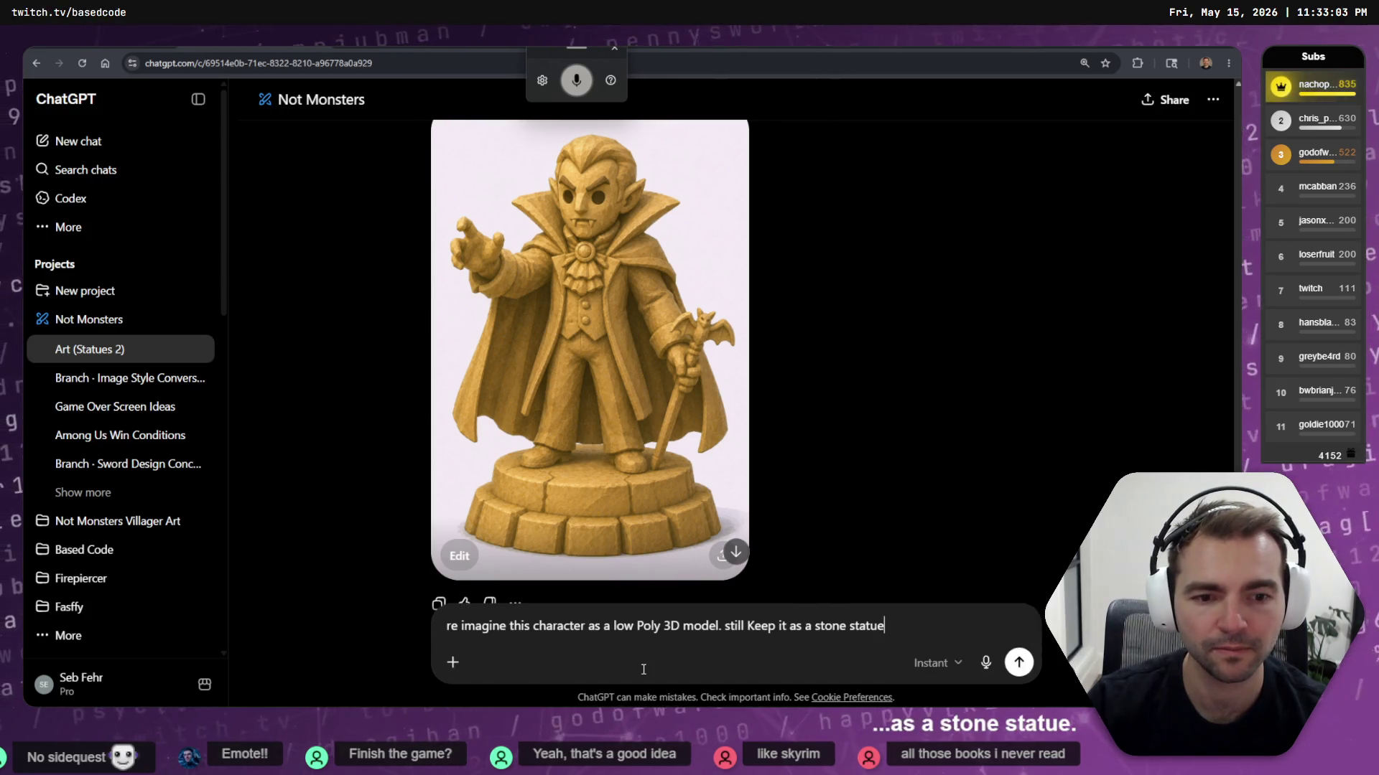
Capitalise the dictated low-poly reimagining prompt and send it
{"action": "key", "text": "Home"}
{"action": "key", "text": "Delete"}
{"action": "type", "text": "R"}
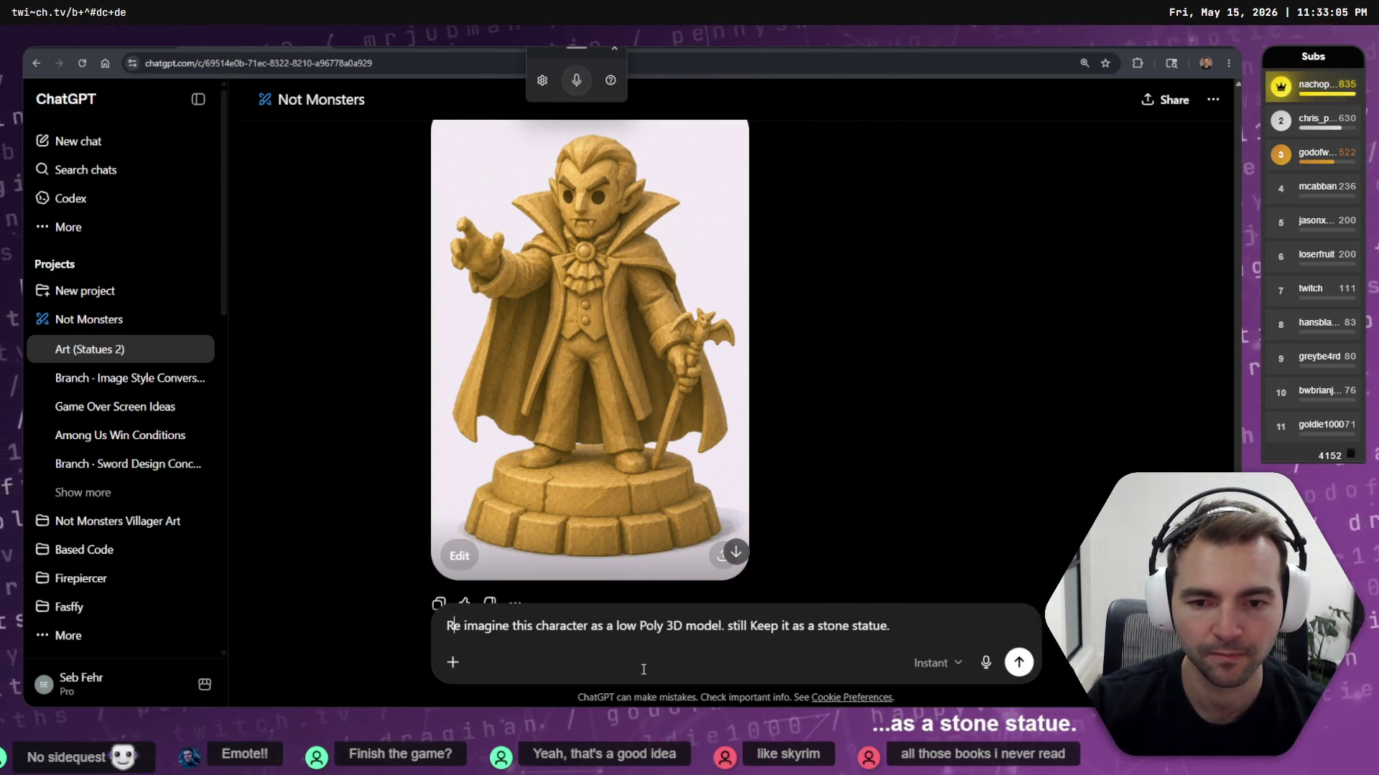
{"action": "key", "text": "Return"}
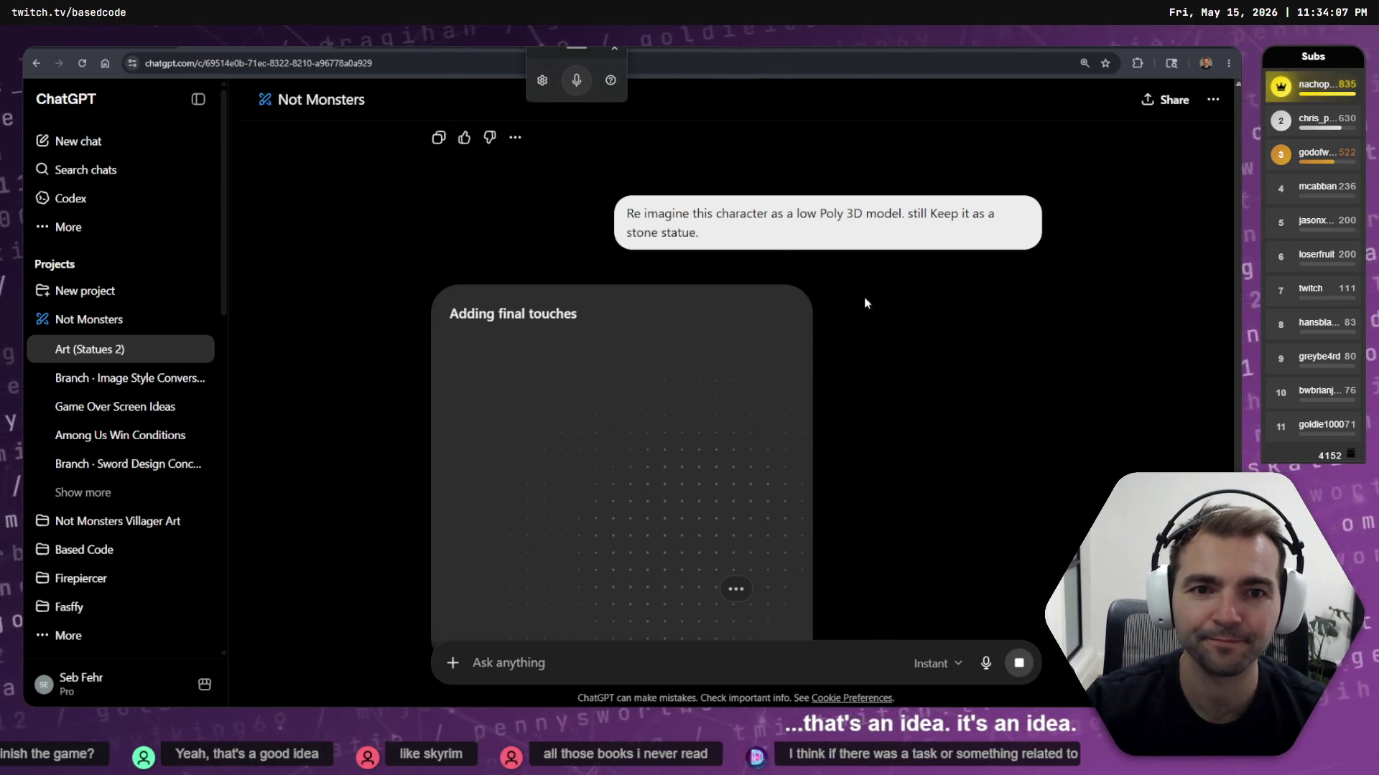
Glance at the model choices without changing them and scroll to the low-poly Dracula statue
{"action": "scroll", "coordinate": [840, 308], "scroll_direction": "down", "scroll_amount": 3}
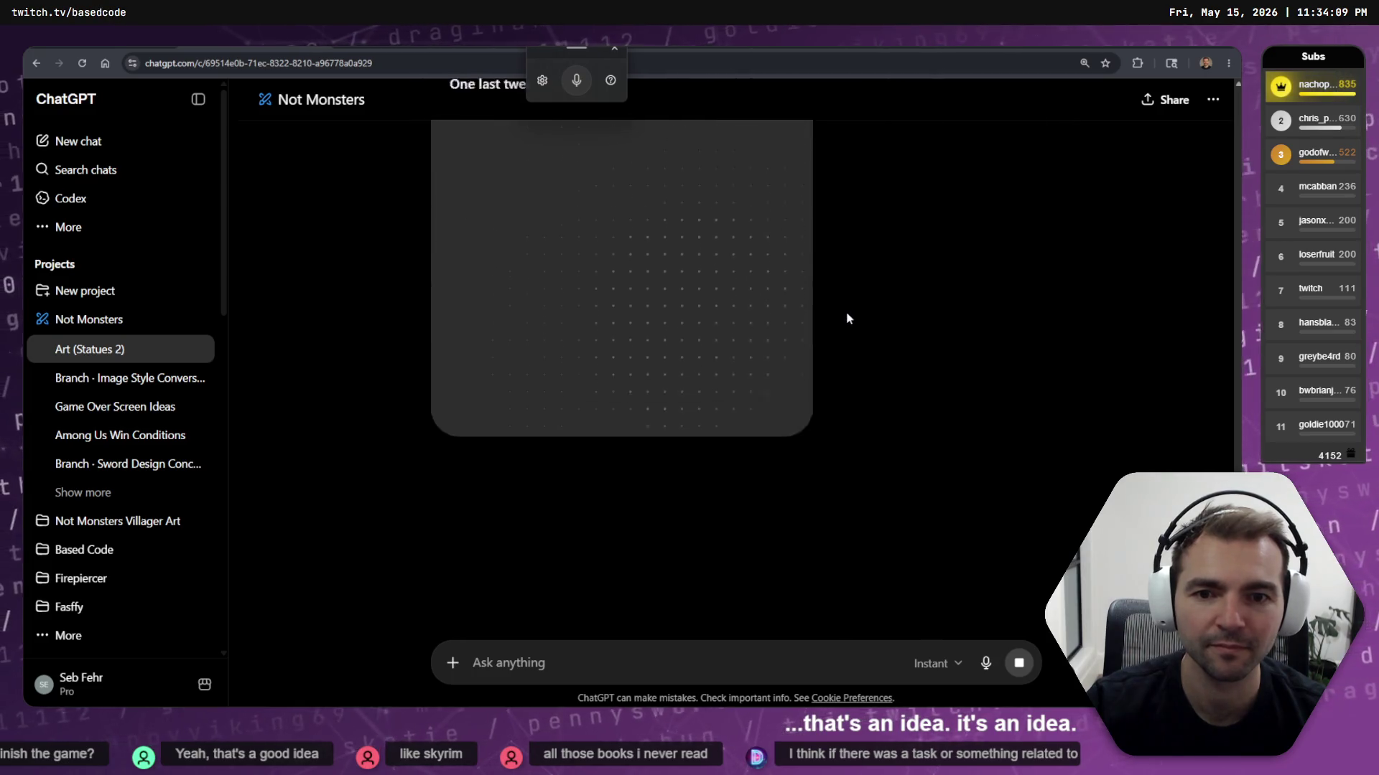
{"action": "left_click", "coordinate": [933, 663]}
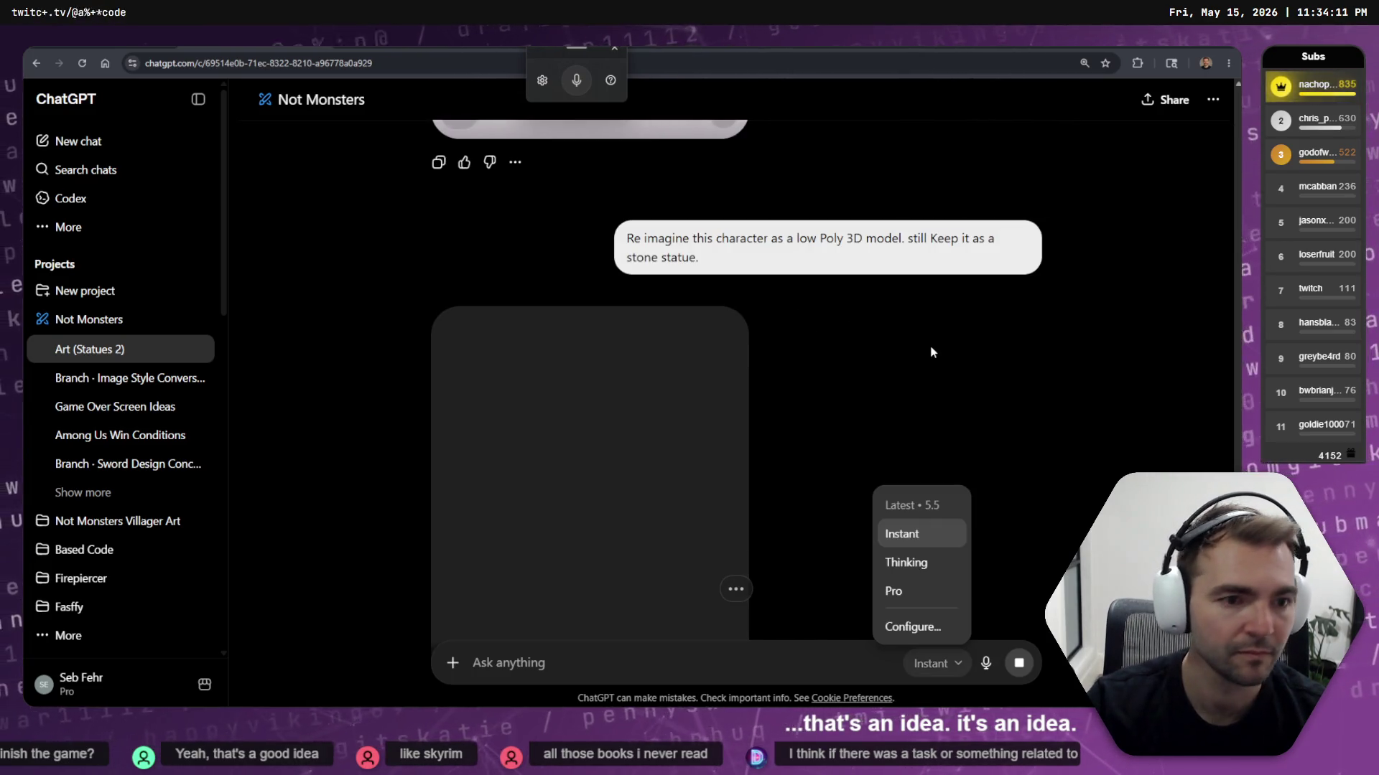
{"action": "key", "text": "Escape"}
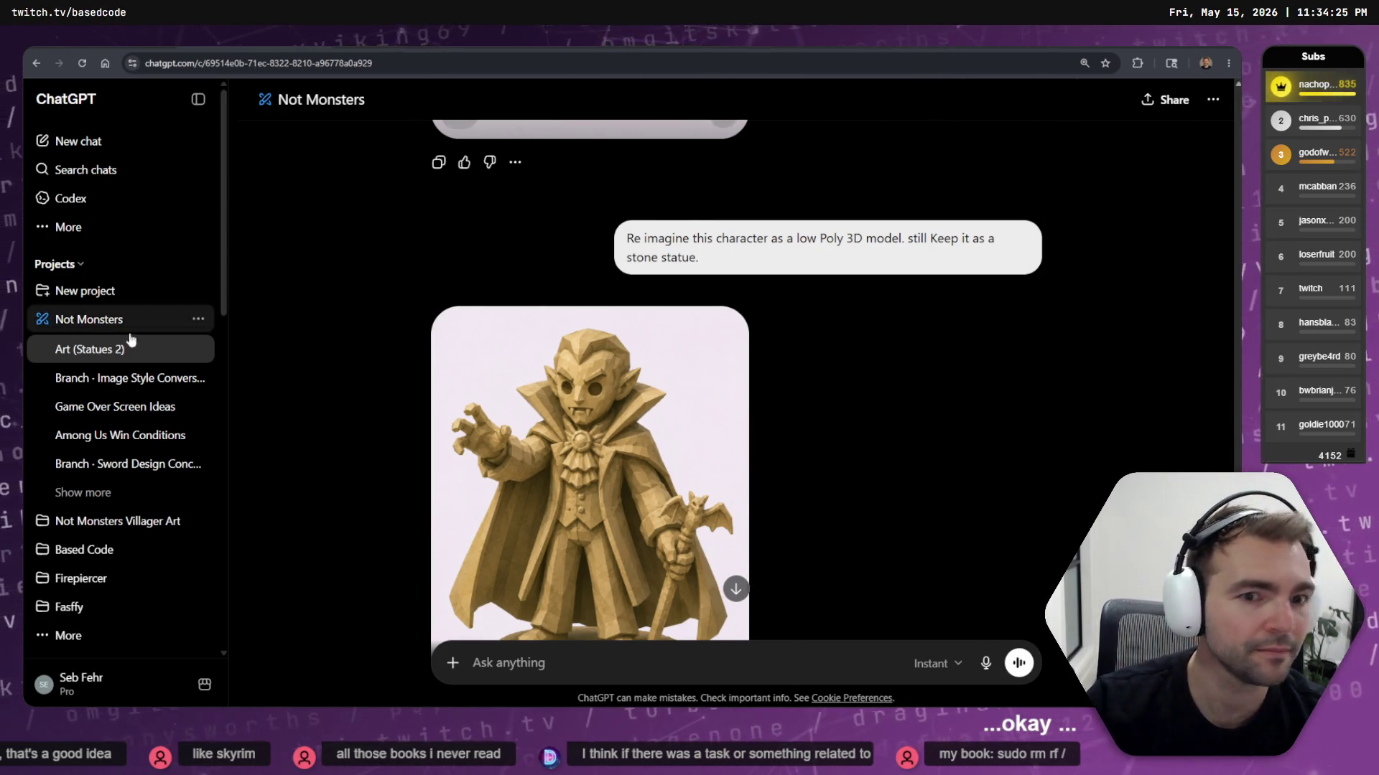
{"action": "scroll", "coordinate": [810, 425], "scroll_direction": "down", "scroll_amount": 3}
{"action": "scroll", "coordinate": [860, 411], "scroll_direction": "up", "scroll_amount": 1}
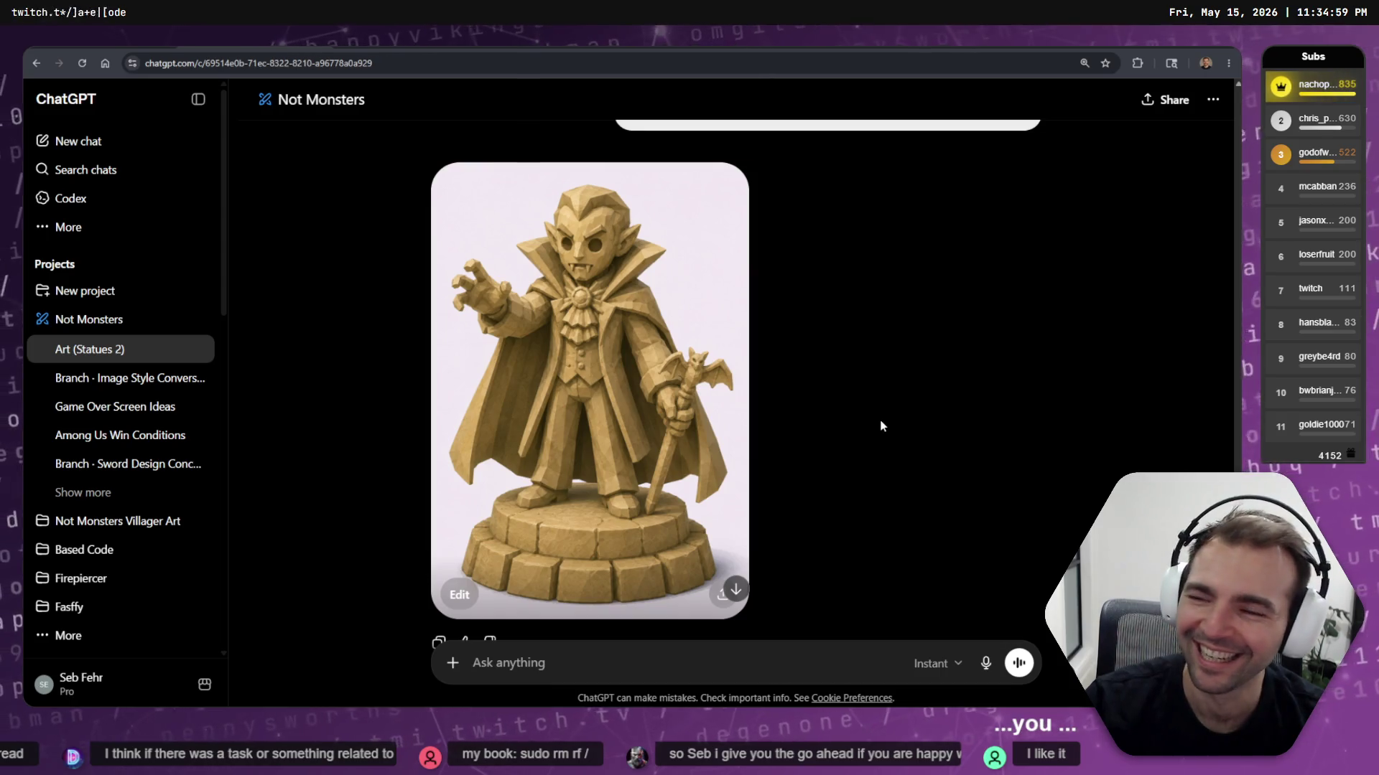
{"action": "left_click", "coordinate": [708, 408]}
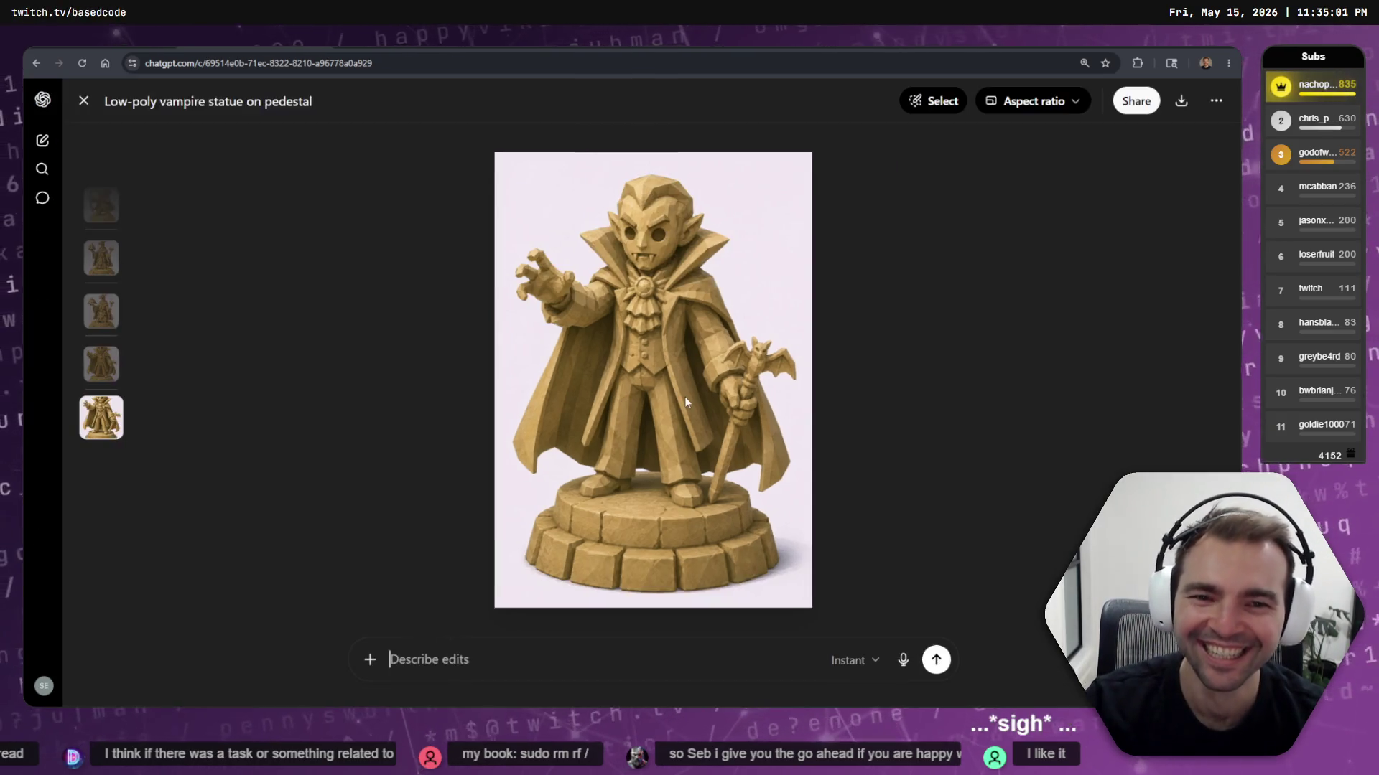
{"action": "right_click", "coordinate": [686, 395]}
{"action": "left_click_drag", "start_coordinate": [686, 394], "coordinate": [991, 327]}
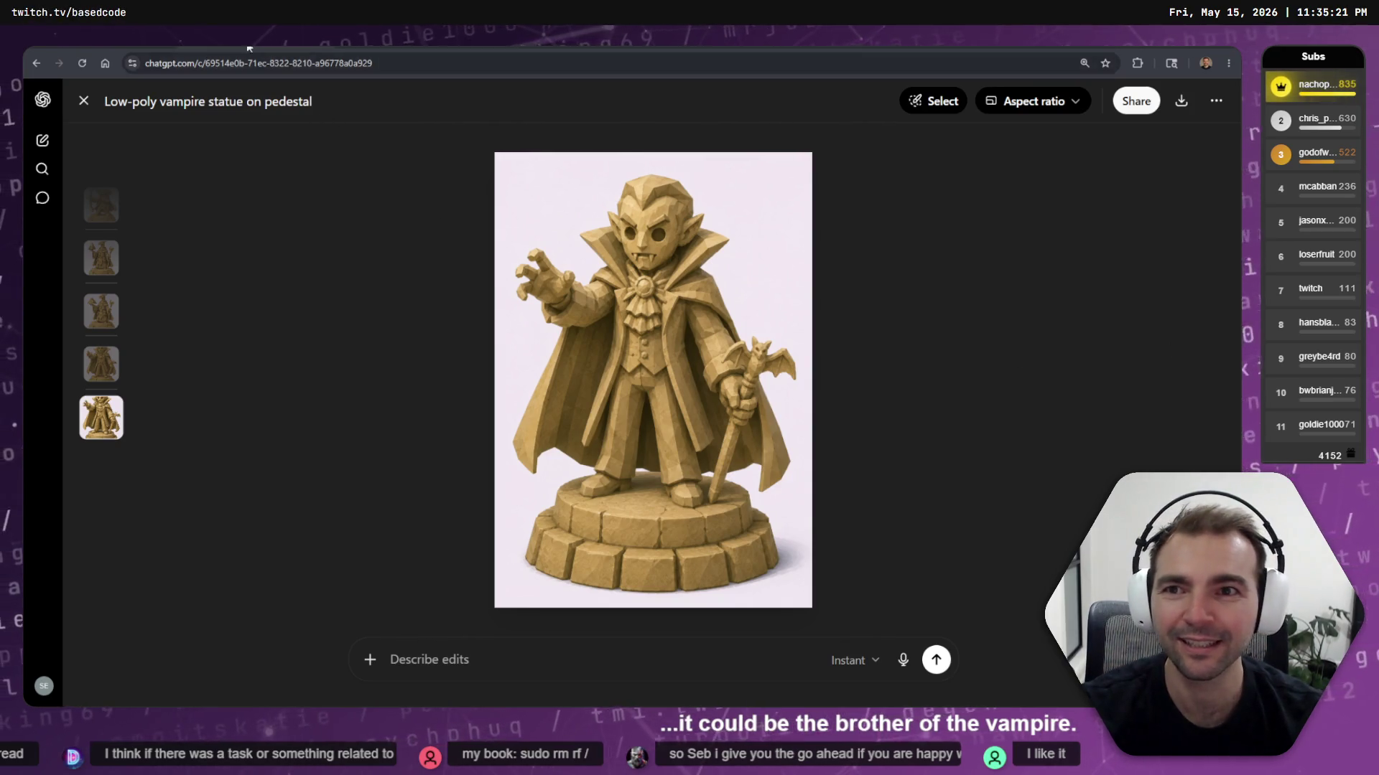
{"action": "key", "text": "alt+Tab"}
Move the browser window over the statue board and switch back to Blender
{"action": "mouse_move", "coordinate": [245, 47]}
{"action": "left_mouse_down"}
{"action": "mouse_move", "coordinate": [807, 251]}
{"action": "mouse_move", "coordinate": [611, 188]}
{"action": "mouse_move", "coordinate": [721, 175]}
{"action": "left_mouse_up"}
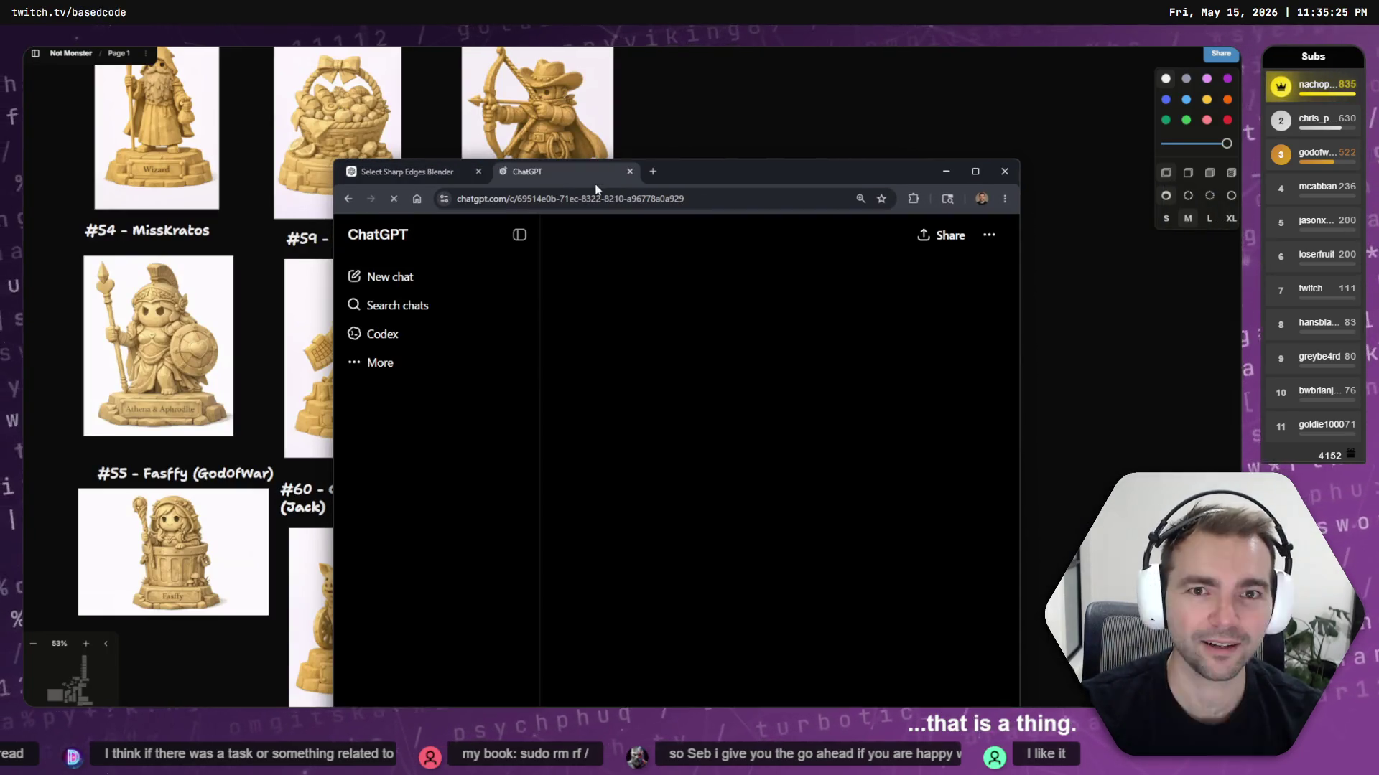
{"action": "key", "text": "alt+Tab"}
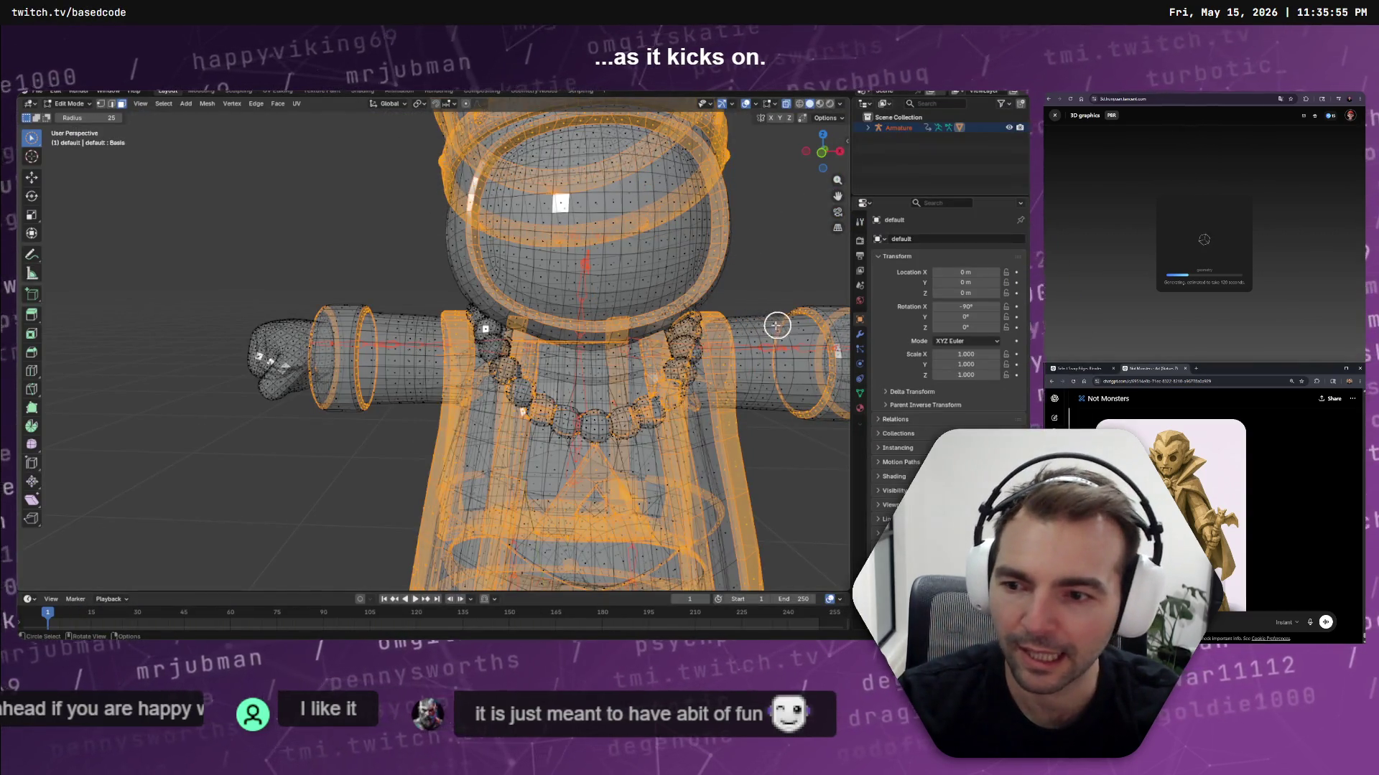
Pan, orbit and zoom around the Edit Mode character mesh, then open the Select menu
{"action": "middle_click_drag", "start_coordinate": [776, 325], "coordinate": [668, 305], "text": "shift"}
{"action": "scroll", "coordinate": [511, 338], "scroll_direction": "up", "scroll_amount": 4}
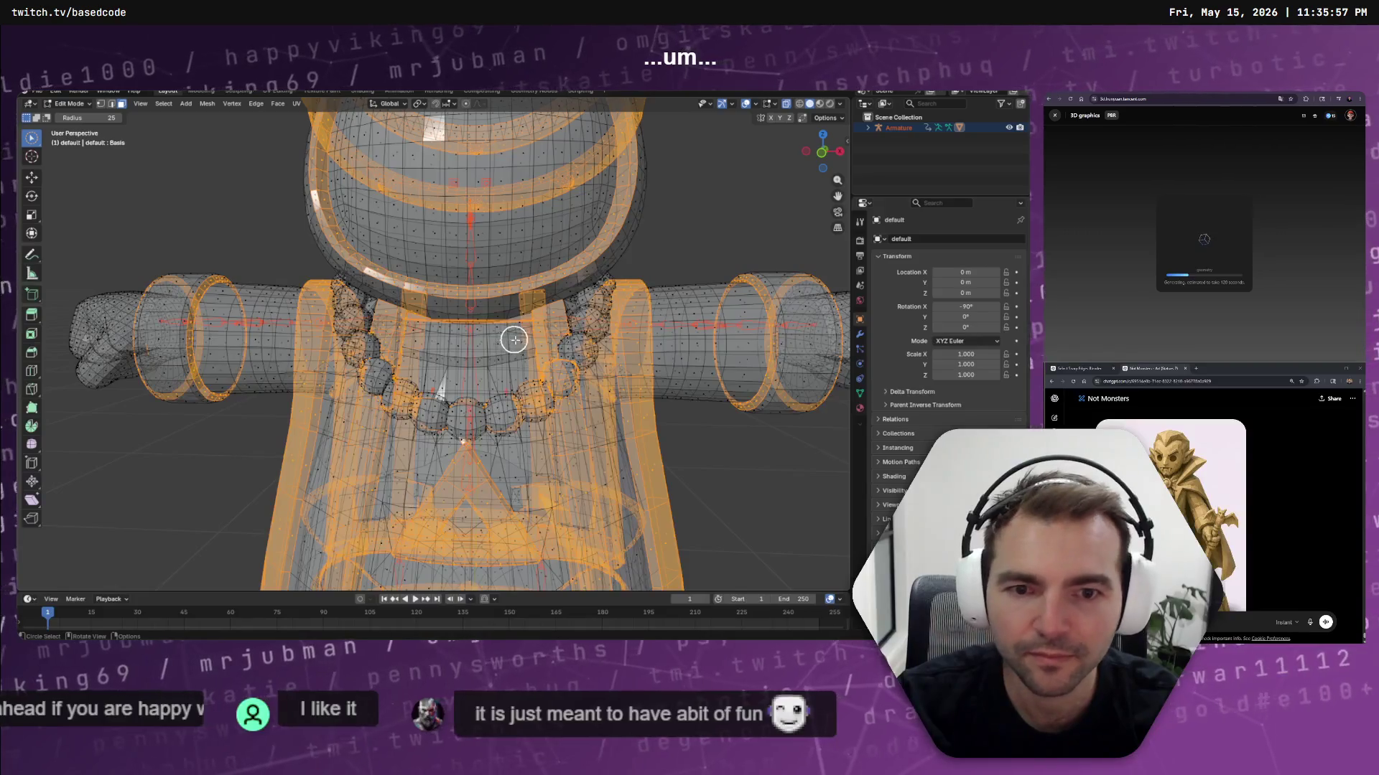
{"action": "mouse_move", "coordinate": [539, 329]}
{"action": "middle_mouse_down"}
{"action": "mouse_move", "coordinate": [492, 308]}
{"action": "mouse_move", "coordinate": [336, 298]}
{"action": "middle_mouse_up"}
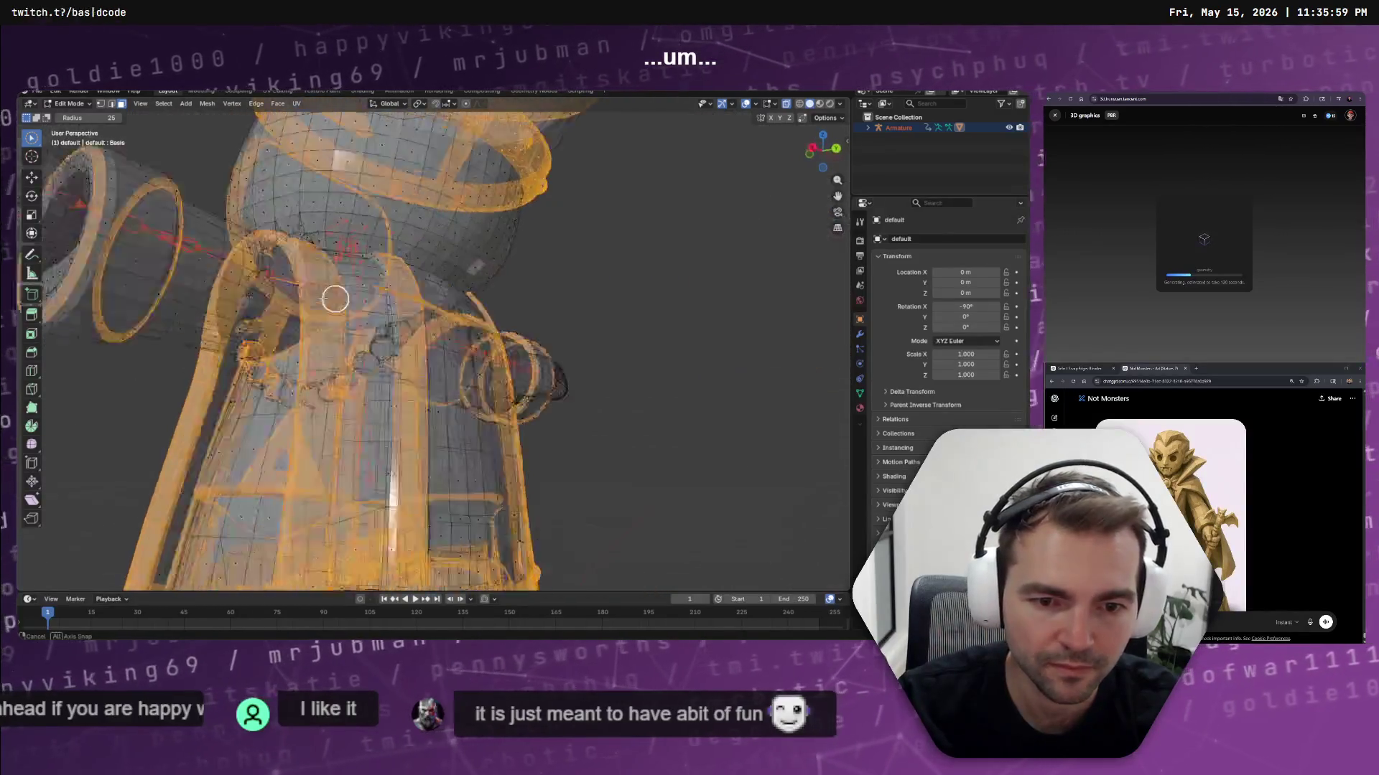
{"action": "mouse_move", "coordinate": [487, 420]}
{"action": "middle_mouse_down"}
{"action": "mouse_move", "coordinate": [529, 323]}
{"action": "mouse_move", "coordinate": [480, 351]}
{"action": "mouse_move", "coordinate": [524, 333]}
{"action": "mouse_move", "coordinate": [692, 330]}
{"action": "mouse_move", "coordinate": [670, 351]}
{"action": "mouse_move", "coordinate": [657, 308]}
{"action": "mouse_move", "coordinate": [636, 332]}
{"action": "mouse_move", "coordinate": [286, 329]}
{"action": "mouse_move", "coordinate": [268, 342]}
{"action": "mouse_move", "coordinate": [304, 360]}
{"action": "mouse_move", "coordinate": [450, 335]}
{"action": "mouse_move", "coordinate": [550, 364]}
{"action": "mouse_move", "coordinate": [677, 342]}
{"action": "mouse_move", "coordinate": [566, 348]}
{"action": "mouse_move", "coordinate": [628, 348]}
{"action": "mouse_move", "coordinate": [601, 290]}
{"action": "mouse_move", "coordinate": [606, 347]}
{"action": "middle_mouse_up"}
{"action": "scroll", "coordinate": [671, 351], "scroll_direction": "up", "scroll_amount": 5}
{"action": "scroll", "coordinate": [450, 334], "scroll_direction": "down", "scroll_amount": 6}
{"action": "scroll", "coordinate": [668, 341], "scroll_direction": "up", "scroll_amount": 2}
{"action": "scroll", "coordinate": [628, 348], "scroll_direction": "down", "scroll_amount": 4}
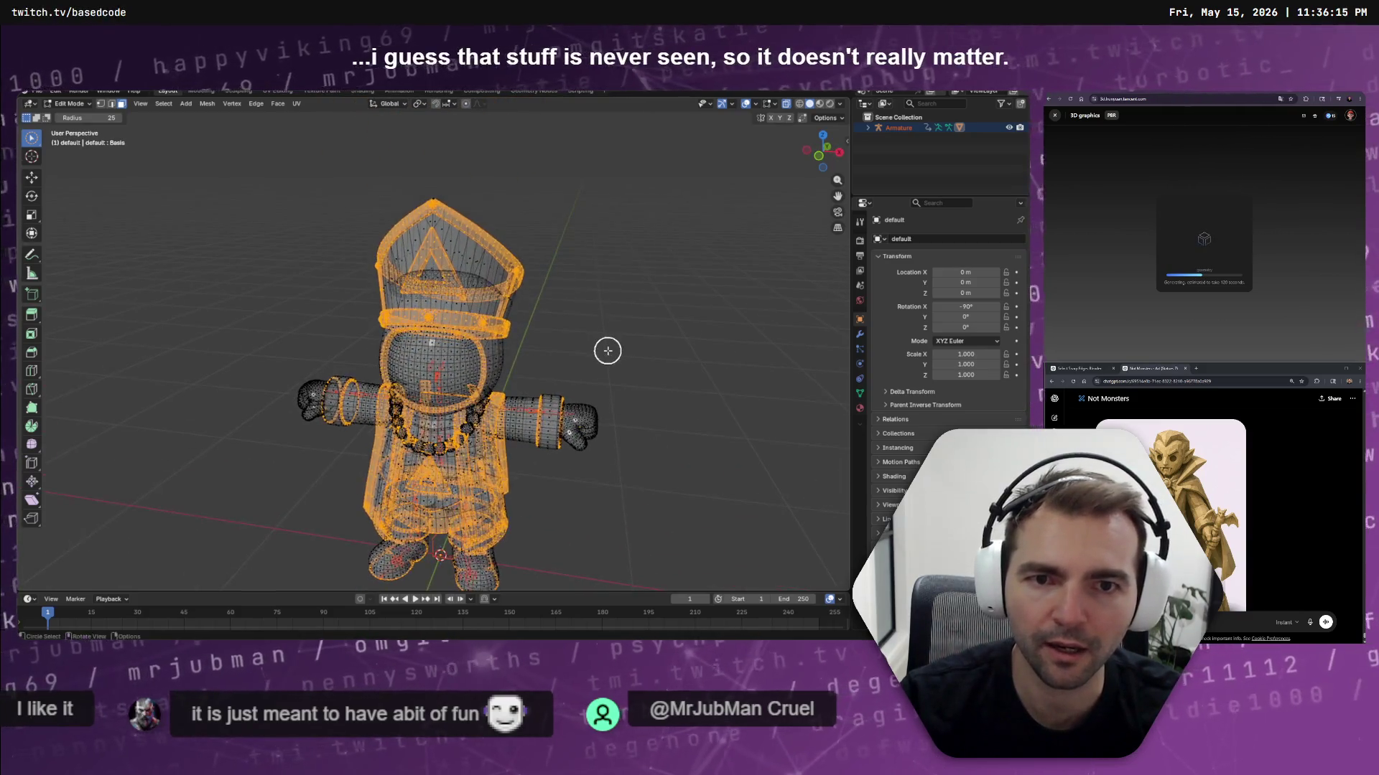
{"action": "left_click", "coordinate": [165, 104]}
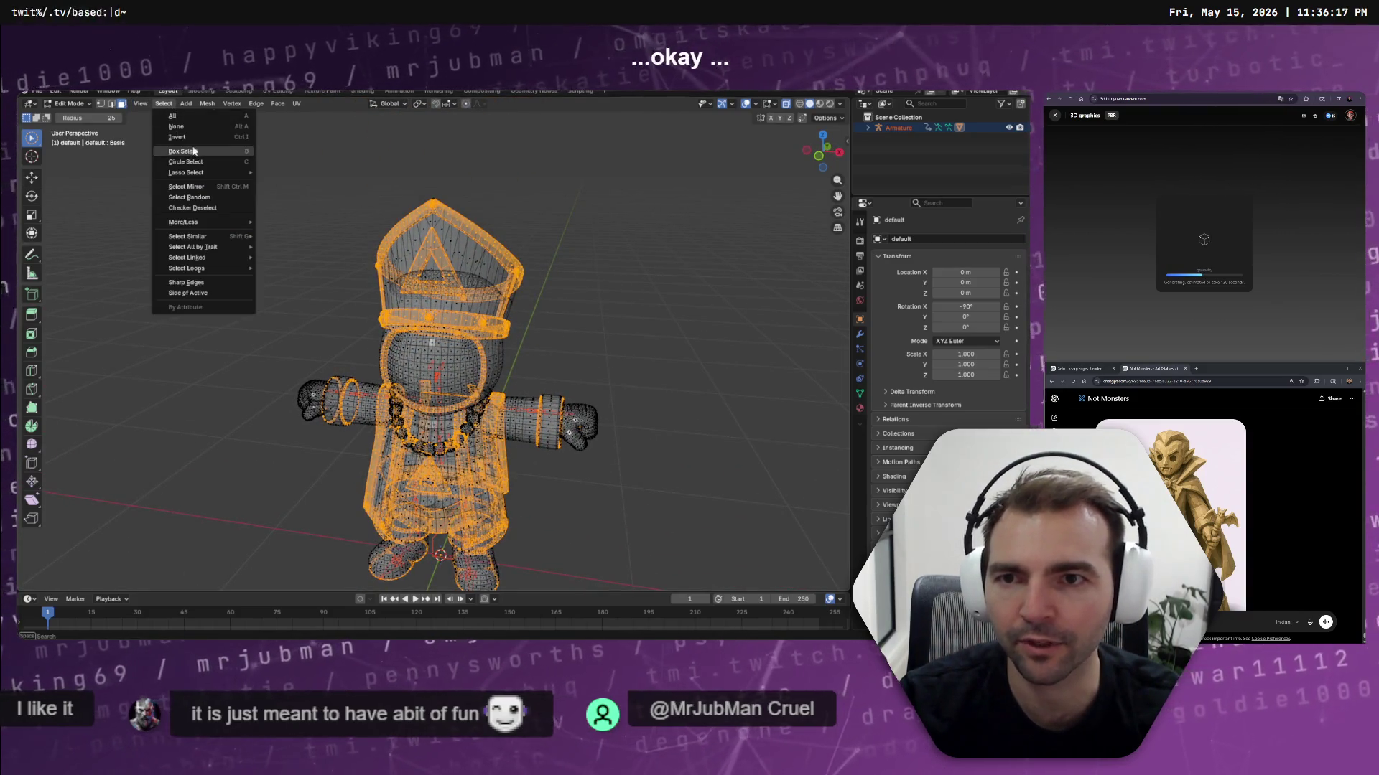
Invert the character mesh selection
{"action": "left_click", "coordinate": [177, 137]}
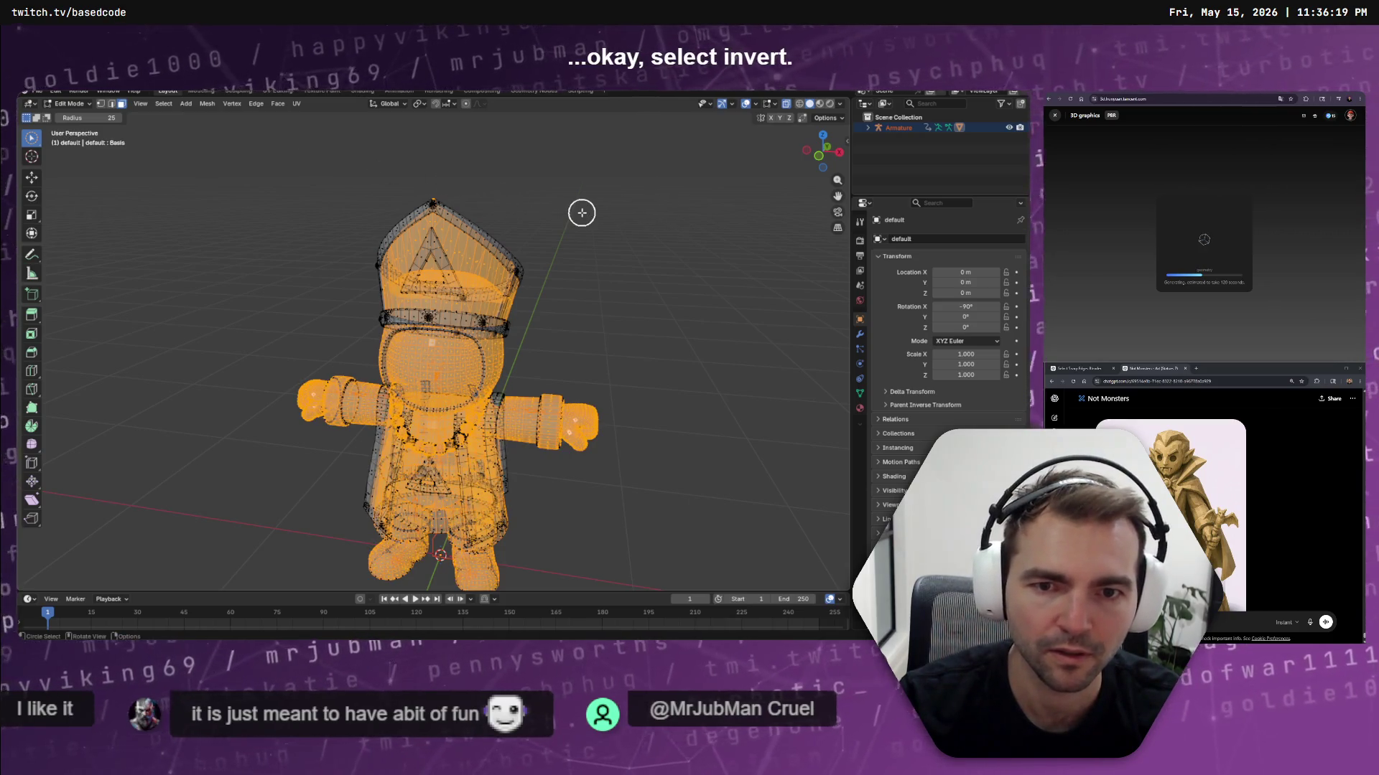
{"action": "key", "text": "F3"}
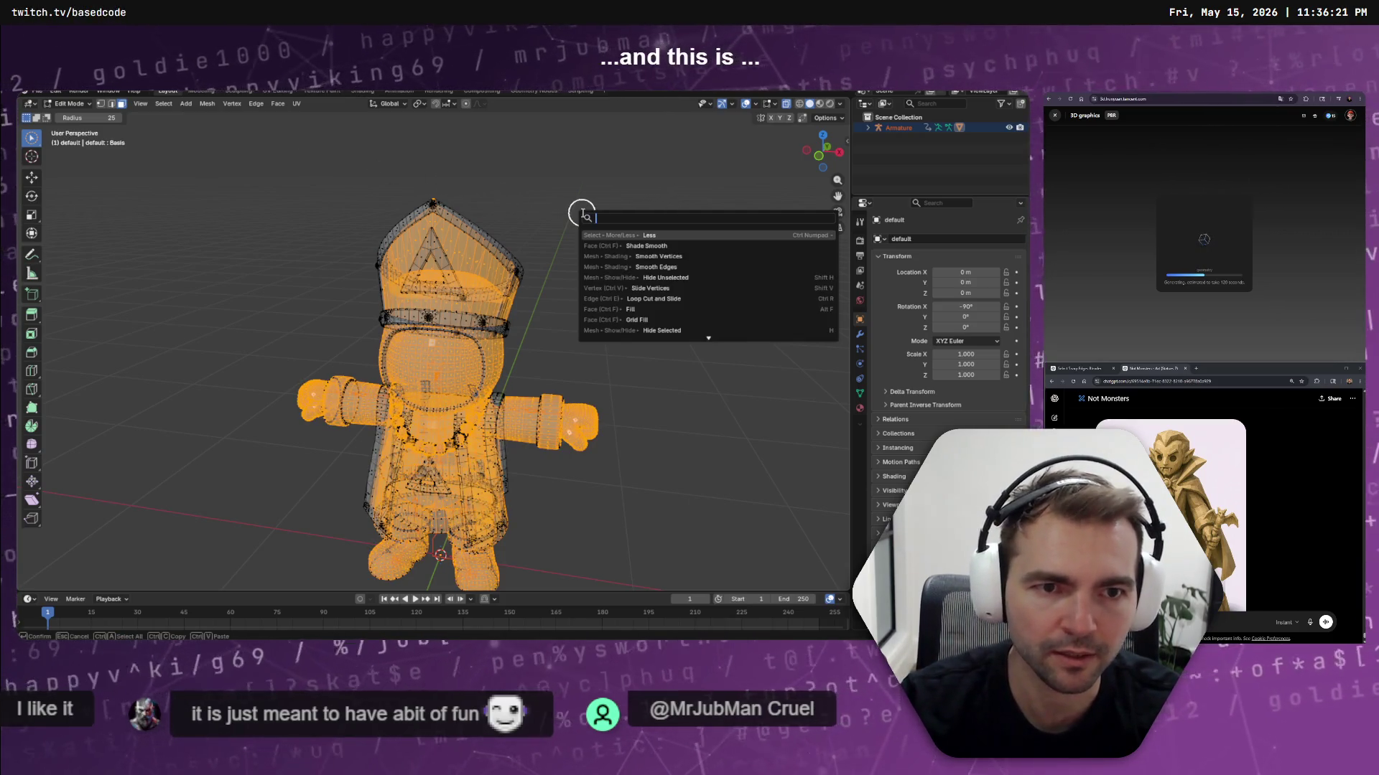
{"action": "key", "text": "Escape"}
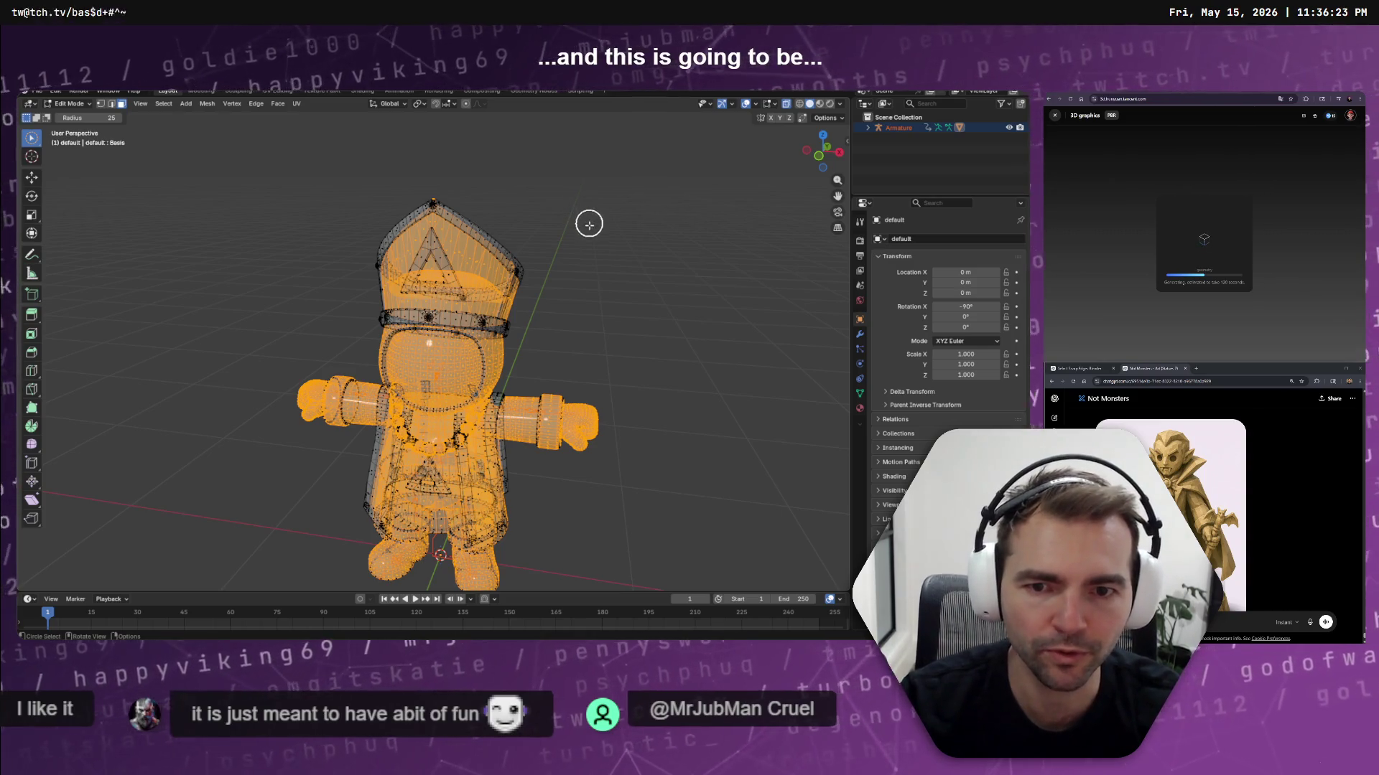
Inspect the whole character in Object Mode, then return to Edit Mode with circle select
{"action": "key", "text": "Tab"}
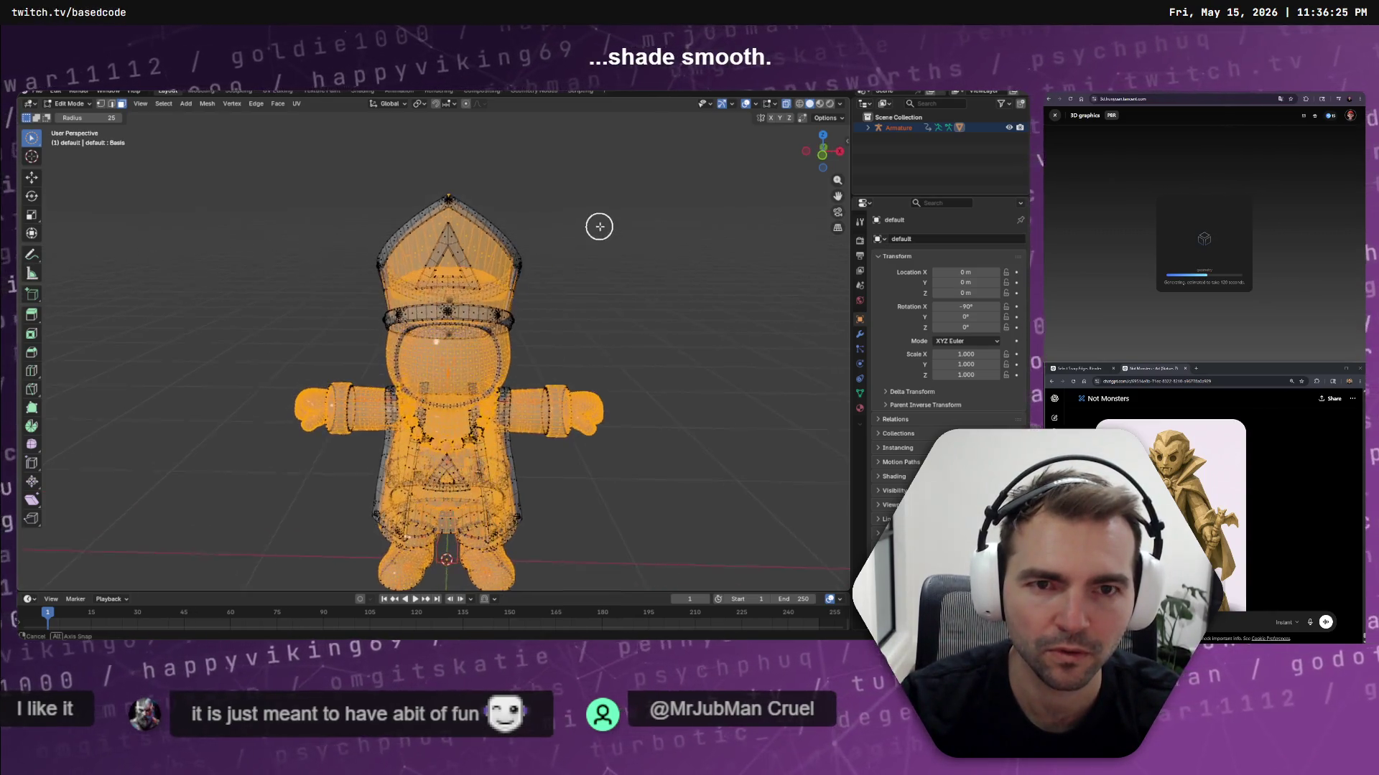
{"action": "mouse_move", "coordinate": [619, 276]}
{"action": "middle_mouse_down"}
{"action": "mouse_move", "coordinate": [618, 236]}
{"action": "mouse_move", "coordinate": [309, 246]}
{"action": "mouse_move", "coordinate": [626, 253]}
{"action": "mouse_move", "coordinate": [402, 252]}
{"action": "mouse_move", "coordinate": [448, 399]}
{"action": "mouse_move", "coordinate": [502, 294]}
{"action": "mouse_move", "coordinate": [653, 314]}
{"action": "mouse_move", "coordinate": [616, 333]}
{"action": "mouse_move", "coordinate": [546, 329]}
{"action": "mouse_move", "coordinate": [527, 316]}
{"action": "mouse_move", "coordinate": [575, 316]}
{"action": "mouse_move", "coordinate": [492, 258]}
{"action": "mouse_move", "coordinate": [462, 282]}
{"action": "mouse_move", "coordinate": [735, 311]}
{"action": "mouse_move", "coordinate": [130, 96]}
{"action": "middle_mouse_up"}
{"action": "scroll", "coordinate": [553, 296], "scroll_direction": "up", "scroll_amount": 5}
{"action": "scroll", "coordinate": [644, 313], "scroll_direction": "down", "scroll_amount": 5}
{"action": "key", "text": "Tab"}
{"action": "key", "text": "c"}
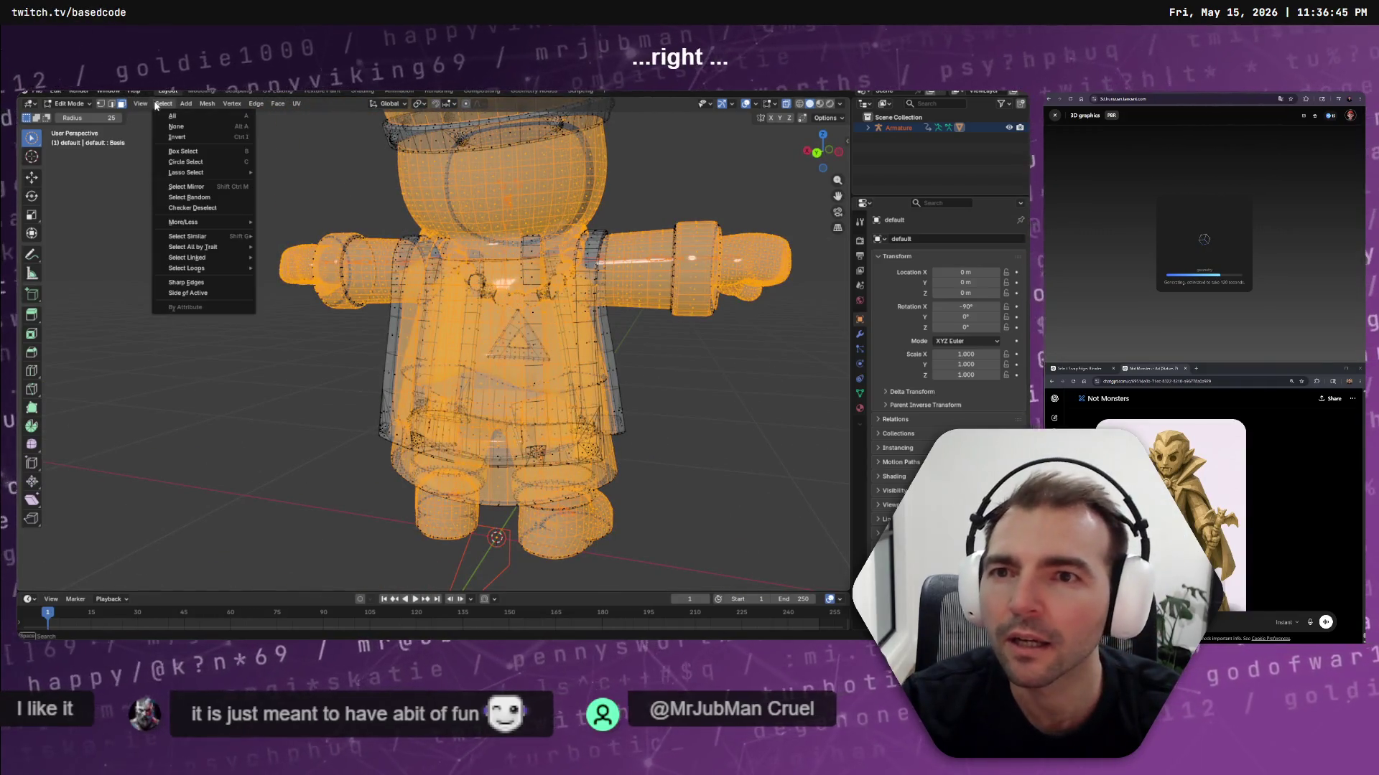
Invert the selection again and turn off X-ray so the mesh displays solid
{"action": "left_click", "coordinate": [174, 137]}
{"action": "scroll", "coordinate": [671, 290], "scroll_direction": "up", "scroll_amount": 6}
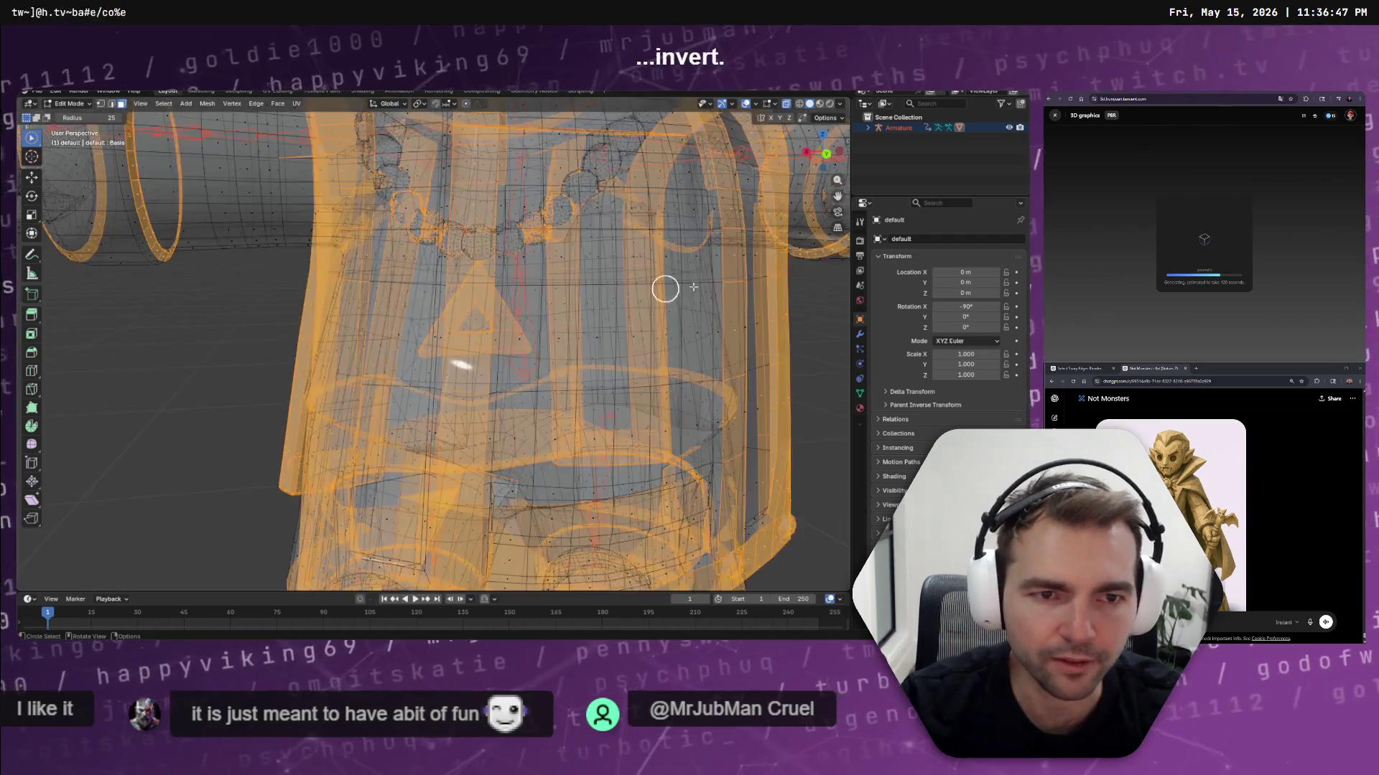
{"action": "mouse_move", "coordinate": [522, 327]}
{"action": "middle_mouse_down"}
{"action": "mouse_move", "coordinate": [464, 307]}
{"action": "mouse_move", "coordinate": [517, 293]}
{"action": "mouse_move", "coordinate": [427, 198]}
{"action": "middle_mouse_up"}
{"action": "left_click", "coordinate": [787, 104]}
{"action": "key", "text": "c"}
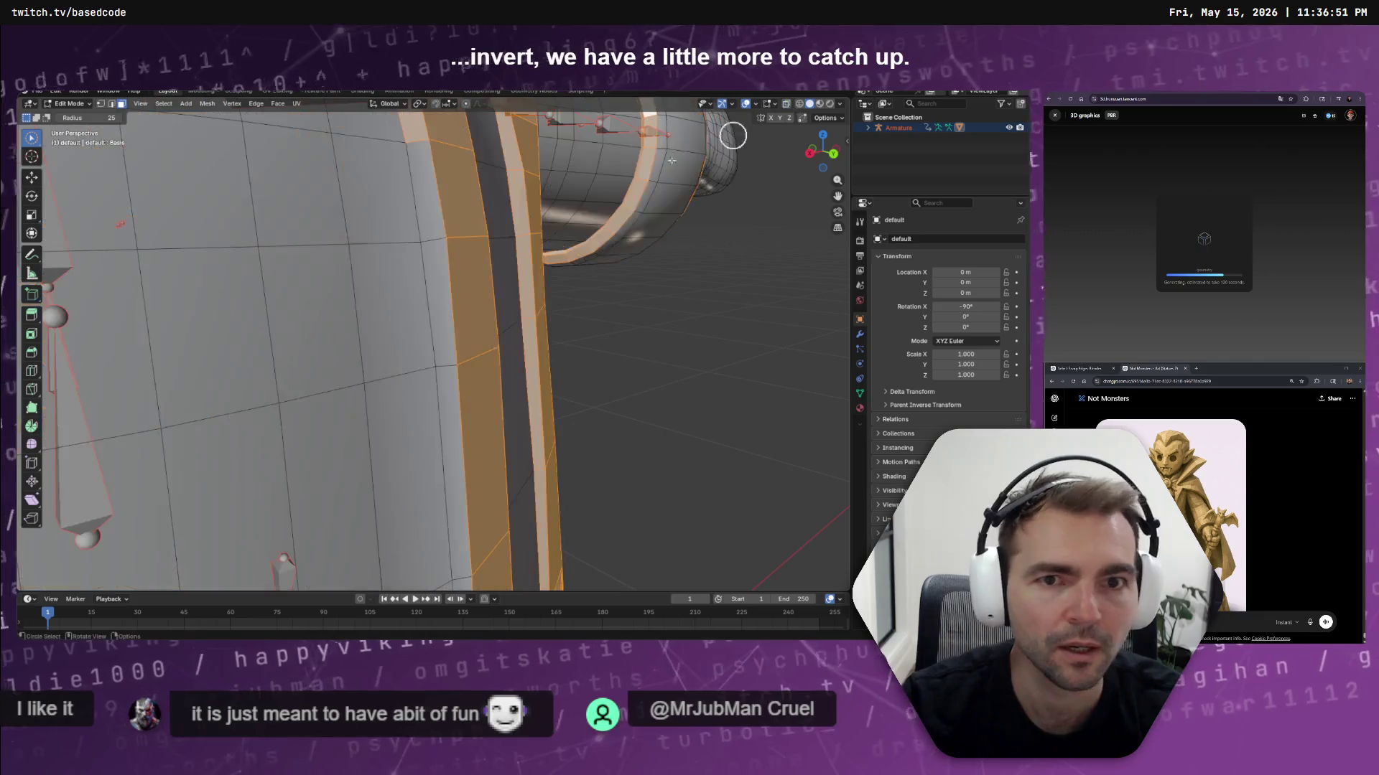
Brush-select the trim strip faces along the side of the coat
{"action": "scroll", "coordinate": [463, 460], "scroll_direction": "down", "scroll_amount": 3}
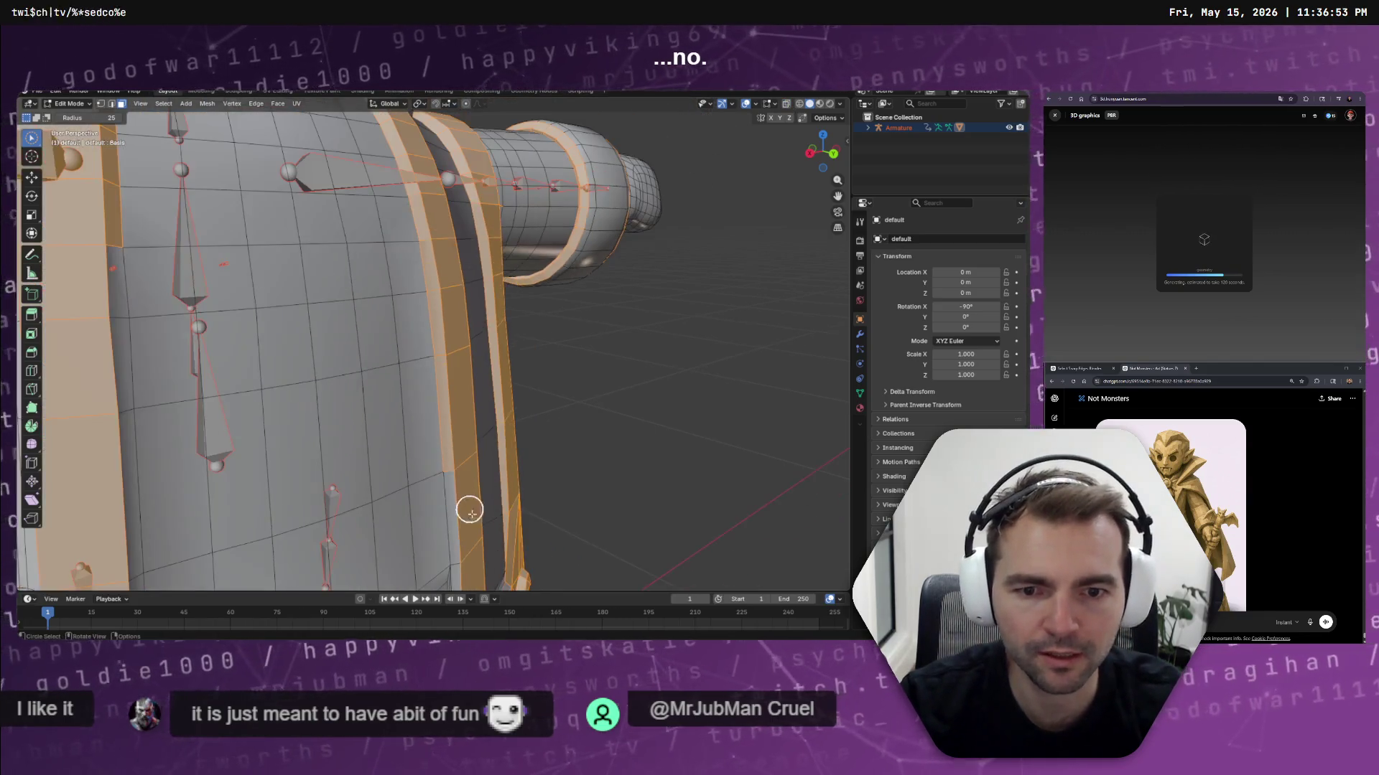
{"action": "middle_click_drag", "start_coordinate": [468, 500], "coordinate": [477, 193], "text": "shift"}
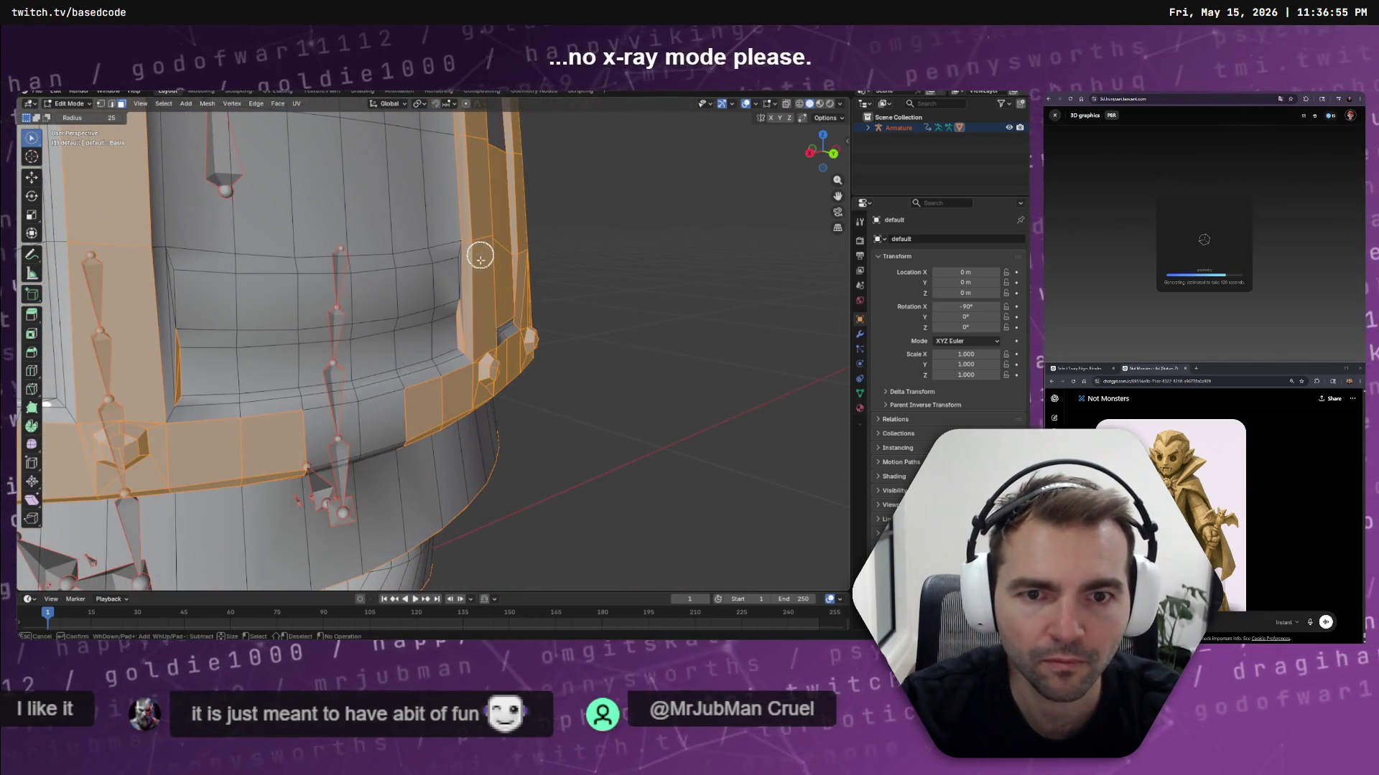
{"action": "mouse_move", "coordinate": [522, 288]}
{"action": "middle_mouse_down"}
{"action": "mouse_move", "coordinate": [478, 299]}
{"action": "mouse_move", "coordinate": [543, 304]}
{"action": "middle_mouse_up"}
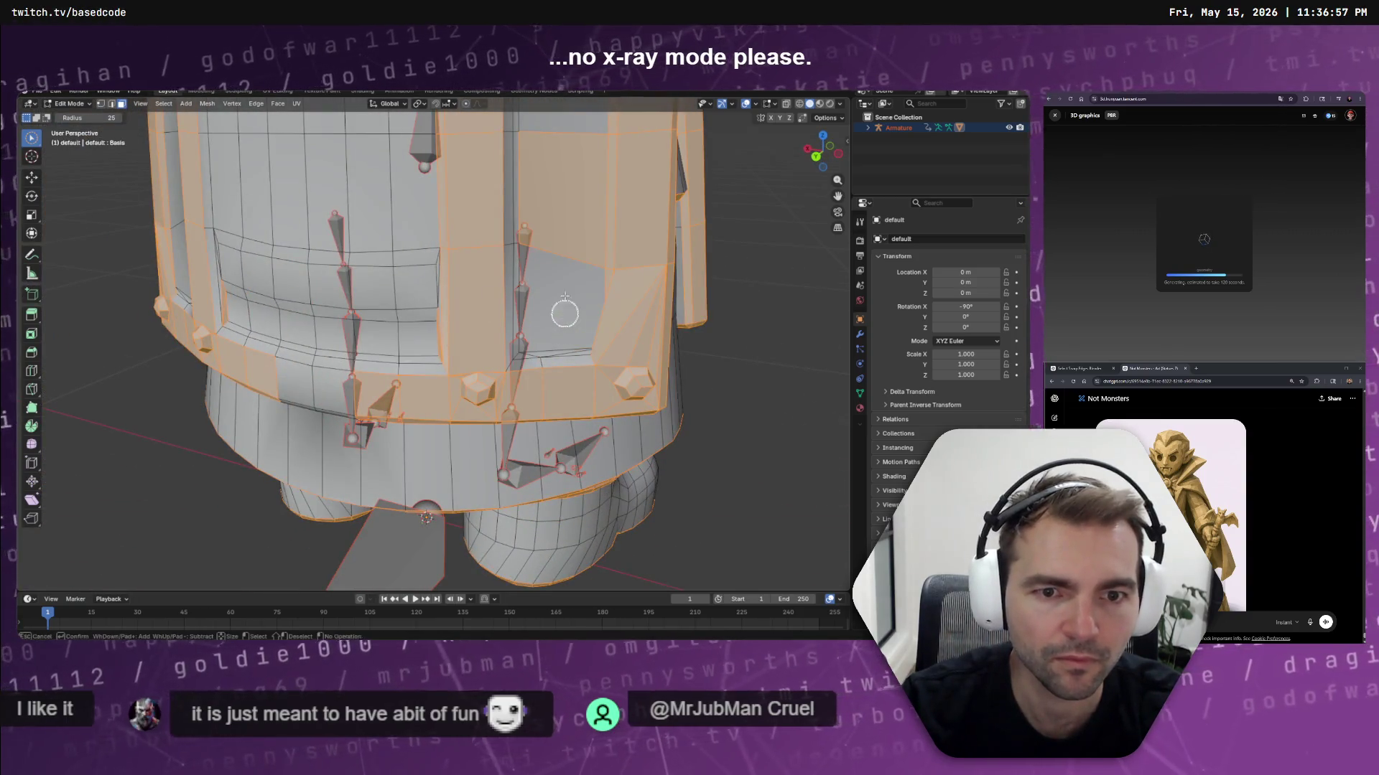
{"action": "mouse_move", "coordinate": [565, 203]}
{"action": "middle_mouse_down"}
{"action": "mouse_move", "coordinate": [529, 209]}
{"action": "mouse_move", "coordinate": [477, 329]}
{"action": "middle_mouse_up"}
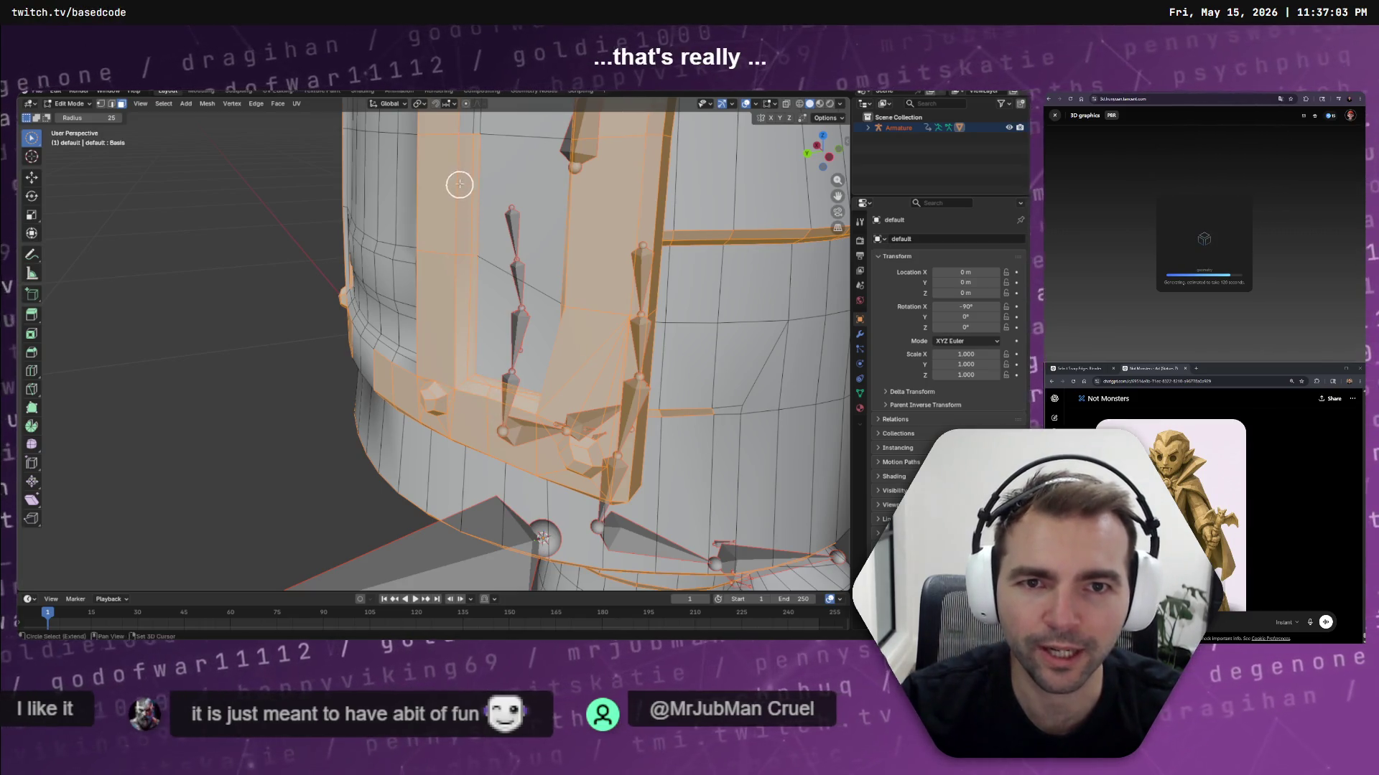
{"action": "middle_click_drag", "start_coordinate": [458, 185], "coordinate": [454, 457], "text": "shift"}
{"action": "mouse_move", "coordinate": [453, 499]}
{"action": "left_mouse_down"}
{"action": "mouse_move", "coordinate": [453, 337]}
{"action": "mouse_move", "coordinate": [476, 209]}
{"action": "left_mouse_up"}
{"action": "mouse_move", "coordinate": [476, 209]}
{"action": "middle_mouse_down"}
{"action": "mouse_move", "coordinate": [497, 187]}
{"action": "mouse_move", "coordinate": [477, 200]}
{"action": "mouse_move", "coordinate": [437, 308]}
{"action": "middle_mouse_up"}
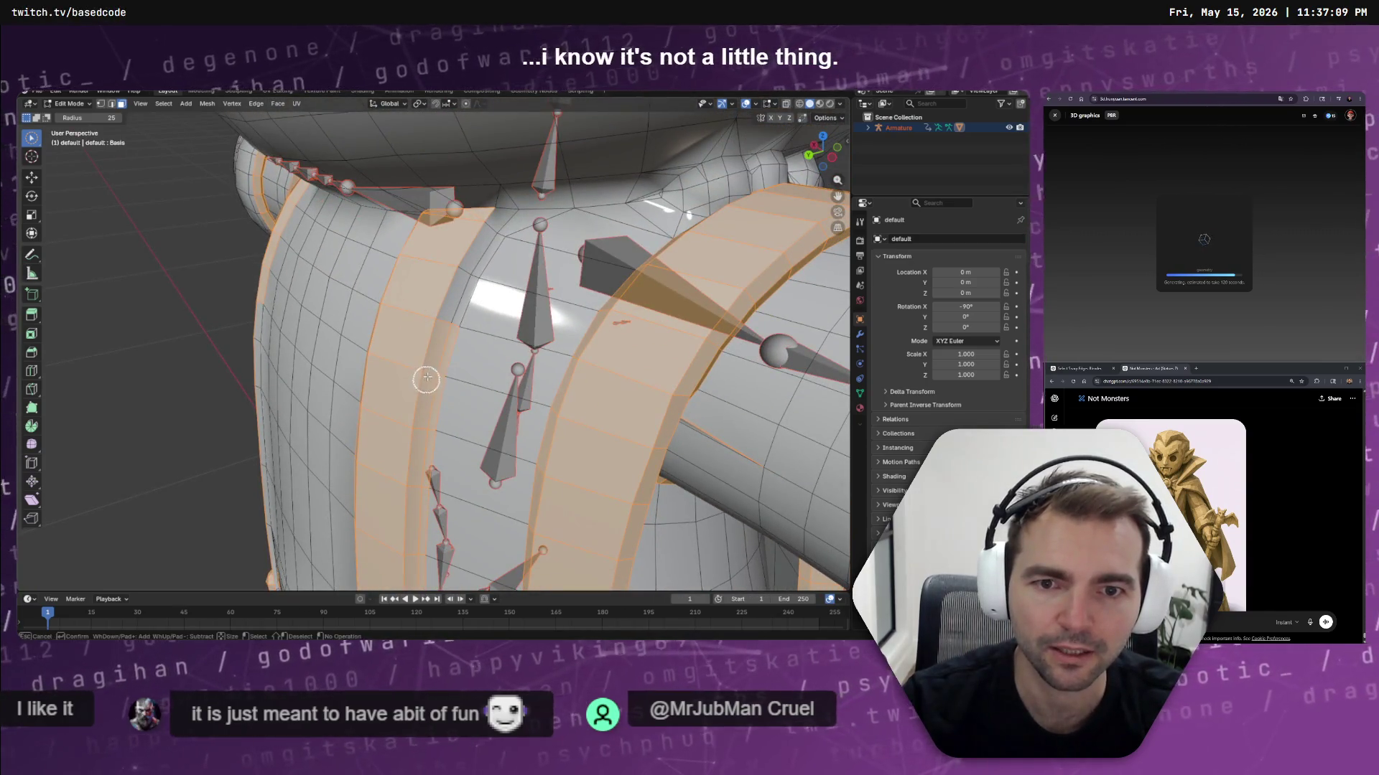
{"action": "left_click_drag", "start_coordinate": [448, 306], "coordinate": [481, 230]}
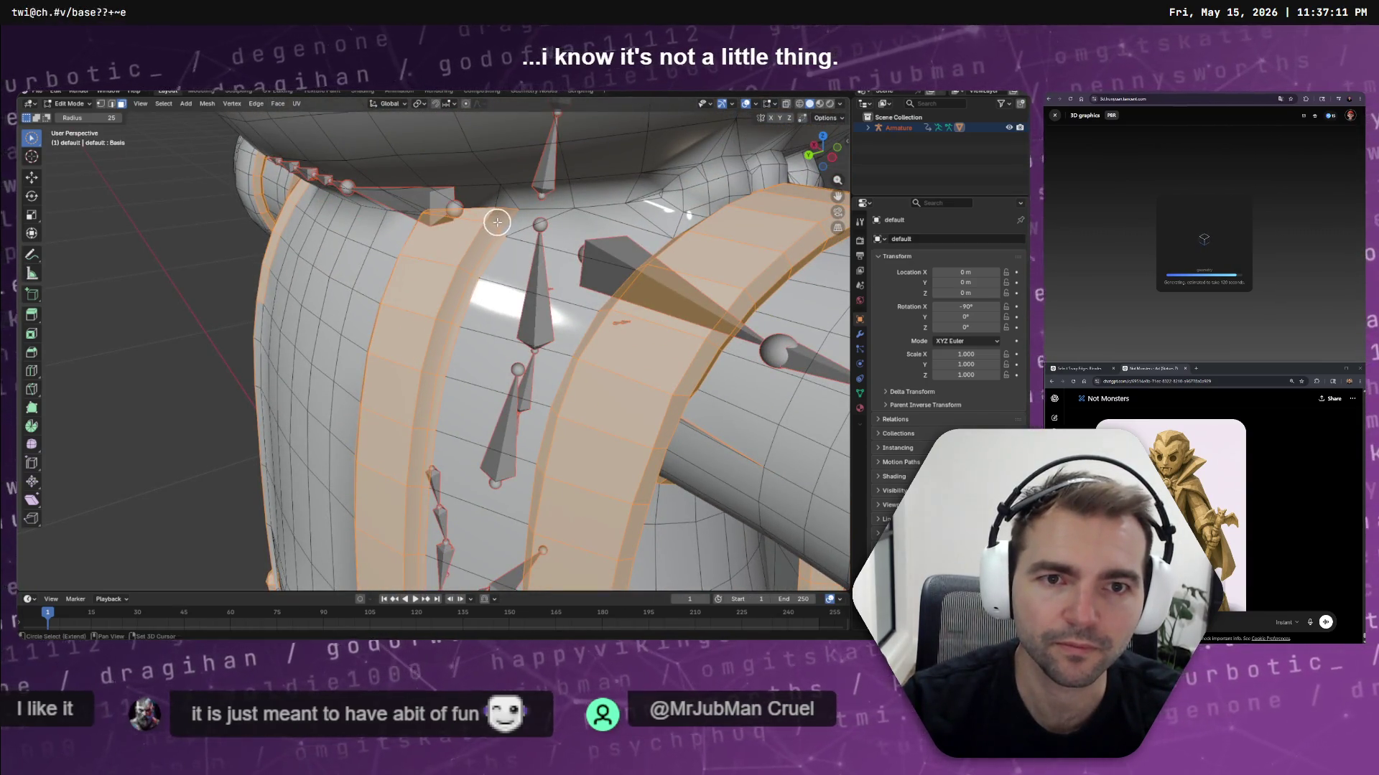
Continue brush-selecting the front torso, hat and sleeve trim strips
{"action": "mouse_move", "coordinate": [465, 274]}
{"action": "middle_mouse_down"}
{"action": "mouse_move", "coordinate": [508, 277]}
{"action": "mouse_move", "coordinate": [486, 287]}
{"action": "mouse_move", "coordinate": [515, 275]}
{"action": "mouse_move", "coordinate": [481, 345]}
{"action": "mouse_move", "coordinate": [545, 292]}
{"action": "mouse_move", "coordinate": [489, 277]}
{"action": "middle_mouse_up"}
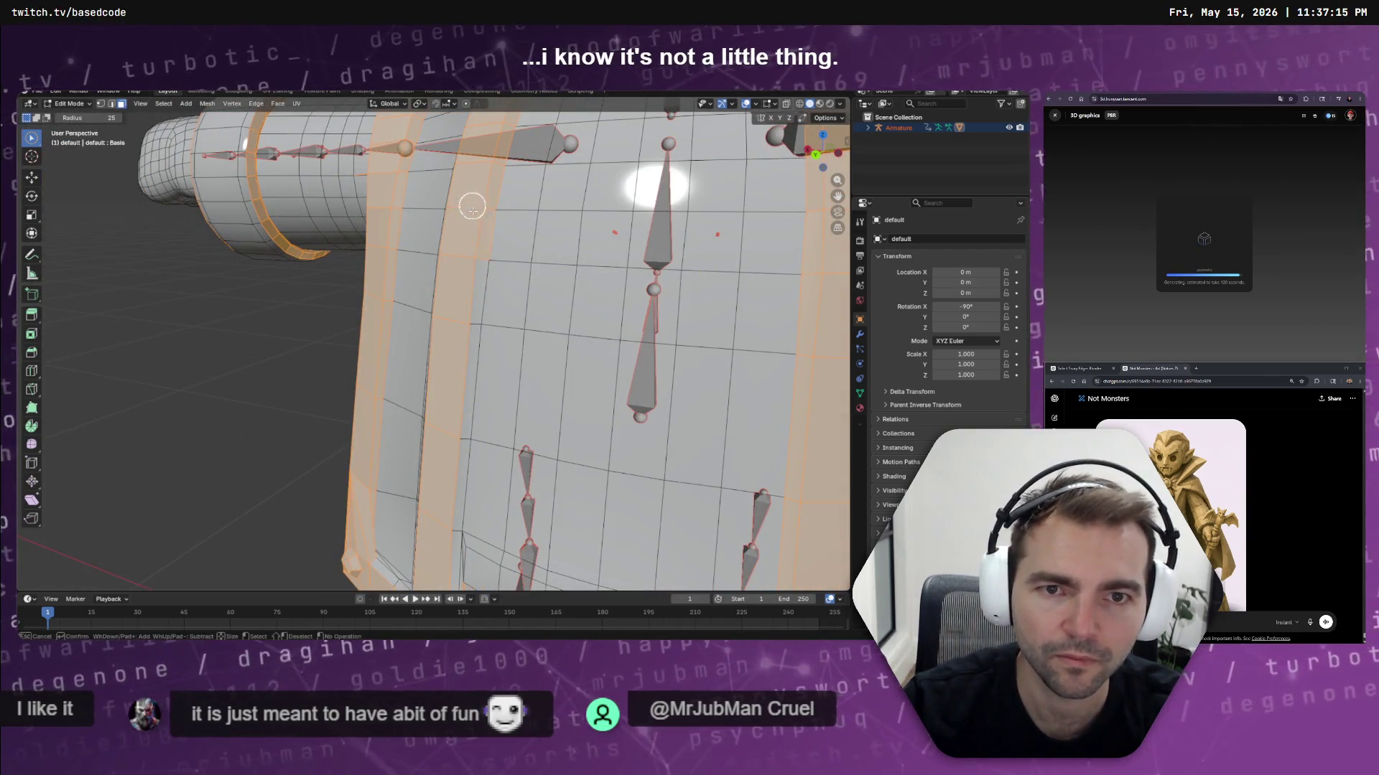
{"action": "mouse_move", "coordinate": [433, 539]}
{"action": "middle_mouse_down"}
{"action": "mouse_move", "coordinate": [443, 332]}
{"action": "mouse_move", "coordinate": [514, 314]}
{"action": "mouse_move", "coordinate": [511, 357]}
{"action": "middle_mouse_up"}
{"action": "mouse_move", "coordinate": [511, 357]}
{"action": "left_mouse_down"}
{"action": "mouse_move", "coordinate": [456, 379]}
{"action": "mouse_move", "coordinate": [486, 381]}
{"action": "mouse_move", "coordinate": [512, 277]}
{"action": "mouse_move", "coordinate": [455, 299]}
{"action": "mouse_move", "coordinate": [501, 277]}
{"action": "mouse_move", "coordinate": [502, 222]}
{"action": "left_mouse_up"}
{"action": "mouse_move", "coordinate": [502, 222]}
{"action": "middle_mouse_down"}
{"action": "mouse_move", "coordinate": [517, 163]}
{"action": "mouse_move", "coordinate": [477, 354]}
{"action": "middle_mouse_up"}
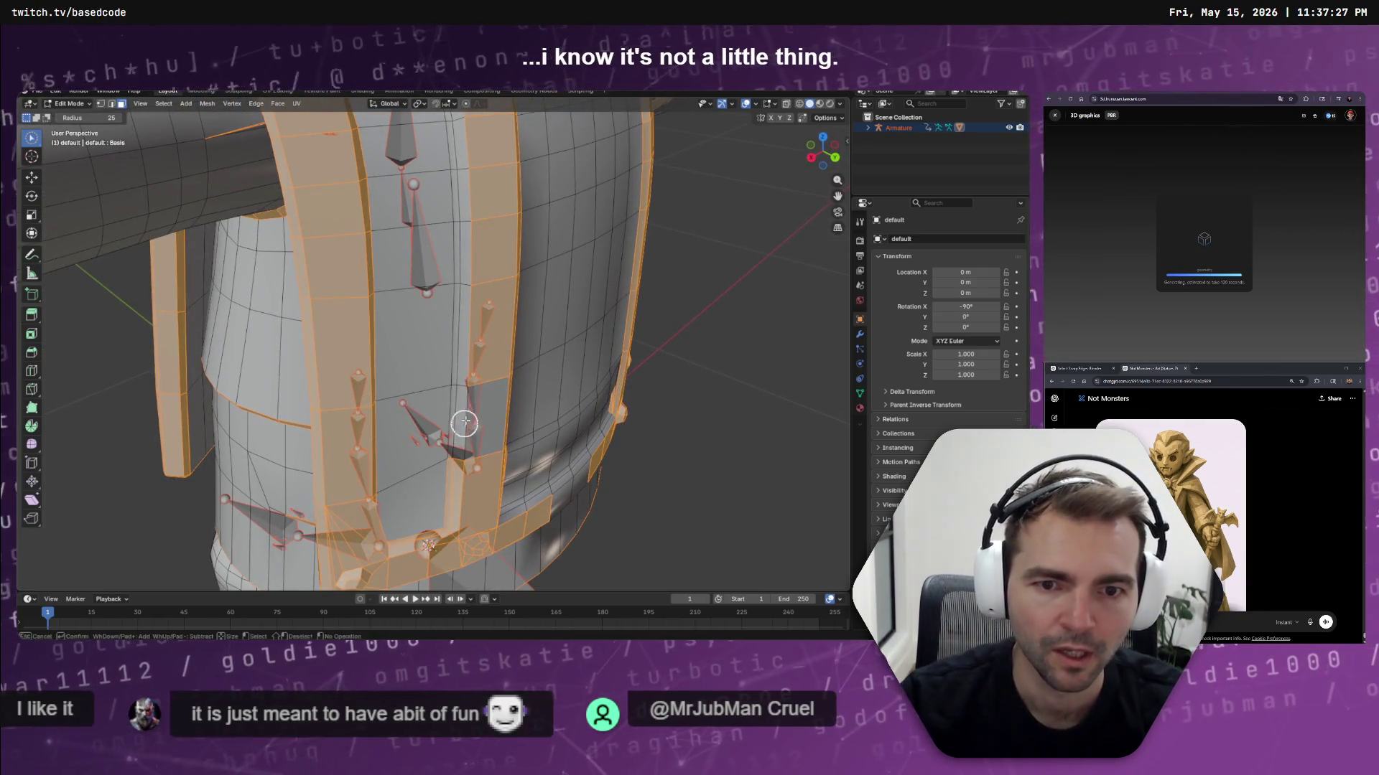
{"action": "mouse_move", "coordinate": [467, 443]}
{"action": "left_mouse_down"}
{"action": "mouse_move", "coordinate": [465, 459]}
{"action": "mouse_move", "coordinate": [483, 306]}
{"action": "mouse_move", "coordinate": [471, 323]}
{"action": "mouse_move", "coordinate": [476, 190]}
{"action": "left_mouse_up"}
{"action": "middle_click_drag", "start_coordinate": [476, 190], "coordinate": [455, 388]}
{"action": "left_click_drag", "start_coordinate": [456, 388], "coordinate": [418, 213]}
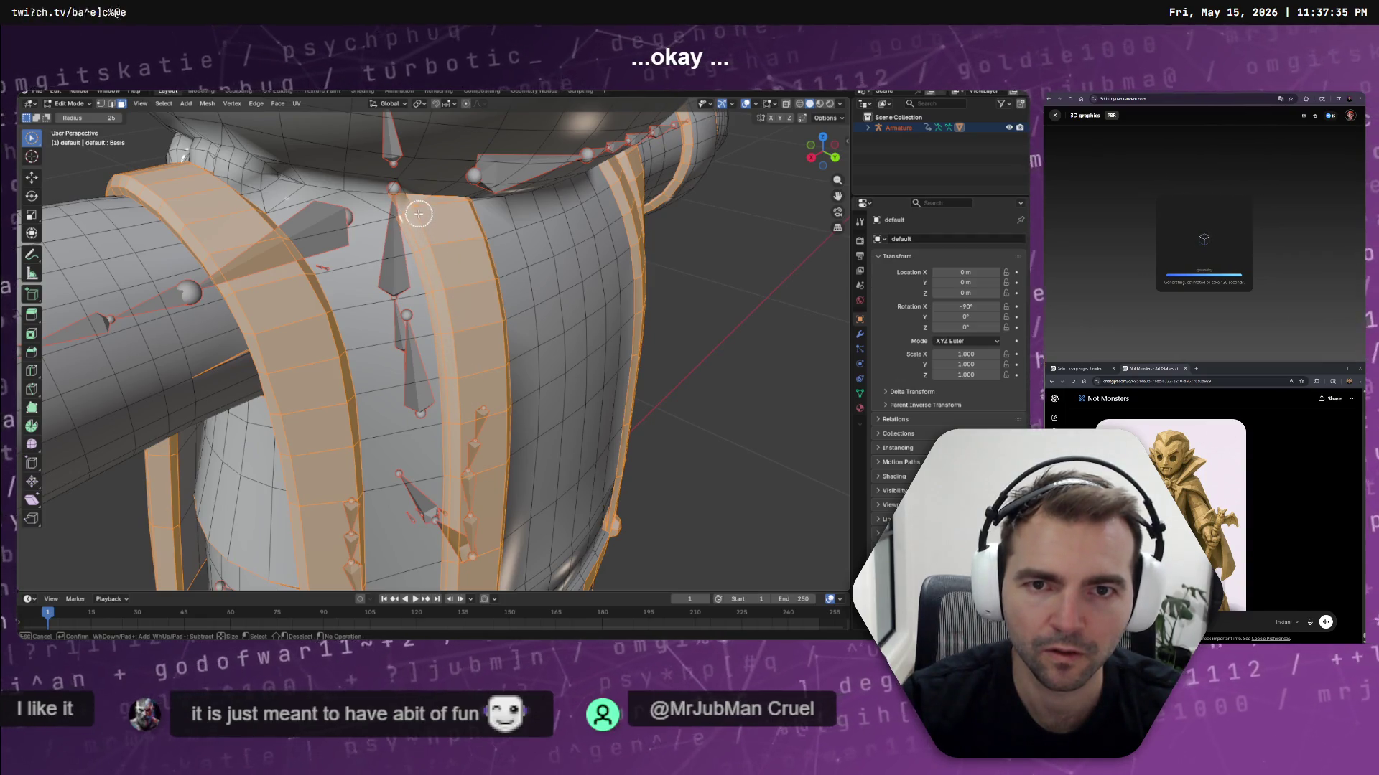
{"action": "mouse_move", "coordinate": [450, 237]}
{"action": "middle_mouse_down"}
{"action": "mouse_move", "coordinate": [366, 218]}
{"action": "mouse_move", "coordinate": [400, 234]}
{"action": "mouse_move", "coordinate": [381, 225]}
{"action": "mouse_move", "coordinate": [424, 215]}
{"action": "mouse_move", "coordinate": [399, 240]}
{"action": "middle_mouse_up"}
{"action": "mouse_move", "coordinate": [405, 271]}
{"action": "middle_mouse_down"}
{"action": "mouse_move", "coordinate": [317, 261]}
{"action": "mouse_move", "coordinate": [470, 507]}
{"action": "mouse_move", "coordinate": [410, 317]}
{"action": "mouse_move", "coordinate": [462, 345]}
{"action": "mouse_move", "coordinate": [449, 368]}
{"action": "middle_mouse_up"}
{"action": "scroll", "coordinate": [526, 510], "scroll_direction": "up", "scroll_amount": 5}
{"action": "scroll", "coordinate": [410, 317], "scroll_direction": "down", "scroll_amount": 2}
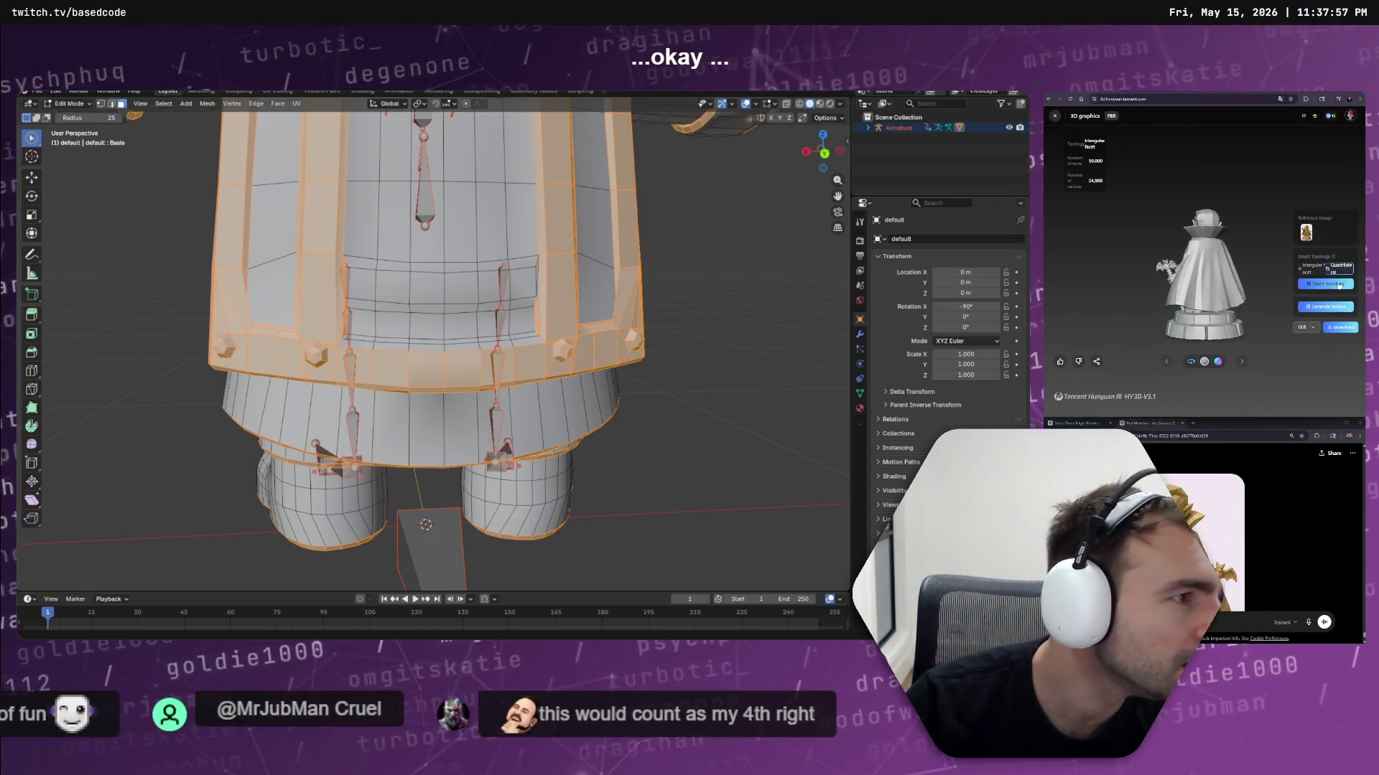
Start Smart Topology generation on Hunyuan 3D and bring up the Not Monster statue board
{"action": "left_click", "coordinate": [1336, 284]}
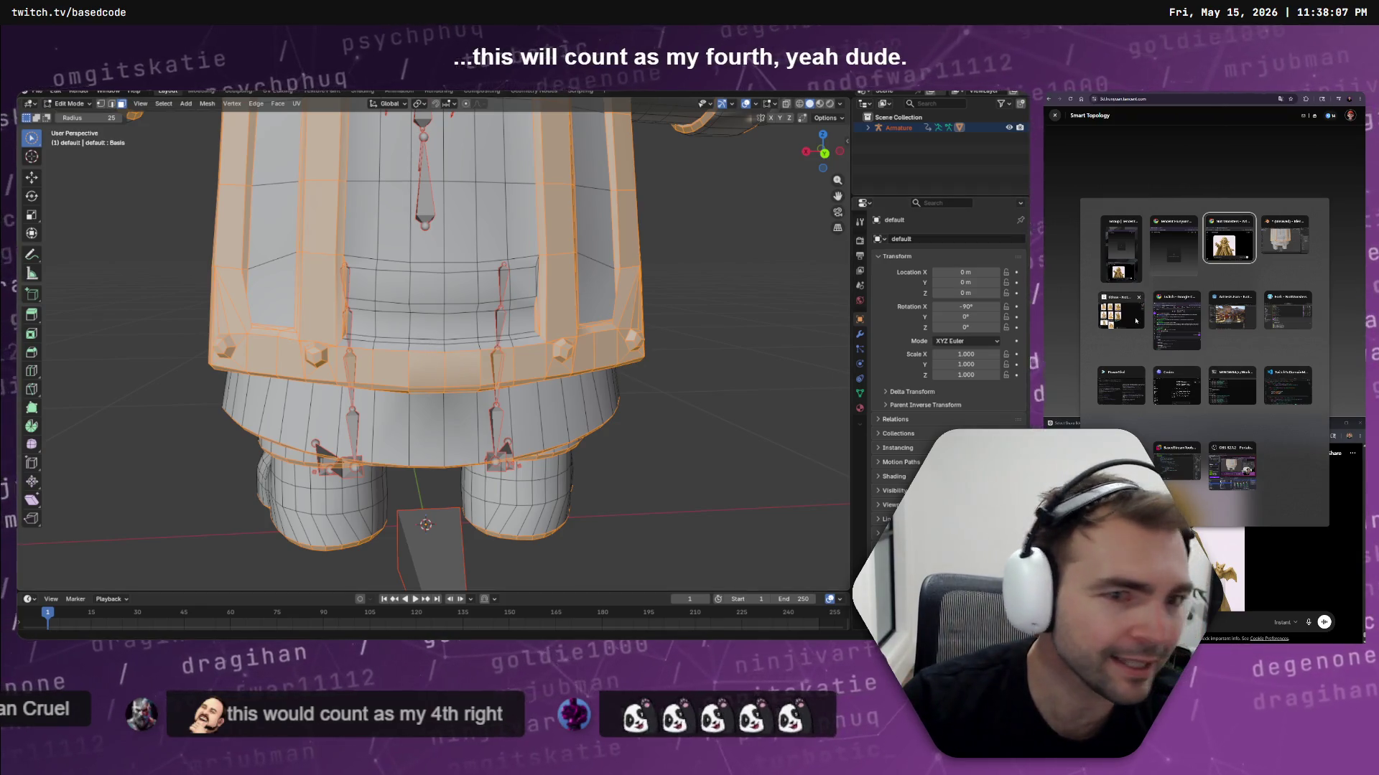
{"action": "left_click", "coordinate": [1136, 321]}
{"action": "left_click", "coordinate": [433, 474]}
{"action": "scroll", "coordinate": [434, 474], "scroll_direction": "down", "scroll_amount": 2}
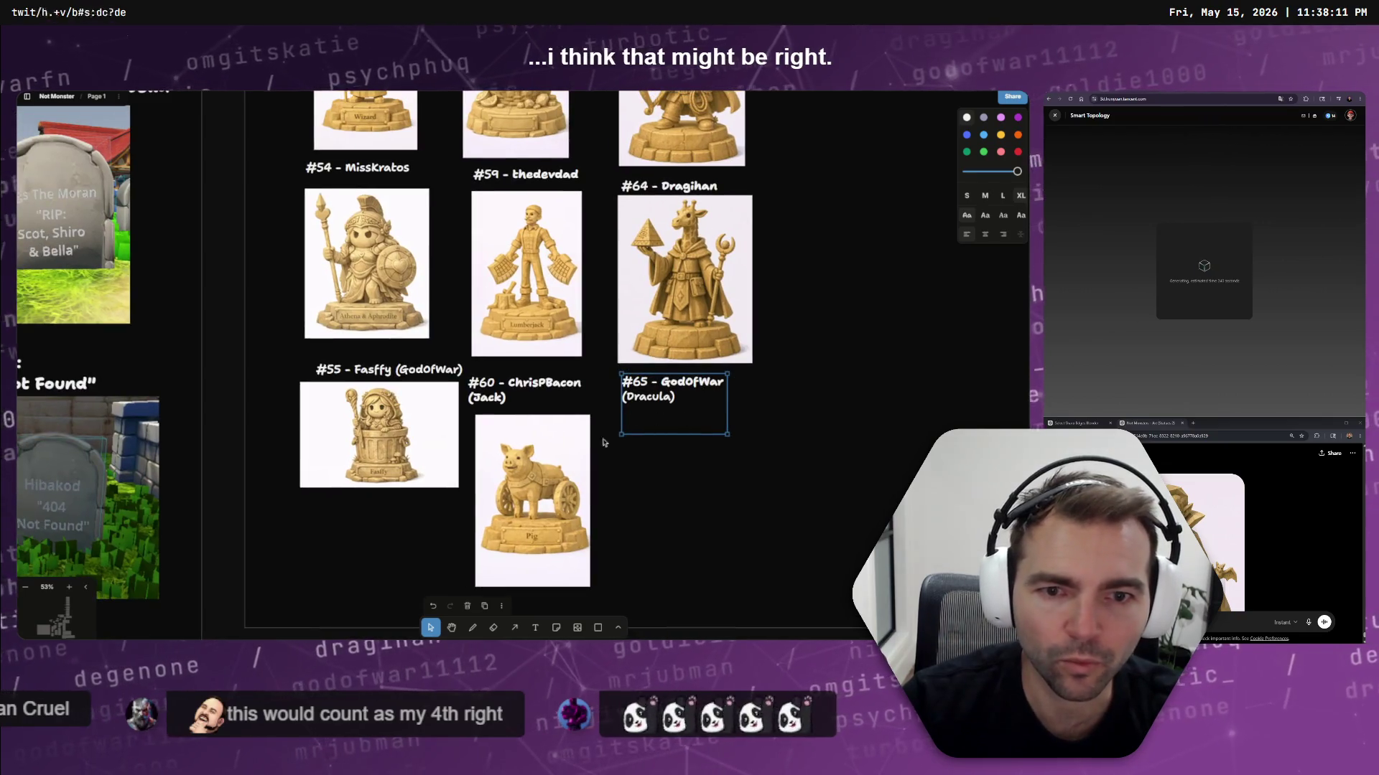
Browse the statue board, selecting the #55 image and the #52 Danzie entry
{"action": "left_click", "coordinate": [388, 476]}
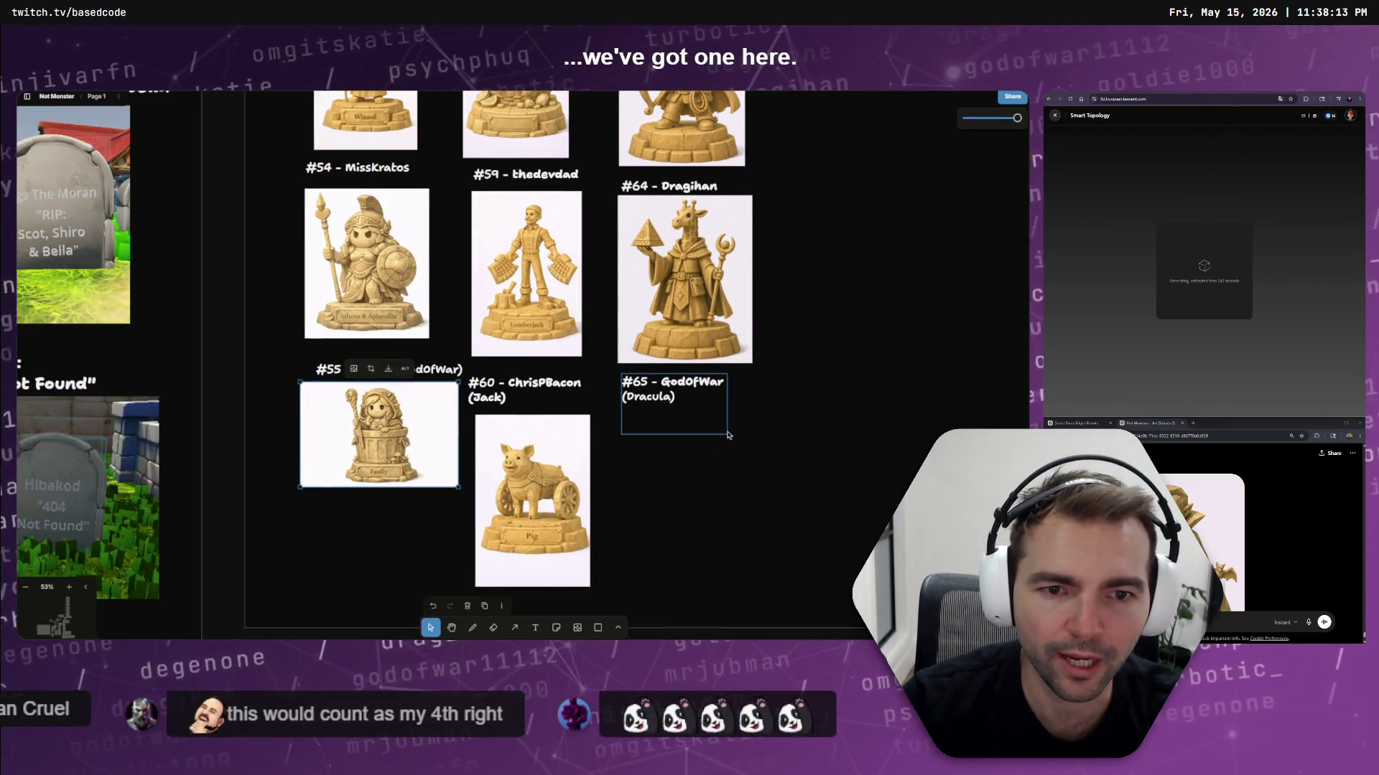
{"action": "scroll", "coordinate": [440, 362], "scroll_direction": "up", "scroll_amount": 8}
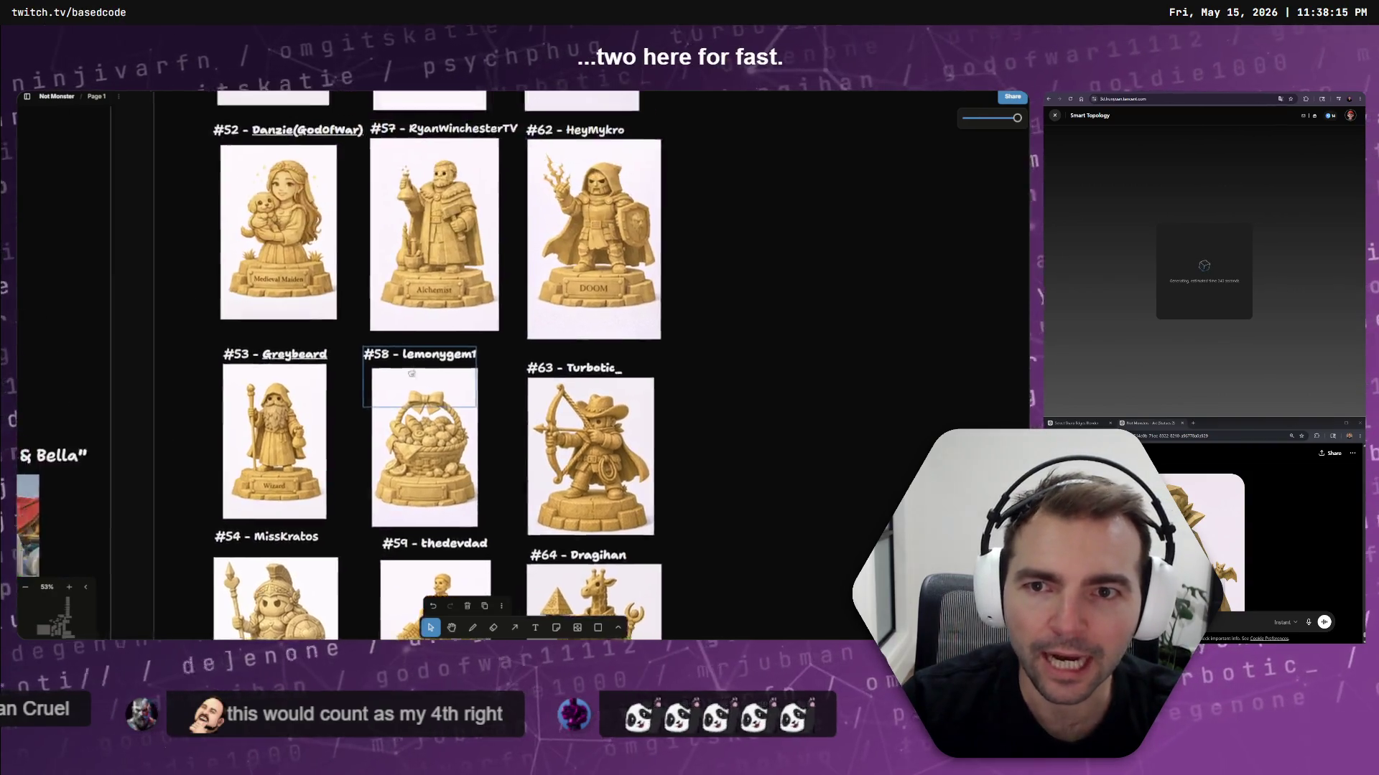
{"action": "scroll", "coordinate": [184, 209], "scroll_direction": "up", "scroll_amount": 2}
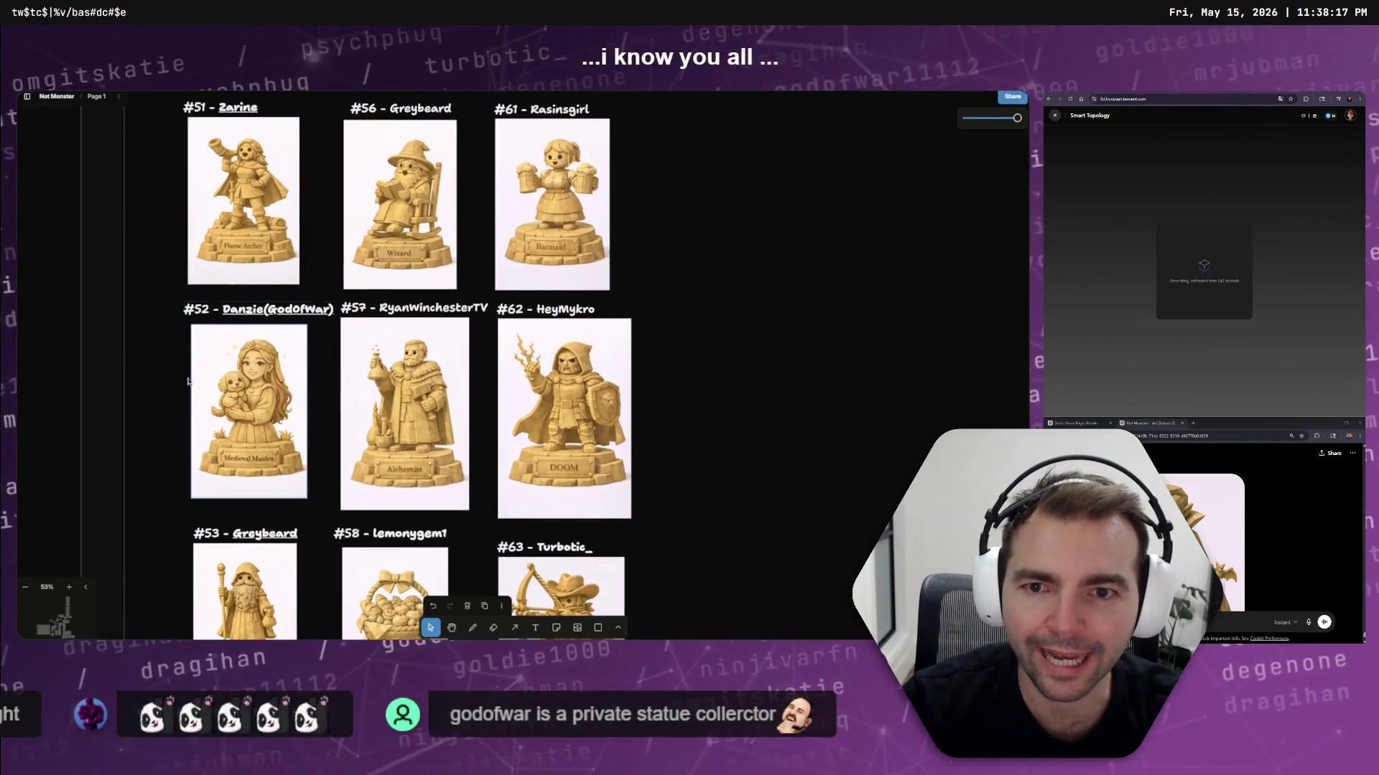
{"action": "left_click", "coordinate": [205, 357]}
{"action": "scroll", "coordinate": [381, 425], "scroll_direction": "up", "scroll_amount": 5}
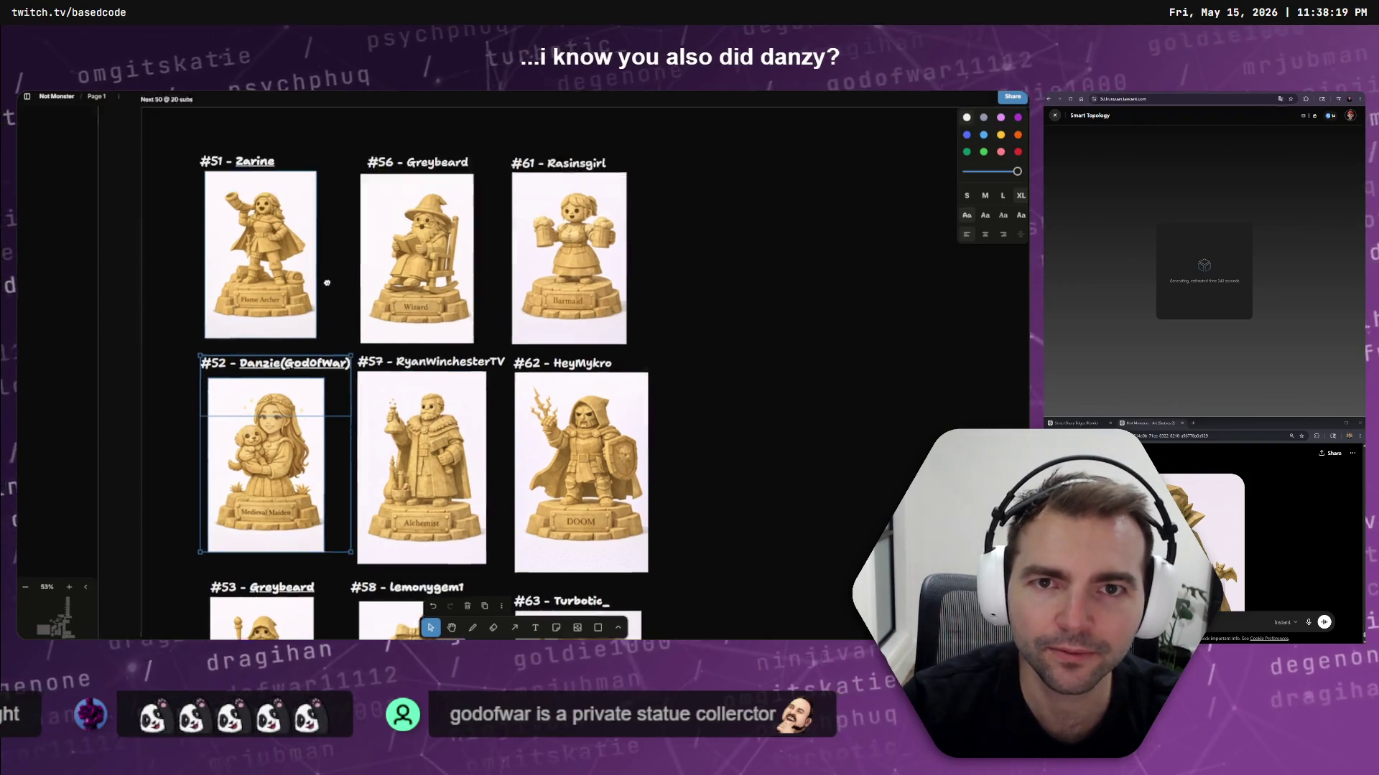
{"action": "scroll", "coordinate": [428, 348], "scroll_direction": "down", "scroll_amount": 3, "text": "ctrl"}
{"action": "scroll", "coordinate": [449, 348], "scroll_direction": "up", "scroll_amount": 10}
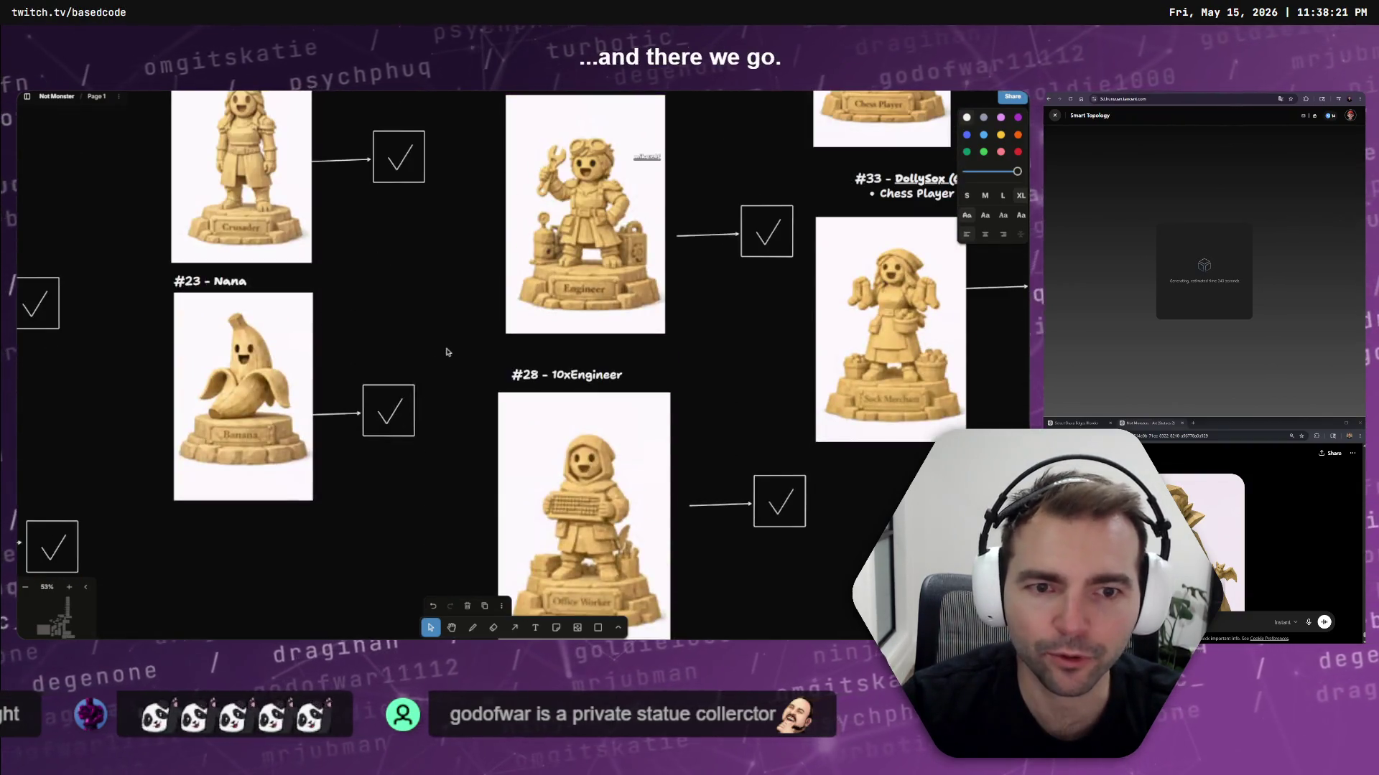
{"action": "scroll", "coordinate": [487, 374], "scroll_direction": "right", "scroll_amount": 5}
{"action": "scroll", "coordinate": [502, 323], "scroll_direction": "up", "scroll_amount": 3}
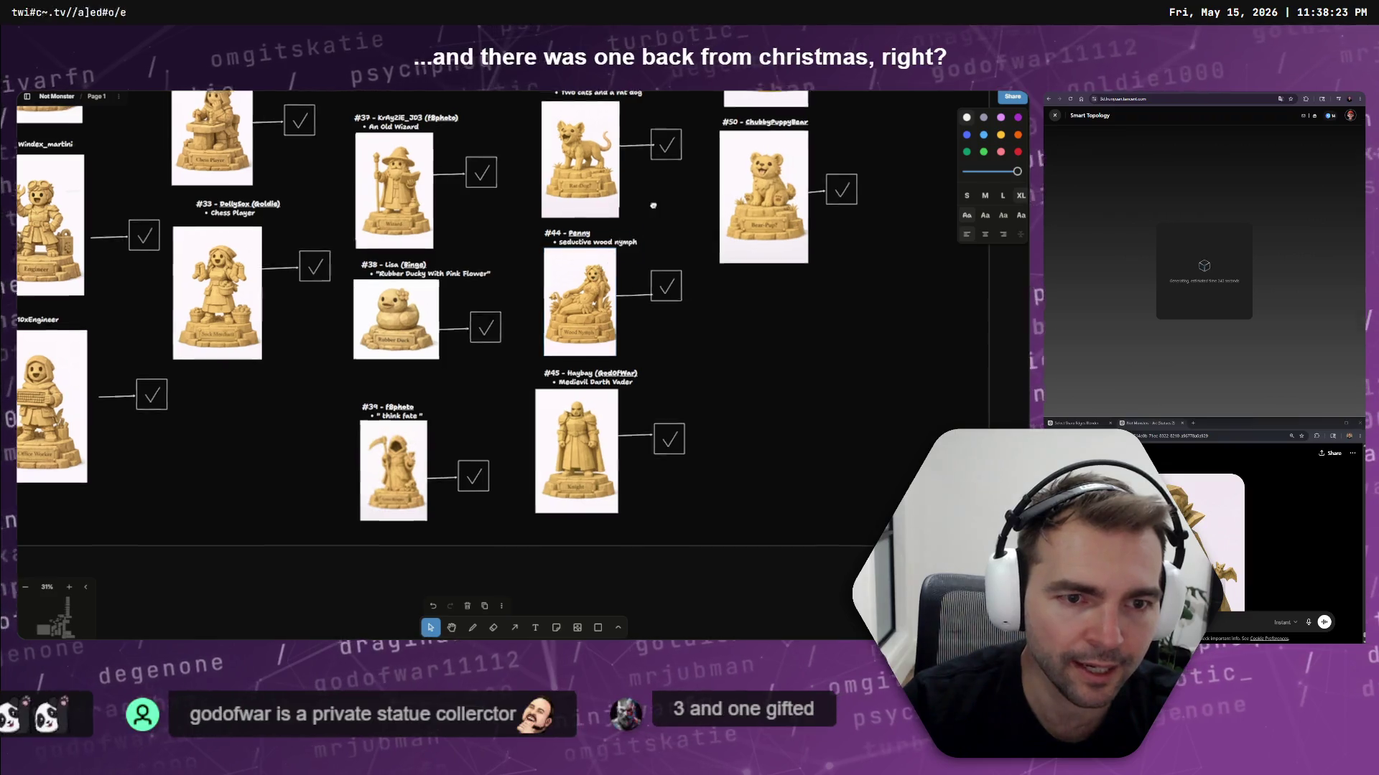
{"action": "scroll", "coordinate": [622, 131], "scroll_direction": "down", "scroll_amount": 1}
{"action": "scroll", "coordinate": [622, 131], "scroll_direction": "down", "scroll_amount": 3}
{"action": "scroll", "coordinate": [553, 430], "scroll_direction": "up", "scroll_amount": 5, "text": "ctrl"}
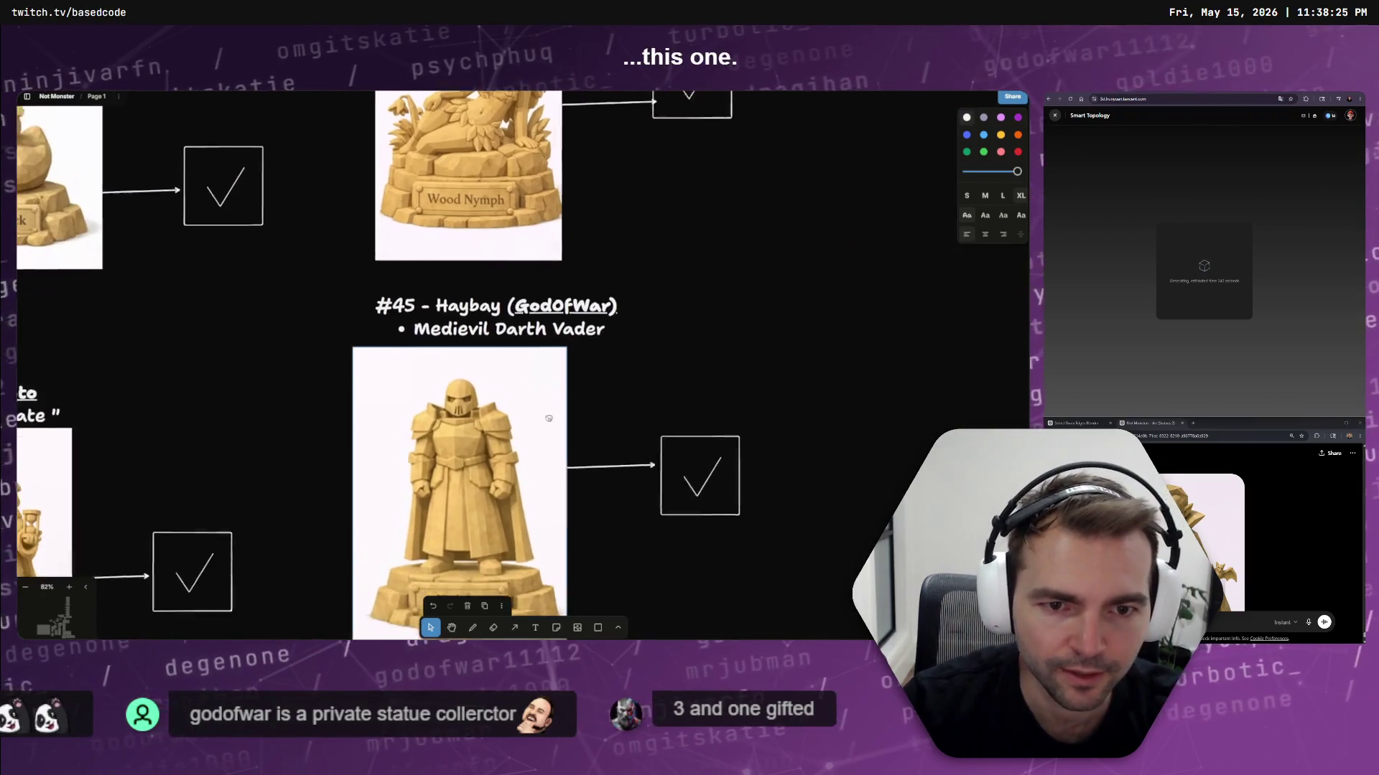
Check the #45 Haybay and #3 God Of War entries, then switch back to Blender
{"action": "left_click", "coordinate": [553, 429]}
{"action": "scroll", "coordinate": [549, 325], "scroll_direction": "down", "scroll_amount": 3}
{"action": "scroll", "coordinate": [549, 325], "scroll_direction": "left", "scroll_amount": 2}
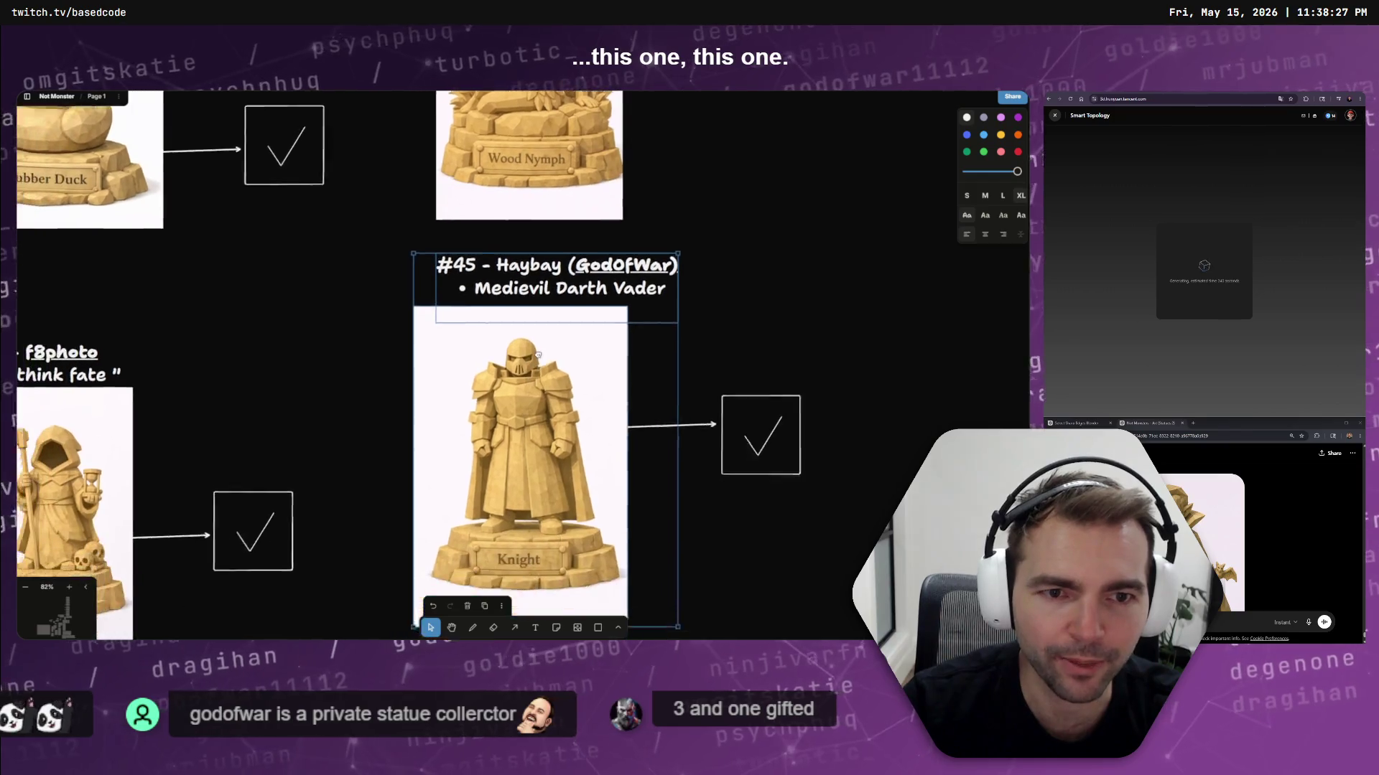
{"action": "scroll", "coordinate": [430, 325], "scroll_direction": "down", "scroll_amount": 5, "text": "ctrl"}
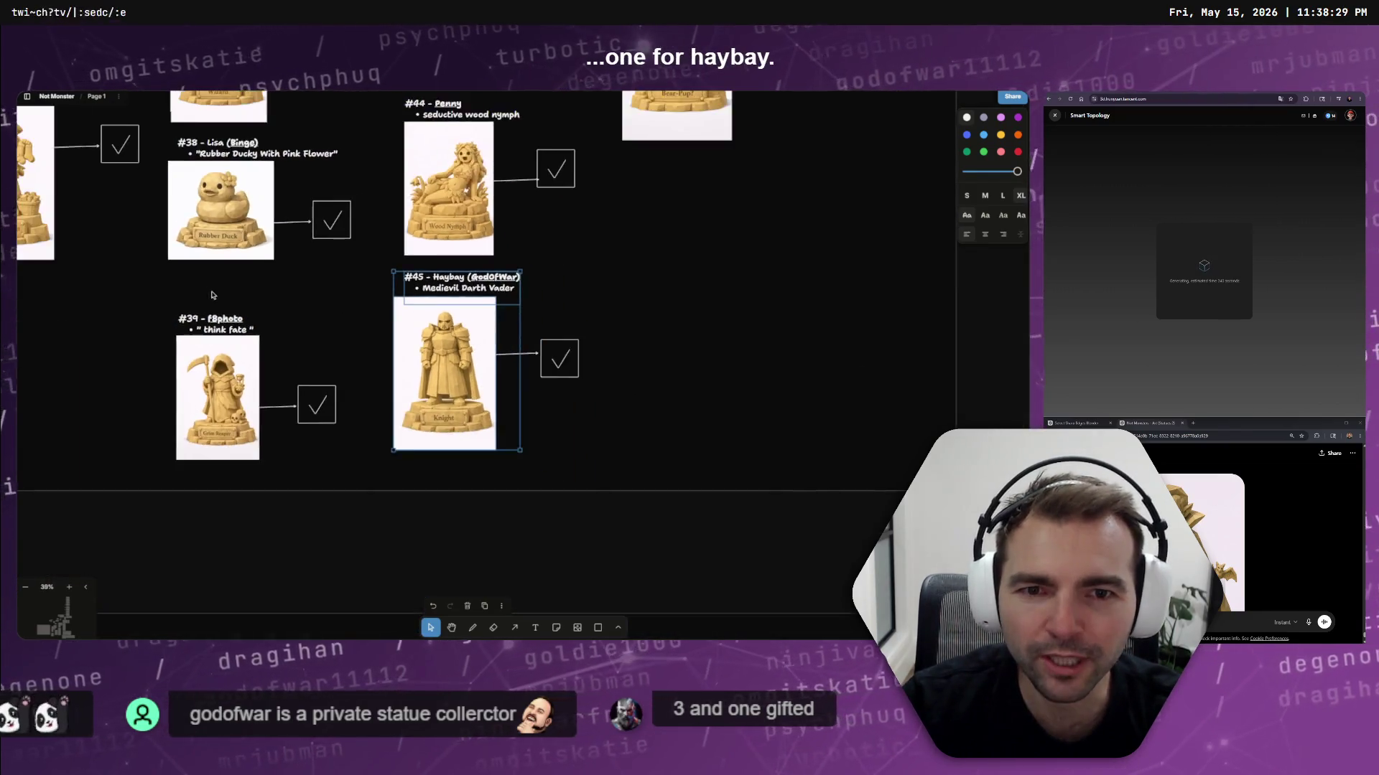
{"action": "scroll", "coordinate": [574, 359], "scroll_direction": "up", "scroll_amount": 10}
{"action": "scroll", "coordinate": [684, 399], "scroll_direction": "up", "scroll_amount": 2, "text": "ctrl"}
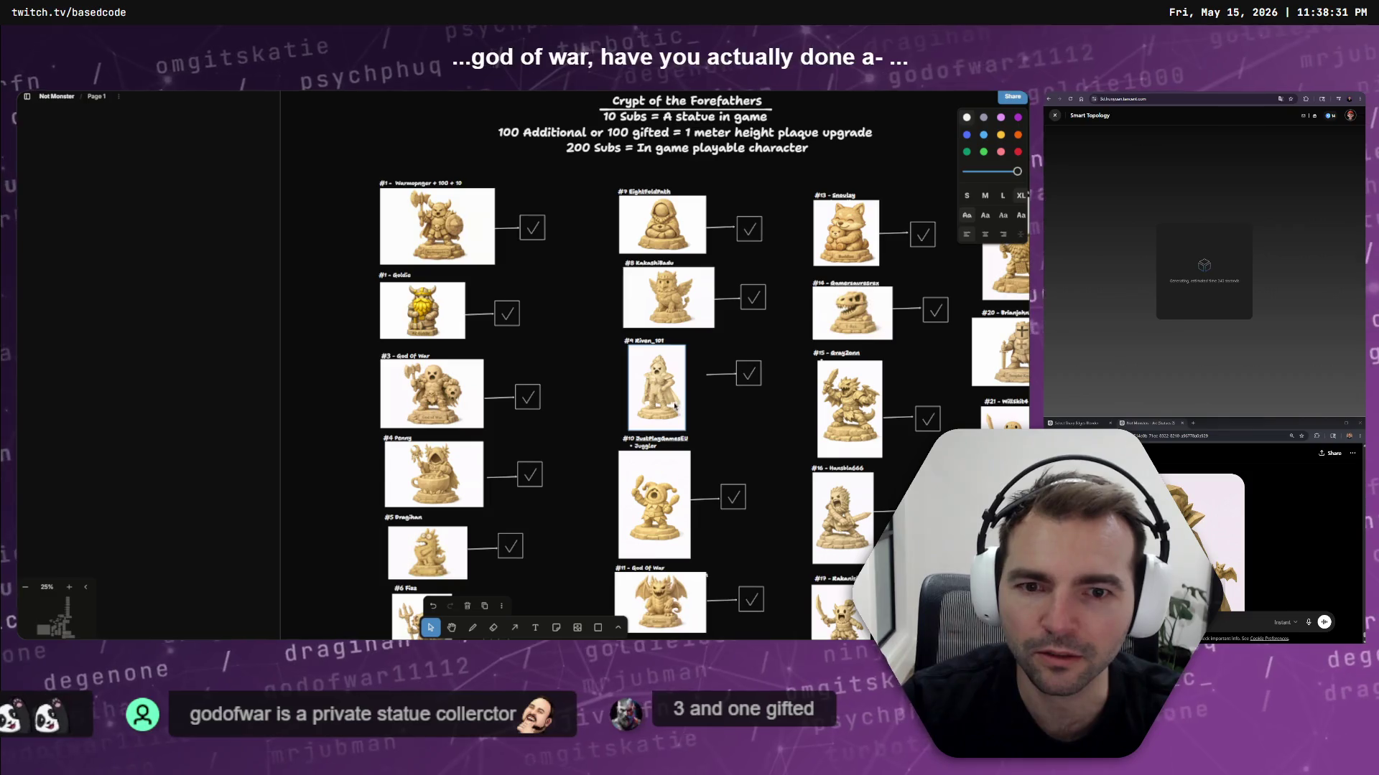
{"action": "scroll", "coordinate": [423, 373], "scroll_direction": "up", "scroll_amount": 5, "text": "ctrl"}
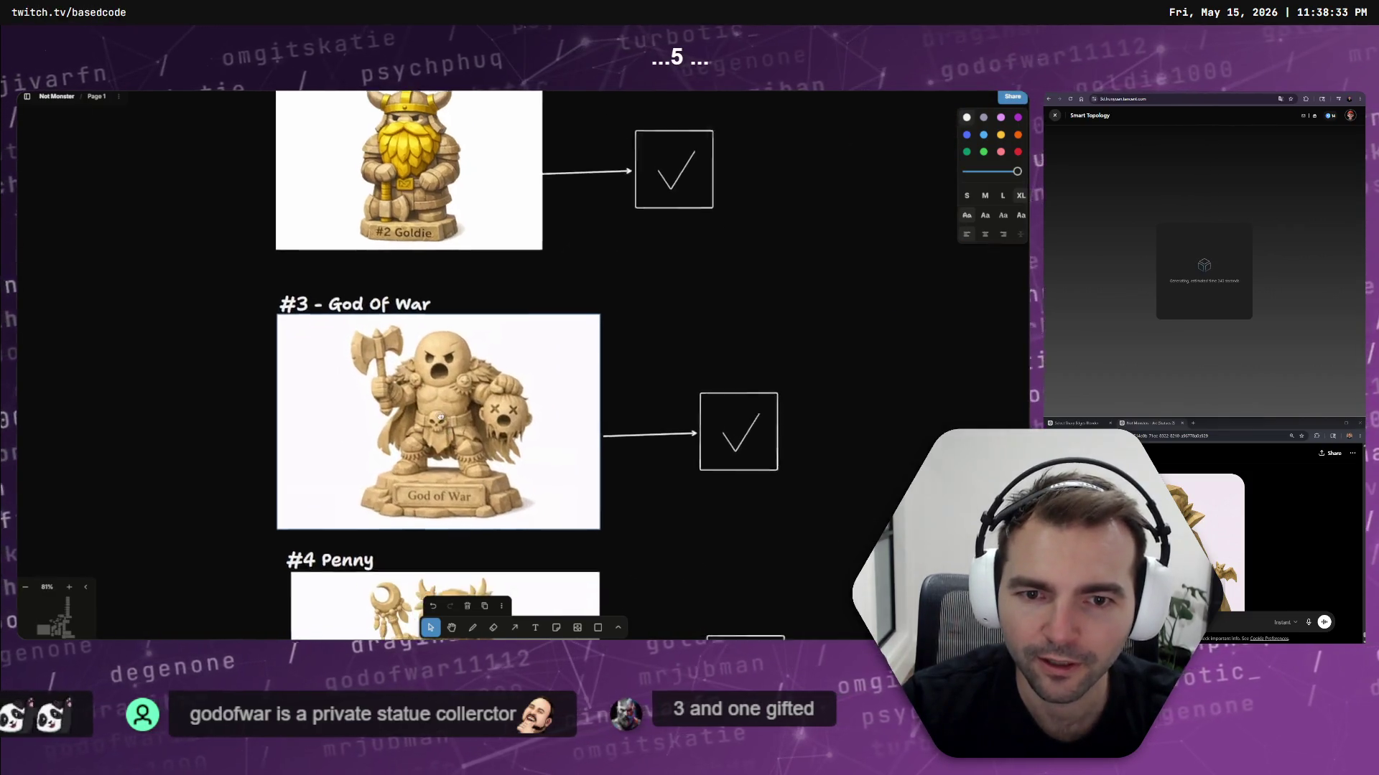
{"action": "left_click", "coordinate": [386, 401]}
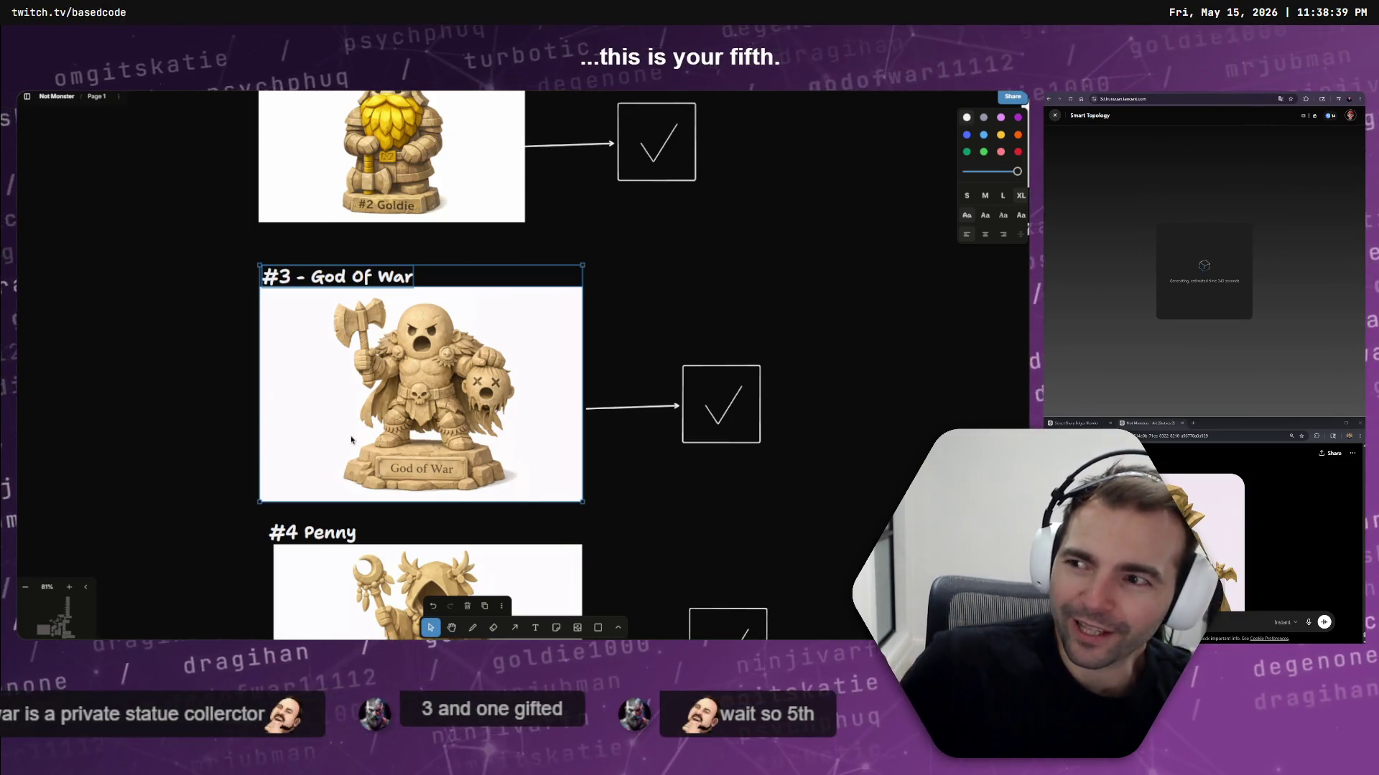
{"action": "left_click", "coordinate": [224, 393]}
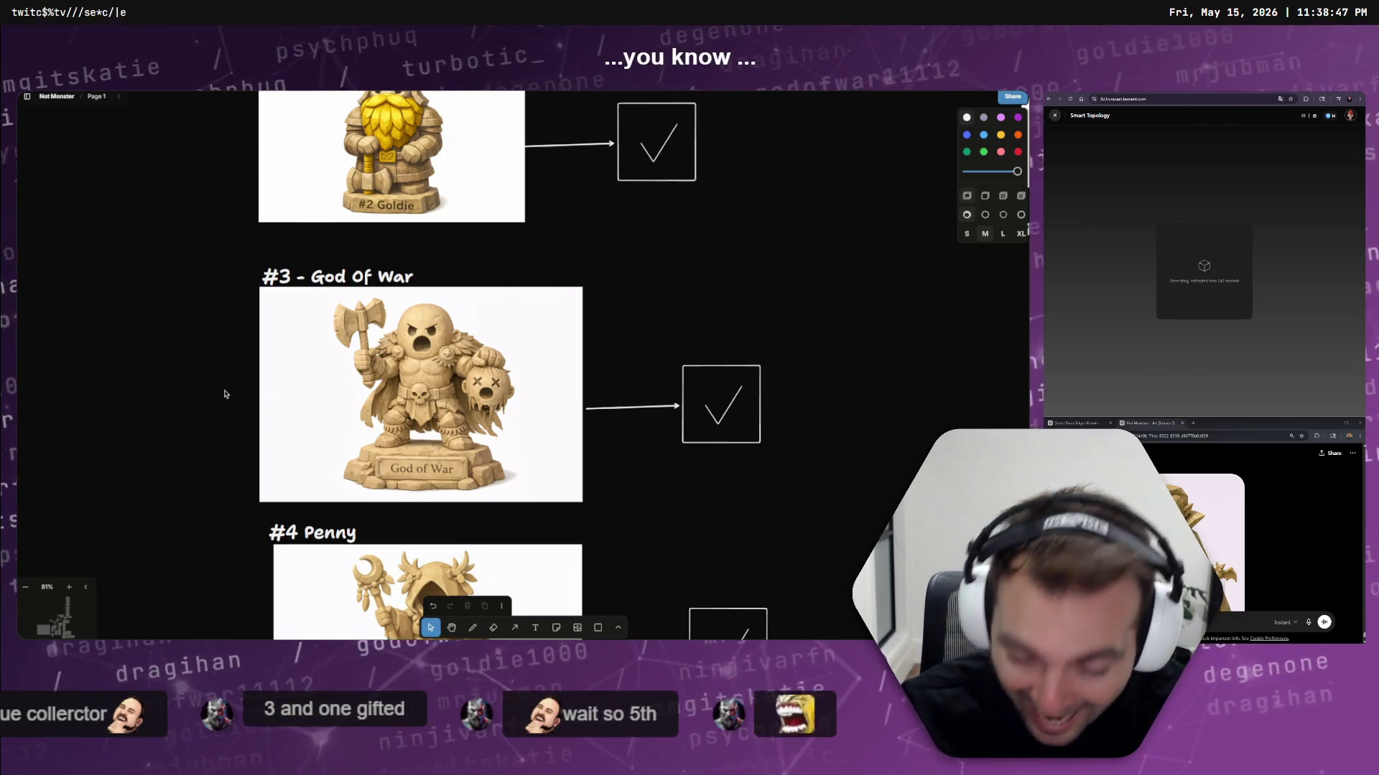
{"action": "scroll", "coordinate": [206, 389], "scroll_direction": "down", "scroll_amount": 10, "text": "ctrl"}
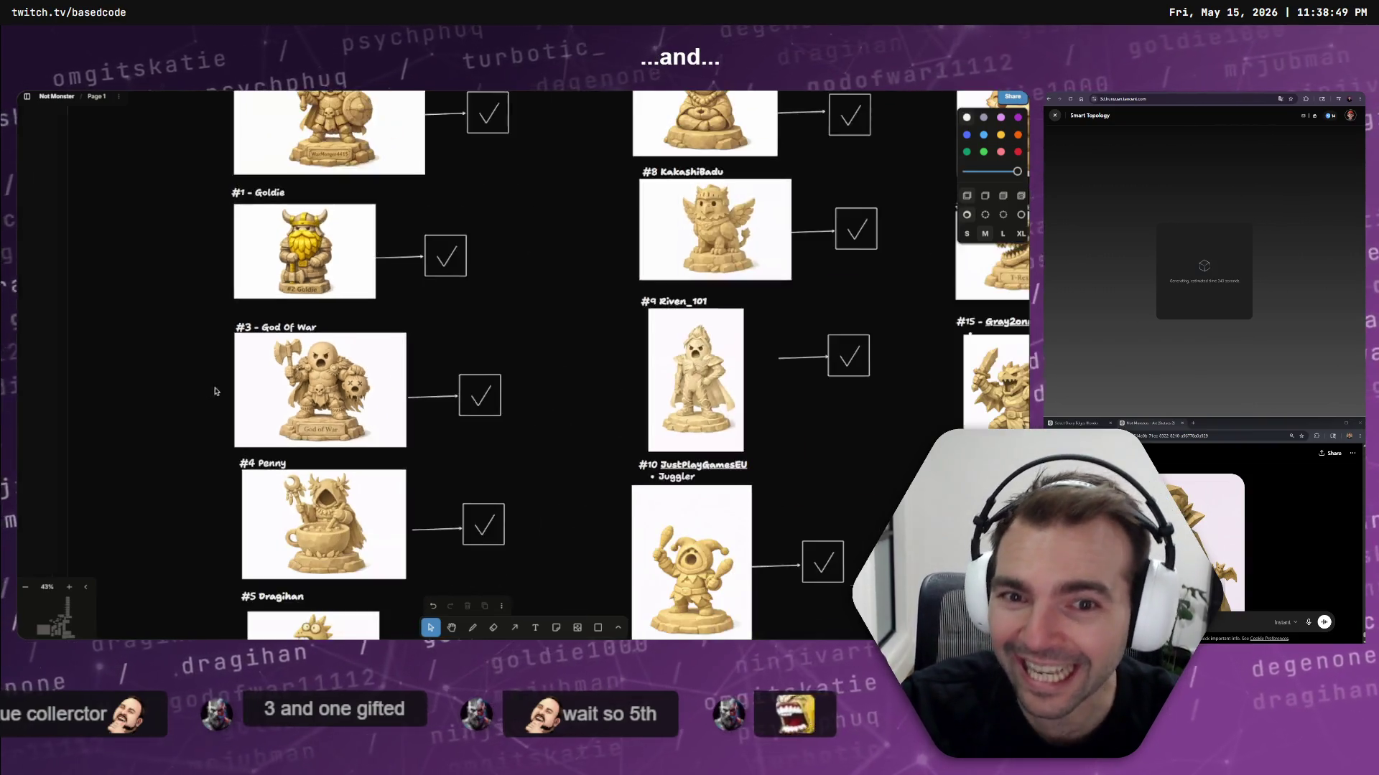
{"action": "scroll", "coordinate": [612, 476], "scroll_direction": "up", "scroll_amount": 8, "text": "ctrl"}
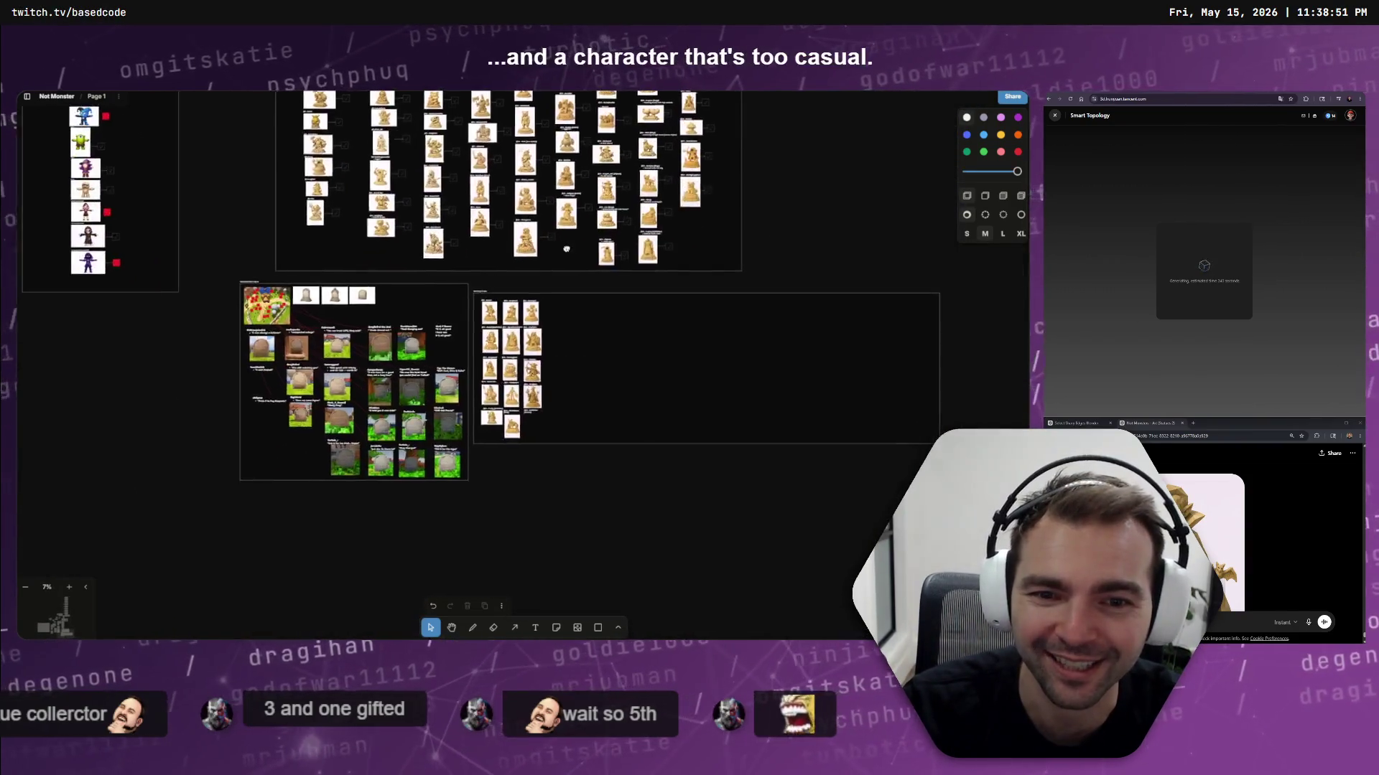
{"action": "scroll", "coordinate": [619, 445], "scroll_direction": "up", "scroll_amount": 5, "text": "ctrl"}
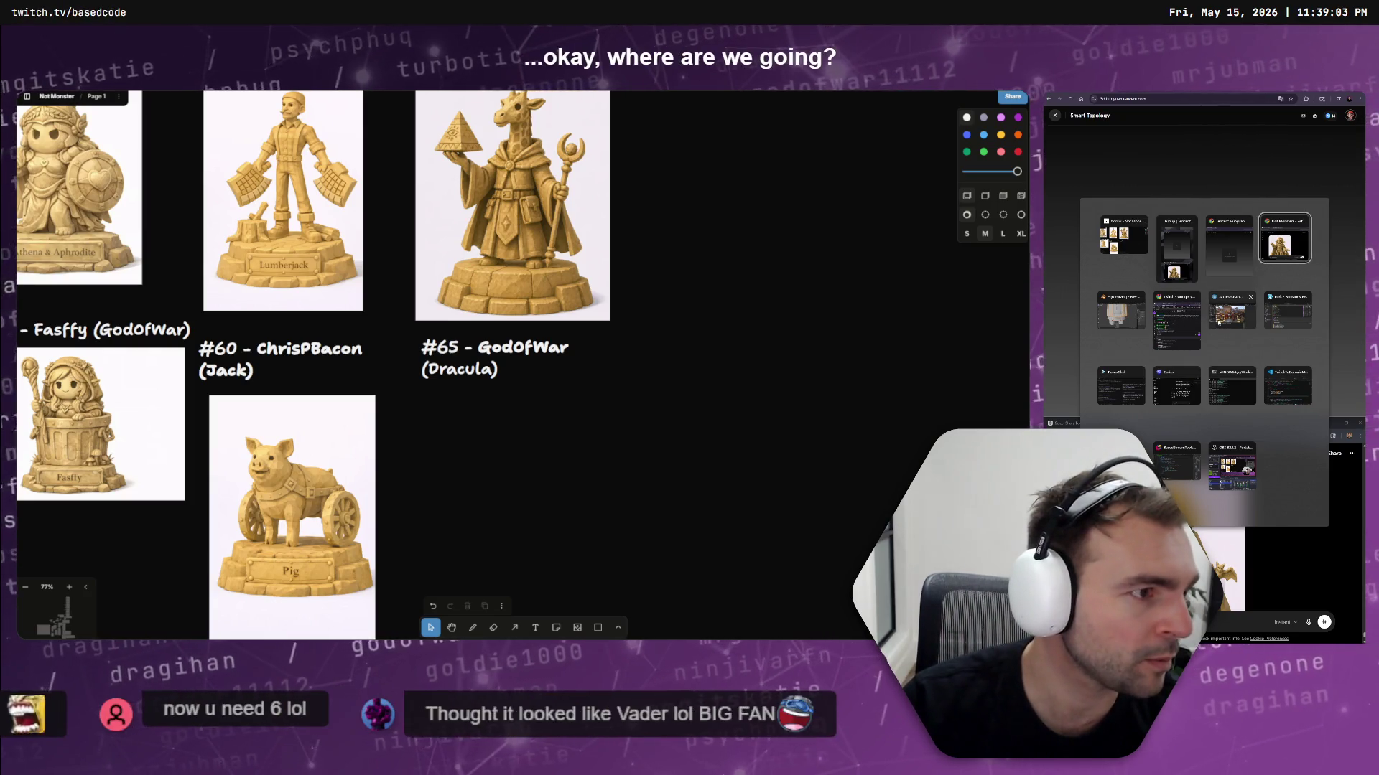
{"action": "left_click", "coordinate": [1113, 329]}
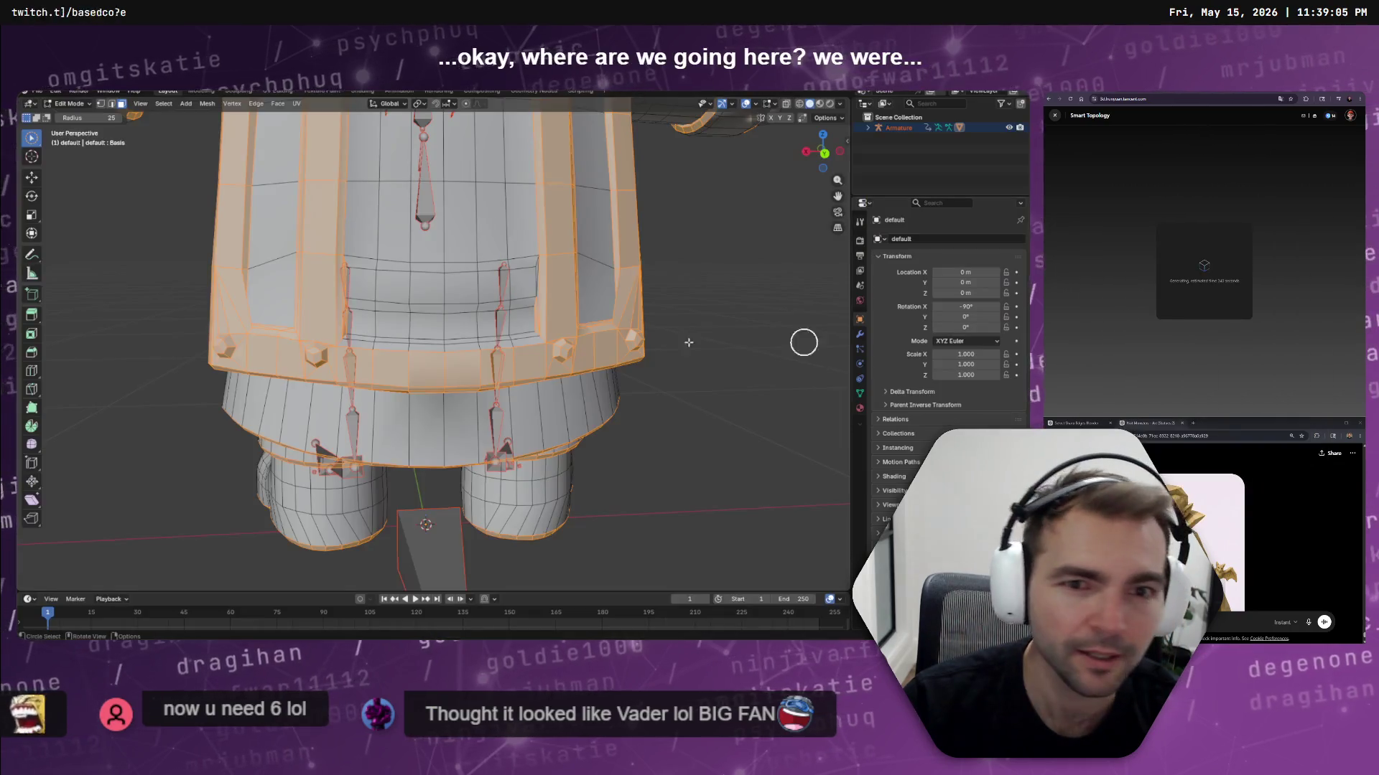
{"action": "scroll", "coordinate": [345, 335], "scroll_direction": "up", "scroll_amount": 5}
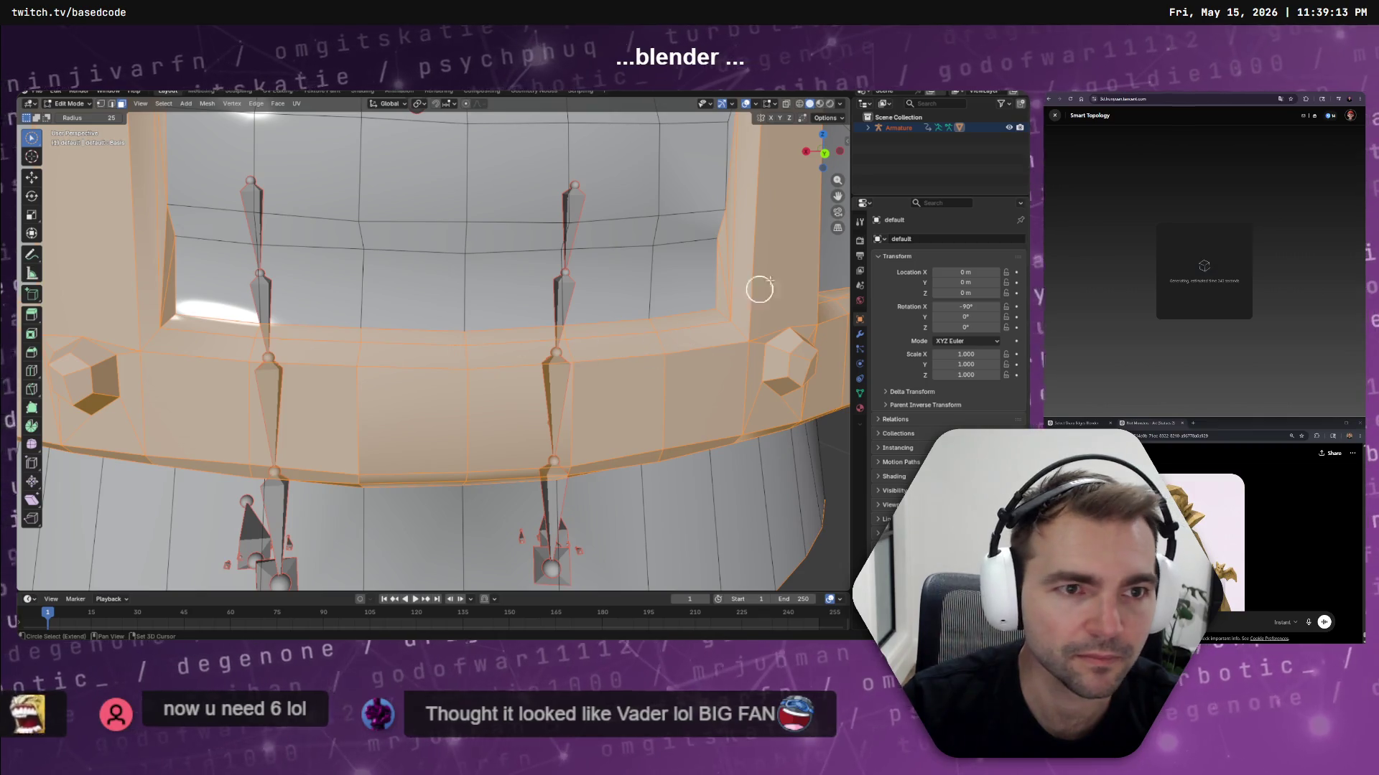
{"action": "mouse_move", "coordinate": [776, 202]}
{"action": "middle_mouse_down", "text": "shift"}
{"action": "mouse_move", "coordinate": [730, 376]}
{"action": "mouse_move", "coordinate": [687, 418]}
{"action": "middle_mouse_up", "text": "shift"}
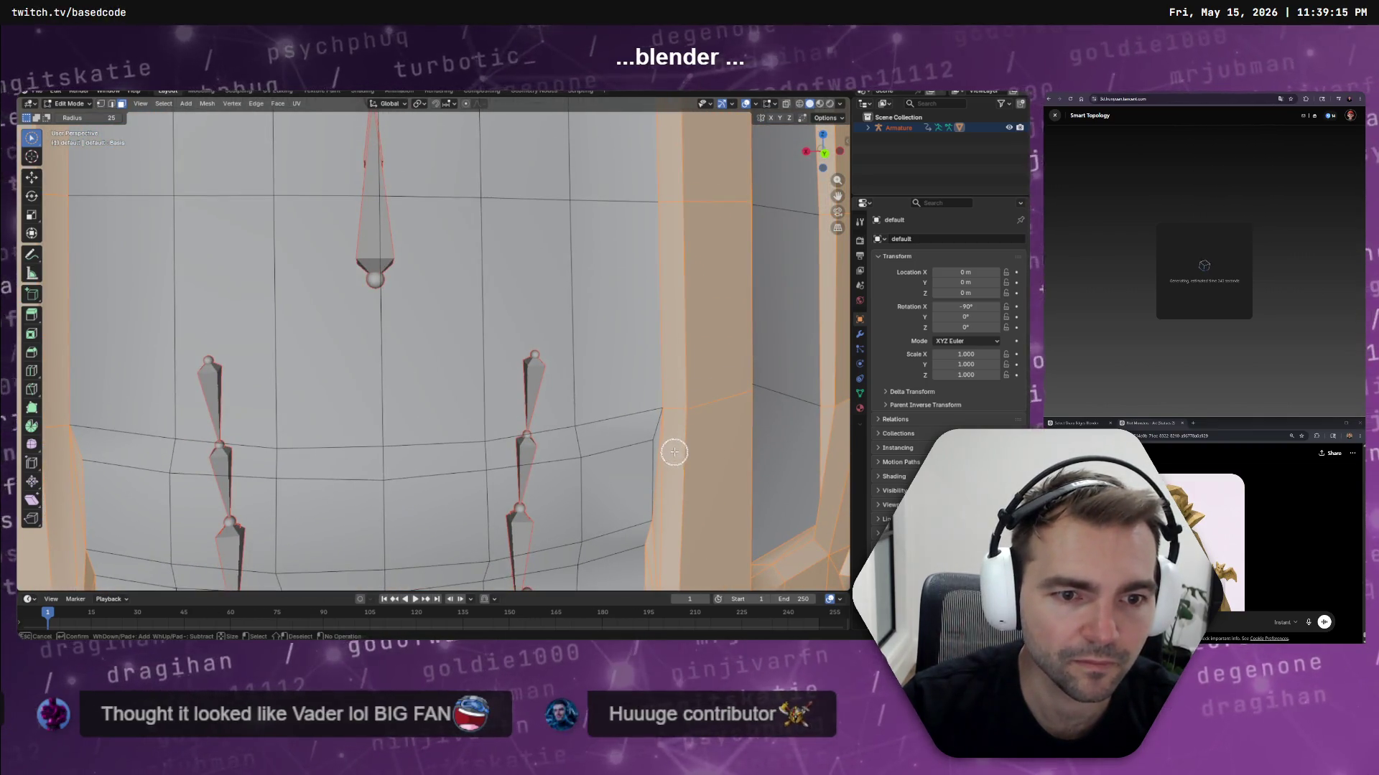
{"action": "scroll", "coordinate": [675, 448], "scroll_direction": "down", "scroll_amount": 5}
{"action": "mouse_move", "coordinate": [500, 443]}
{"action": "middle_mouse_down"}
{"action": "mouse_move", "coordinate": [490, 429]}
{"action": "mouse_move", "coordinate": [560, 396]}
{"action": "middle_mouse_up"}
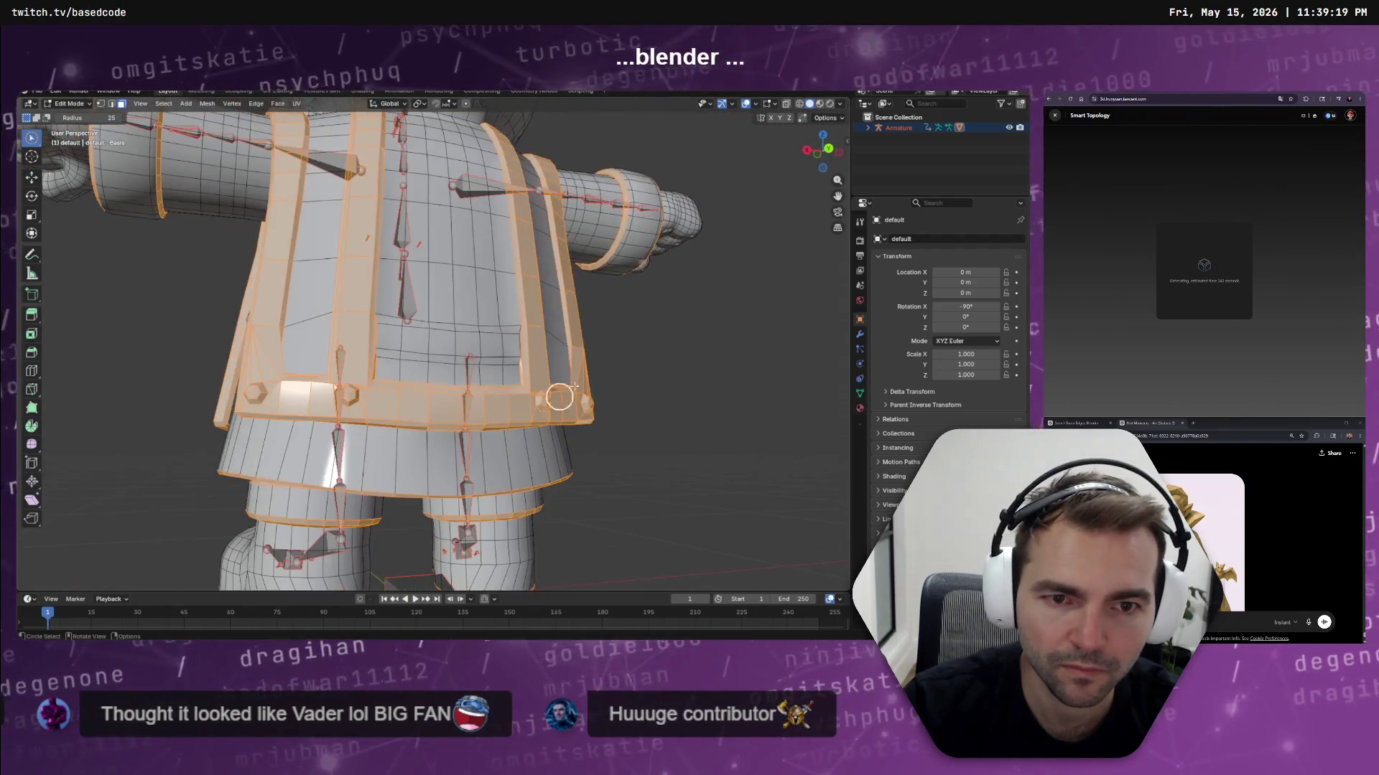
{"action": "scroll", "coordinate": [529, 348], "scroll_direction": "up", "scroll_amount": 8}
{"action": "scroll", "coordinate": [796, 298], "scroll_direction": "down", "scroll_amount": 1}
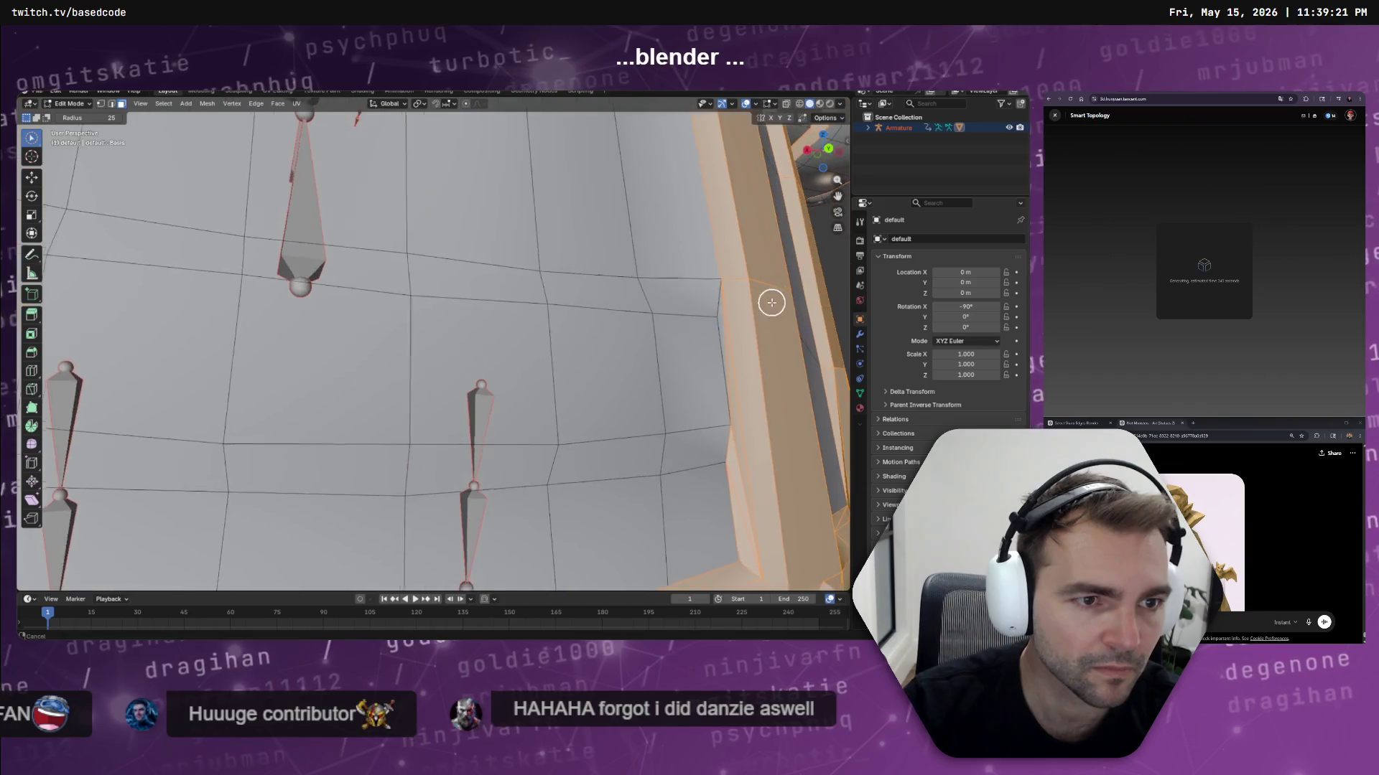
{"action": "key", "text": "c"}
{"action": "scroll", "coordinate": [656, 369], "scroll_direction": "down", "scroll_amount": 8}
{"action": "mouse_move", "coordinate": [656, 369]}
{"action": "middle_mouse_down"}
{"action": "mouse_move", "coordinate": [606, 391]}
{"action": "mouse_move", "coordinate": [480, 372]}
{"action": "middle_mouse_up"}
{"action": "key", "text": "Escape"}
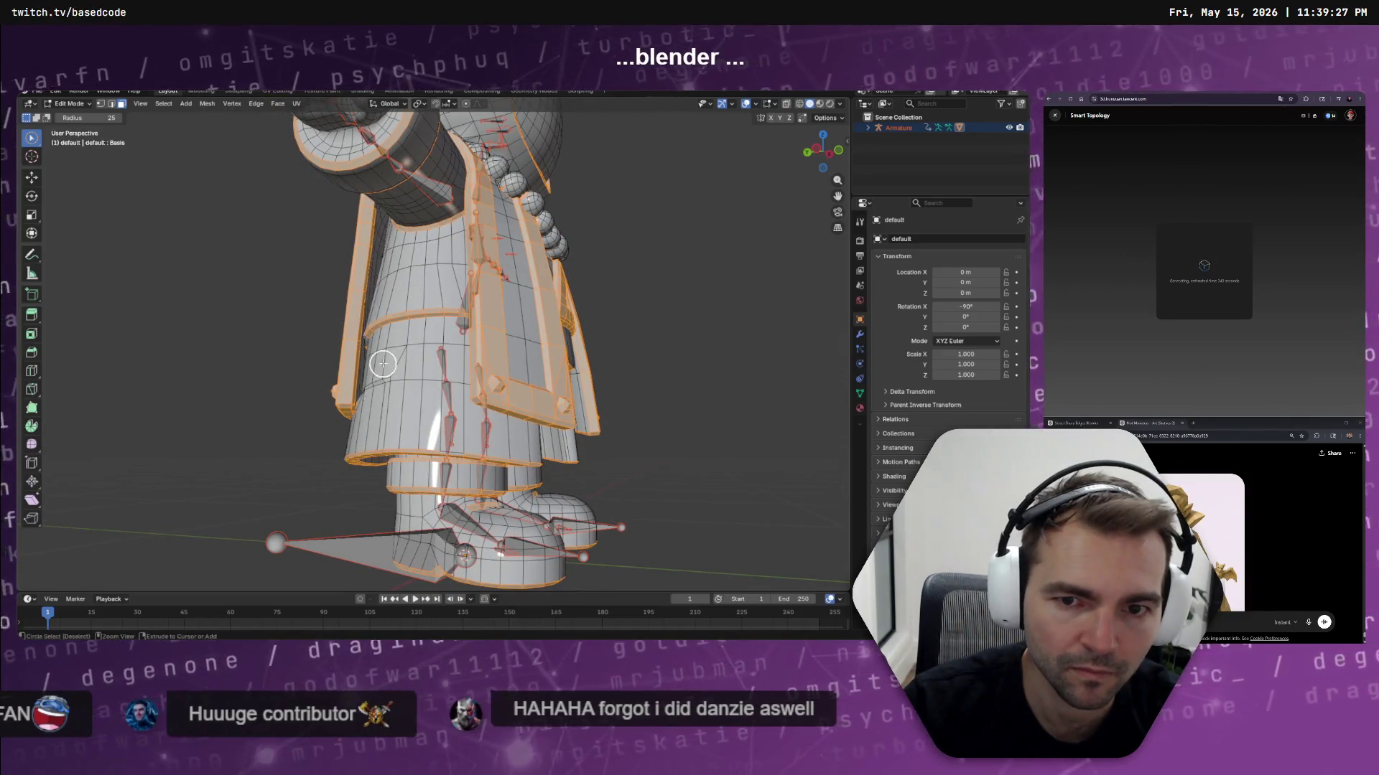
{"action": "middle_click_drag", "start_coordinate": [412, 392], "coordinate": [653, 394]}
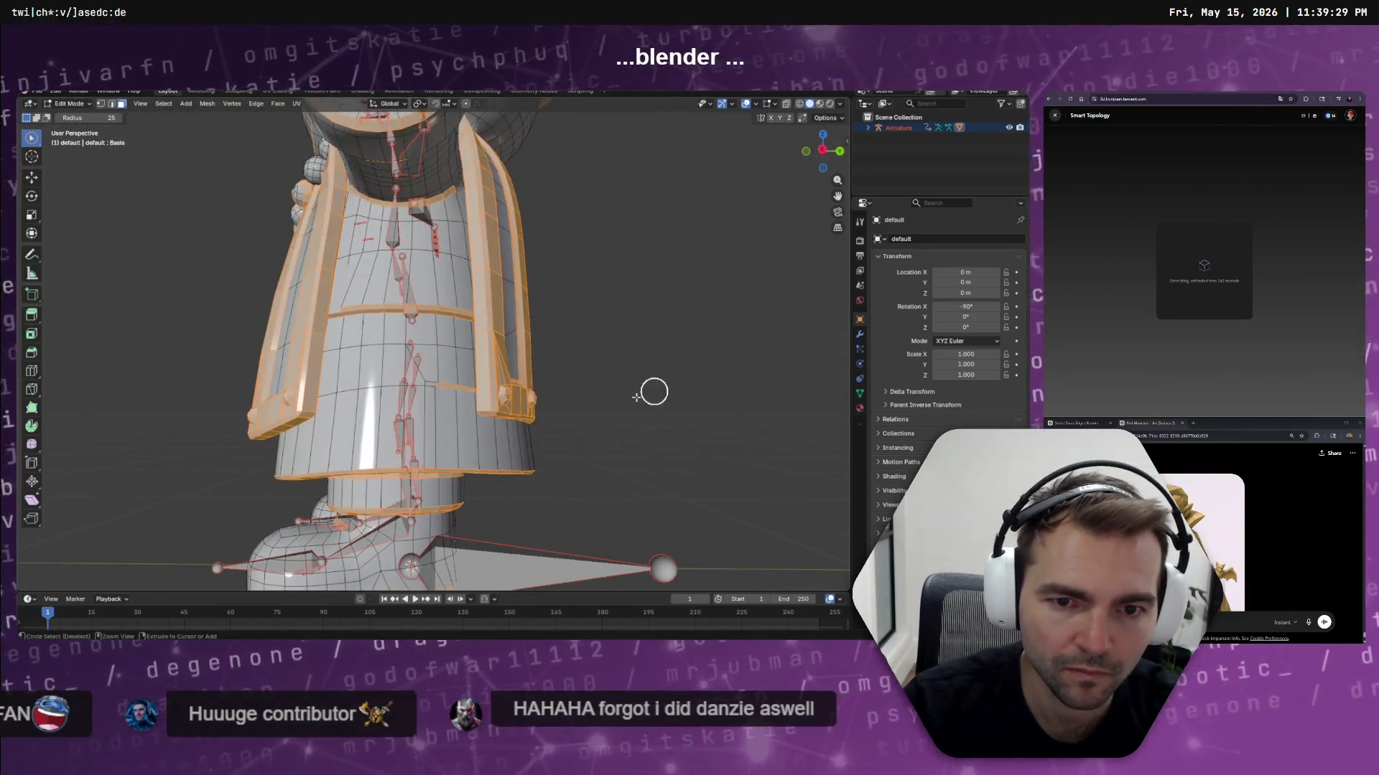
{"action": "mouse_move", "coordinate": [452, 391]}
{"action": "middle_mouse_down"}
{"action": "mouse_move", "coordinate": [436, 396]}
{"action": "mouse_move", "coordinate": [501, 373]}
{"action": "mouse_move", "coordinate": [514, 385]}
{"action": "mouse_move", "coordinate": [431, 431]}
{"action": "mouse_move", "coordinate": [461, 440]}
{"action": "middle_mouse_up"}
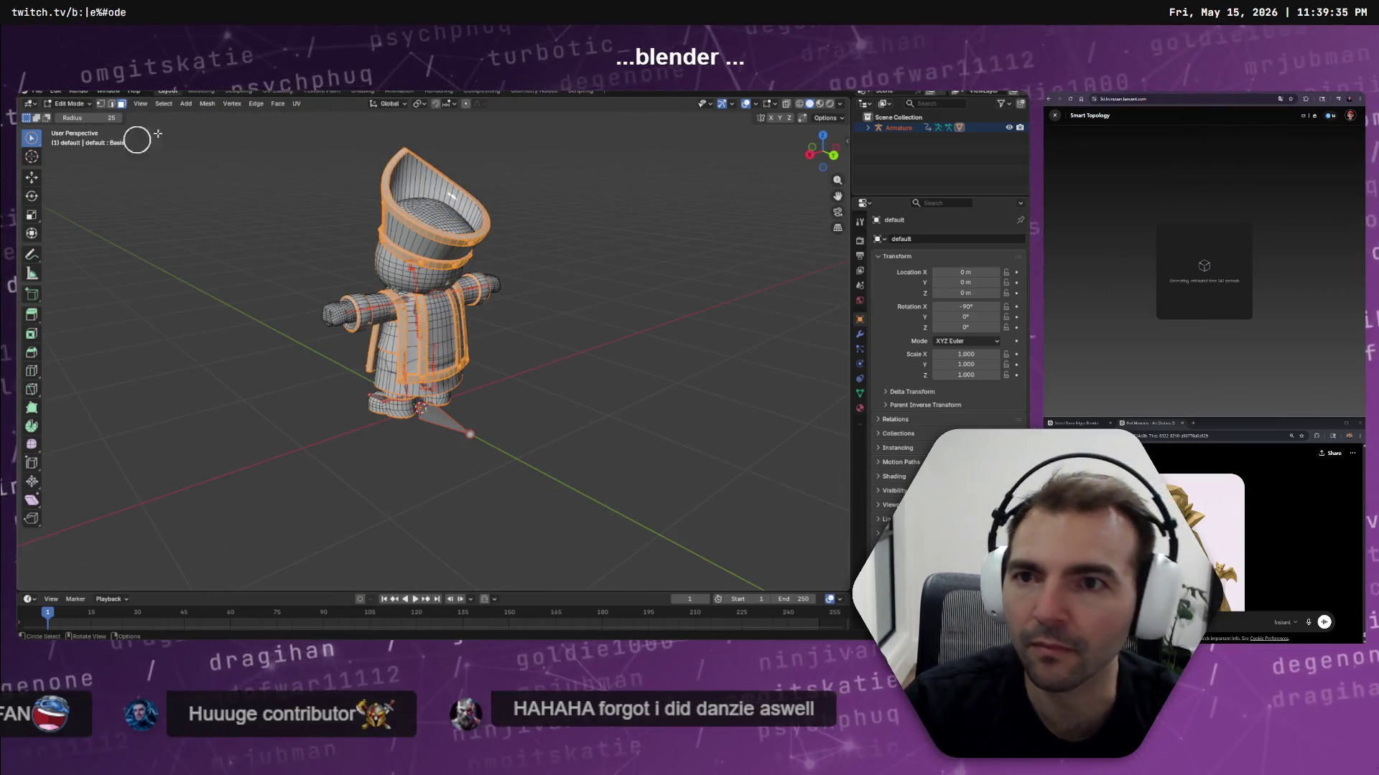
Invert the mesh selection once more and briefly look through quick favourites and command search
{"action": "left_click", "coordinate": [164, 104]}
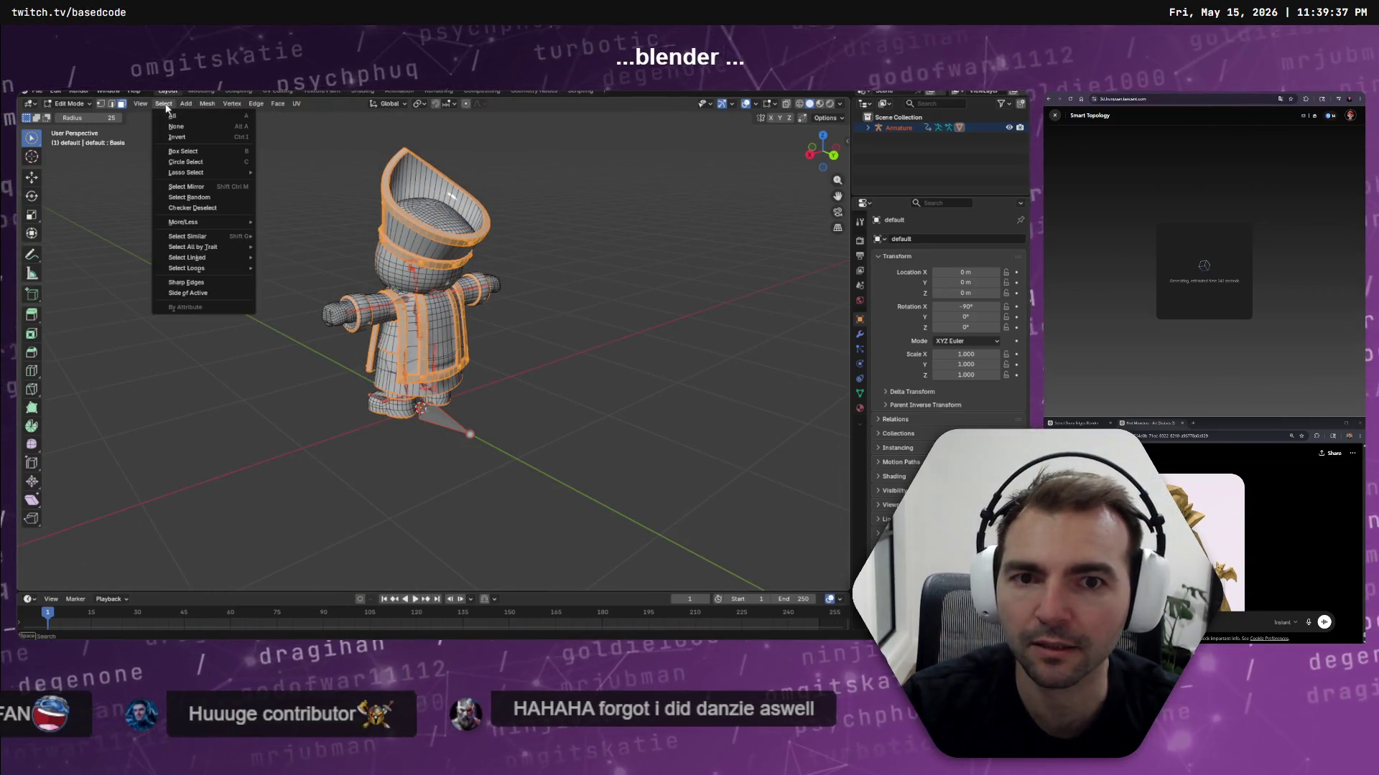
{"action": "left_click", "coordinate": [205, 140]}
{"action": "key", "text": "c"}
{"action": "key", "text": "q"}
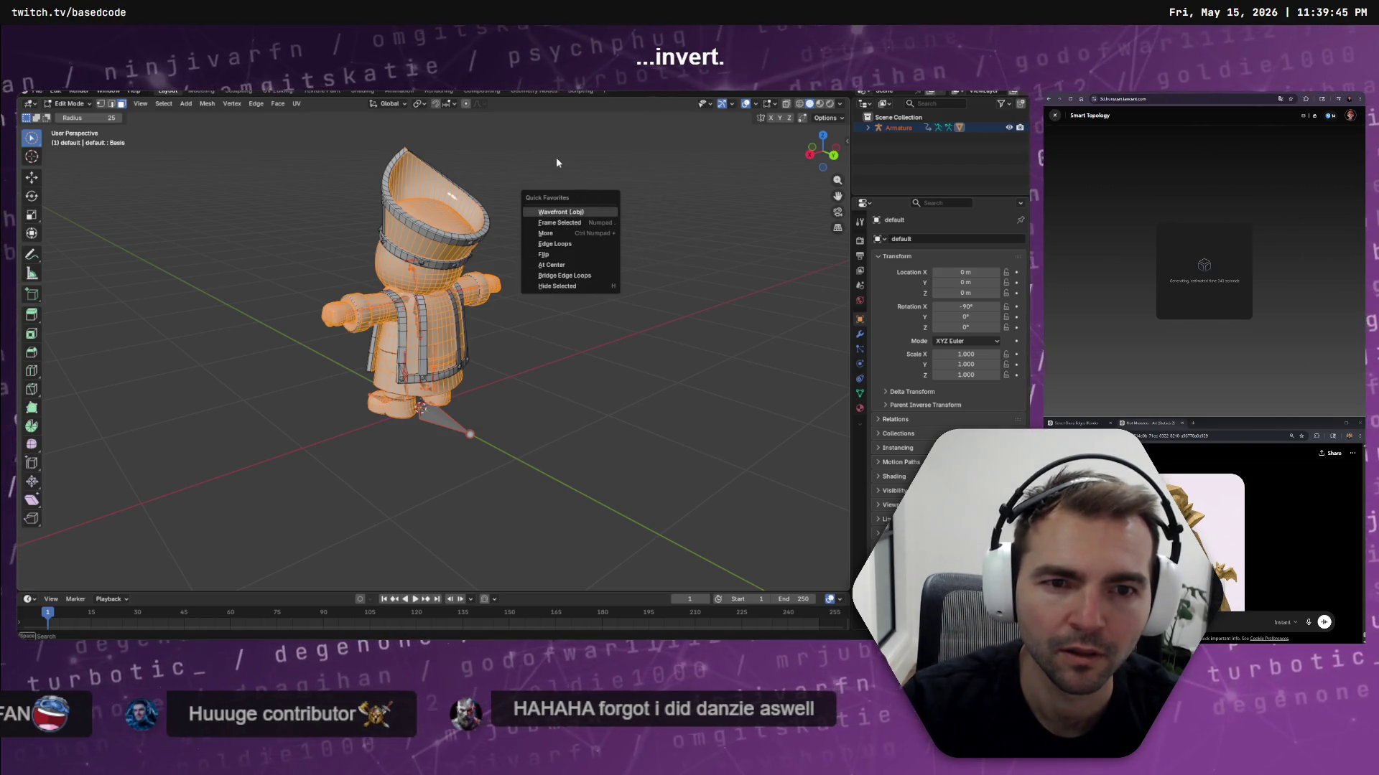
{"action": "key", "text": "Escape"}
{"action": "key", "text": "F3"}
{"action": "key", "text": "Escape"}
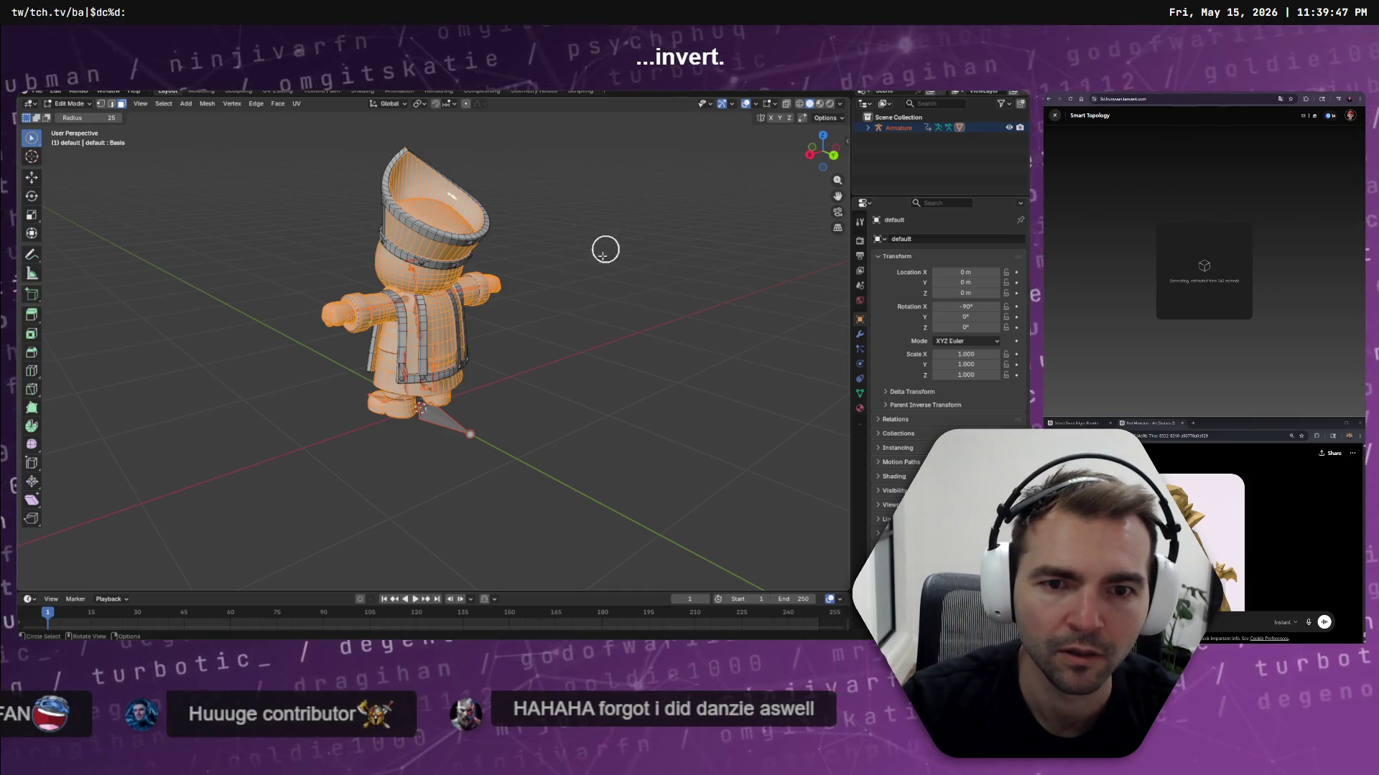
{"action": "scroll", "coordinate": [593, 272], "scroll_direction": "up", "scroll_amount": 5}
Glance at the object in Object Mode, then return to Edit Mode with circle selection
{"action": "key", "text": "Tab"}
{"action": "middle_click_drag", "start_coordinate": [599, 283], "coordinate": [610, 274]}
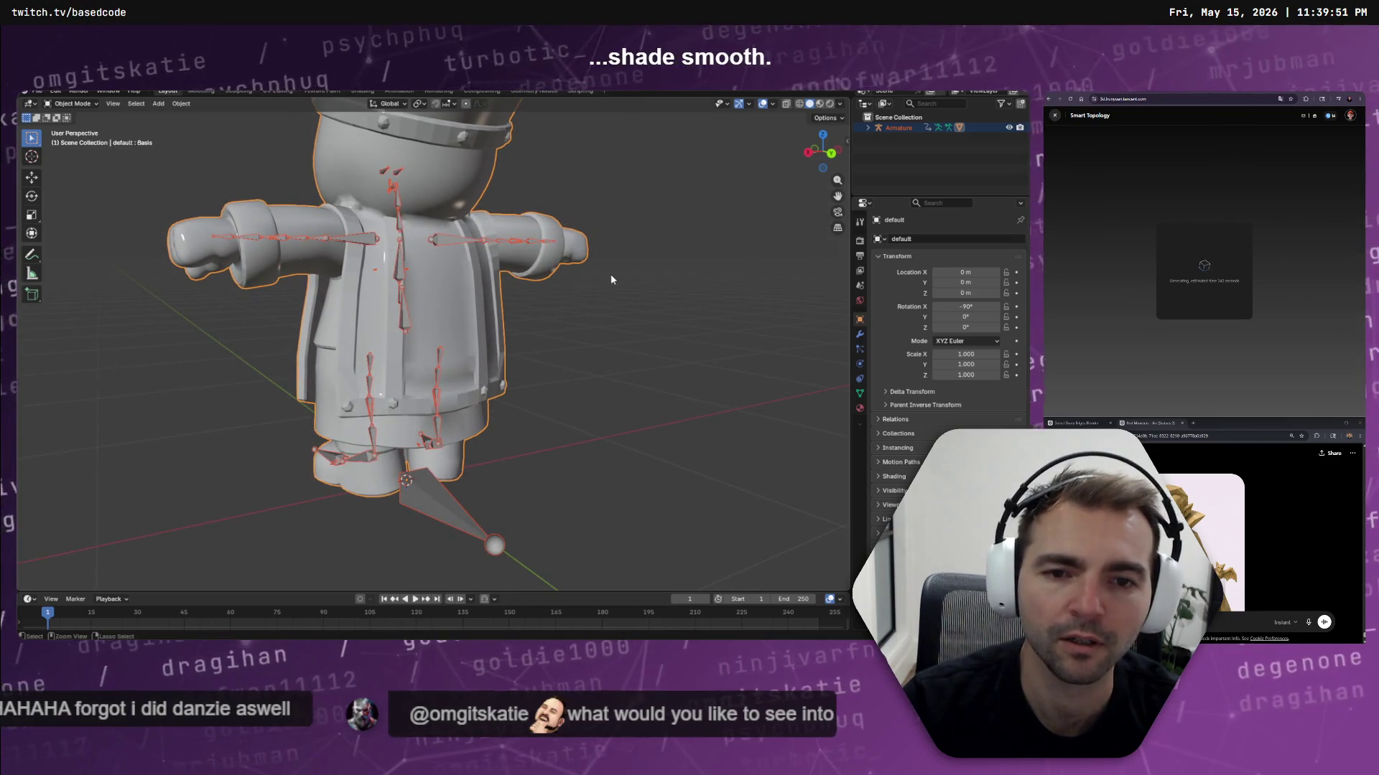
{"action": "key", "text": "Tab"}
{"action": "key", "text": "c"}
{"action": "key", "text": "Escape"}
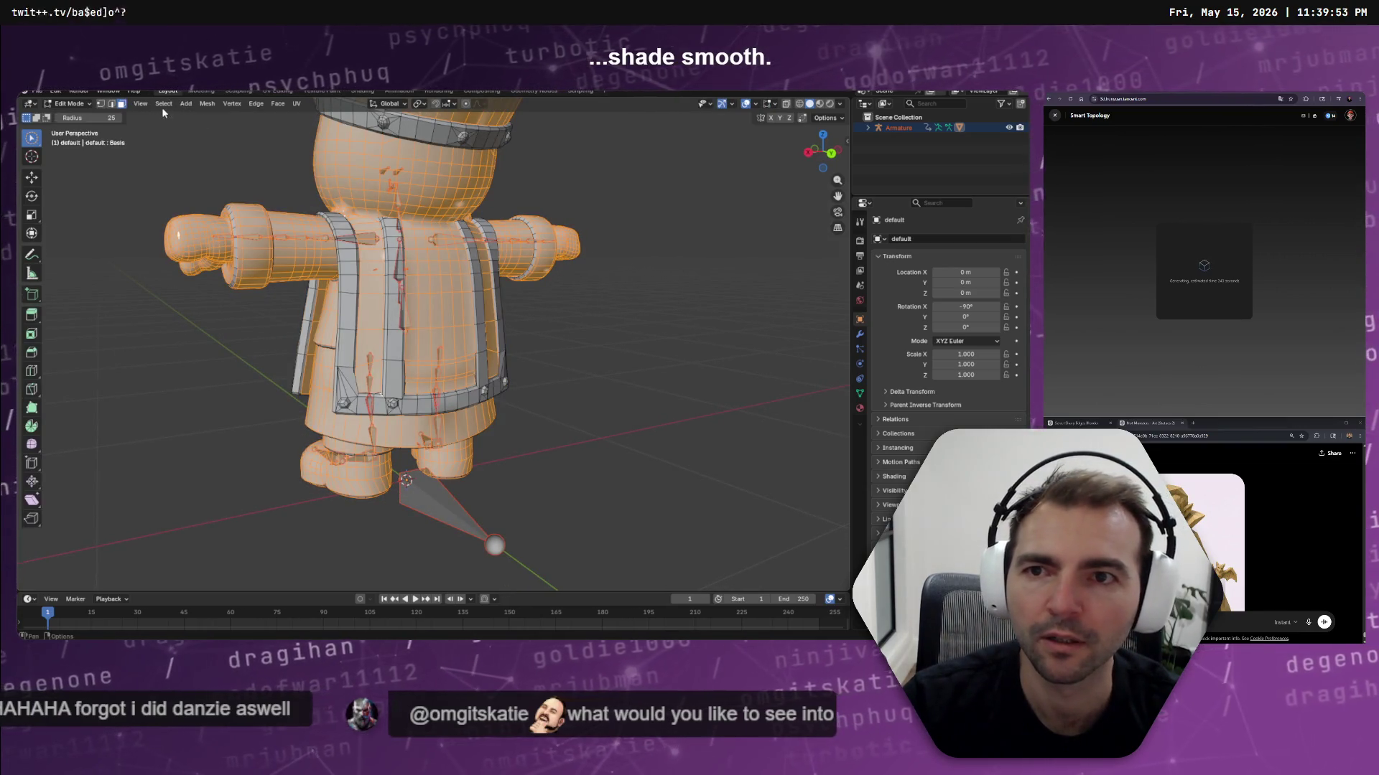
{"action": "left_click", "coordinate": [164, 103]}
{"action": "left_click", "coordinate": [185, 161]}
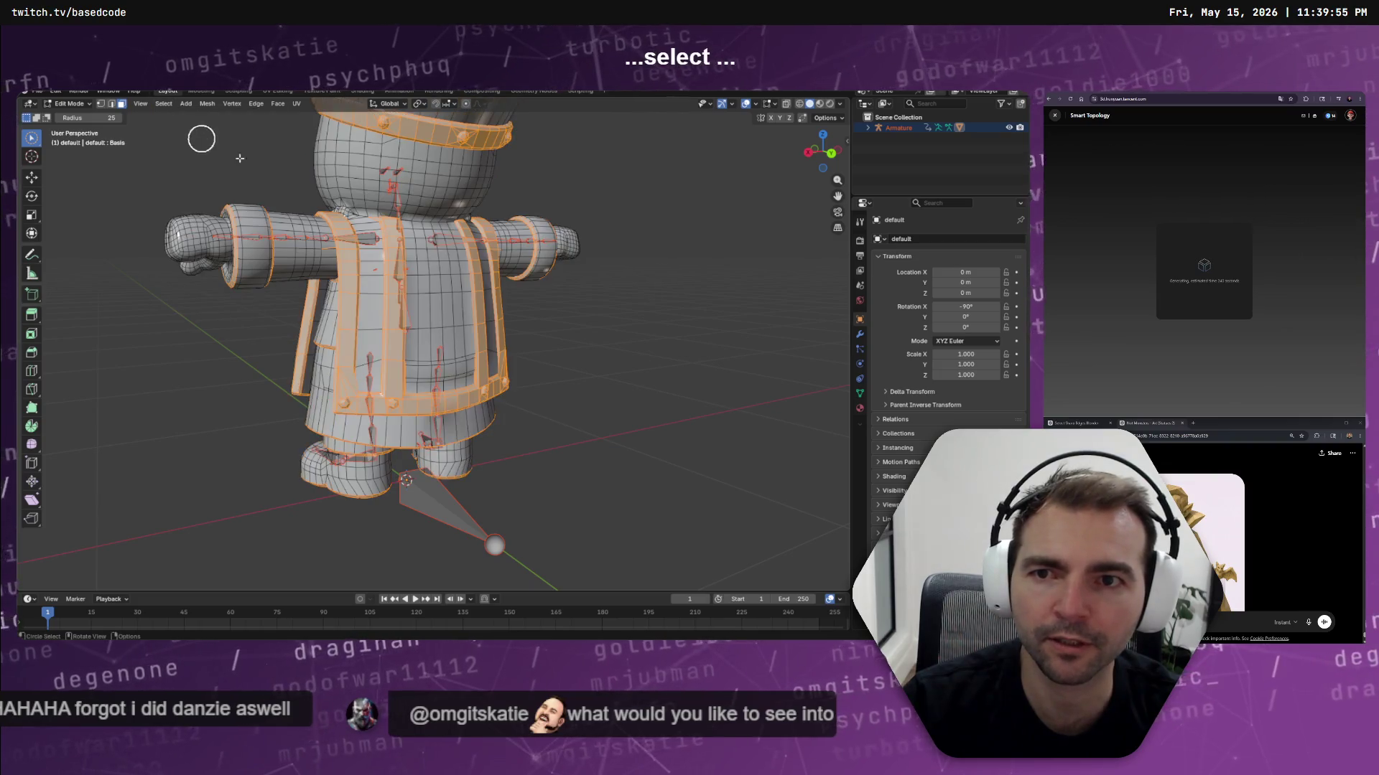
Apply Shade Smooth to the mesh faces by searching 'shade'
{"action": "right_click", "coordinate": [594, 222]}
{"action": "key", "text": "Escape"}
{"action": "right_click", "coordinate": [594, 222]}
{"action": "key", "text": "Escape"}
{"action": "right_click", "coordinate": [594, 222]}
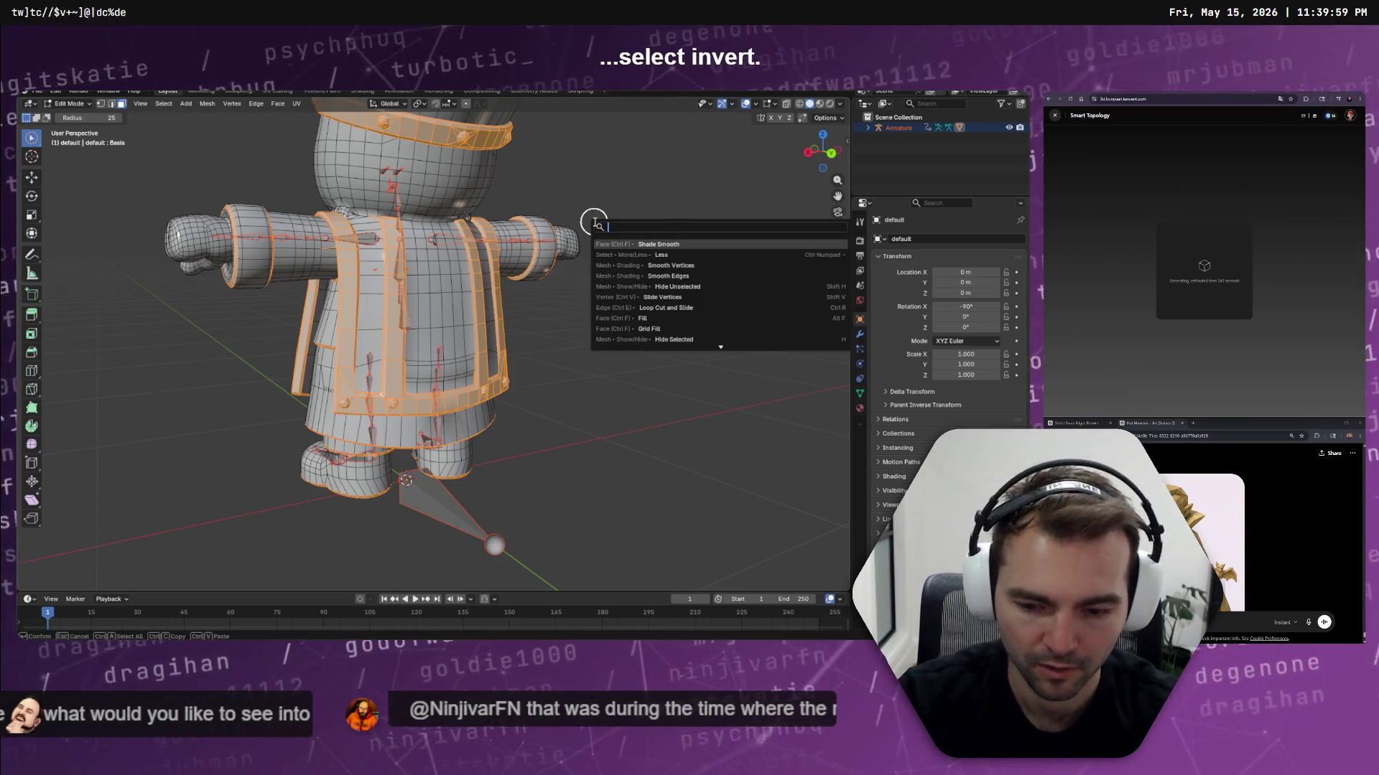
{"action": "type", "text": "shade"}
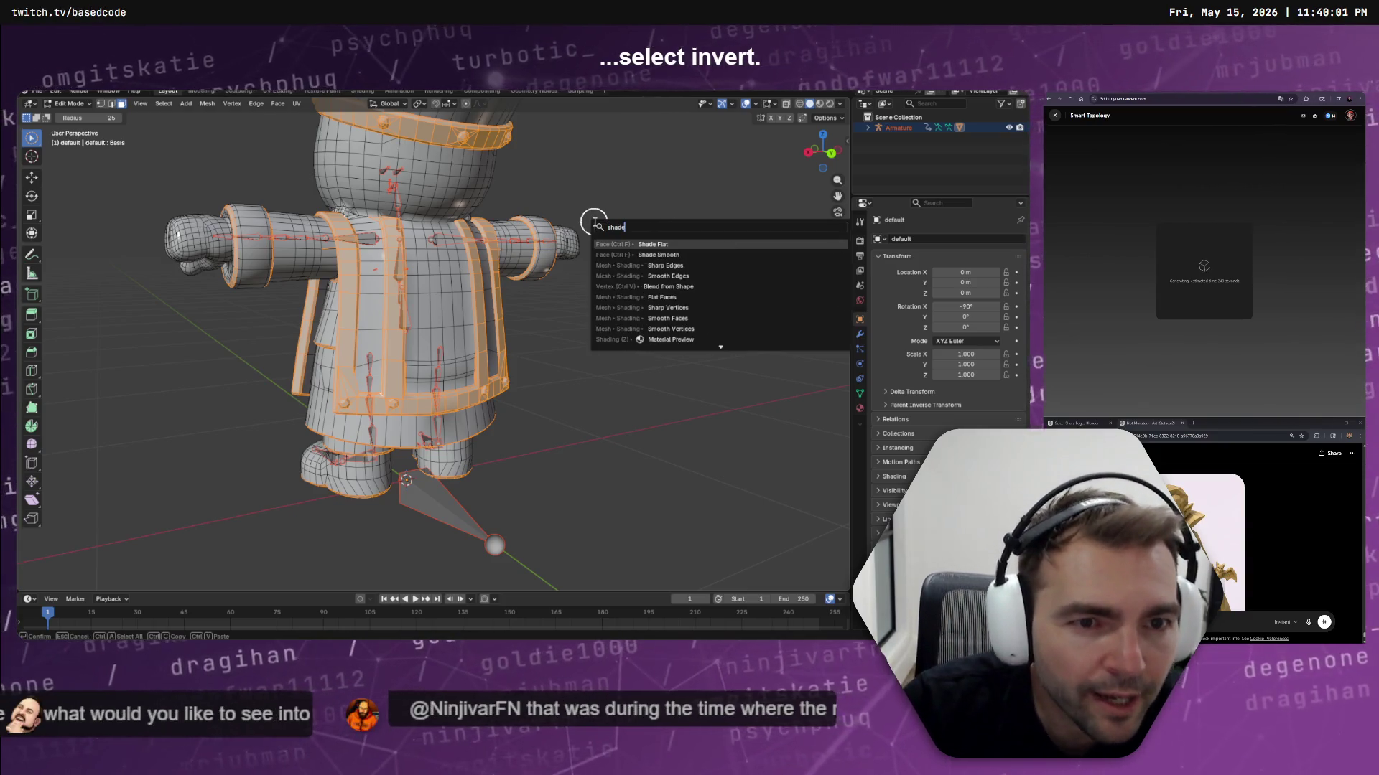
{"action": "key", "text": "Escape"}
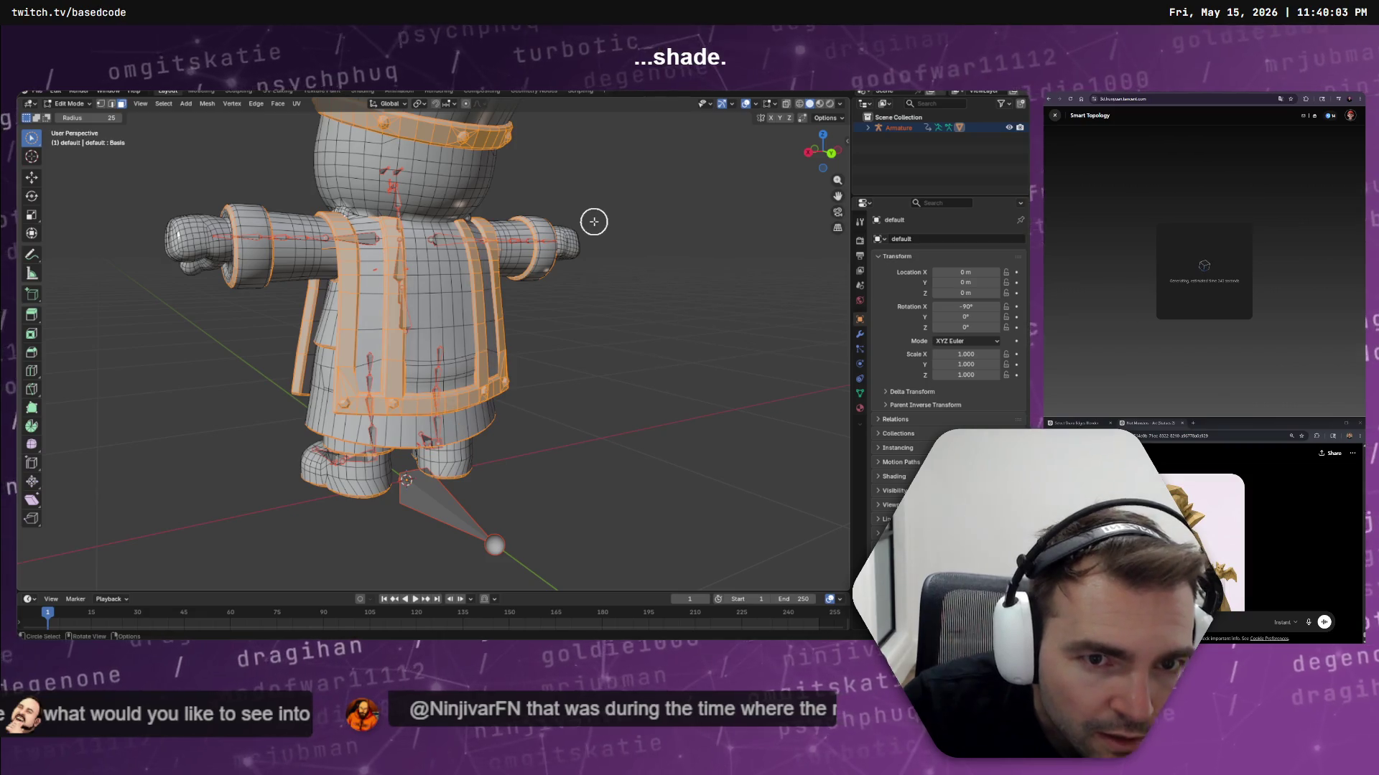
Return to Object Mode and orbit around the character to inspect the smooth shading
{"action": "key", "text": "Tab"}
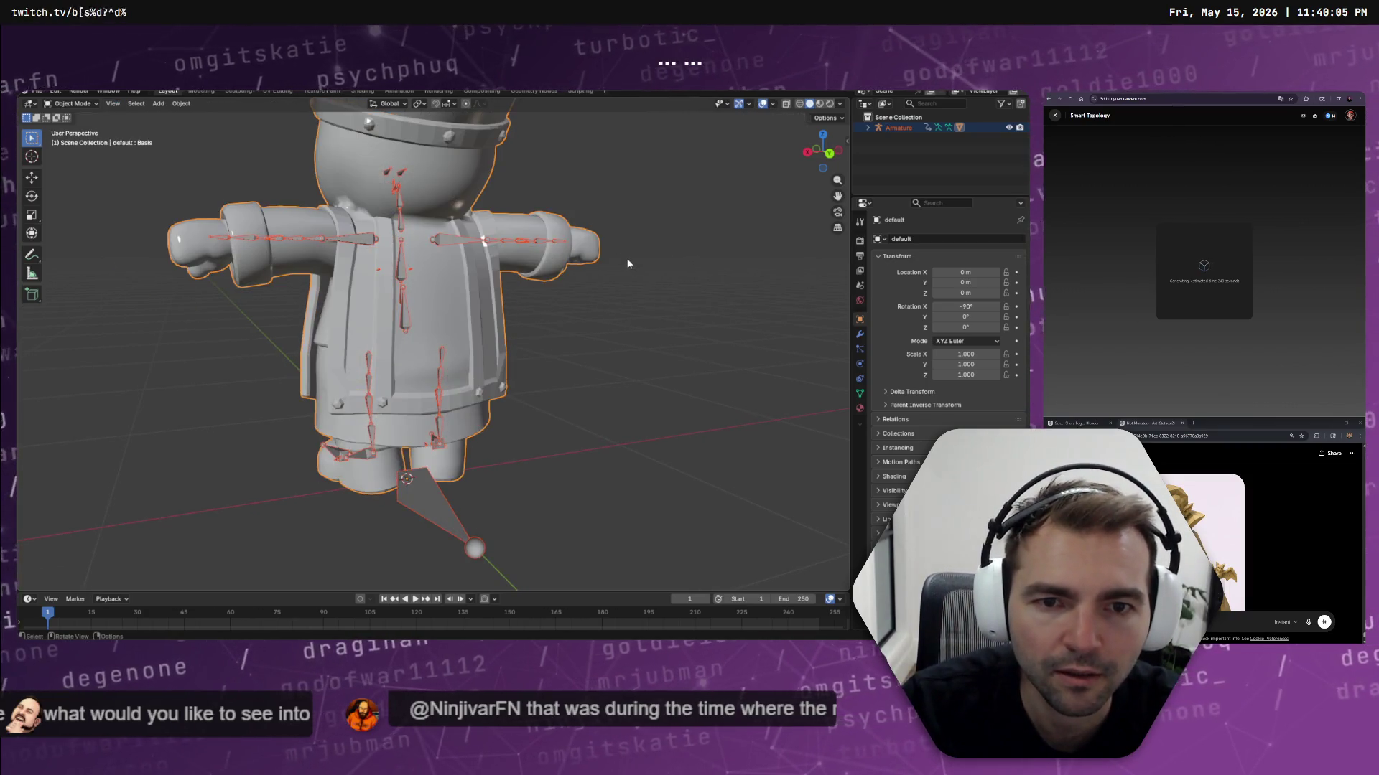
{"action": "mouse_move", "coordinate": [630, 272]}
{"action": "middle_mouse_down"}
{"action": "mouse_move", "coordinate": [373, 287]}
{"action": "mouse_move", "coordinate": [429, 294]}
{"action": "mouse_move", "coordinate": [507, 256]}
{"action": "mouse_move", "coordinate": [691, 266]}
{"action": "mouse_move", "coordinate": [228, 175]}
{"action": "middle_mouse_up"}
{"action": "scroll", "coordinate": [399, 278], "scroll_direction": "down", "scroll_amount": 2}
{"action": "left_click", "coordinate": [37, 91]}
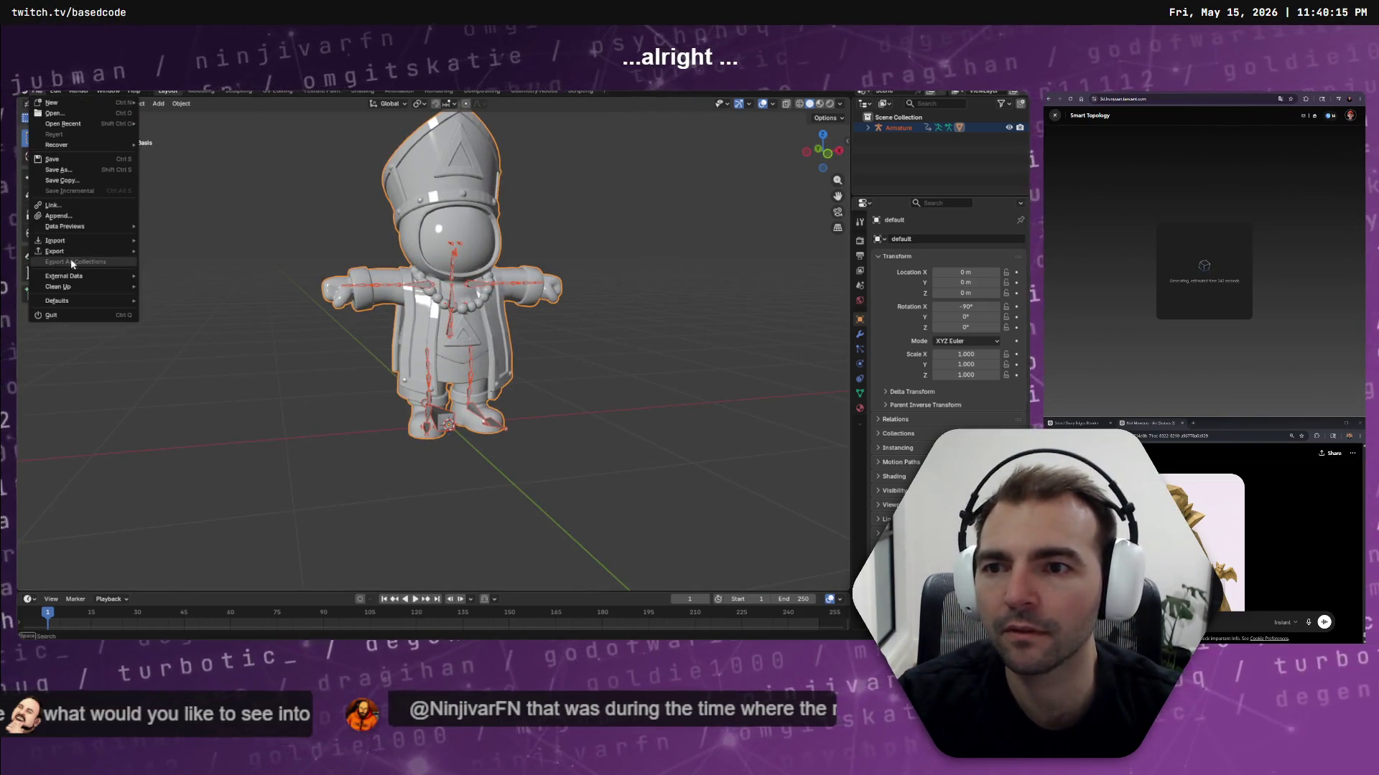
Start an FBX (.fbx) export from Blender's File menu, then switch to the Godot editor
{"action": "mouse_move", "coordinate": [89, 253]}
{"action": "left_click", "coordinate": [173, 335]}
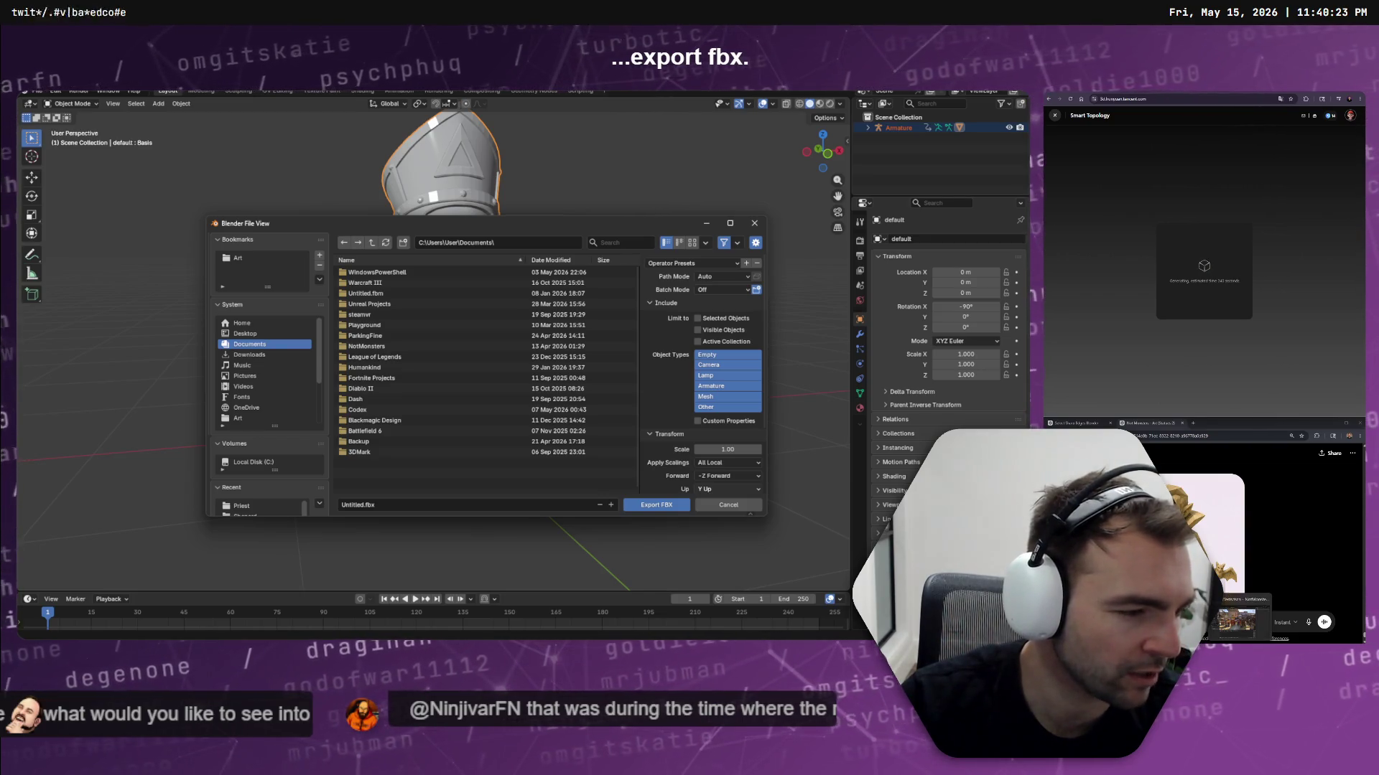
{"action": "key", "text": "alt+Tab"}
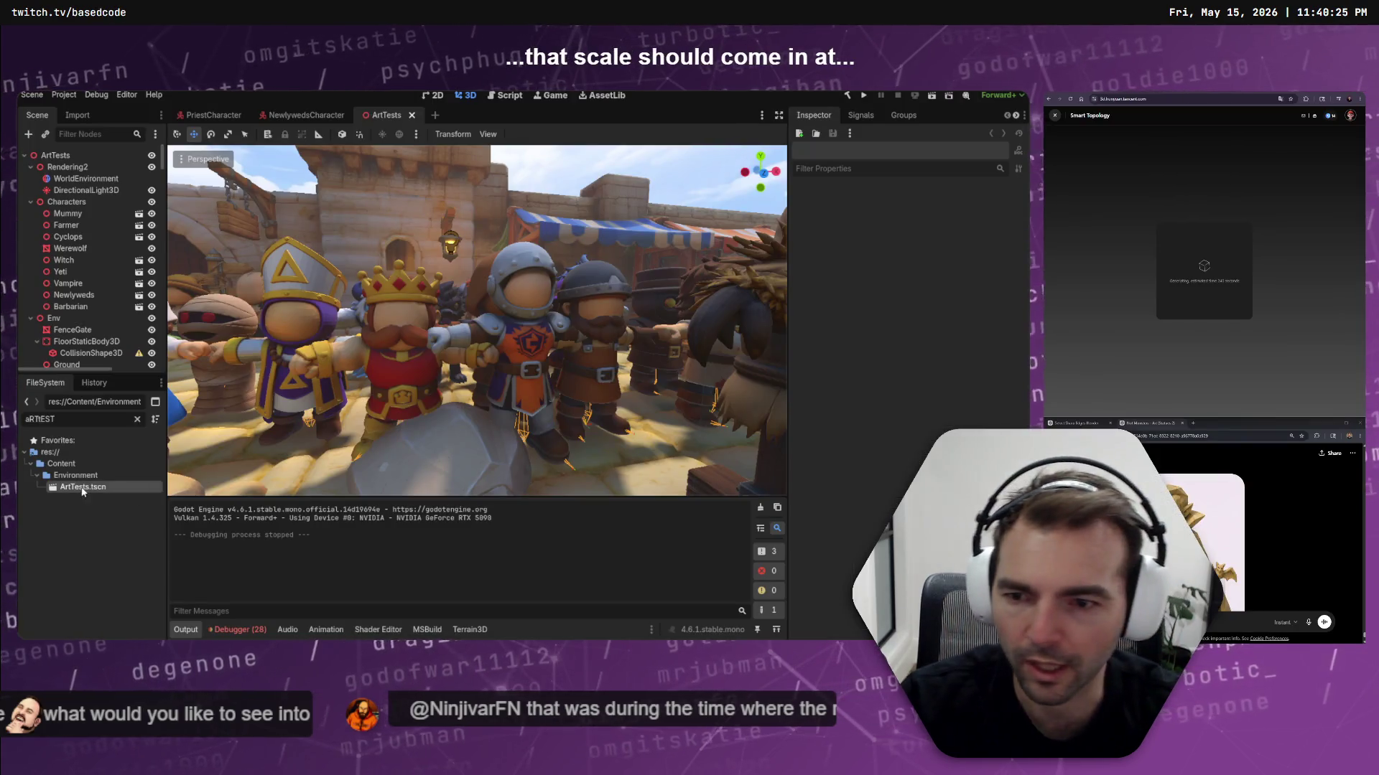
Clear the FileSystem filter and copy the absolute path of Shepard.fbx
{"action": "left_click", "coordinate": [137, 419]}
{"action": "scroll", "coordinate": [95, 567], "scroll_direction": "down", "scroll_amount": 10}
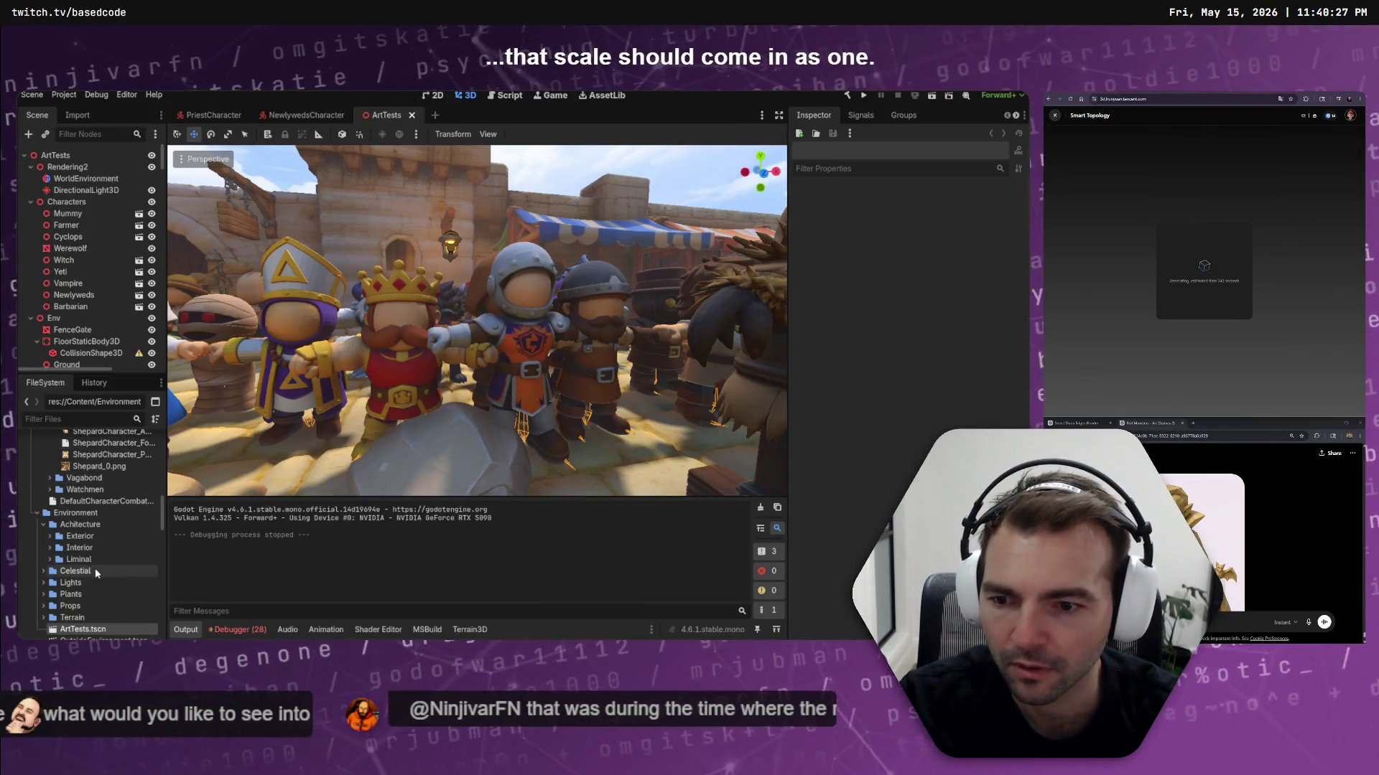
{"action": "scroll", "coordinate": [97, 583], "scroll_direction": "down", "scroll_amount": 4}
{"action": "right_click", "coordinate": [100, 509]}
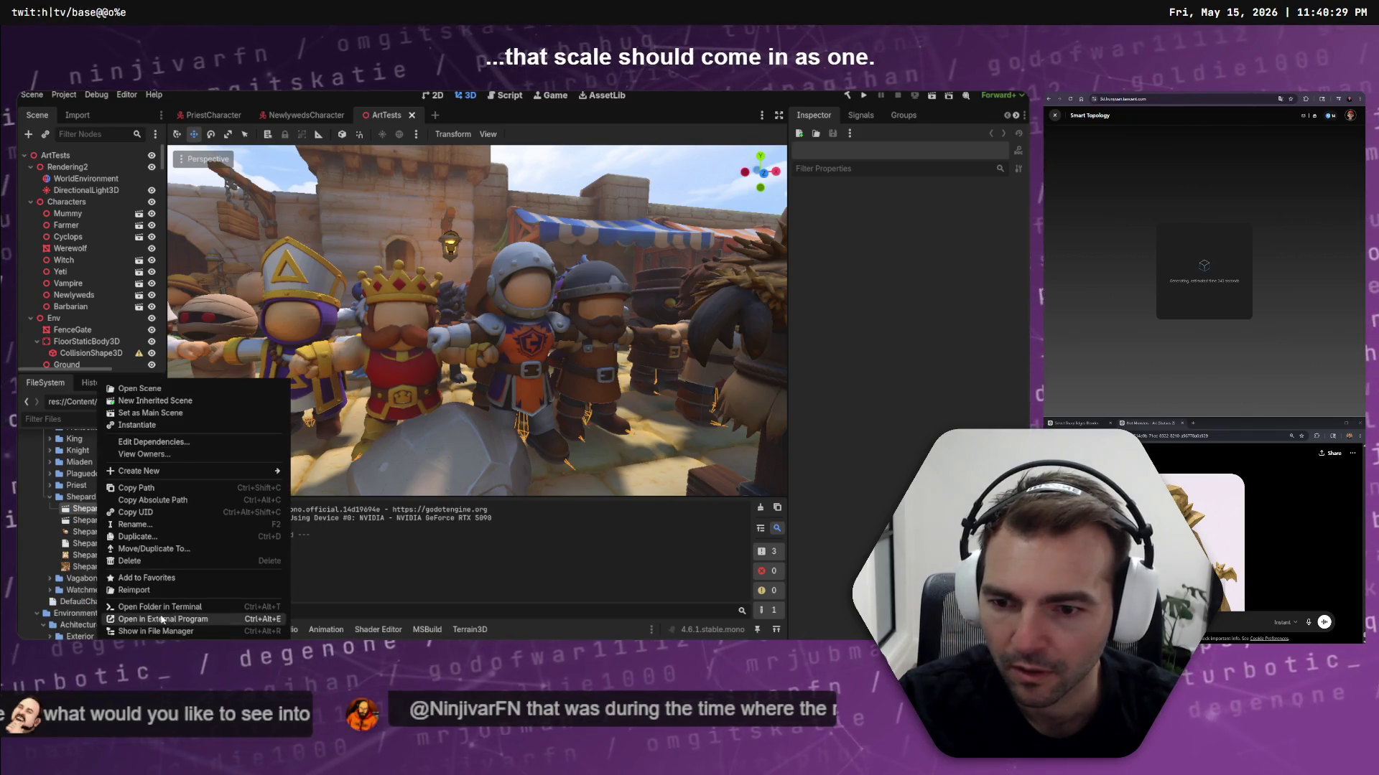
{"action": "left_click", "coordinate": [151, 499]}
Paste the copied Shepard.fbx path into Blender's FBX export path field
{"action": "key", "text": "alt+Tab"}
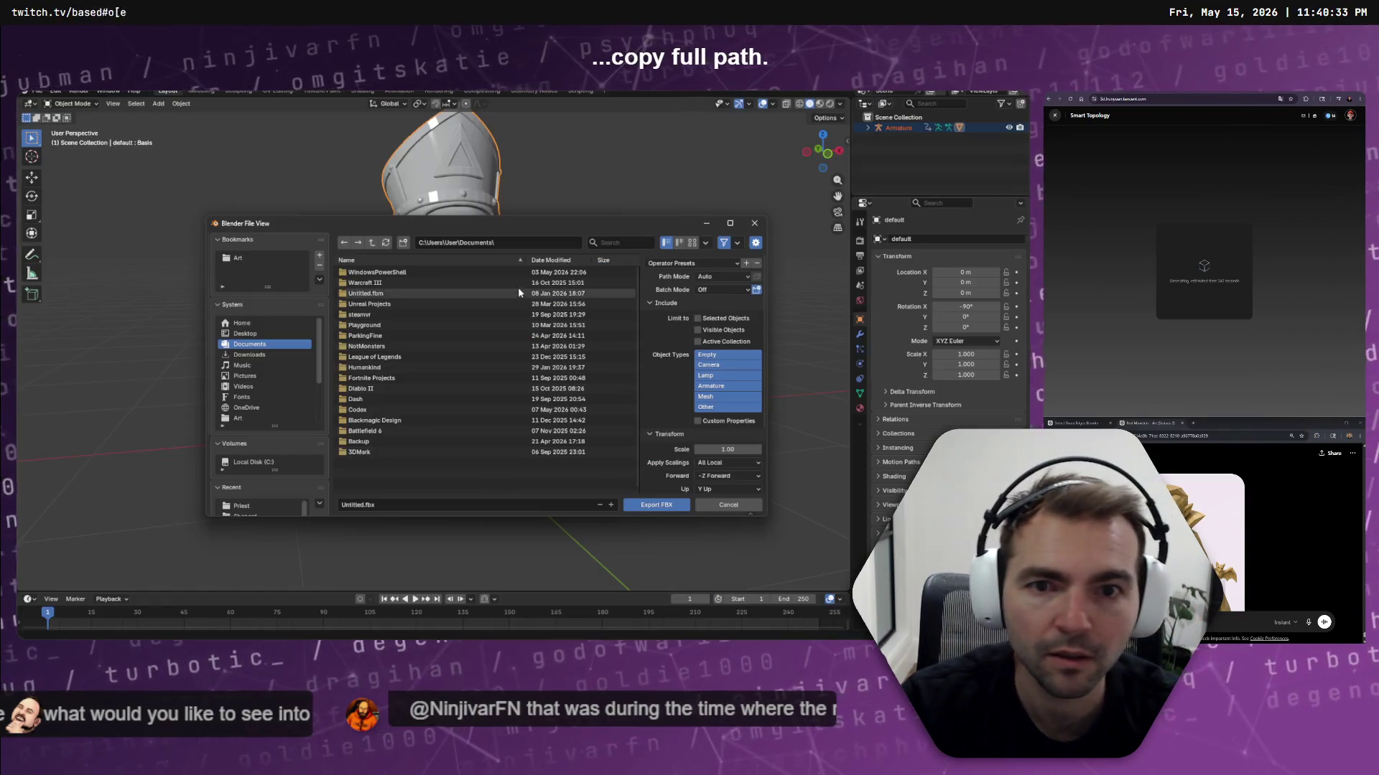
{"action": "left_click", "coordinate": [542, 241]}
{"action": "key", "text": "ctrl+v"}
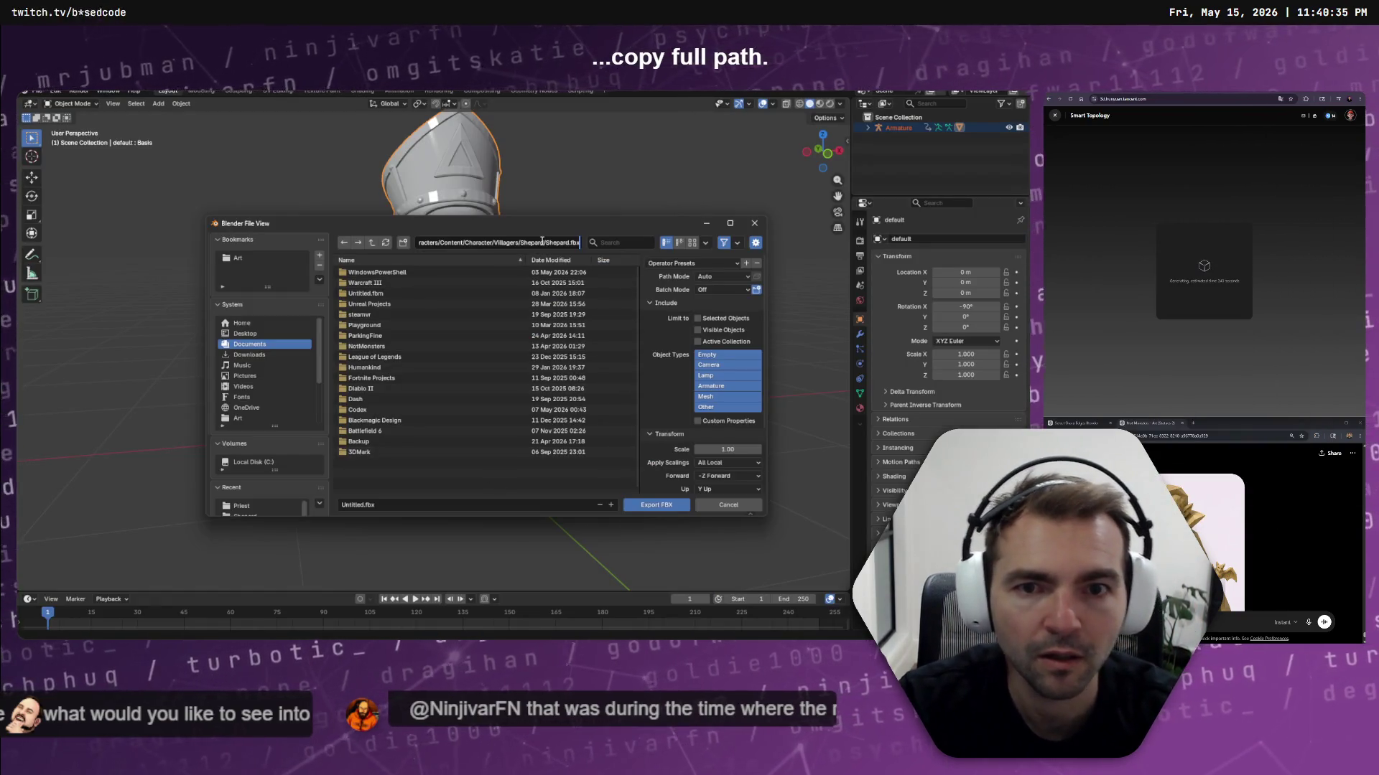
Export the FBX into the Shepard folder with restricted object types, Path Mode Copy and Embed Textures
{"action": "key", "text": "Home"}
{"action": "key", "text": "End"}
{"action": "key", "text": "Return"}
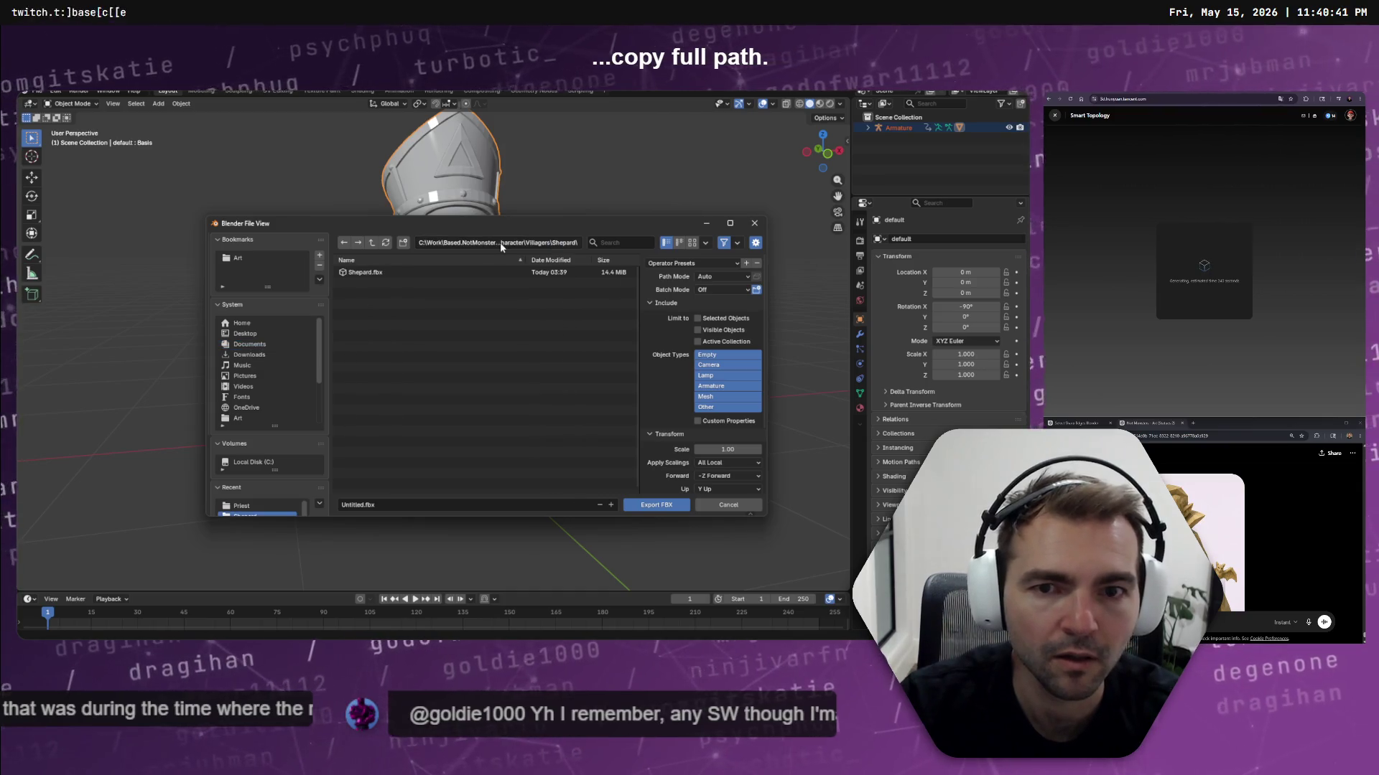
{"action": "left_click", "coordinate": [714, 367]}
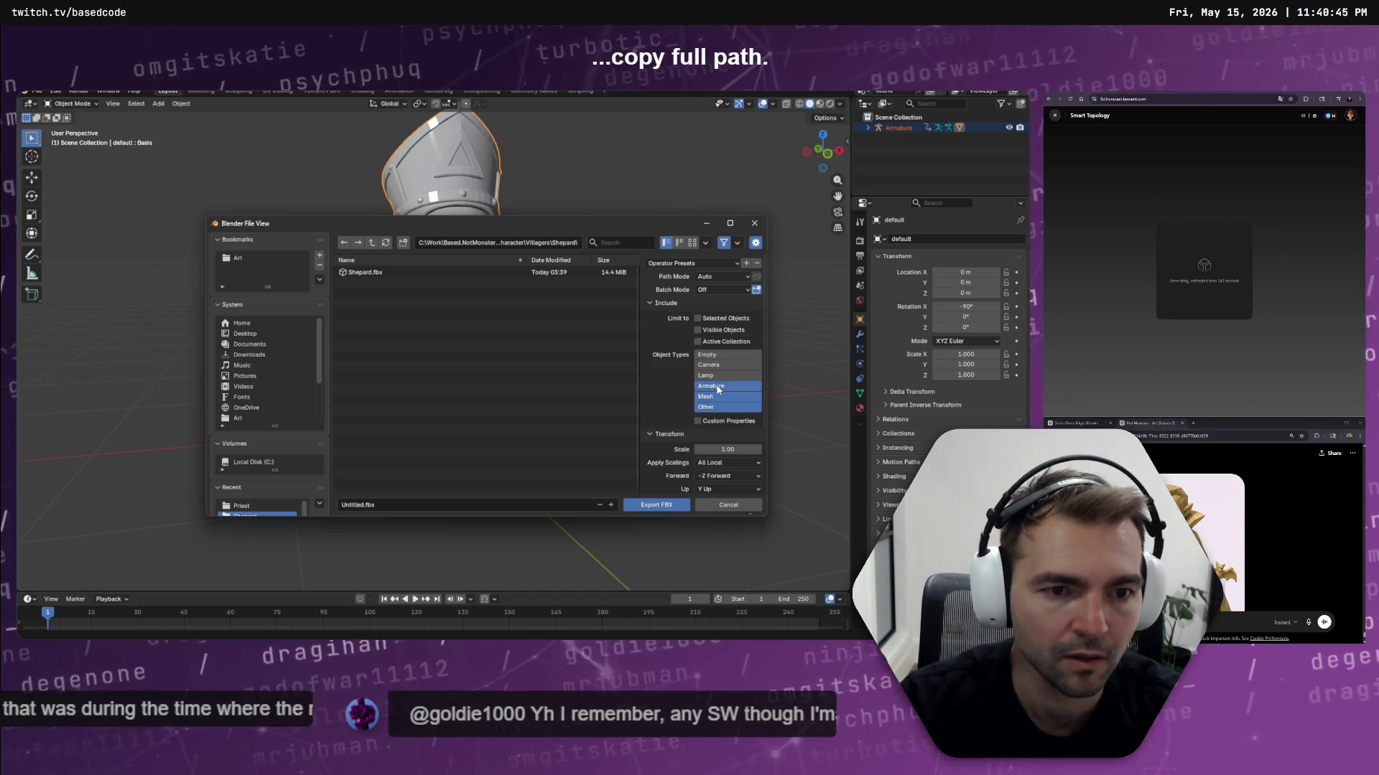
{"action": "left_click", "coordinate": [747, 278]}
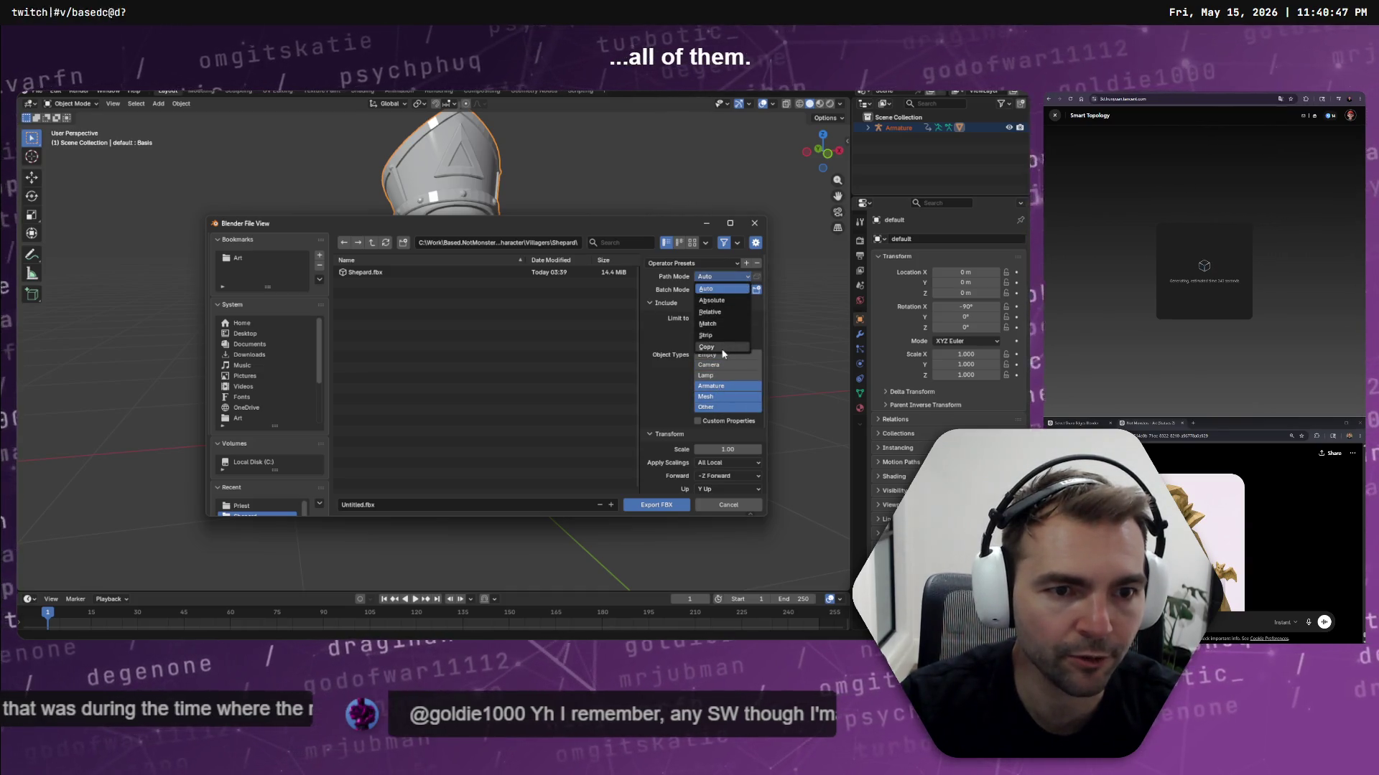
{"action": "left_click", "coordinate": [722, 349]}
{"action": "left_click", "coordinate": [757, 278]}
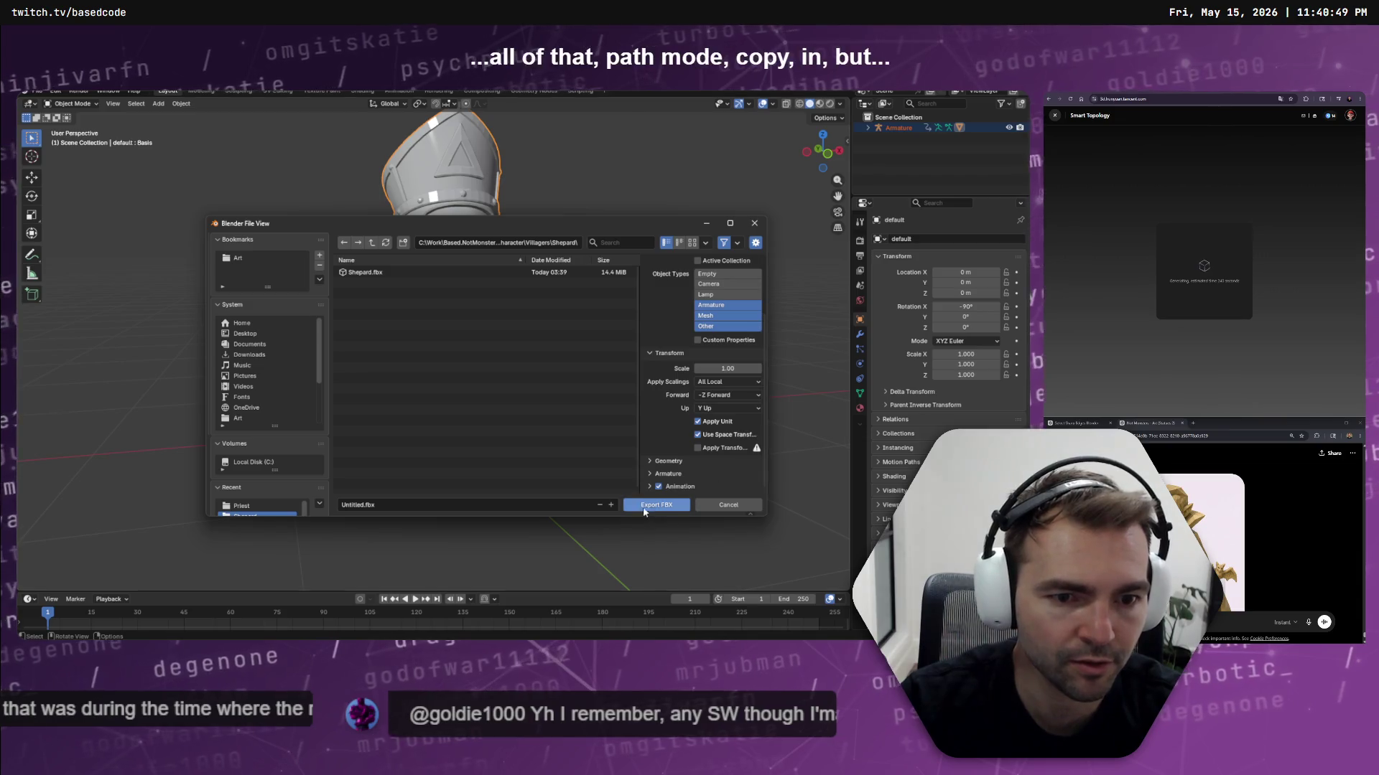
{"action": "left_click", "coordinate": [645, 504]}
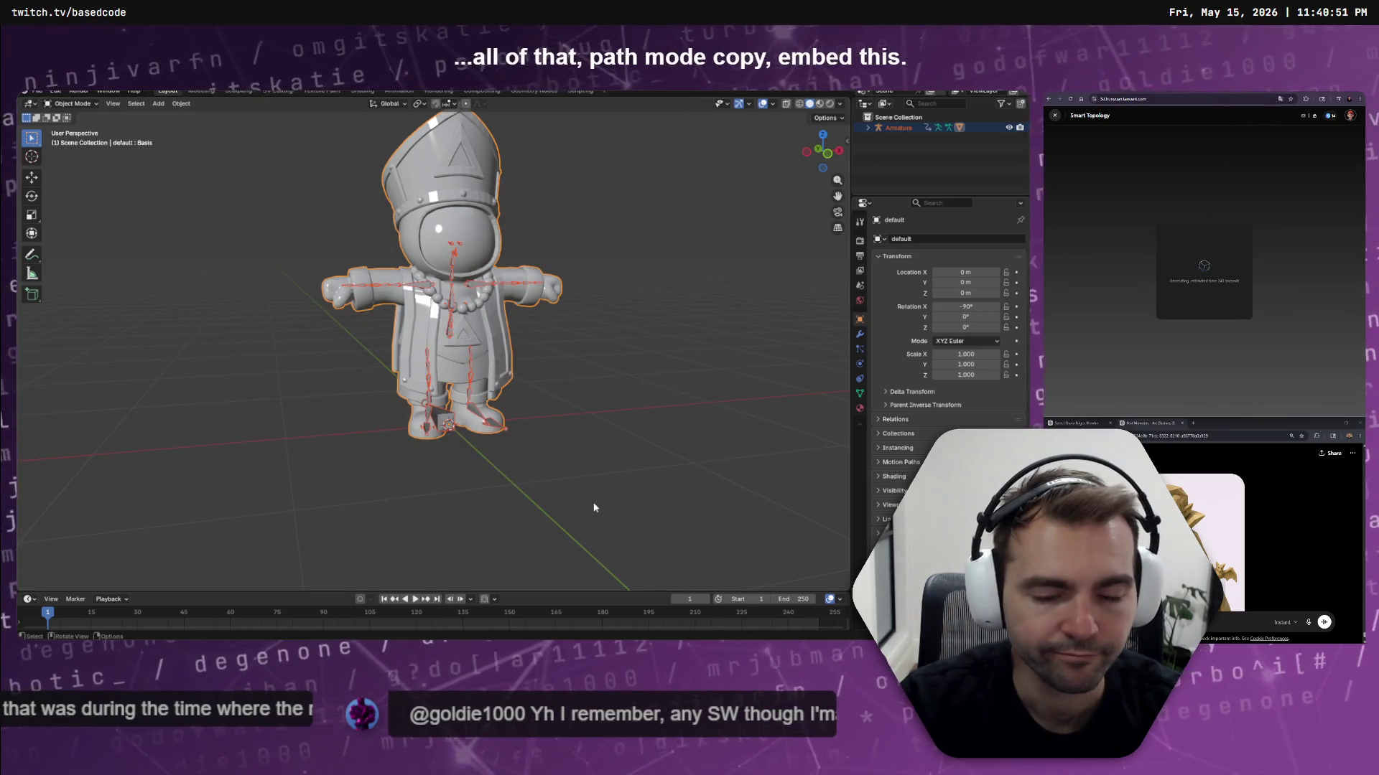
Reopen the FBX export dialog and delete the misnamed Untitled.fbx
{"action": "left_click", "coordinate": [38, 92]}
{"action": "mouse_move", "coordinate": [87, 275]}
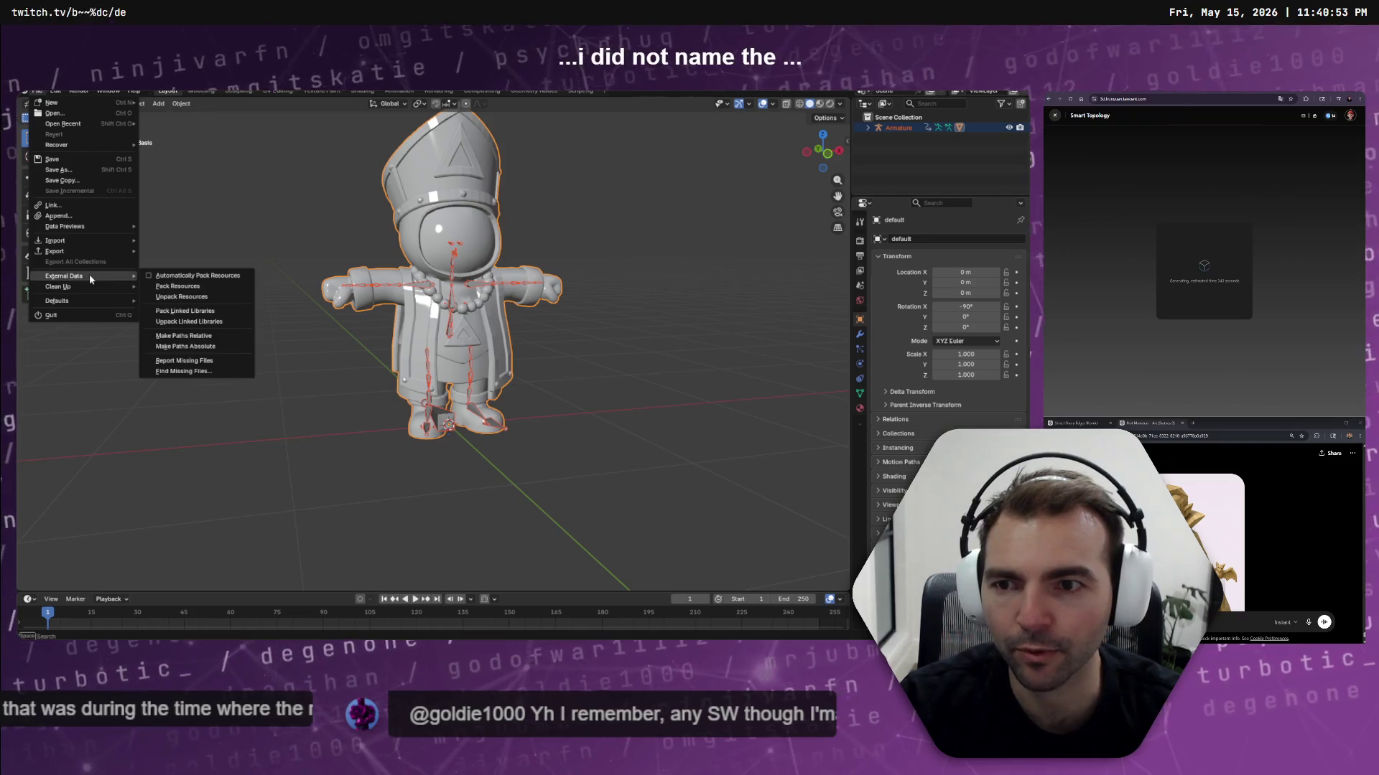
{"action": "mouse_move", "coordinate": [80, 252]}
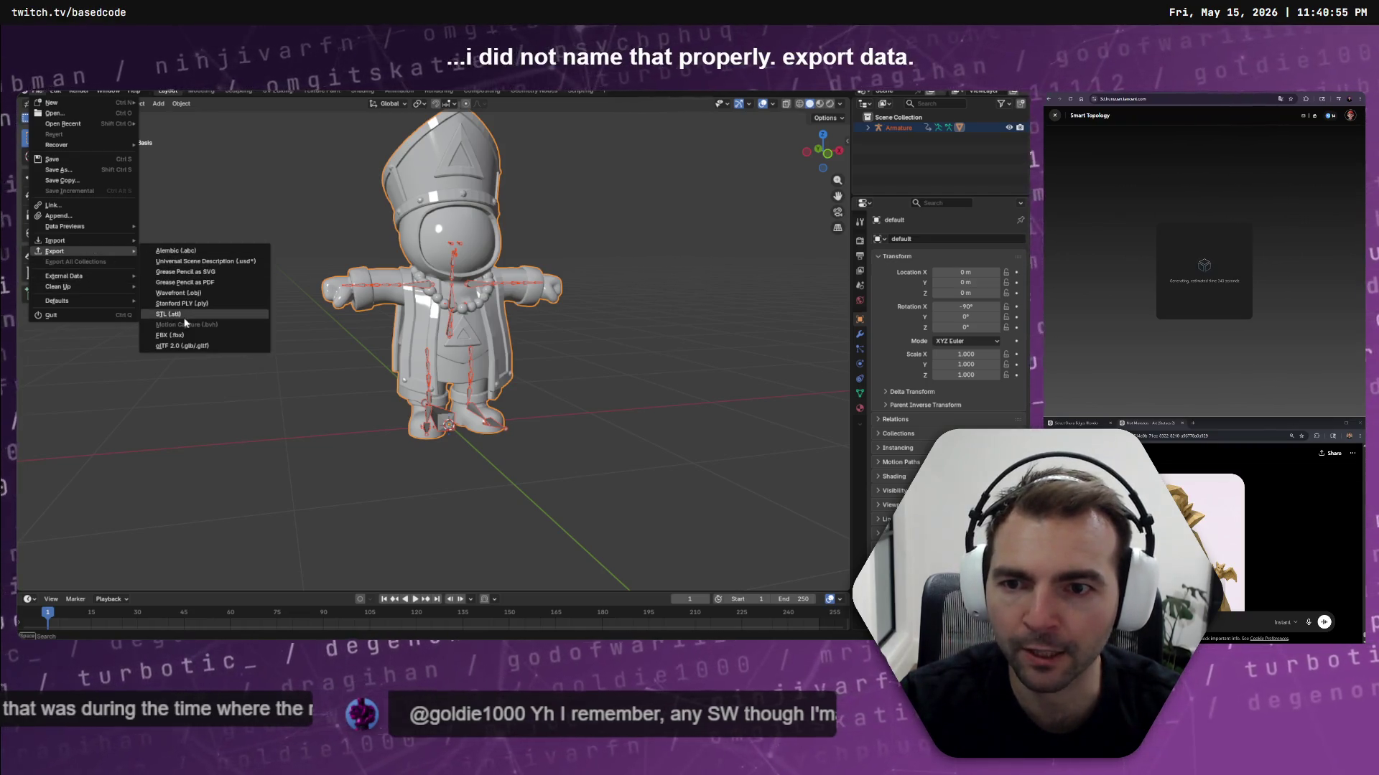
{"action": "left_click", "coordinate": [183, 336]}
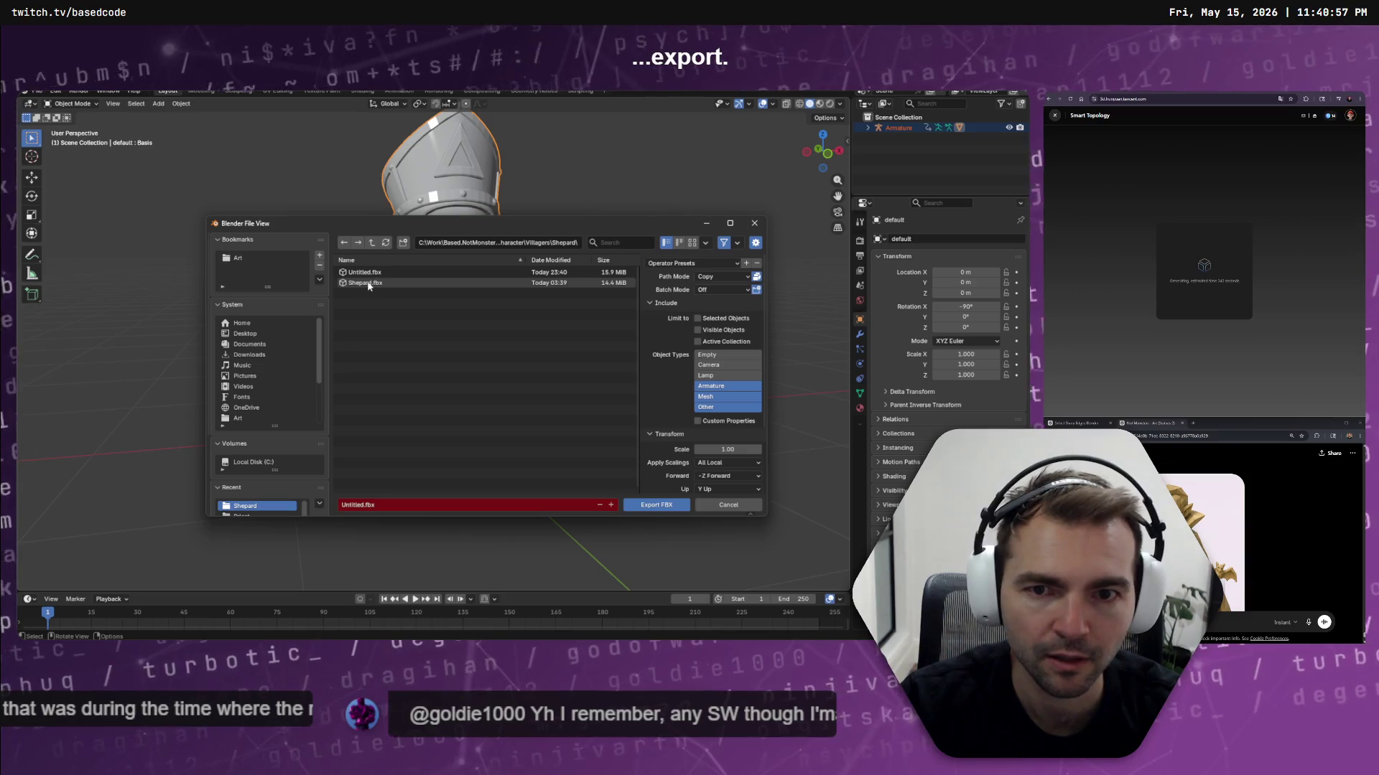
{"action": "left_click", "coordinate": [378, 275]}
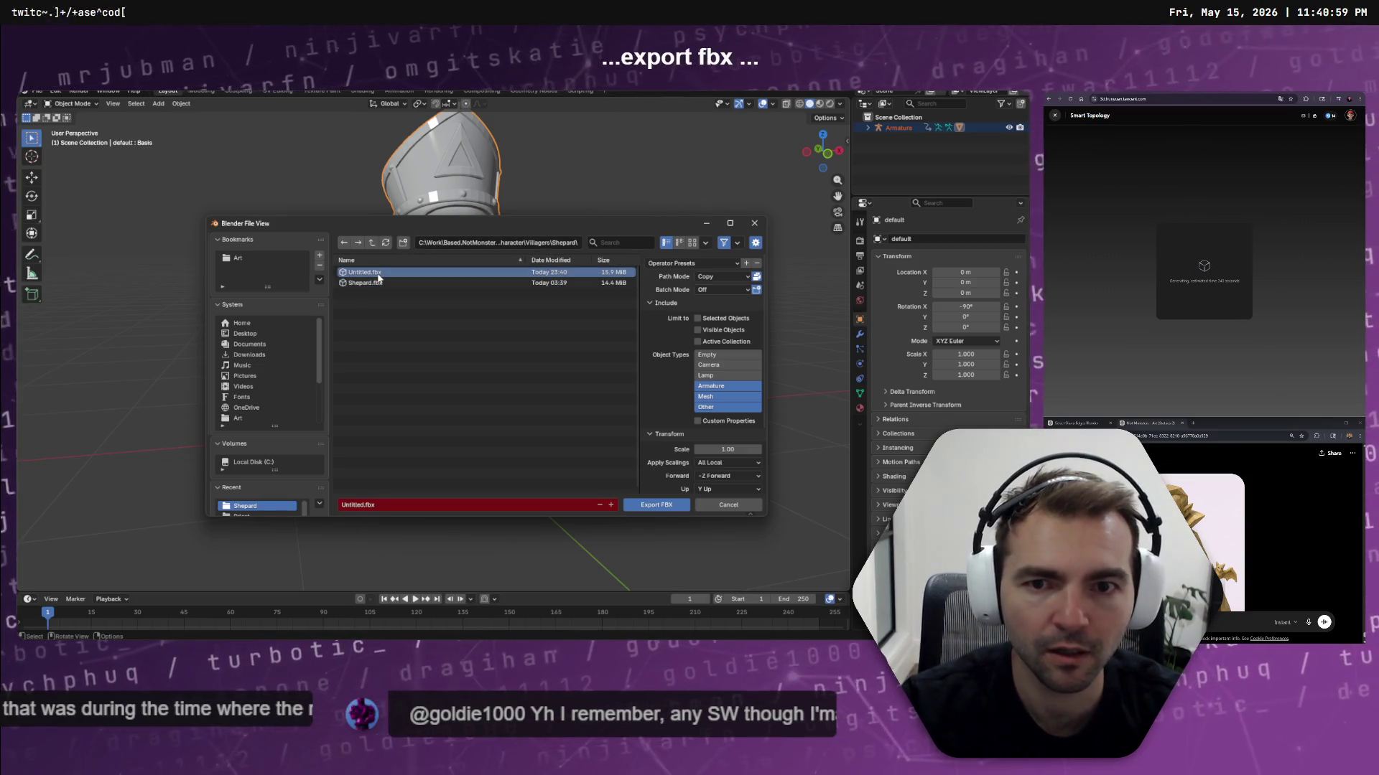
{"action": "key", "text": "Delete"}
Export over Priest.fbx in the Villagers/Priest folder, then return to Godot
{"action": "left_click", "coordinate": [371, 244]}
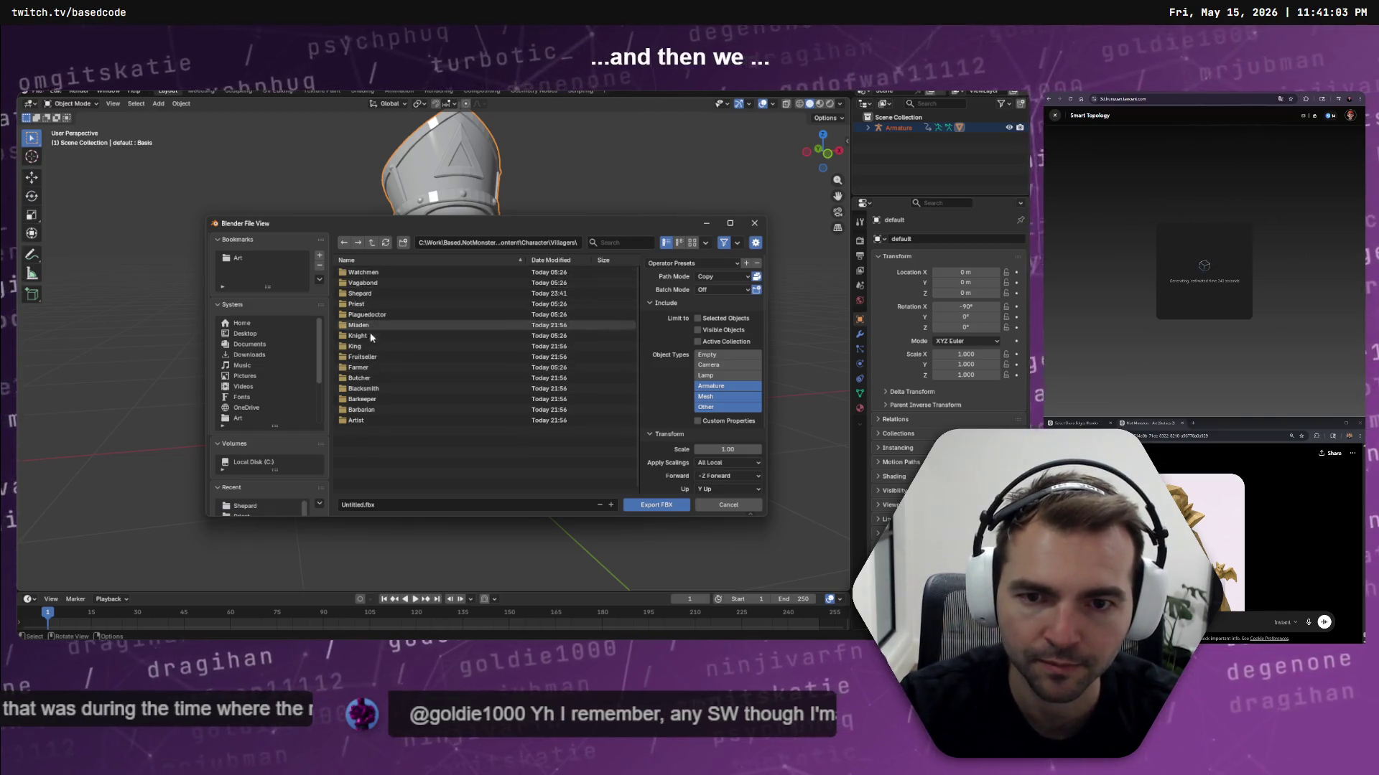
{"action": "double_click", "coordinate": [366, 304]}
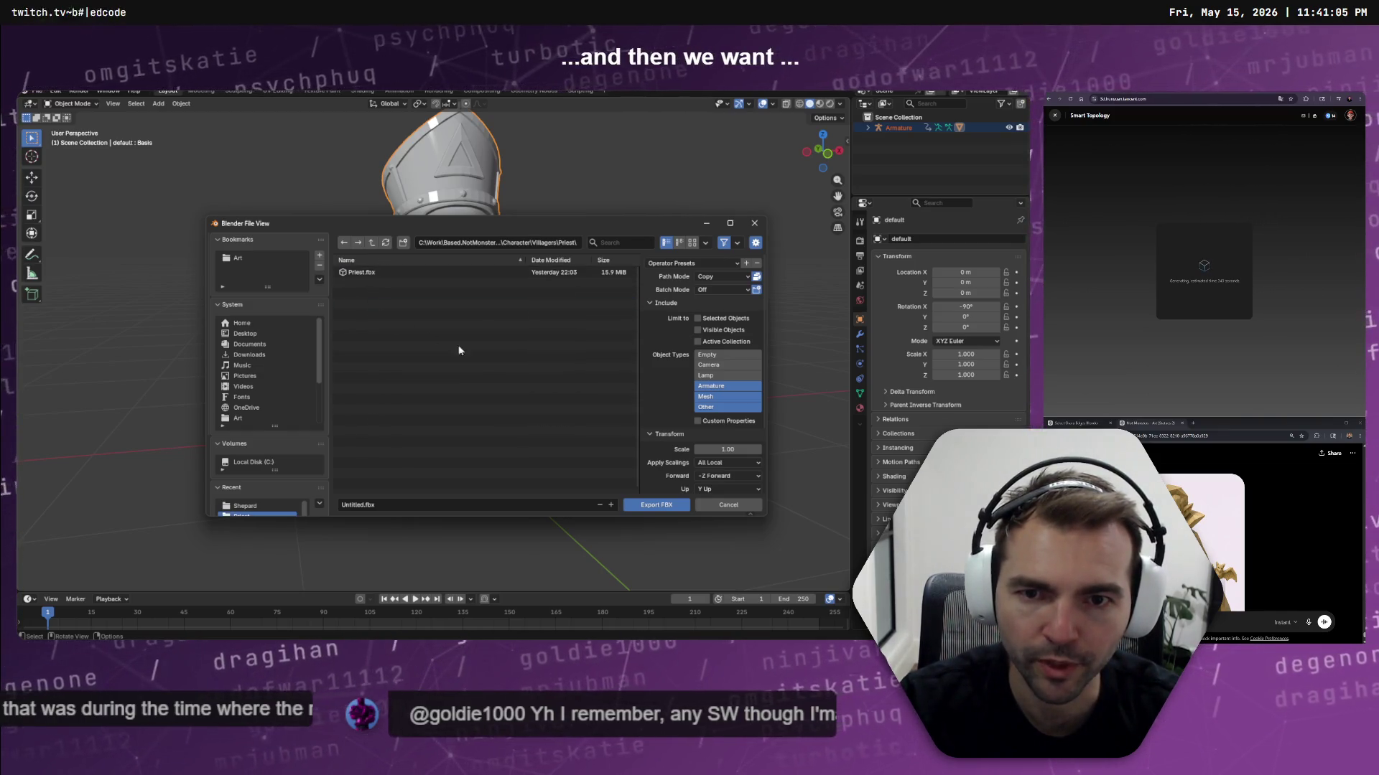
{"action": "double_click", "coordinate": [369, 277]}
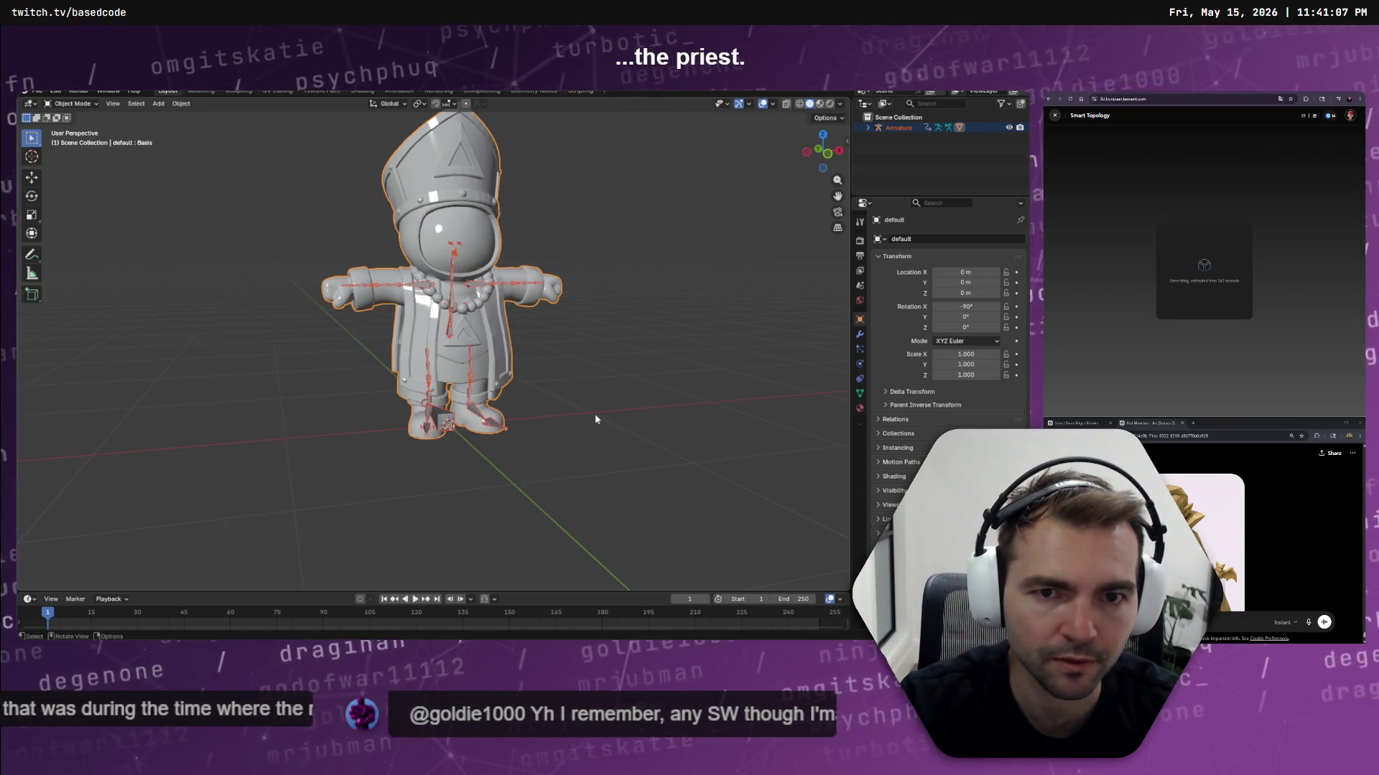
{"action": "key", "text": "alt+Tab"}
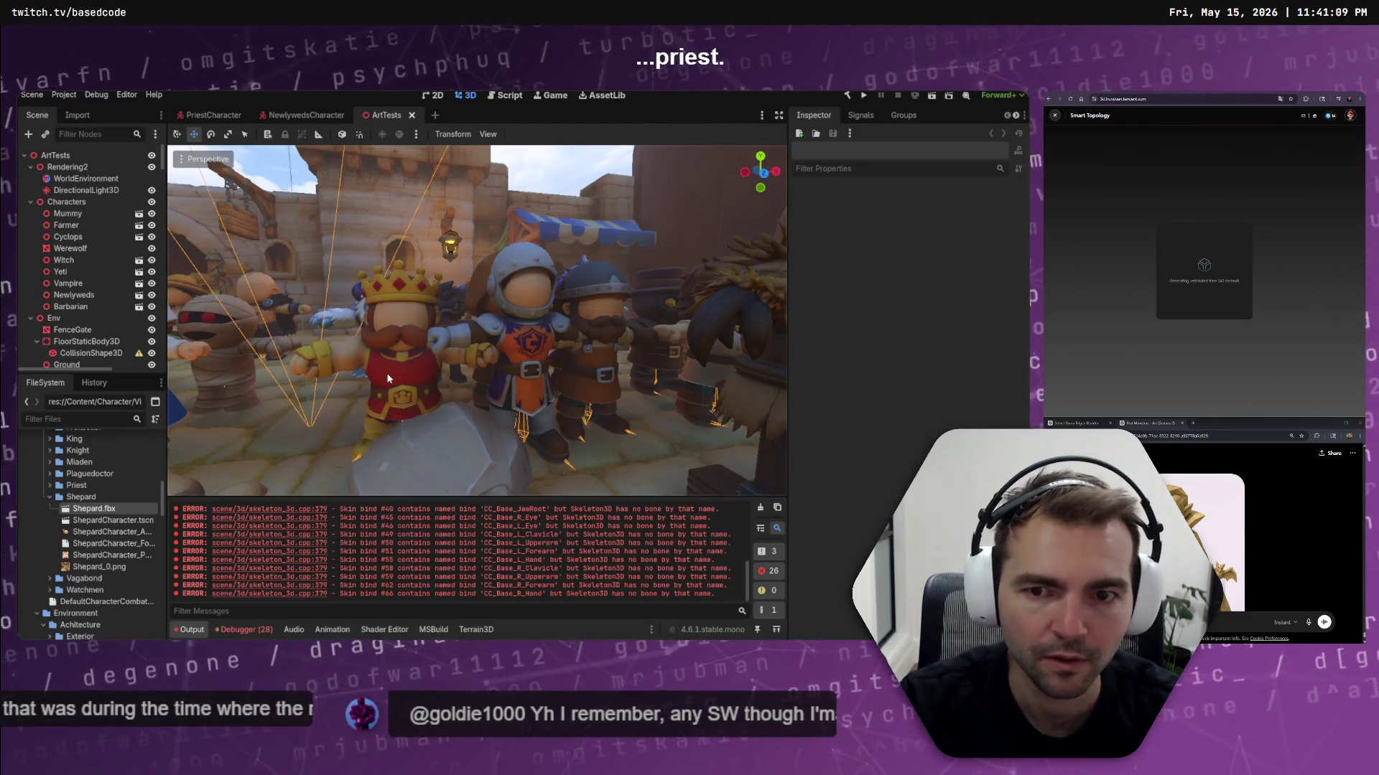